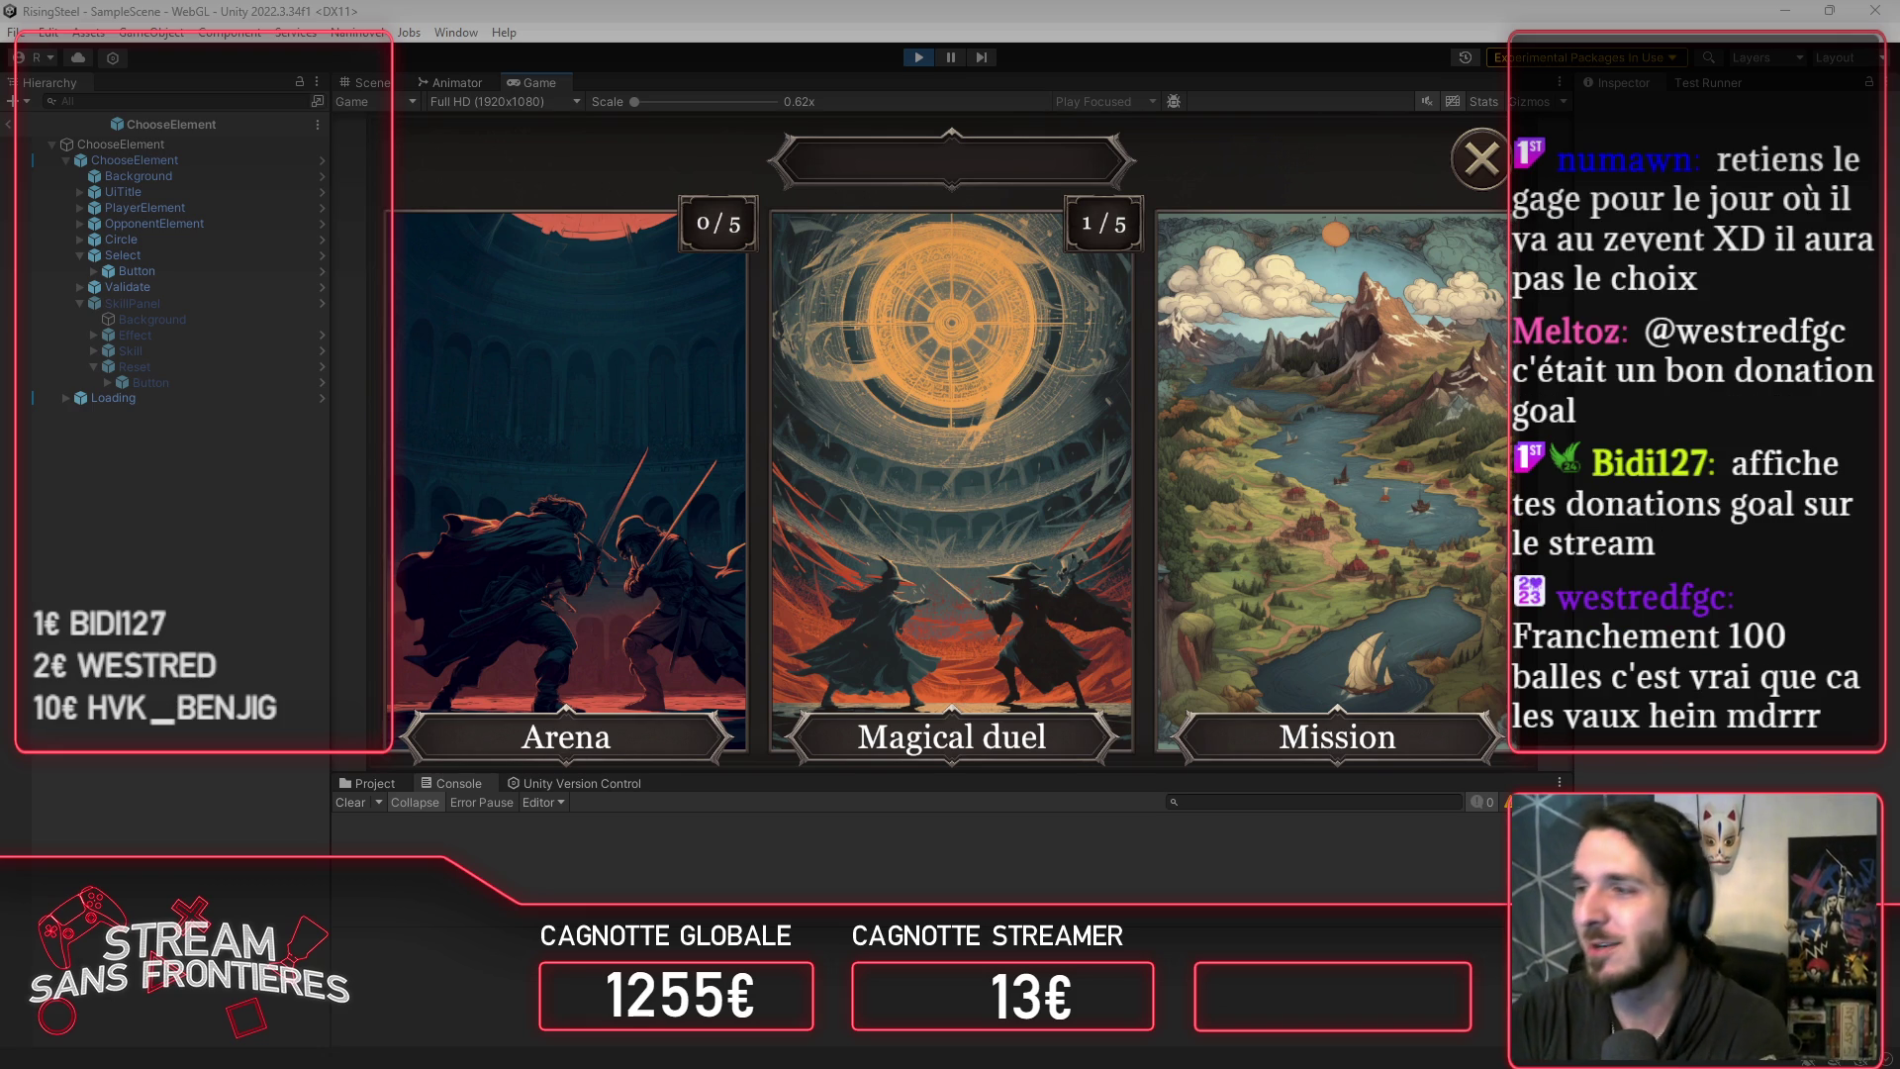
Step: Drag the Firefox window with the donations PDF over the Unity Game view
mouse_move(1899, 77)
left_mouse_down()
mouse_move(921, 49)
mouse_move(978, 26)
mouse_move(1037, 37)
left_mouse_up()
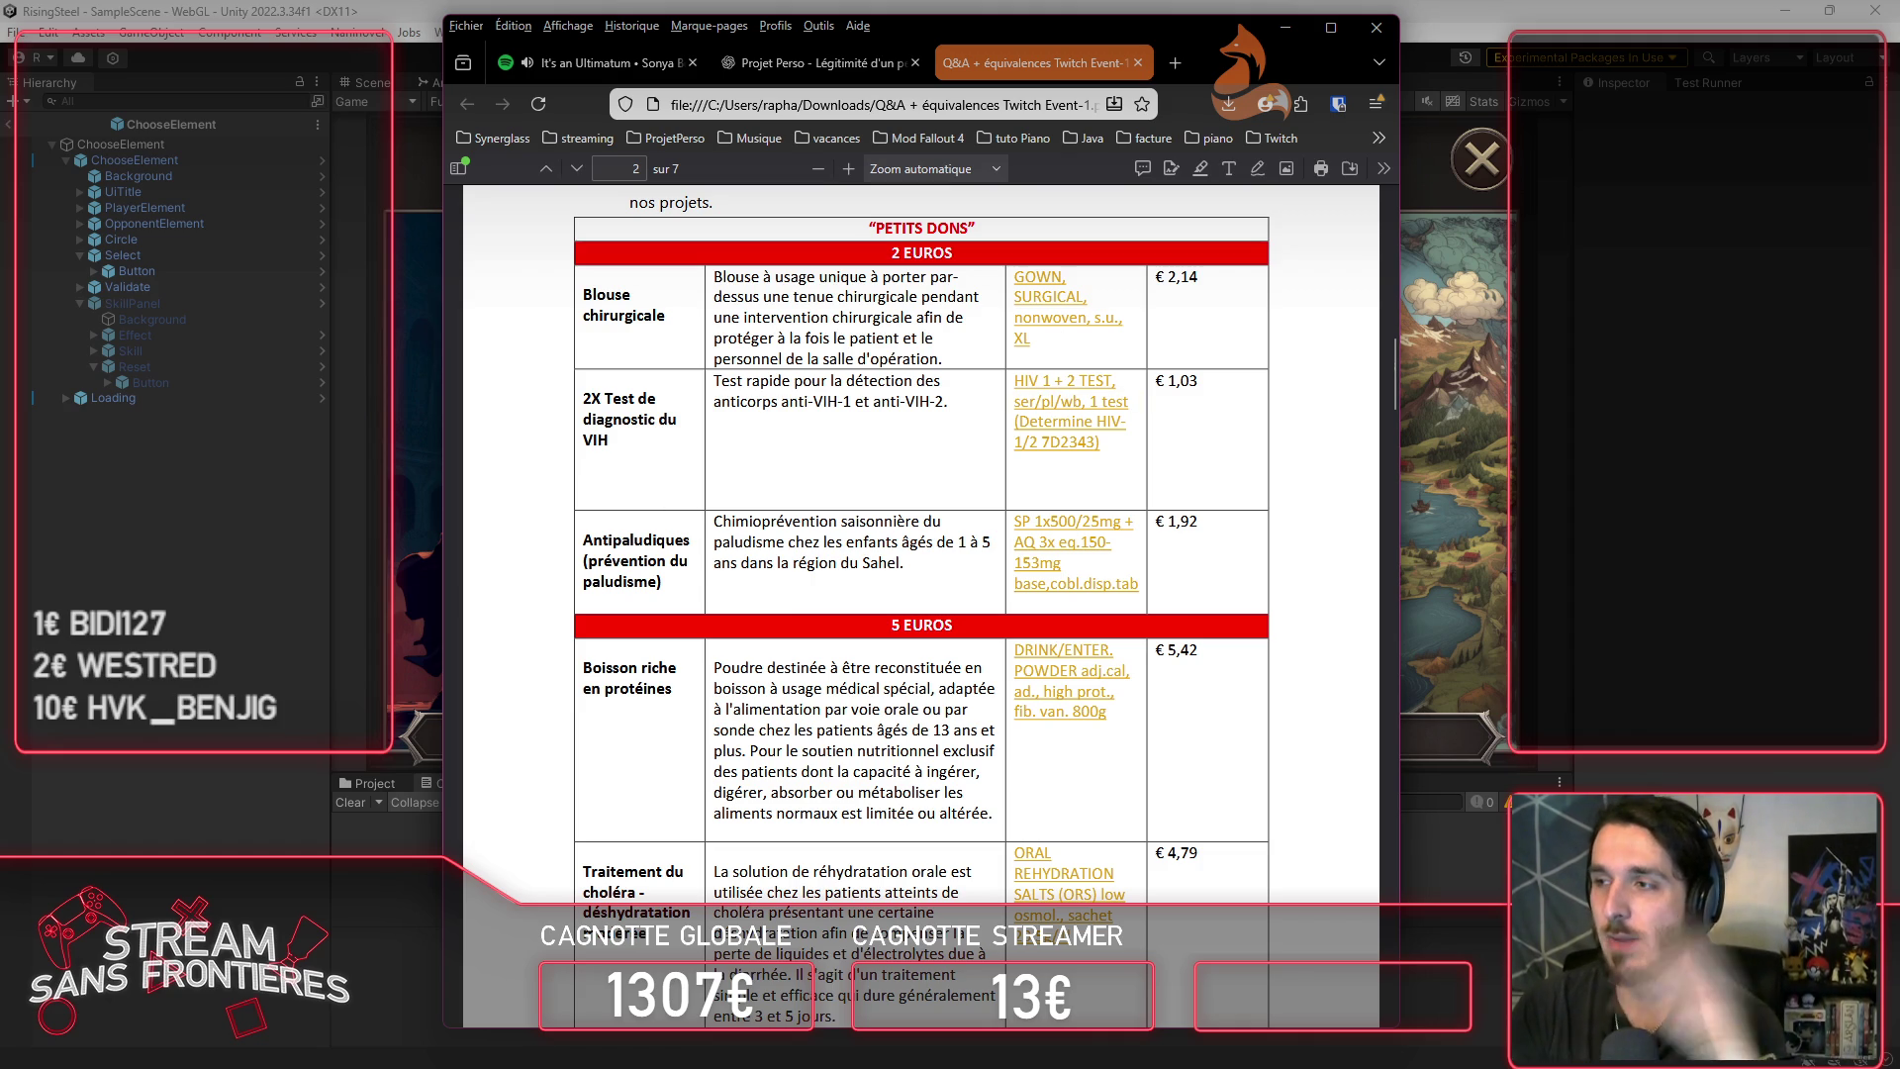
Step: Scroll the donation PDF from the 2-euro items to the 30-euro cholera treatments on page 3
scroll(1170, 615, "down", 2)
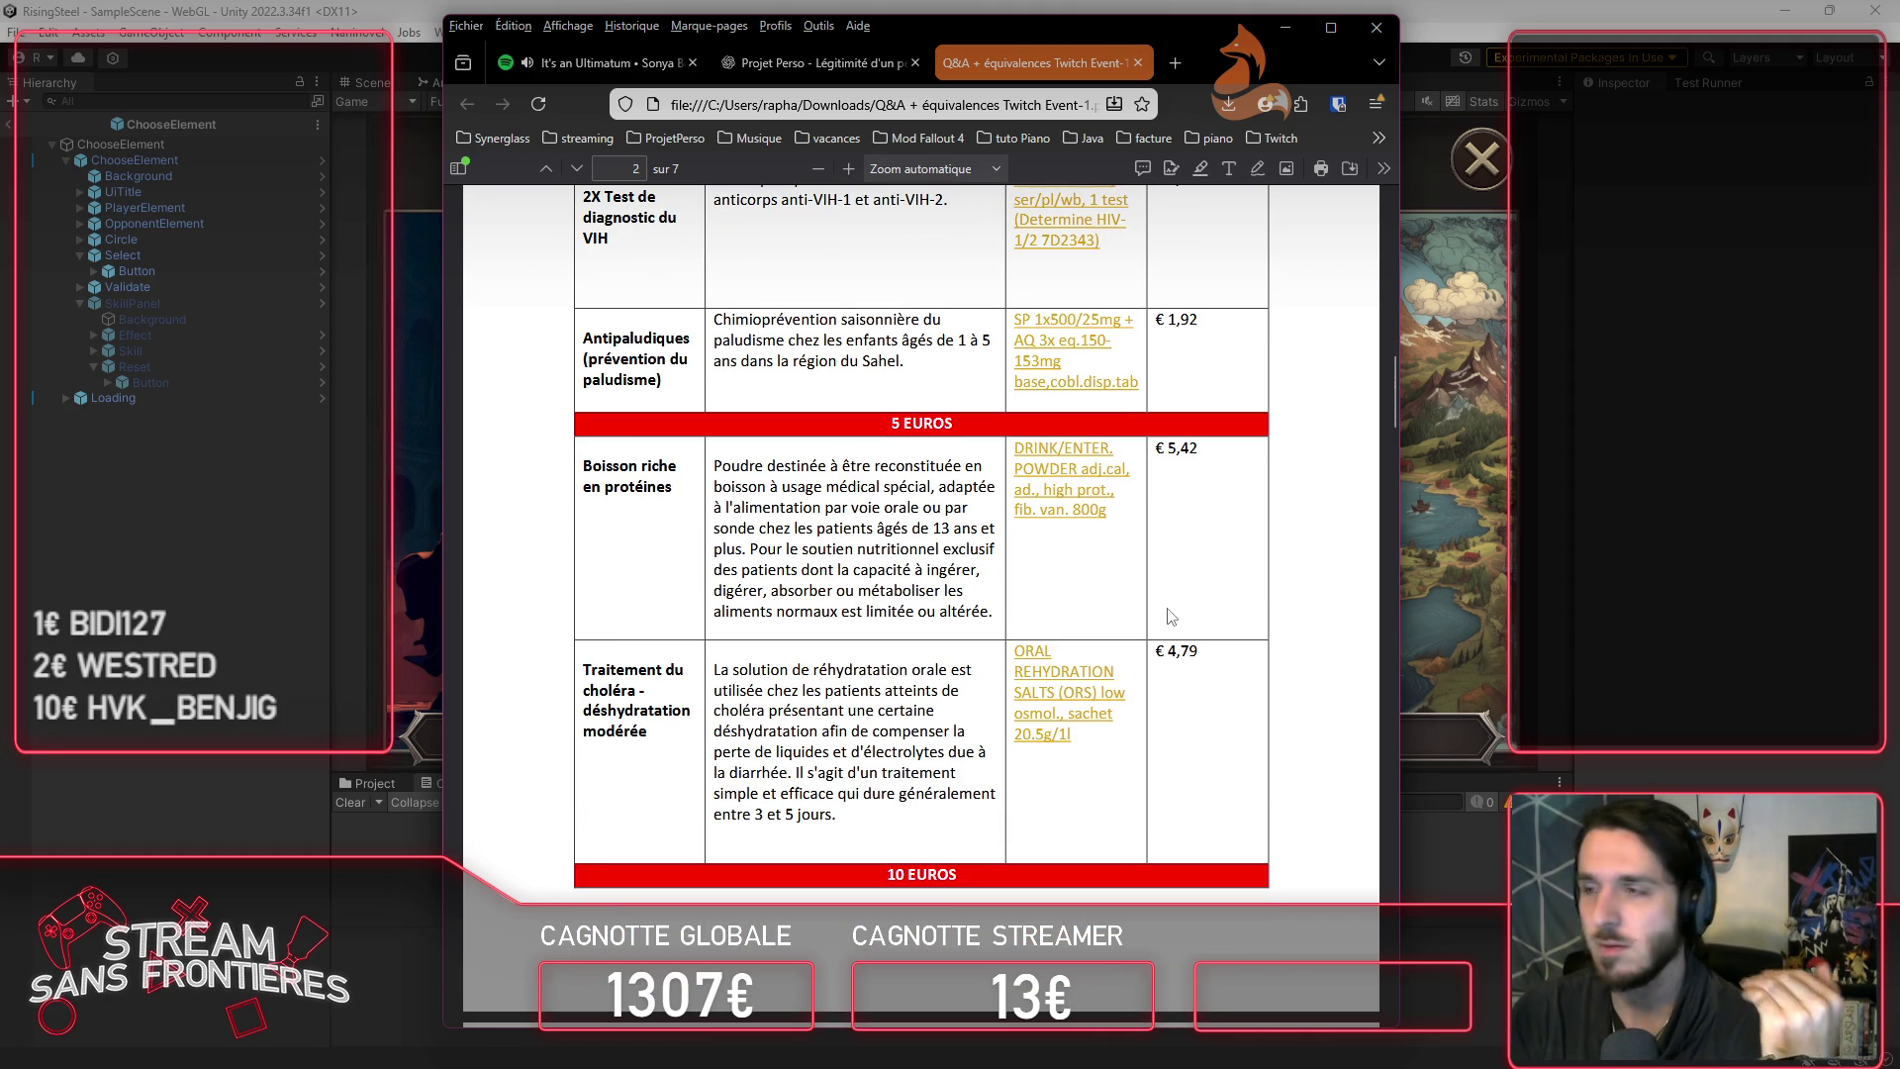
scroll(1170, 616, "down", 1)
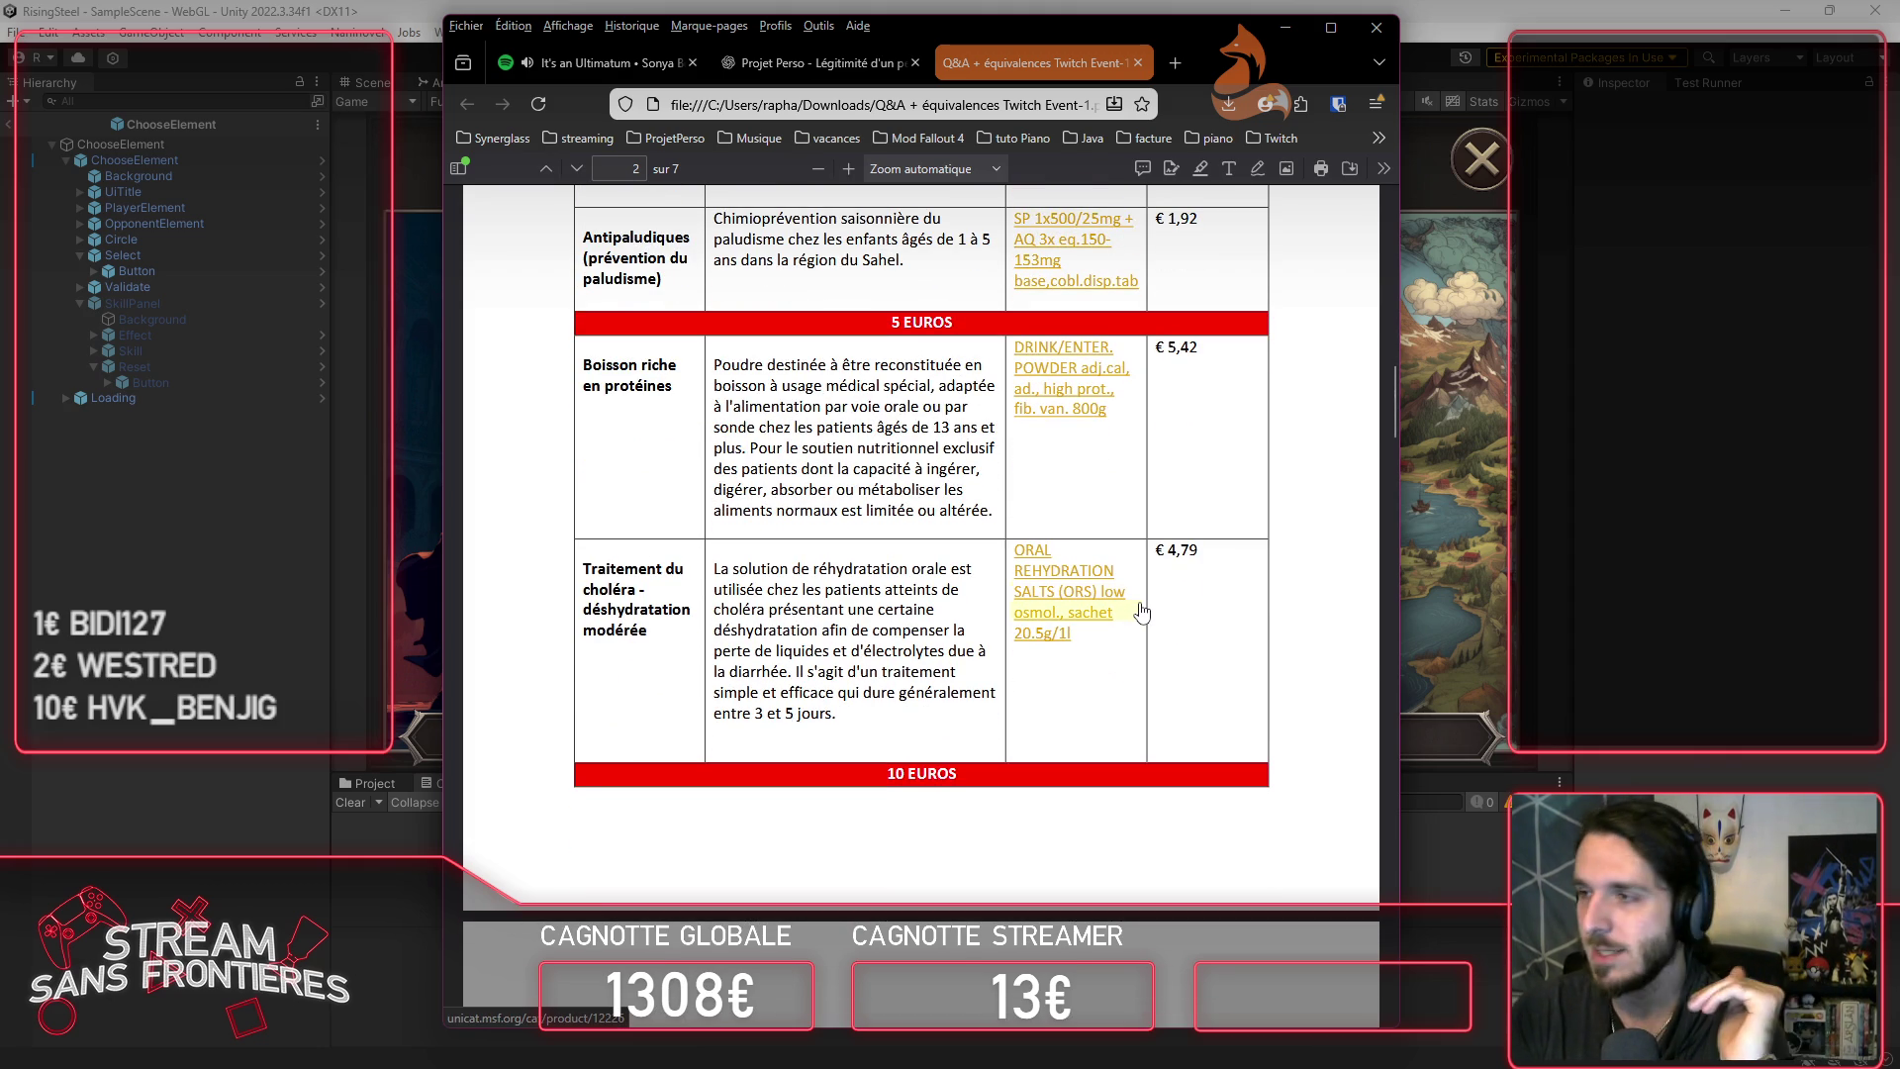
scroll(1142, 612, "down", 3)
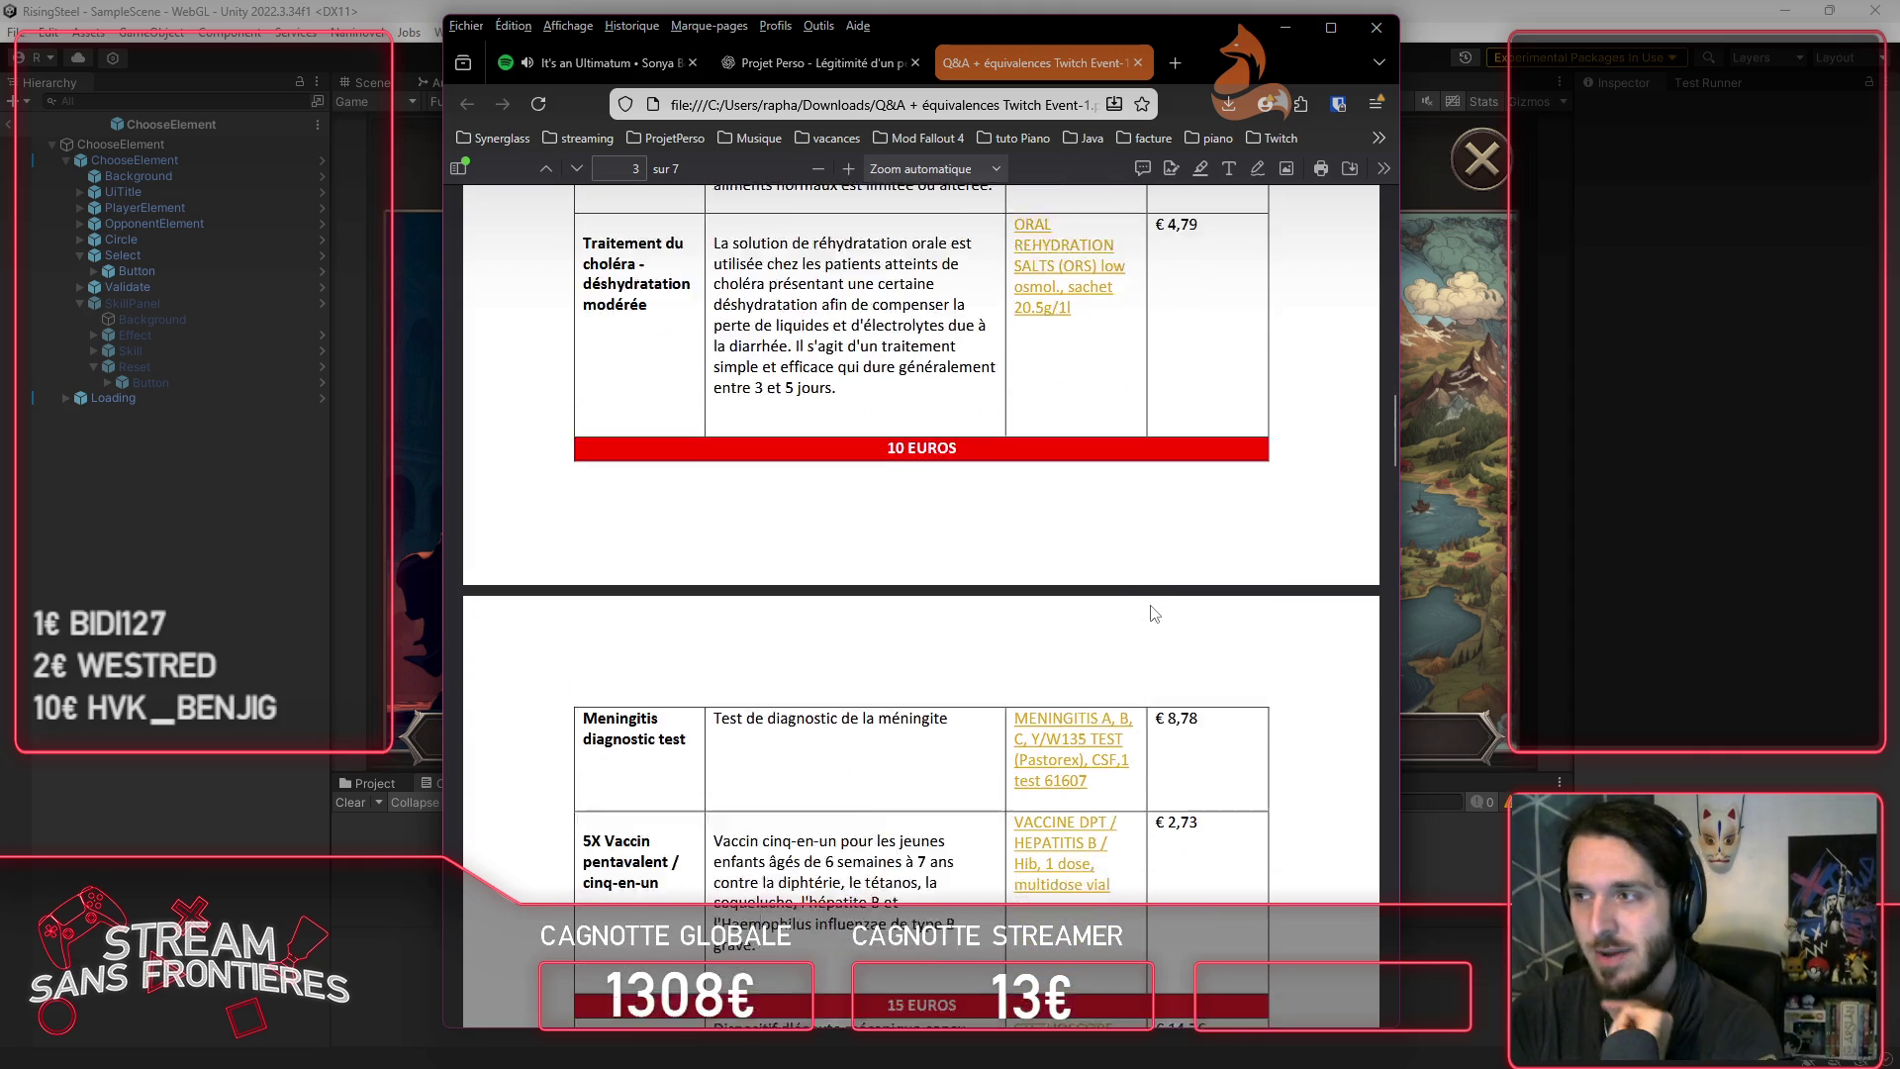
scroll(1155, 614, "down", 3)
scroll(1158, 615, "down", 1)
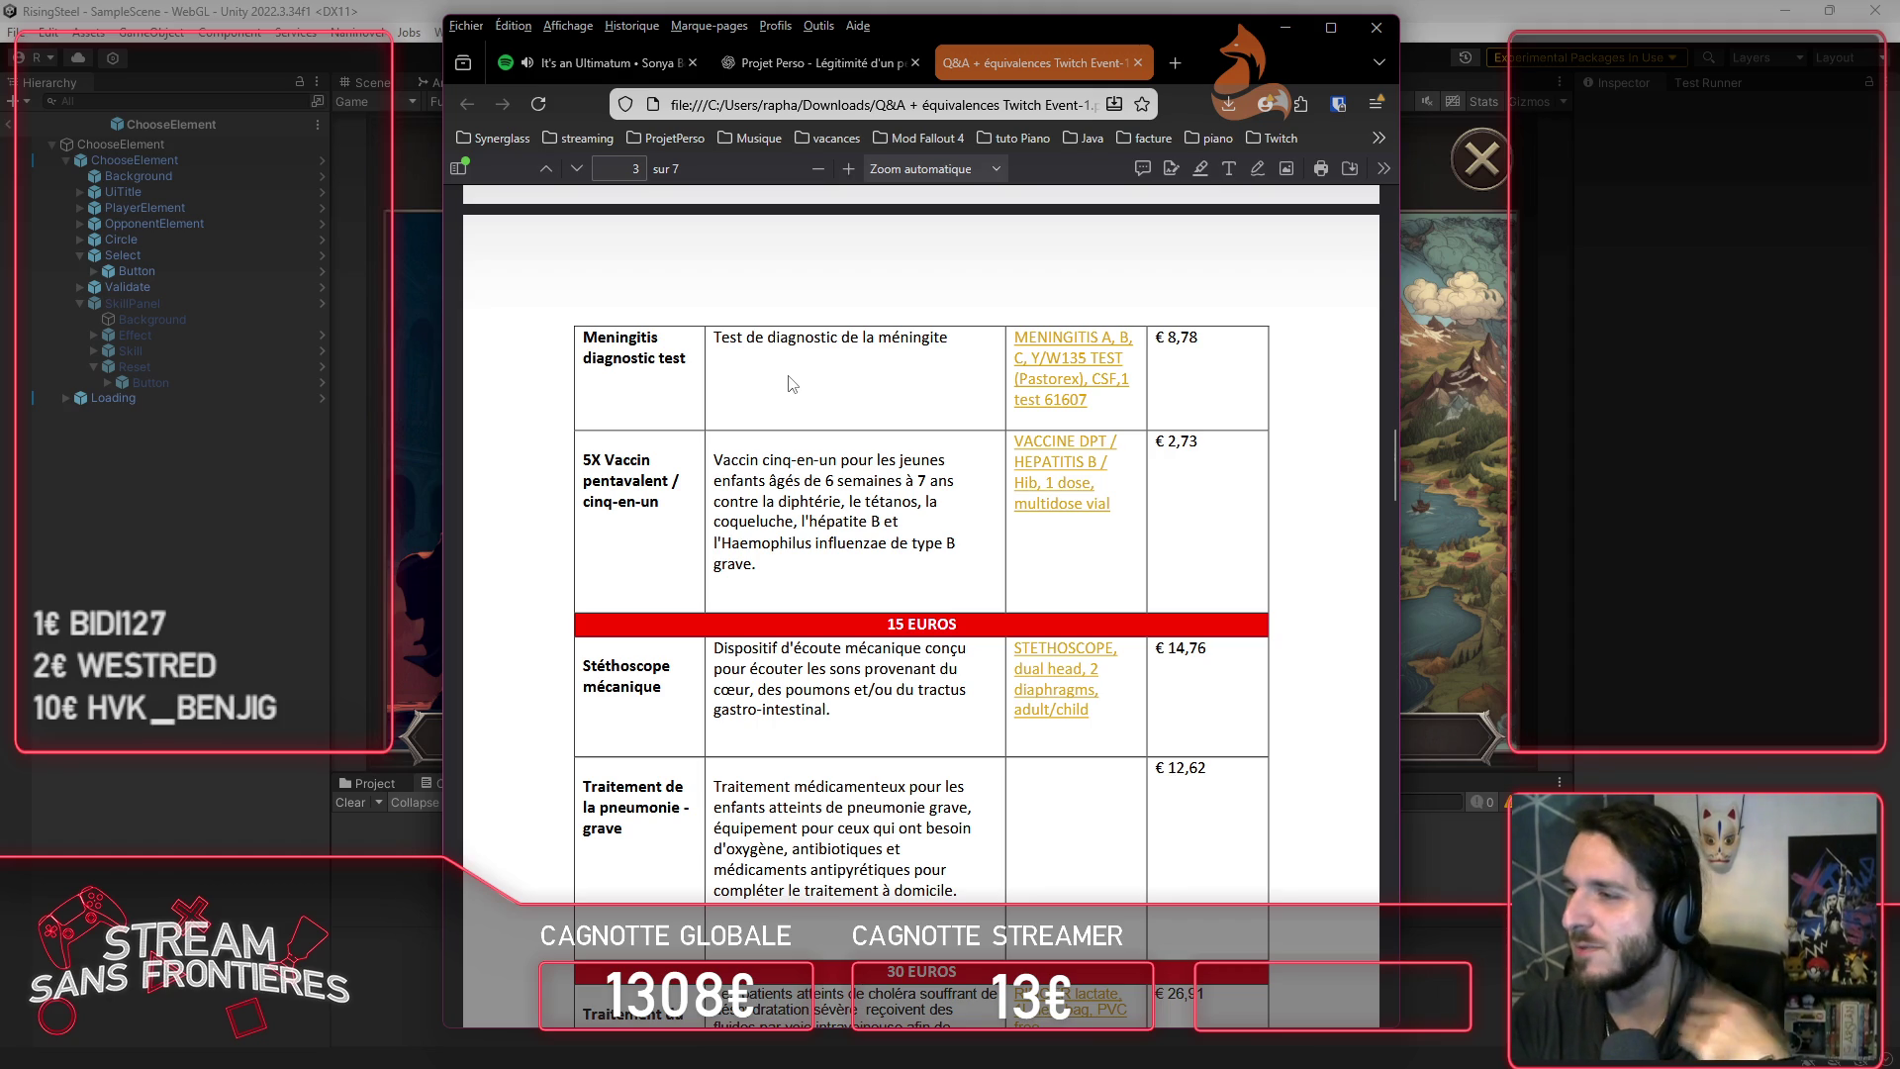
scroll(817, 427, "down", 2)
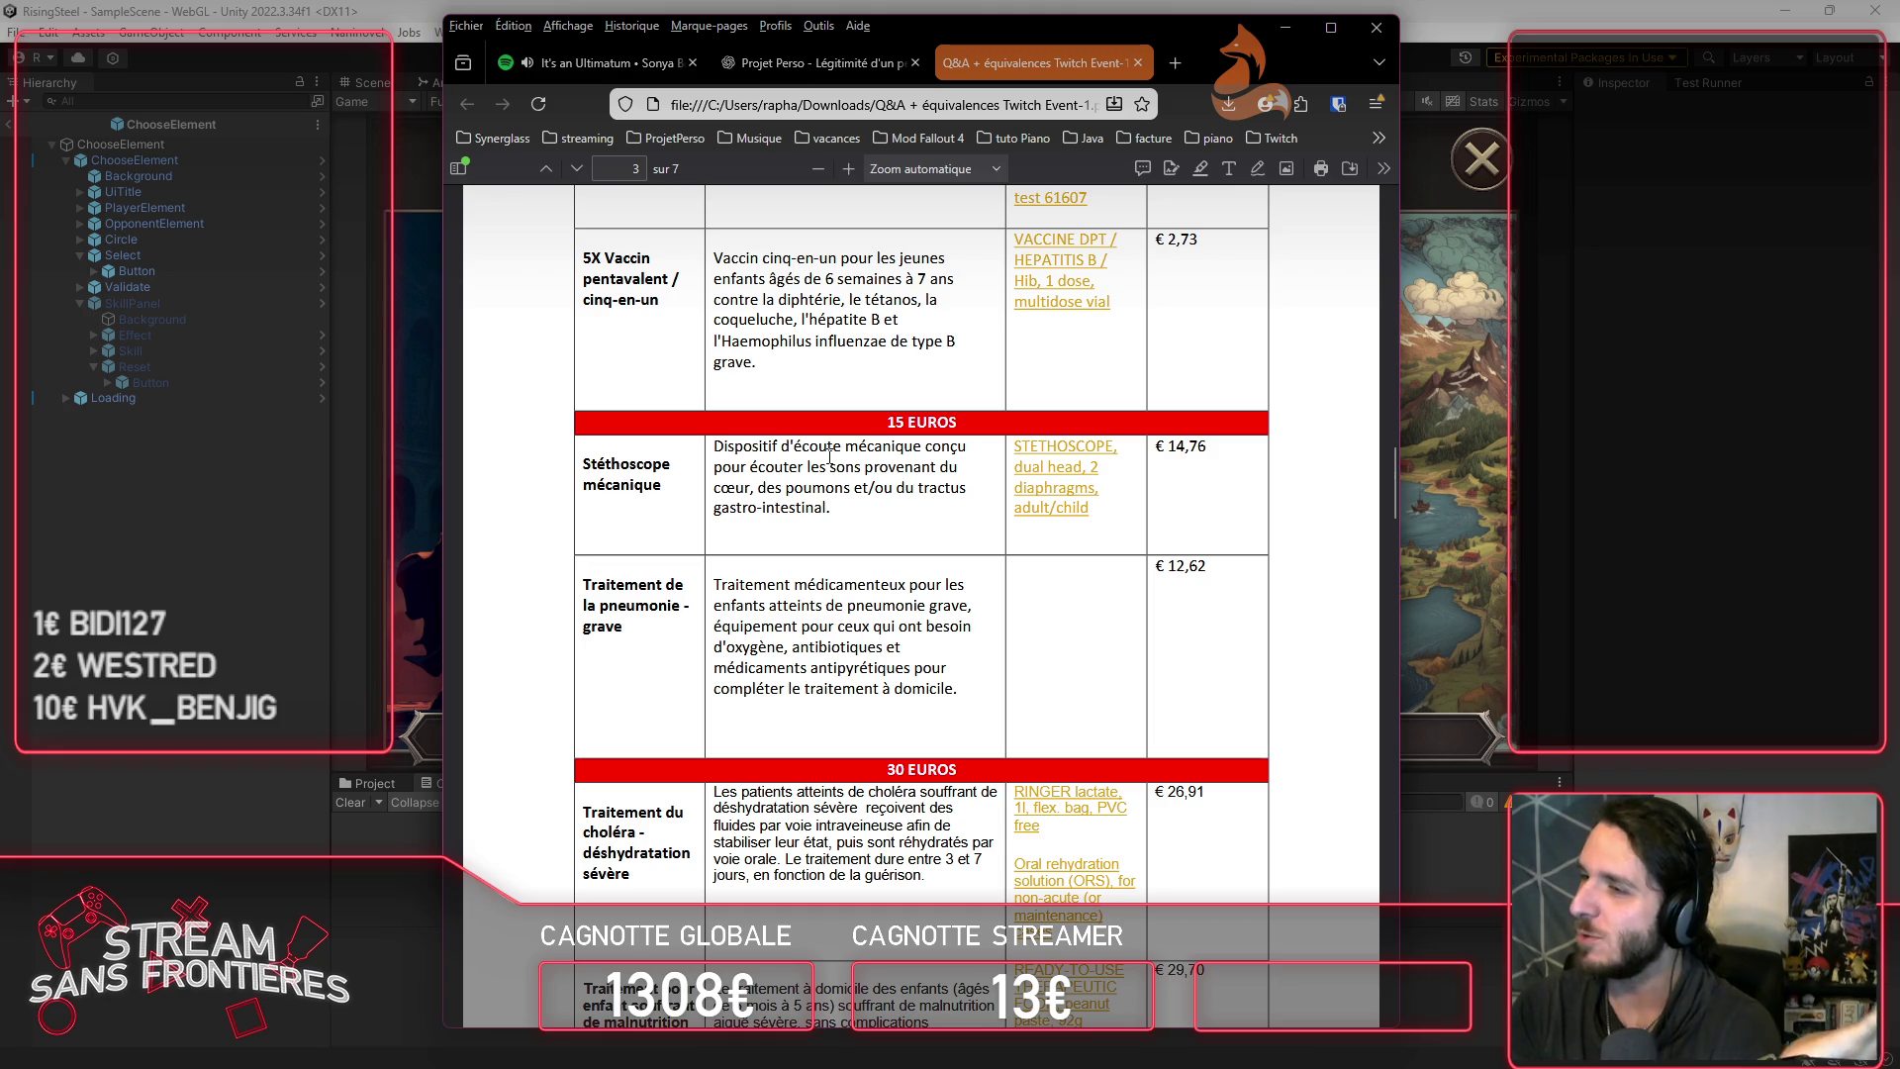
scroll(830, 456, "down", 1)
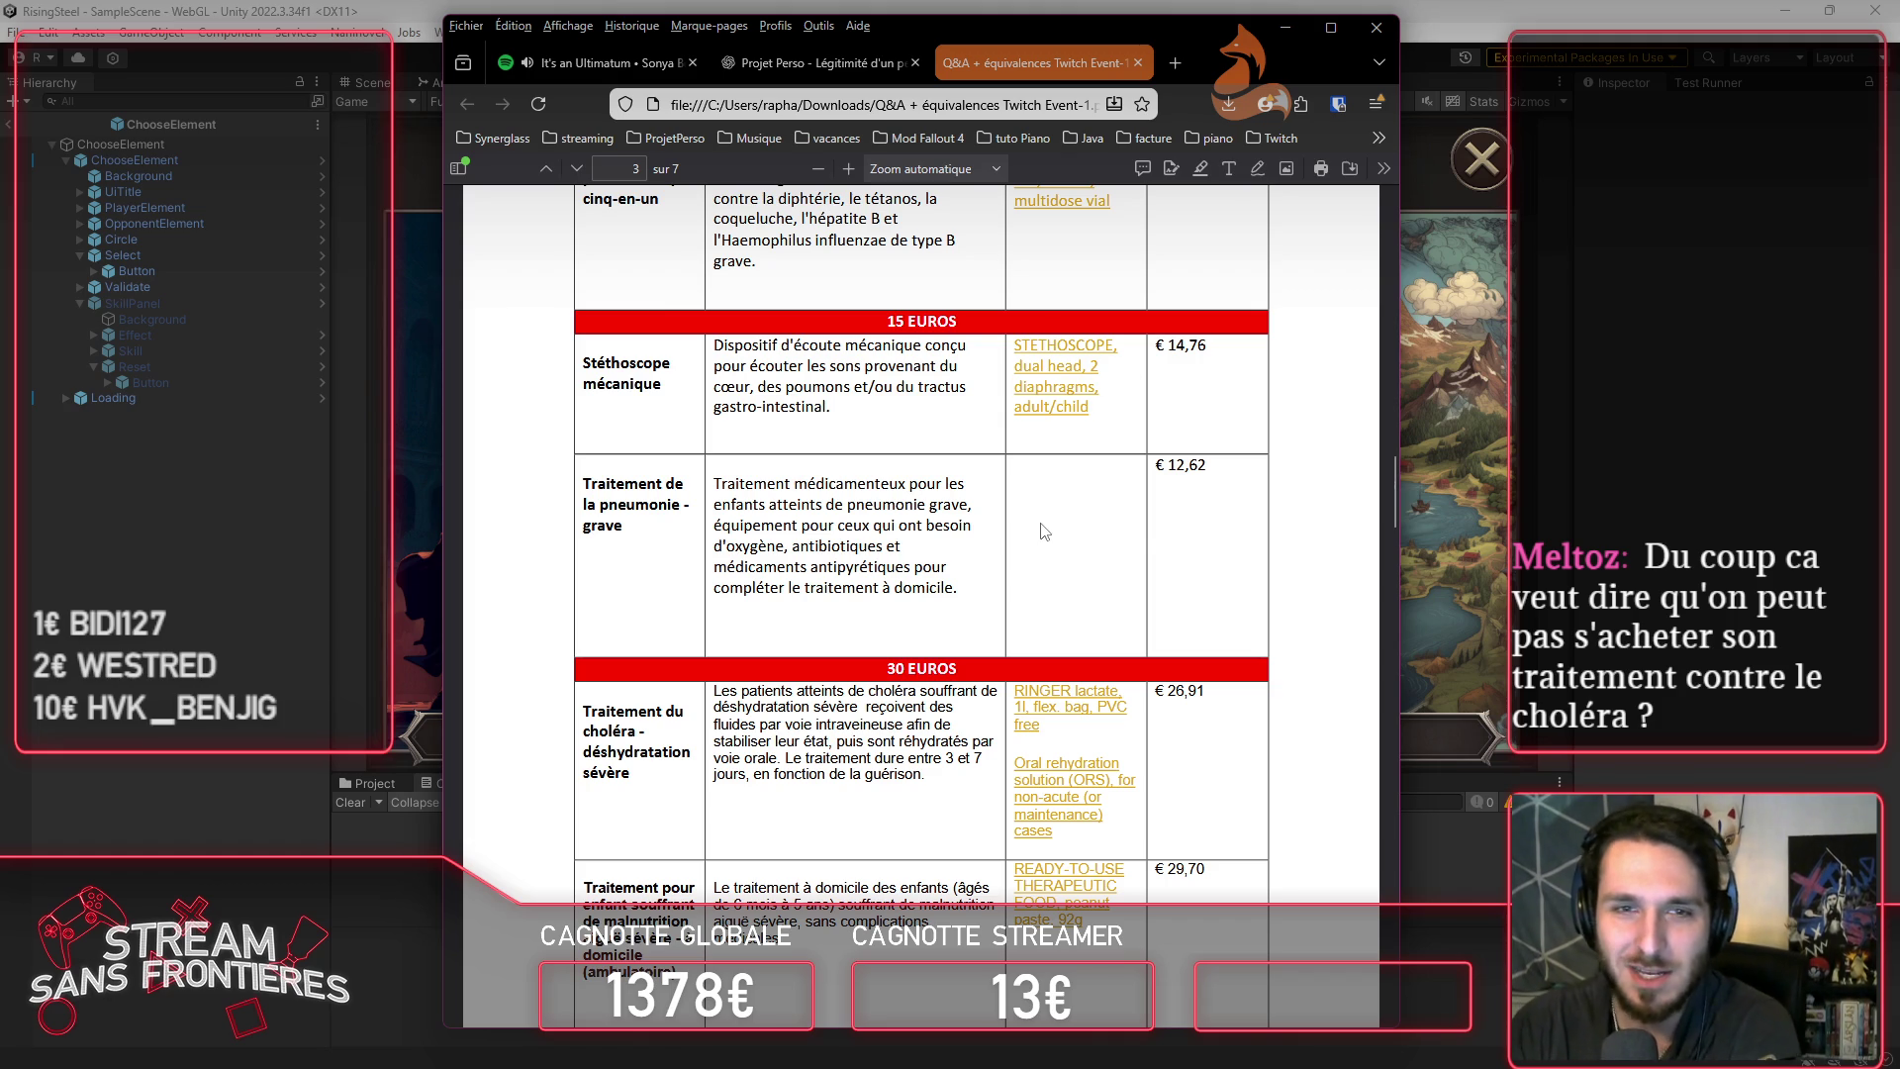
scroll(1039, 534, "up", 5)
scroll(1030, 568, "down", 5)
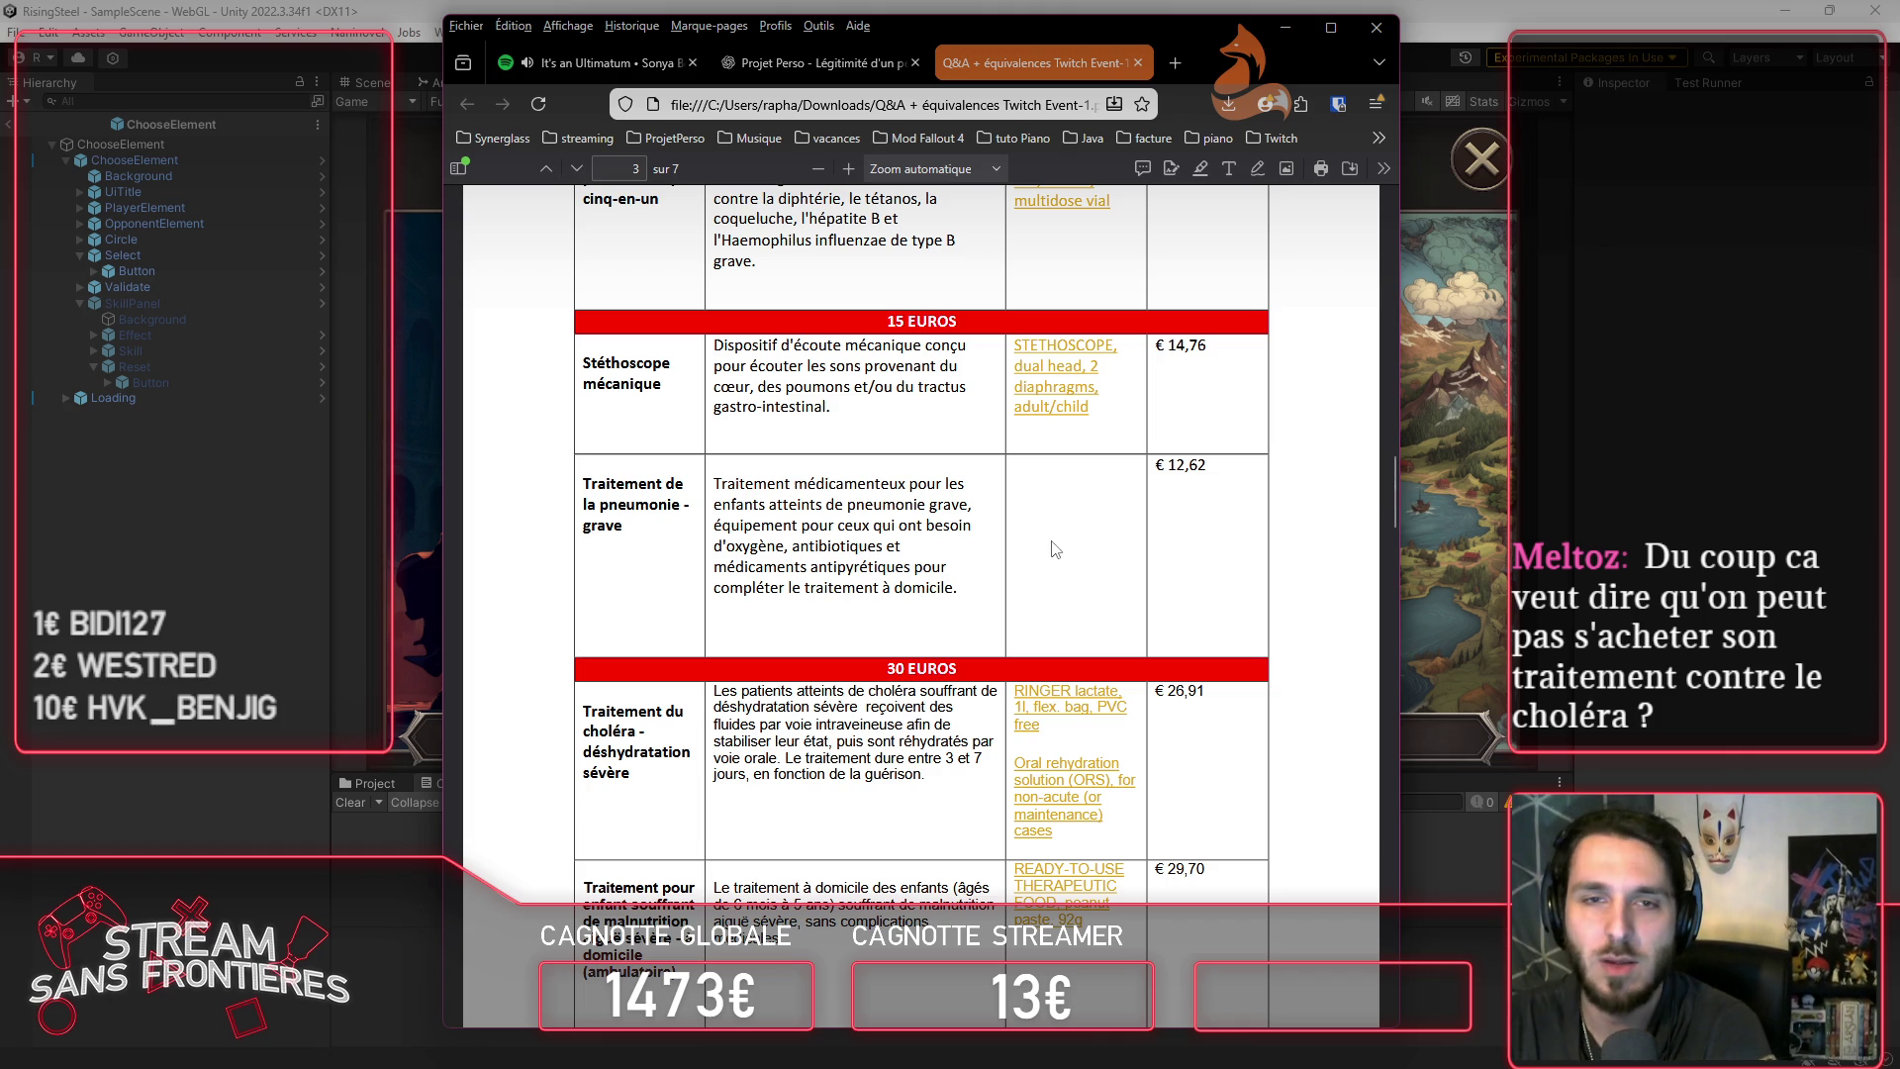
scroll(1069, 547, "down", 3)
scroll(1069, 547, "down", 2)
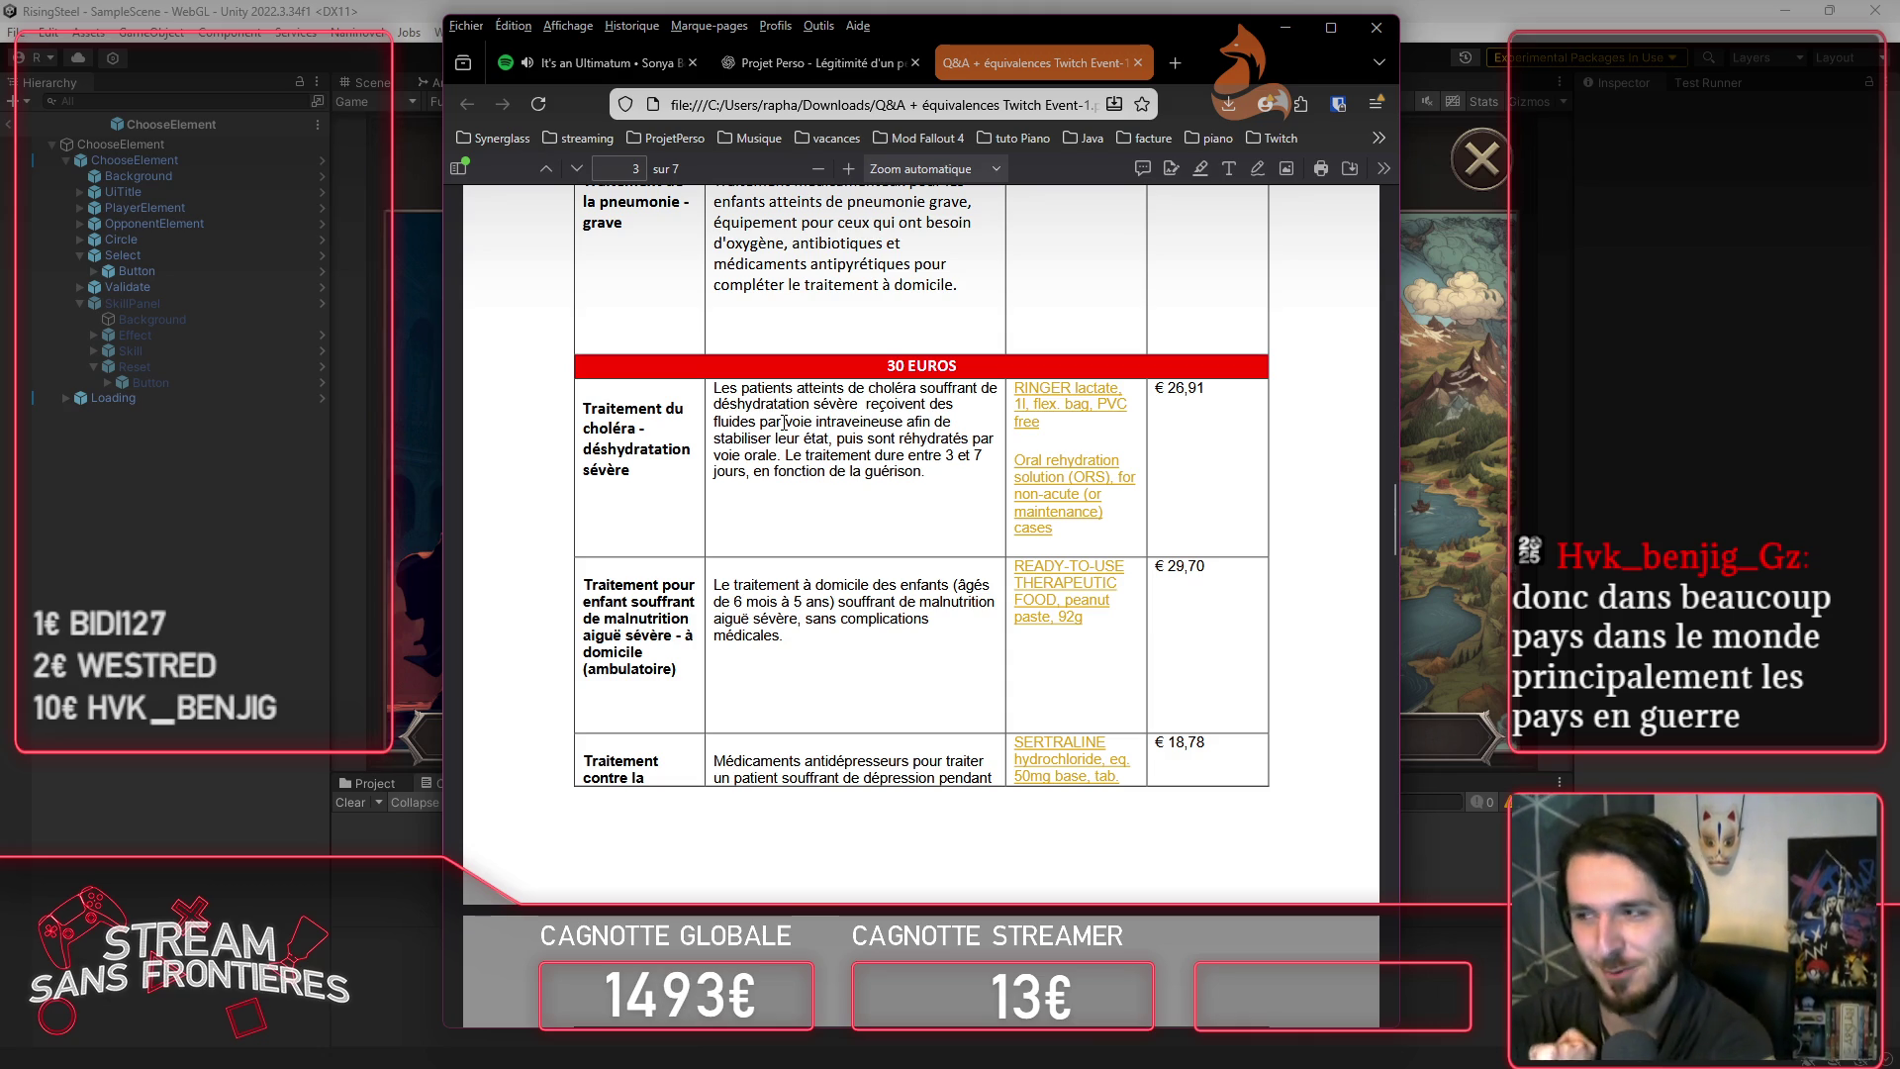
Step: Scroll past the 30-euro section to the PALIERS thresholds table on page 4
scroll(791, 419, "down", 1)
scroll(790, 419, "down", 2)
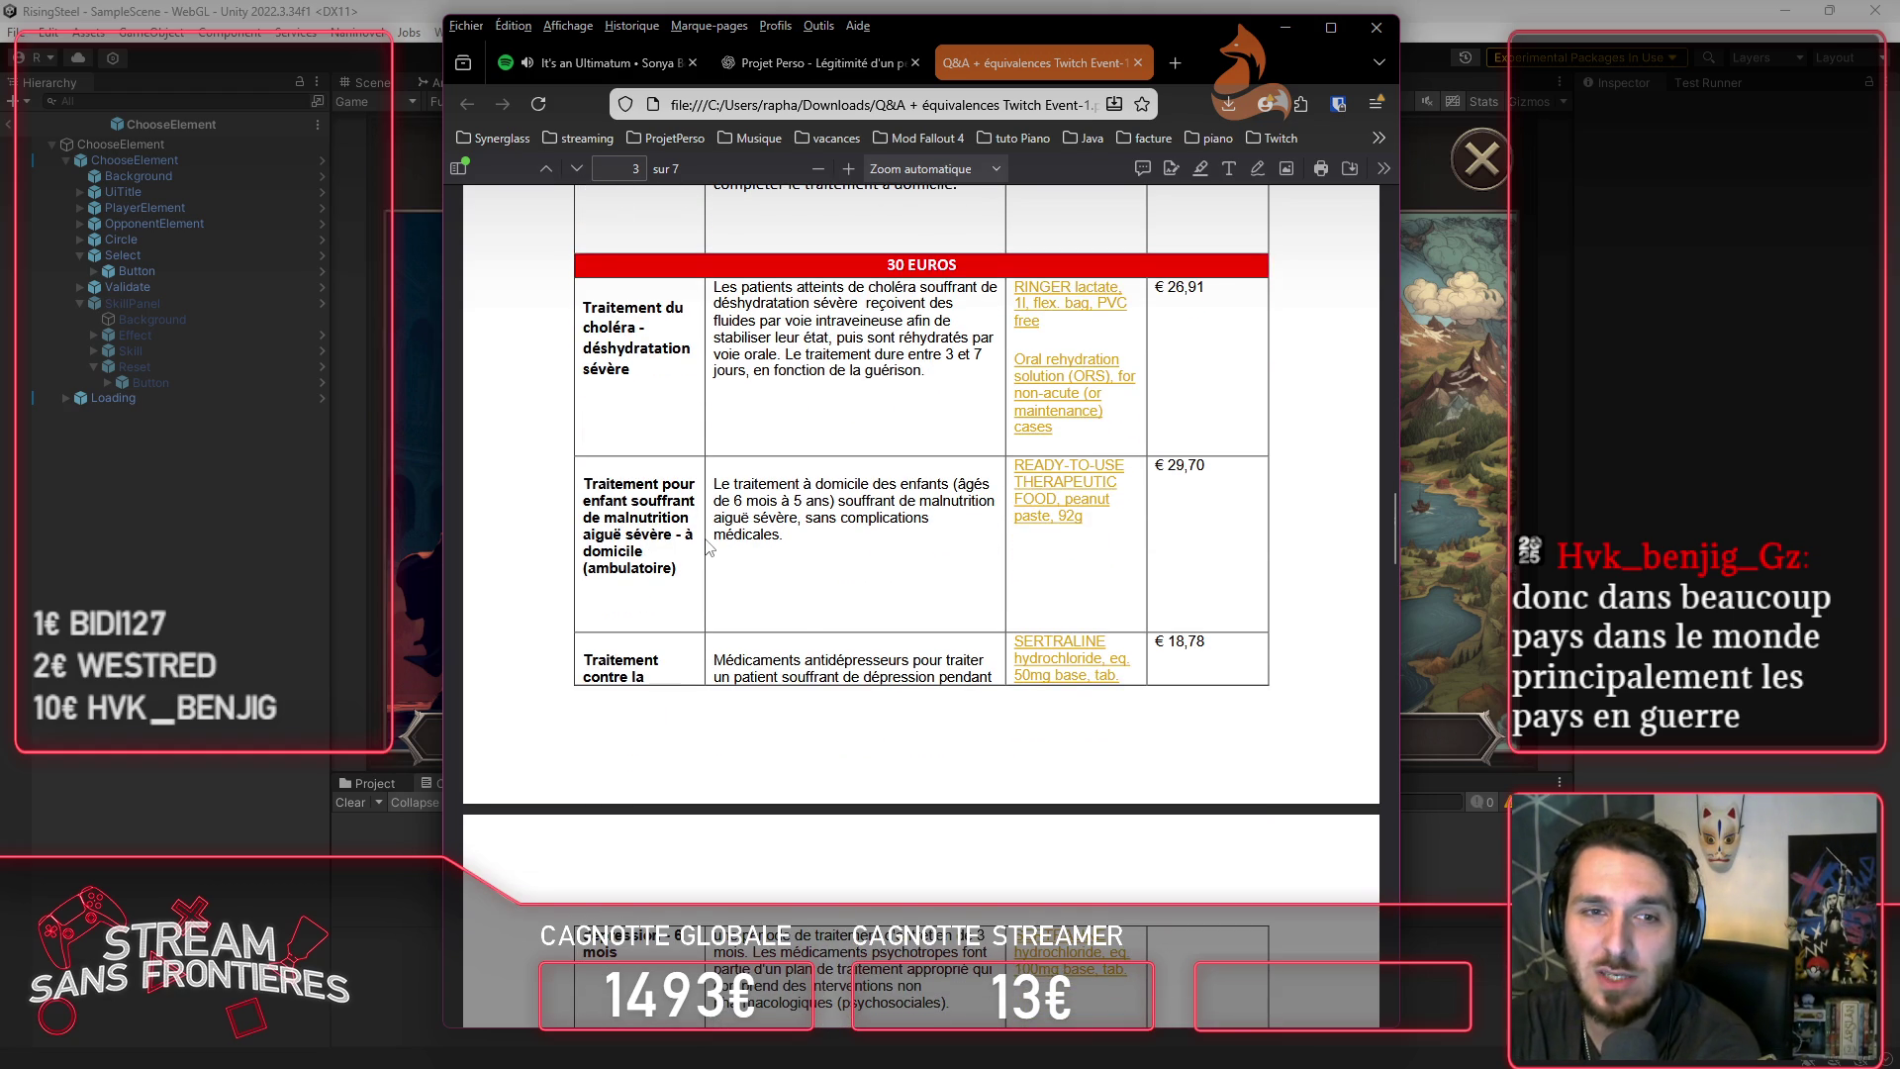
scroll(708, 547, "down", 3)
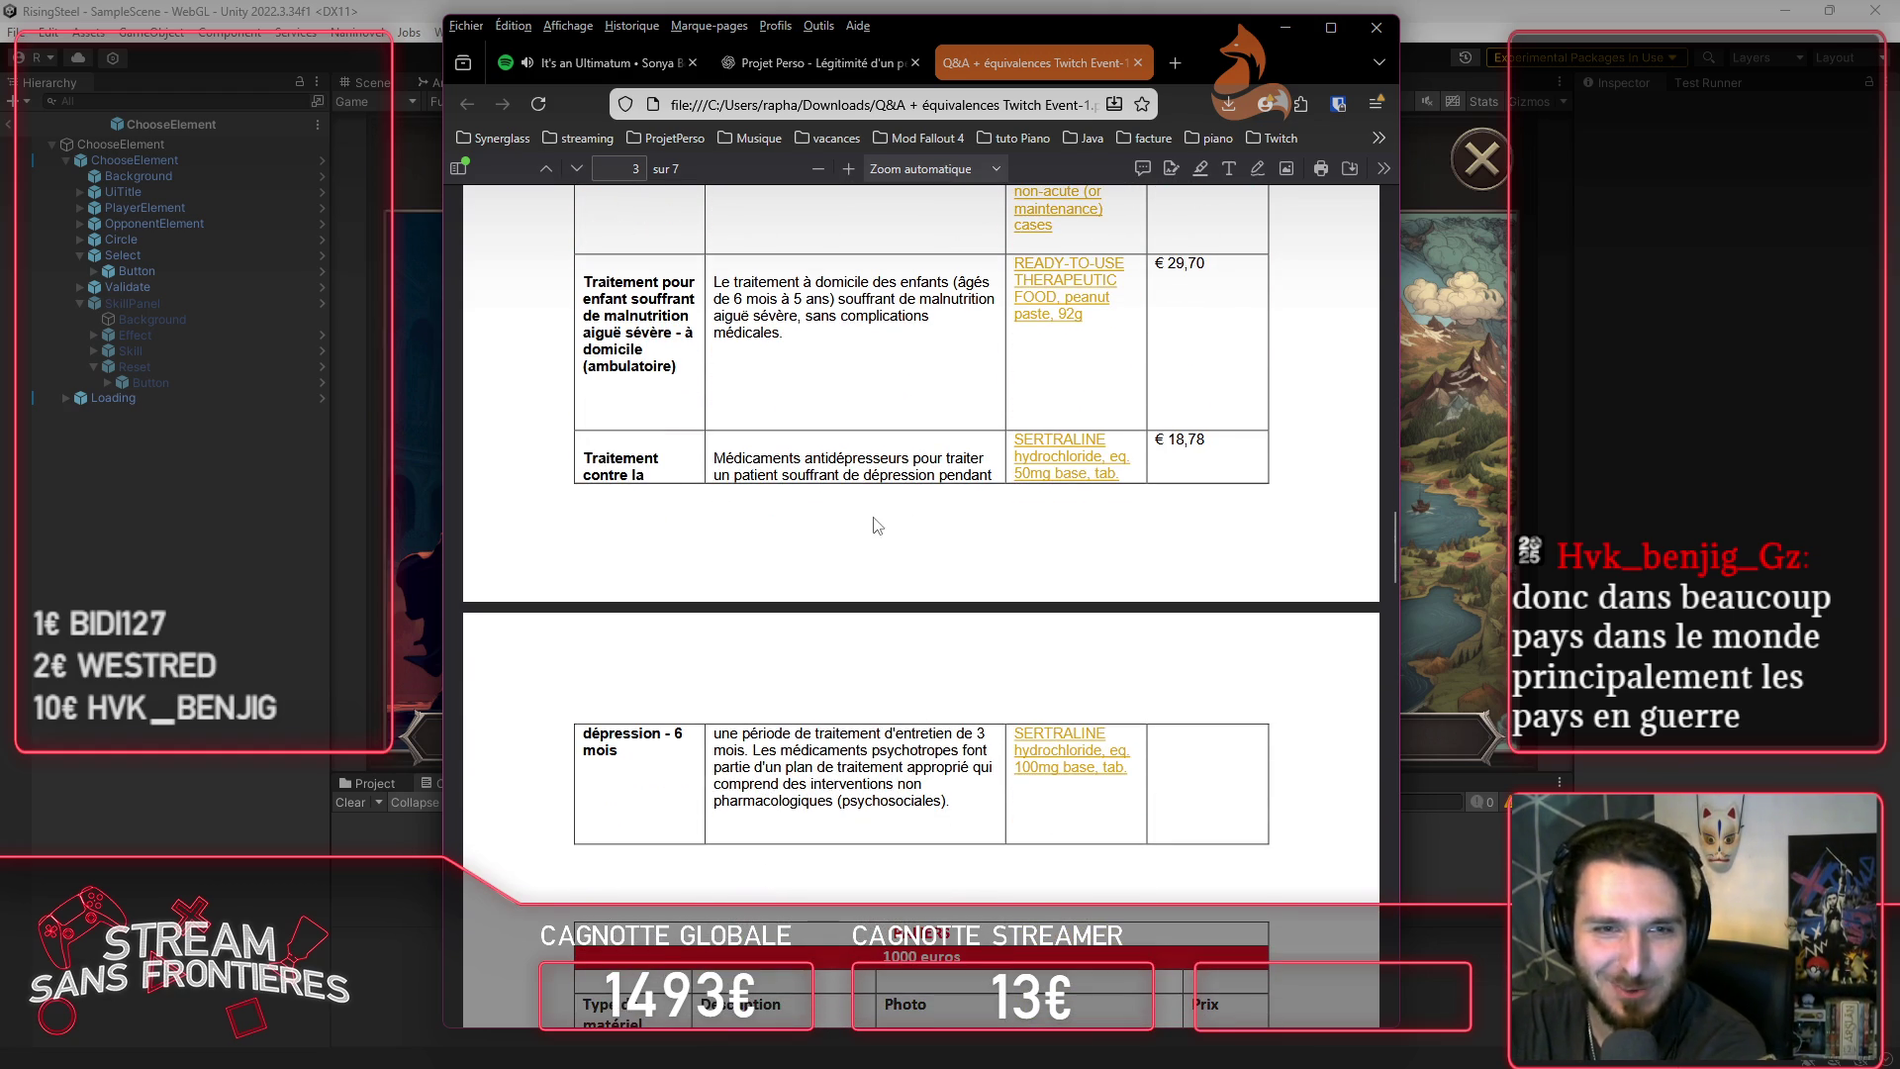
scroll(877, 522, "down", 1)
scroll(877, 522, "down", 5)
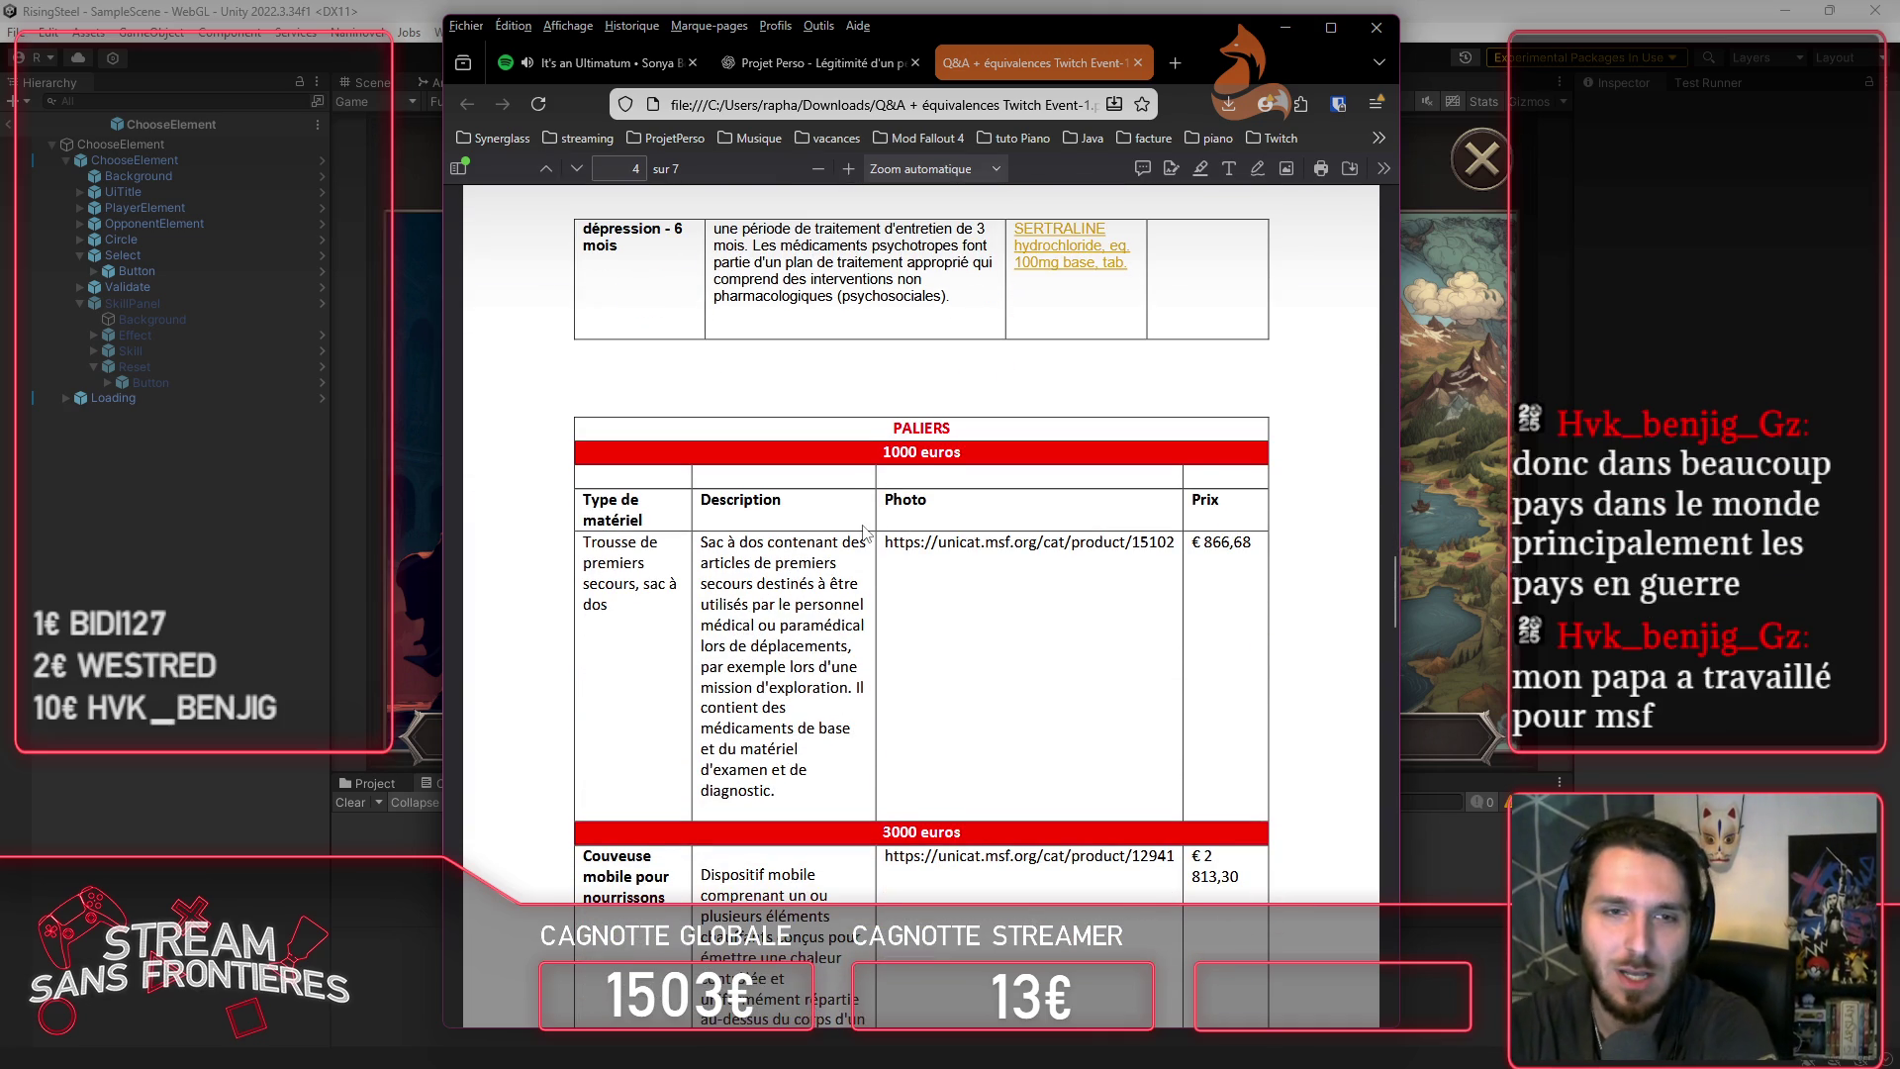
Step: Scroll through the 1000- and 3000-euro rows down to the 5000-euro Defibrillateur entry
scroll(862, 525, "down", 2)
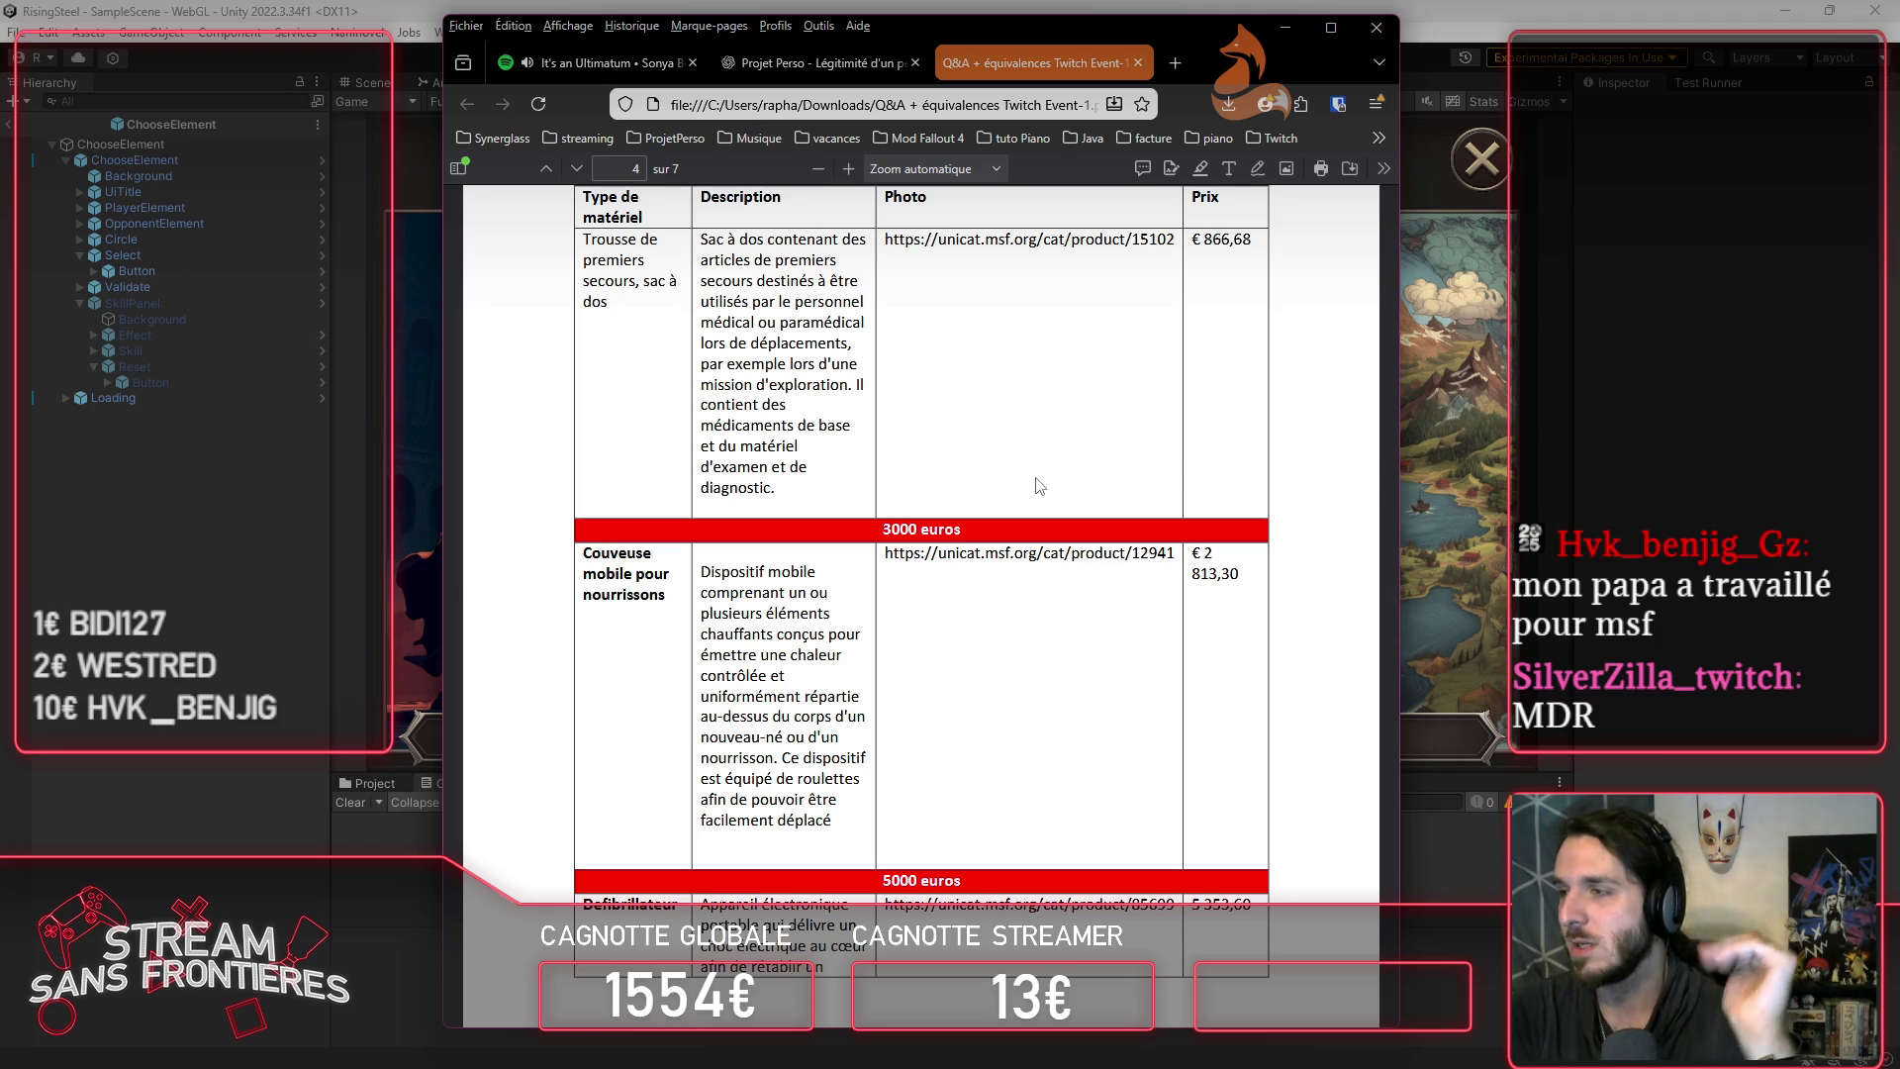
scroll(1039, 485, "down", 3)
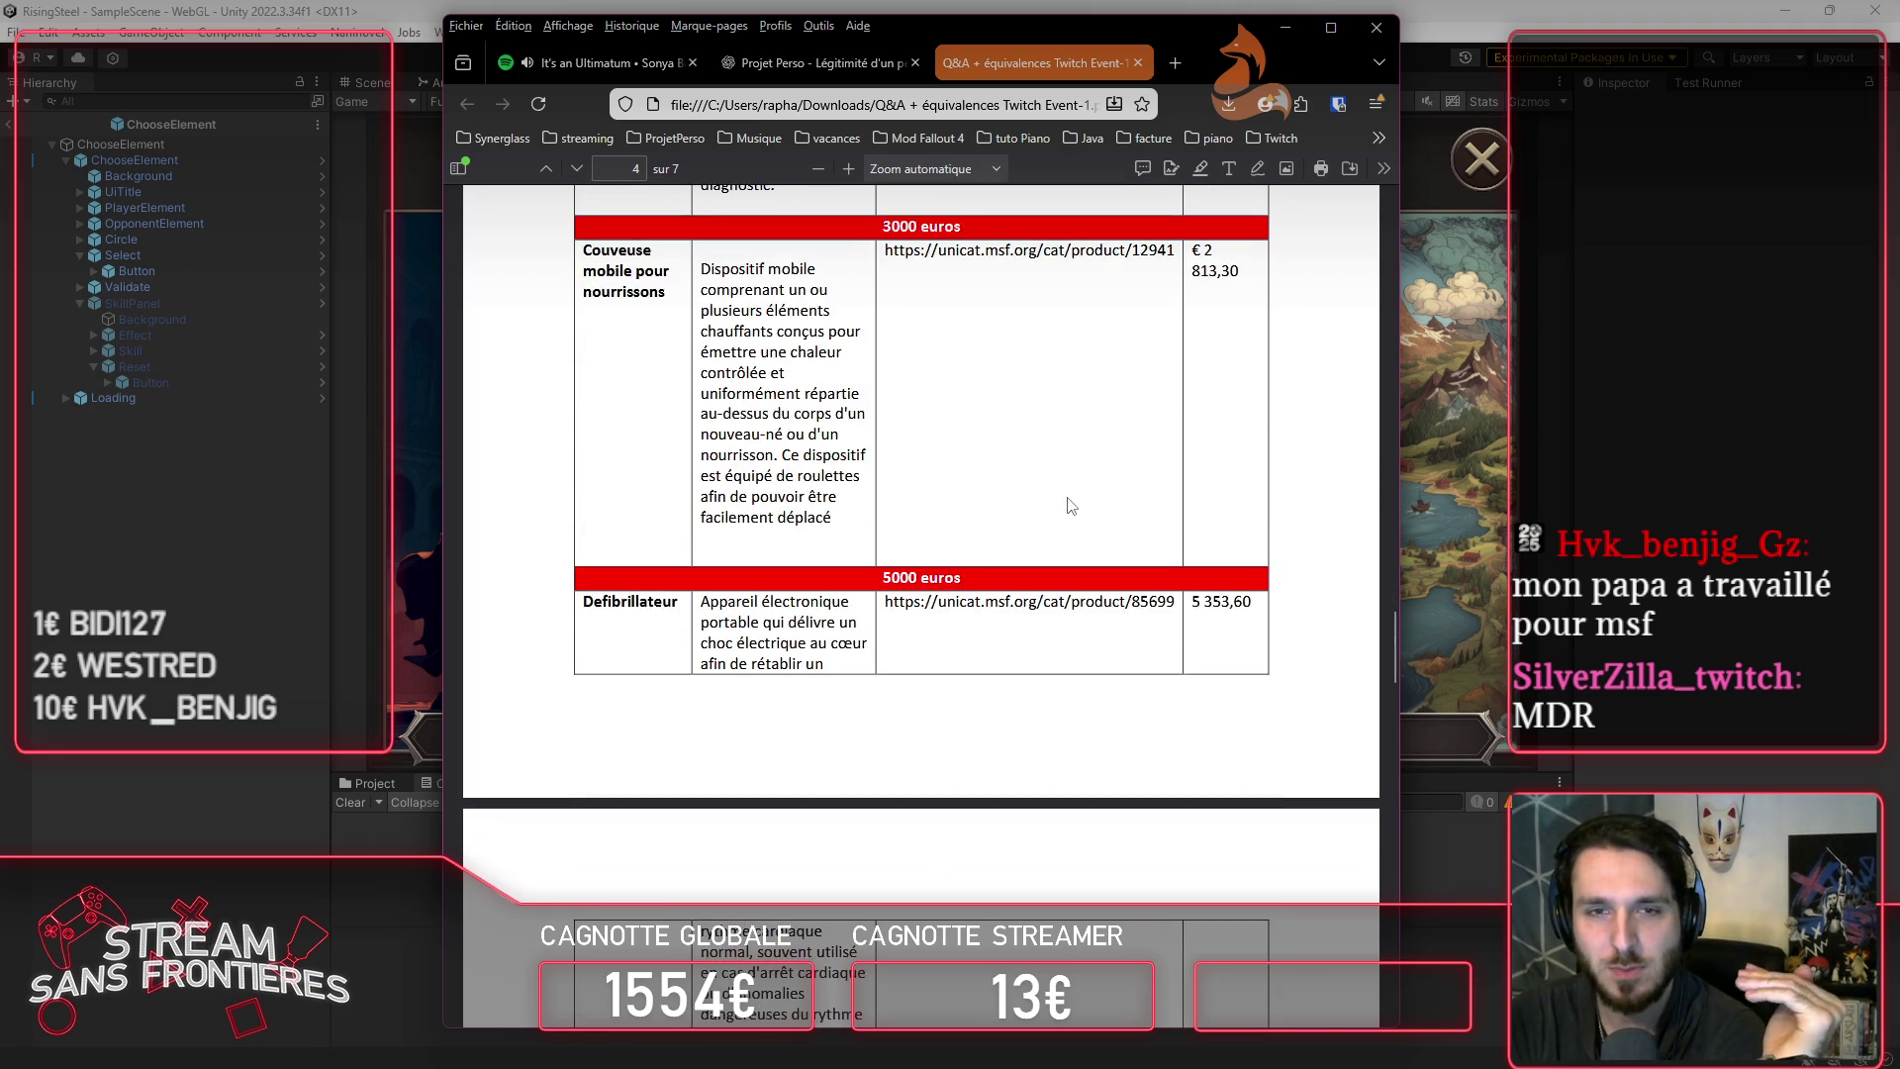
scroll(1071, 506, "down", 1)
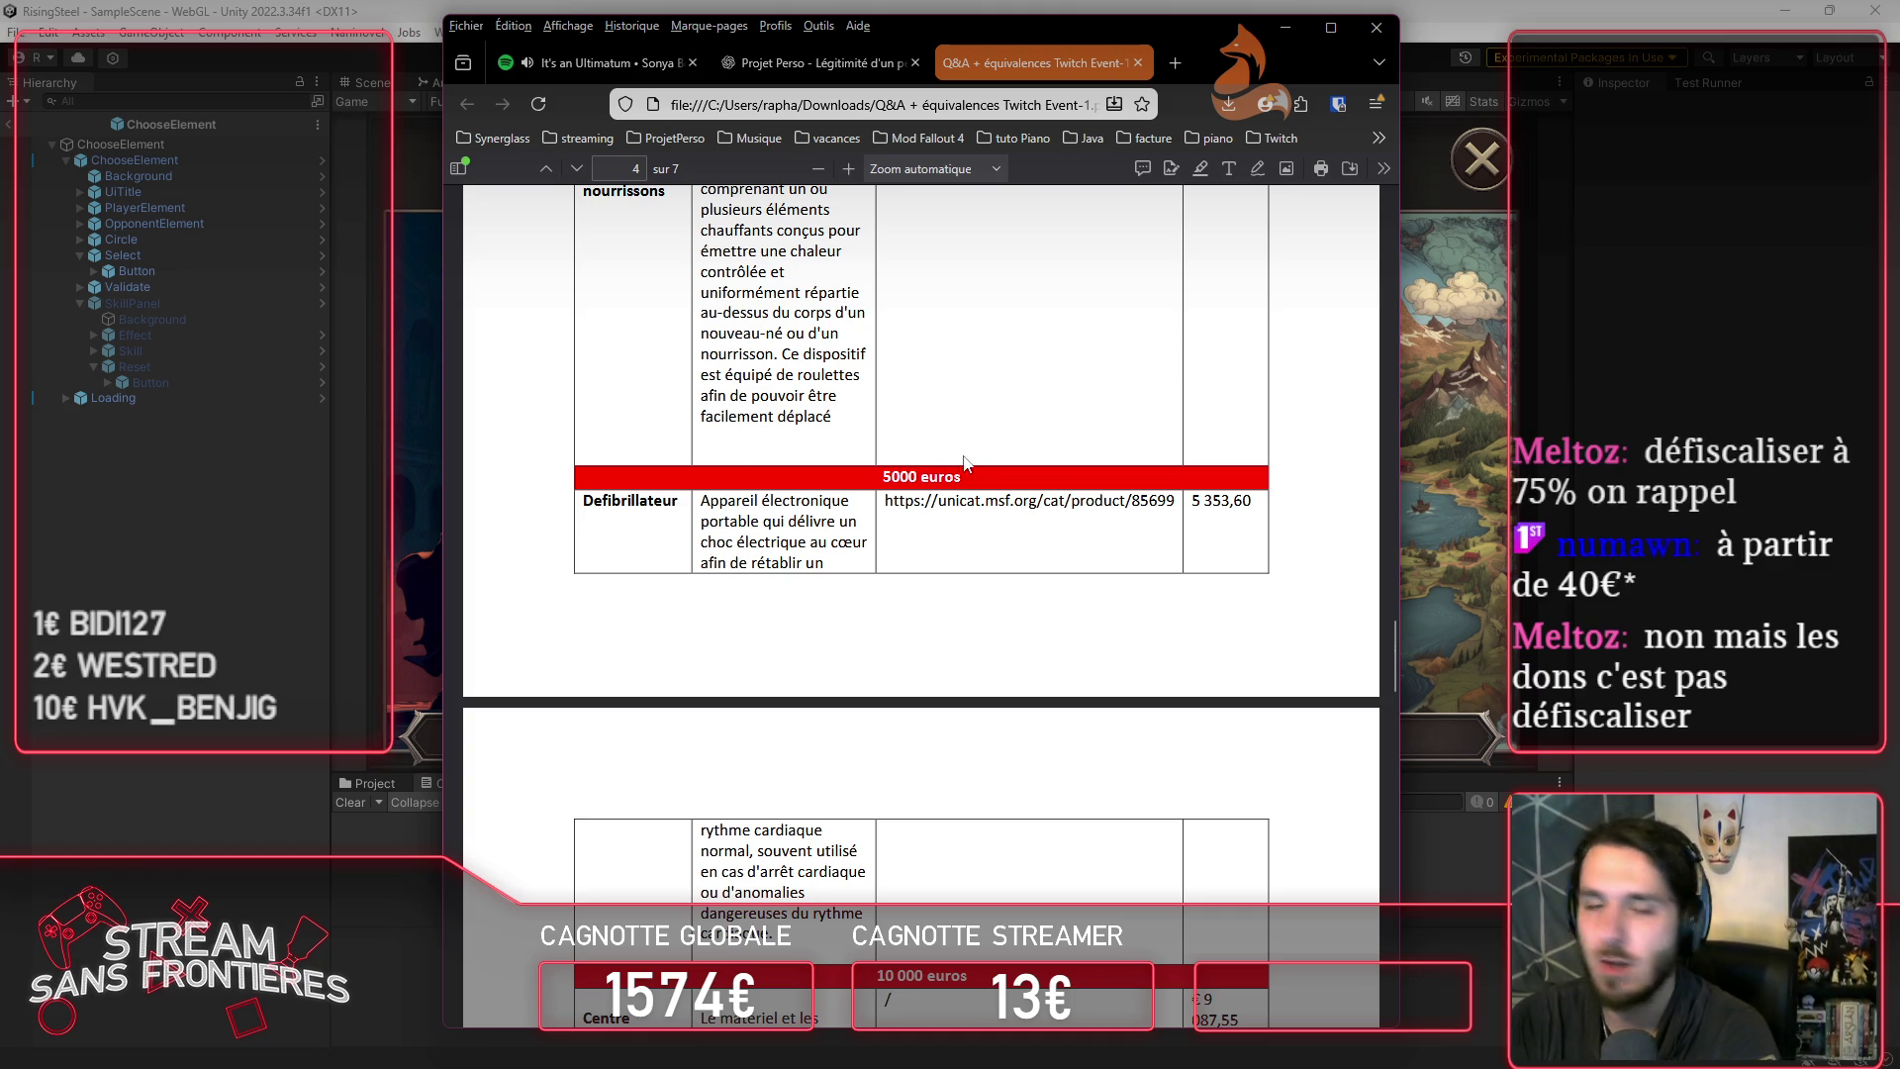
Step: Review the 10 000–30 000 euro rows, settle on the inflatable field hospital, then dismiss the PDF
scroll(977, 519, "down", 1)
scroll(977, 520, "down", 3)
scroll(1031, 548, "up", 3)
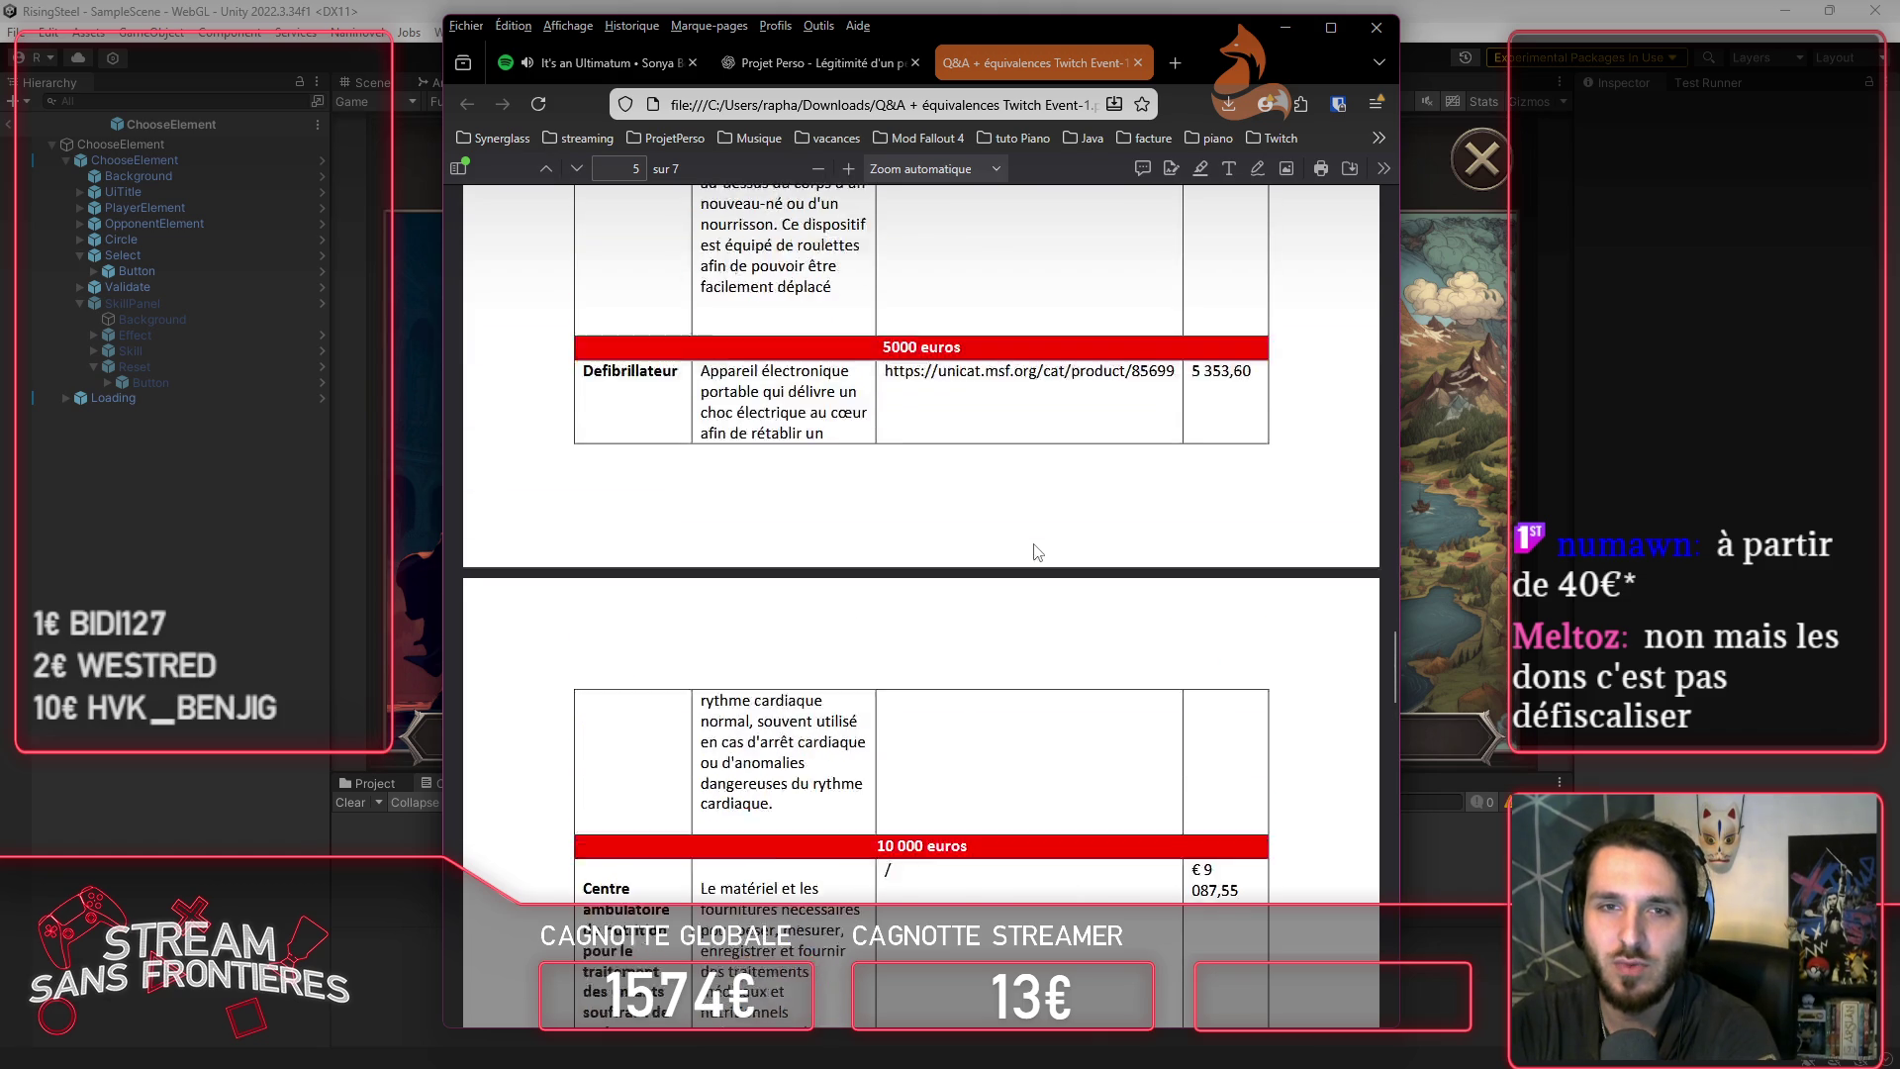
scroll(1031, 551, "down", 3)
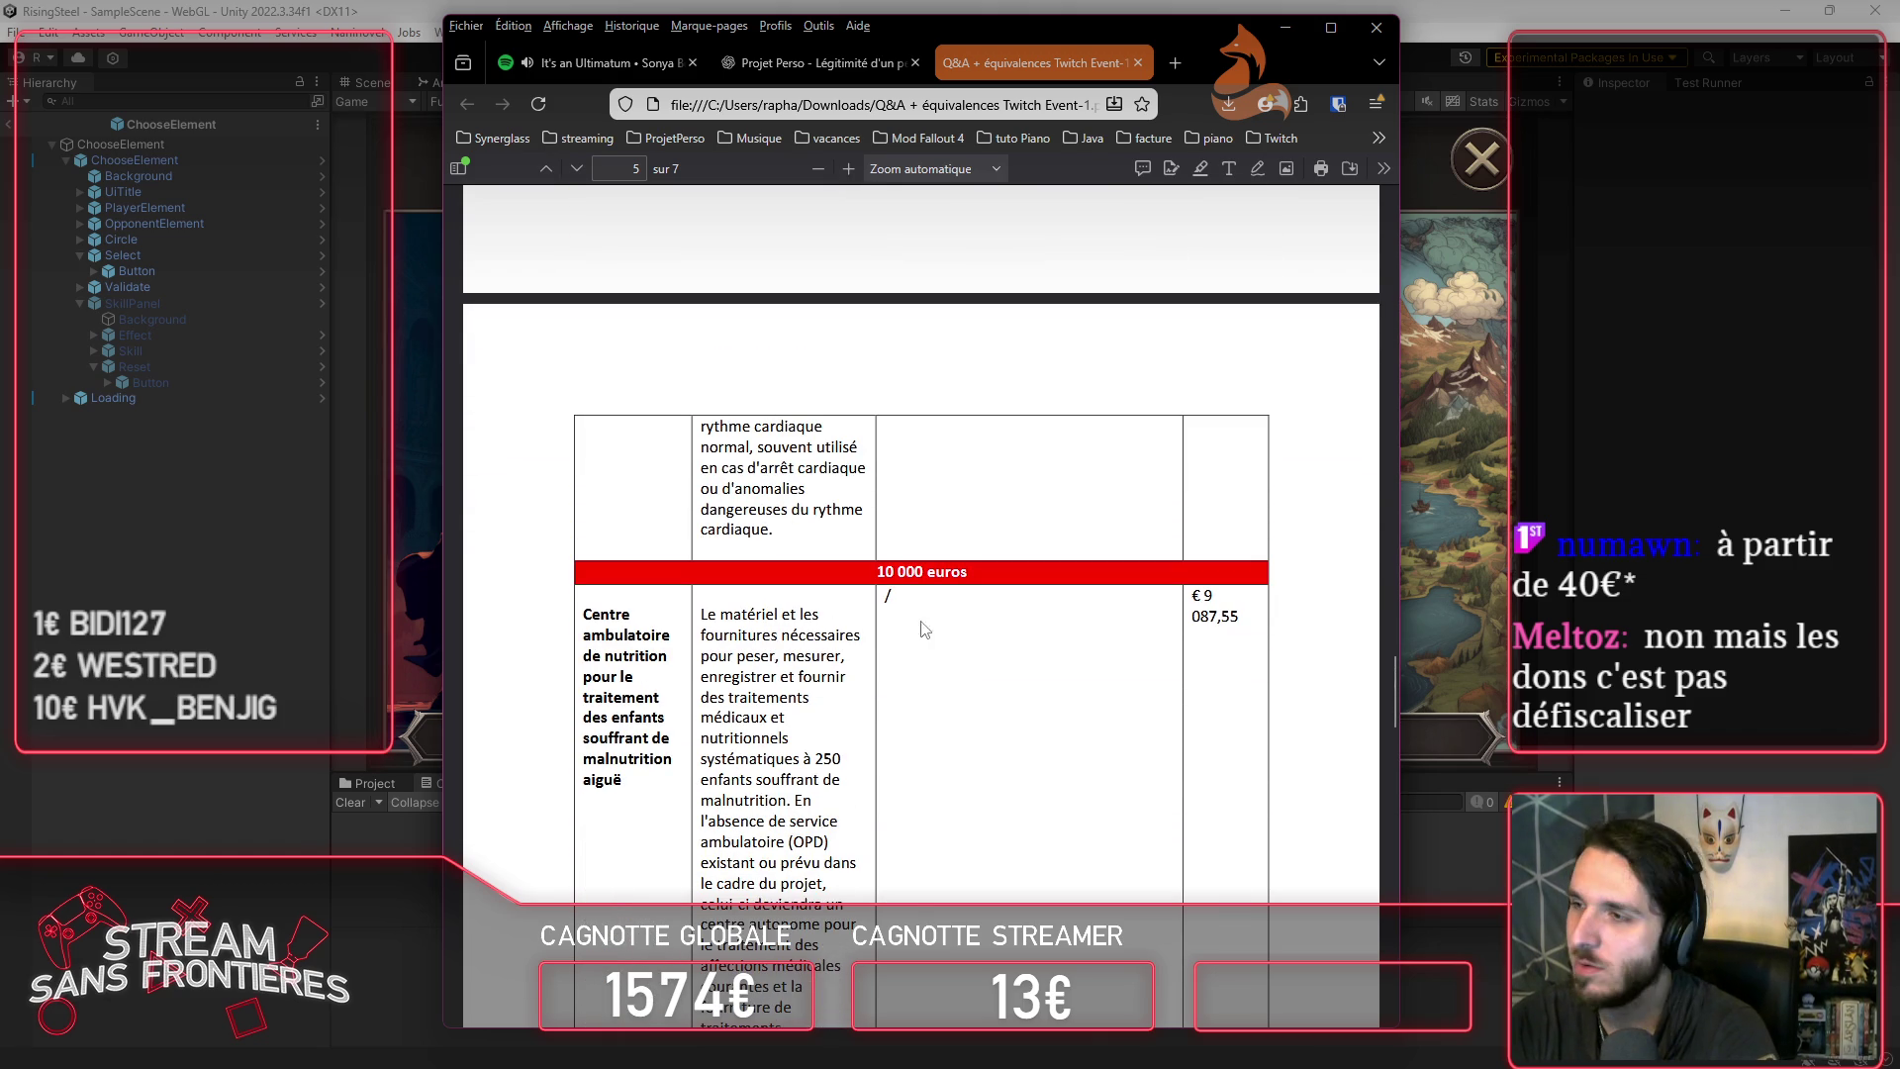
scroll(837, 629, "down", 1)
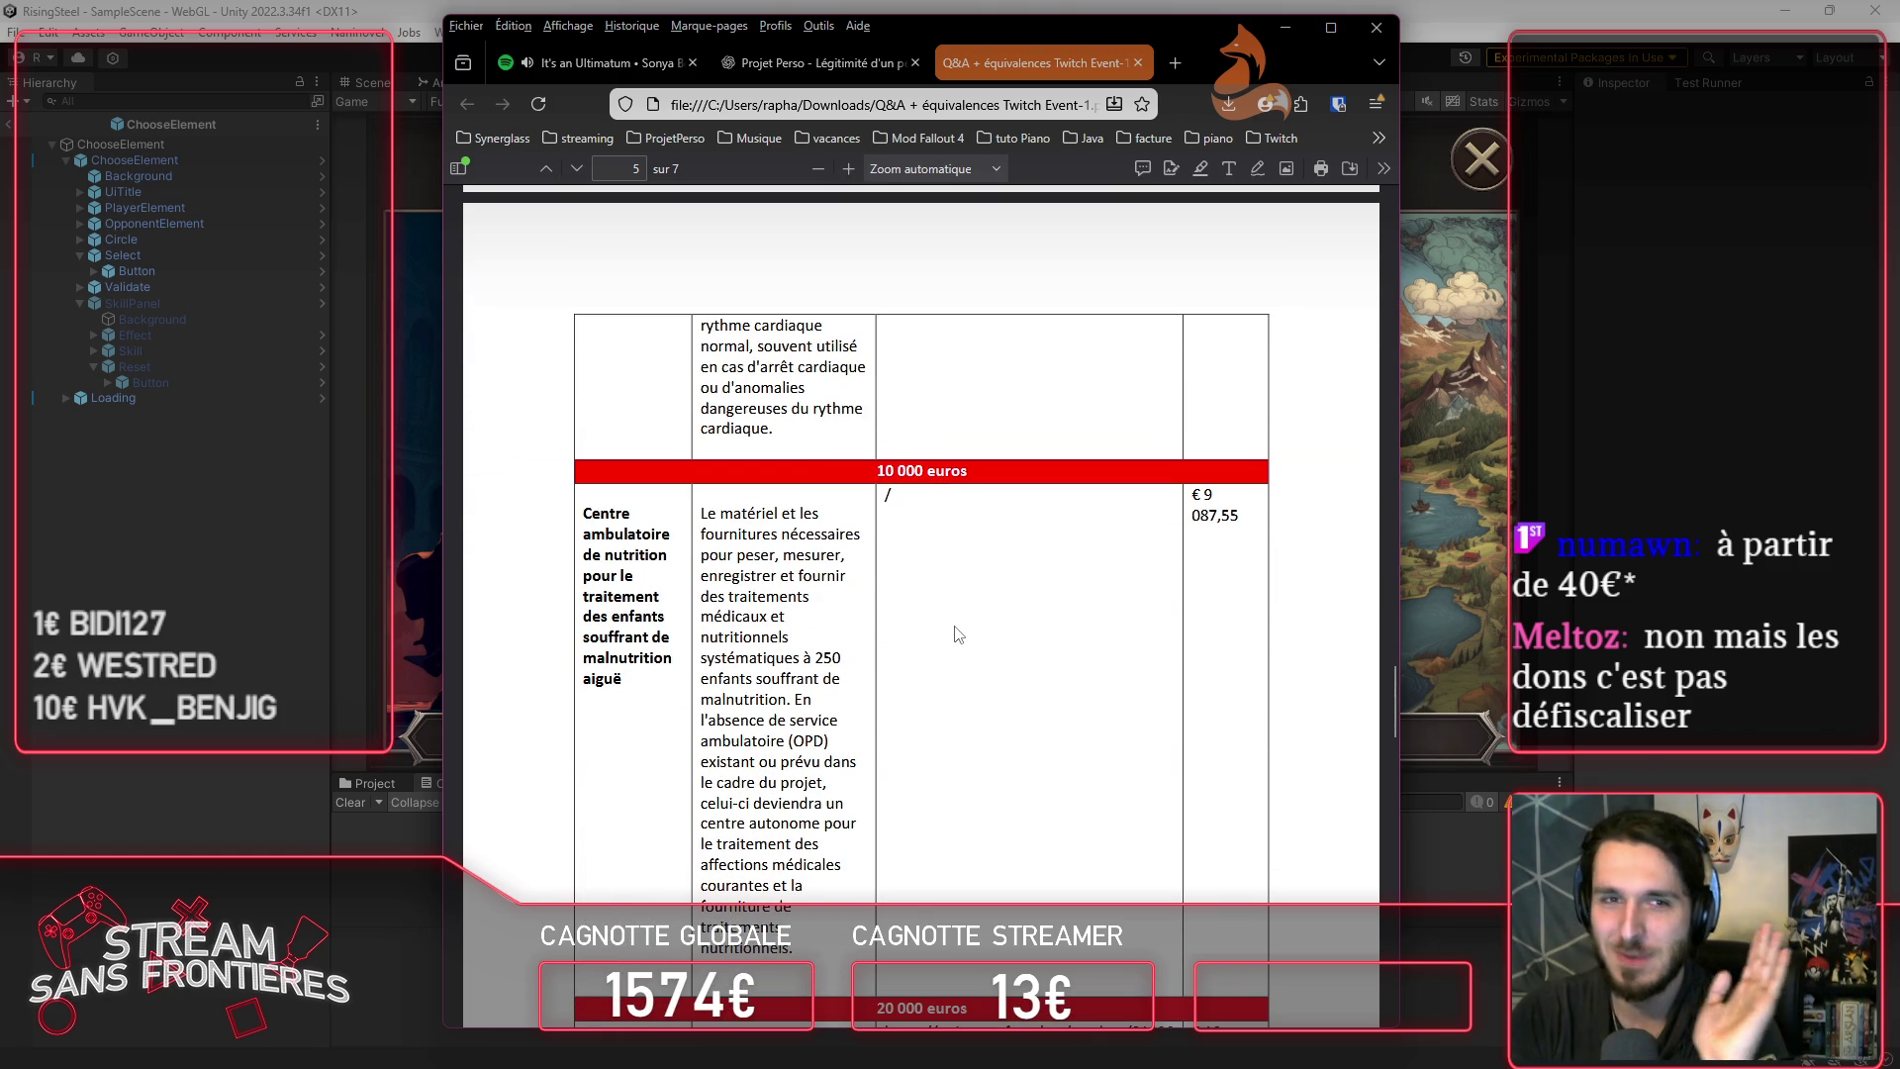
scroll(962, 635, "down", 1)
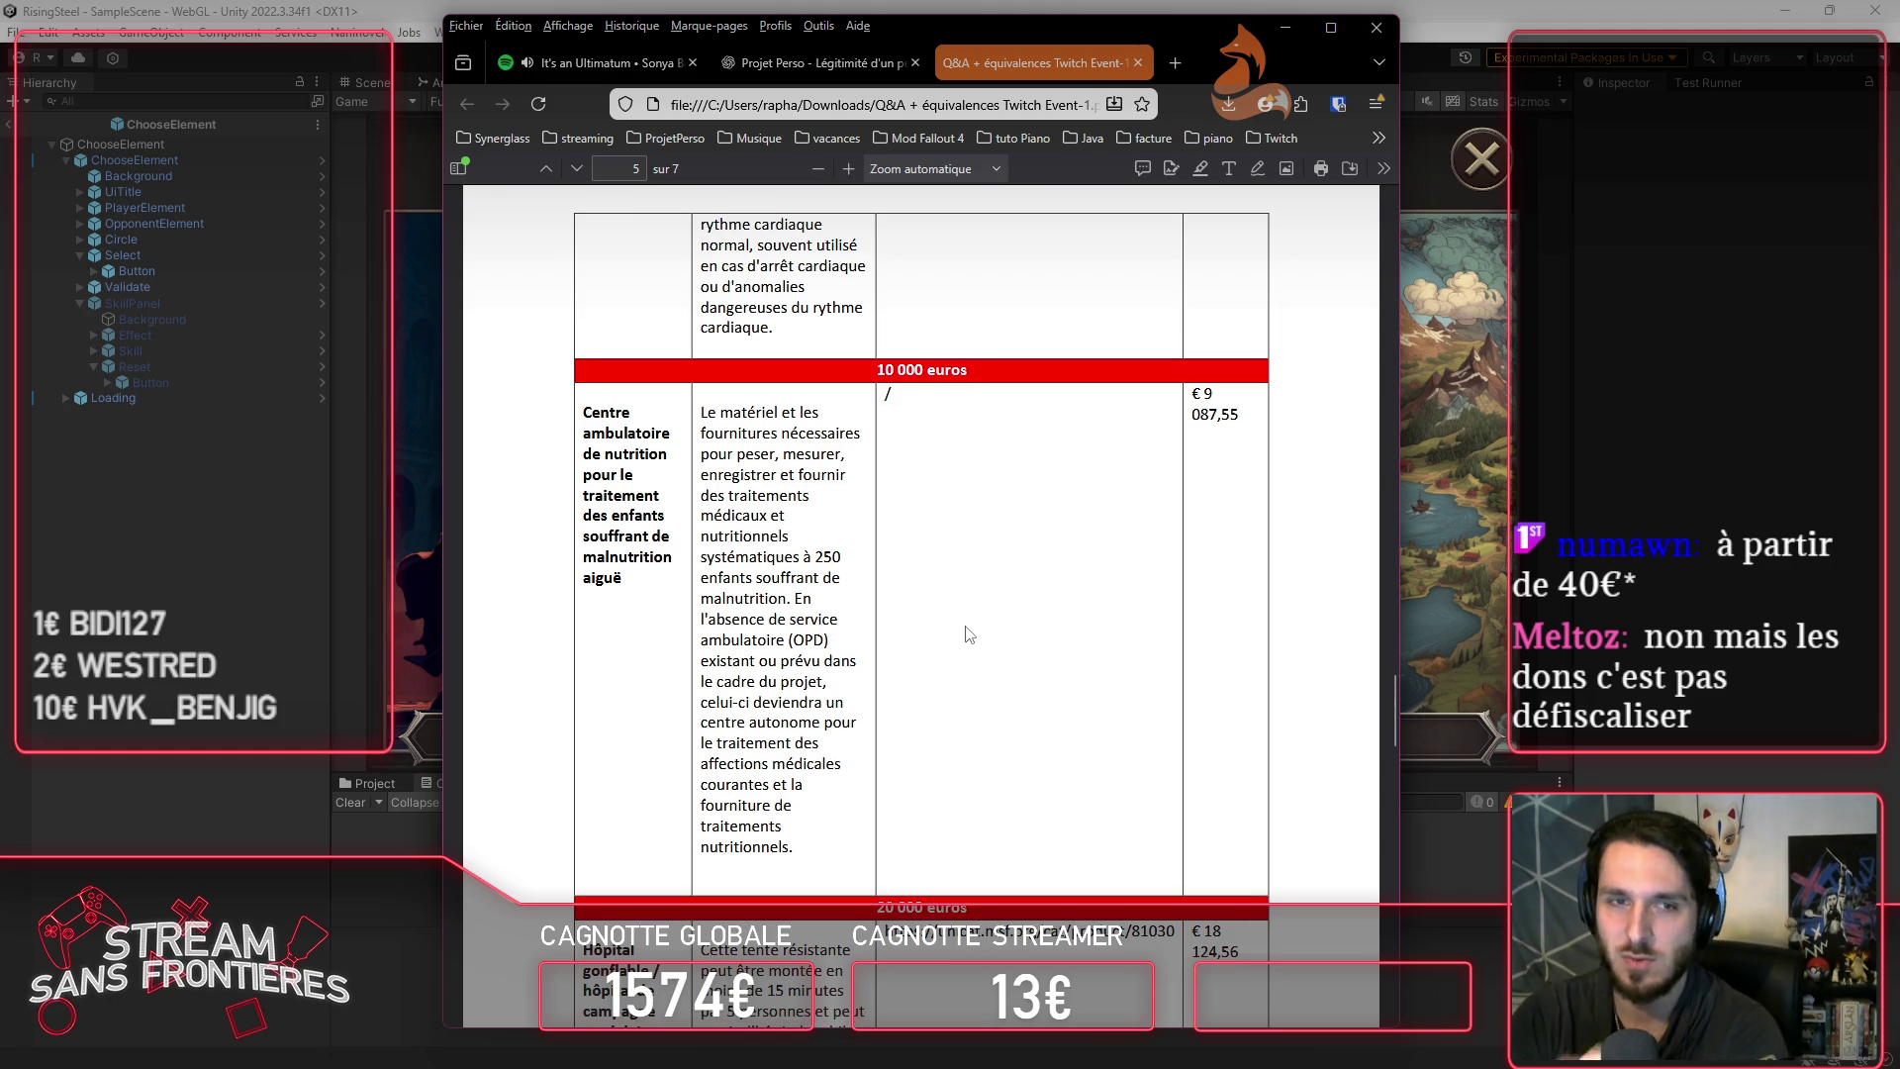
scroll(972, 635, "down", 4)
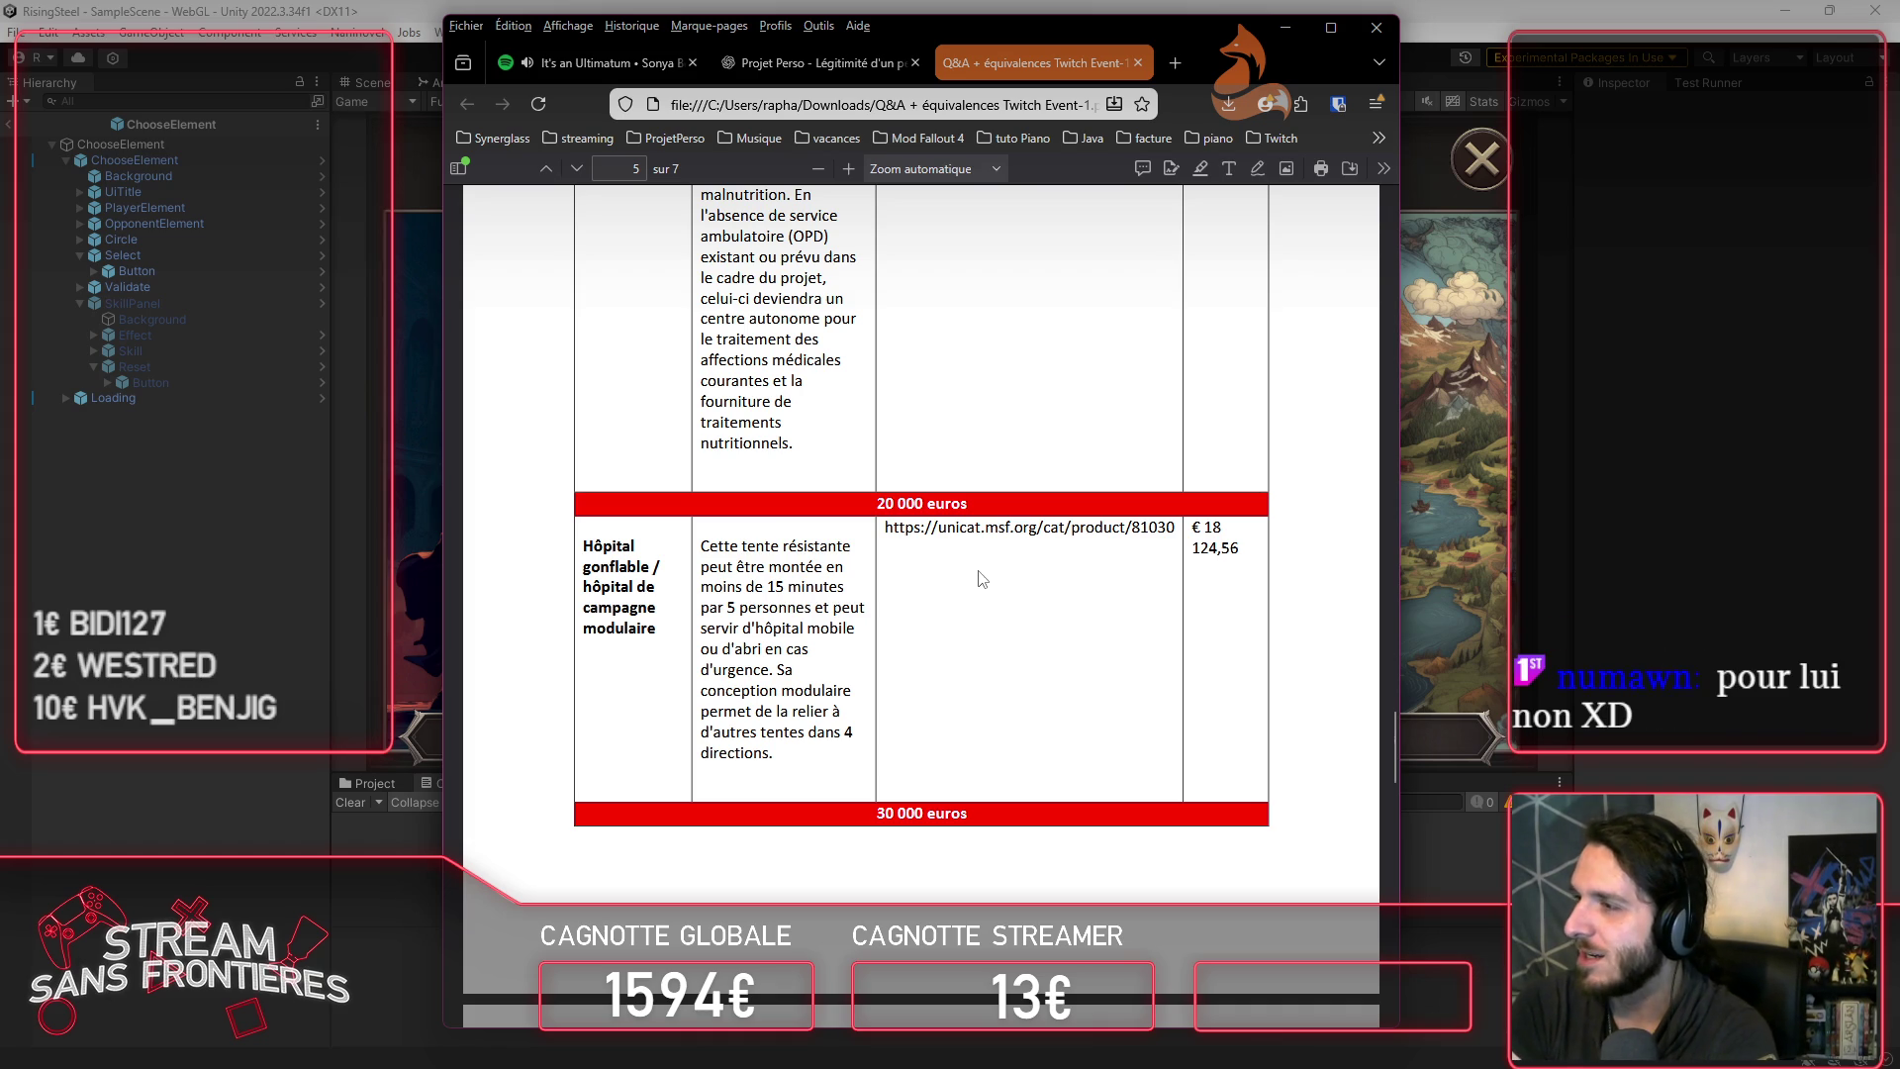
scroll(982, 579, "down", 5)
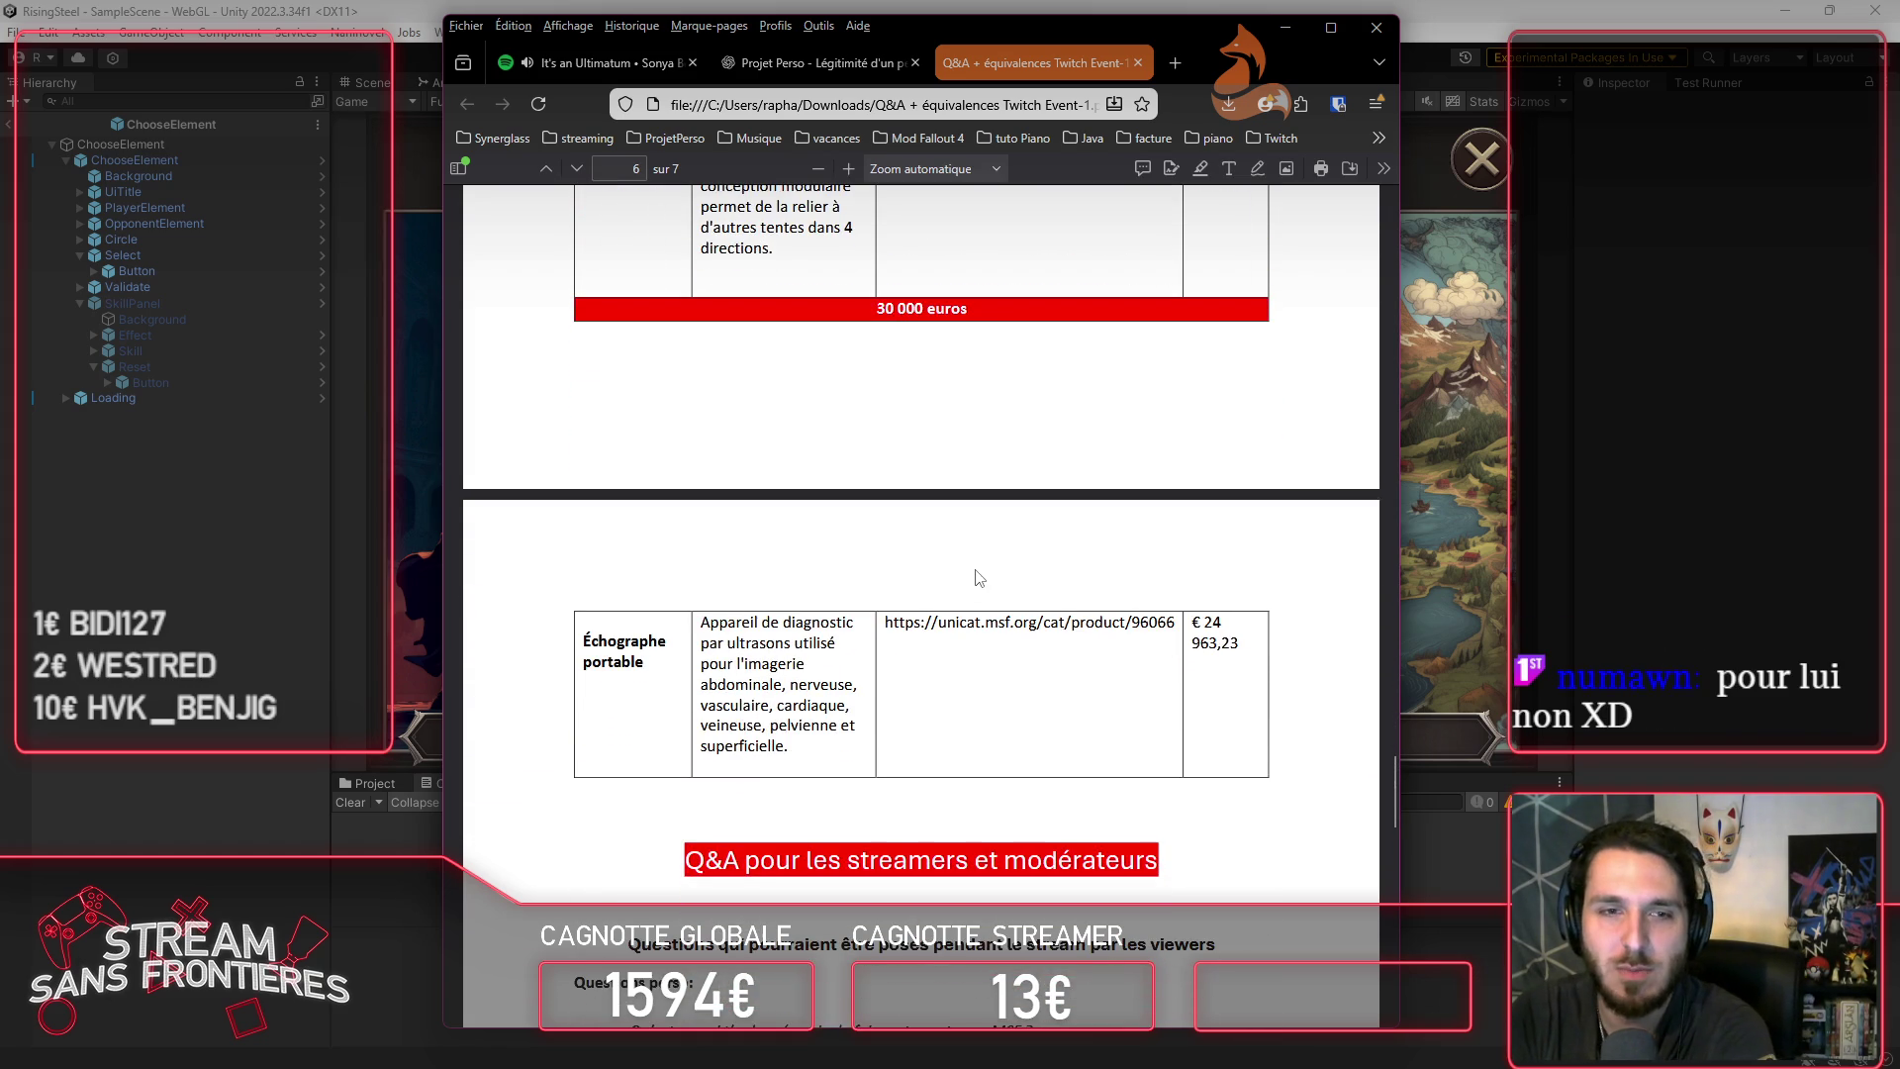
scroll(1014, 435, "up", 2)
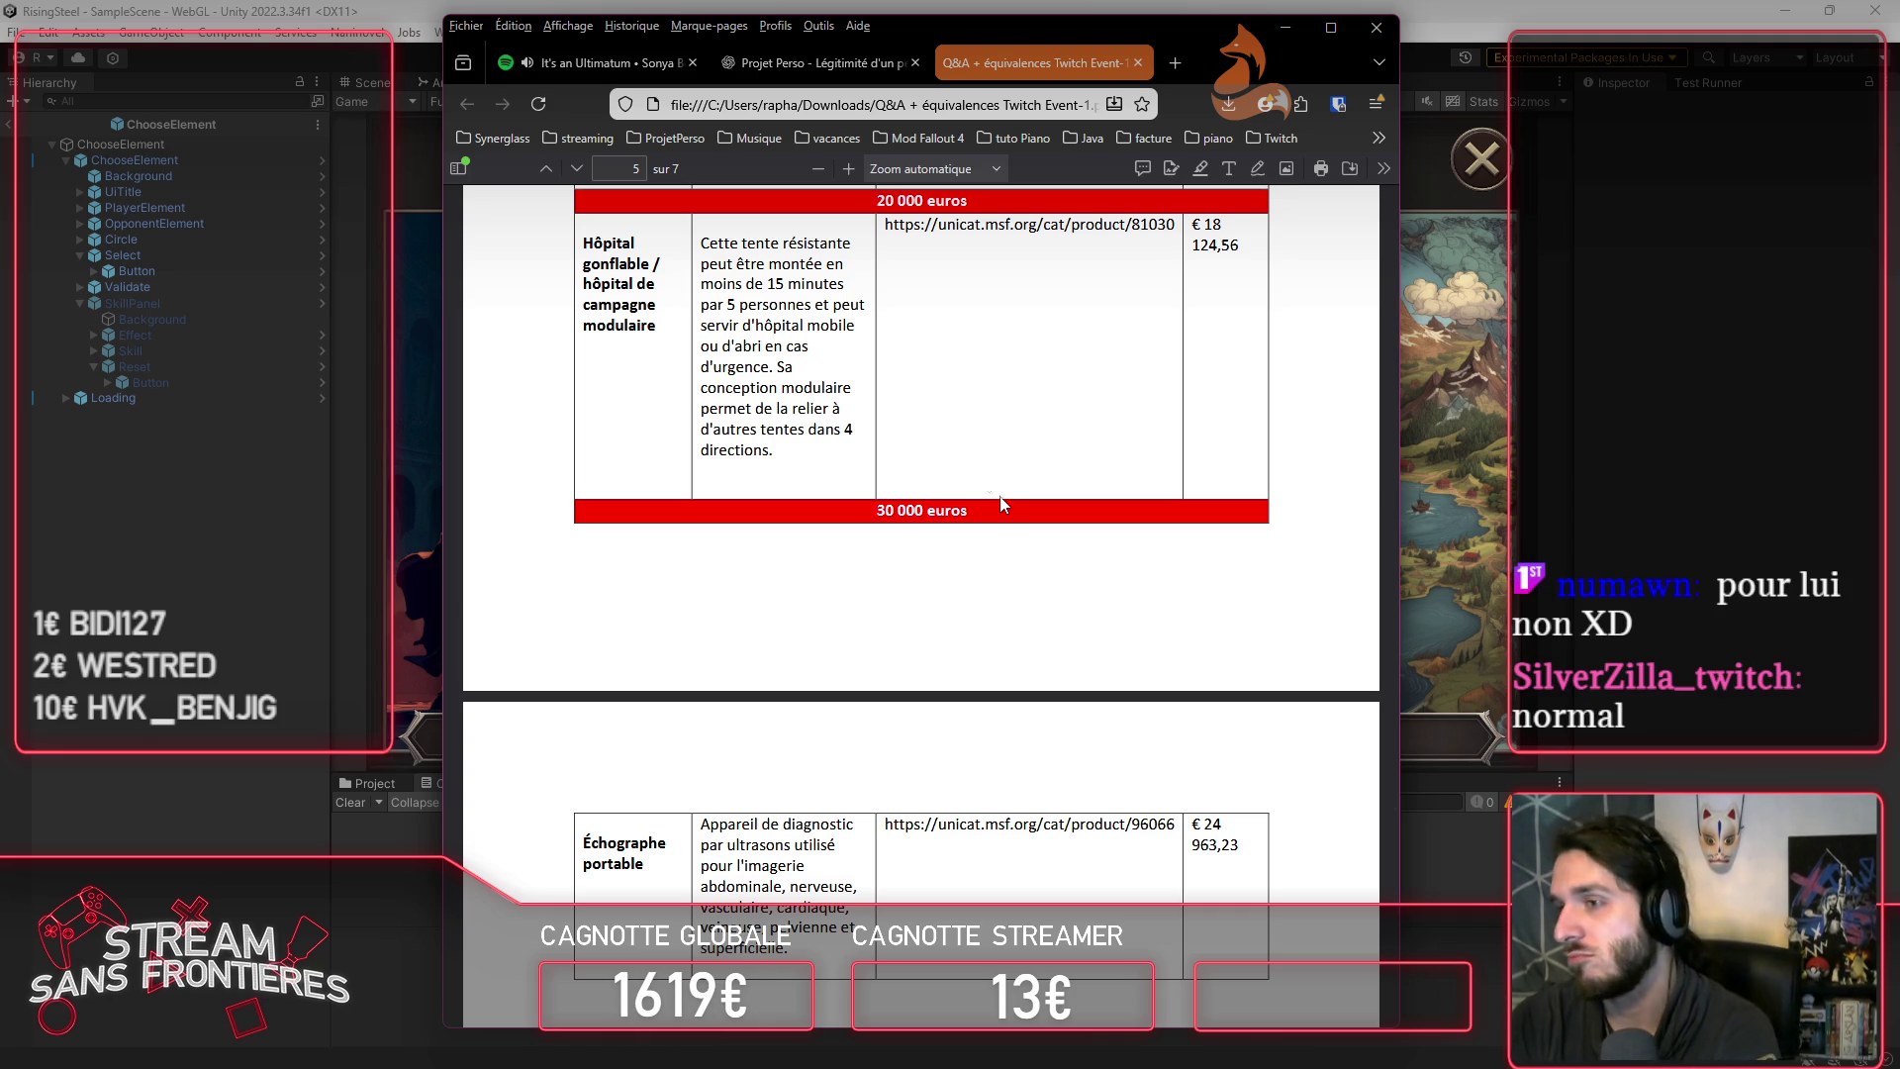
left_click(1288, 32)
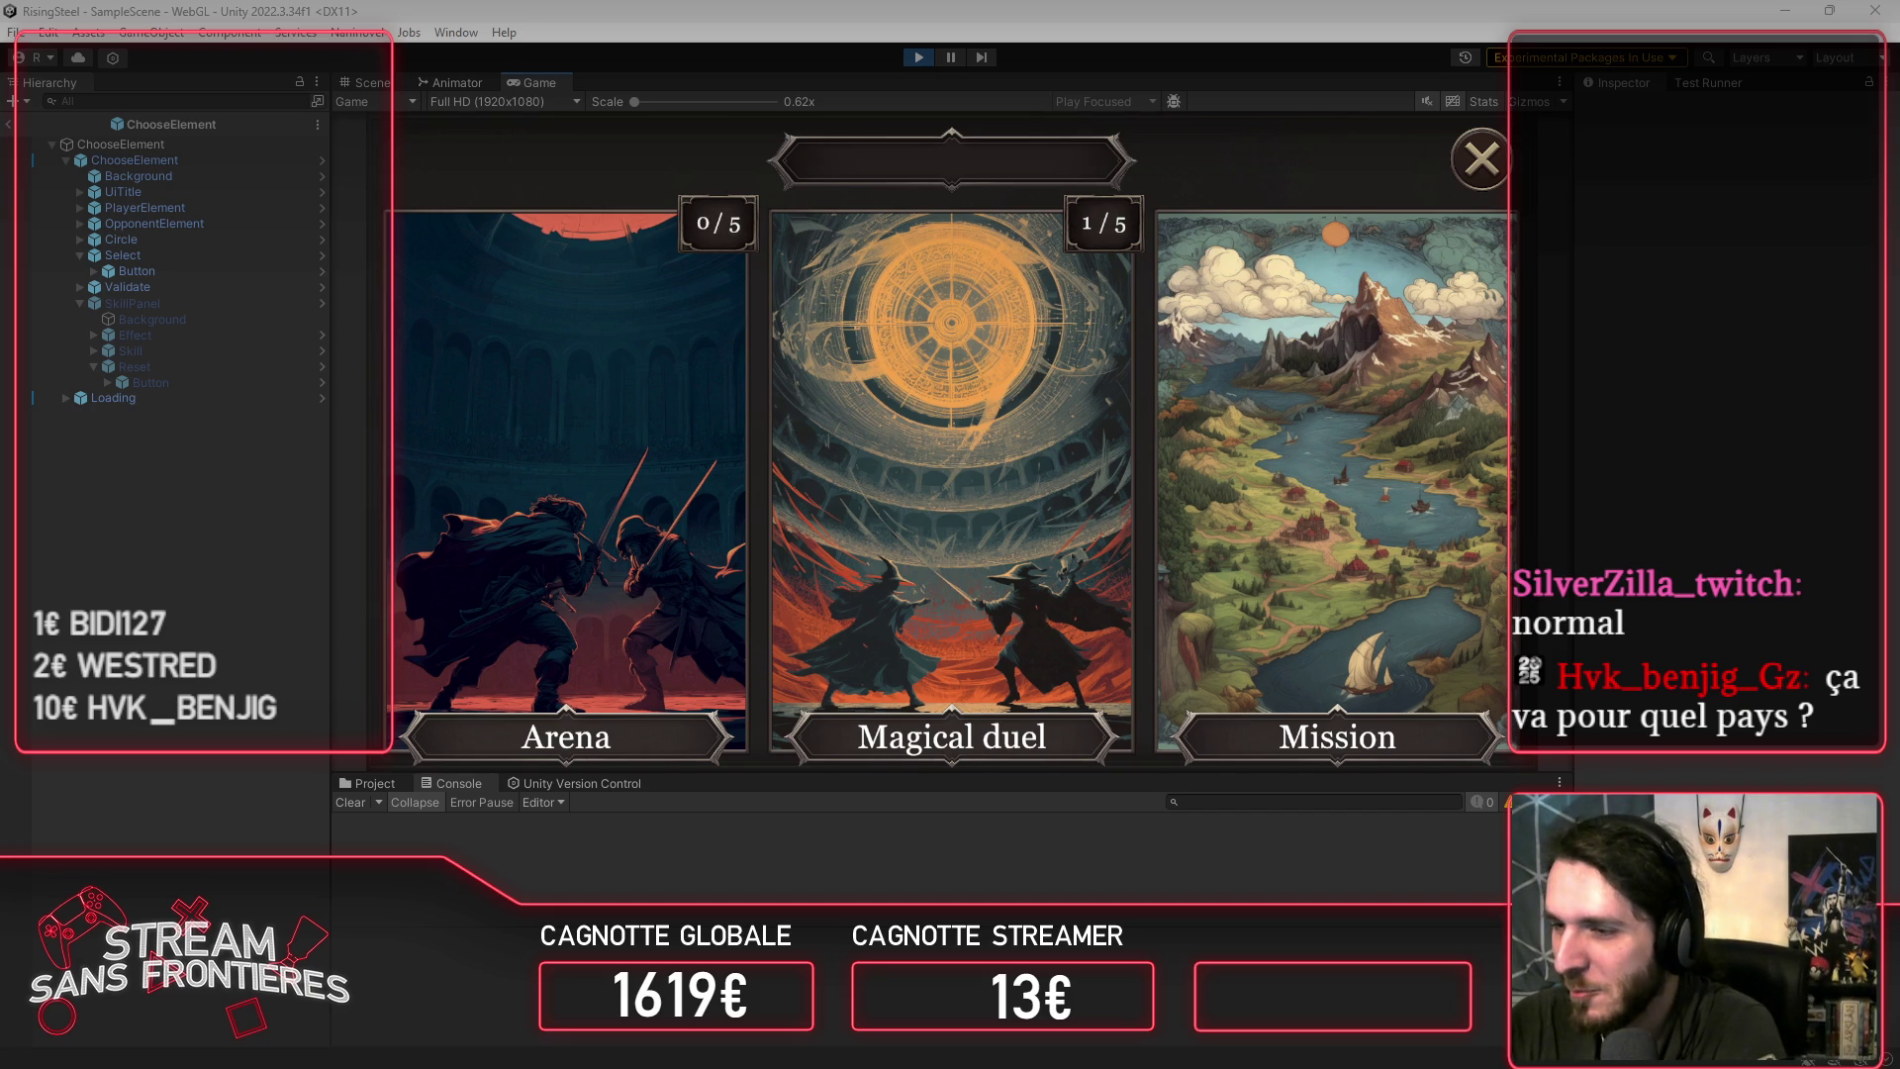
Step: Switch windows with Alt+Tab to bring the donations PDF back to the front
key("alt+Tab")
key("alt+Tab")
key("alt+Tab")
key("alt+Tab")
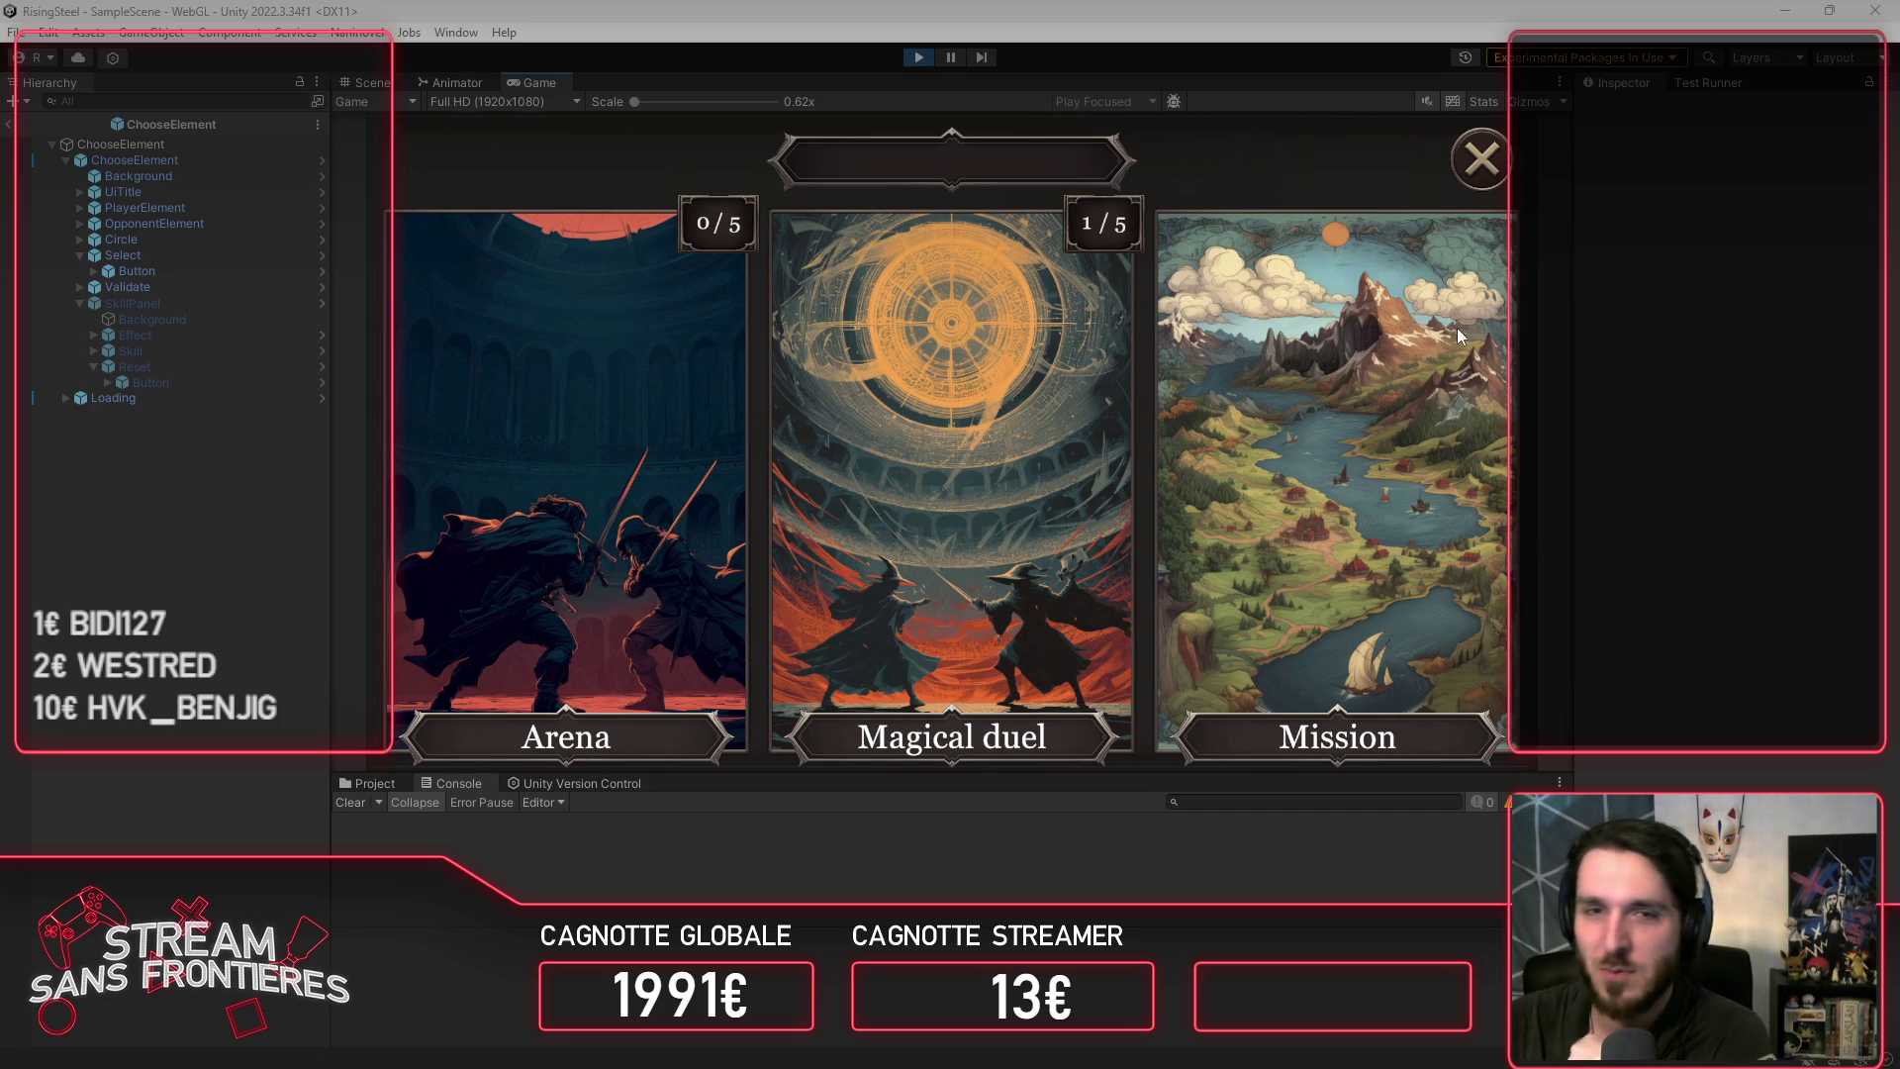
Step: Return to camp and open recruit Alberto's detail panel from Recruitment
left_click(1437, 158)
left_click(1467, 172)
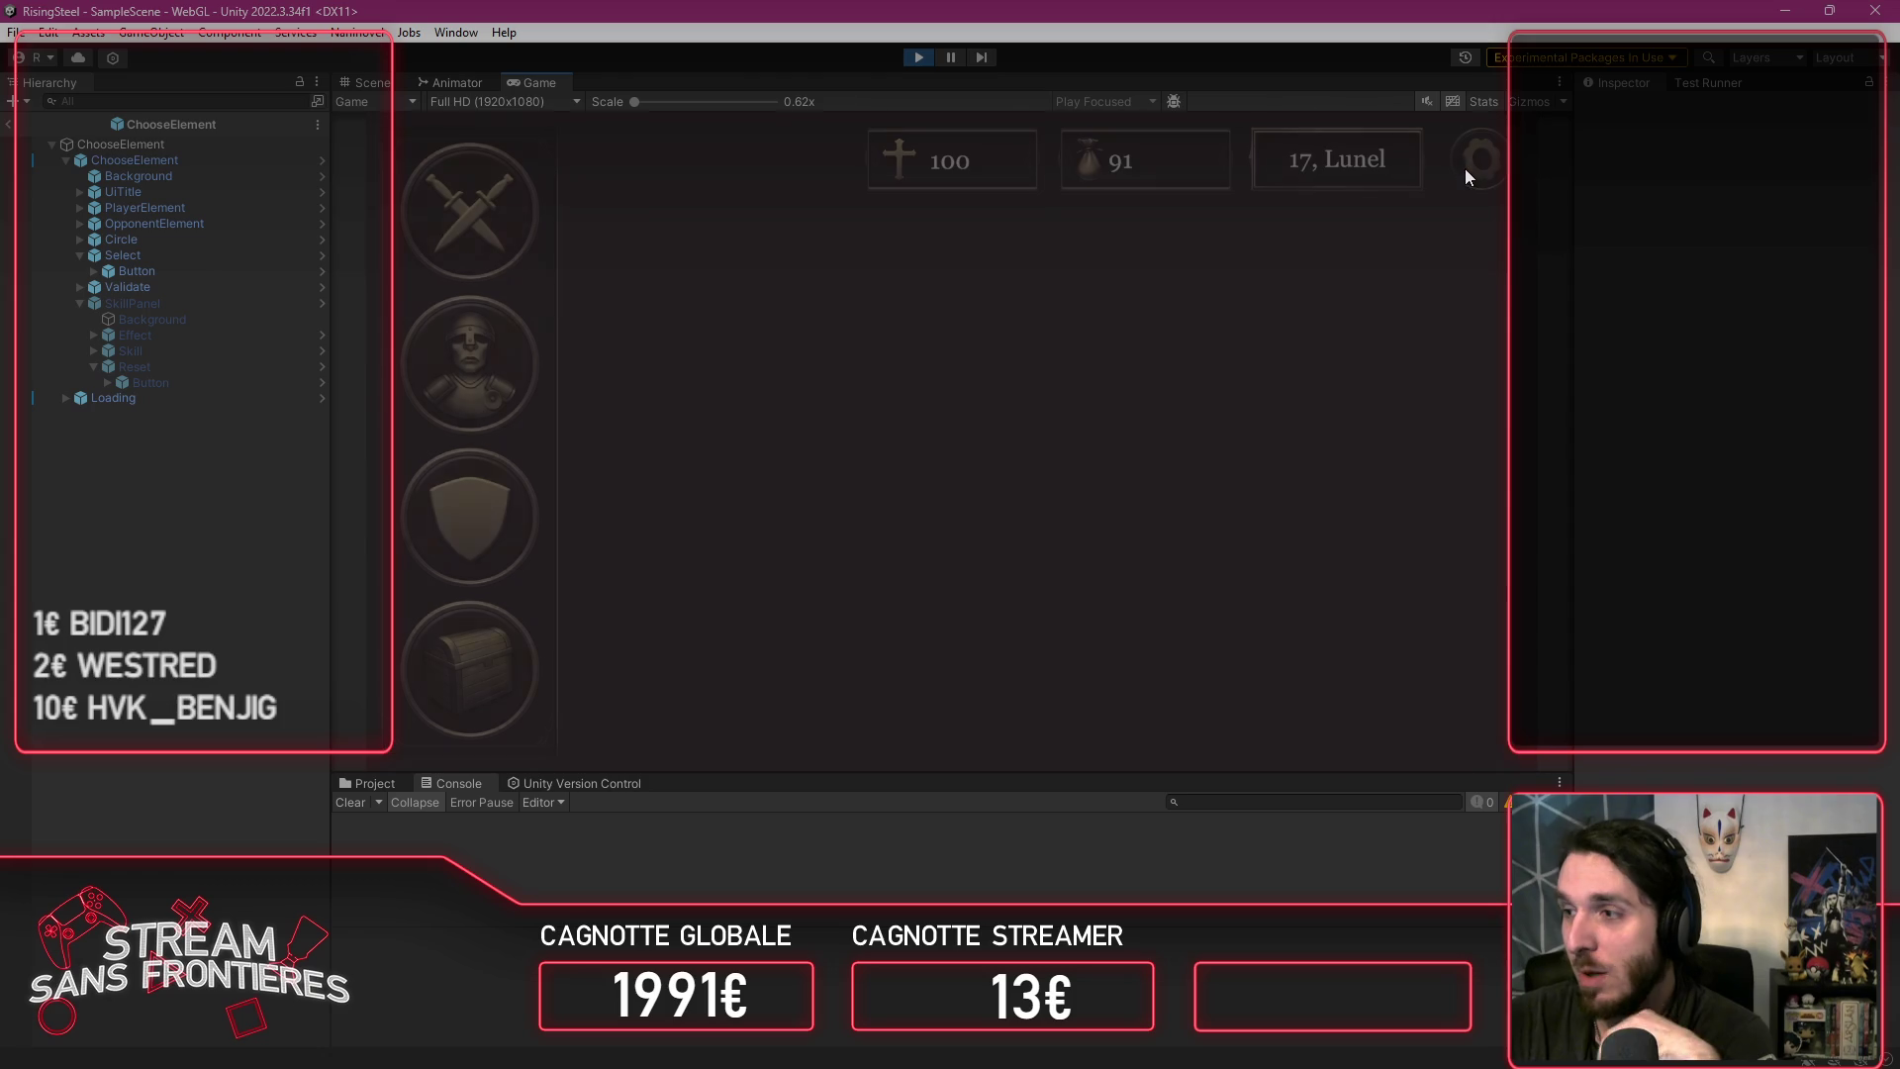
left_click(427, 560)
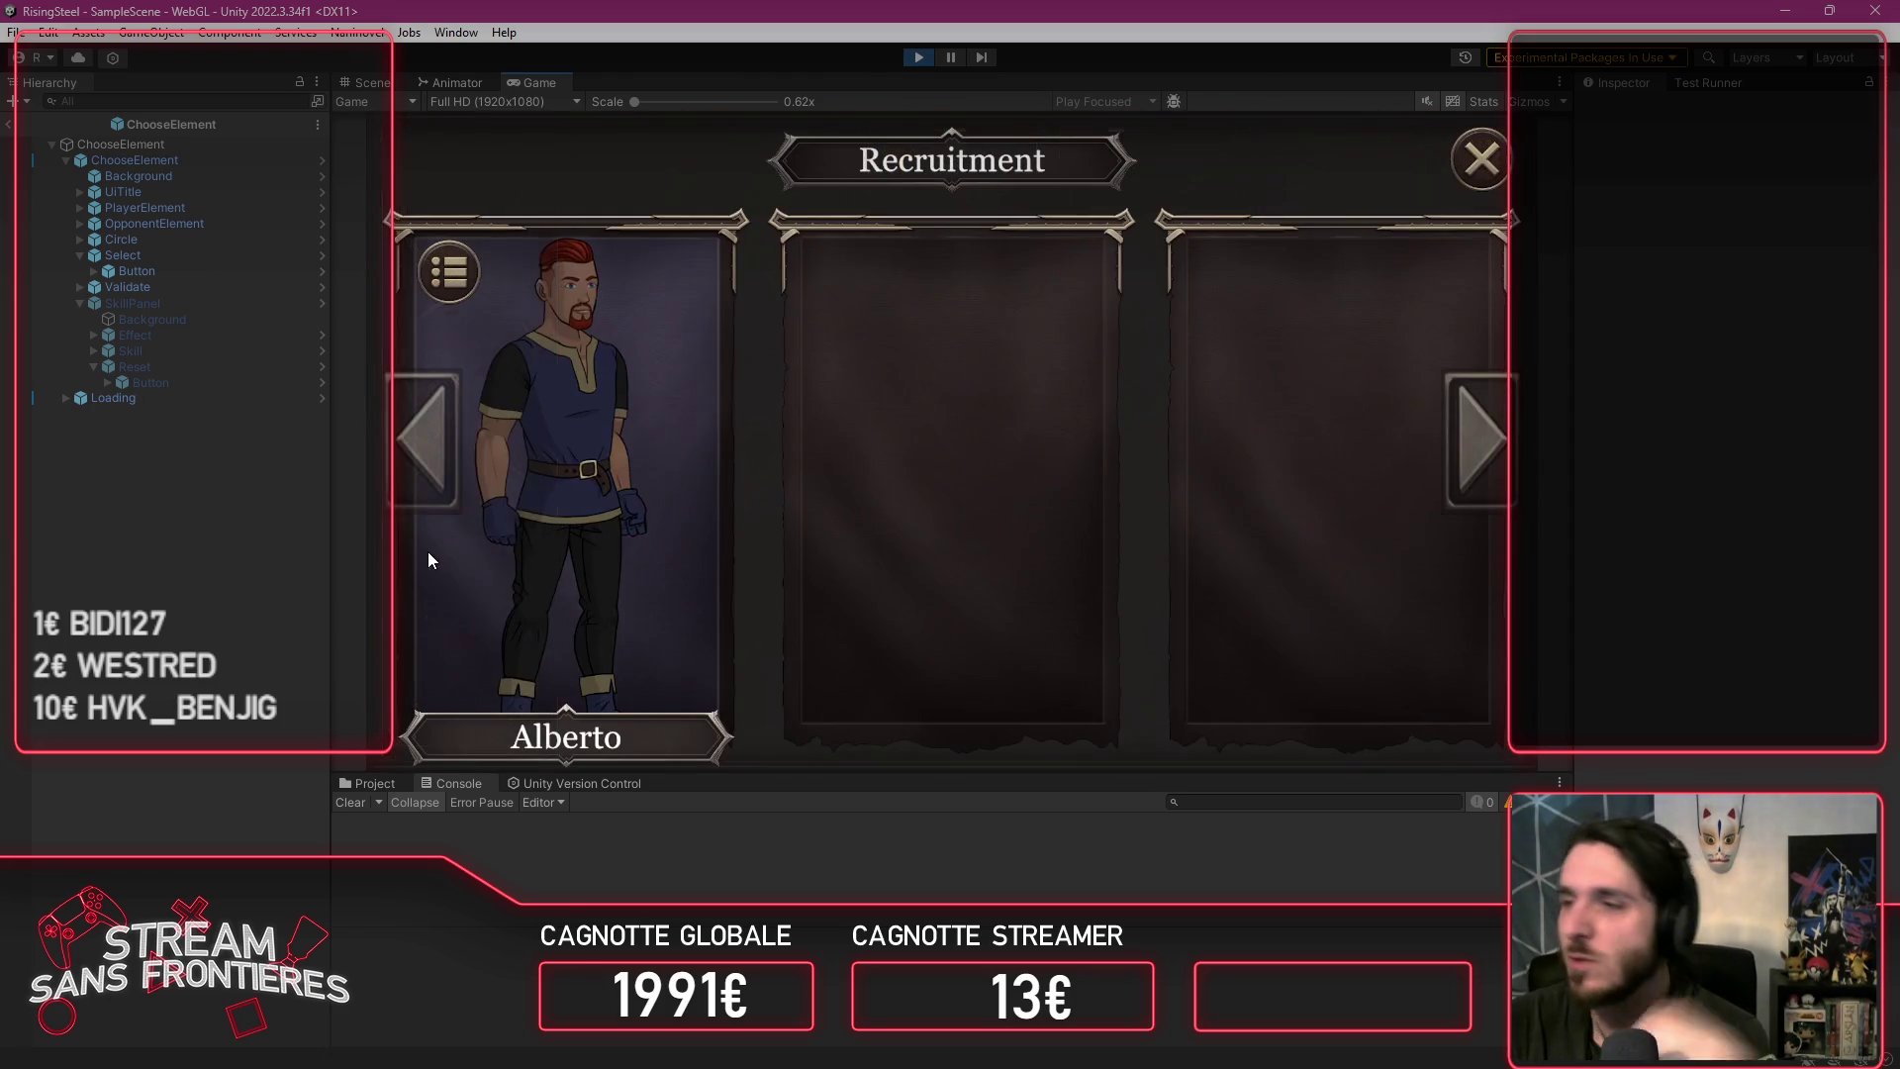
left_click(473, 542)
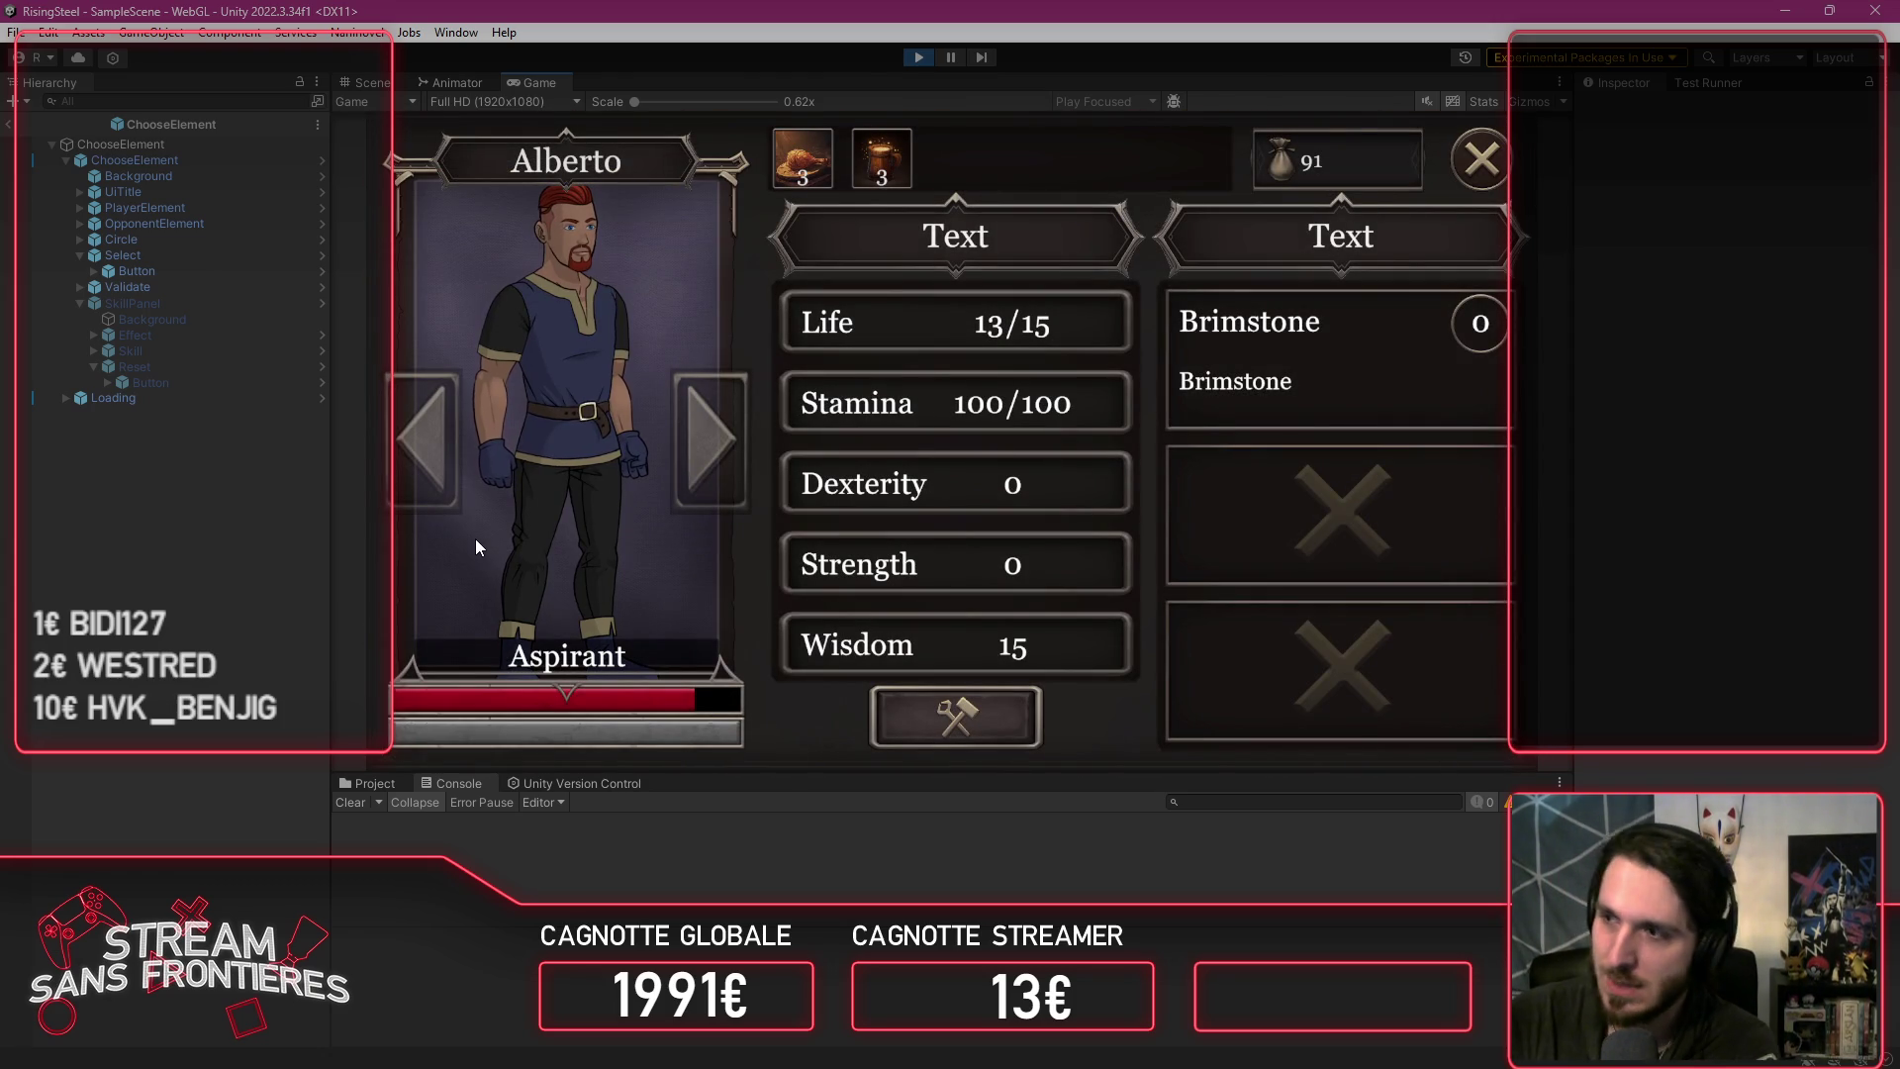
Step: Show Alberto's skills and go from the empty skill slot to Element Craft
left_click(1283, 345)
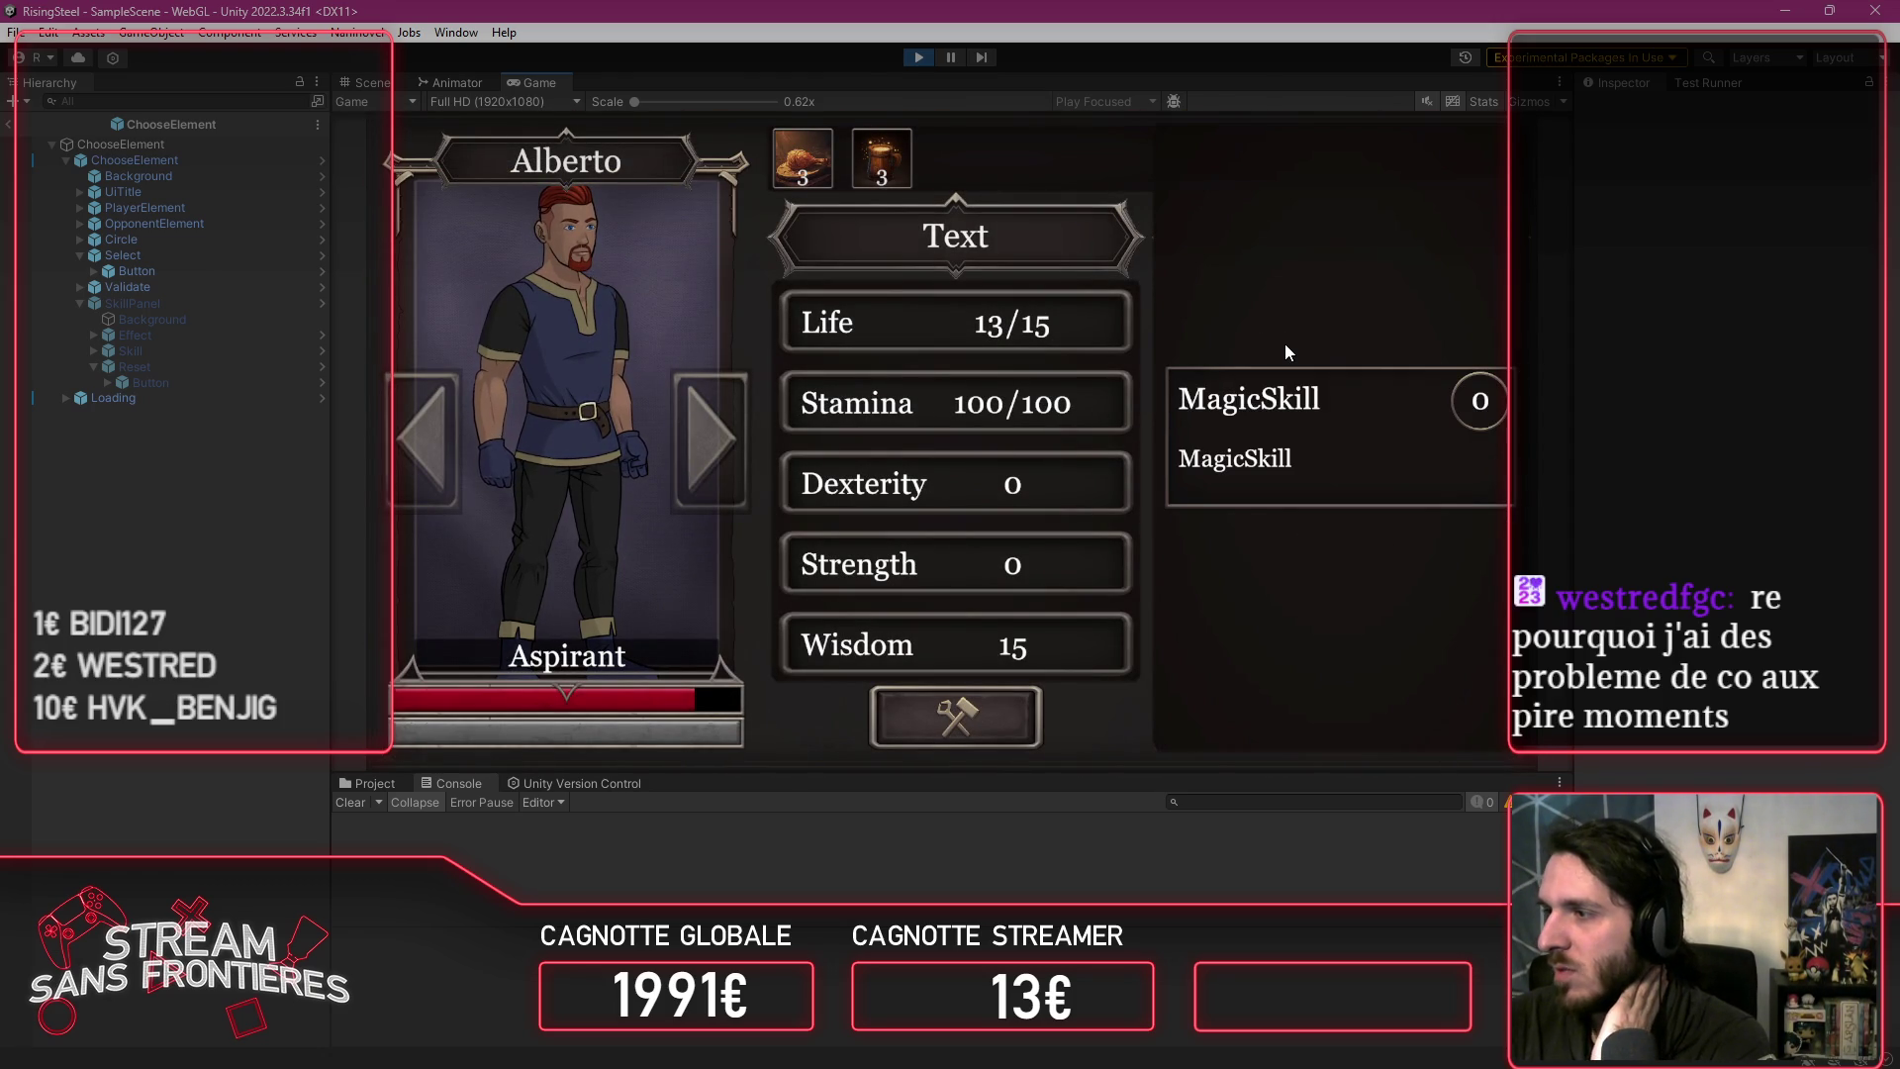
left_click(1329, 465)
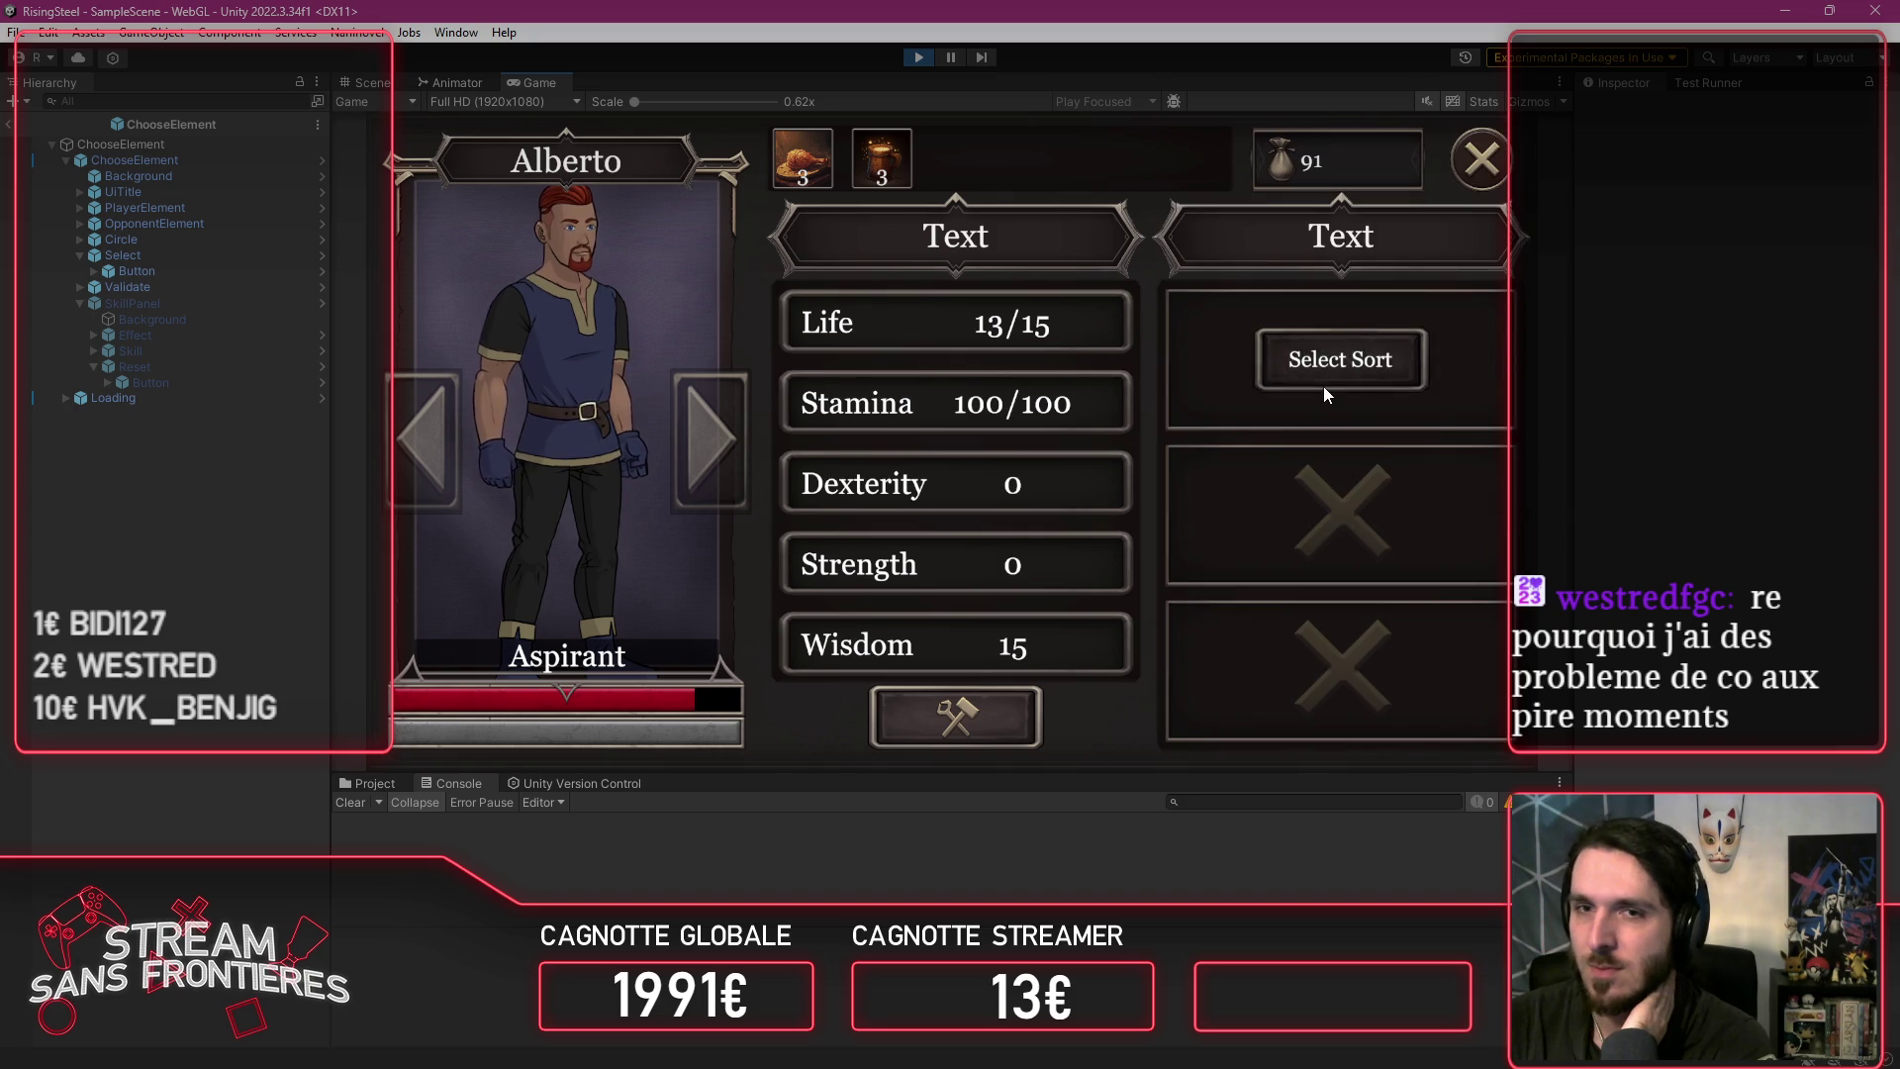
left_click(1323, 381)
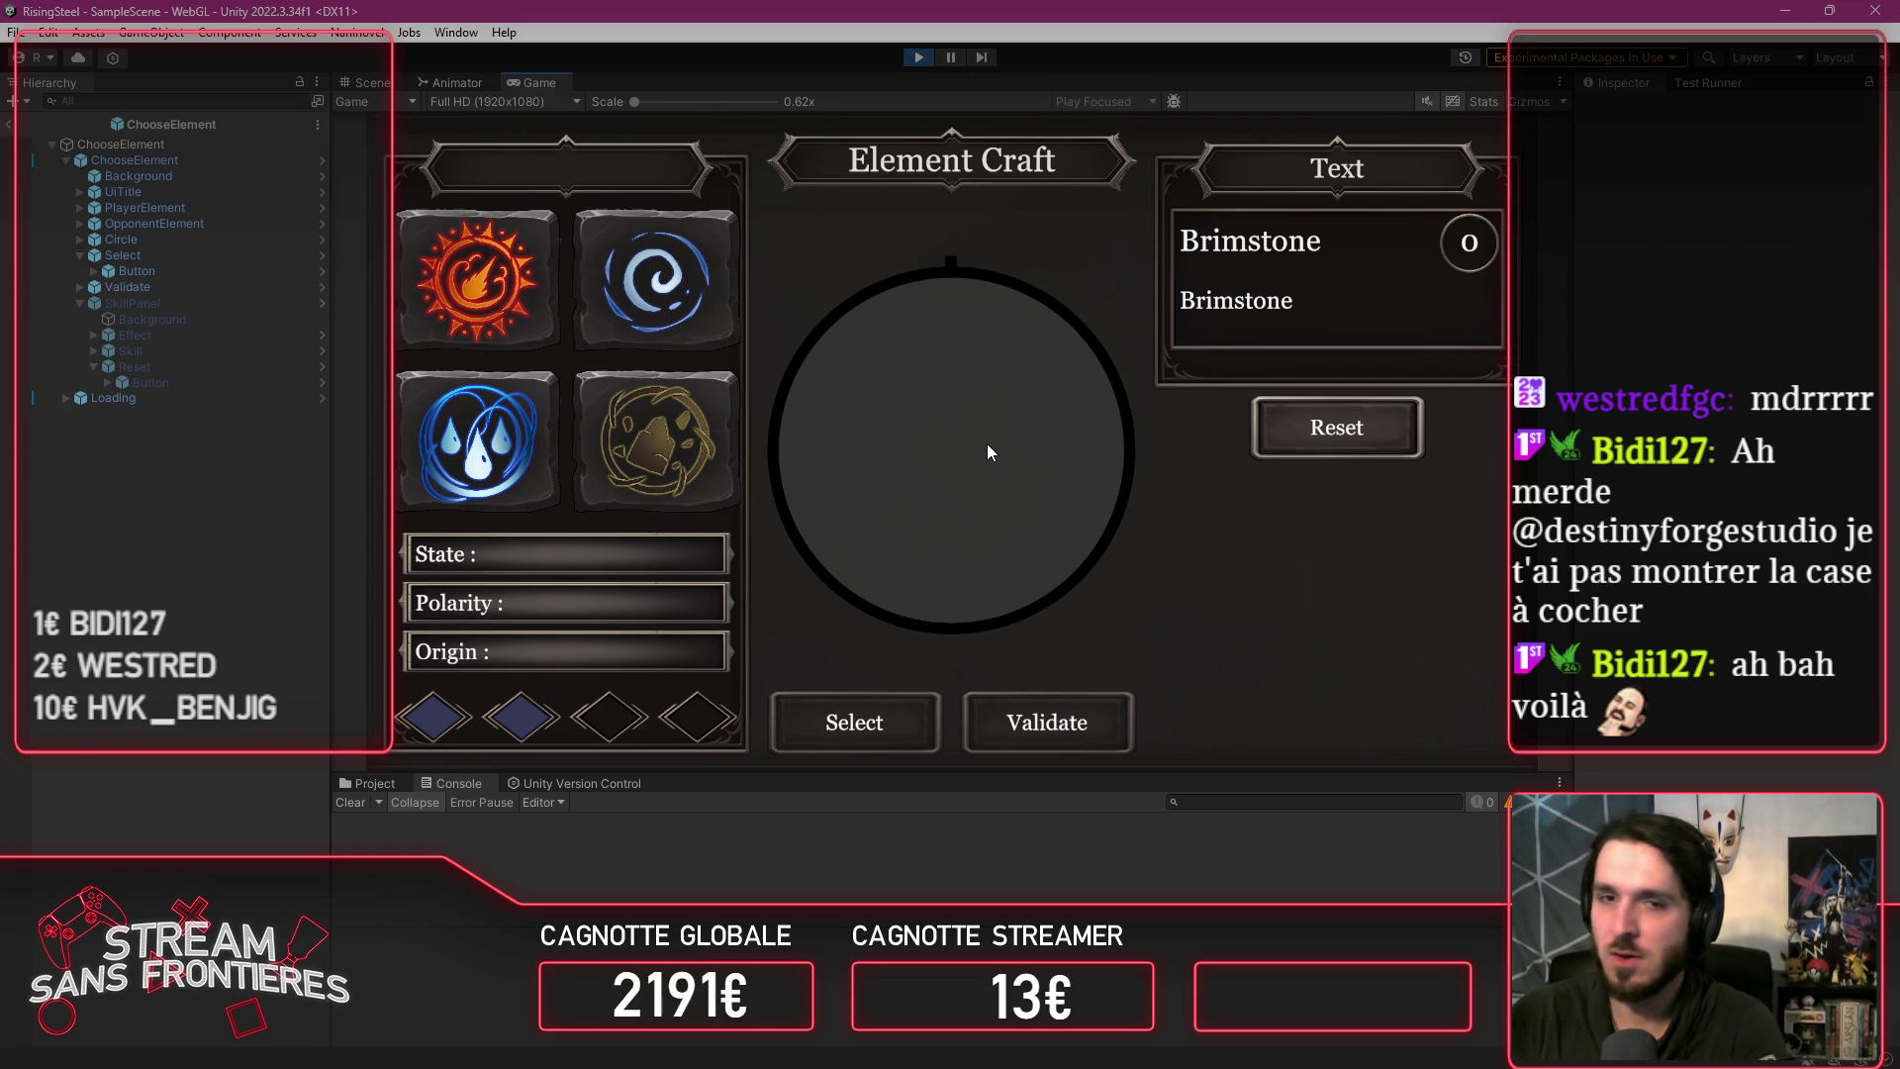
Step: Reset the recipe, combine Fire, Earth, Water and Air, and validate the Inferno skill
left_click(1283, 450)
left_click(533, 307)
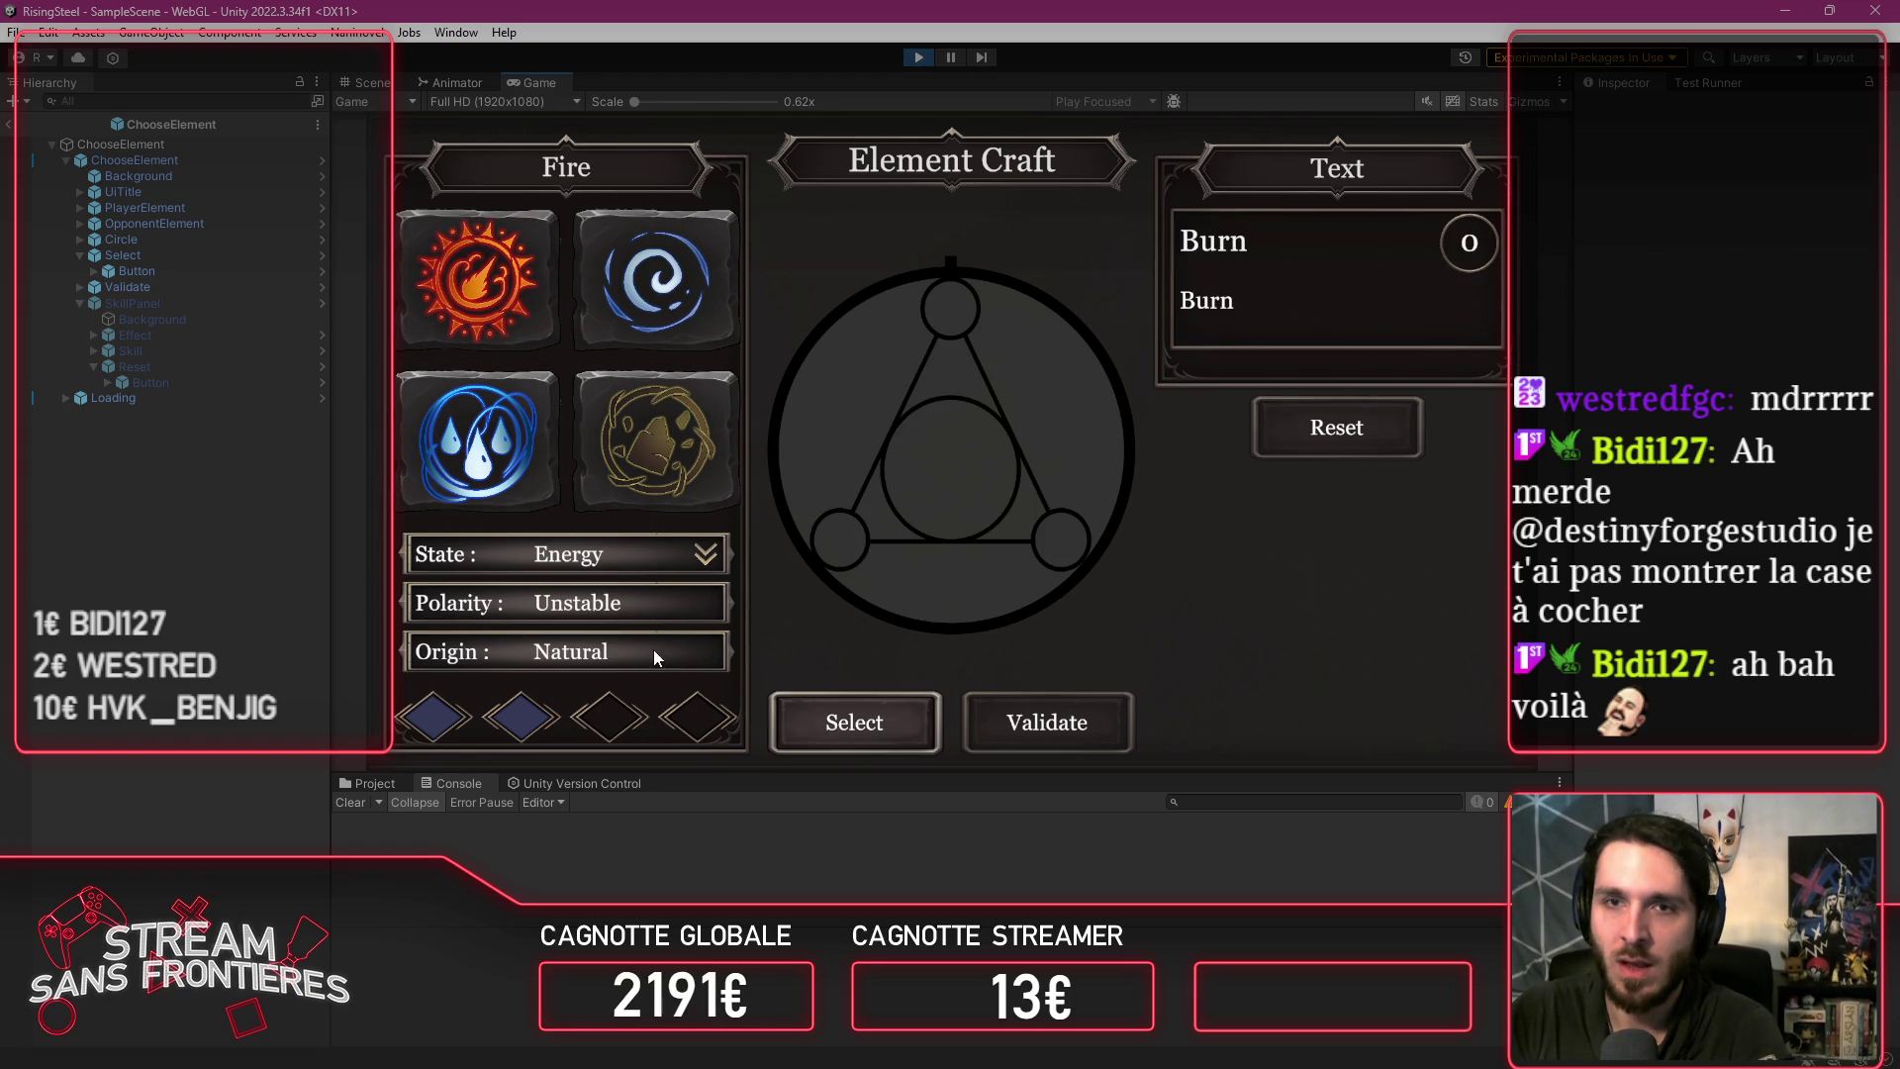
left_click(874, 738)
left_click(655, 464)
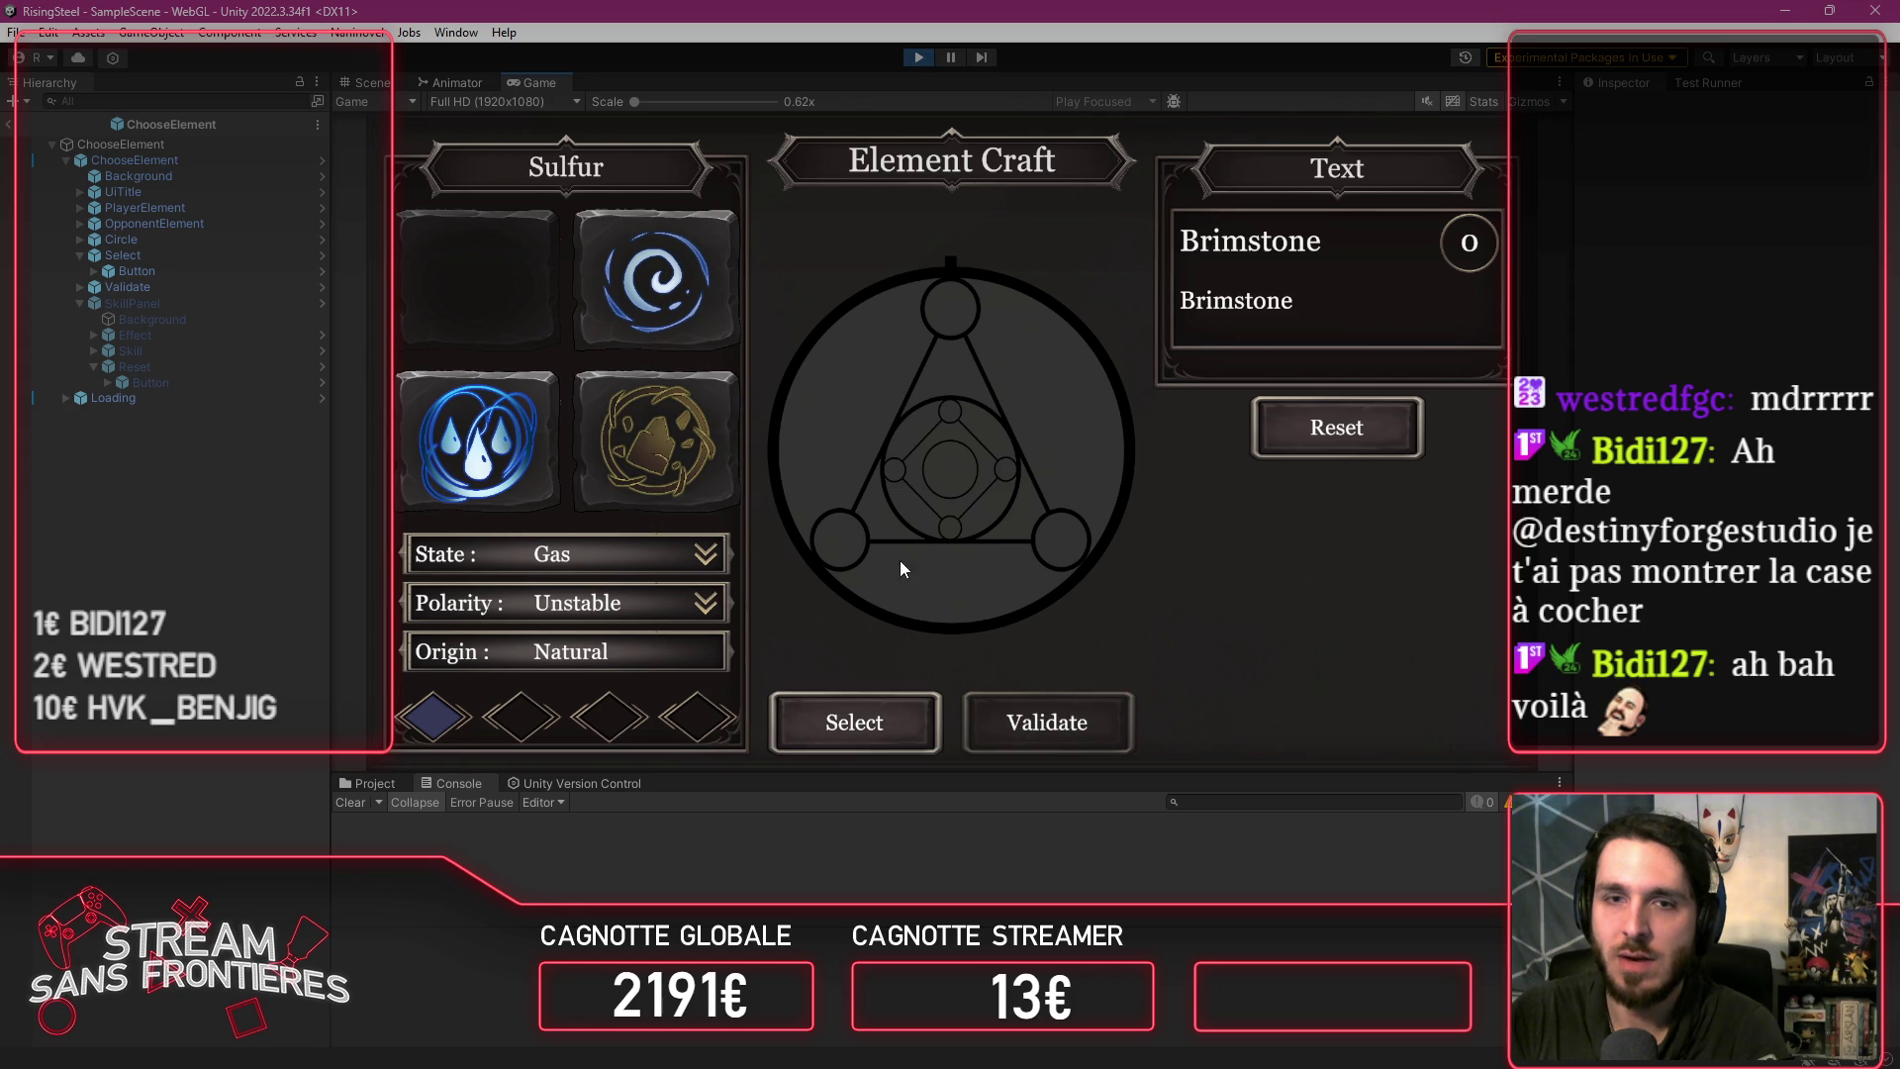
left_click(524, 468)
left_click(666, 312)
left_click(852, 729)
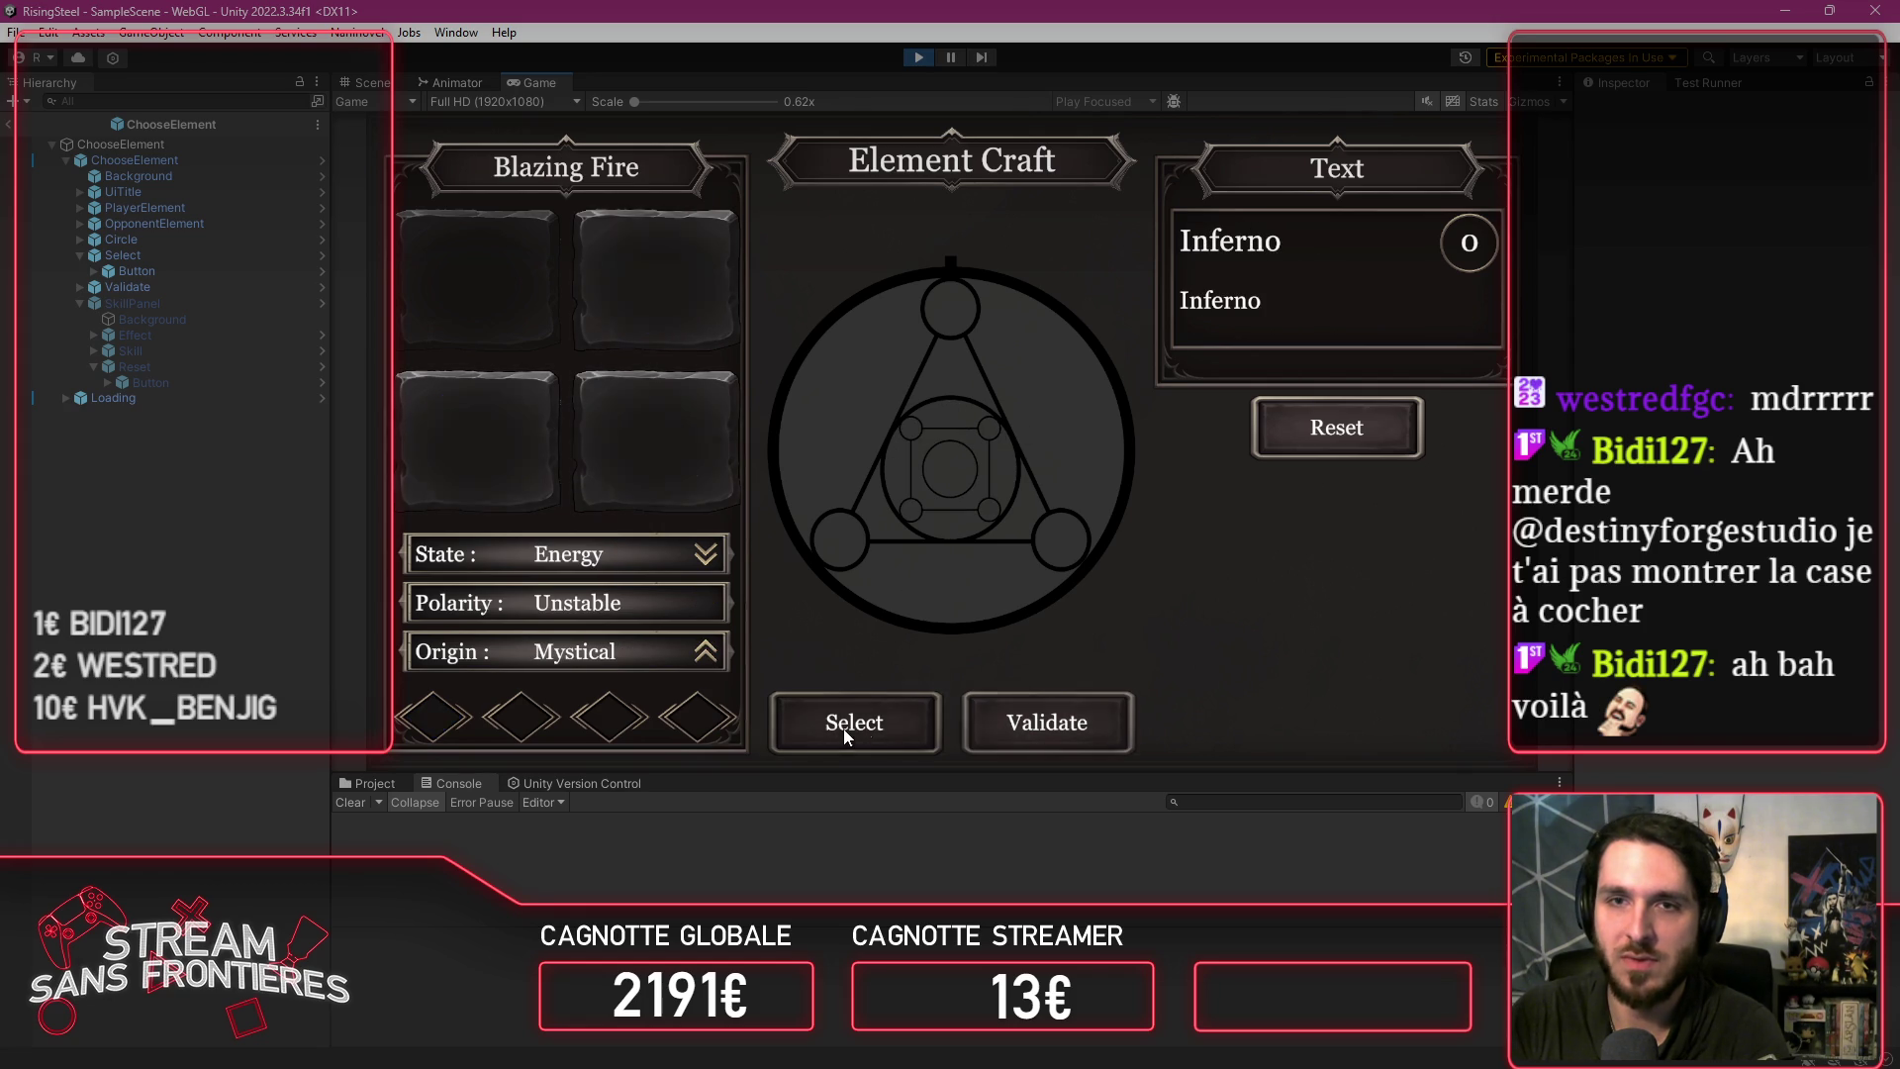
left_click(1085, 701)
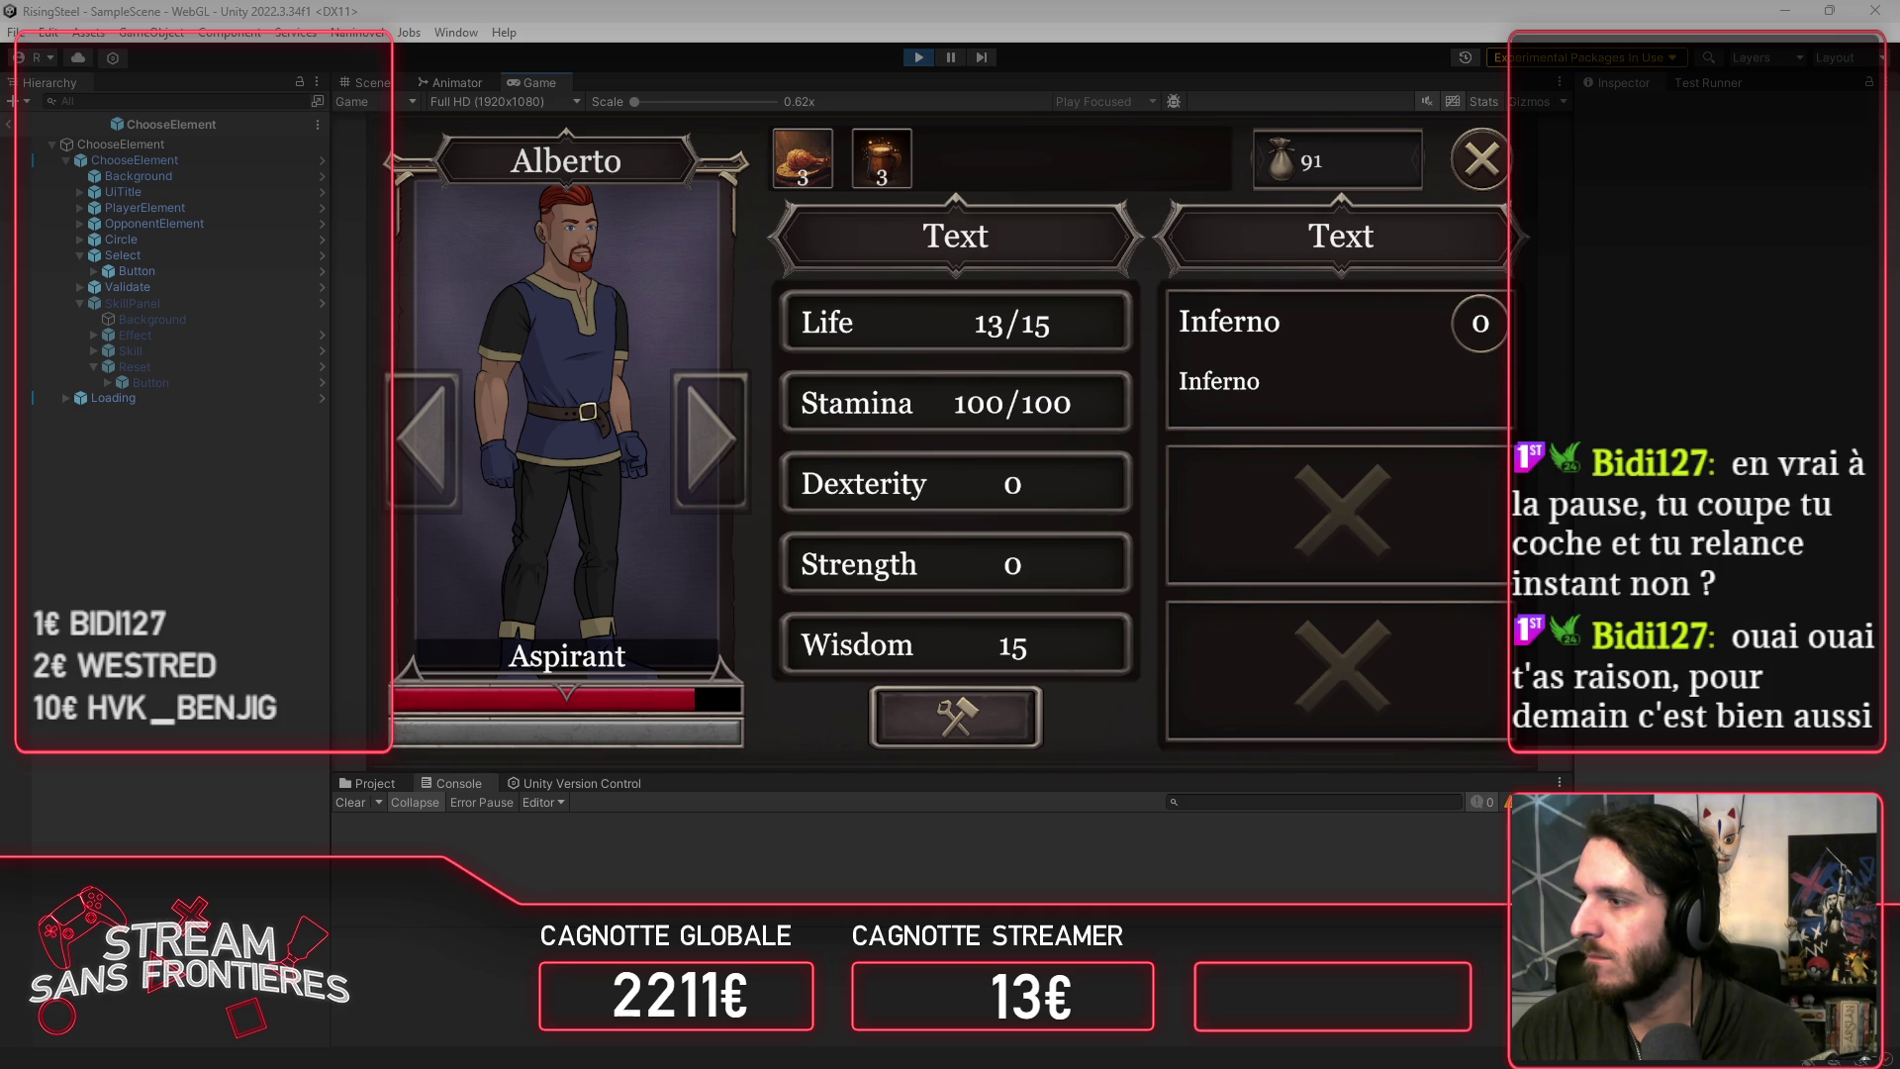
key("alt+Tab")
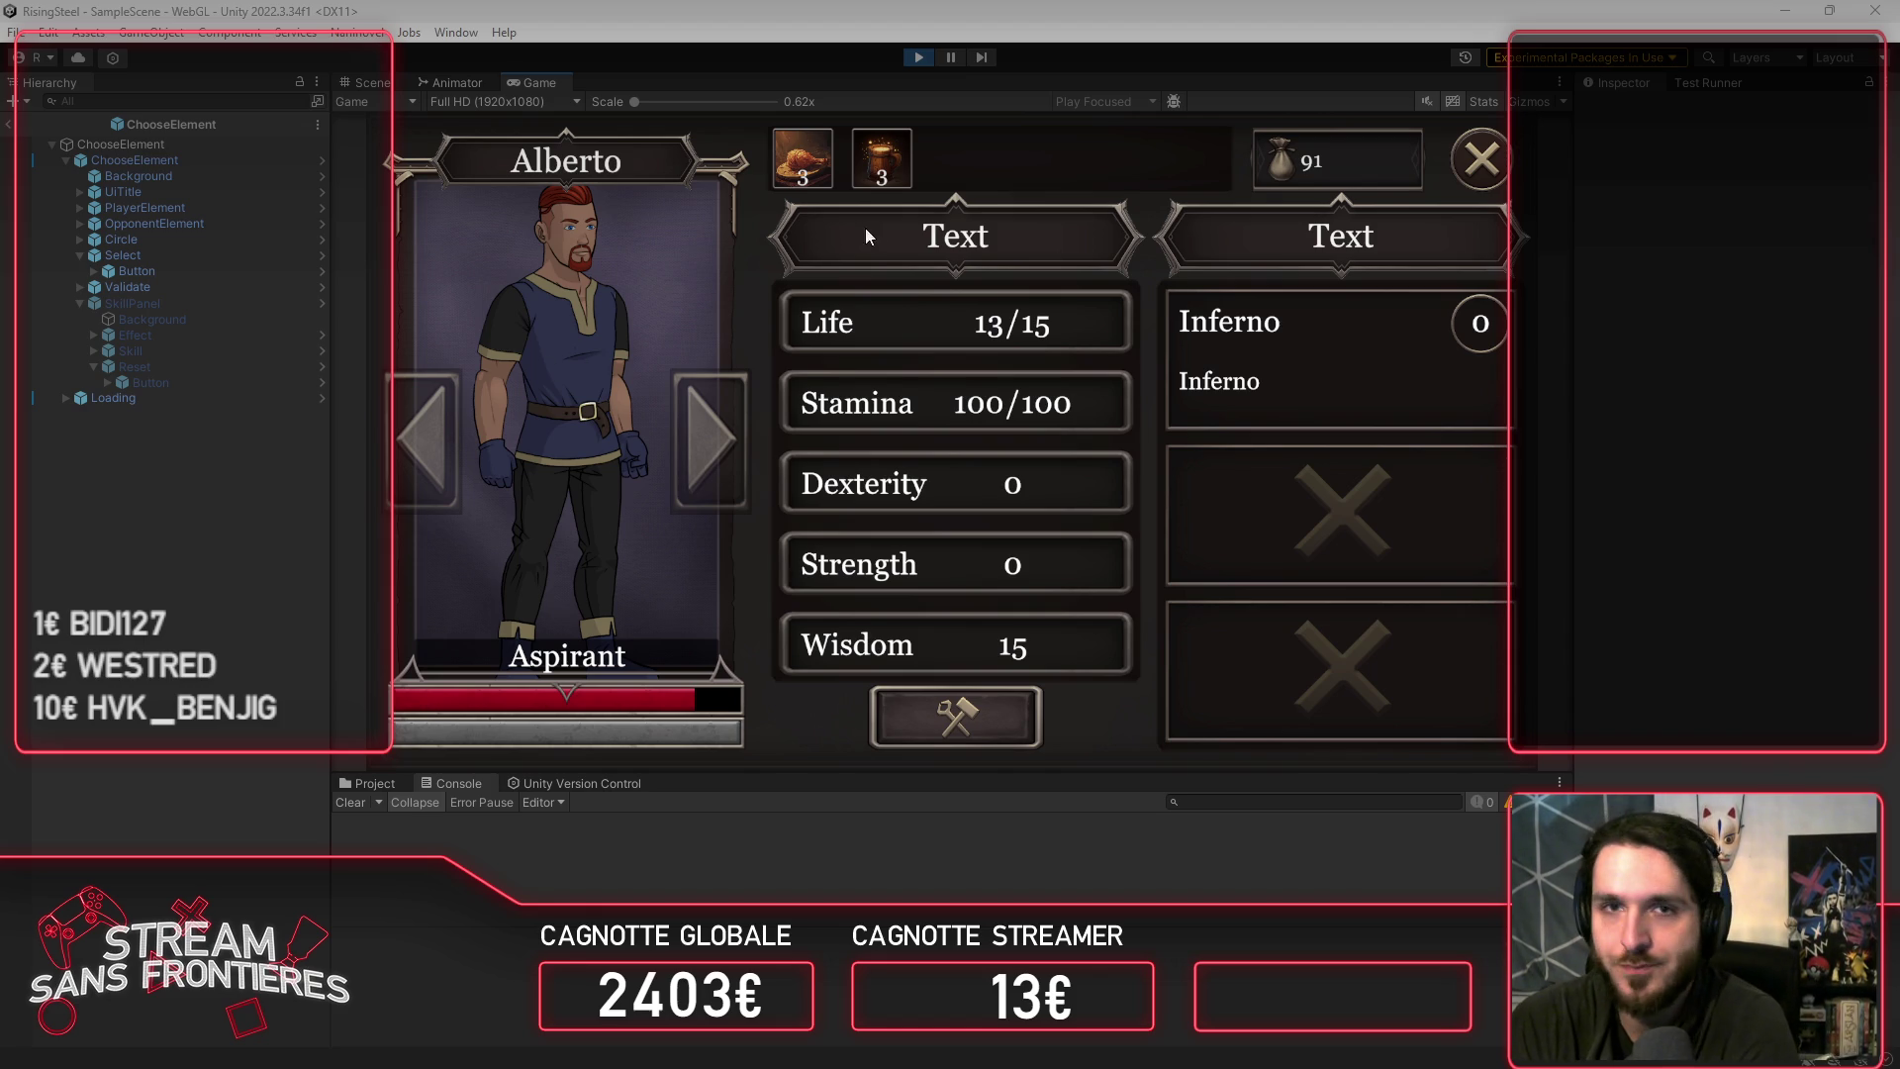
left_click(1482, 158)
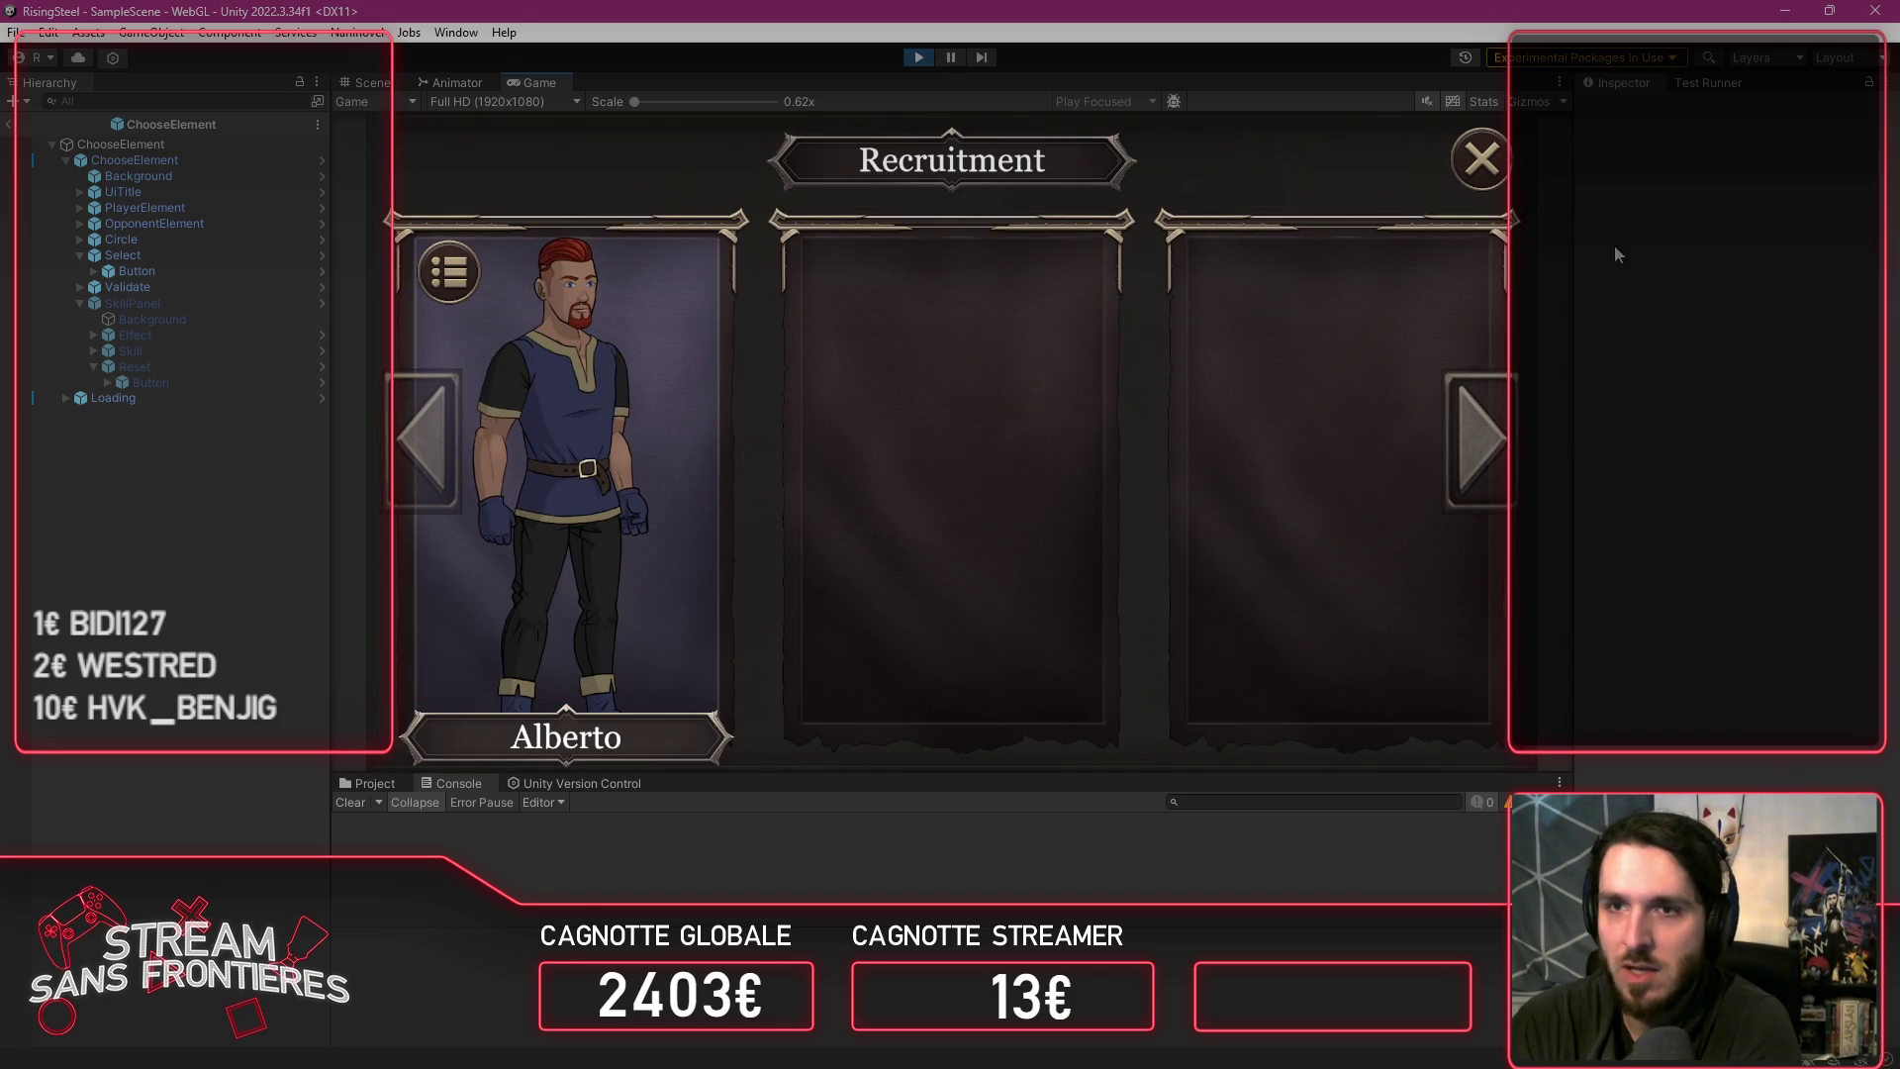
Step: Close the Recruitment screen and open OCircle.cs from the Project window in the code editor
left_click(1509, 170)
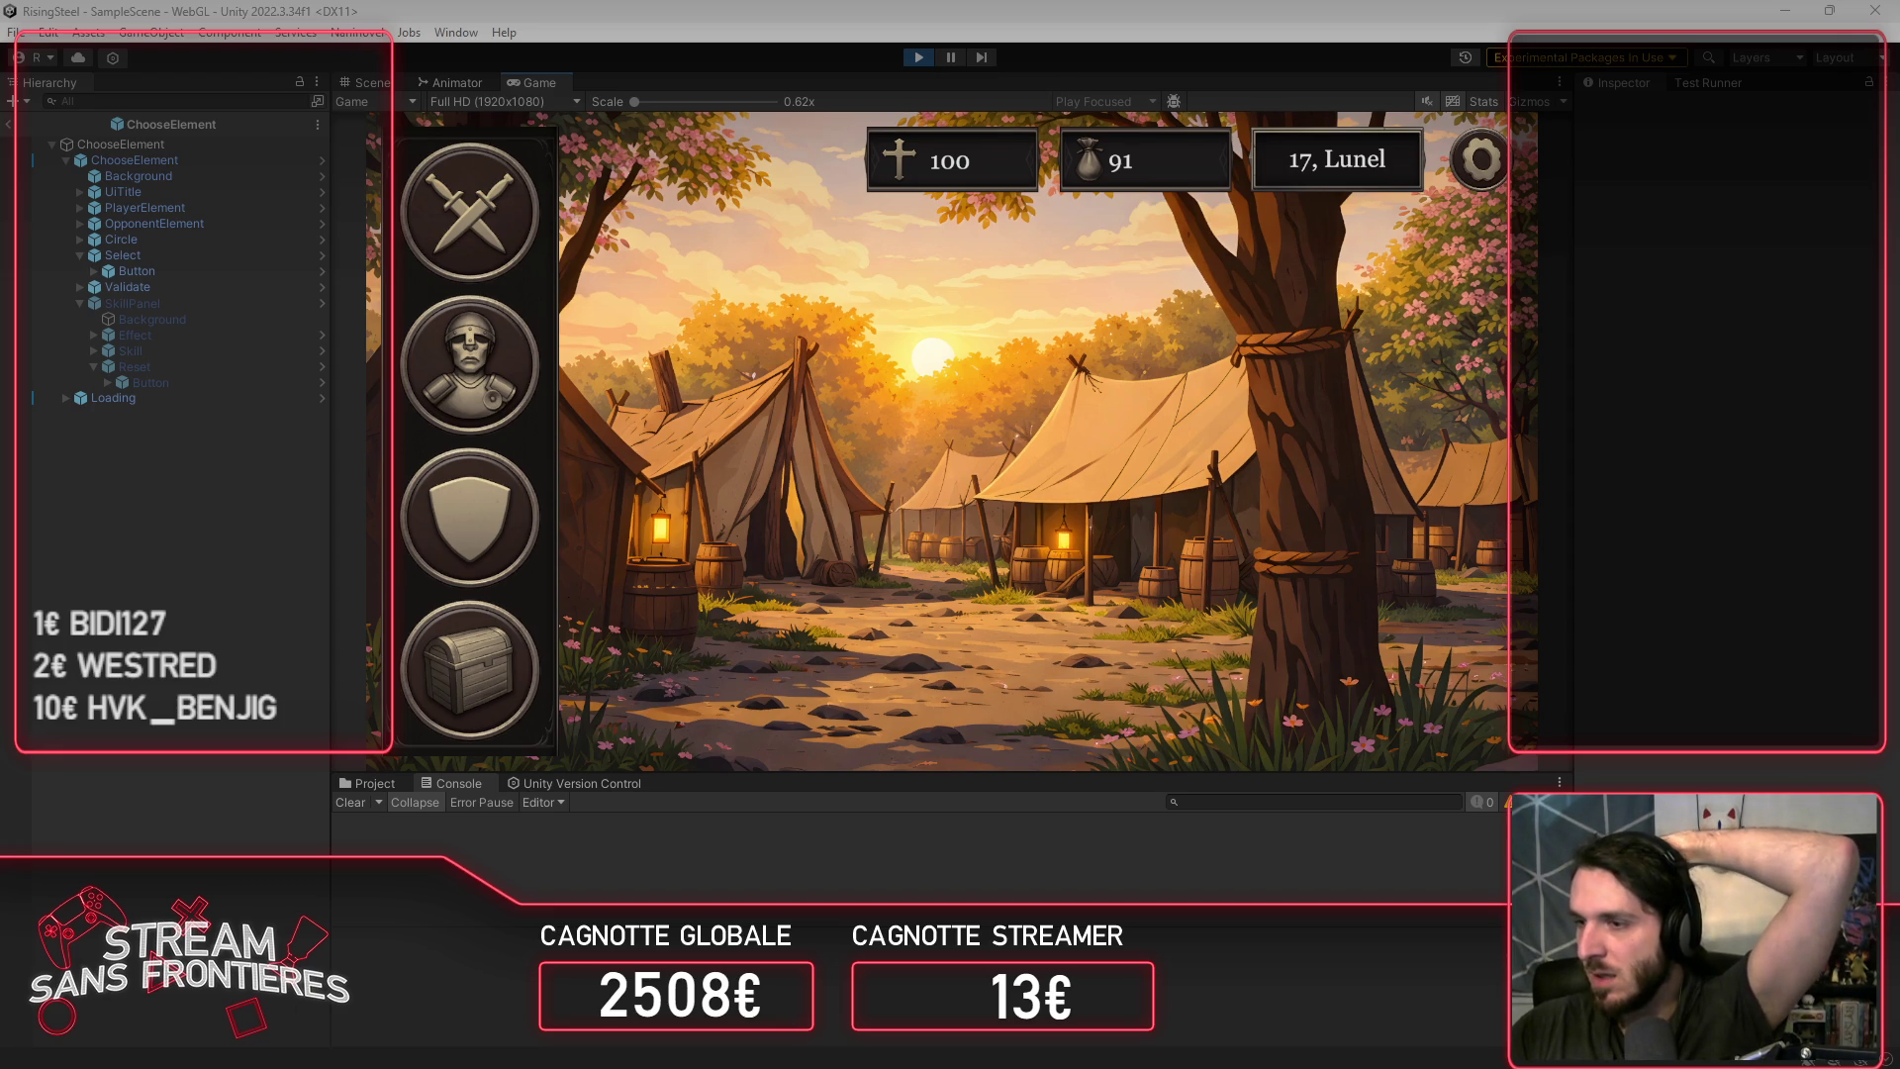
left_click(361, 783)
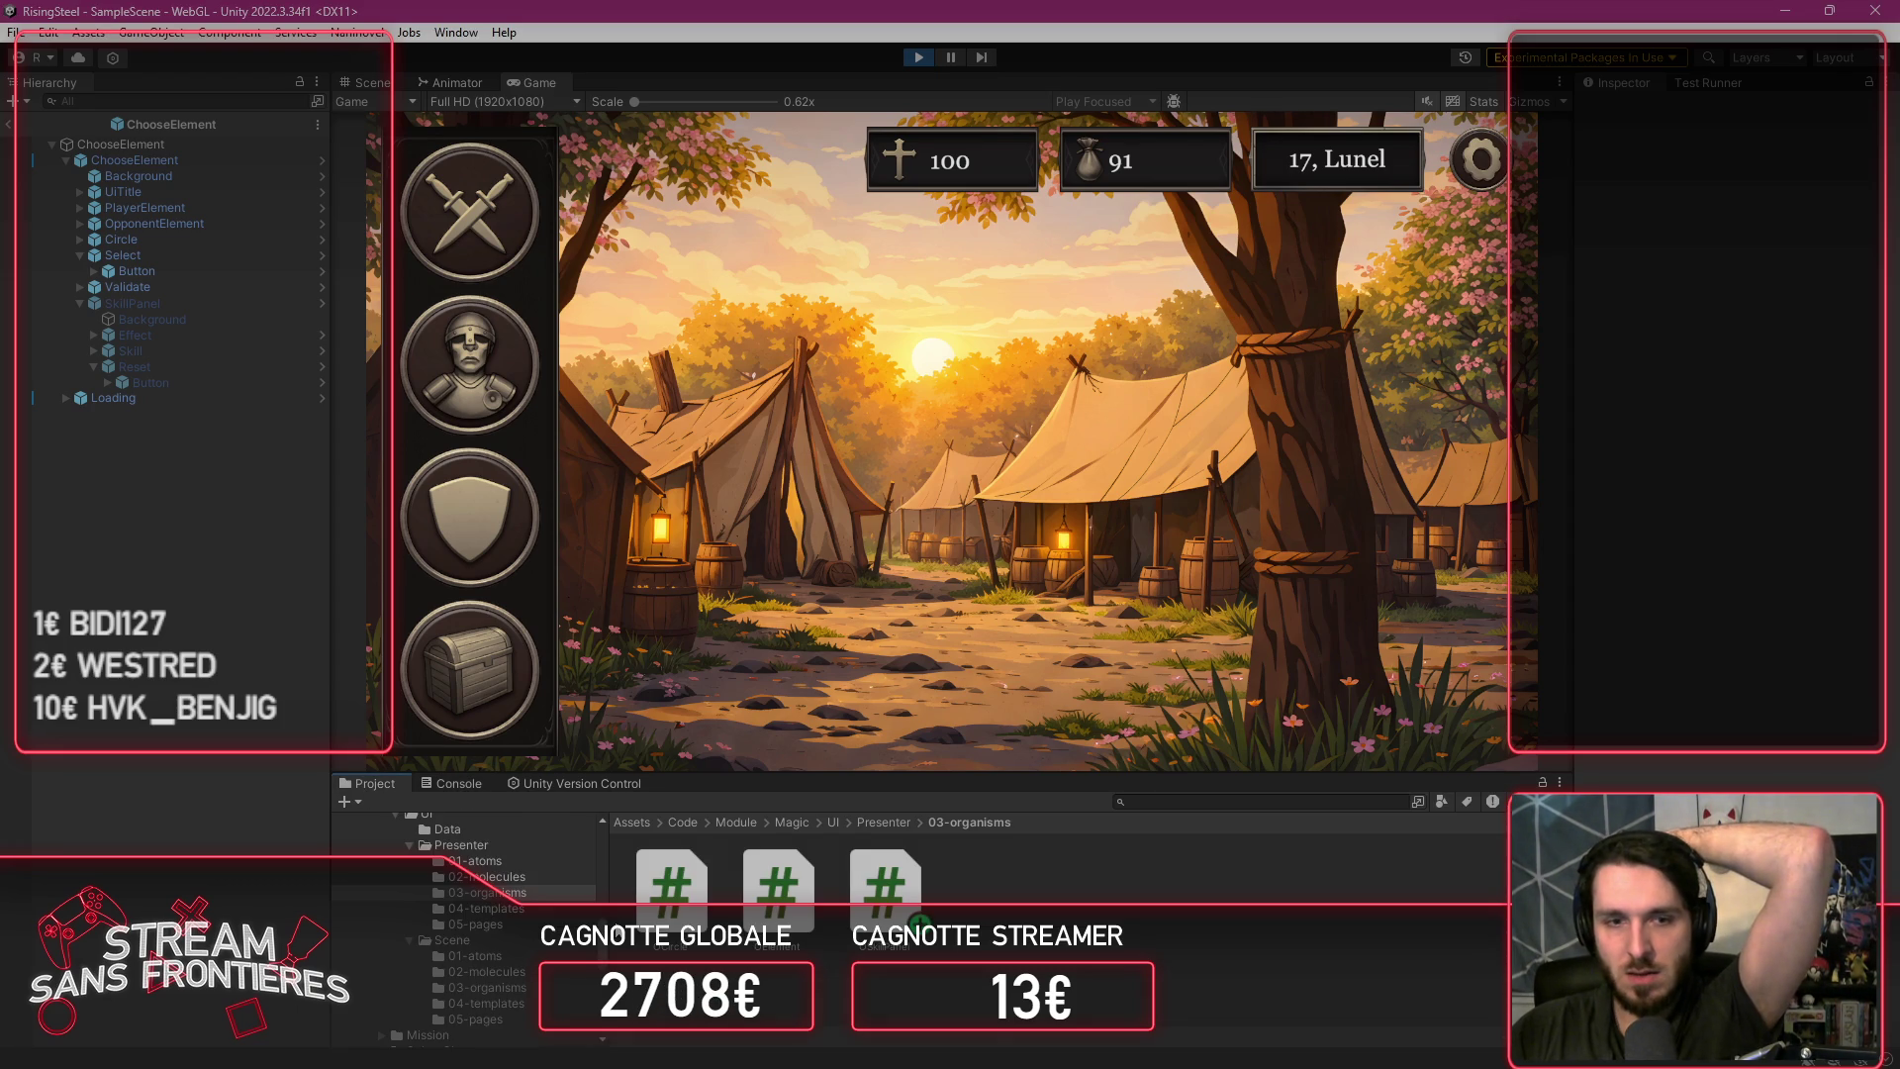
double_click(670, 896)
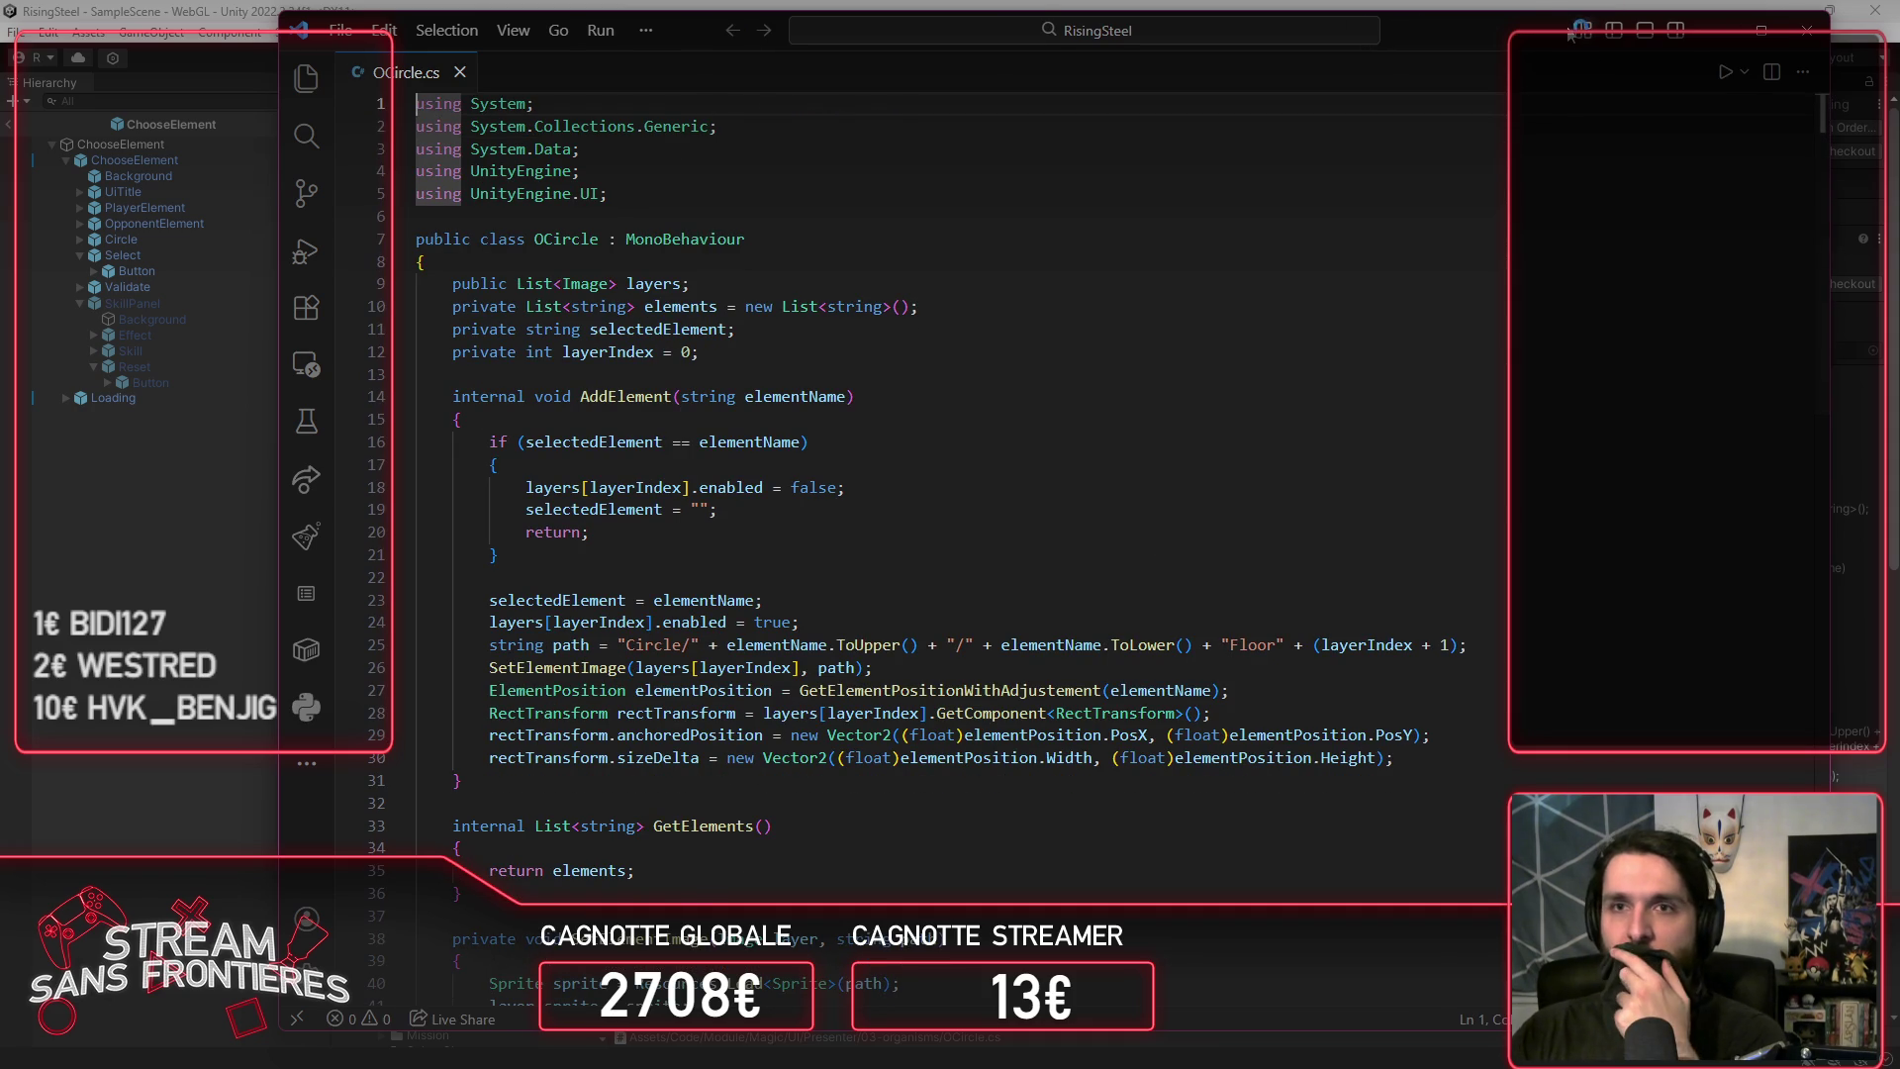
Step: Maximise VS Code, close Release Notes and OCircle.cs, show Explorer, narrow it, and return to Unity
double_click(1536, 14)
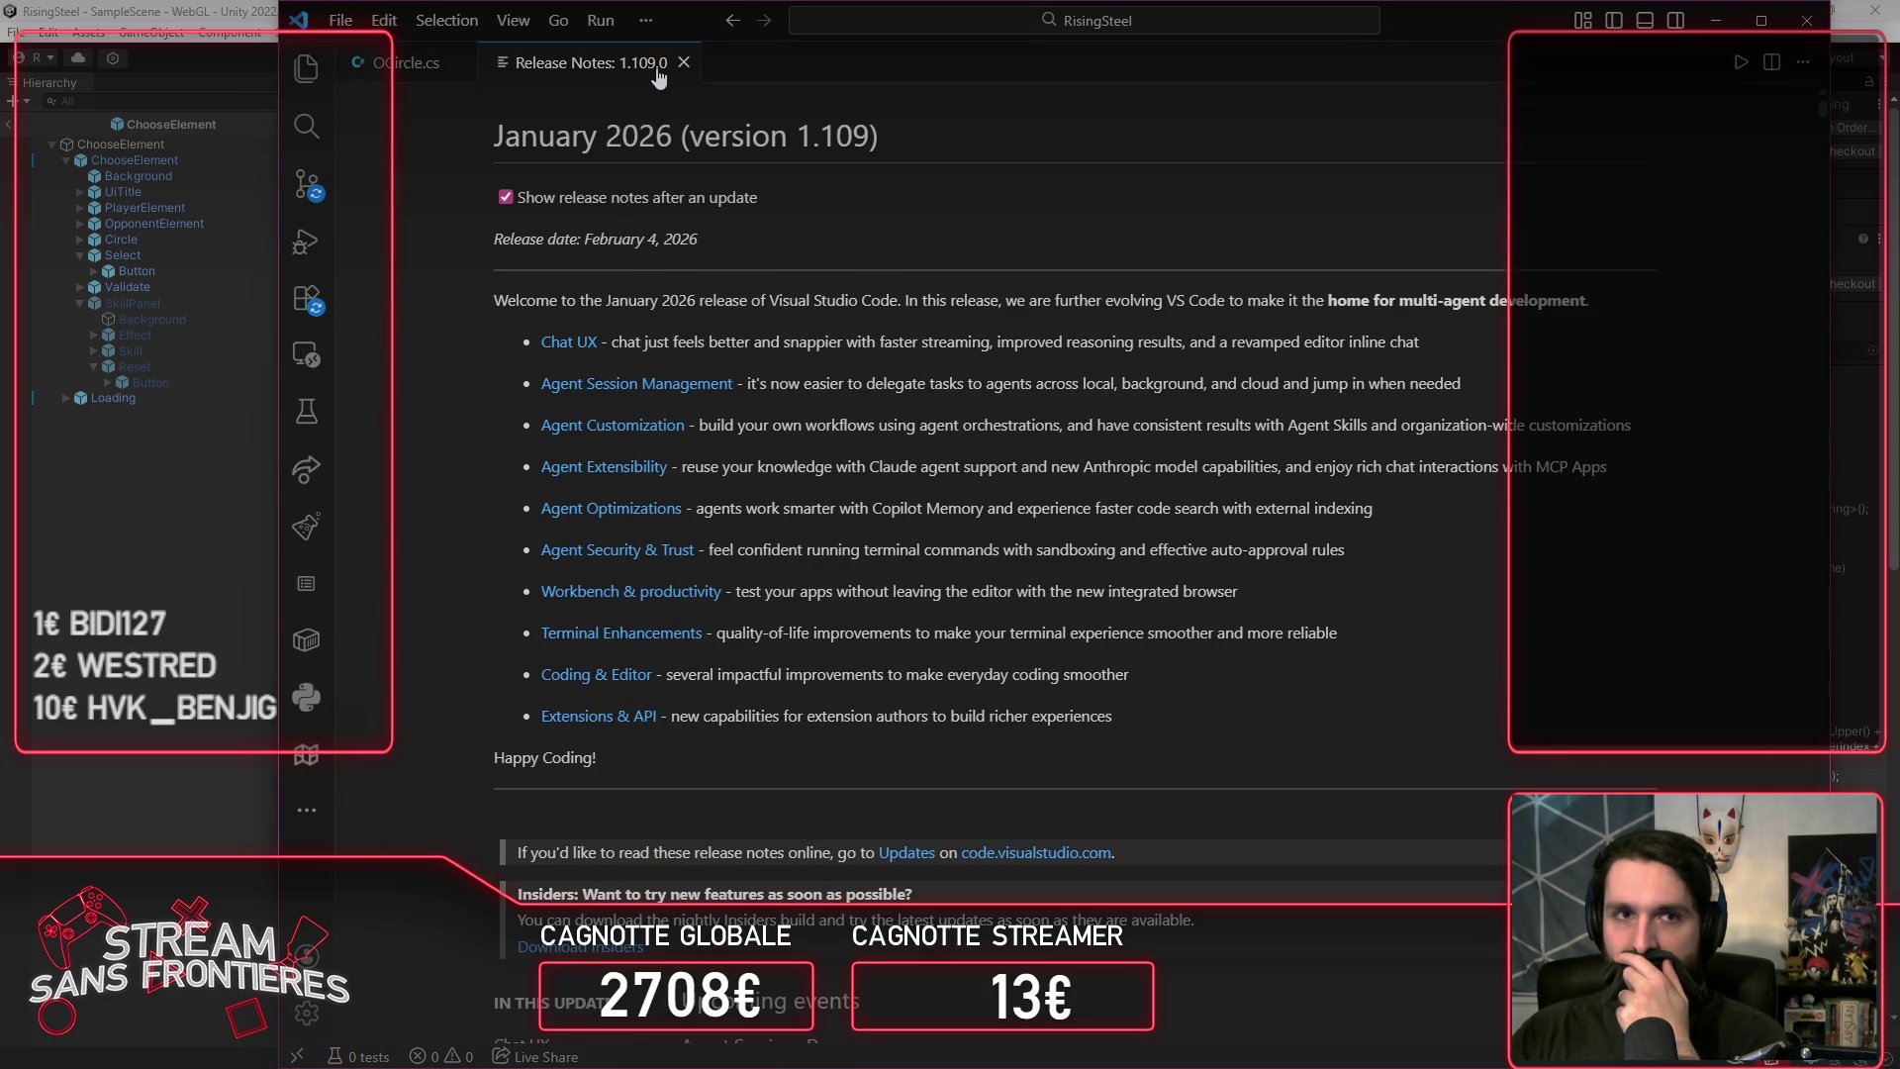
left_click(683, 62)
left_click(466, 61)
left_click(306, 61)
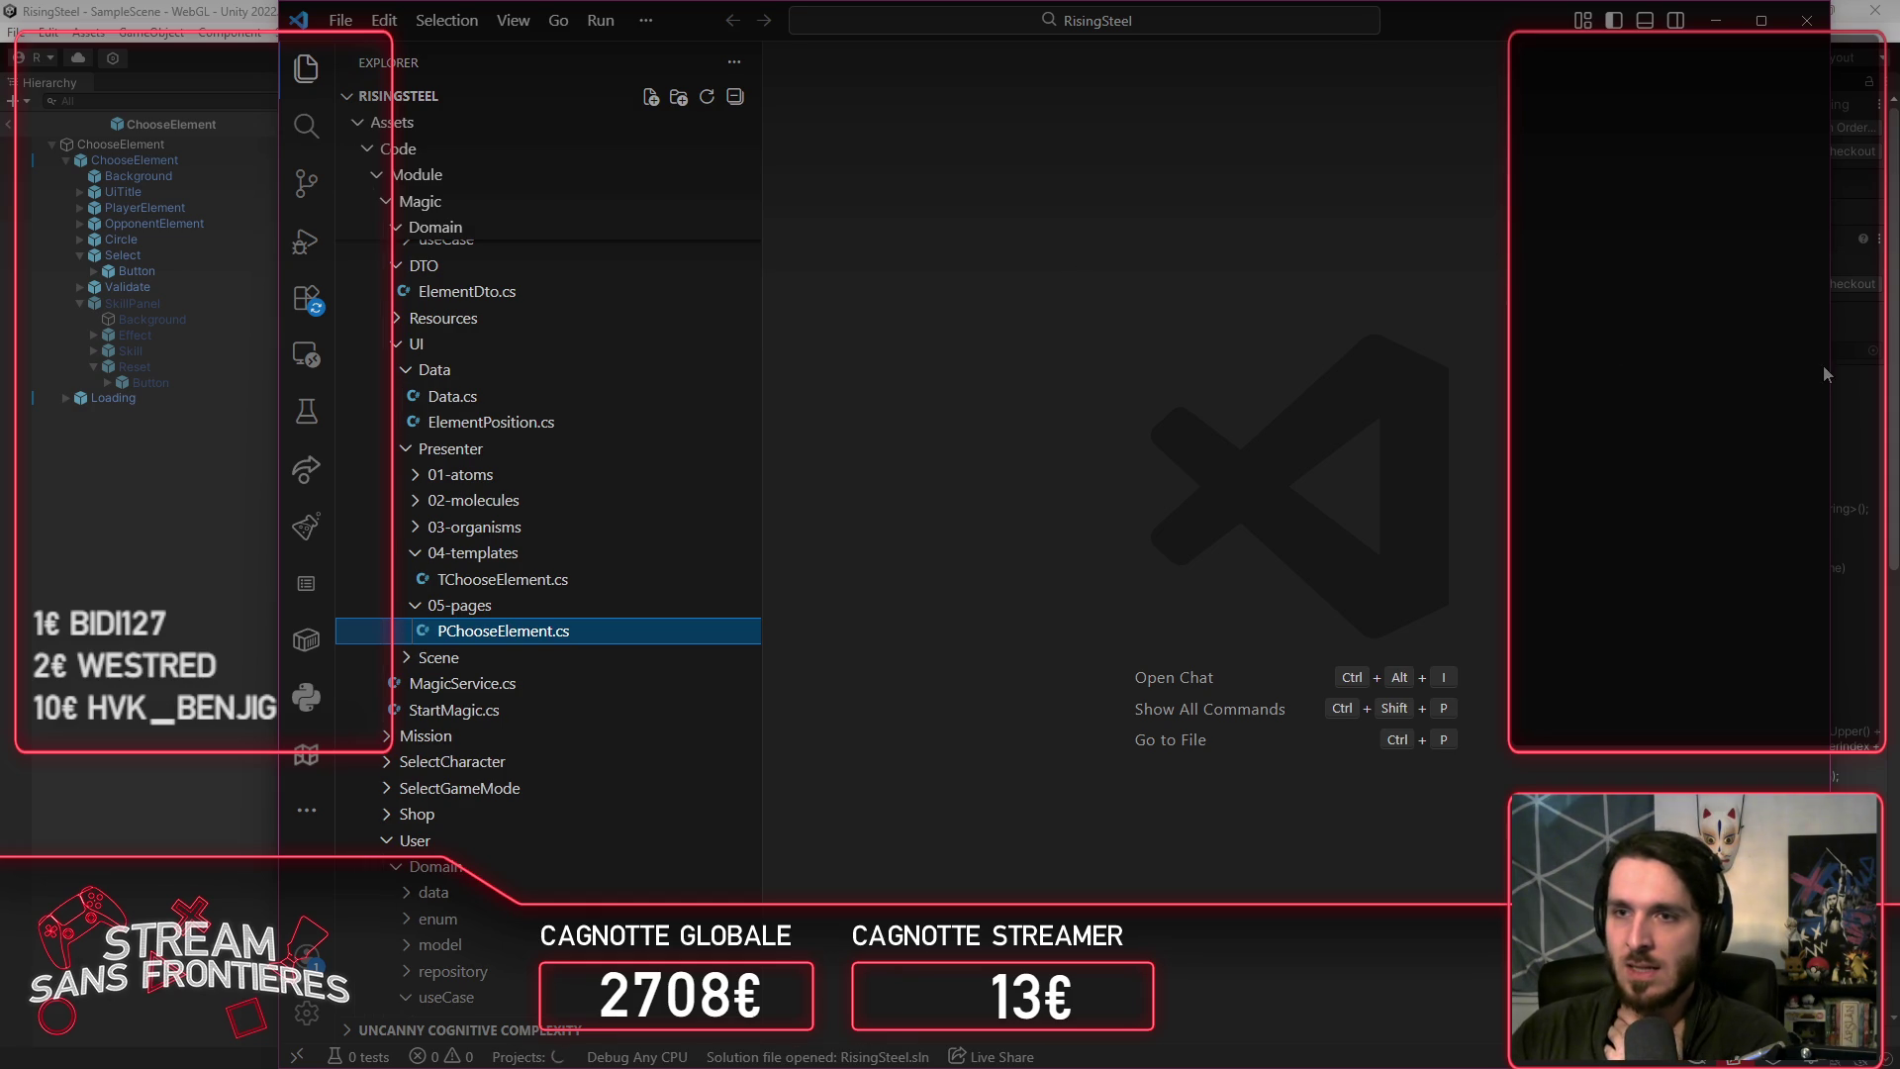
mouse_move(1826, 365)
left_mouse_down()
mouse_move(1434, 358)
mouse_move(1555, 348)
left_mouse_up()
left_click(74, 542)
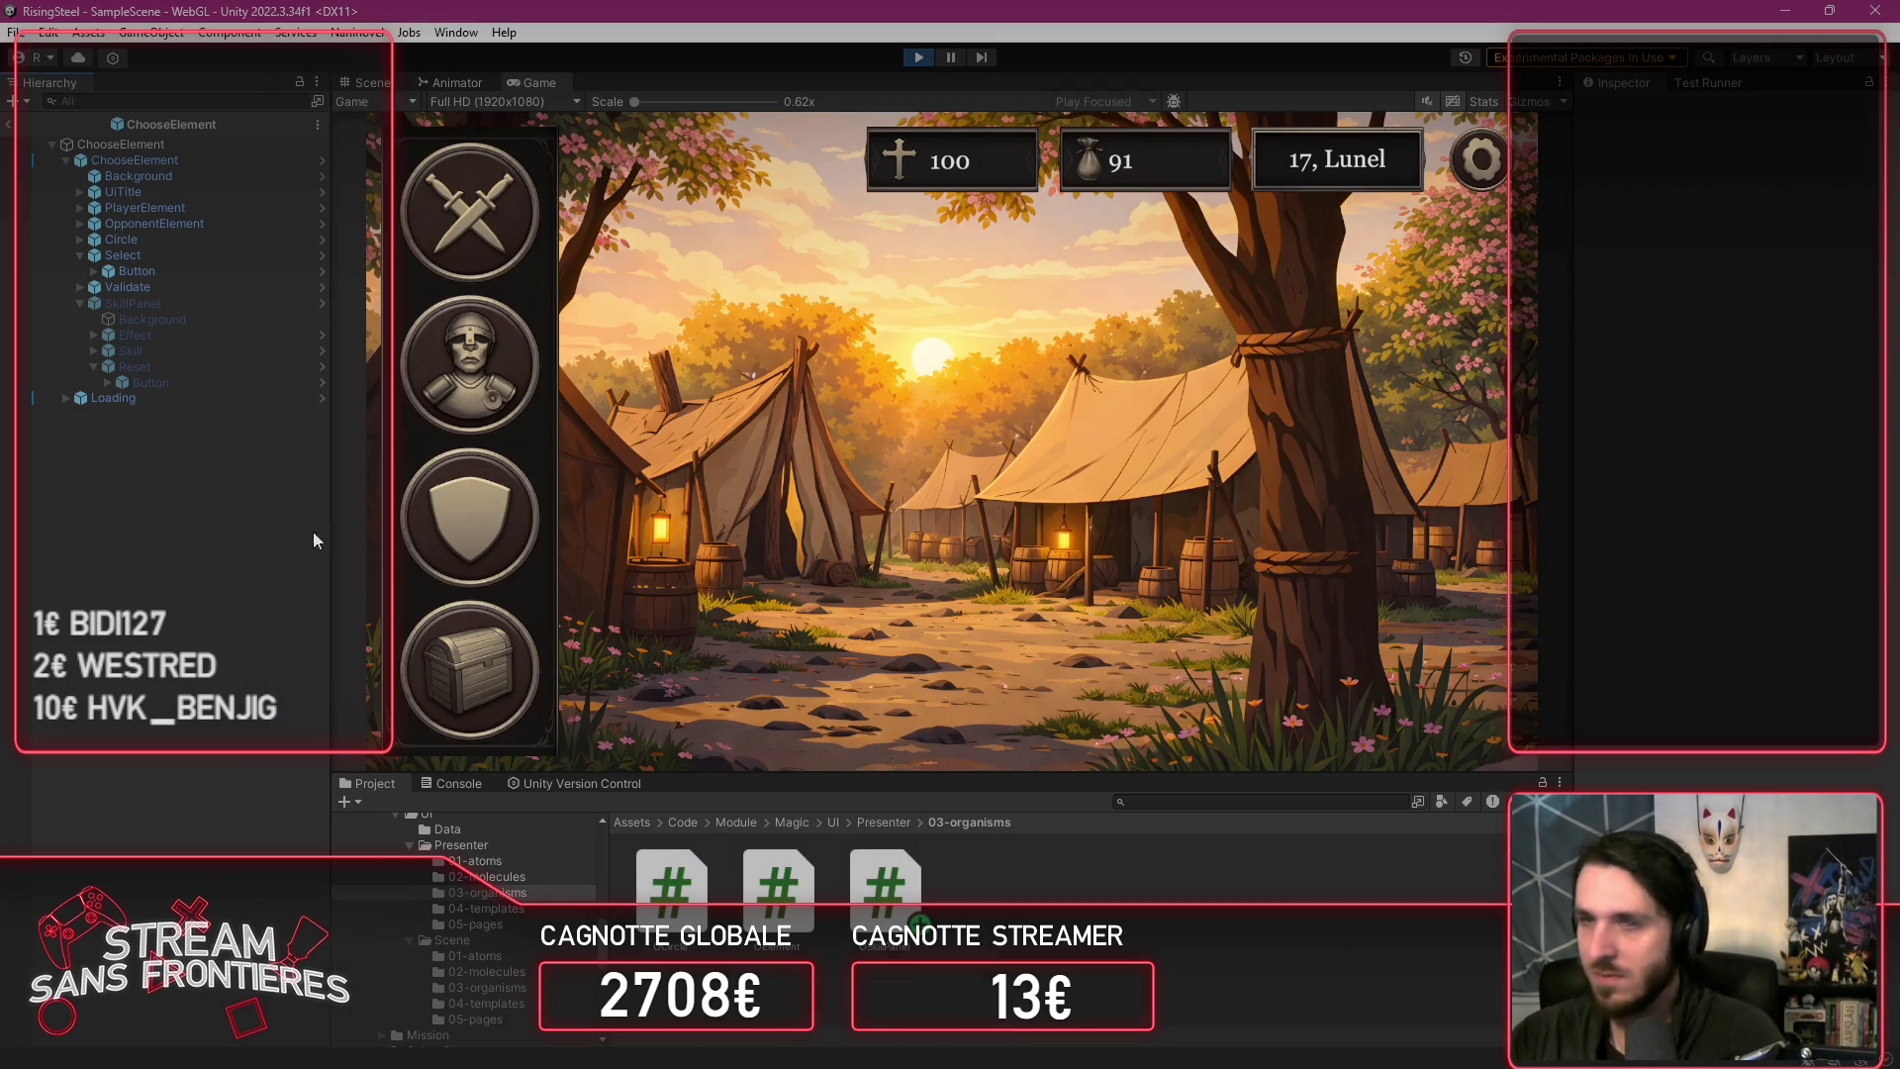
Step: Start an Arena fight with Alberto from the crossed-swords game mode menu
left_click(470, 199)
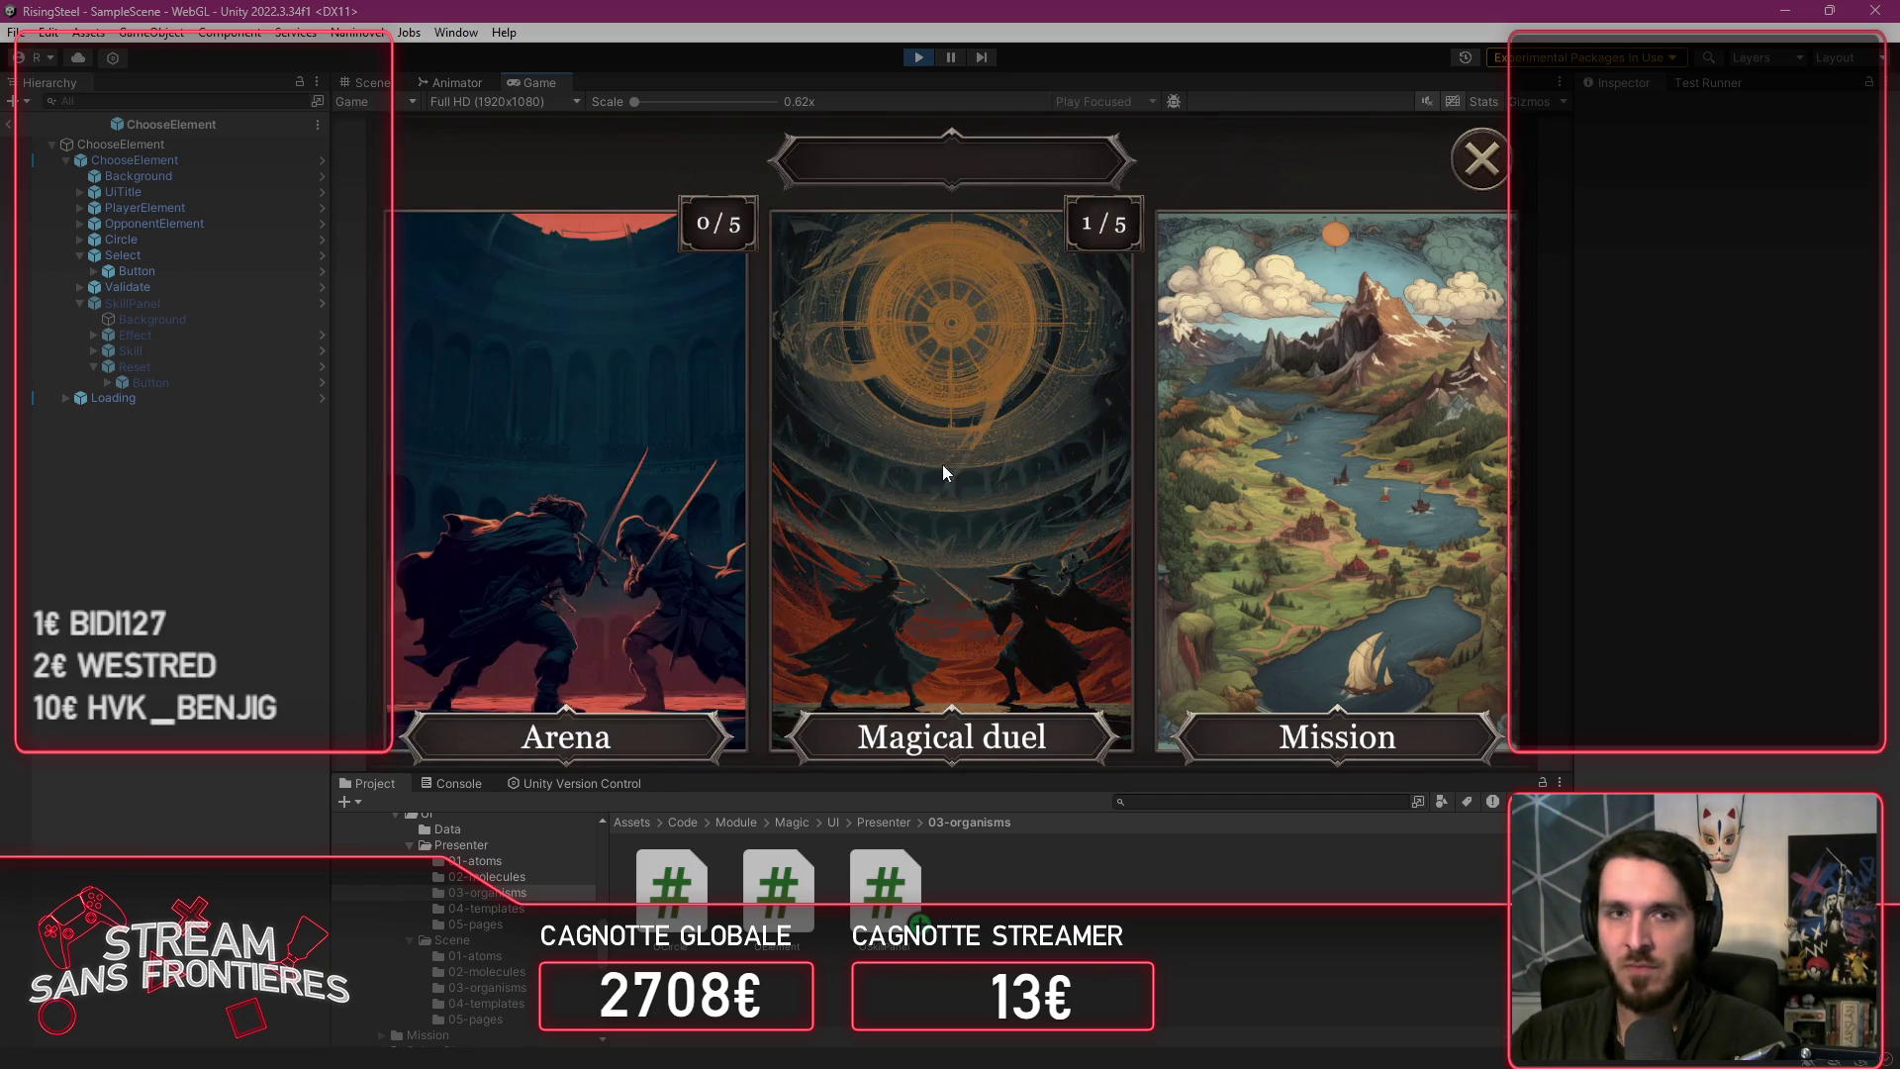
left_click(536, 477)
left_click(539, 485)
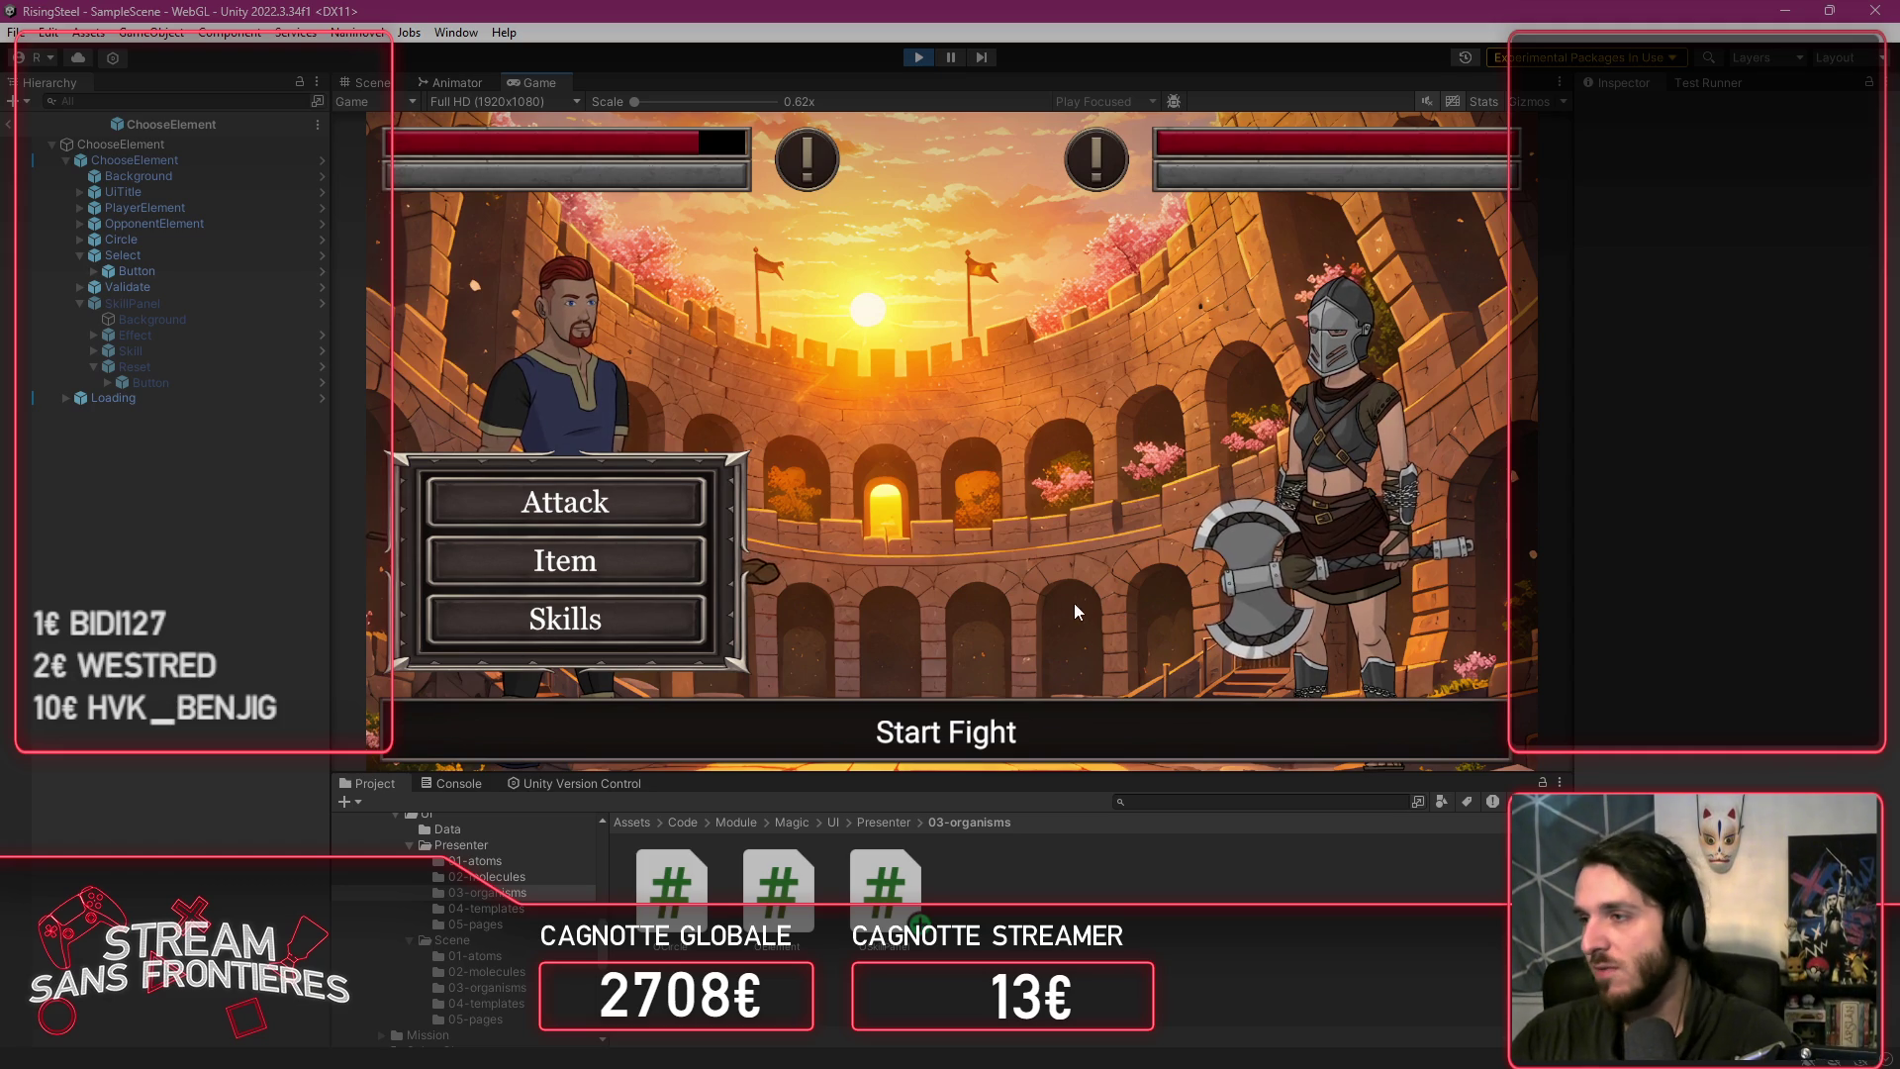
Step: Toggle the fight's Item list open and closed twice, then stop the game
left_click(703, 578)
left_click(703, 578)
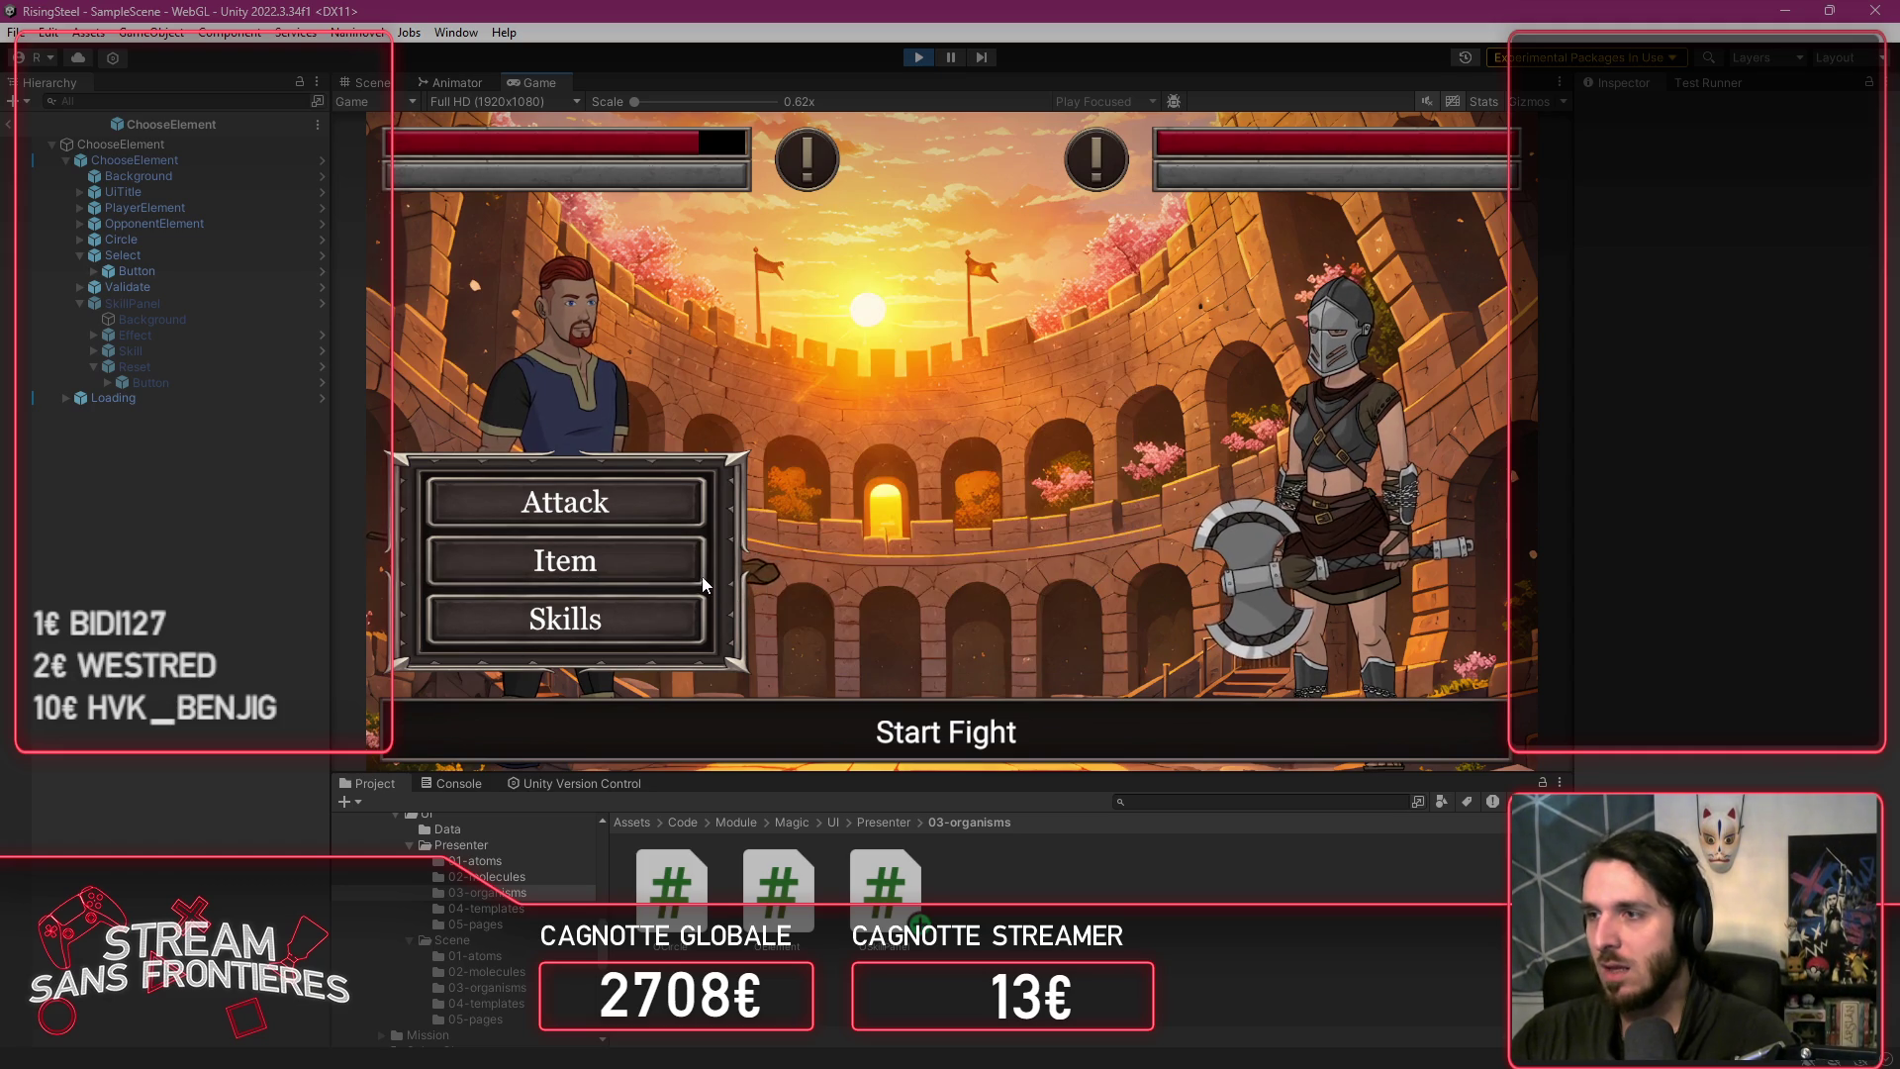
left_click(658, 576)
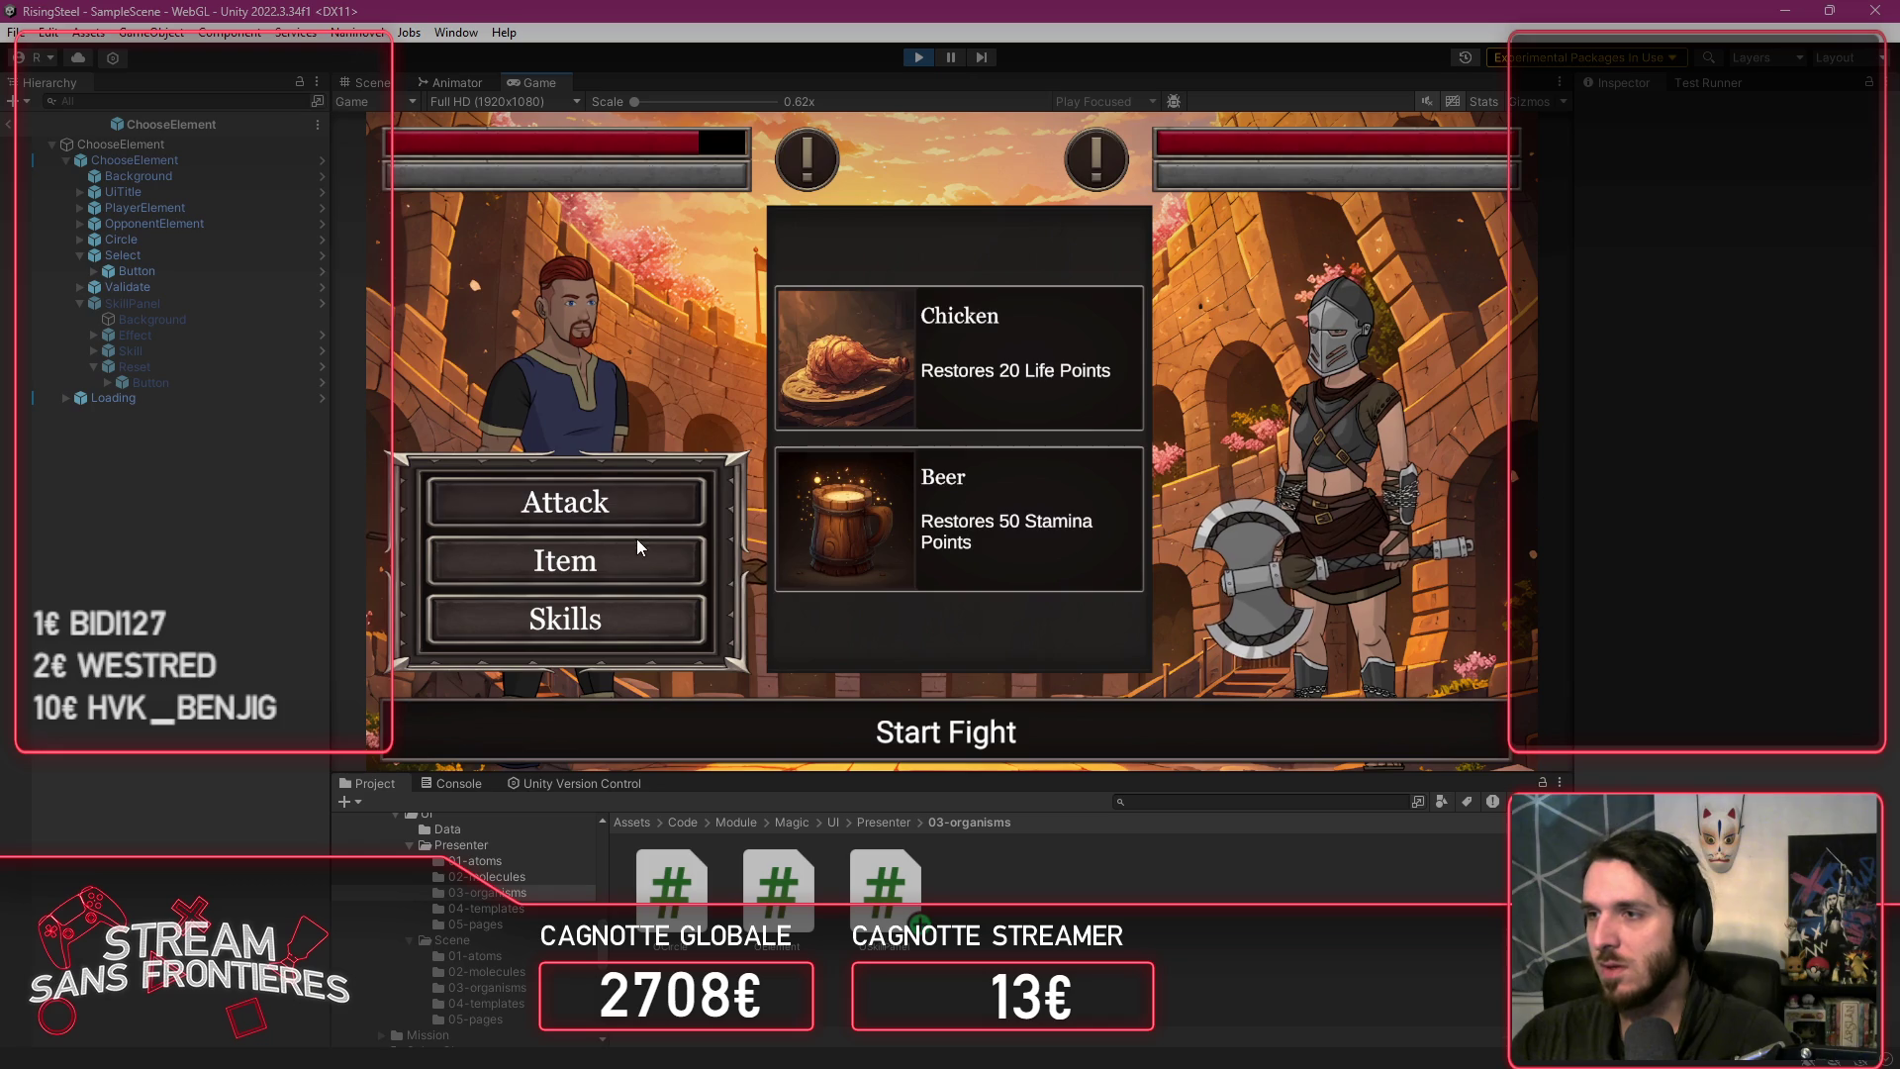
left_click(632, 545)
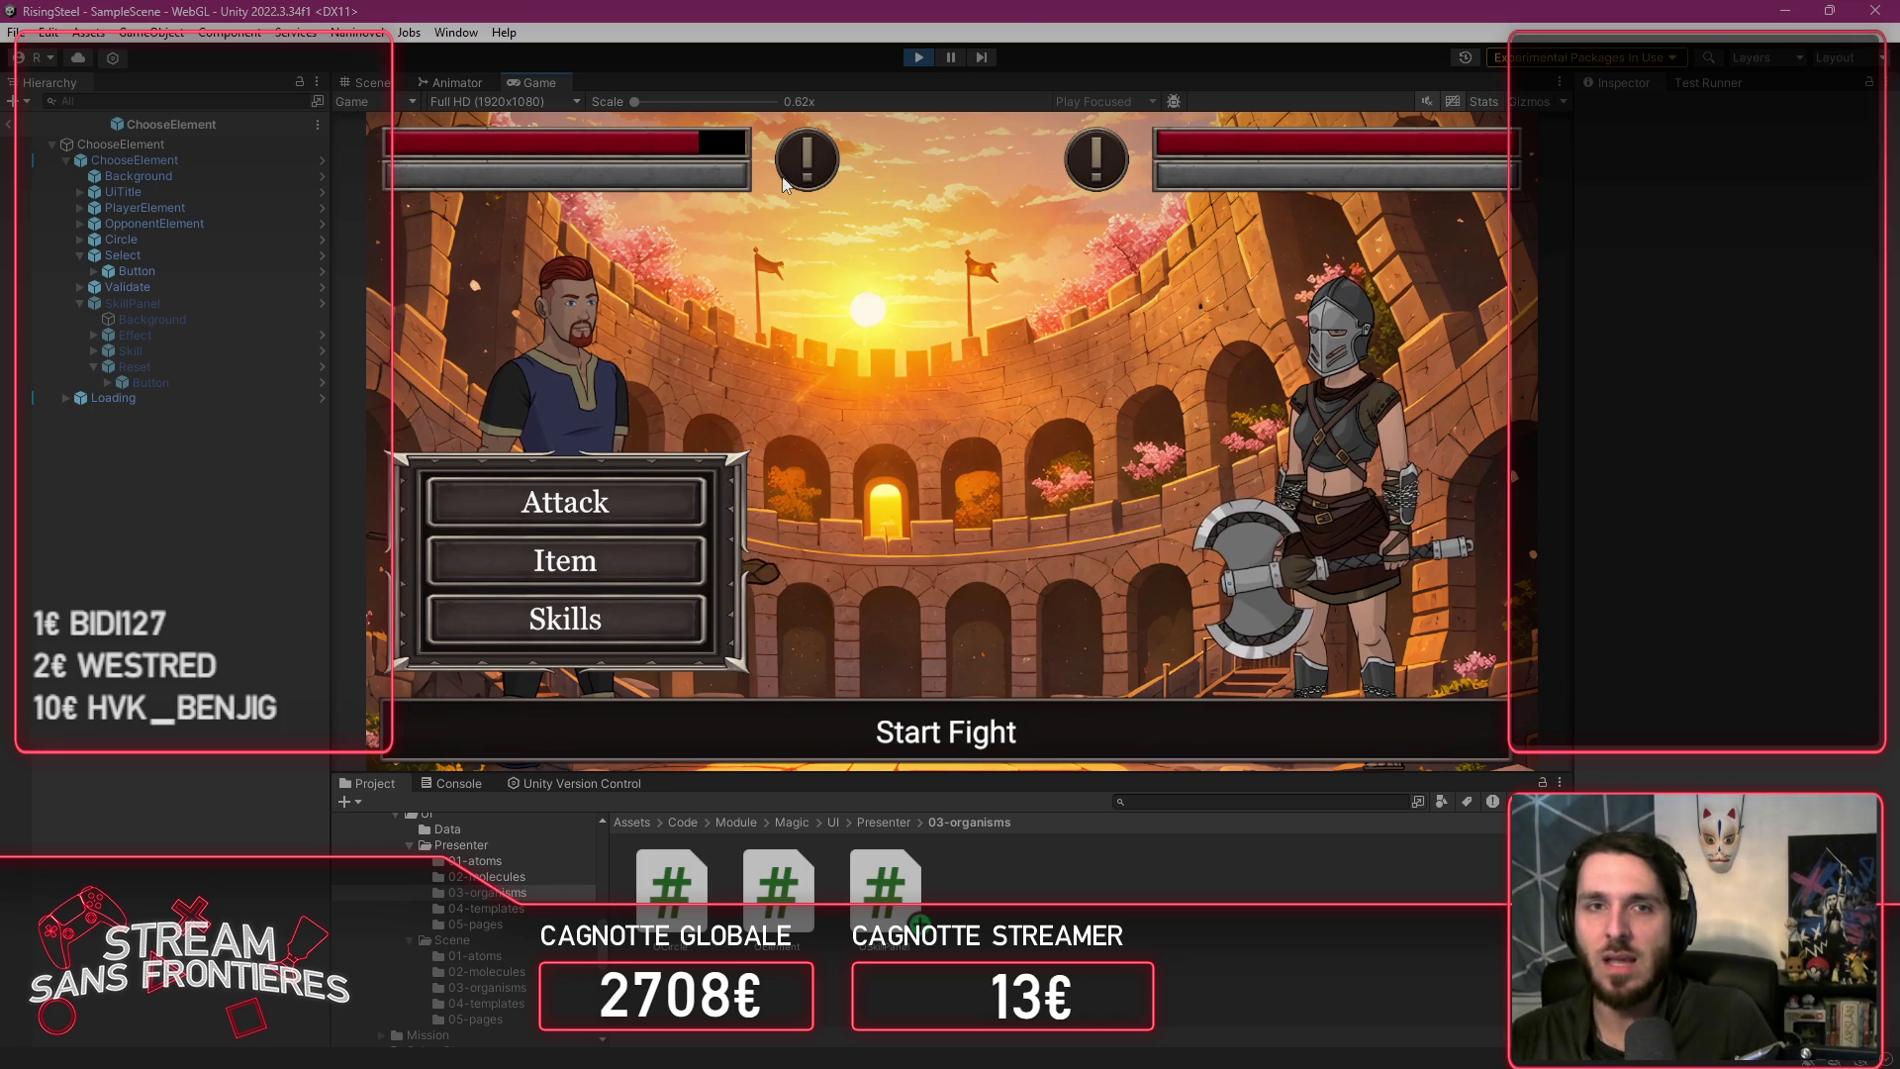
left_click(919, 57)
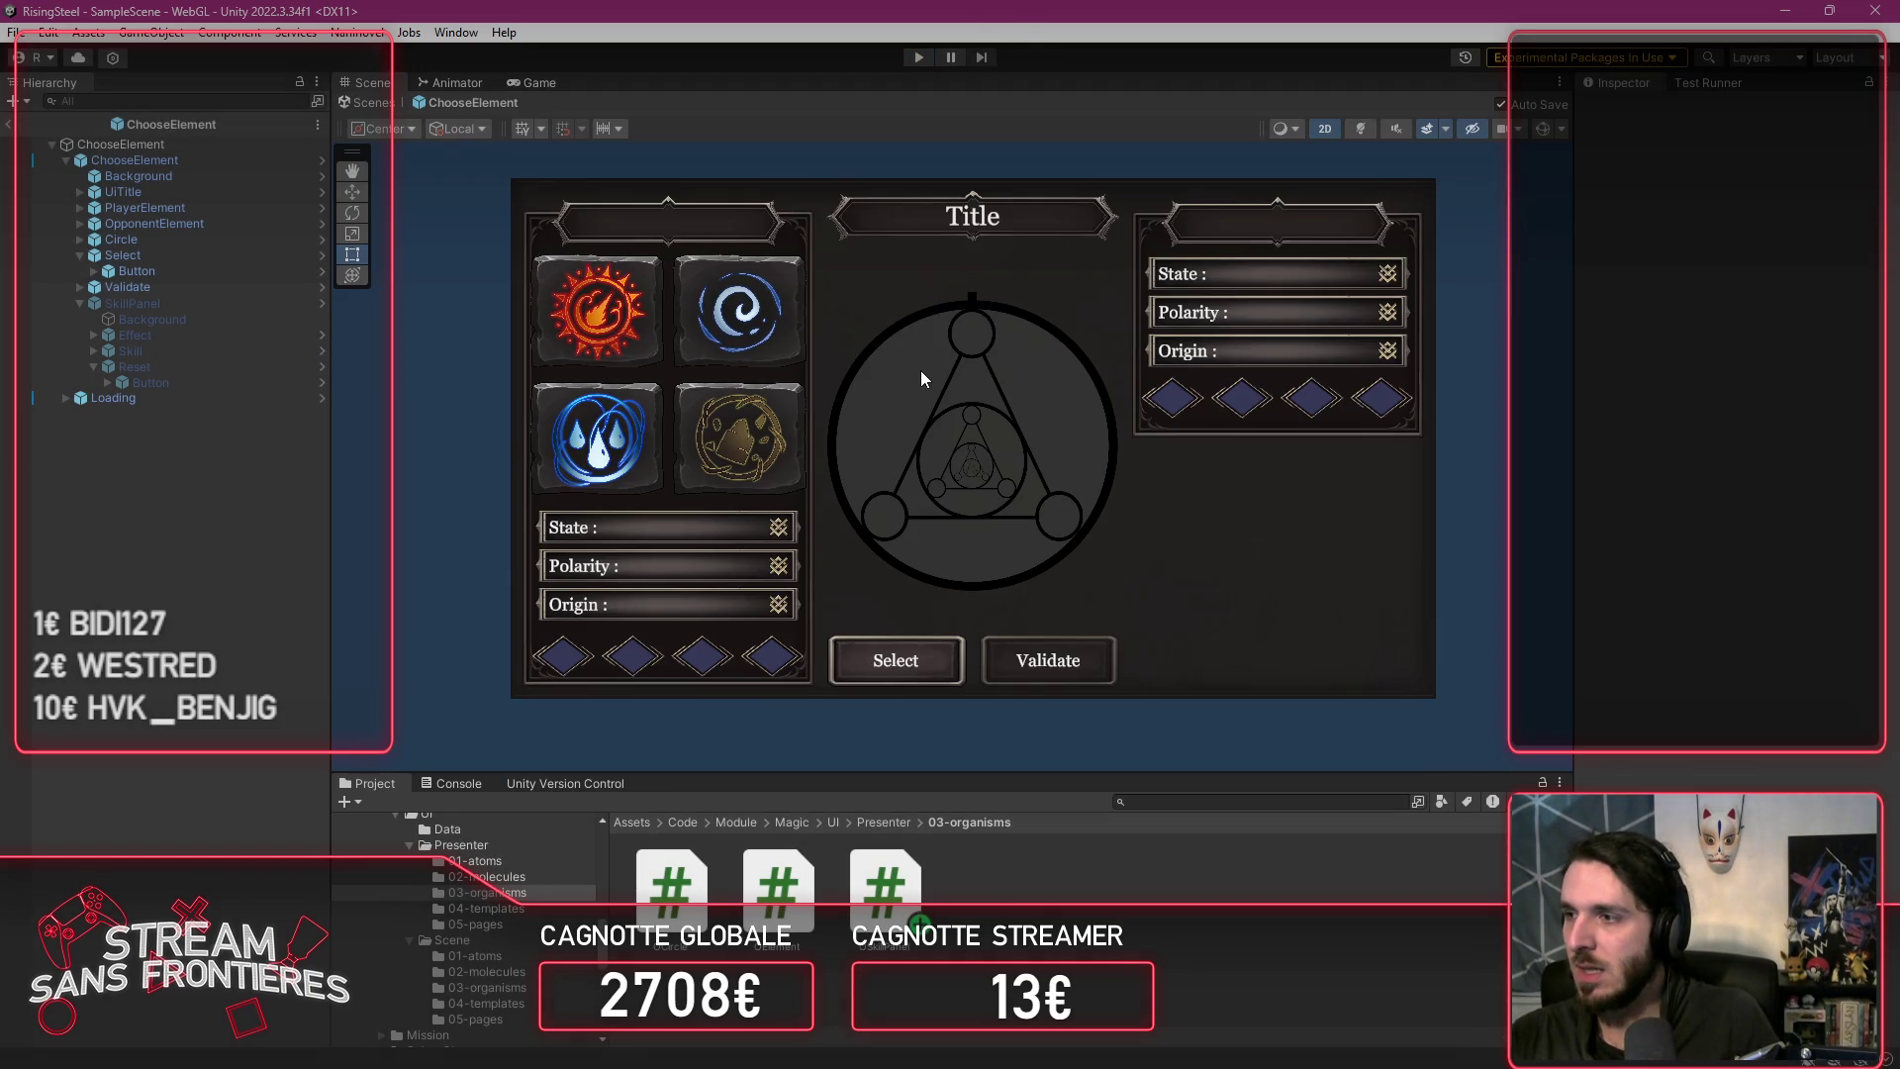
Step: Browse Fight > UI > Scene > 05-pages in the Project panel and open the ArenaFight prefab
key("alt+Tab")
left_click(136, 795)
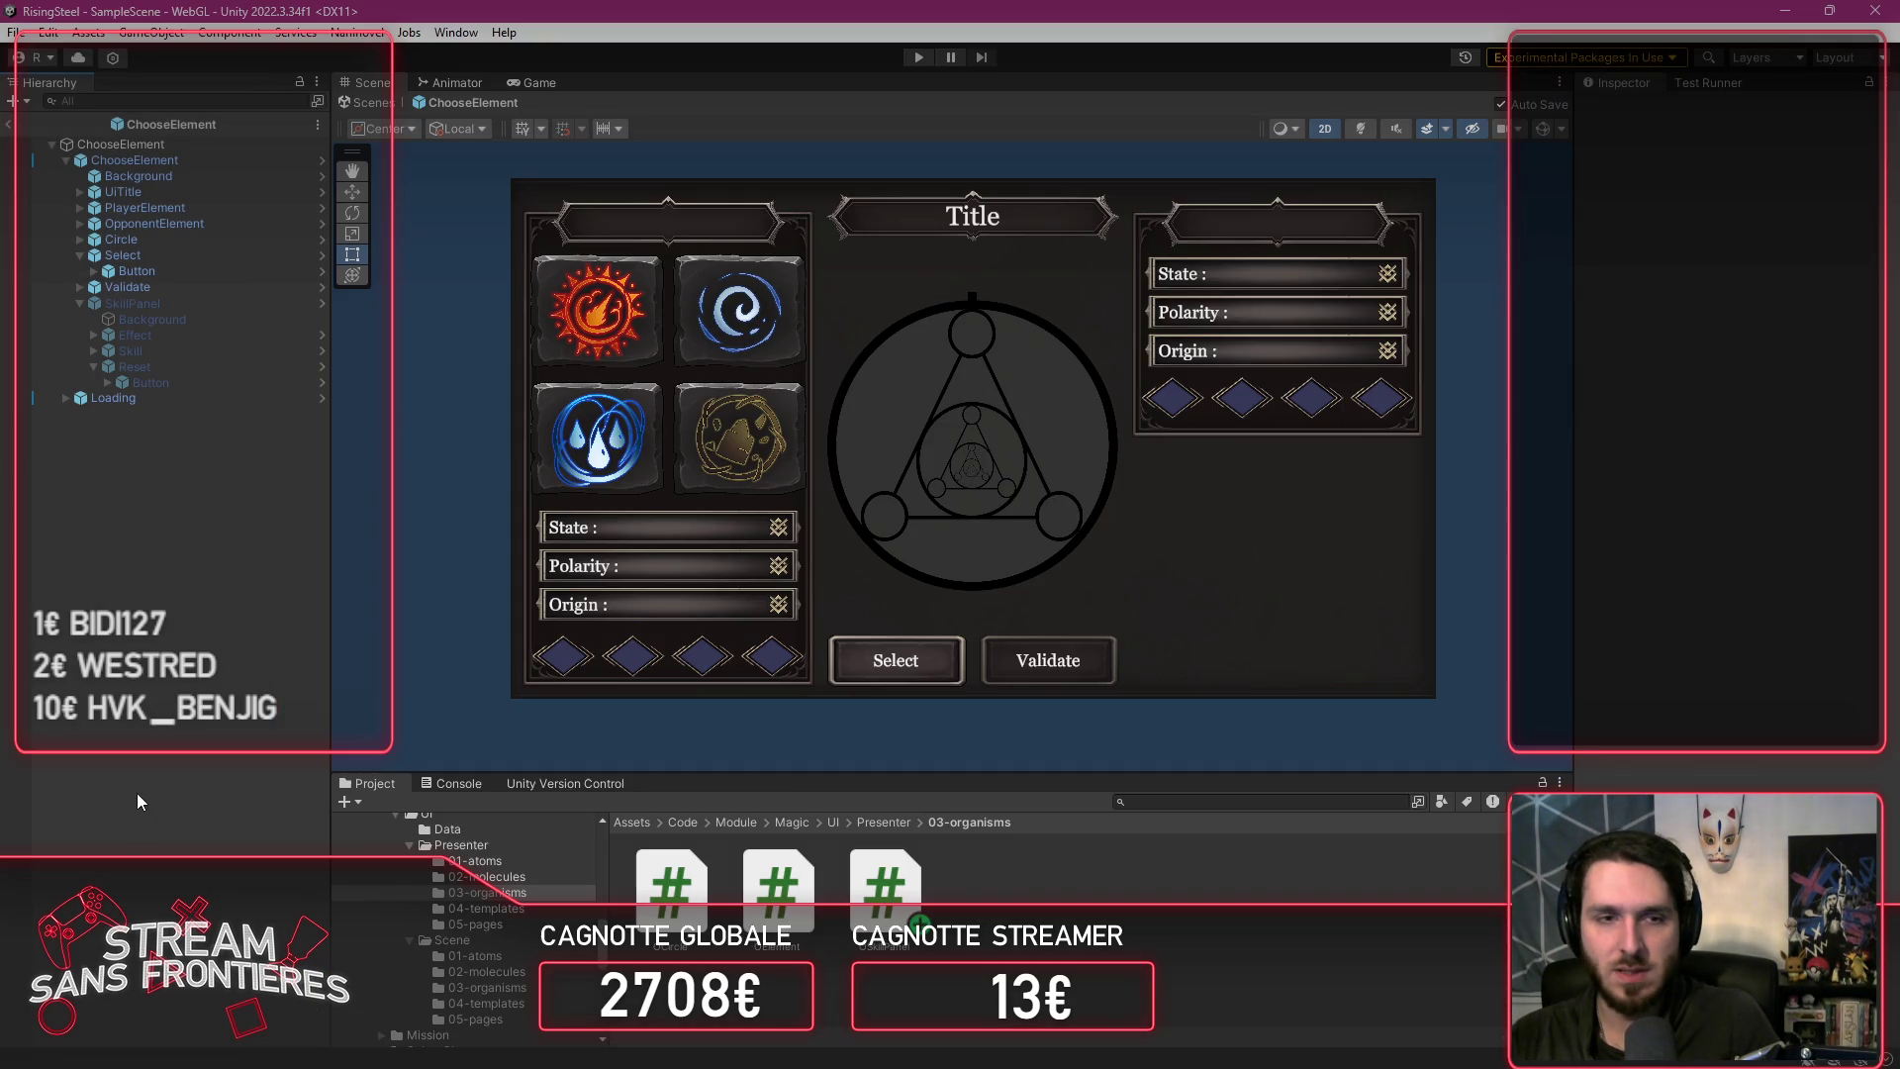
left_click_drag(788, 774, 787, 608)
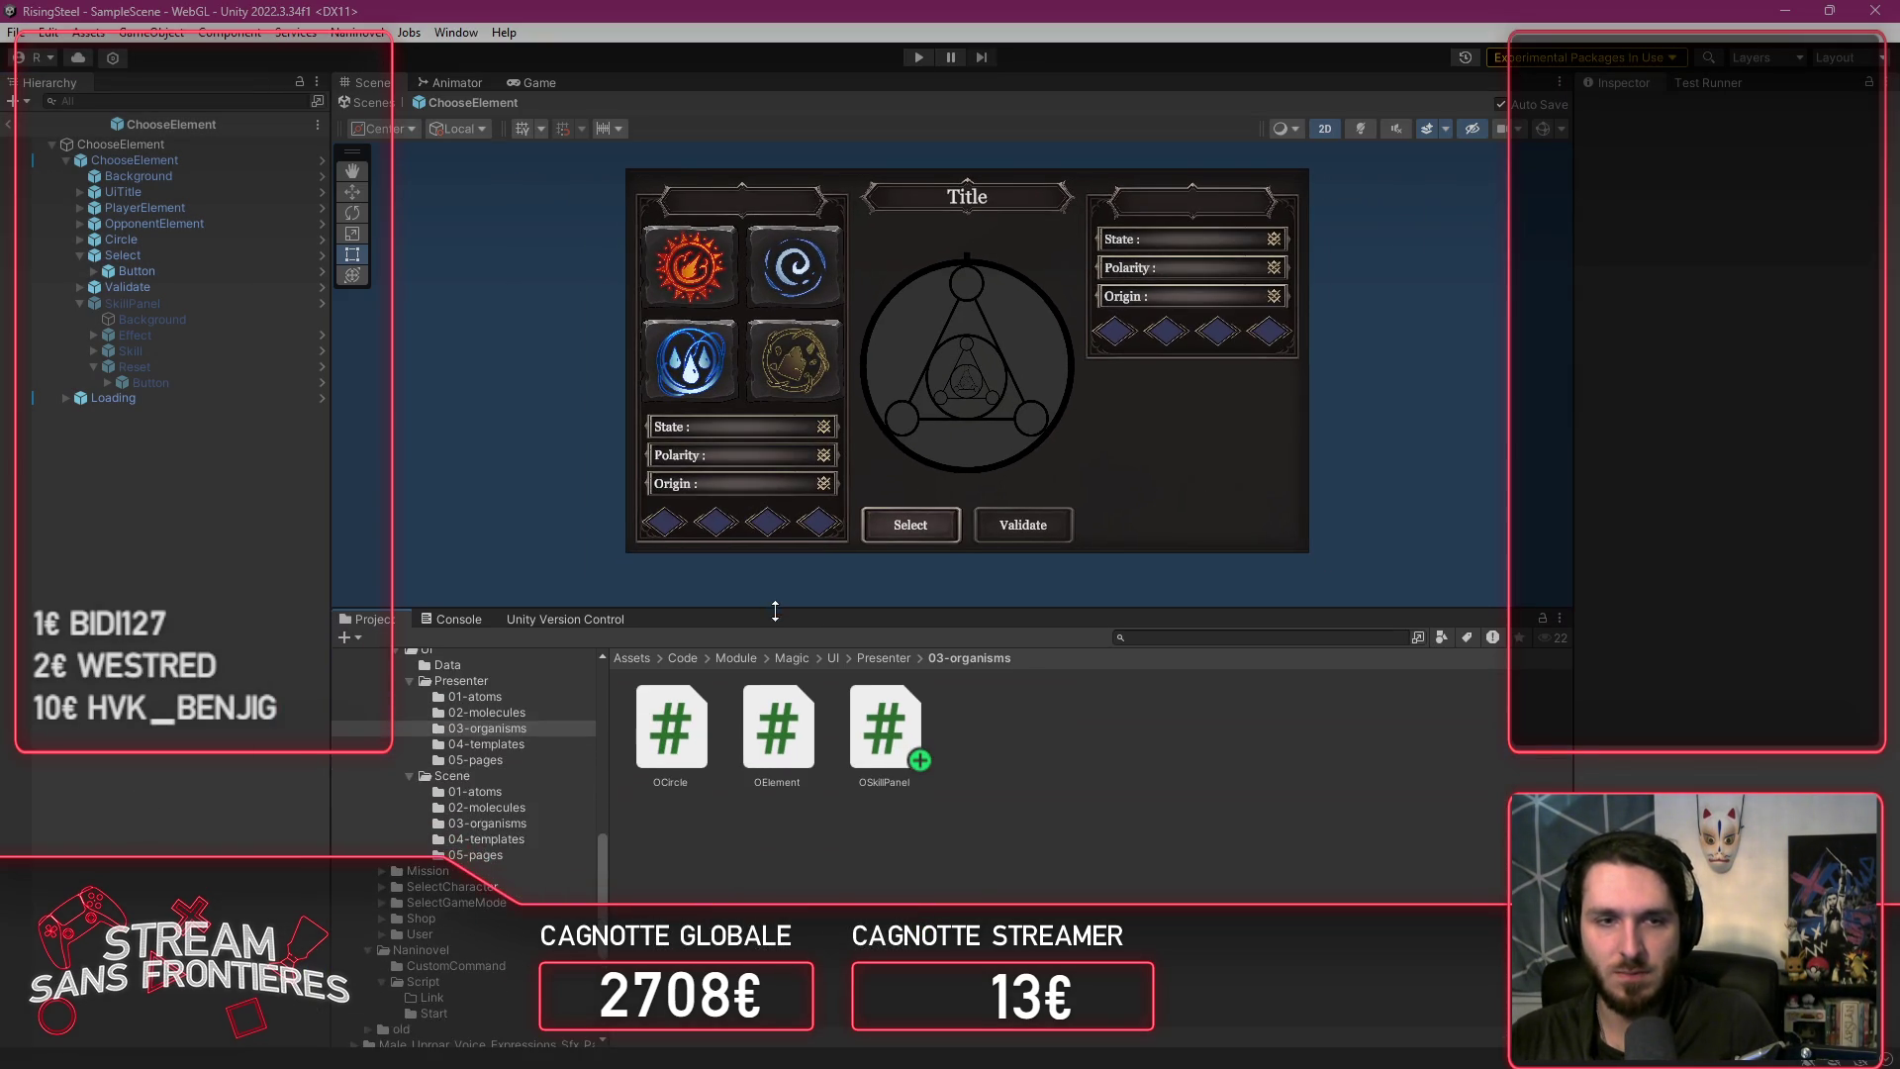
scroll(465, 792, "up", 10)
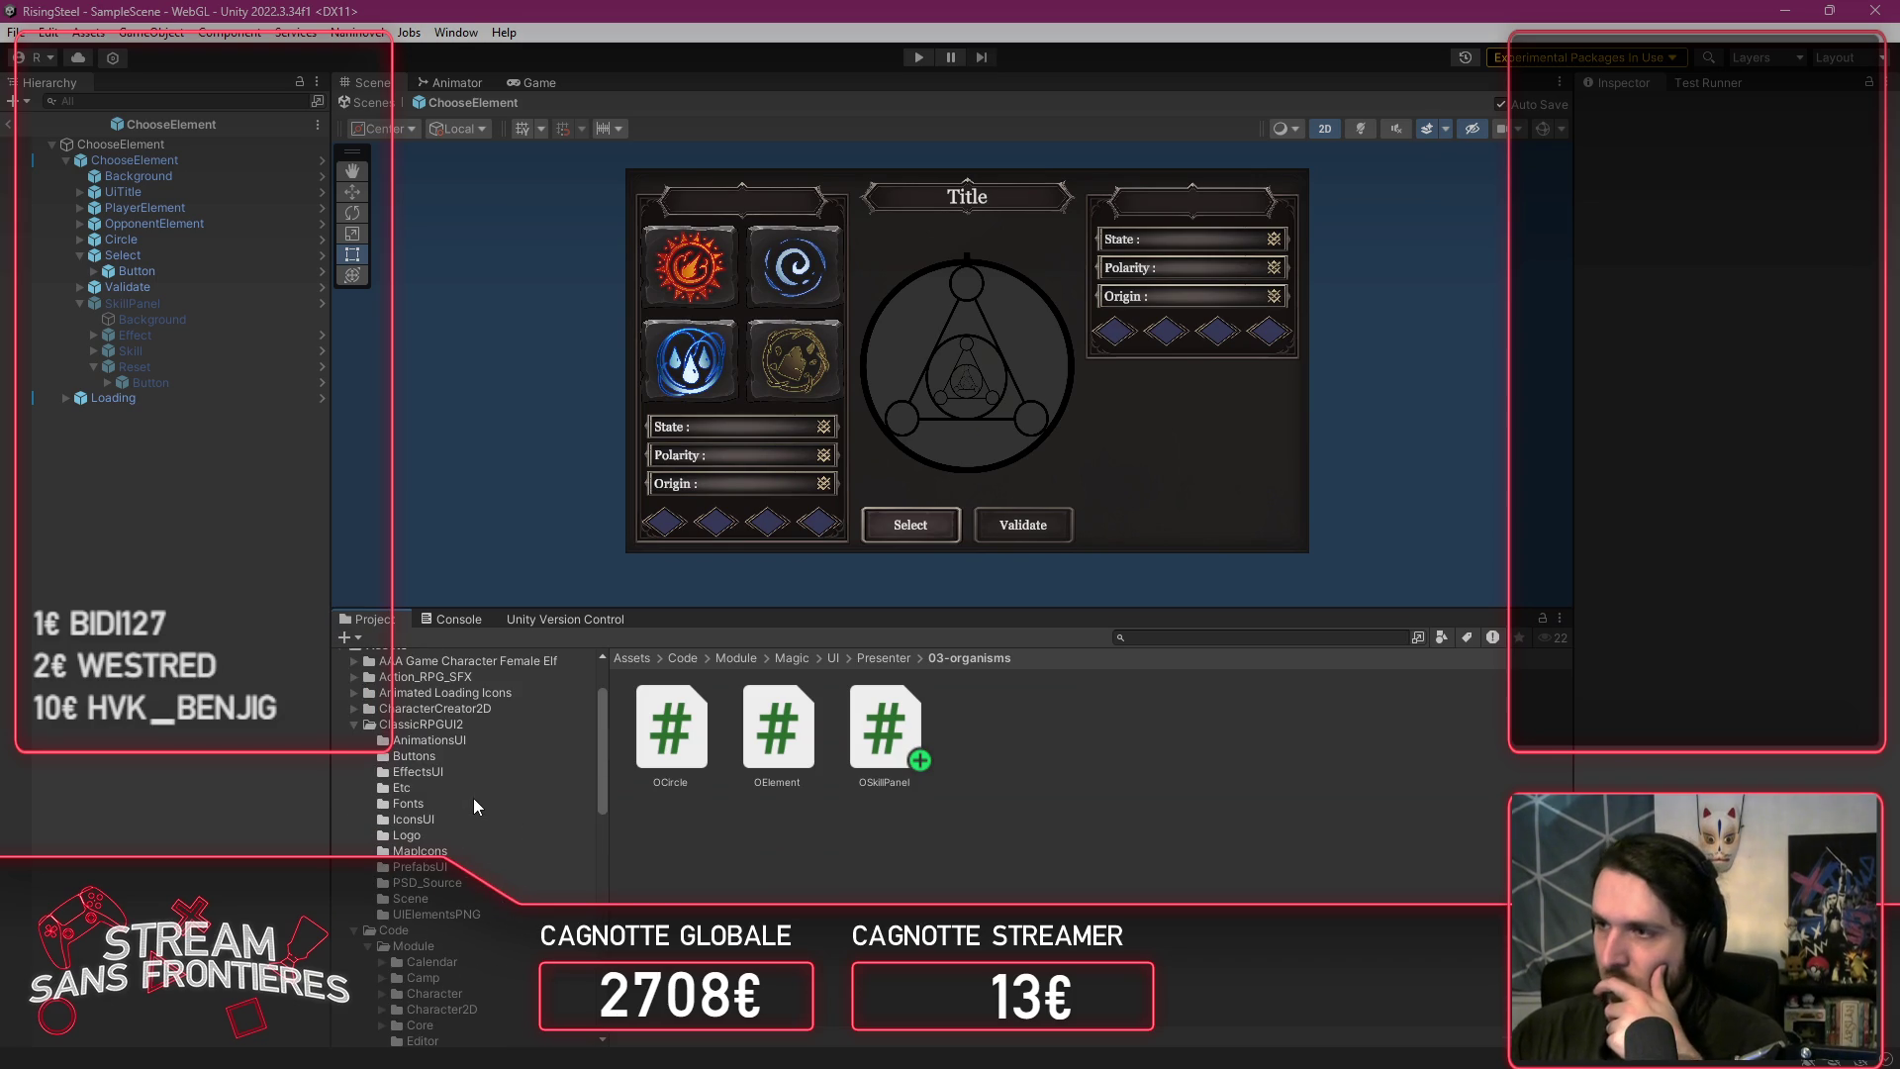
scroll(473, 798, "down", 8)
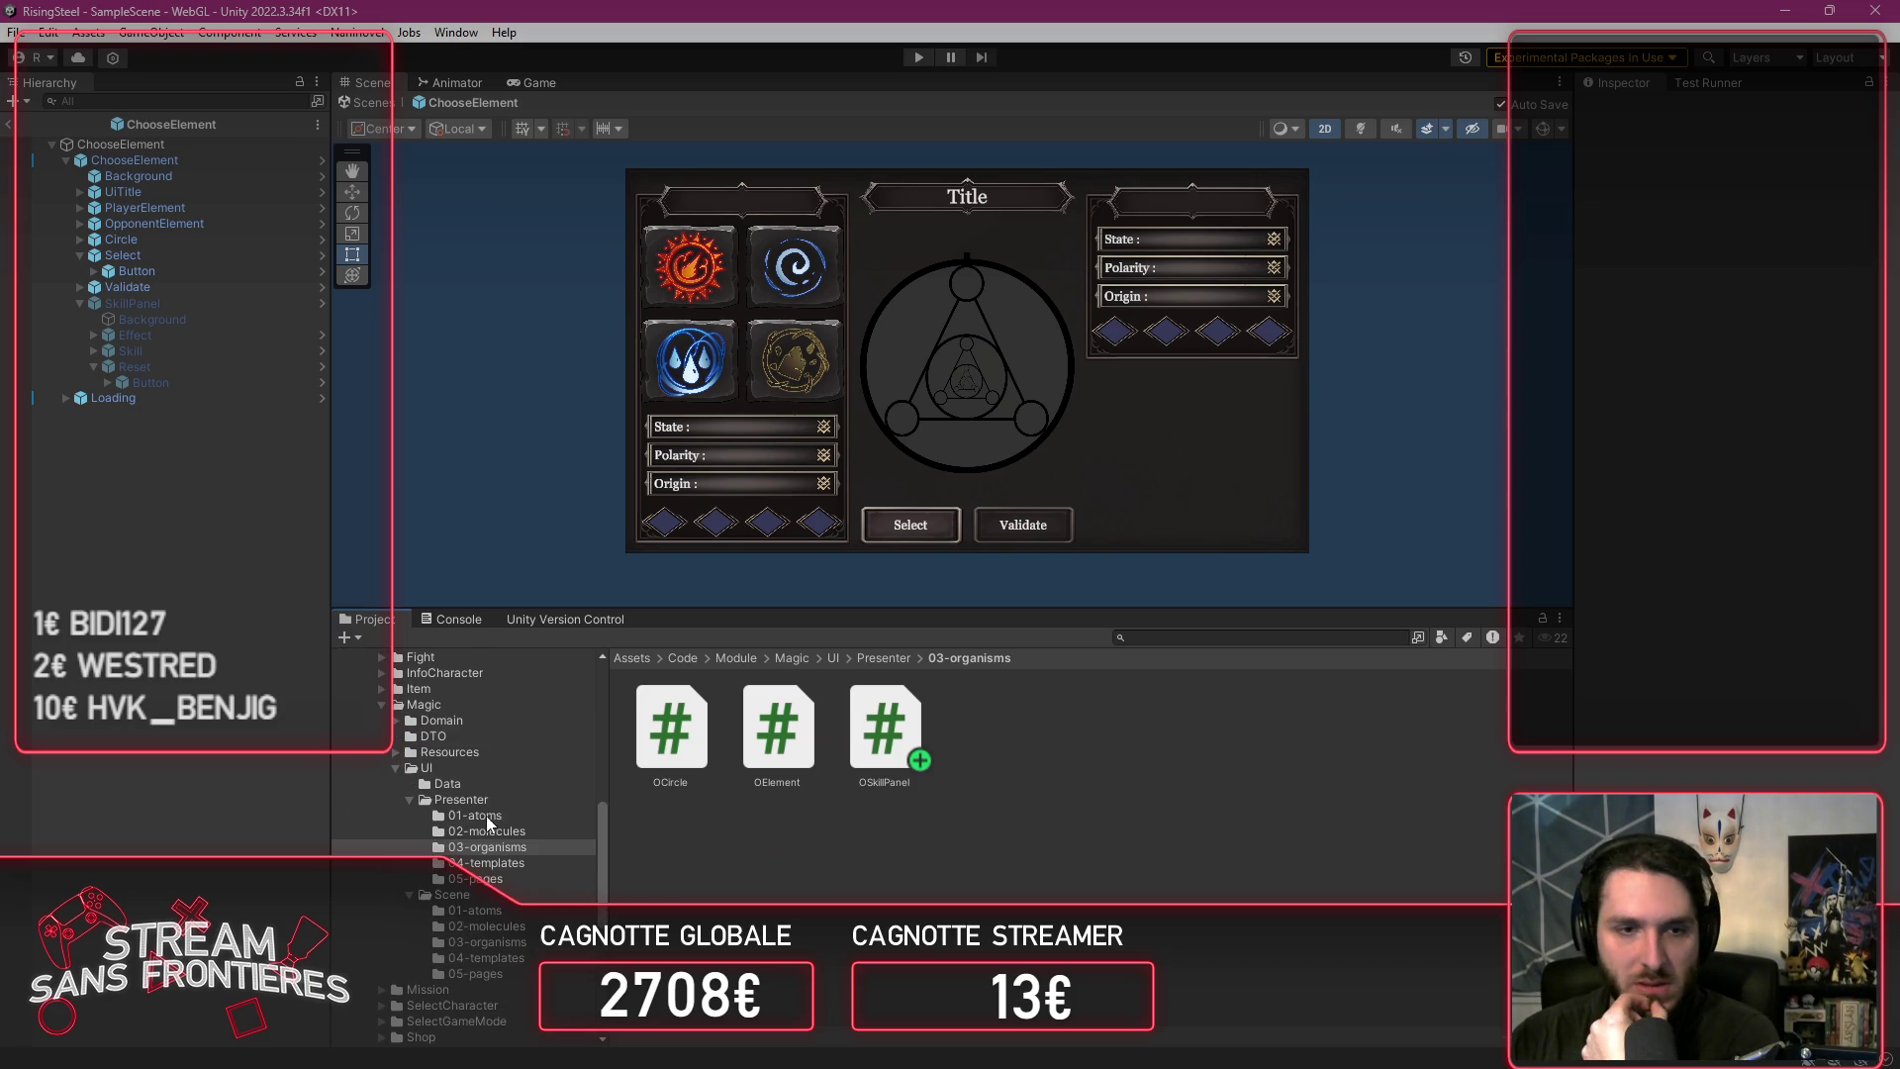
scroll(500, 847, "up", 2)
left_click(382, 764)
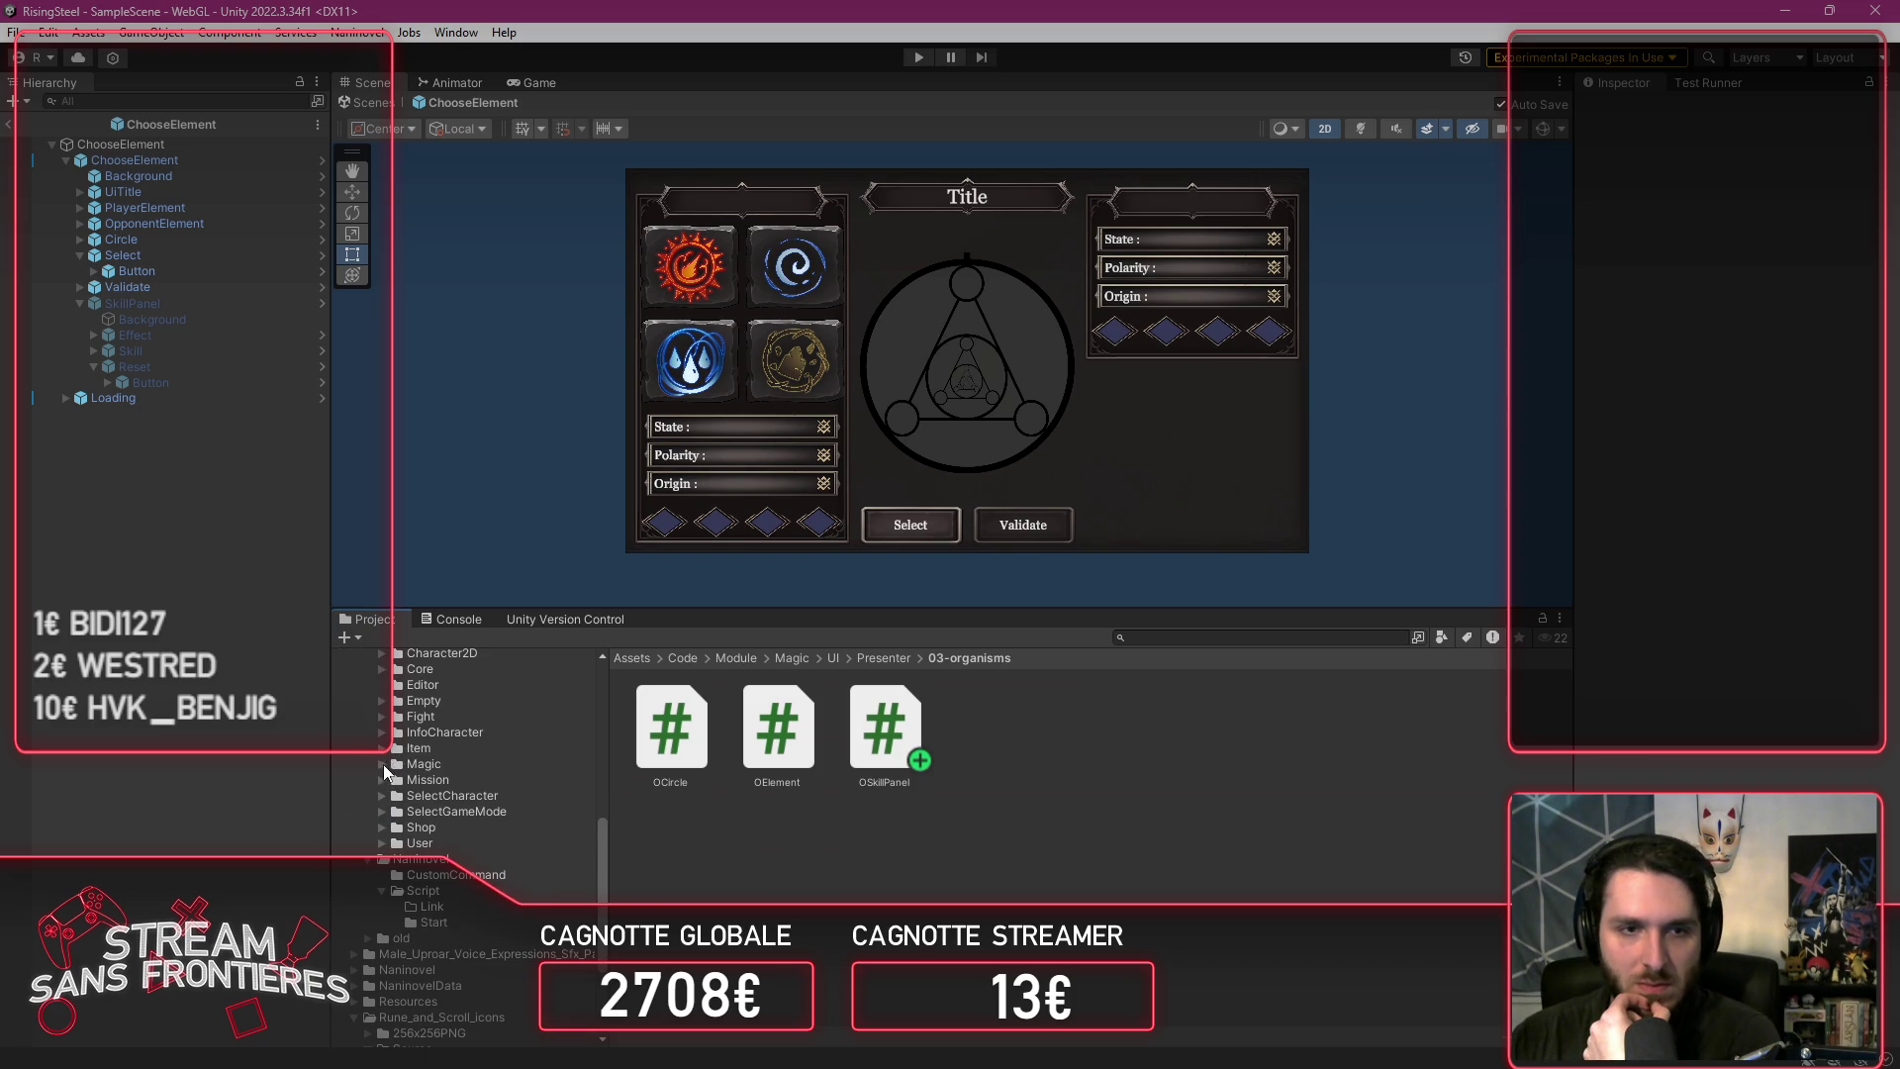
left_click(423, 718)
double_click(1115, 732)
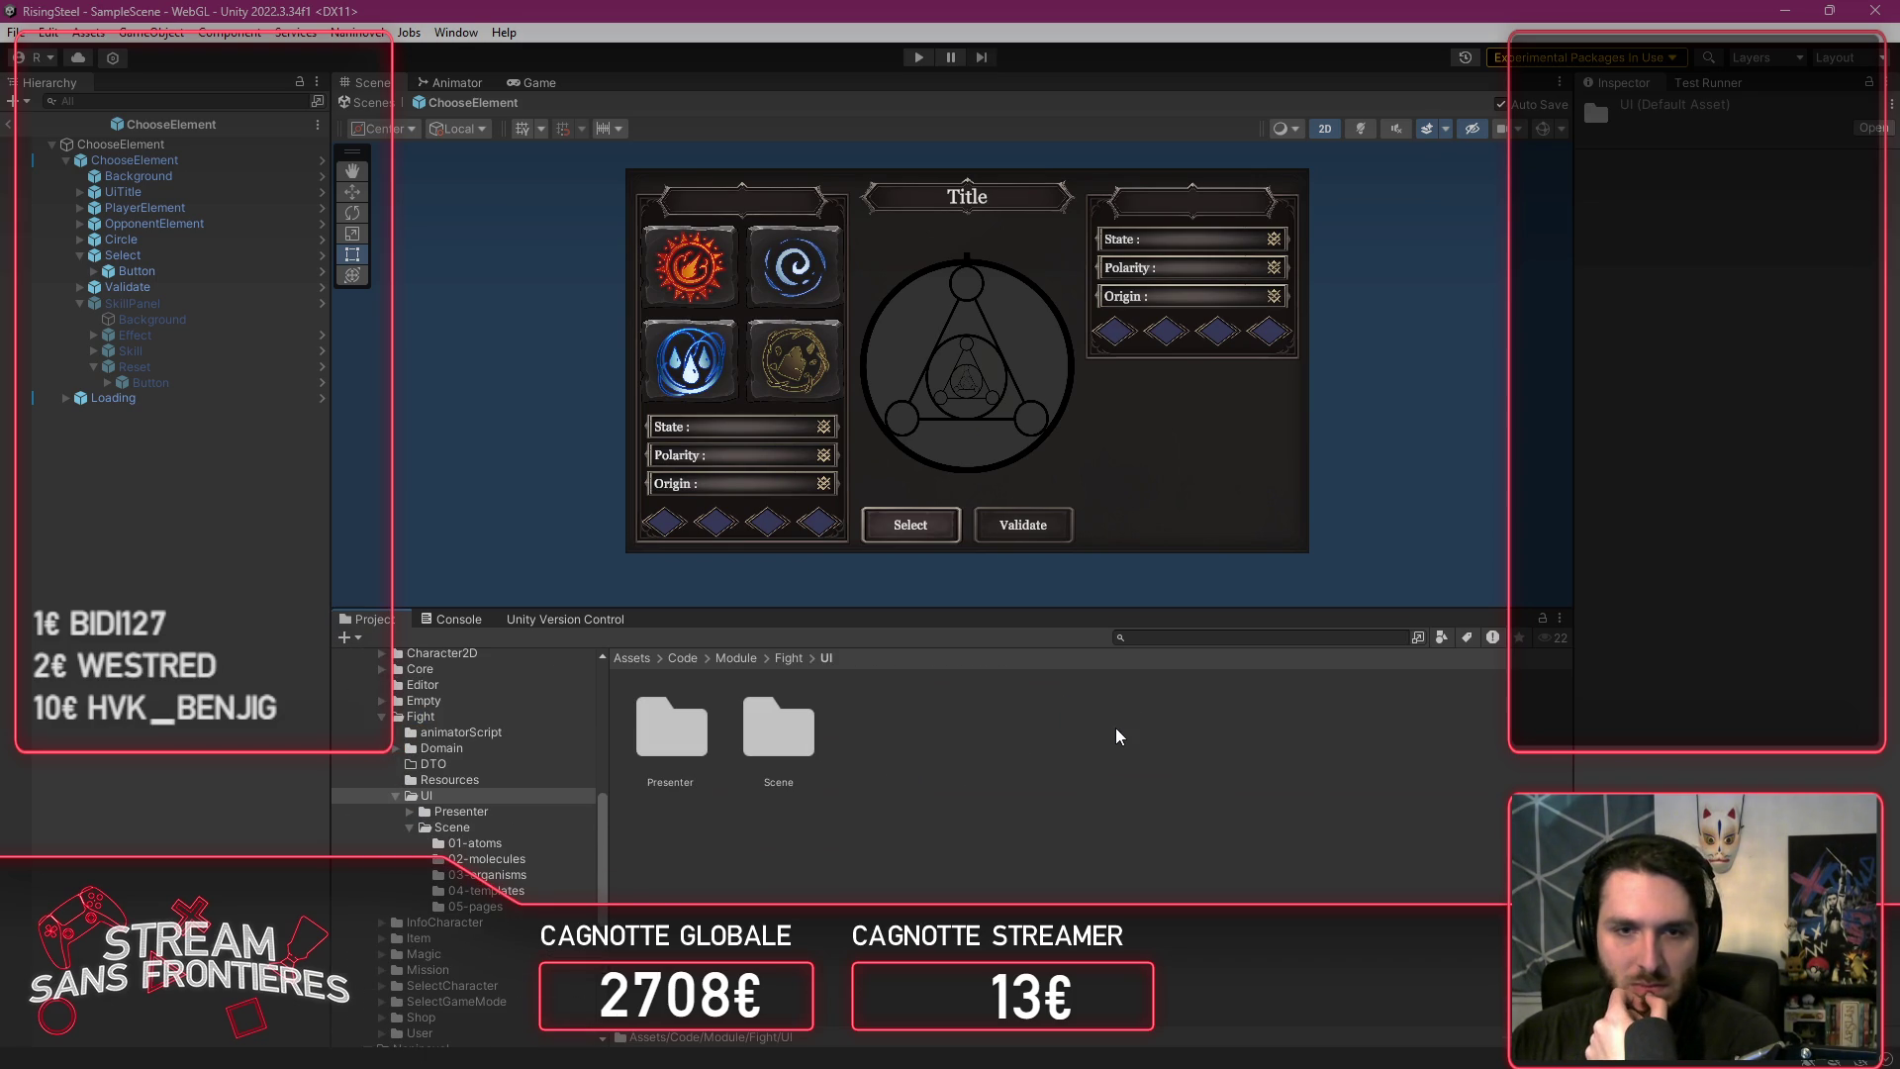
double_click(770, 731)
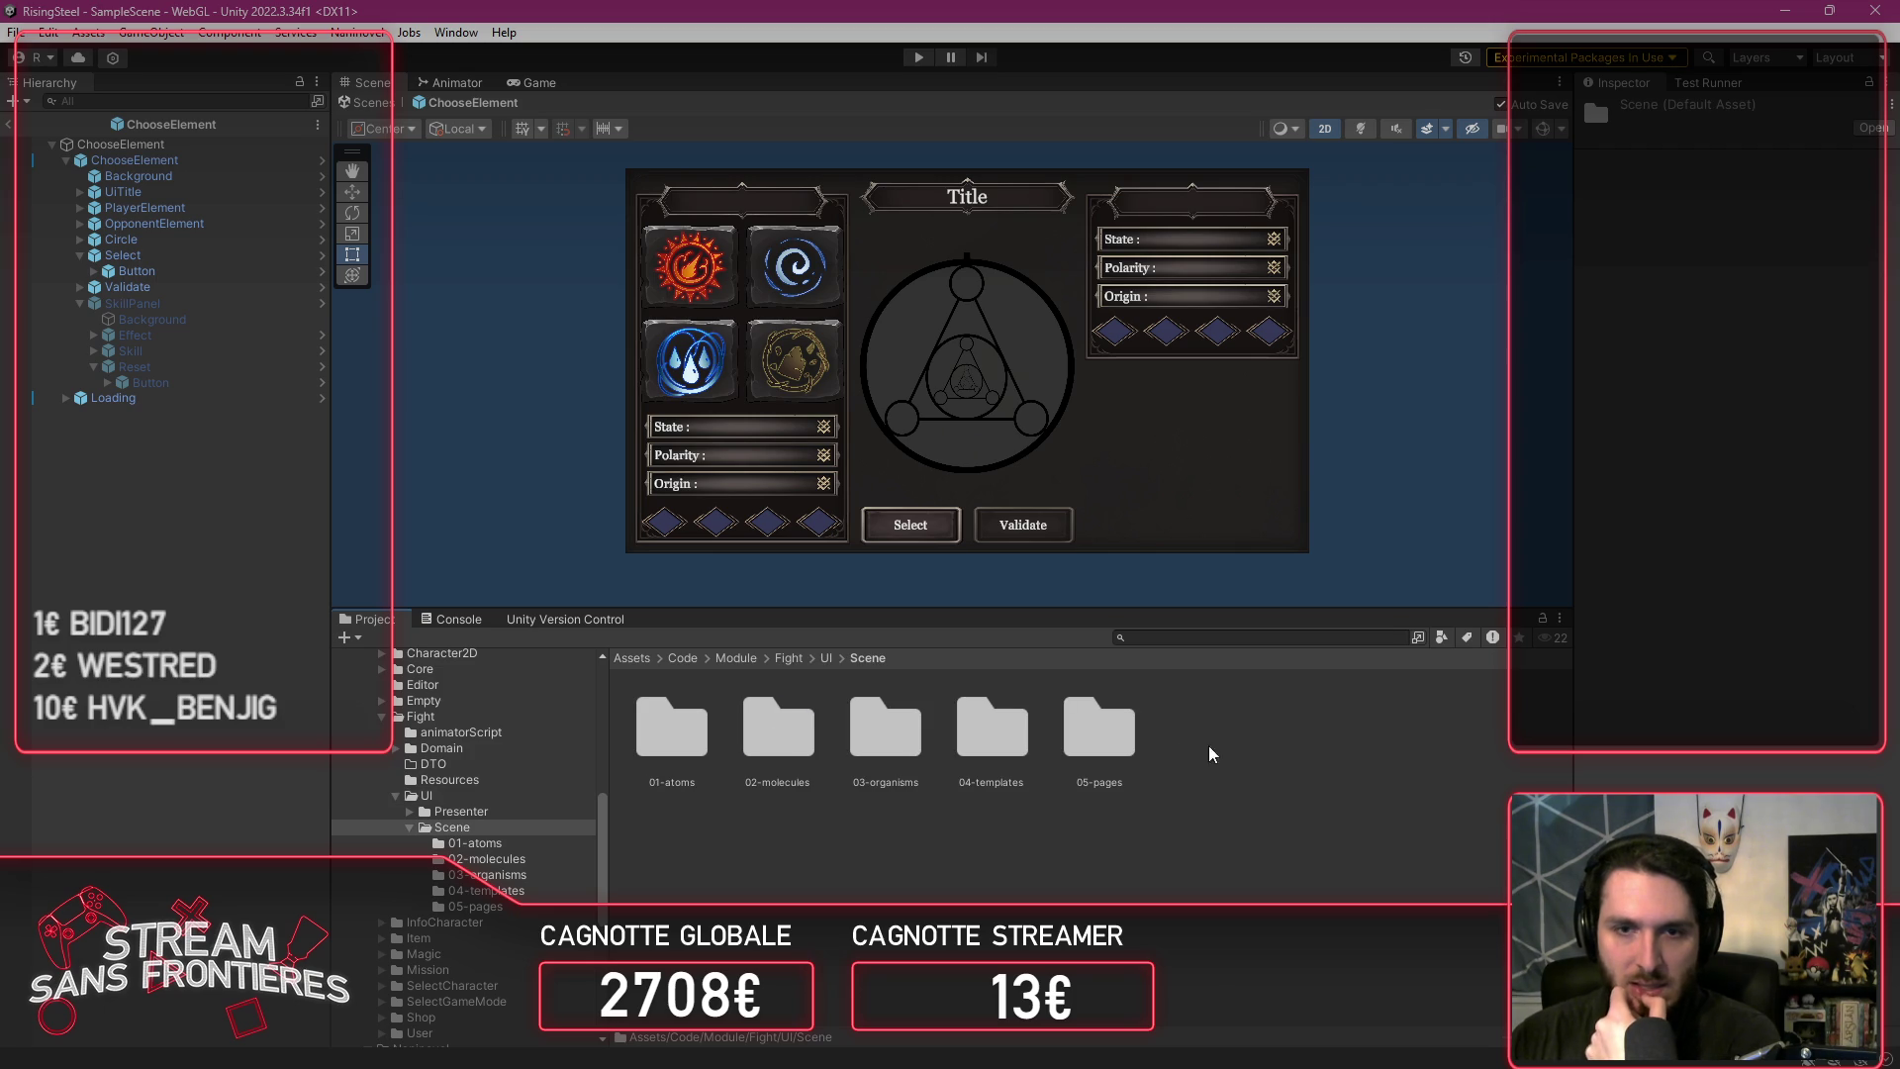
double_click(1131, 747)
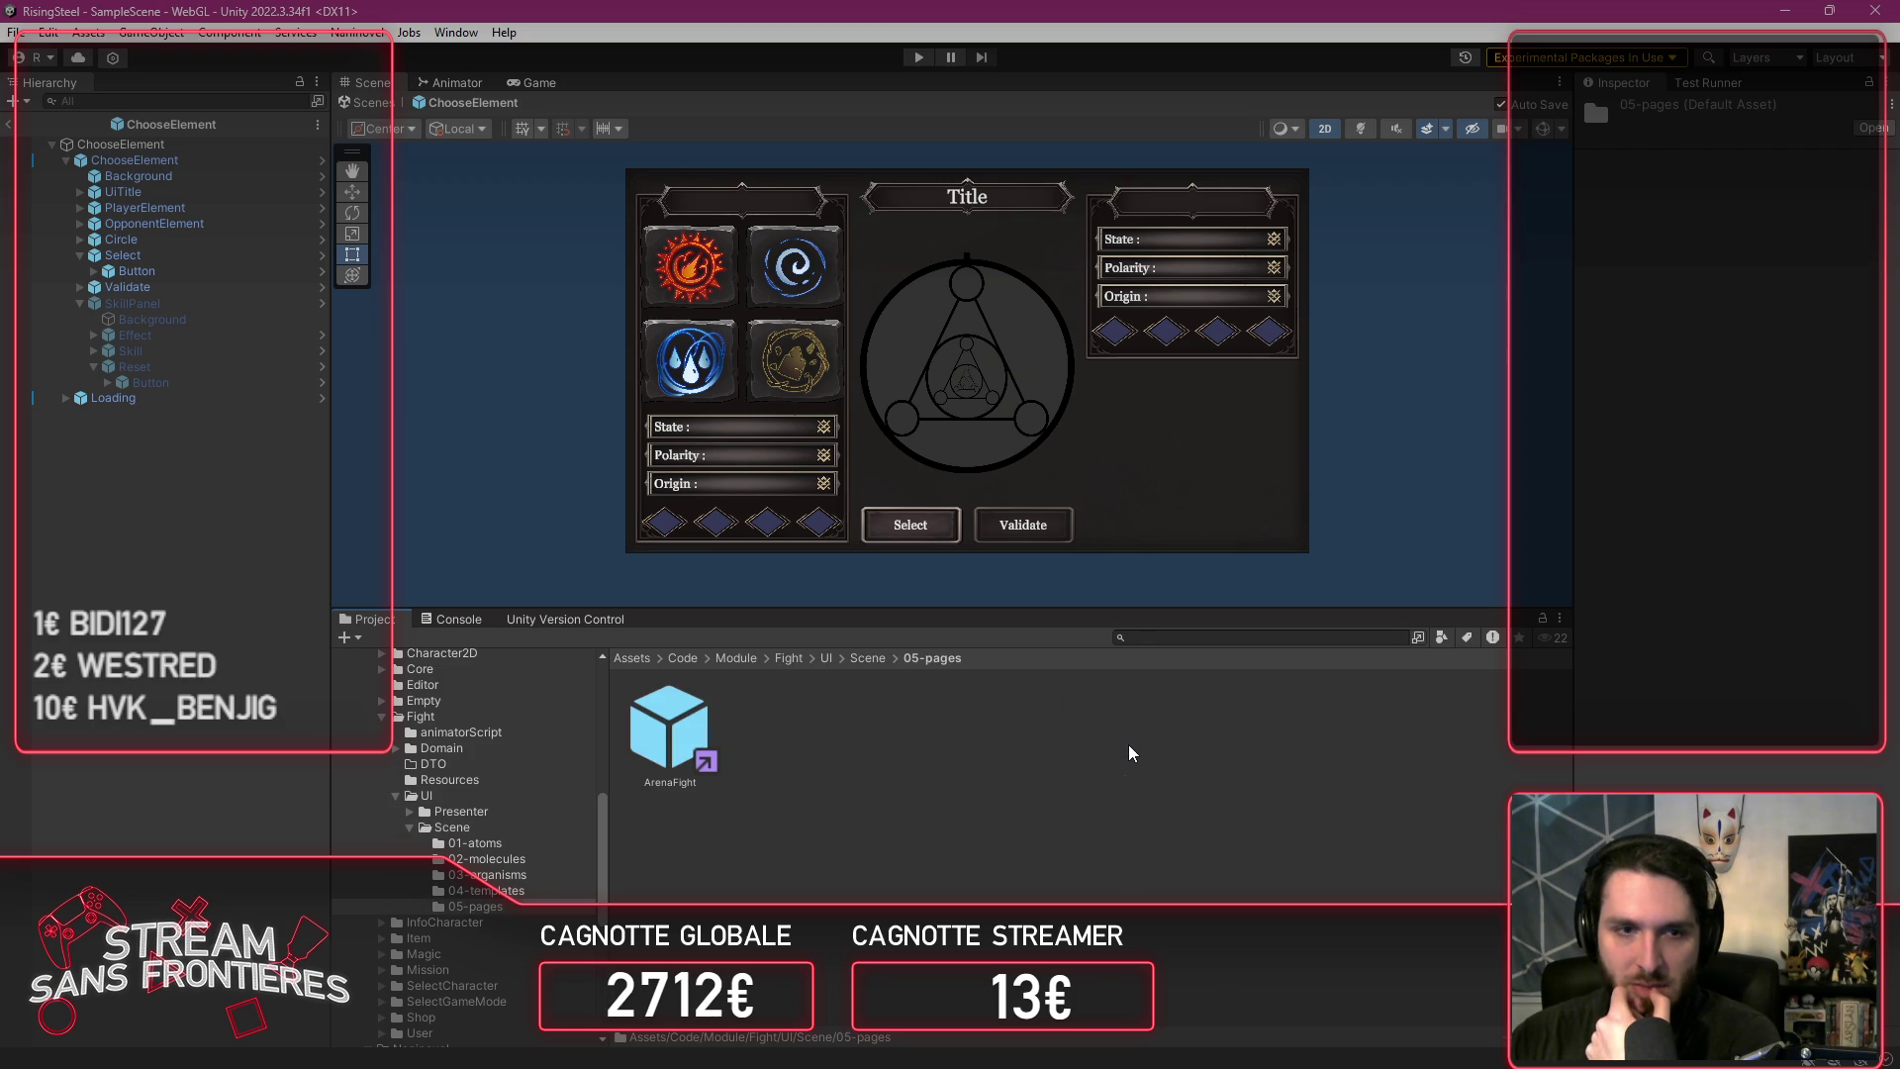
double_click(692, 734)
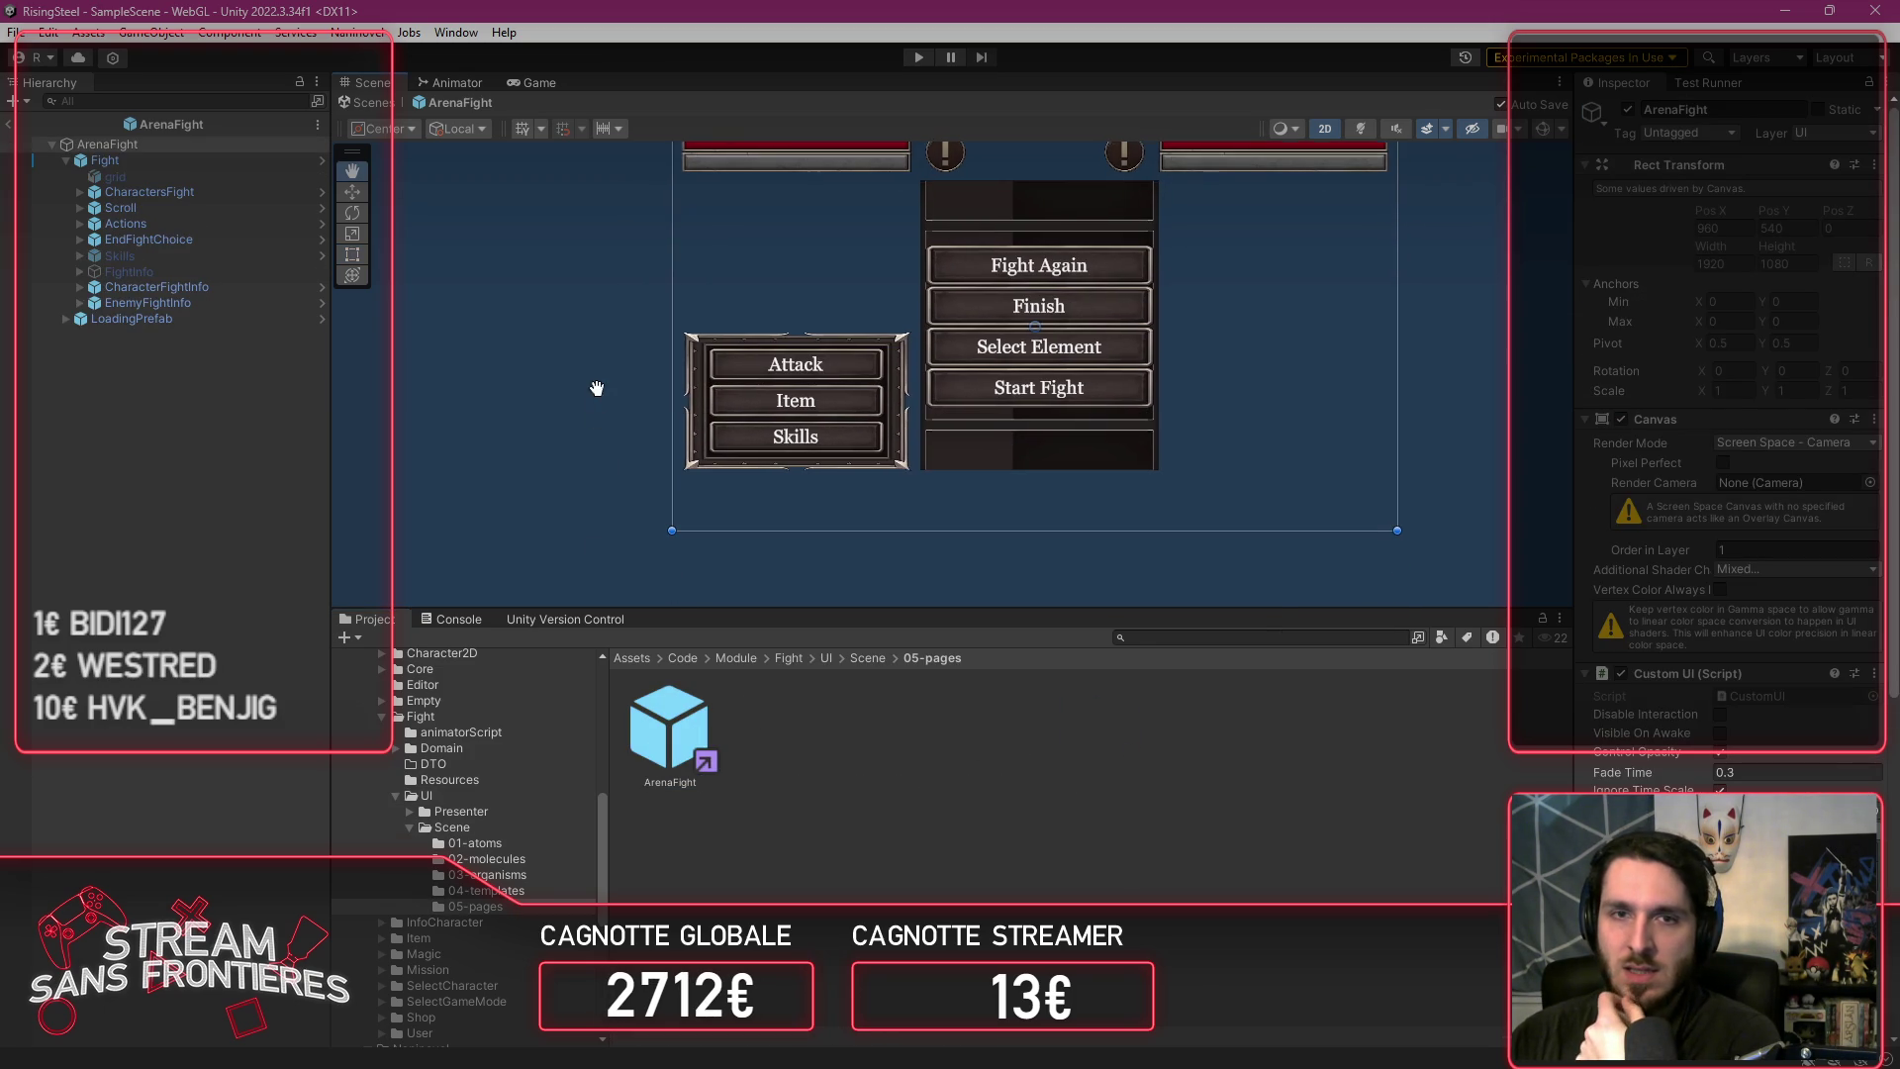
Step: Preview the Skills panel by toggling it active then inactive, and frame it with F
left_click(206, 272)
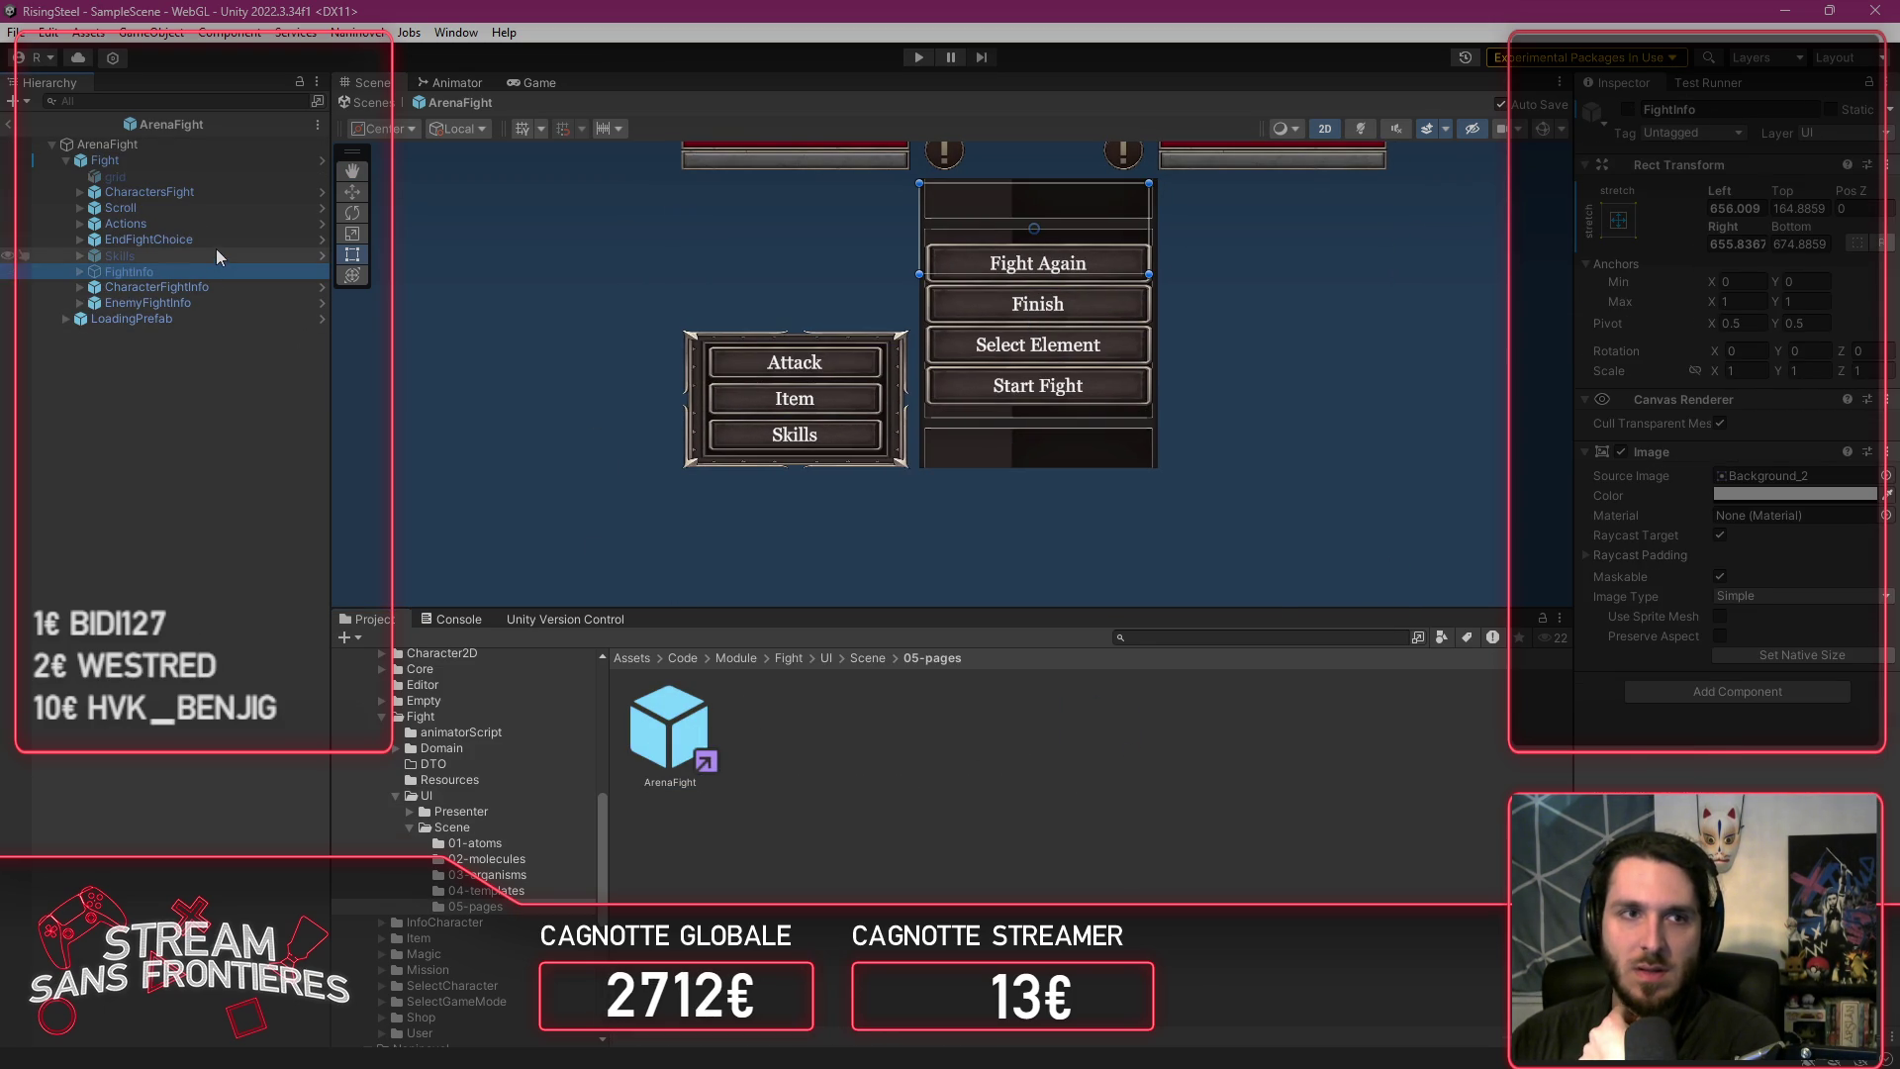
left_click(217, 256)
left_click(1628, 109)
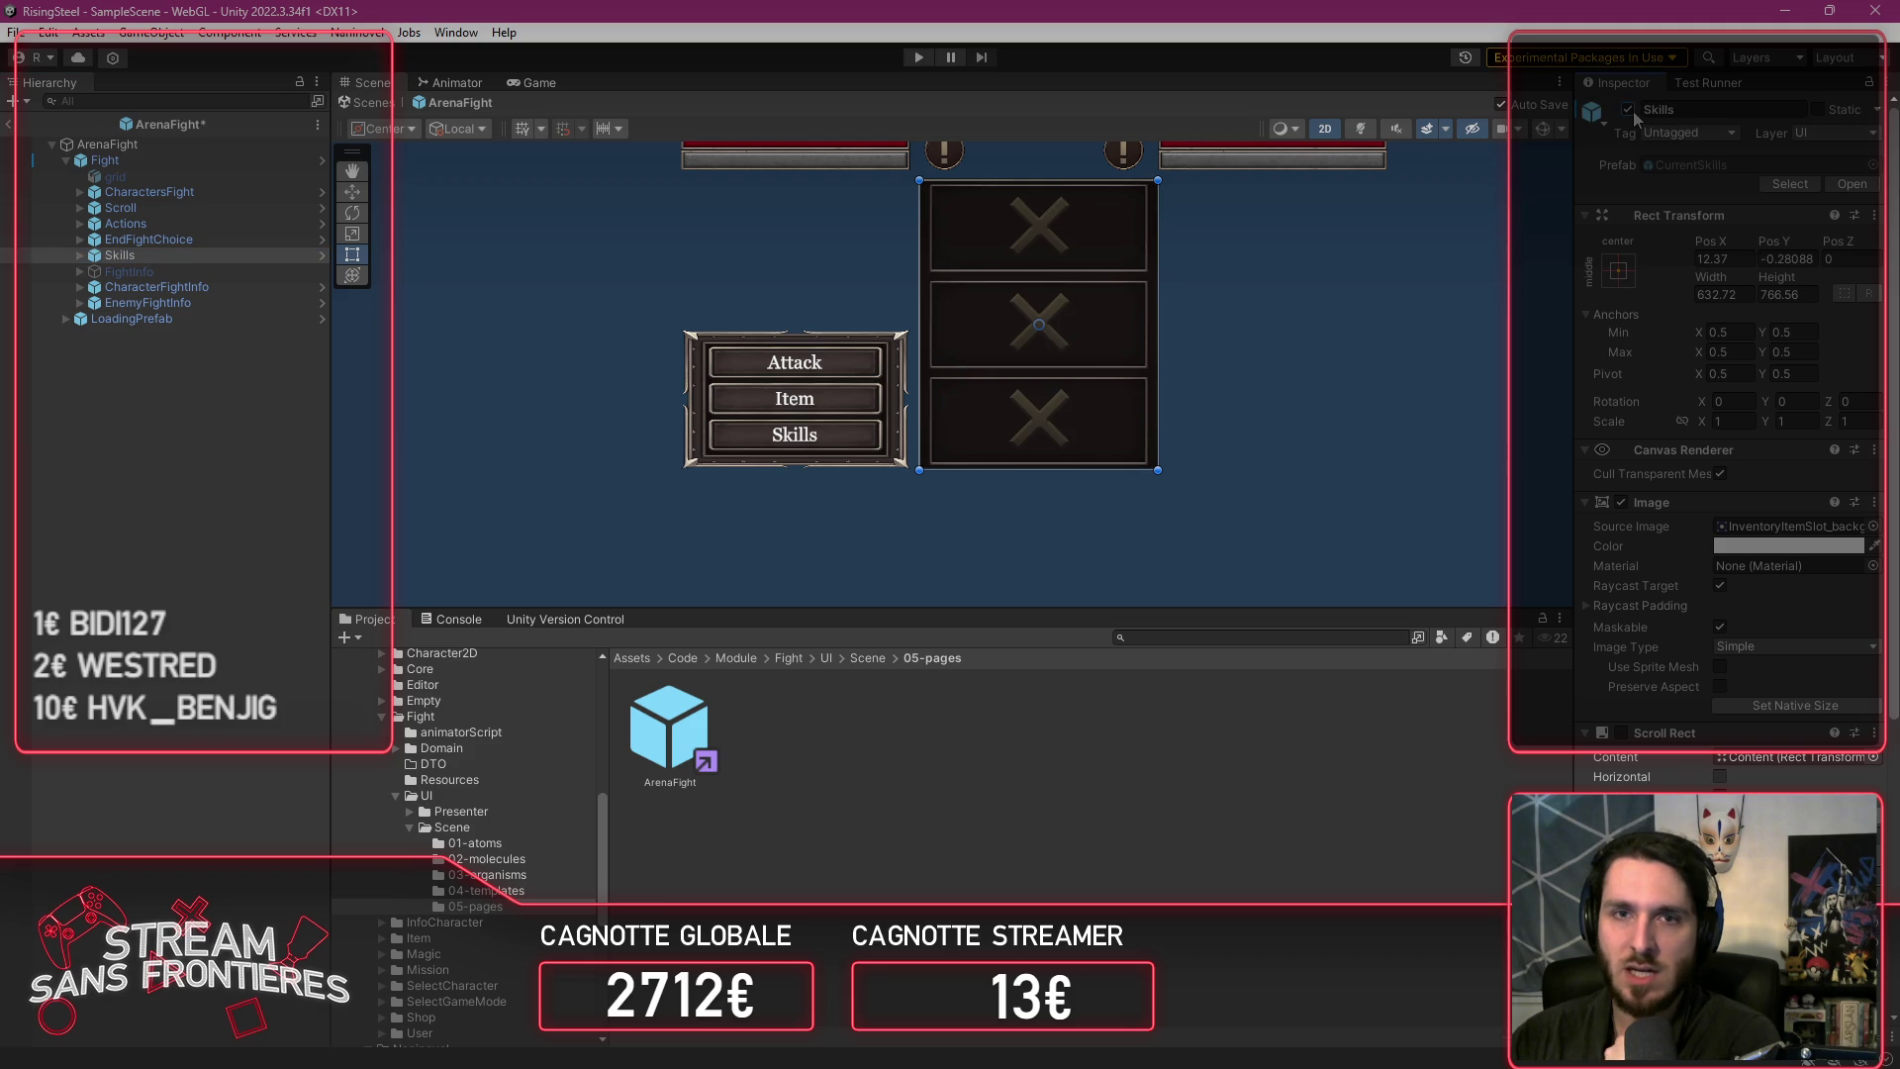
left_click(1628, 109)
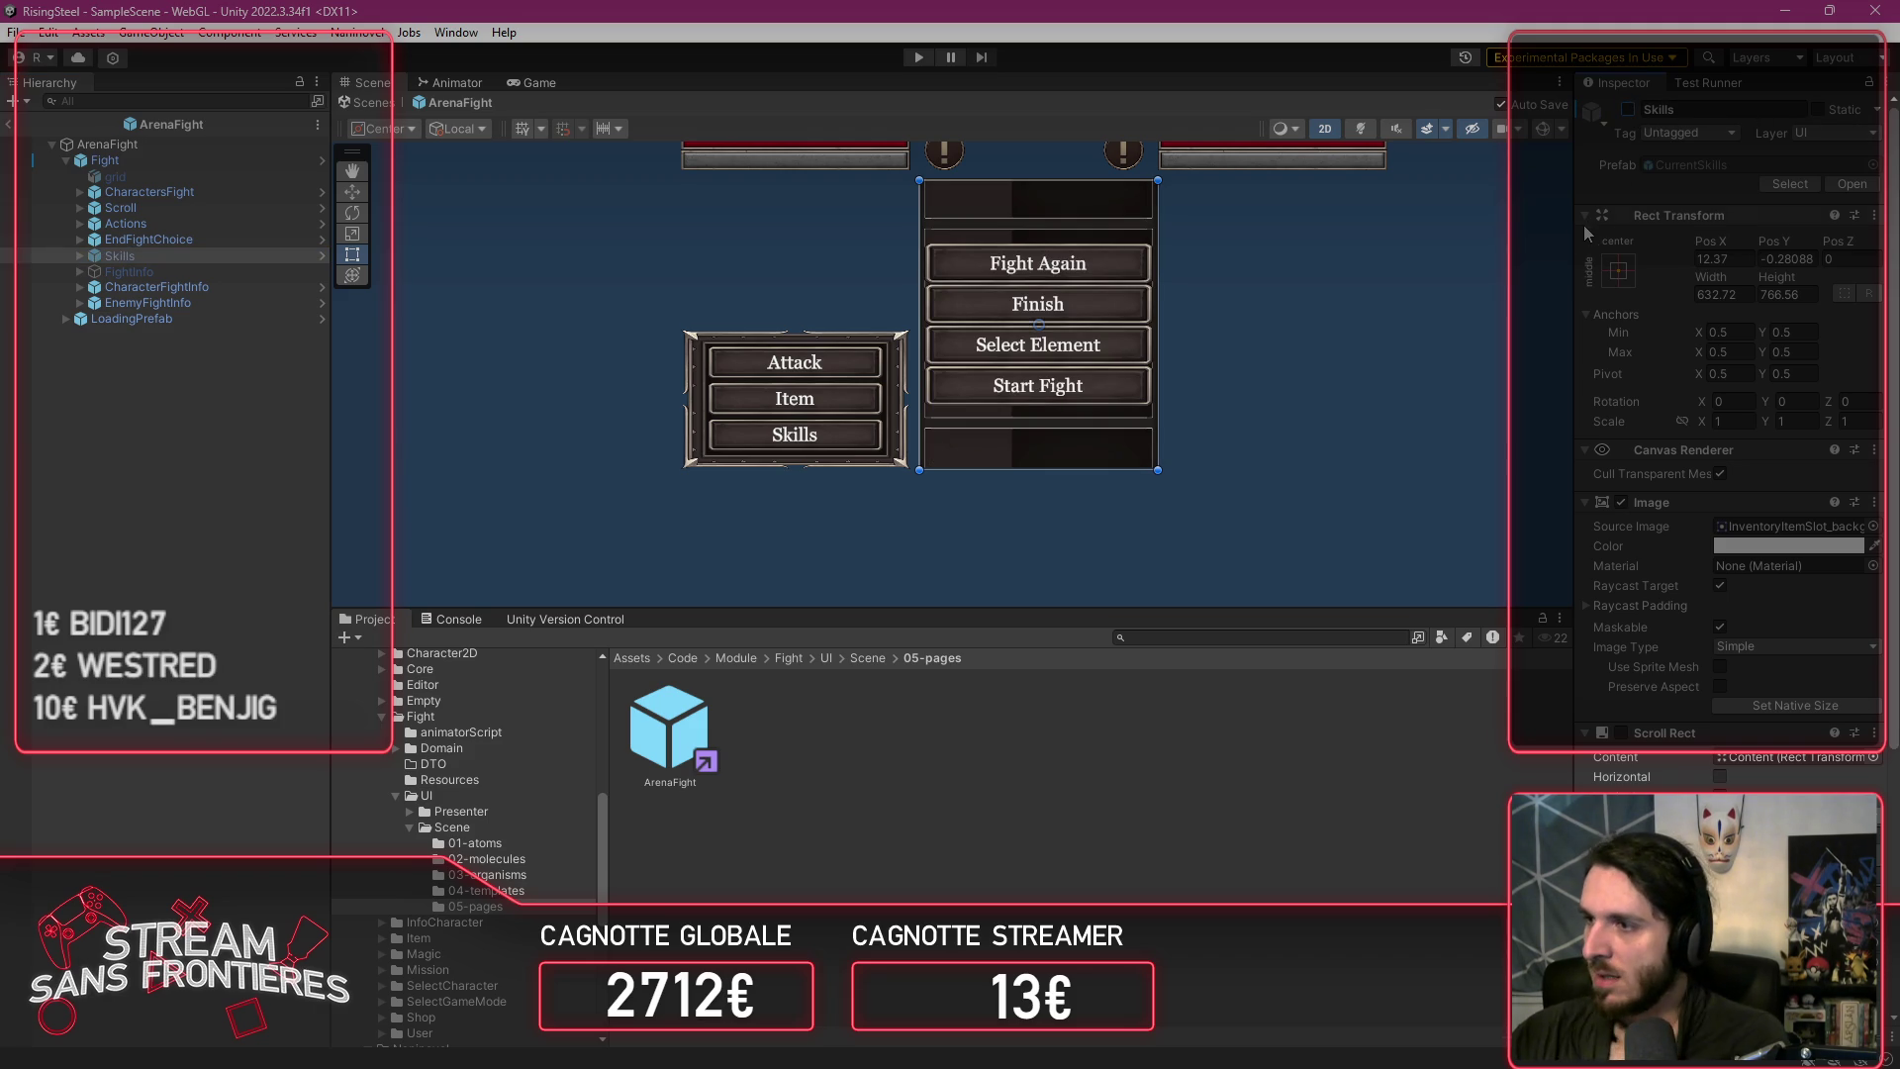
key("f")
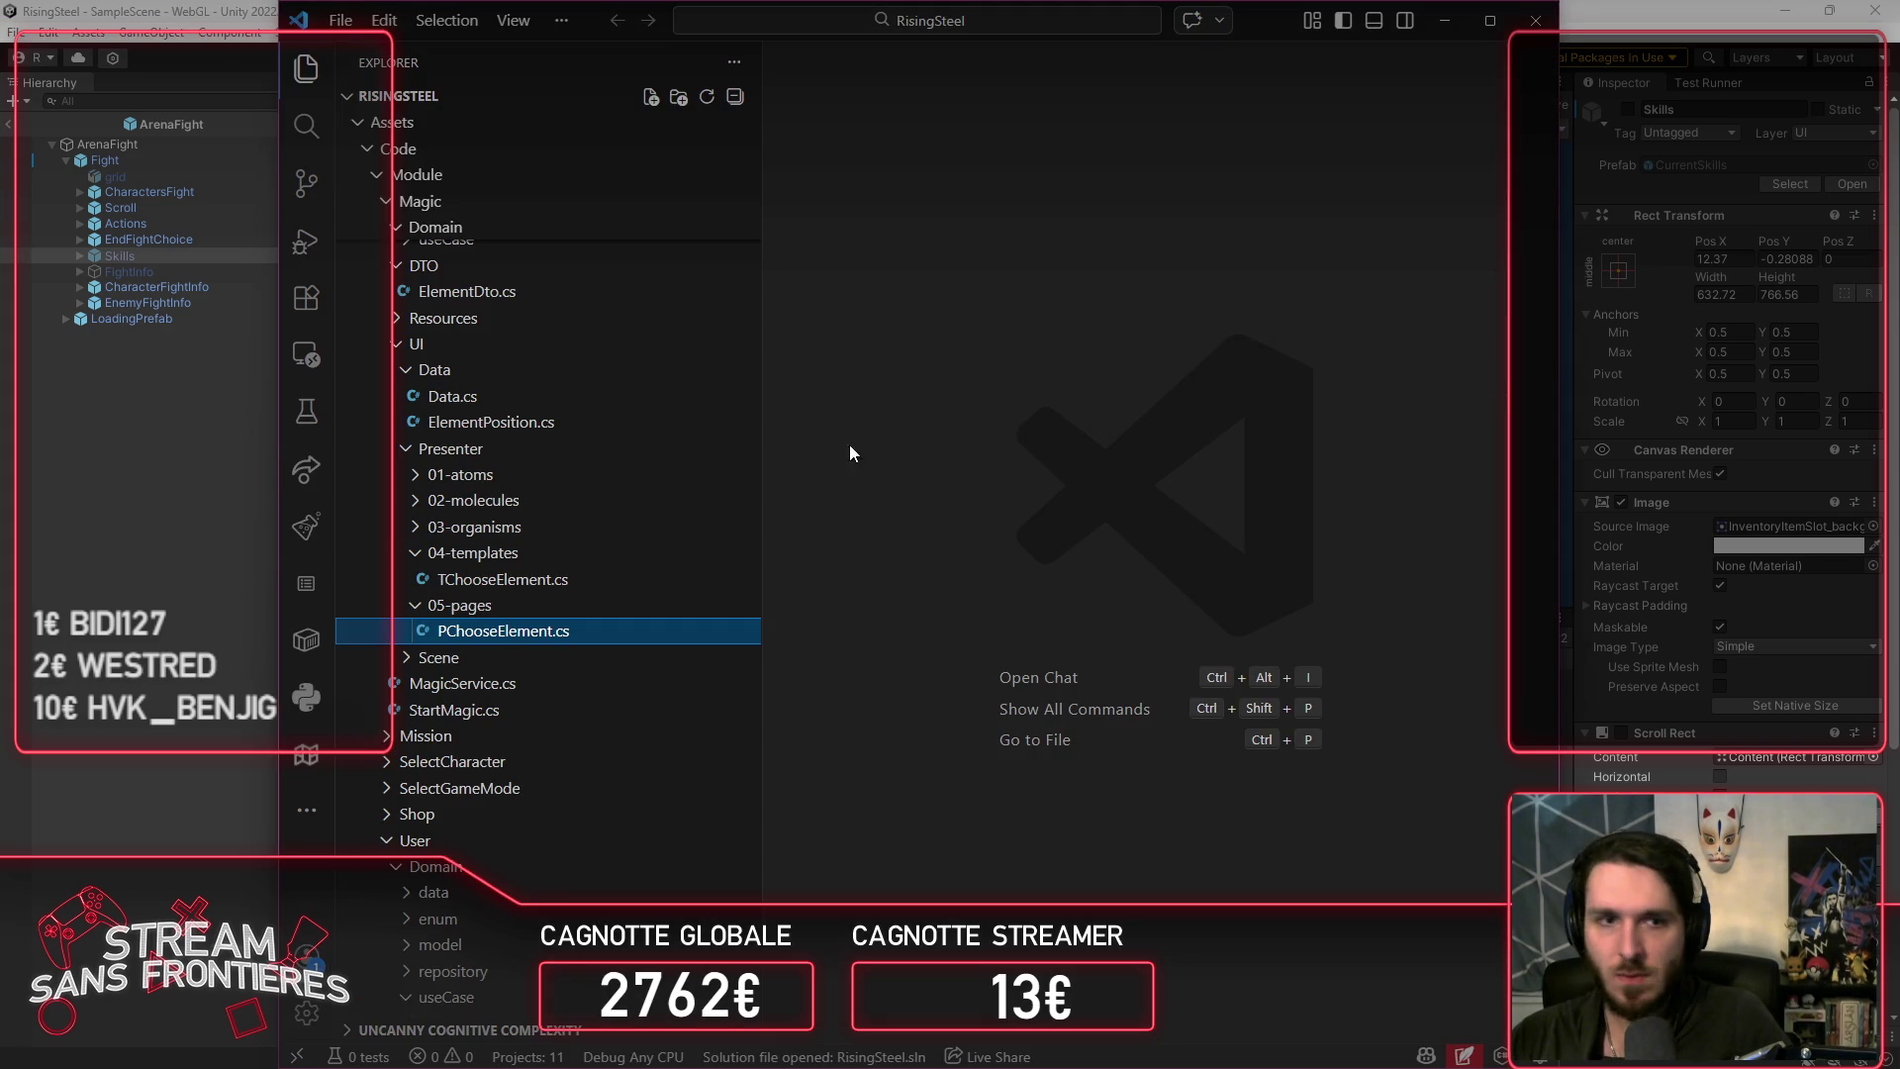
Step: Collapse the Magic, InfoCharacter, Character, Core and User folders in the Explorer
scroll(551, 522, "up", 5)
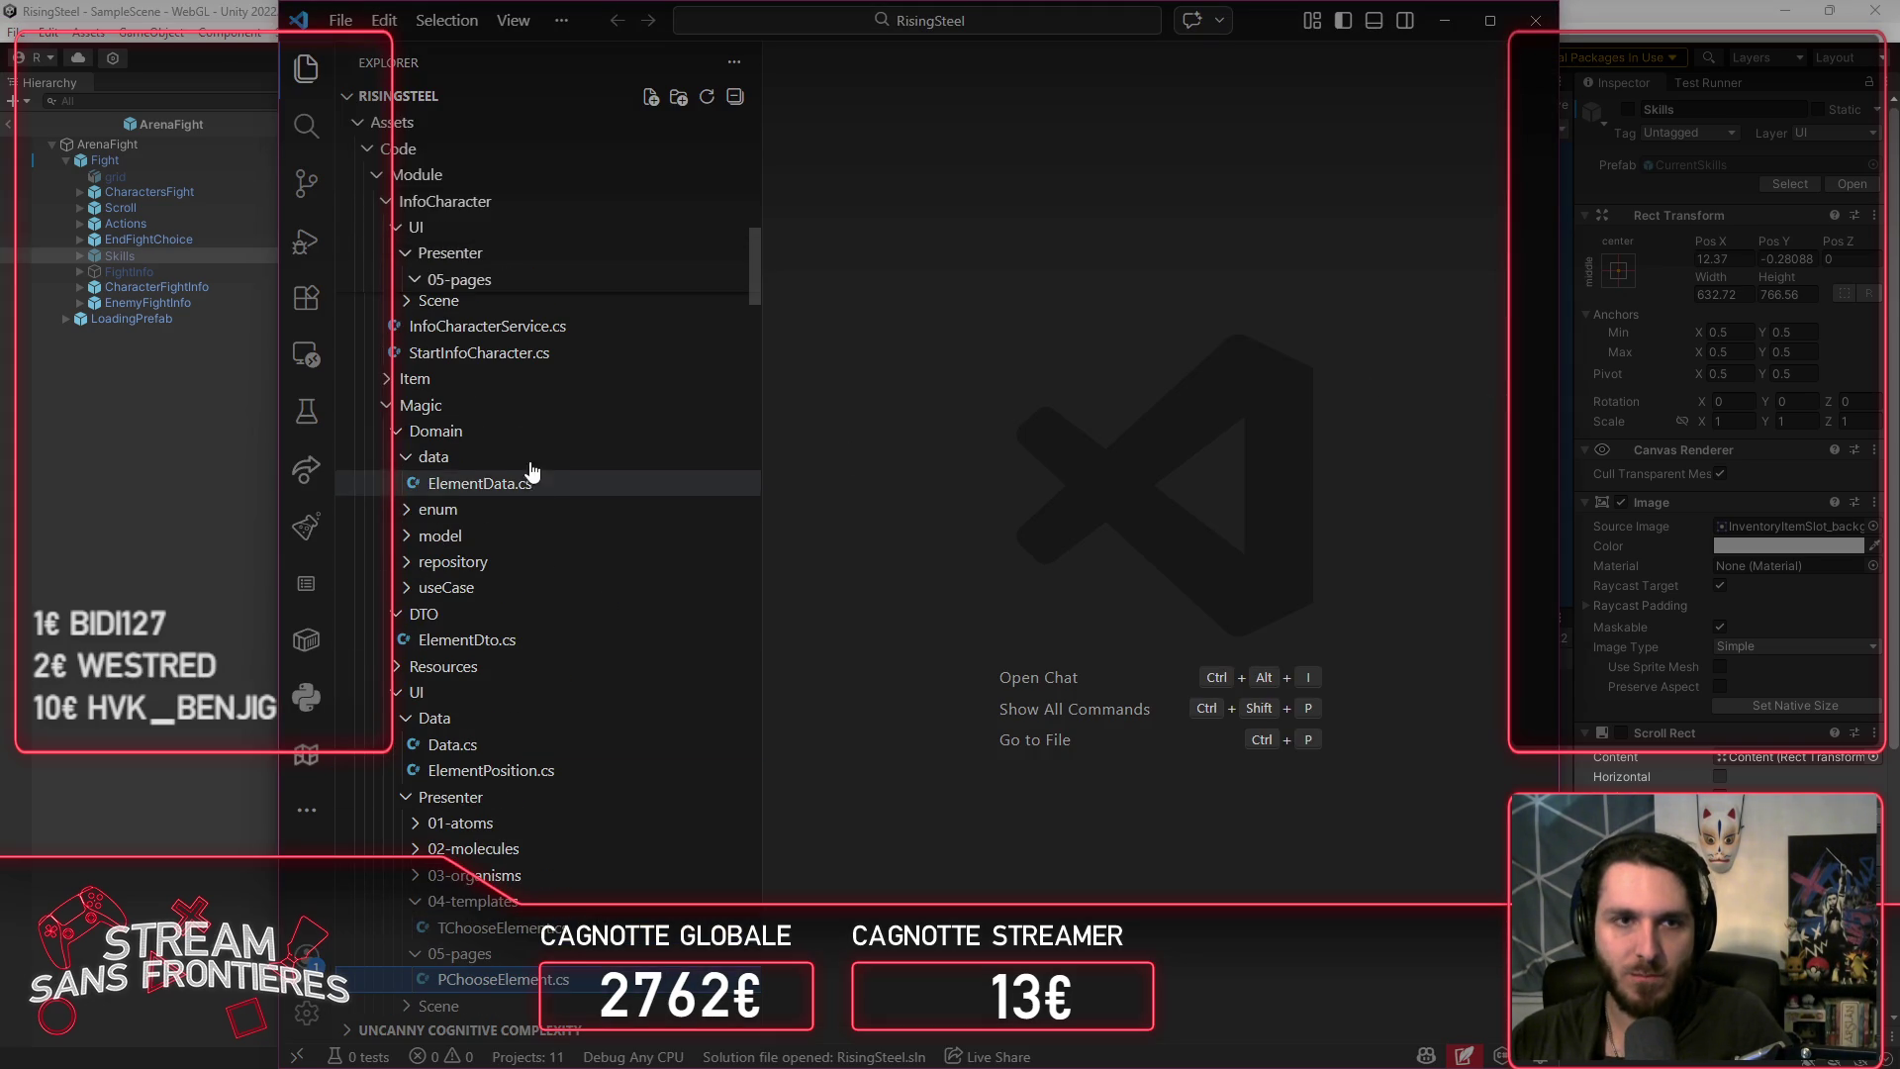
left_click(528, 408)
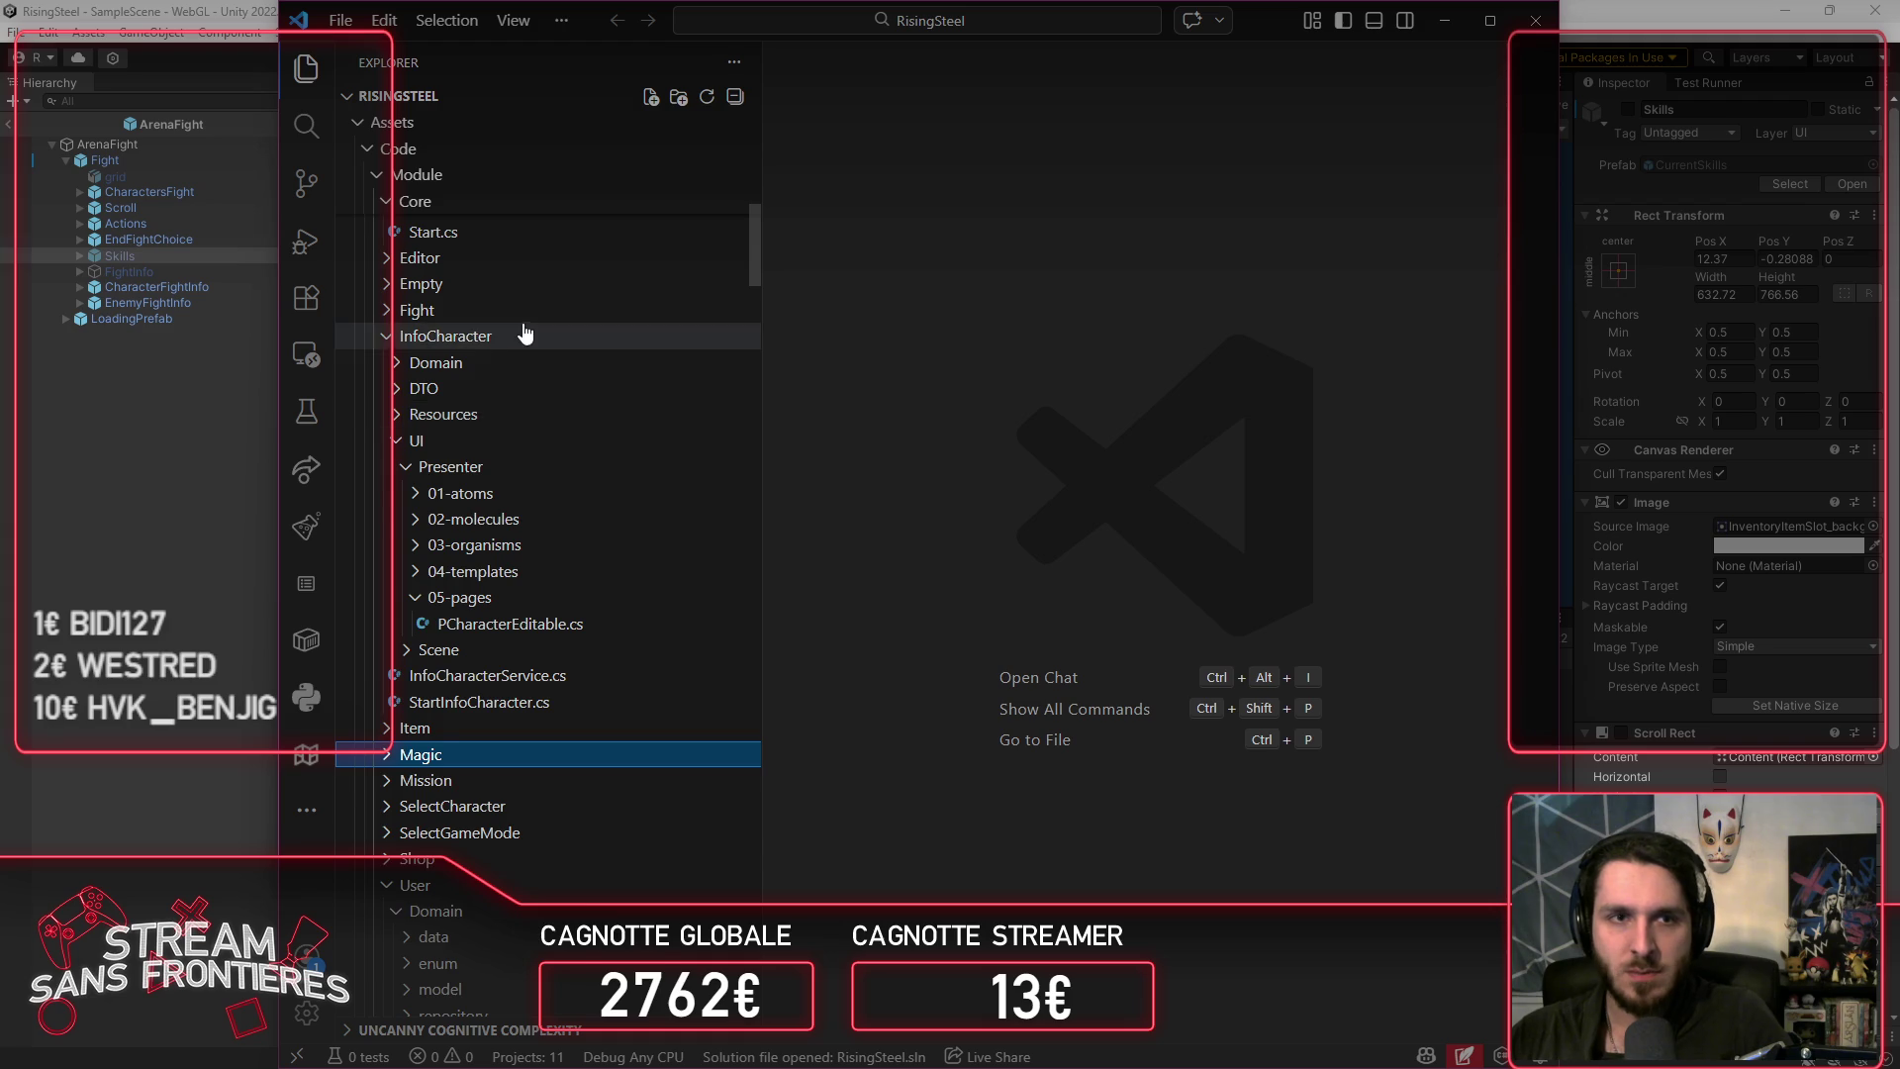
left_click(527, 336)
scroll(546, 376, "up", 5)
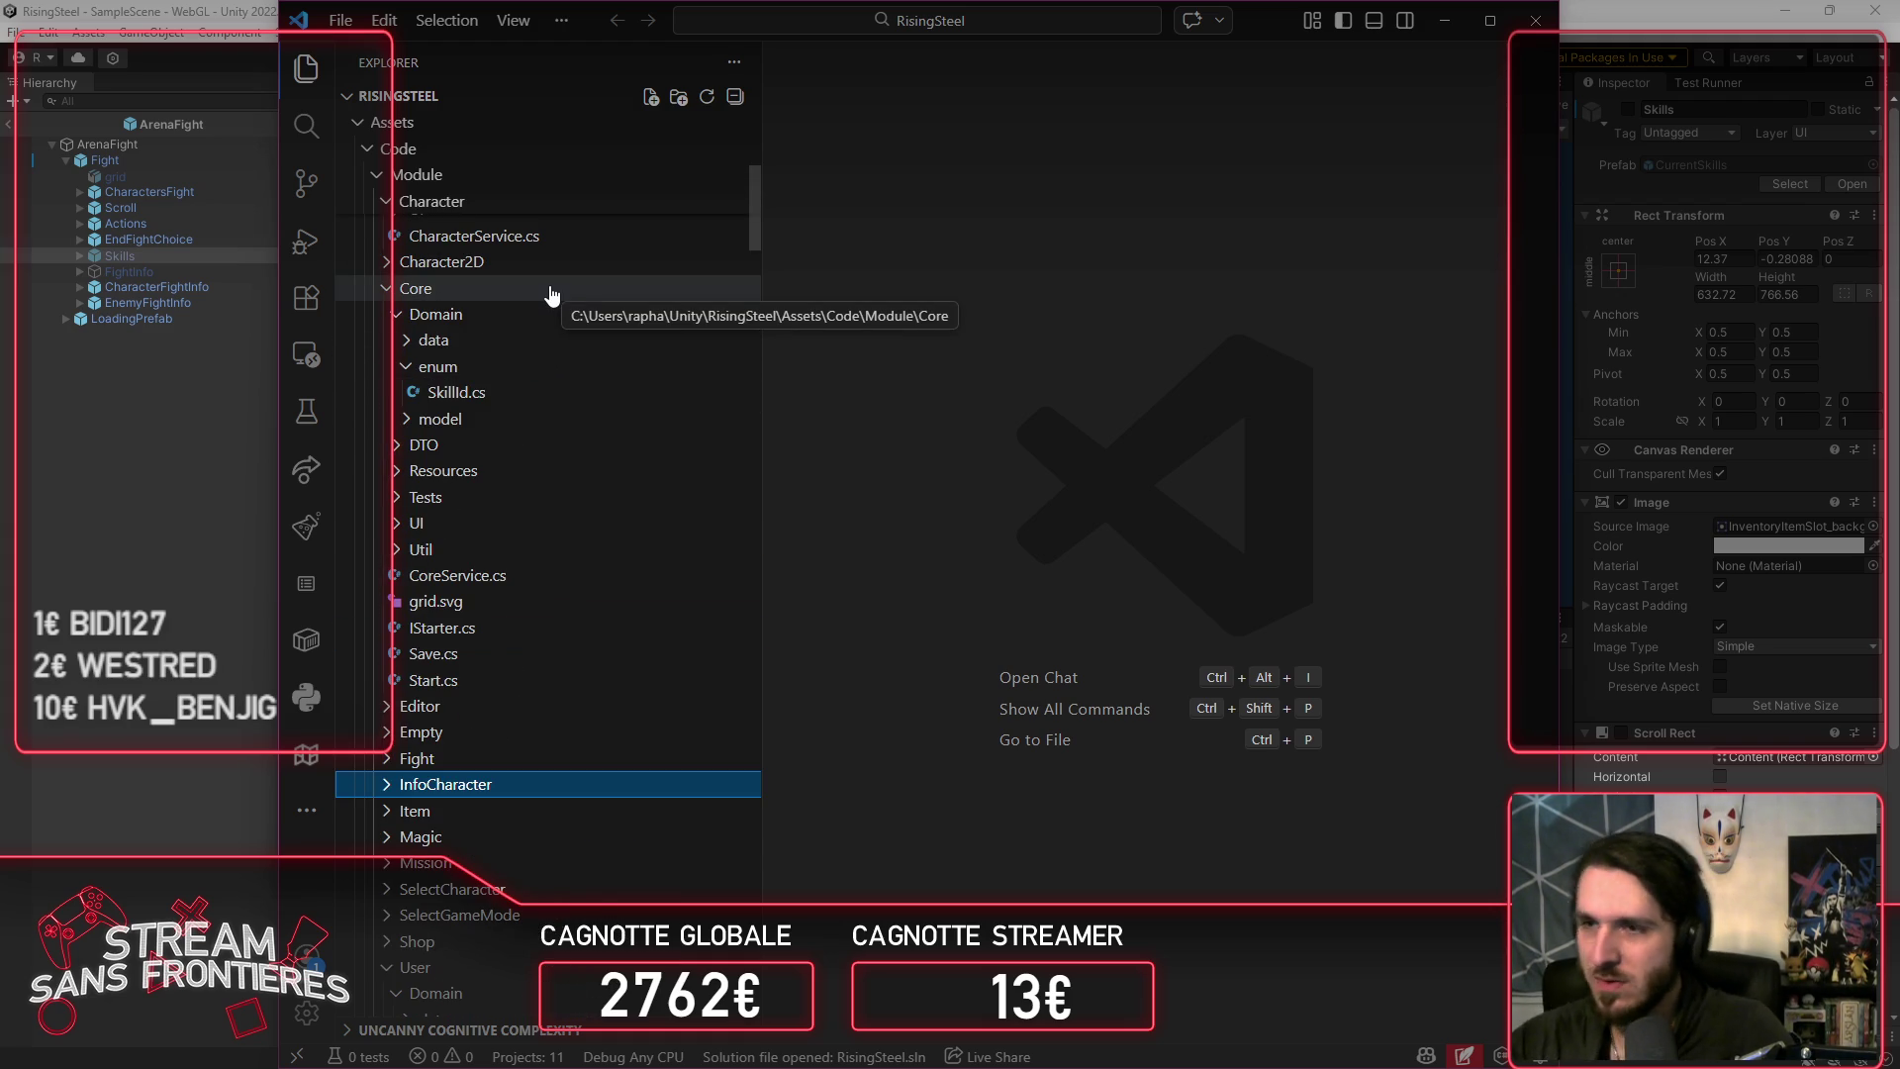
scroll(534, 287, "up", 8)
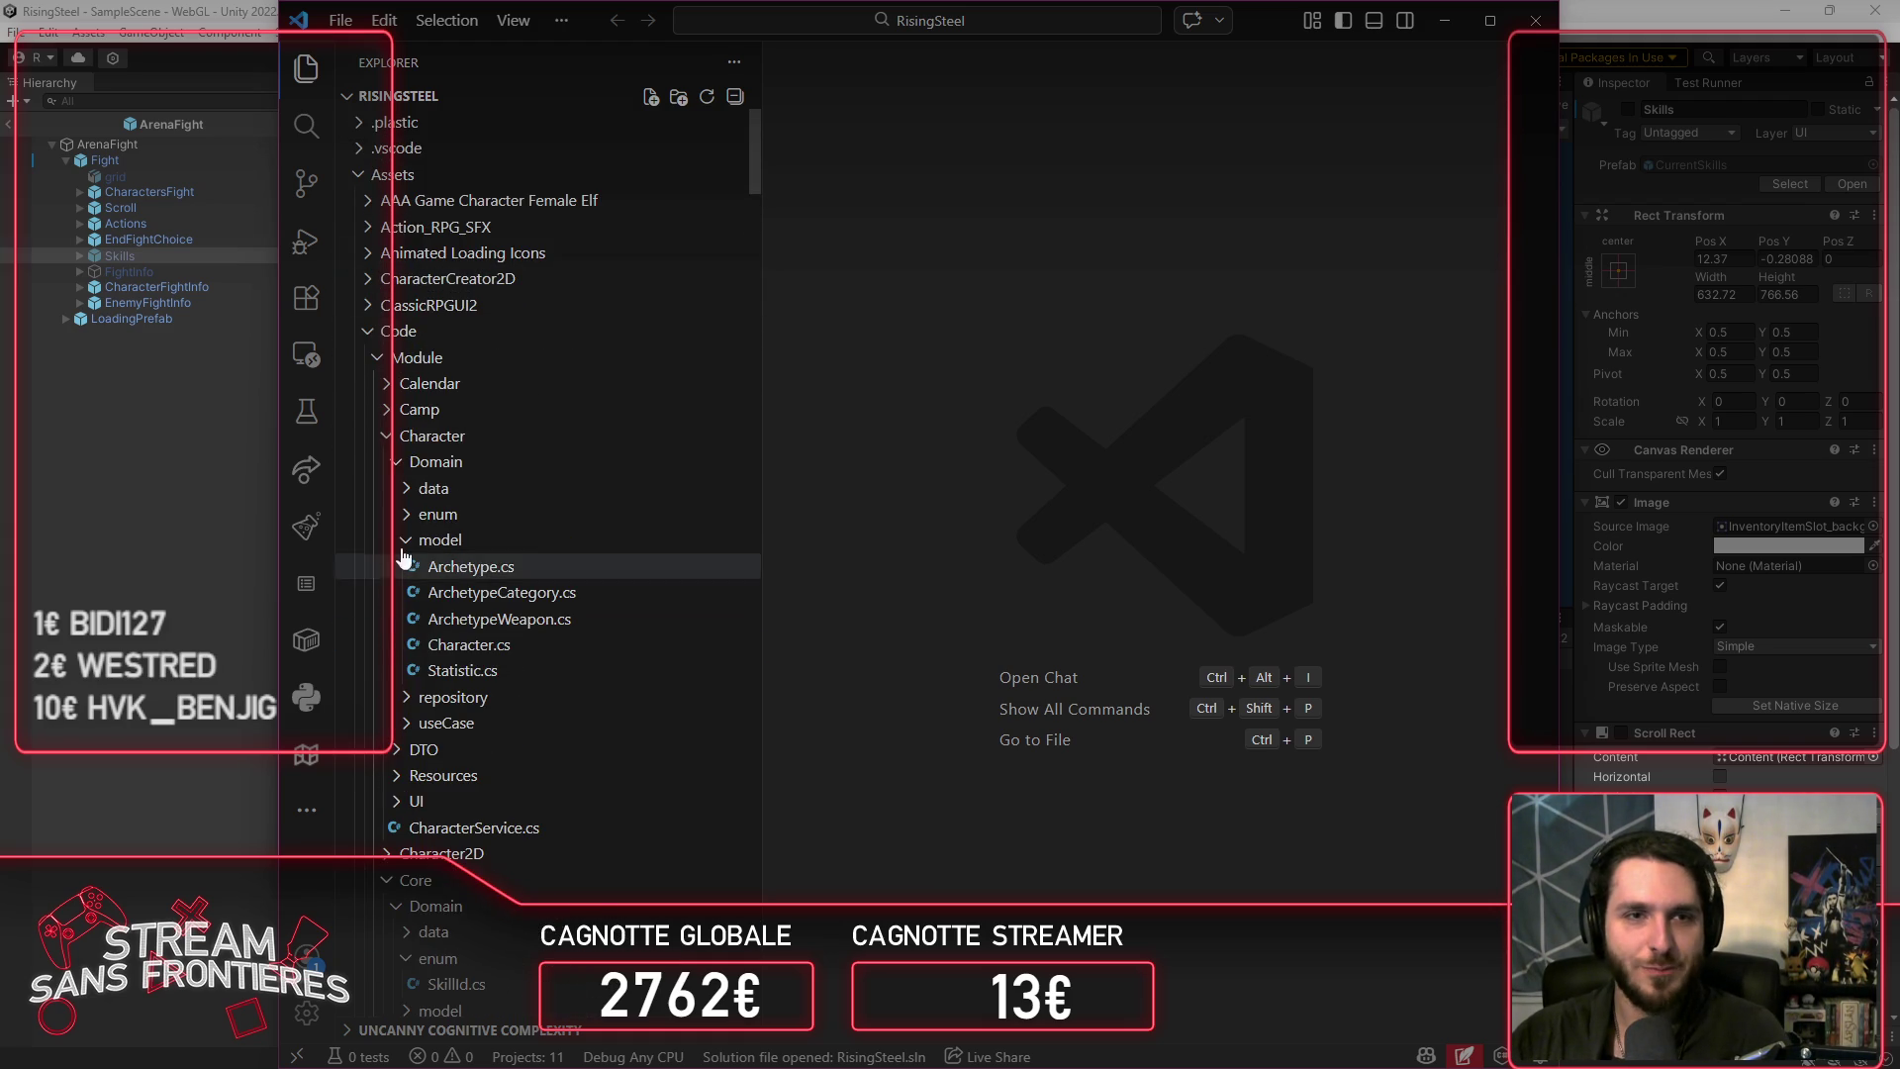
left_click(432, 436)
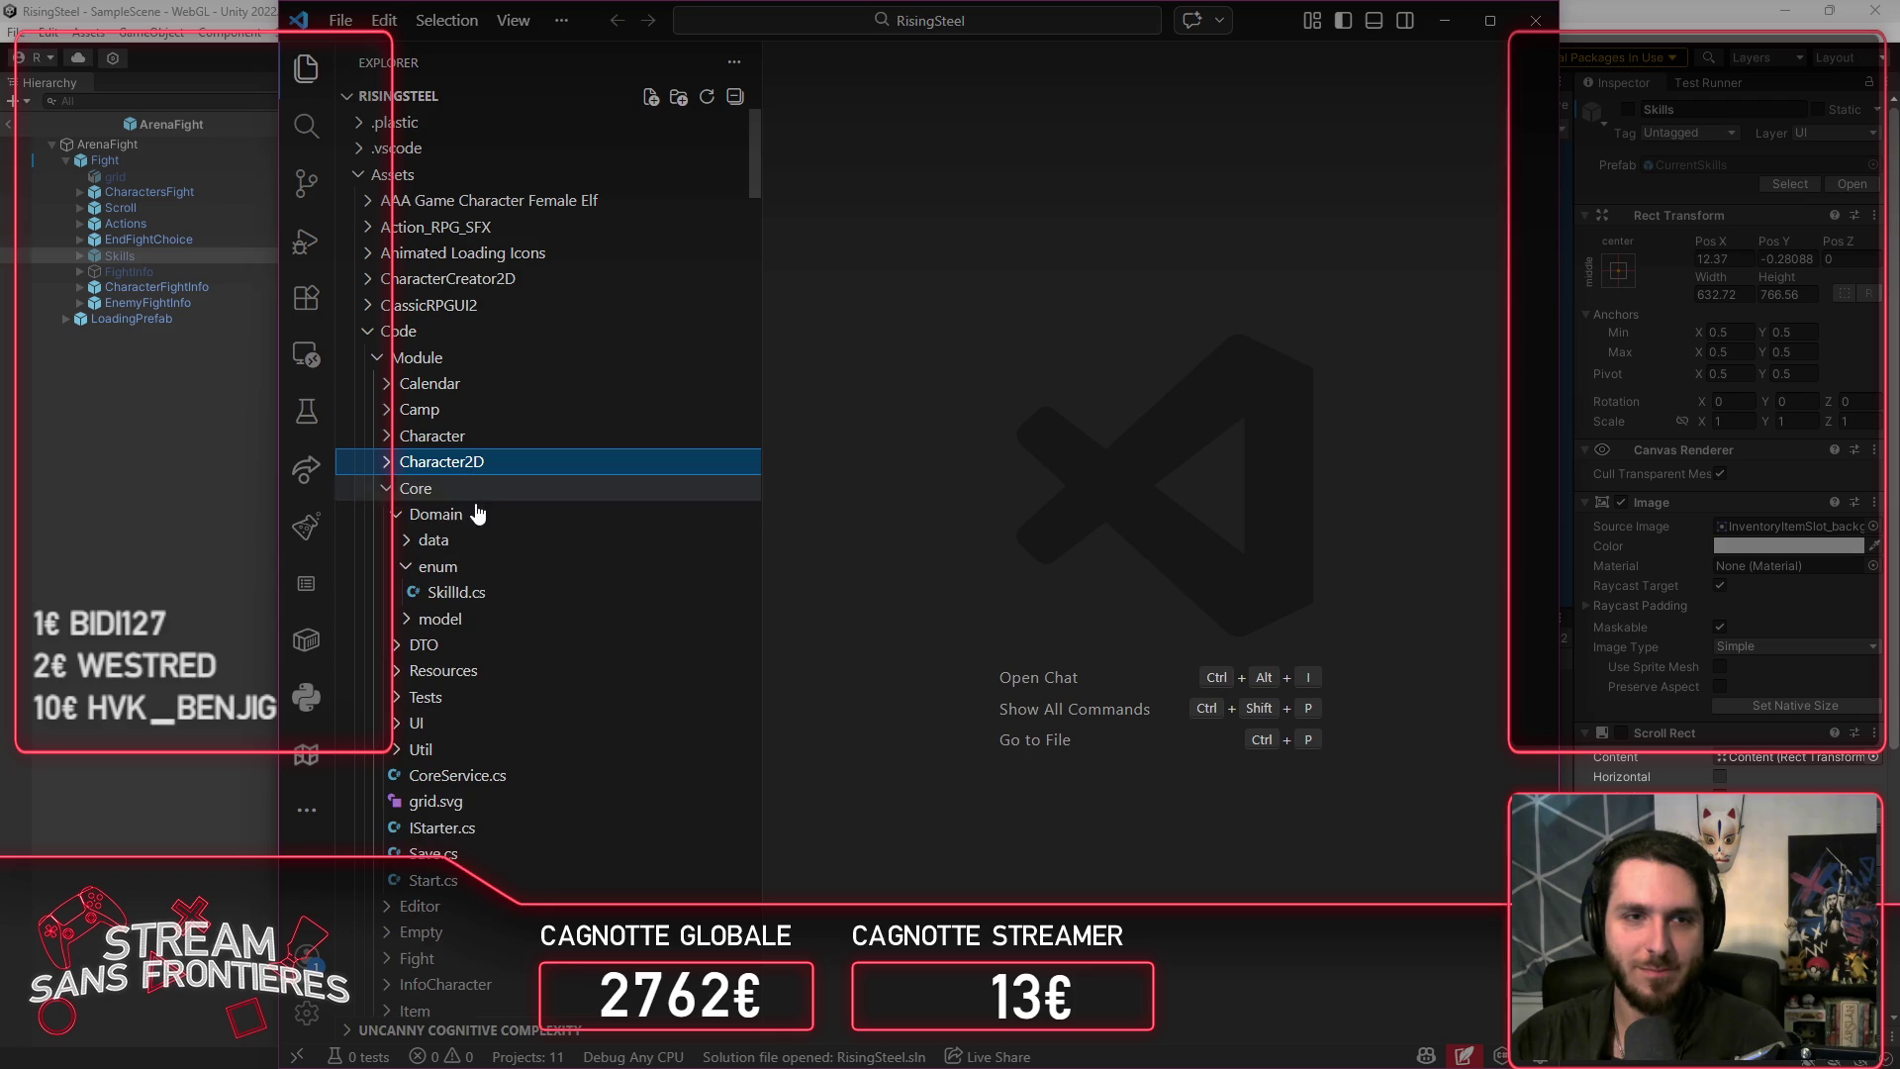
left_click(467, 487)
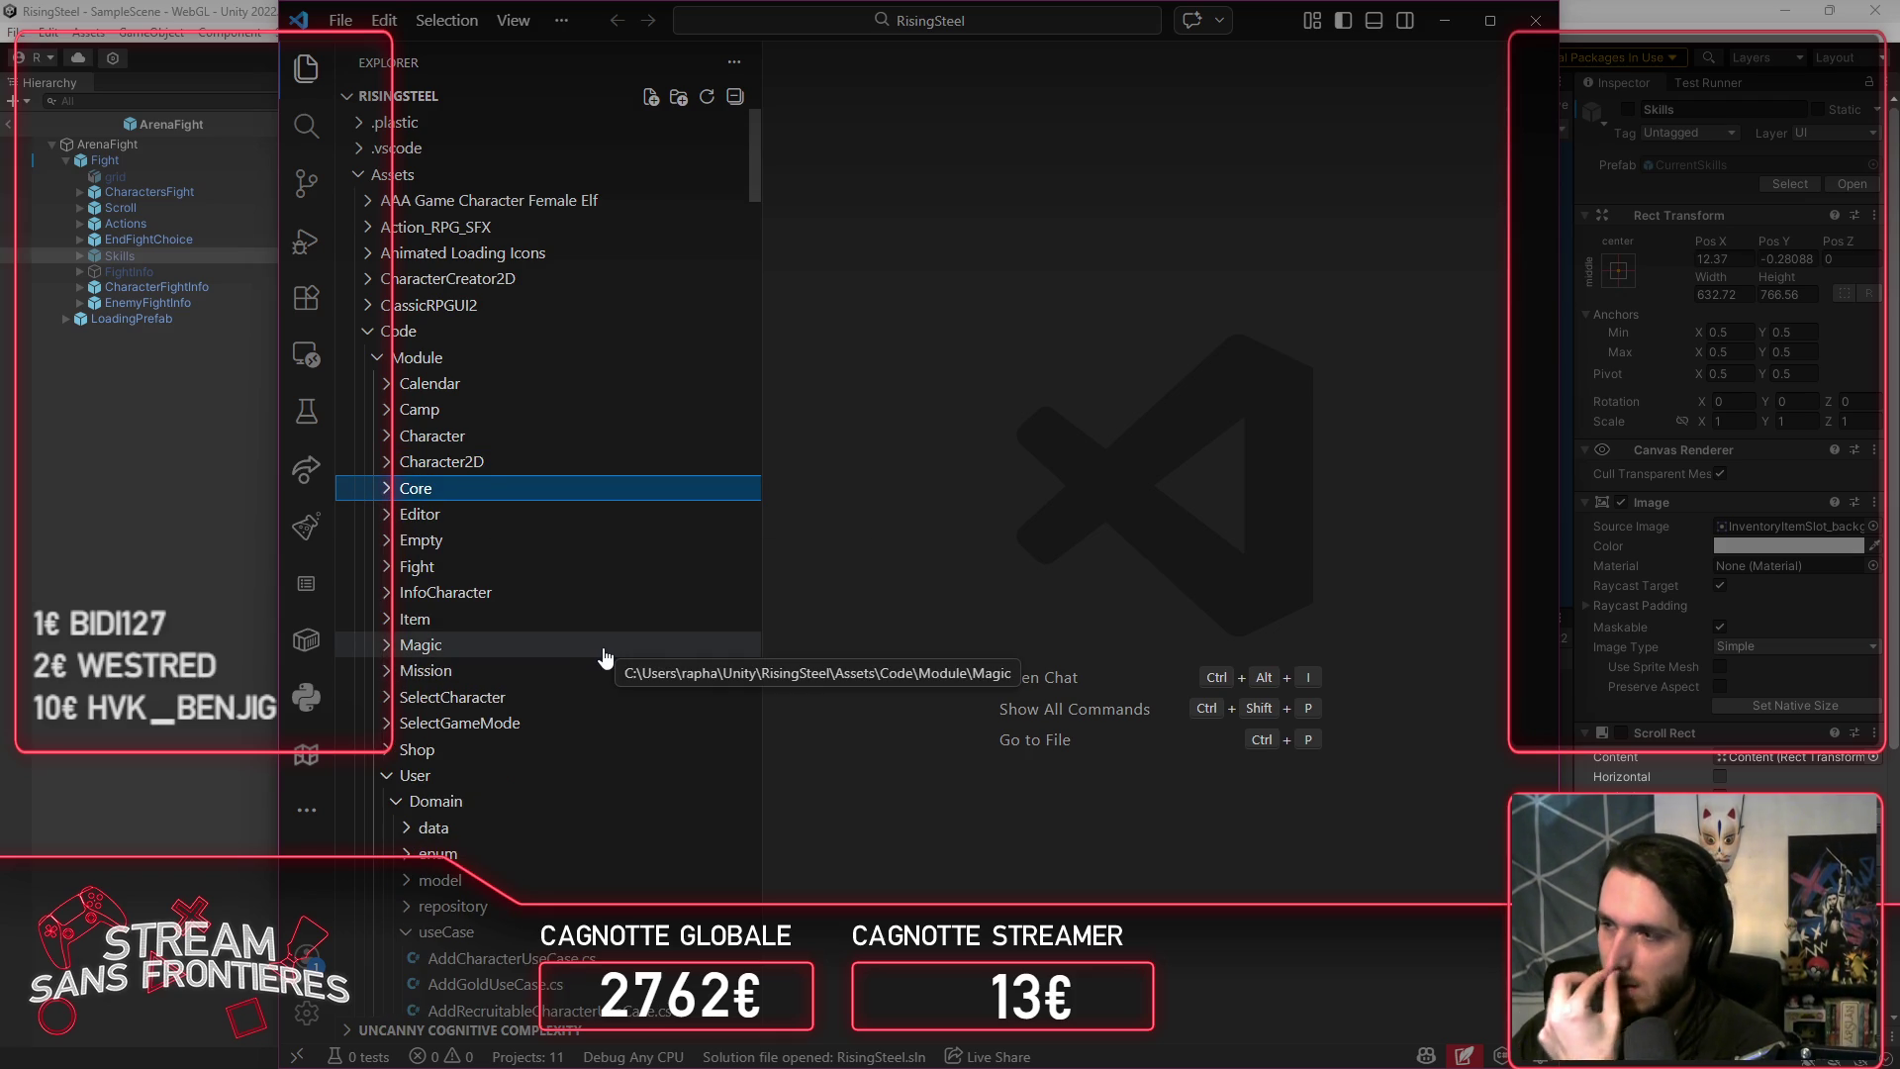
left_click(1472, 522)
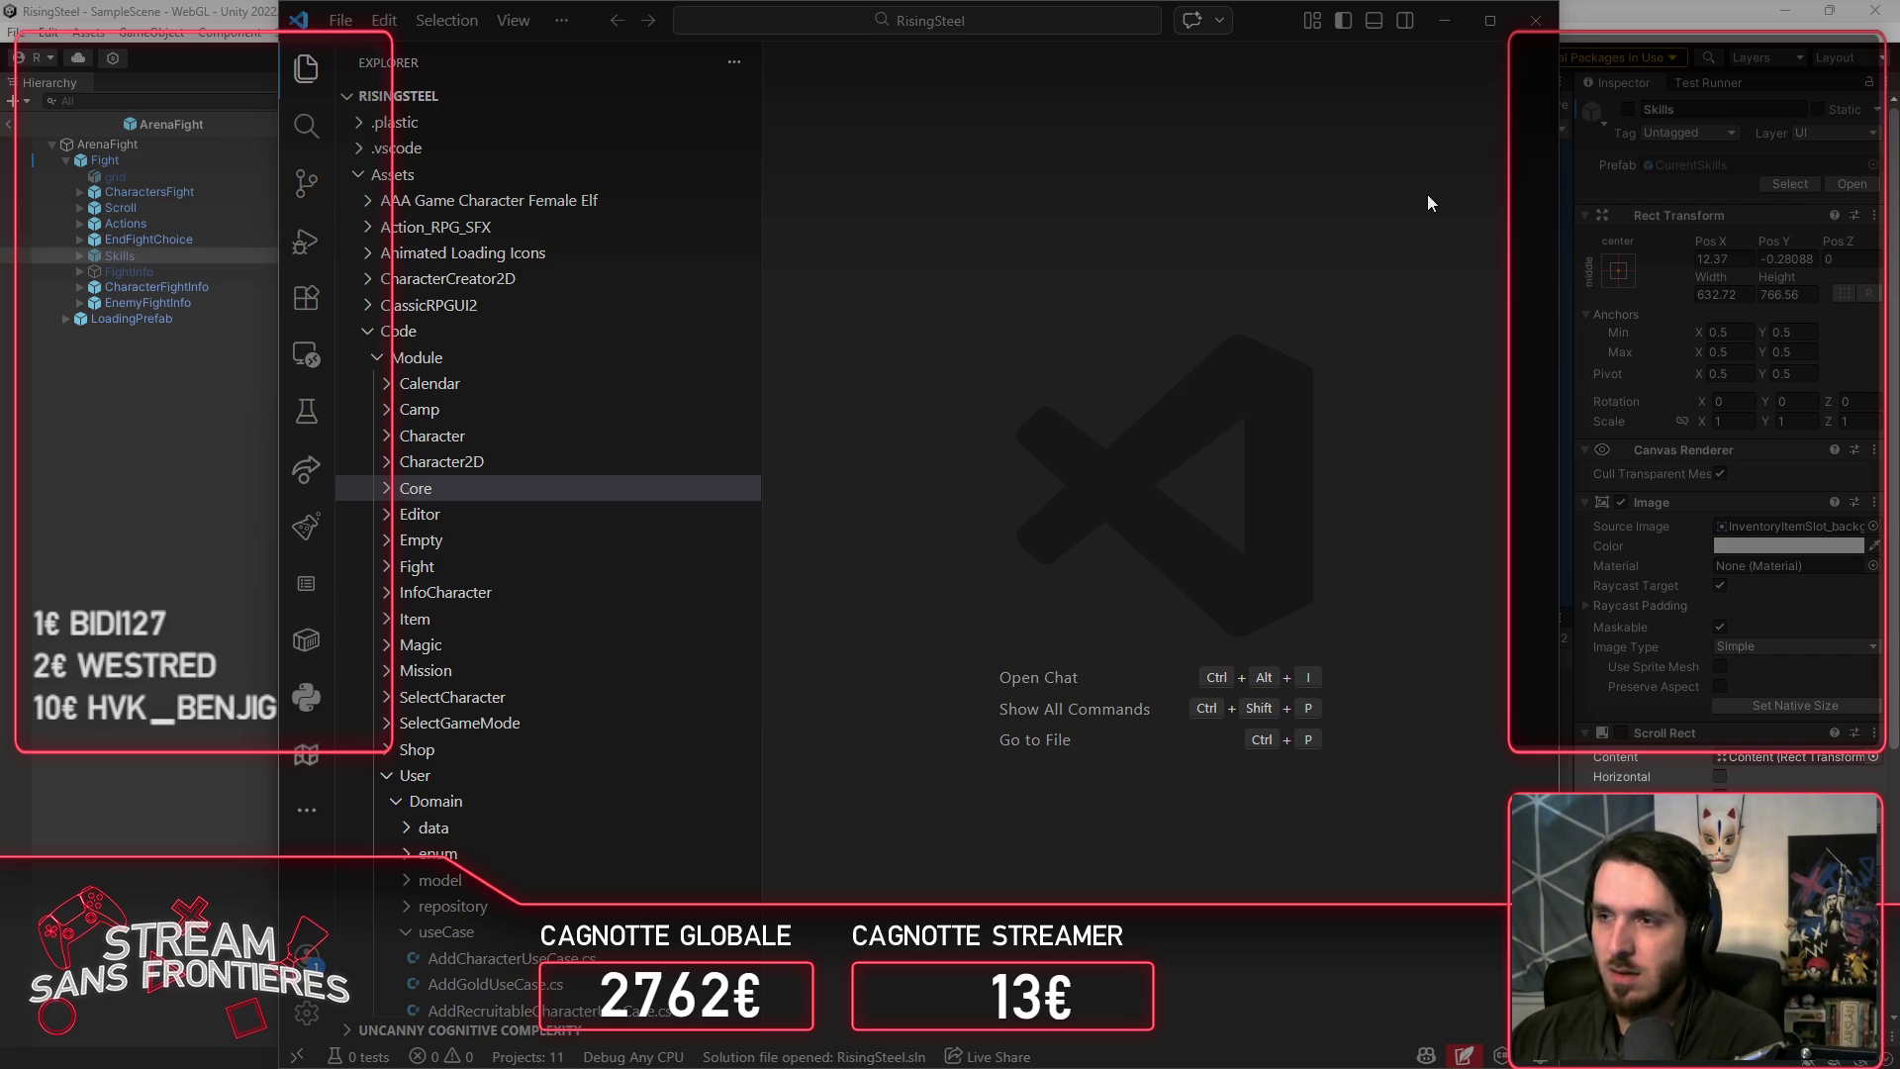
left_click(401, 776)
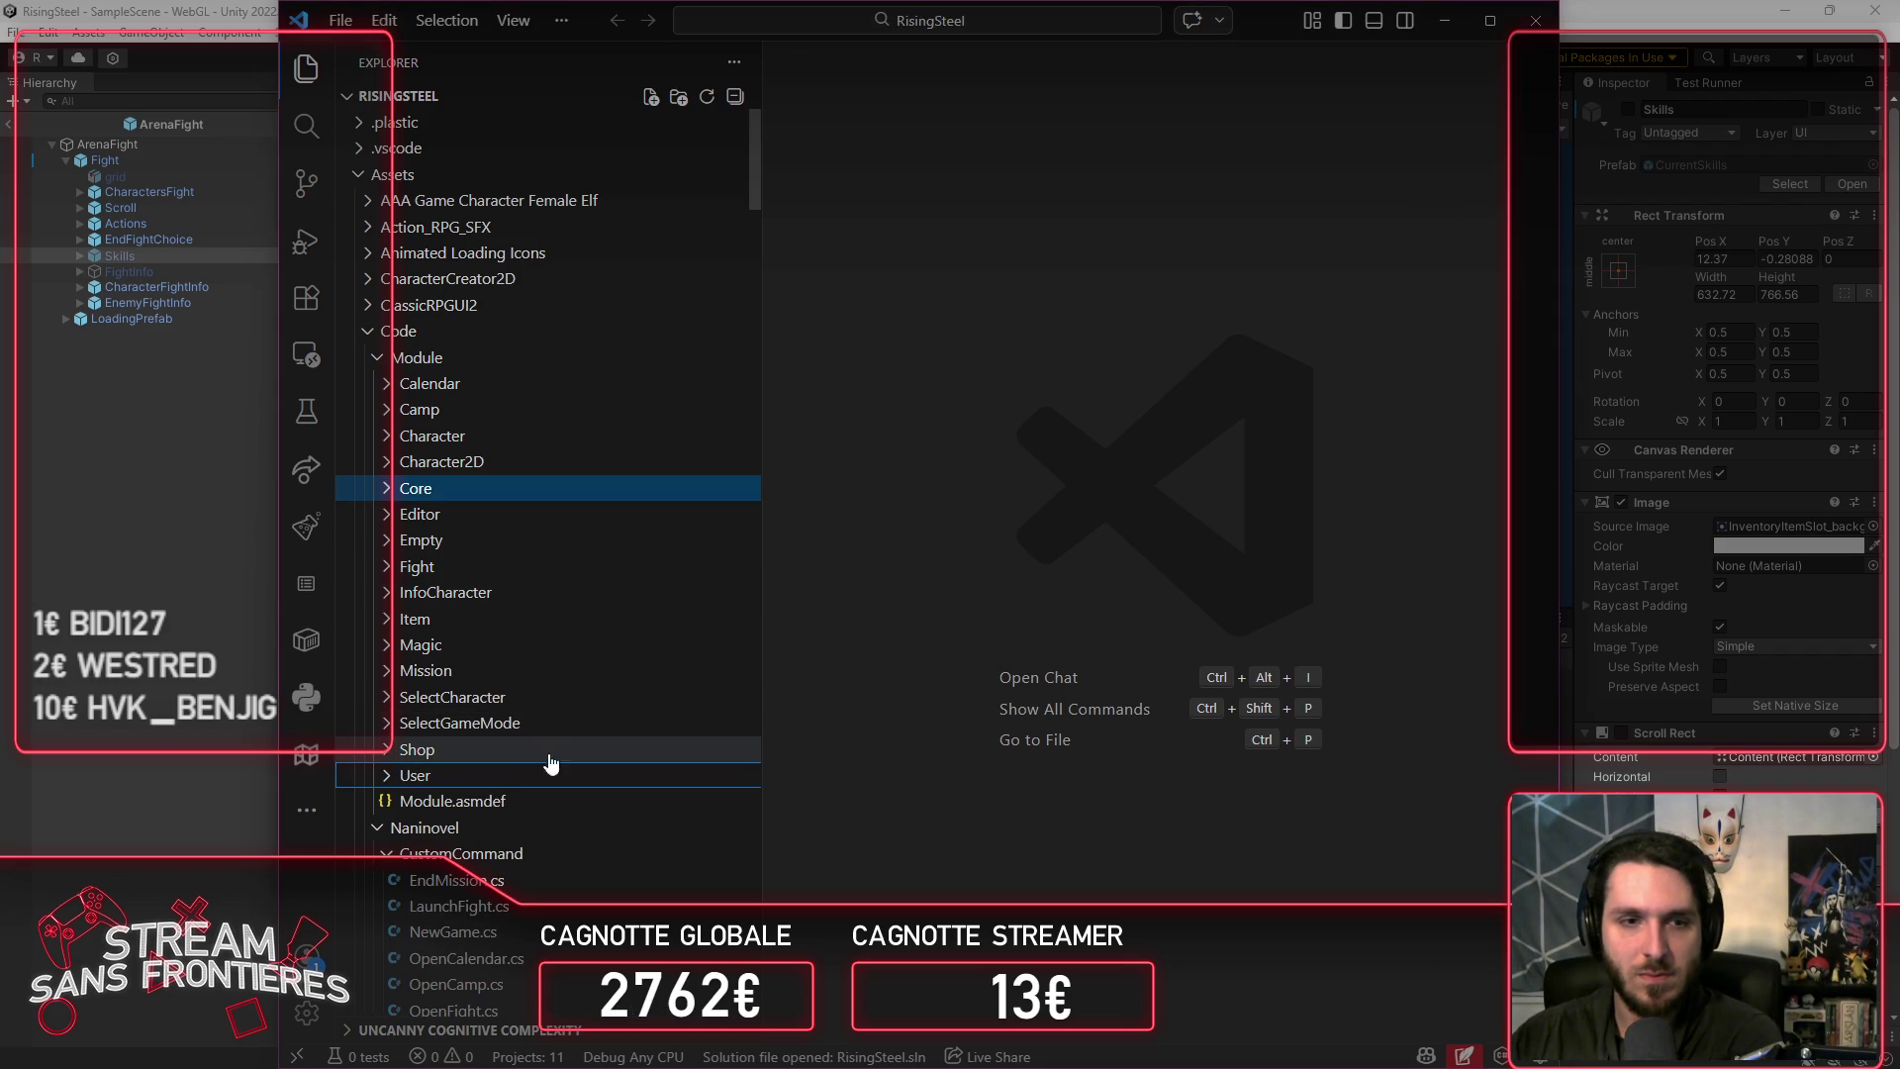
Step: Expand Fight > UI > Presenter > 05-pages and open PArenaFight.cs
left_click(536, 572)
left_click(539, 697)
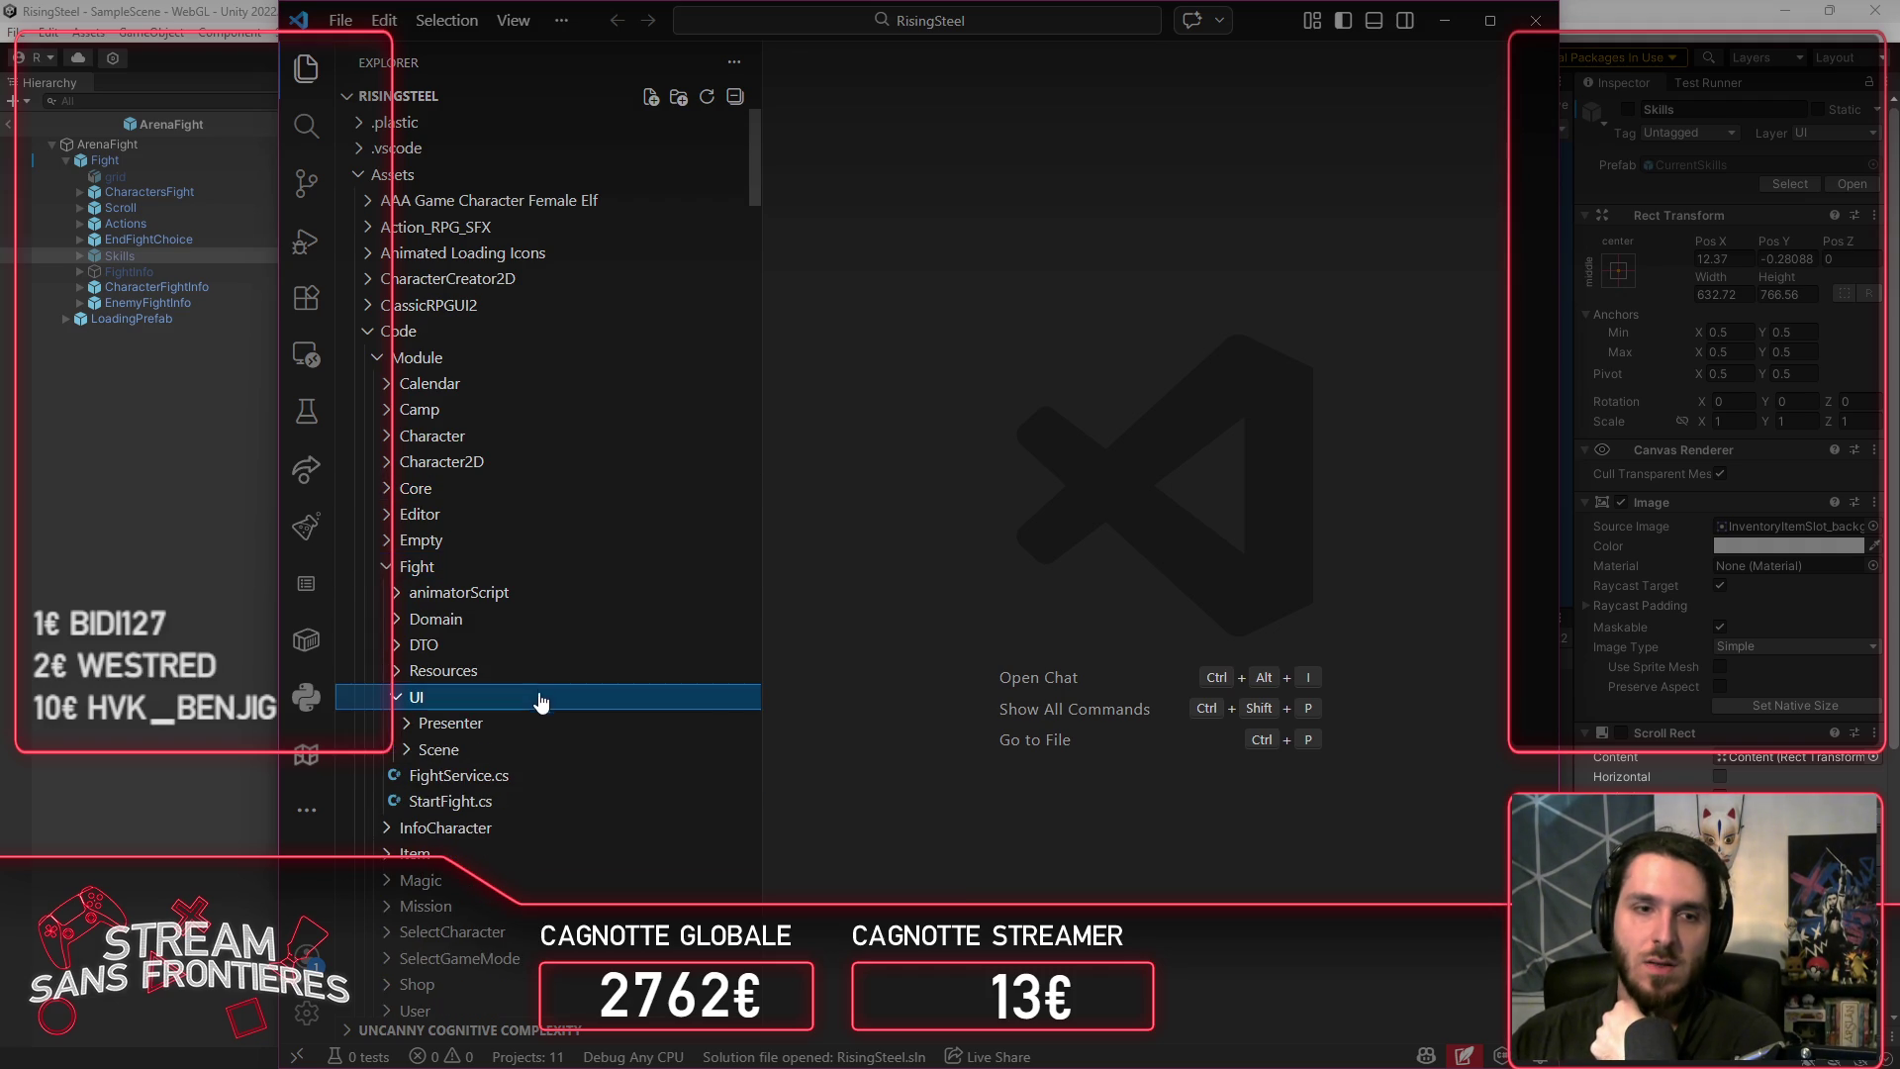
left_click(535, 723)
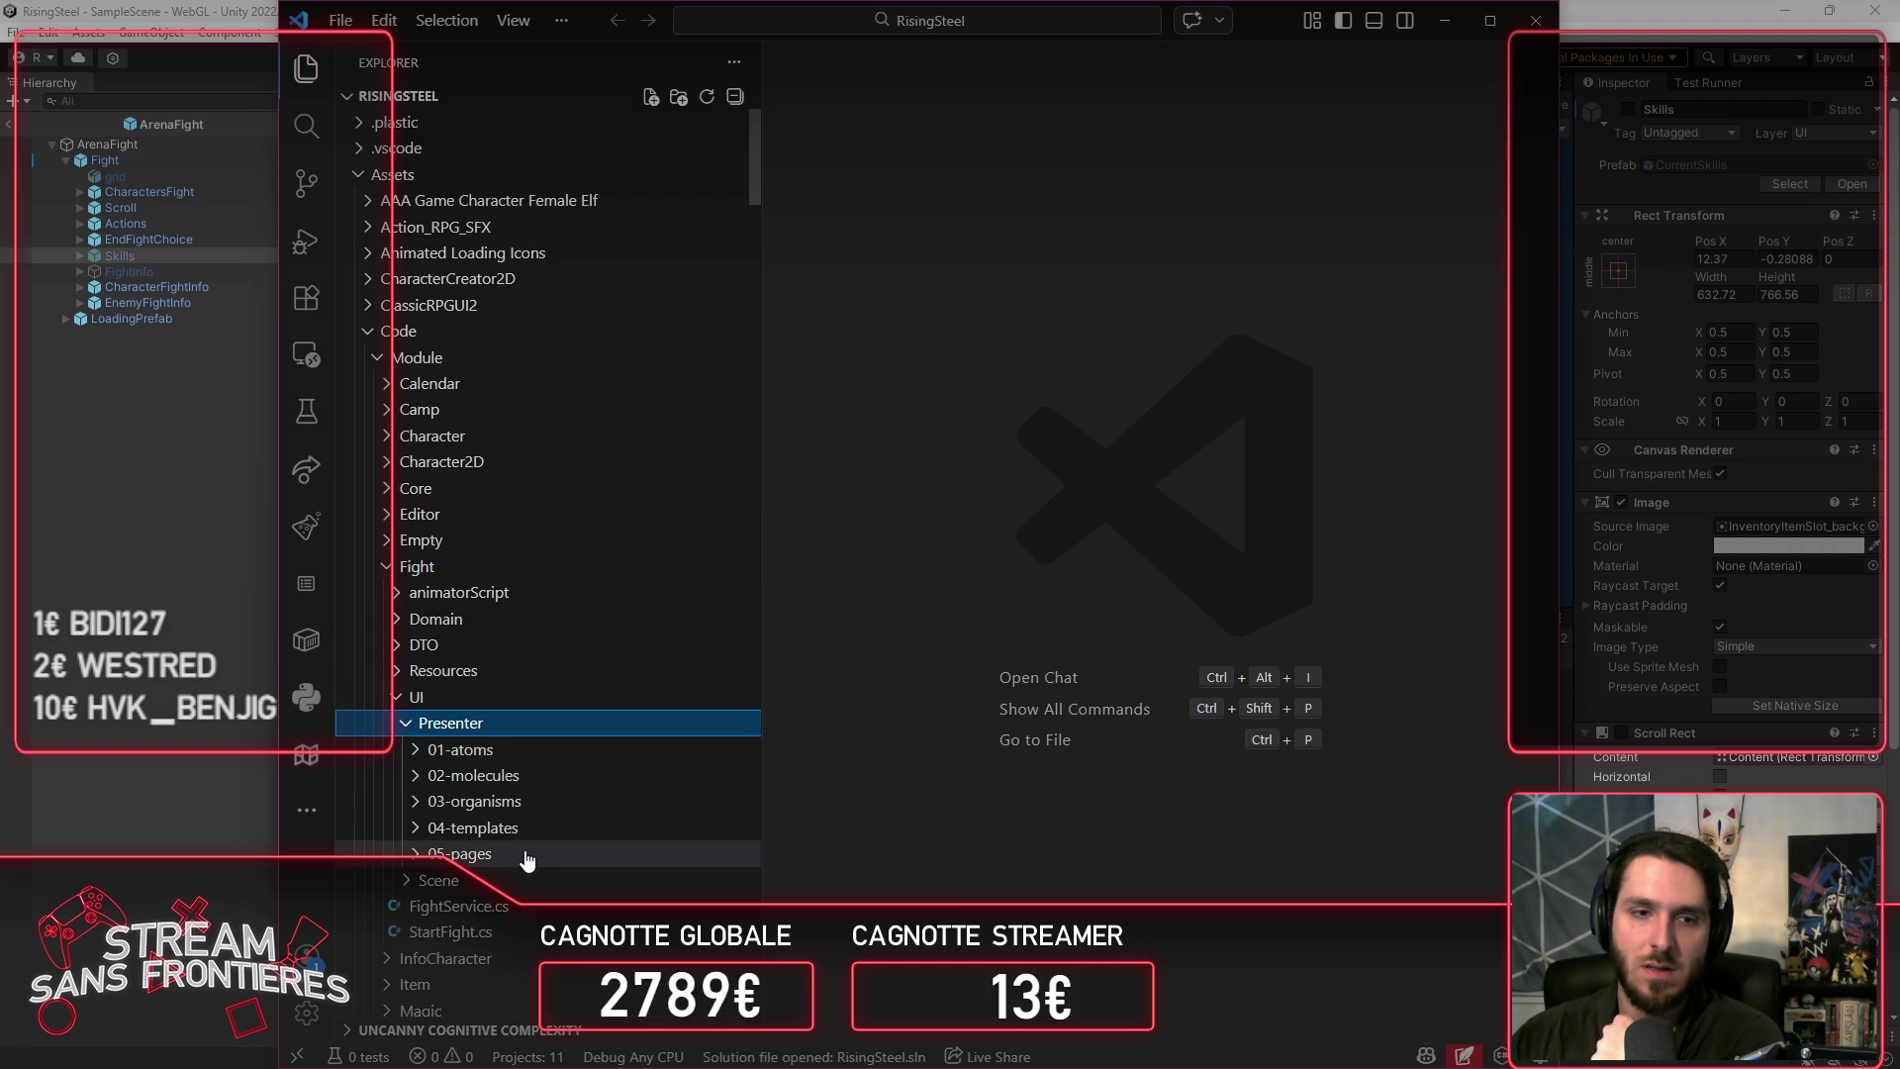
left_click(522, 854)
left_click(543, 880)
Step: Hide the sidebar, make the editor full screen, and scroll through PArenaFight.cs
key("ctrl+b")
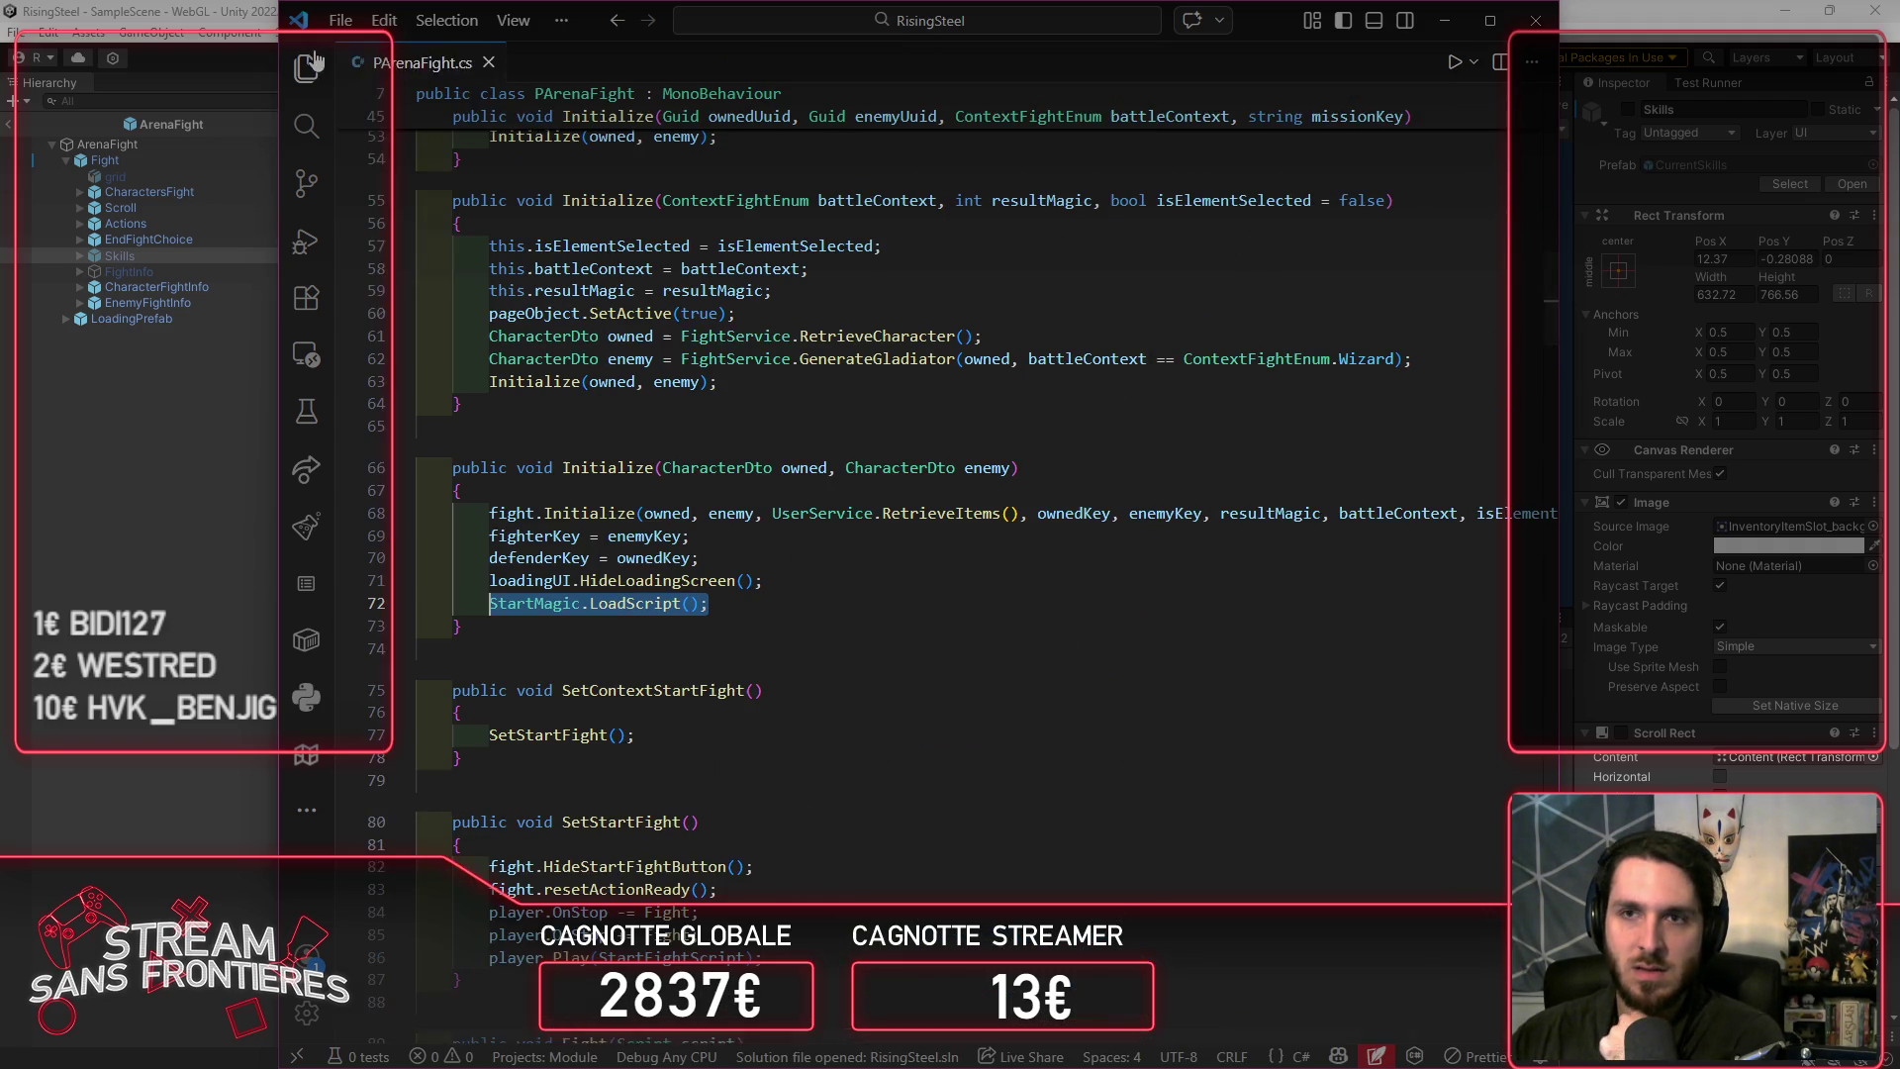
left_click(1490, 20)
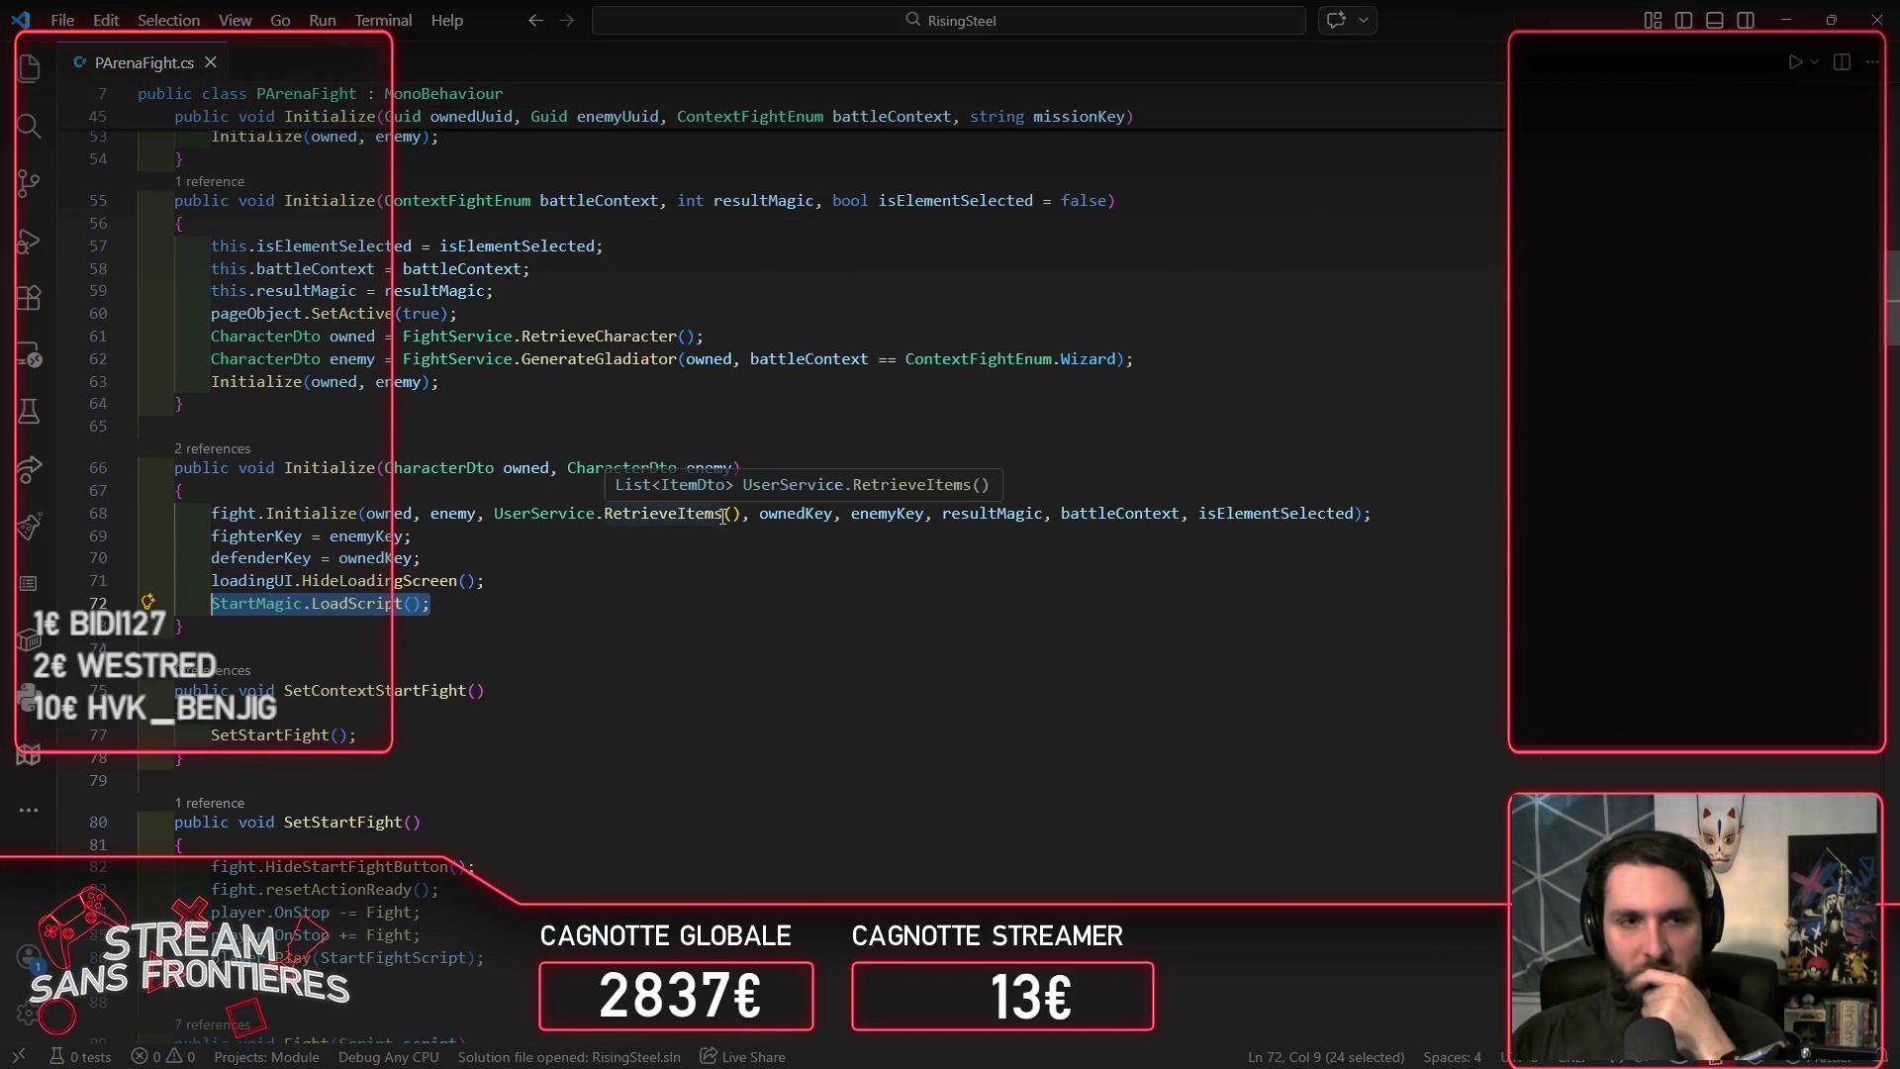
scroll(735, 518, "down", 8)
scroll(733, 525, "down", 14)
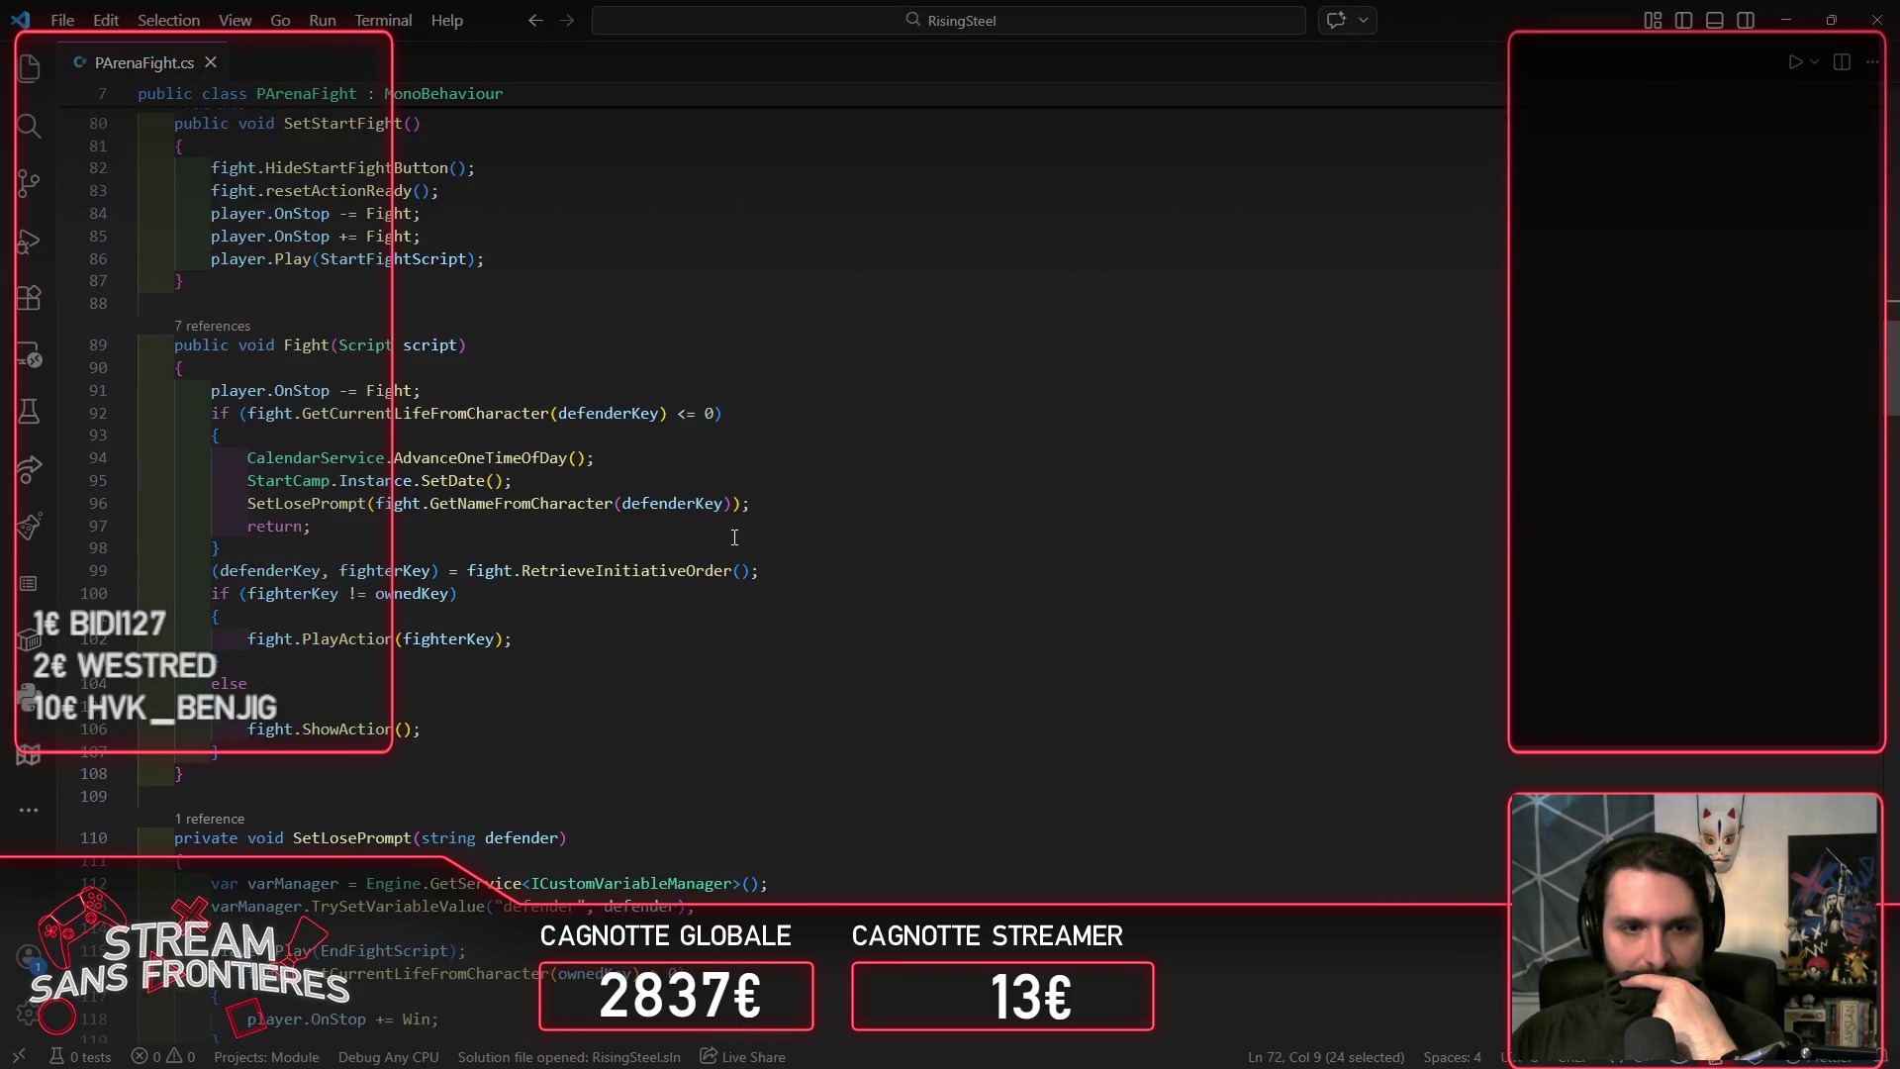
scroll(734, 539, "down", 6)
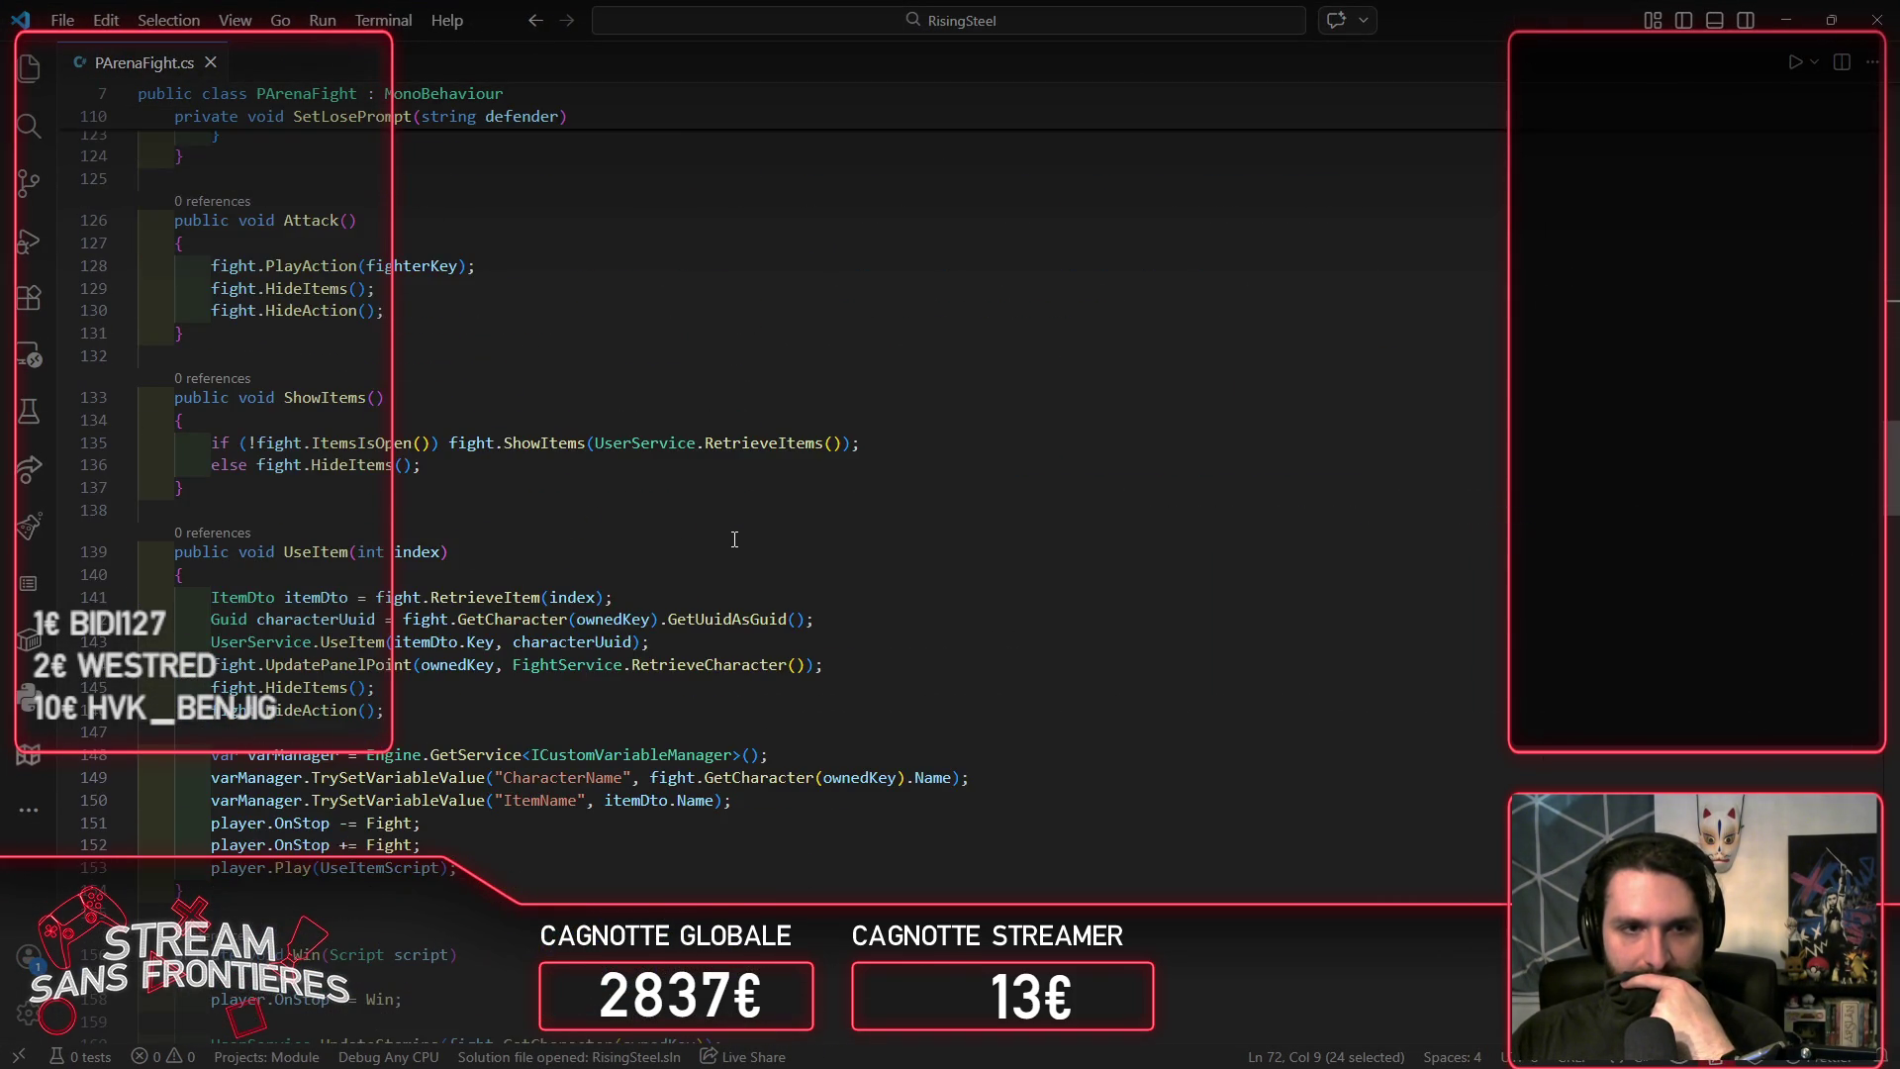
scroll(735, 539, "down", 20)
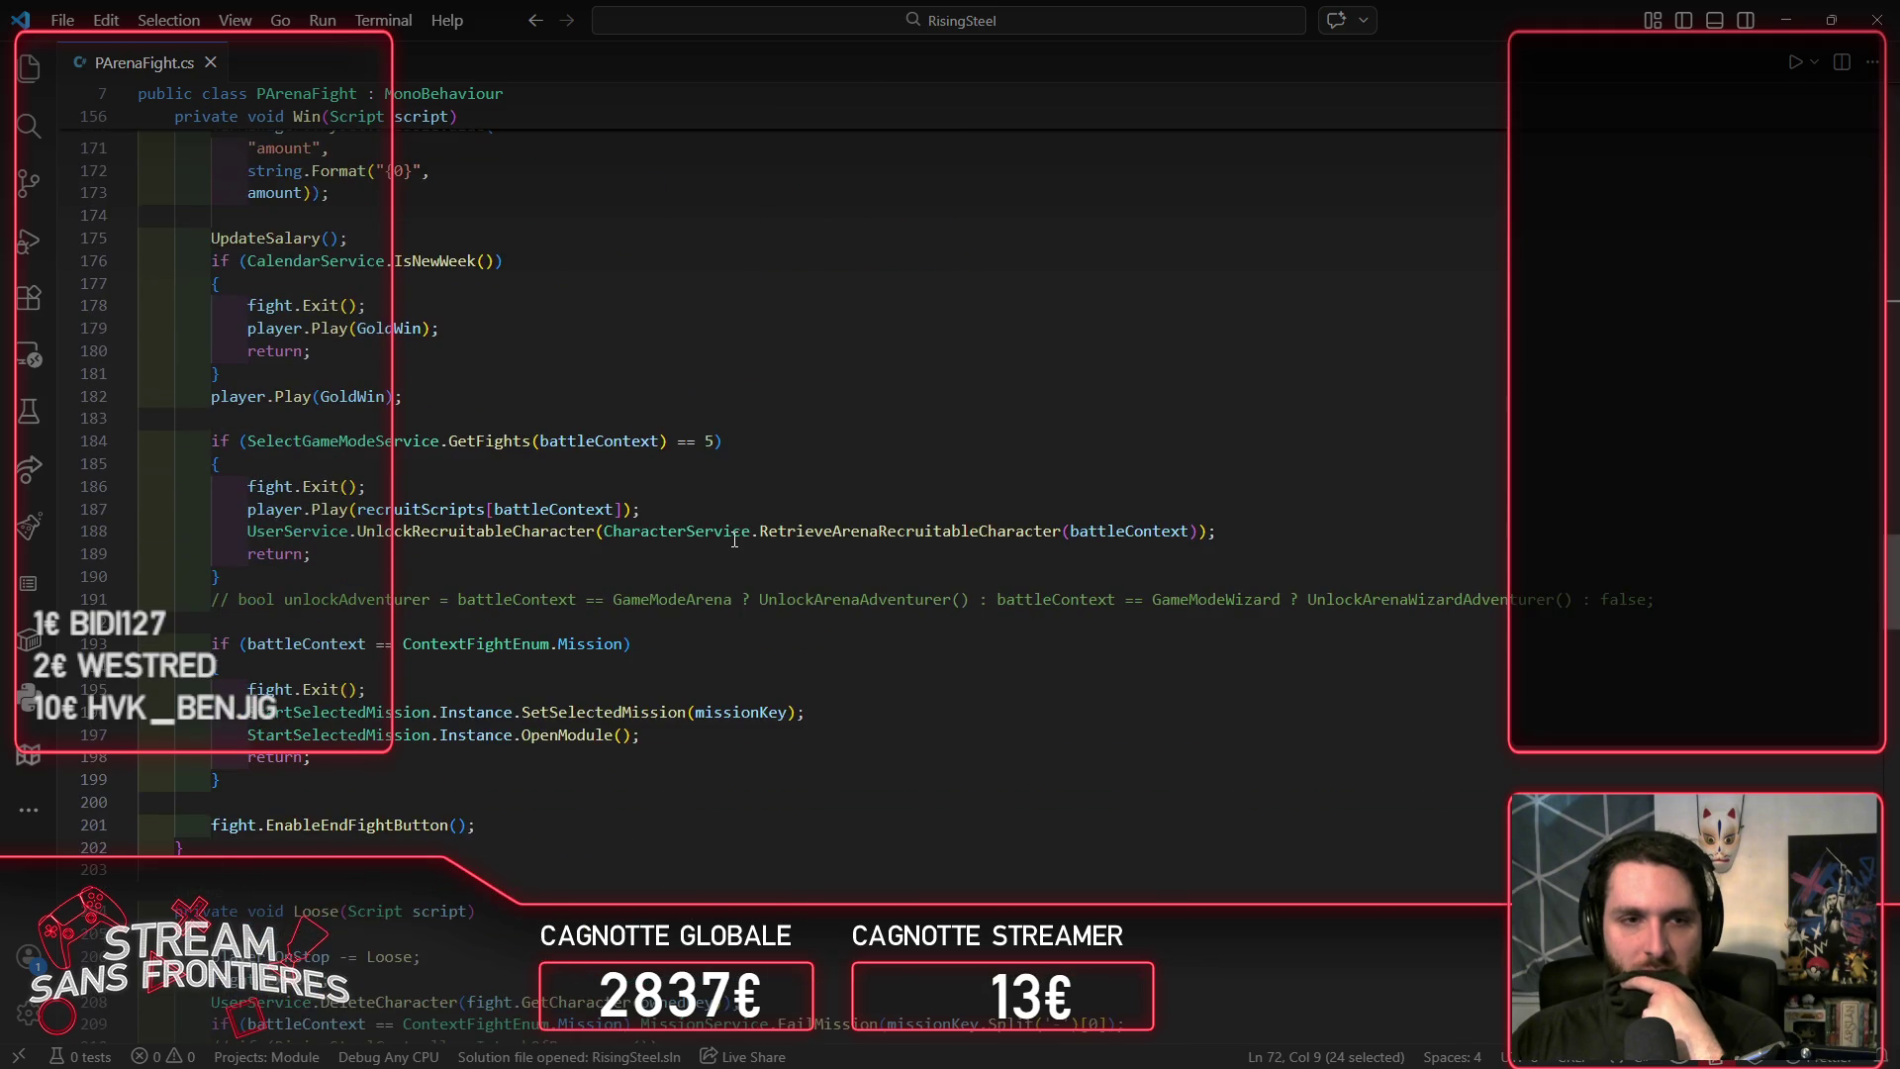
scroll(735, 540, "down", 8)
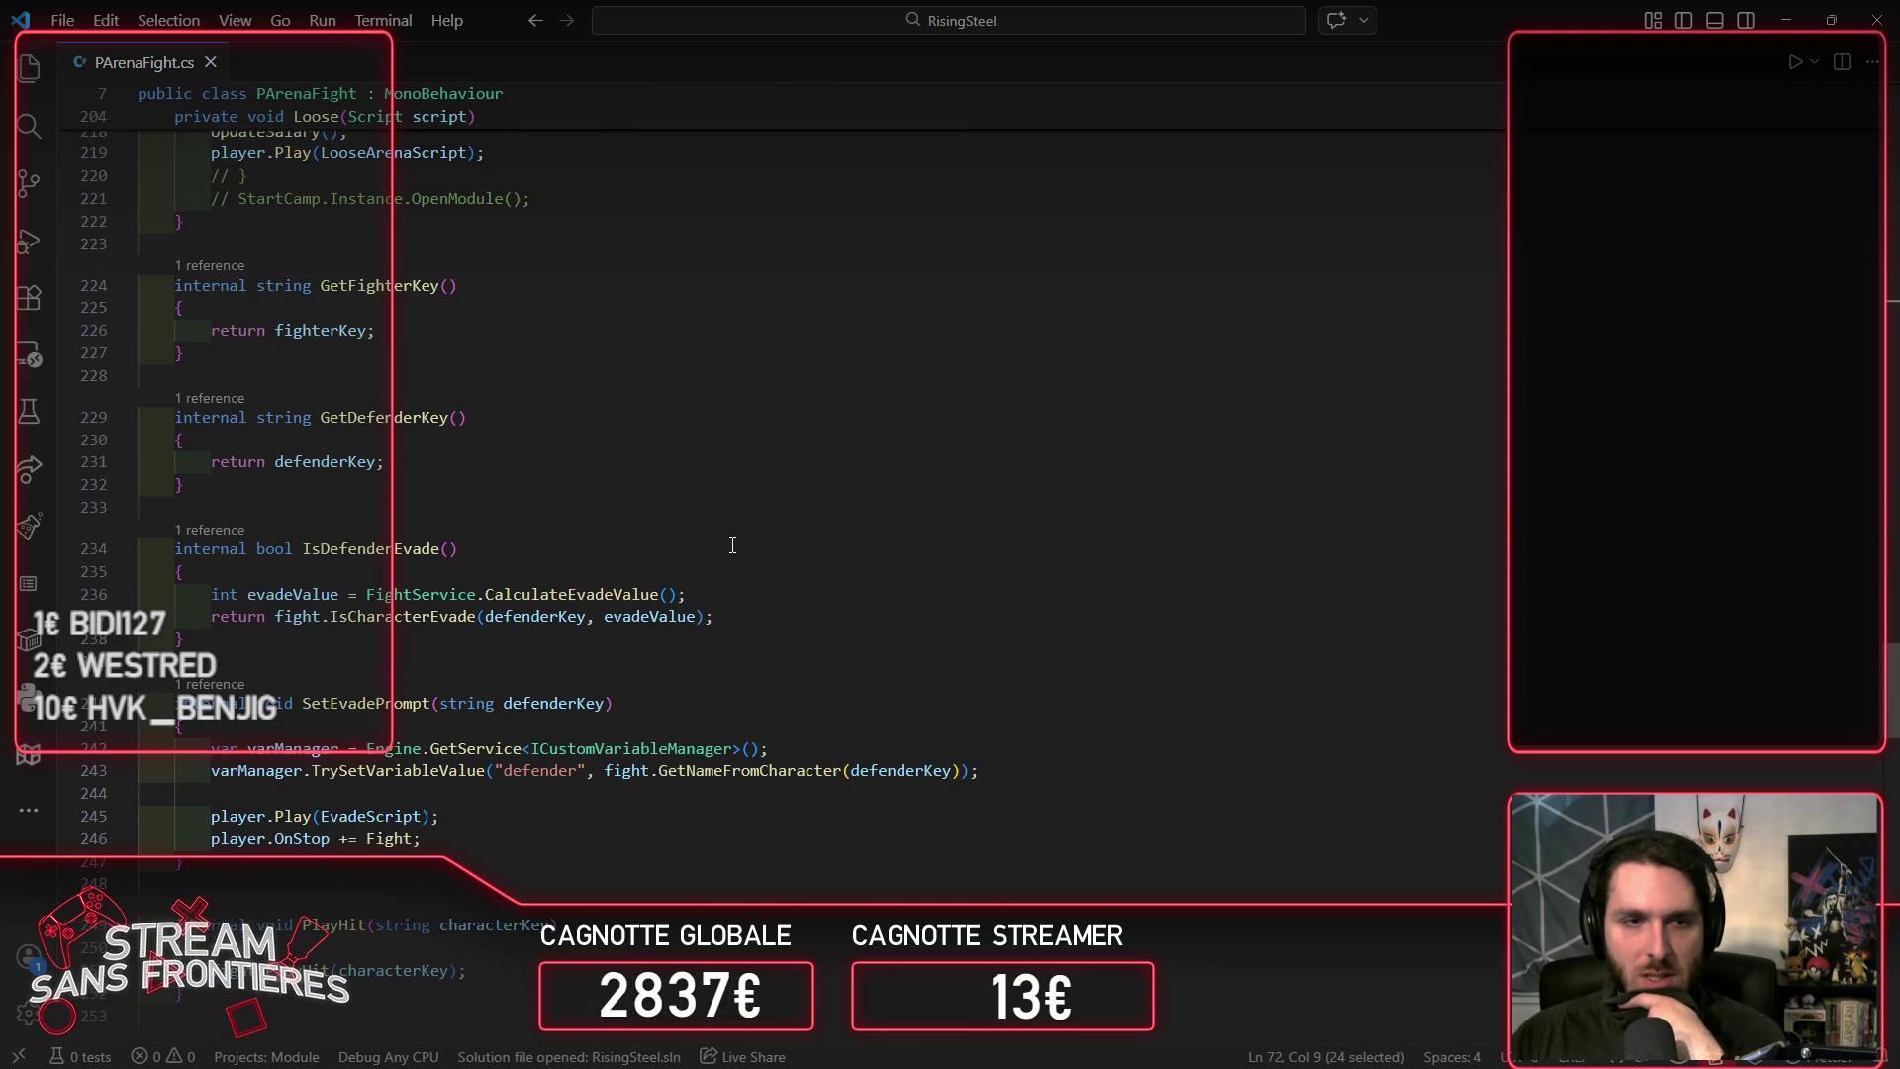
scroll(732, 545, "down", 11)
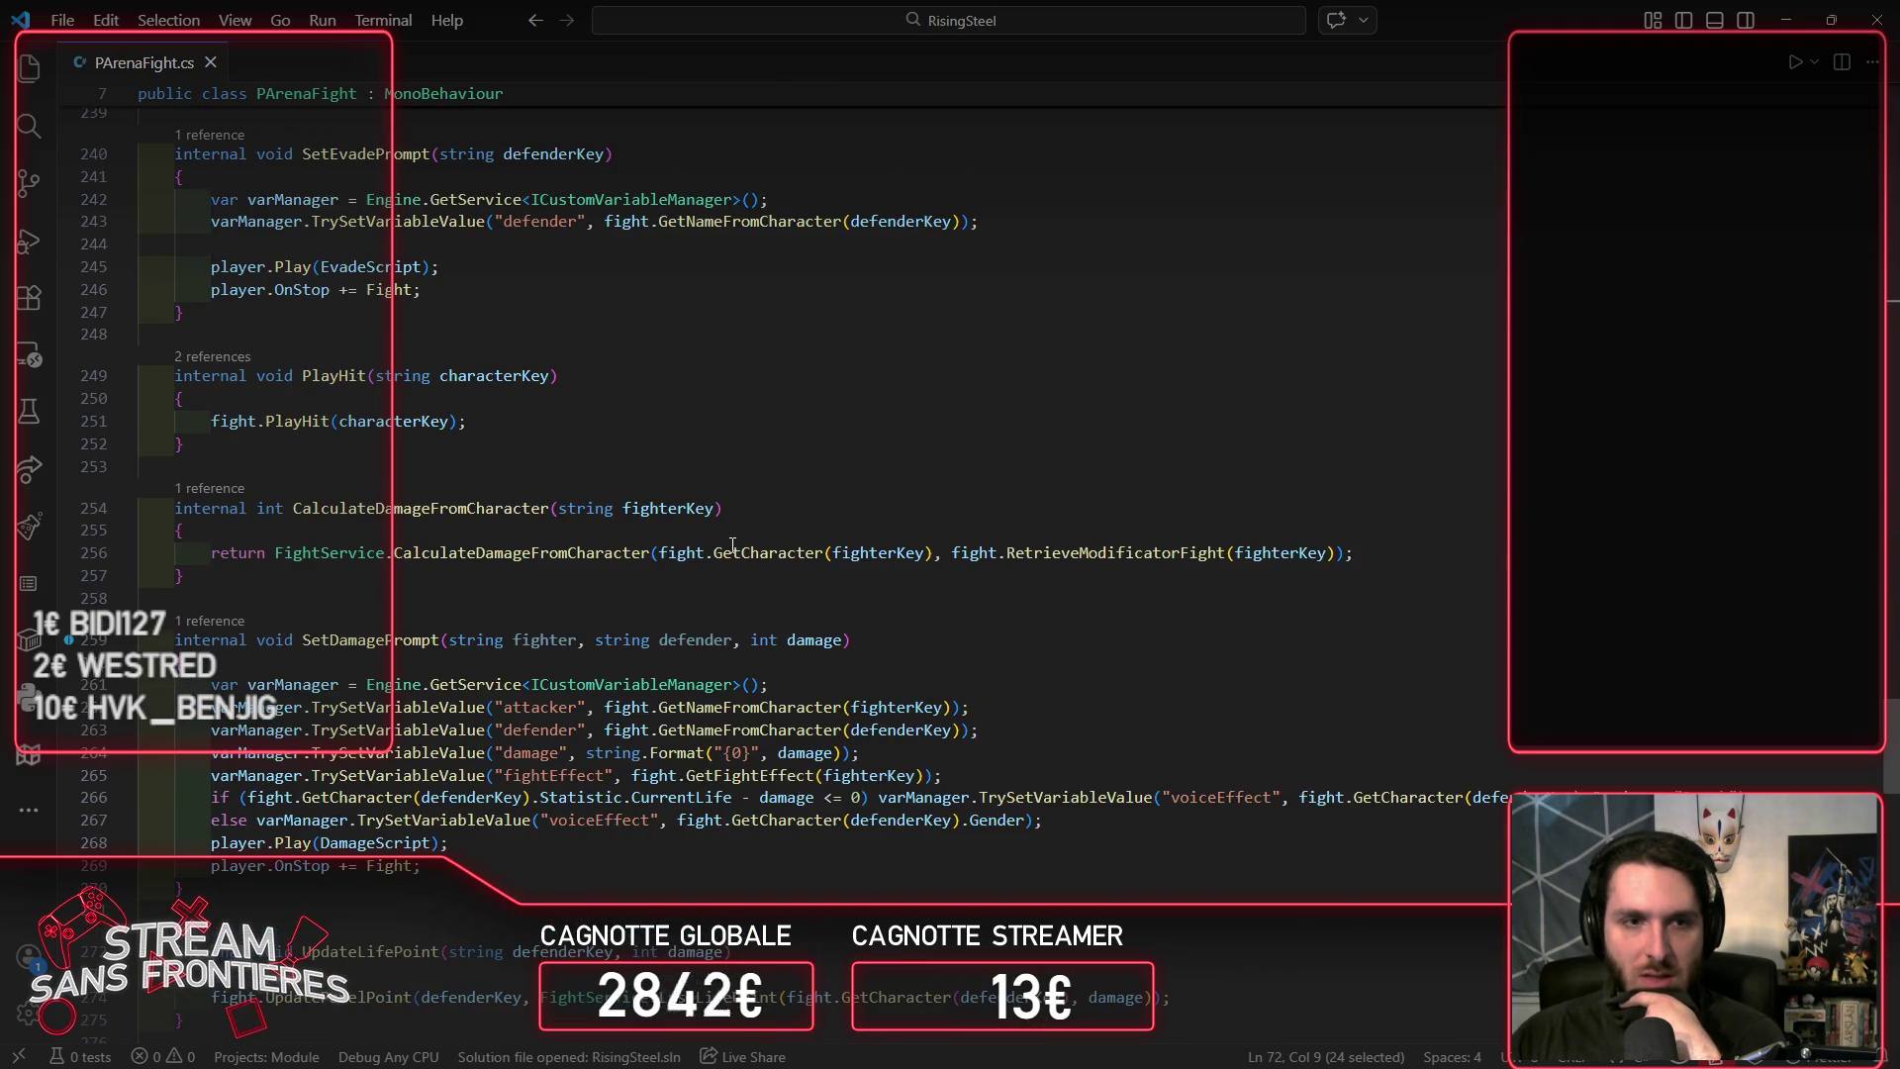
scroll(733, 545, "down", 5)
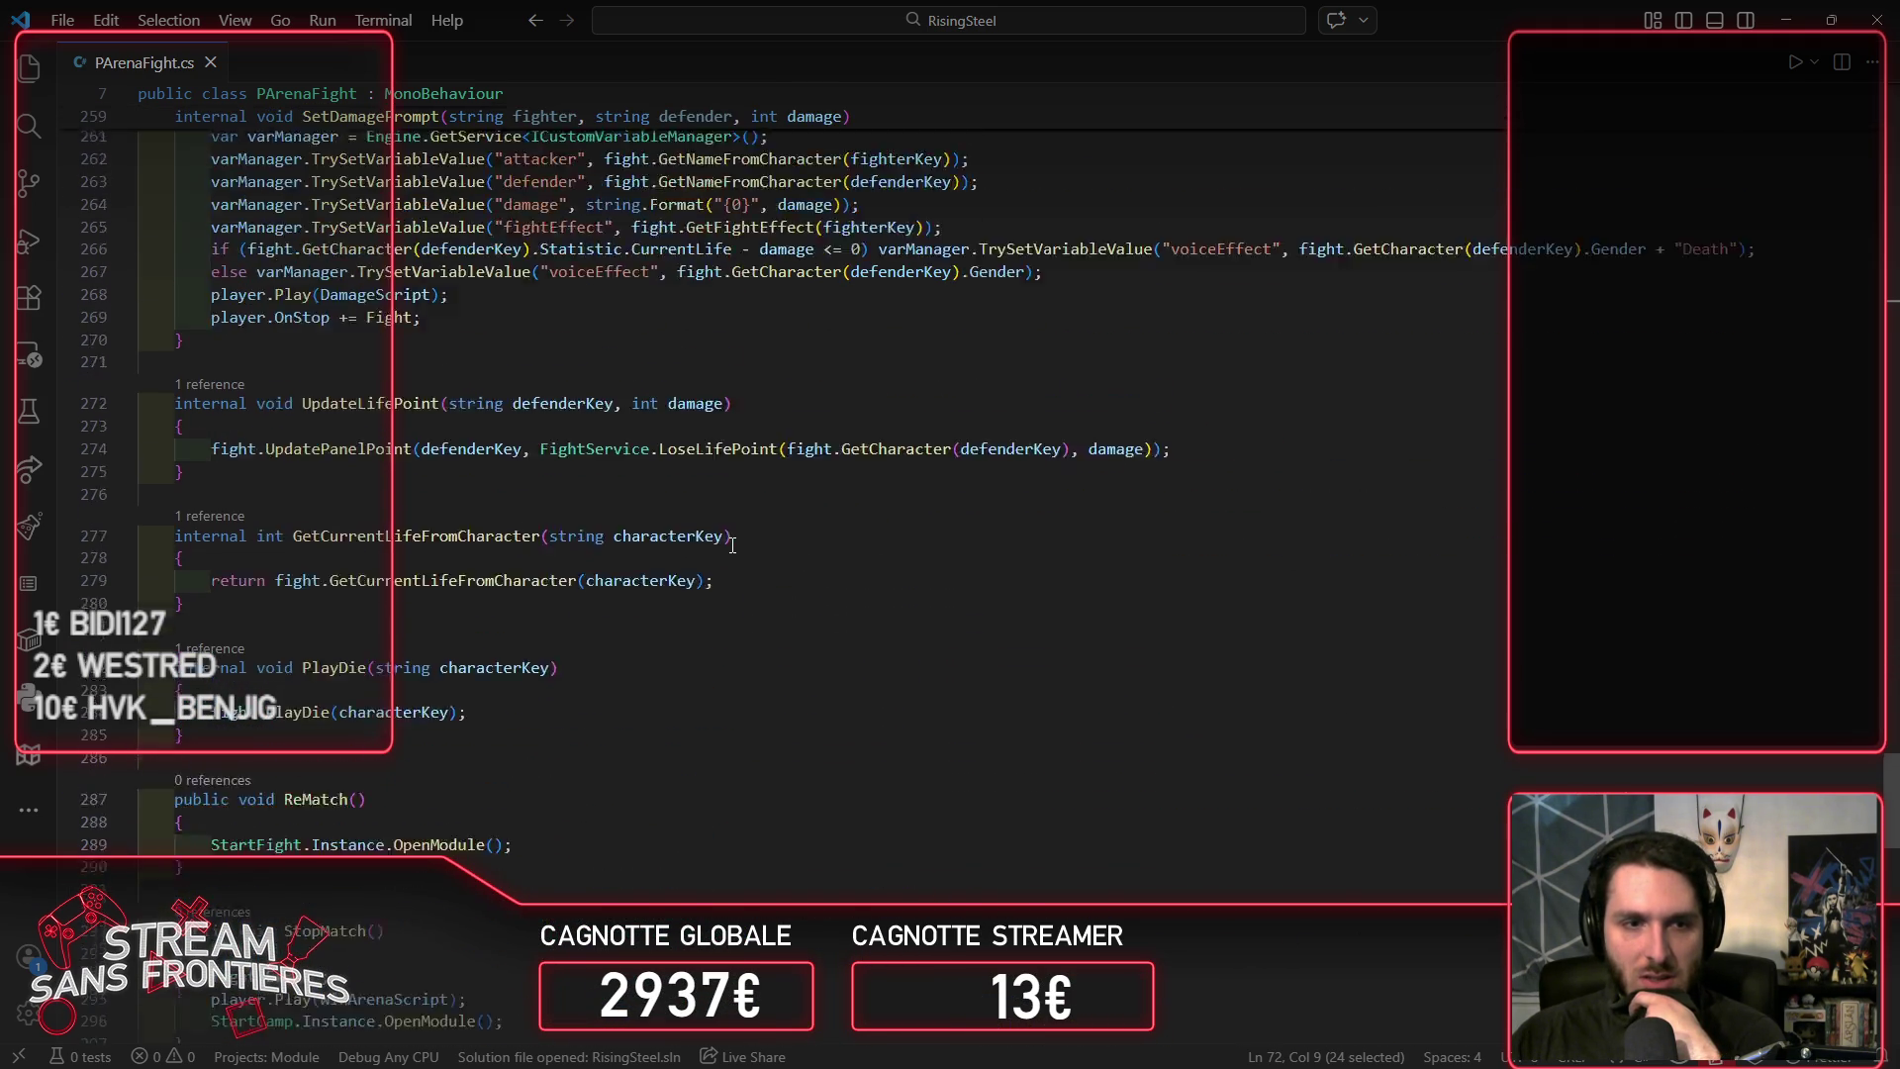
scroll(732, 546, "down", 10)
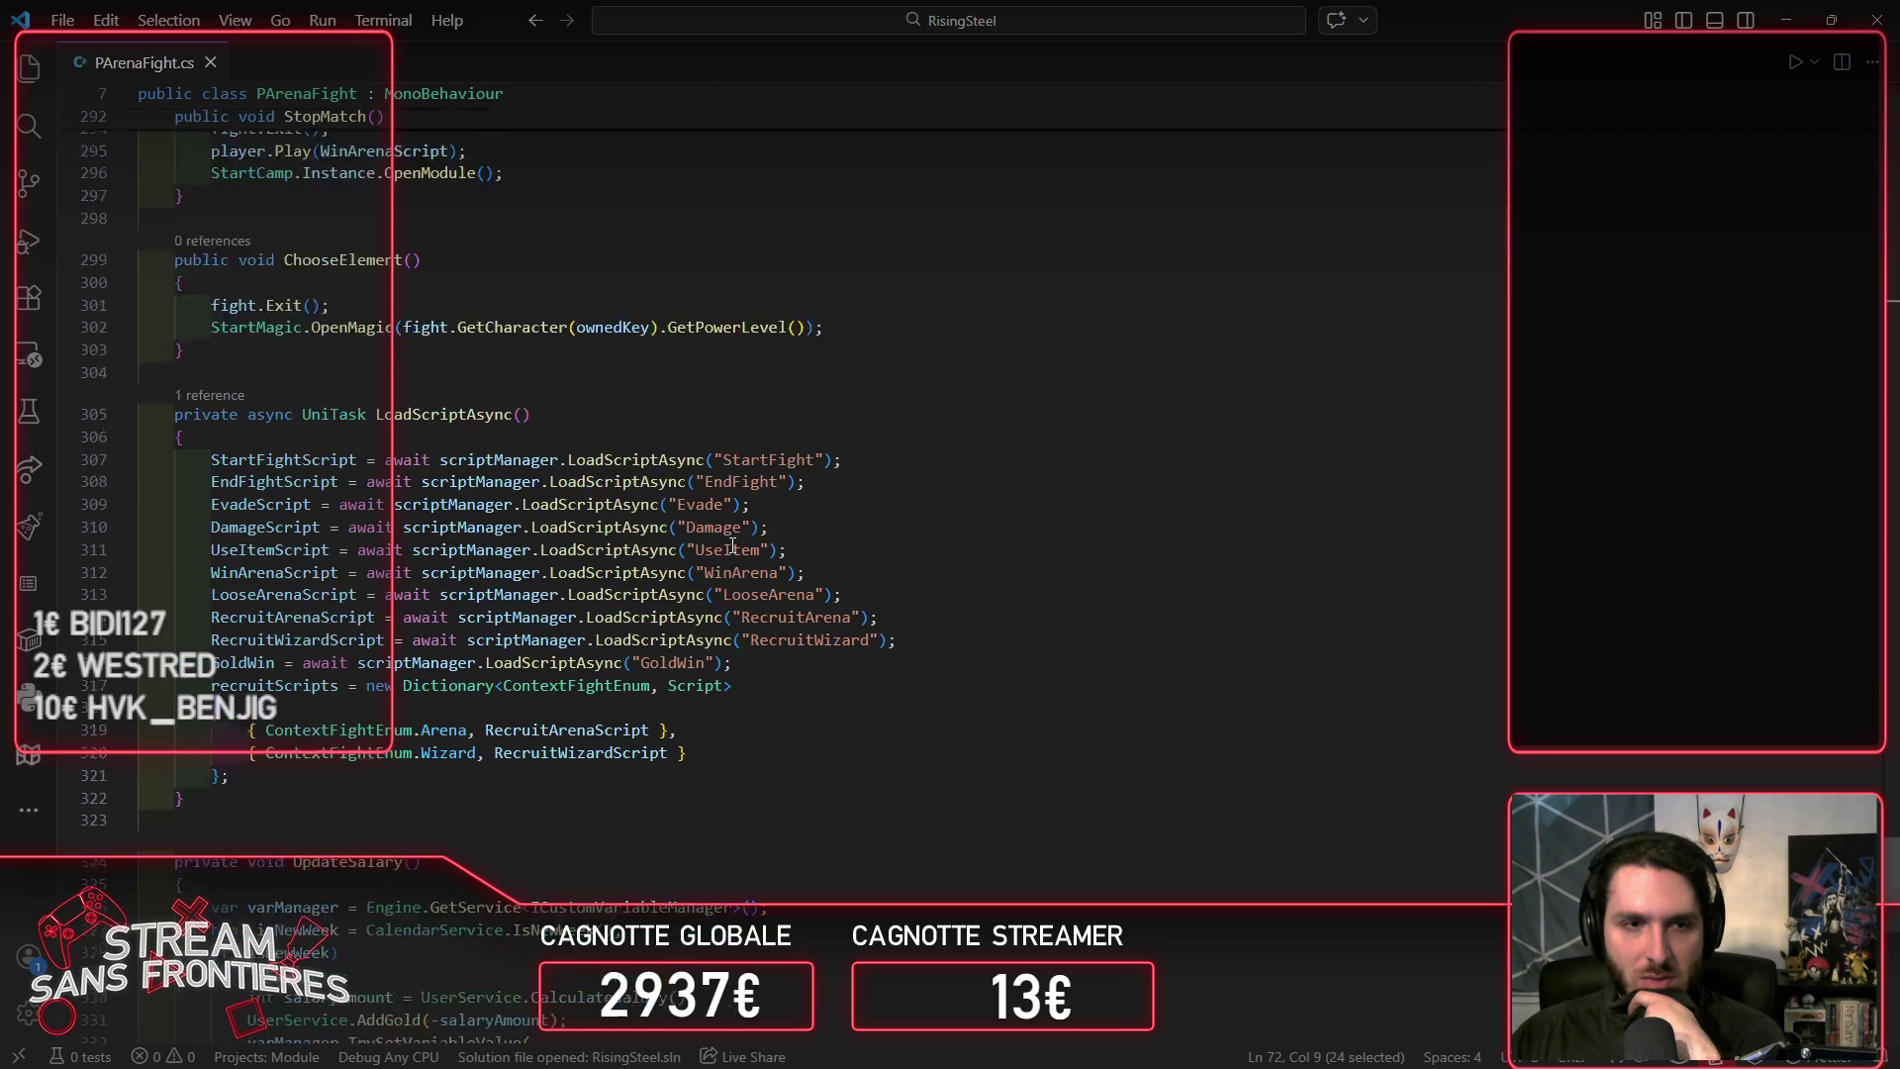
scroll(732, 545, "up", 5)
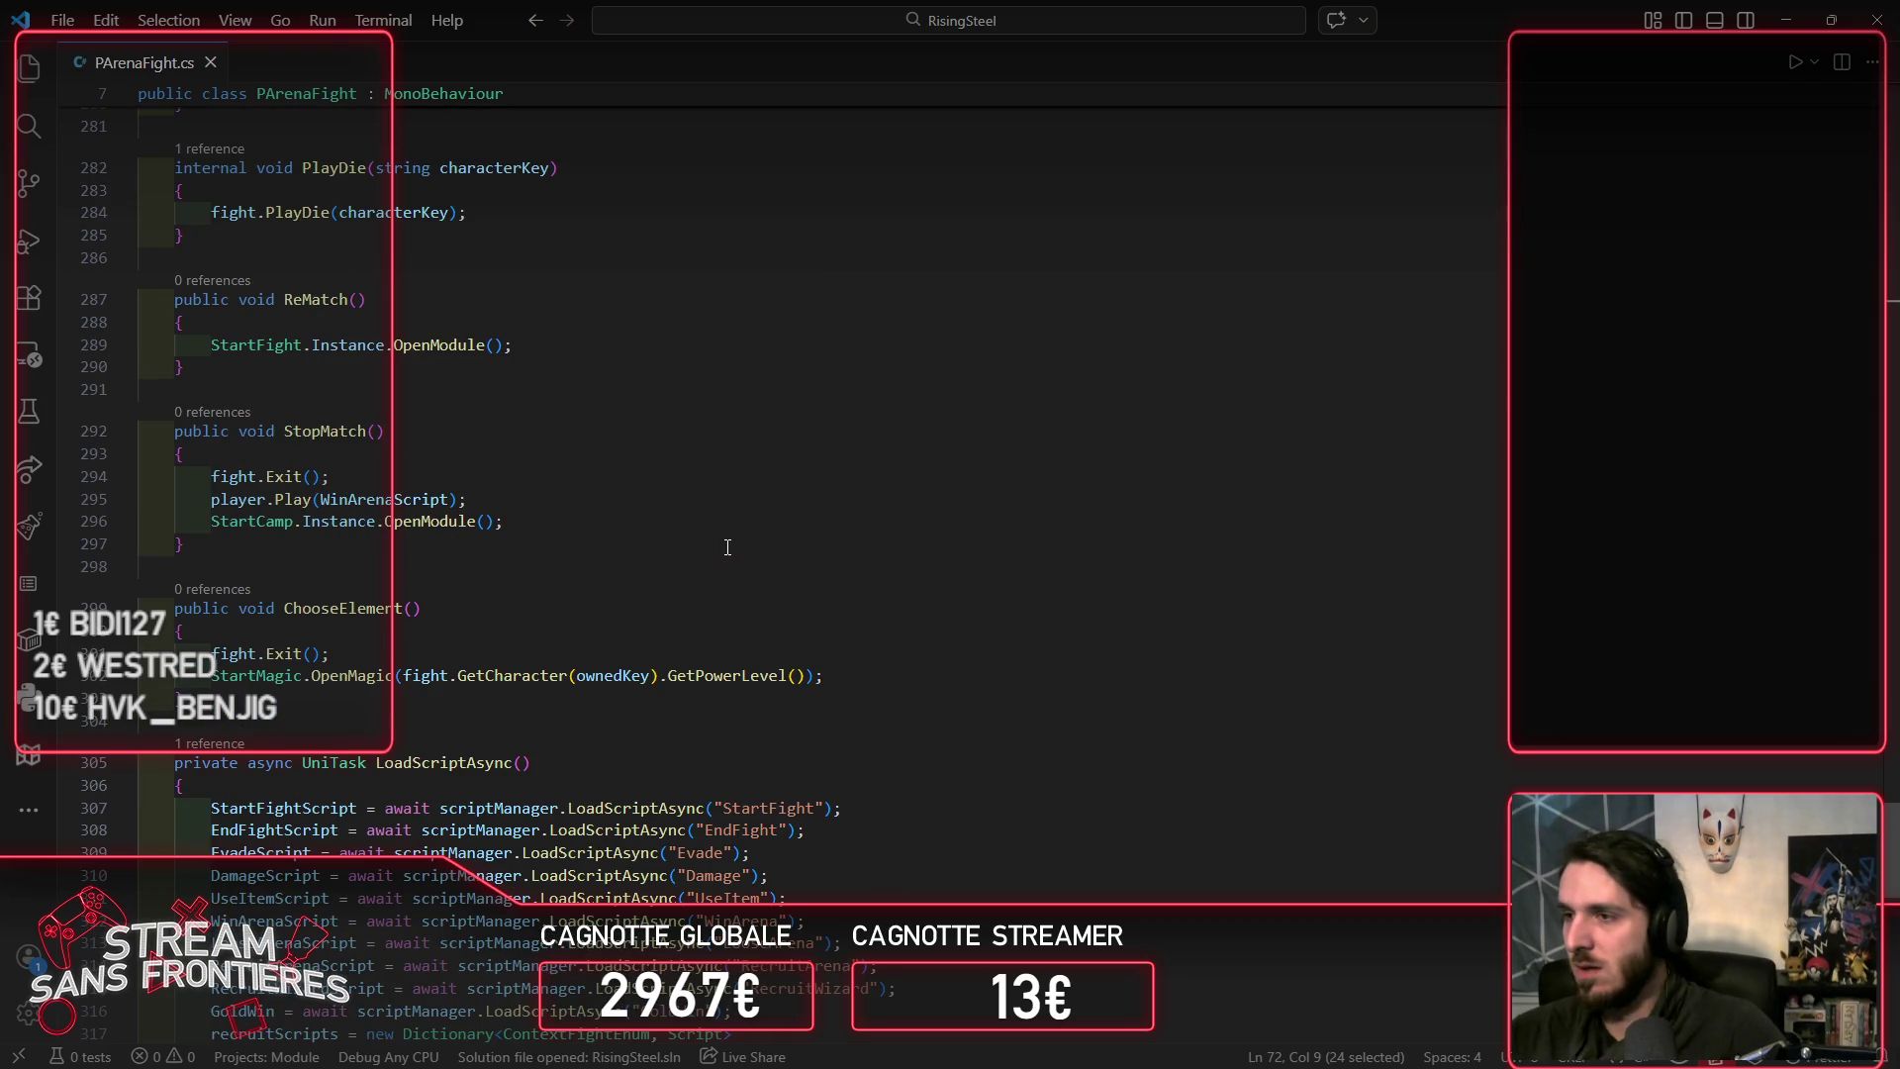
Step: Scroll back up to the Loose method and place the caret after its commented lines
left_click(30, 809)
left_click(705, 744)
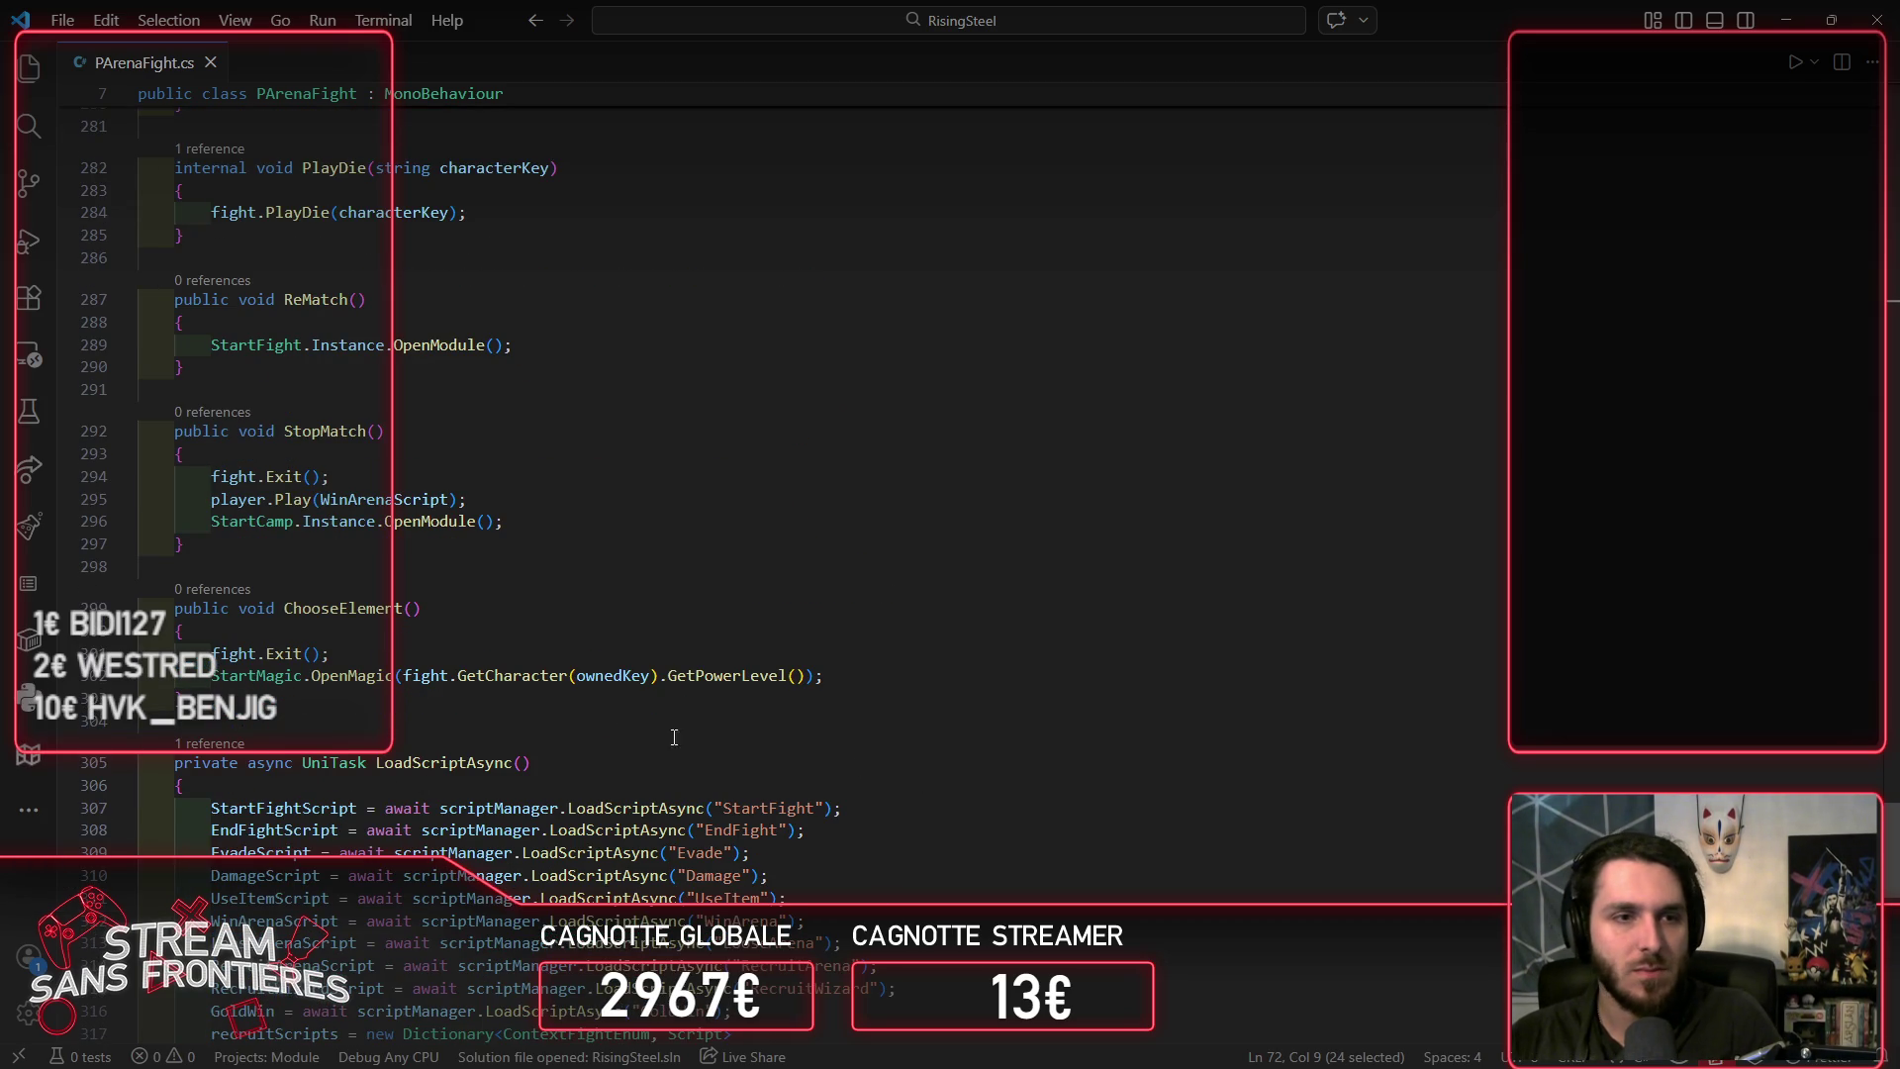
scroll(272, 742, "up", 3)
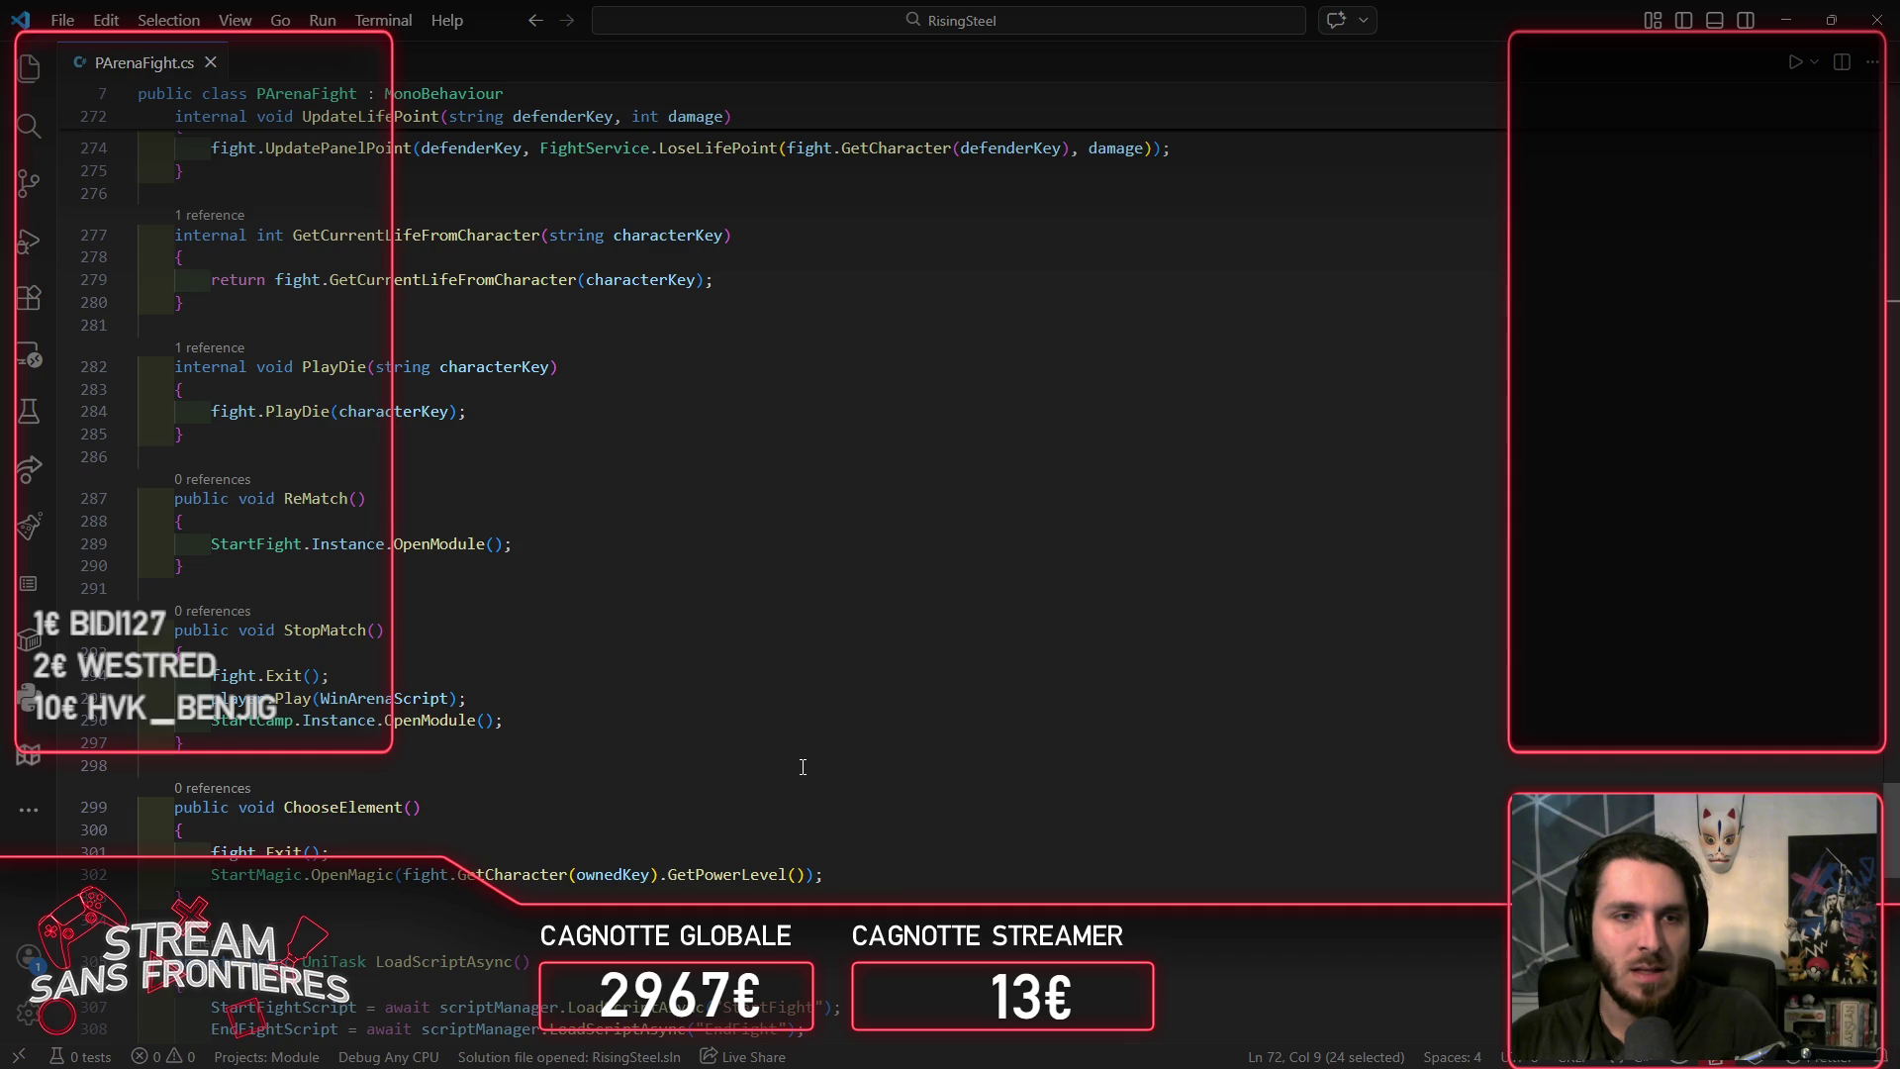
scroll(803, 767, "up", 5)
scroll(803, 767, "up", 18)
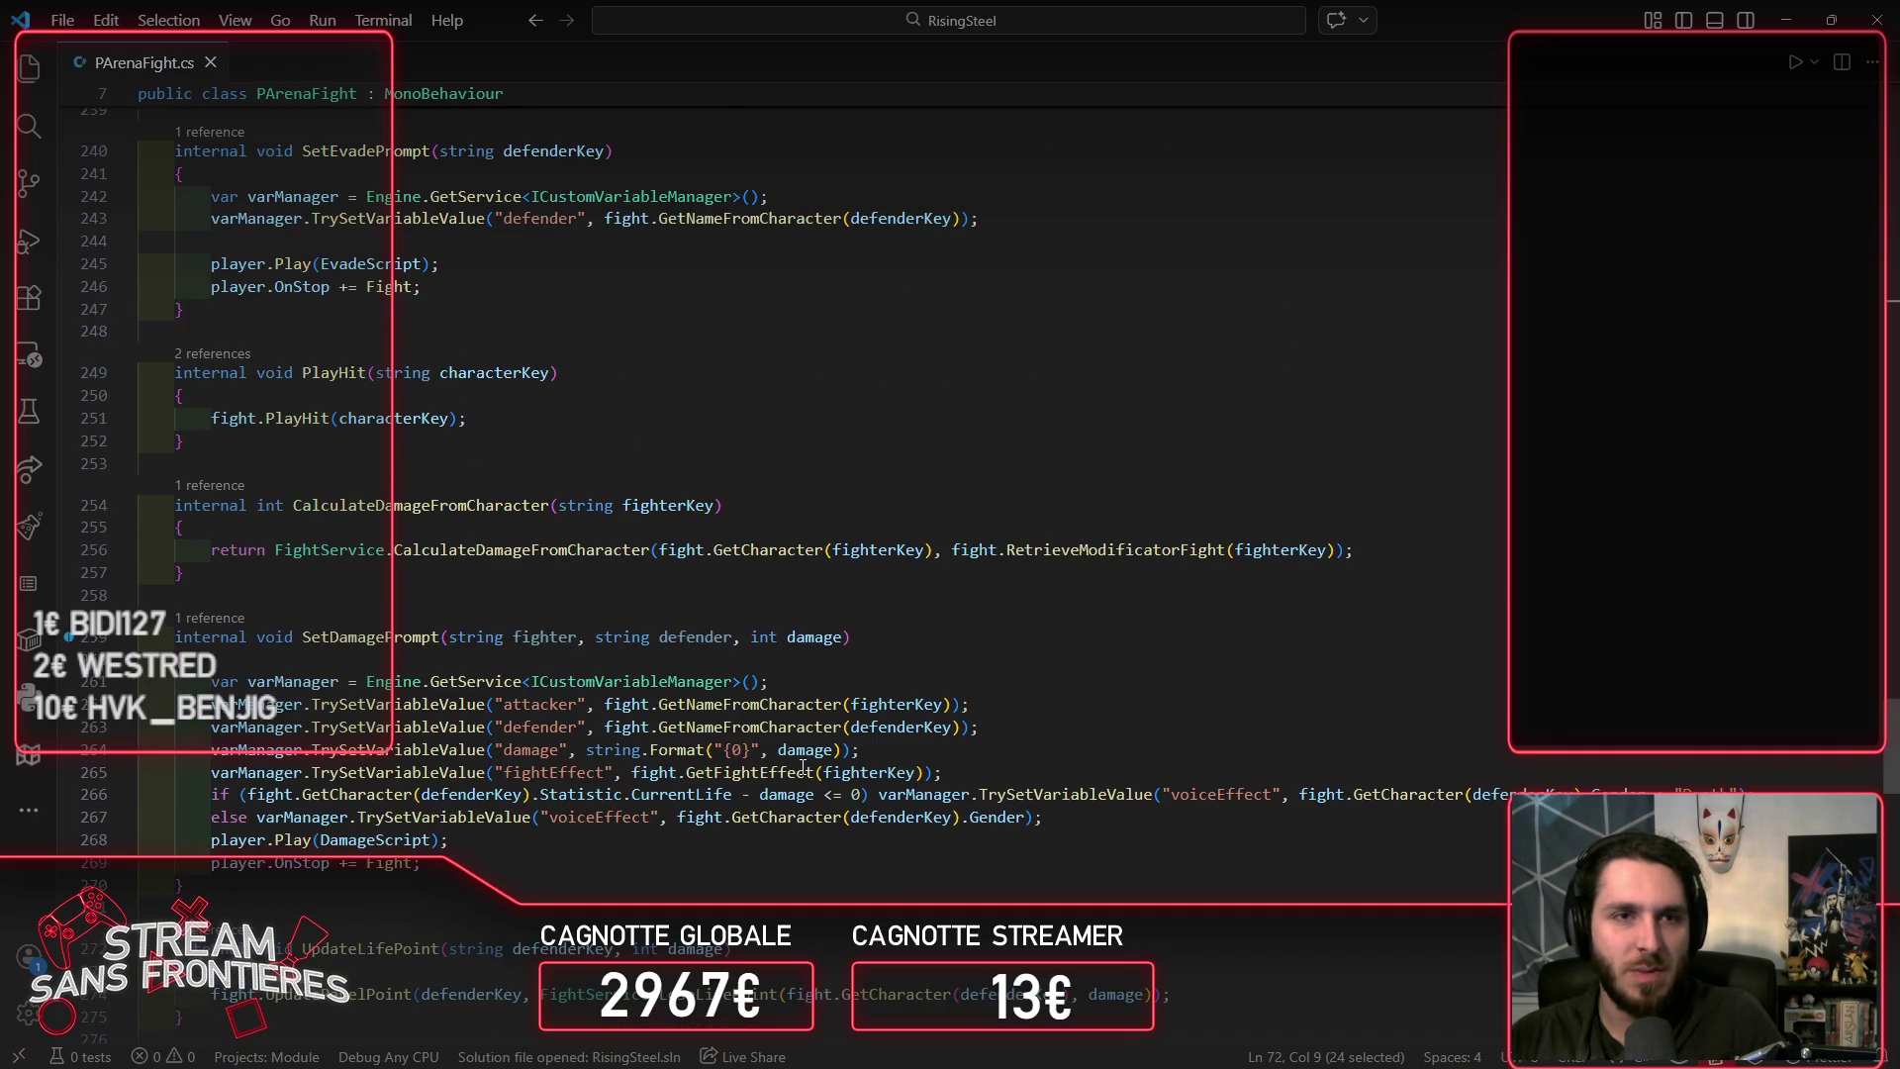
scroll(803, 767, "up", 2)
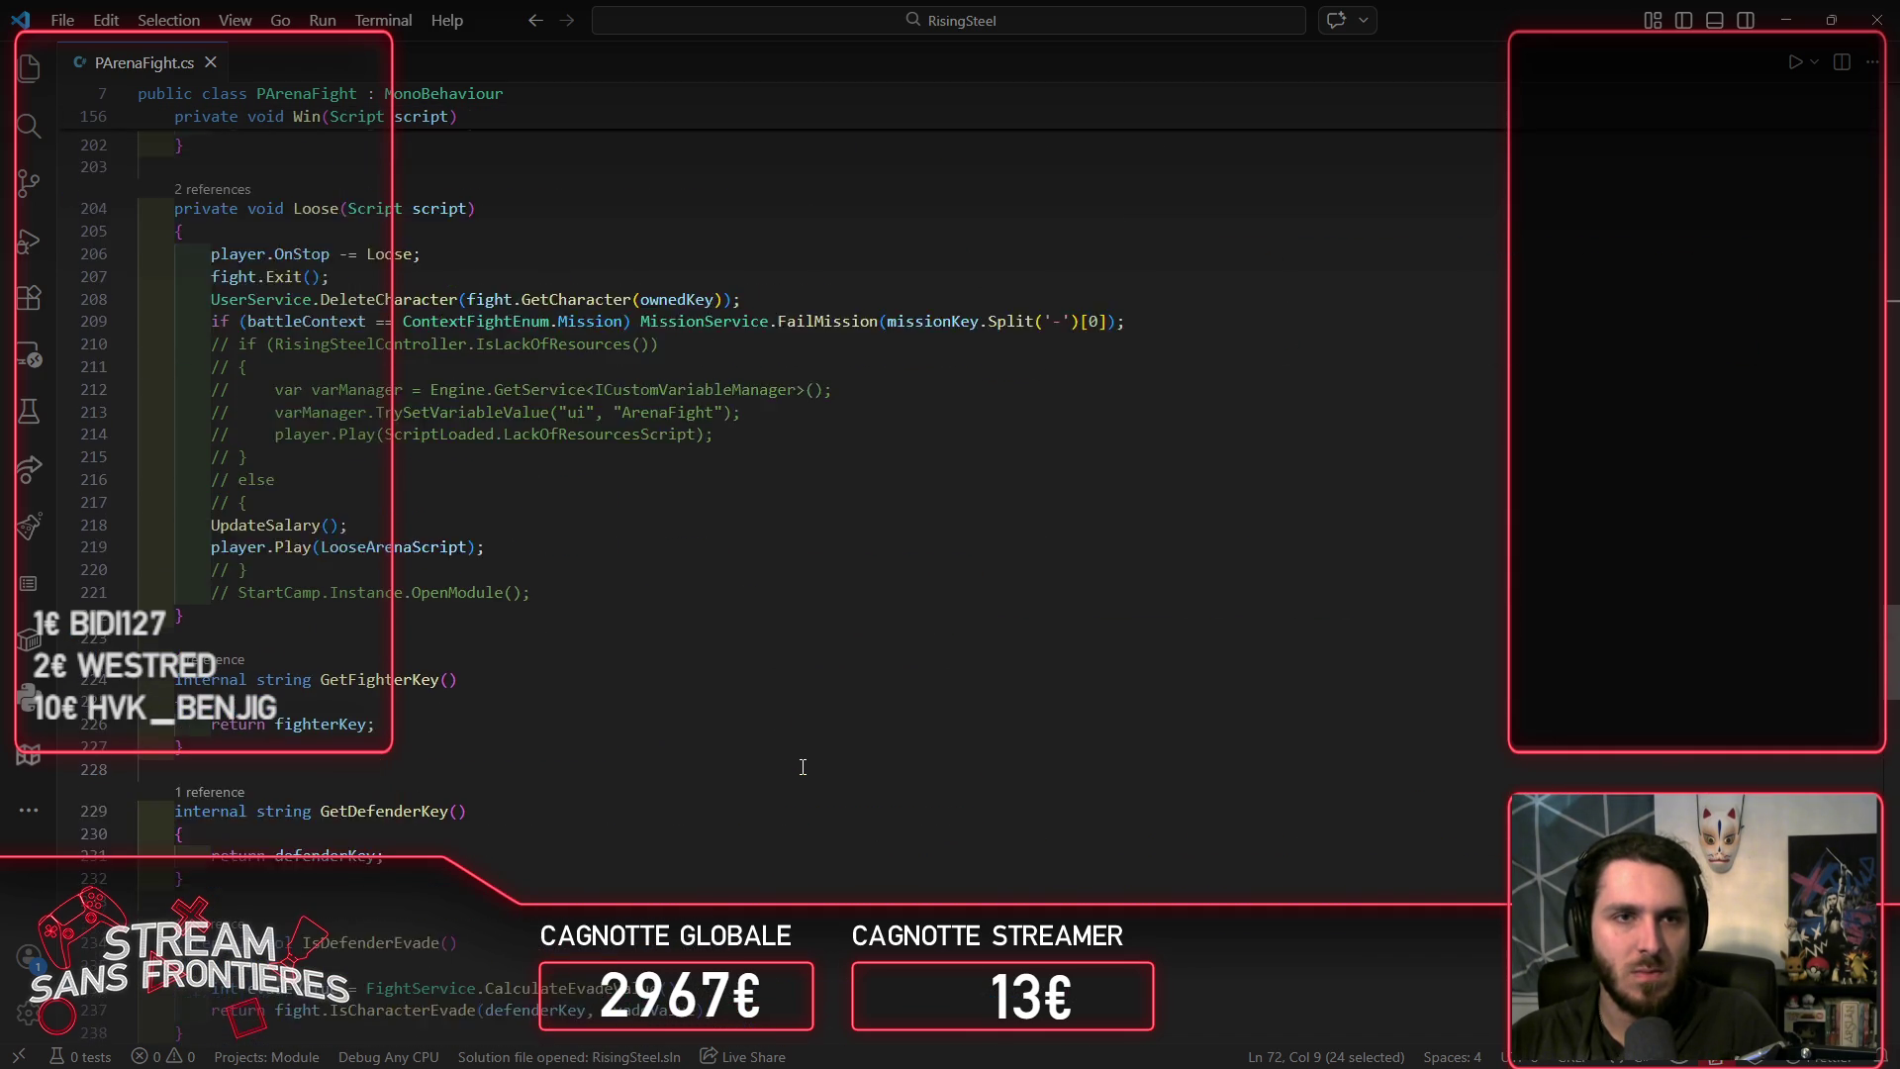
left_click(470, 620)
Step: Delete the commented-out block in the Loose method and save the file
mouse_move(531, 642)
left_mouse_down()
mouse_move(149, 597)
mouse_move(79, 608)
mouse_move(126, 404)
left_mouse_up()
key("BackSpace")
key("BackSpace")
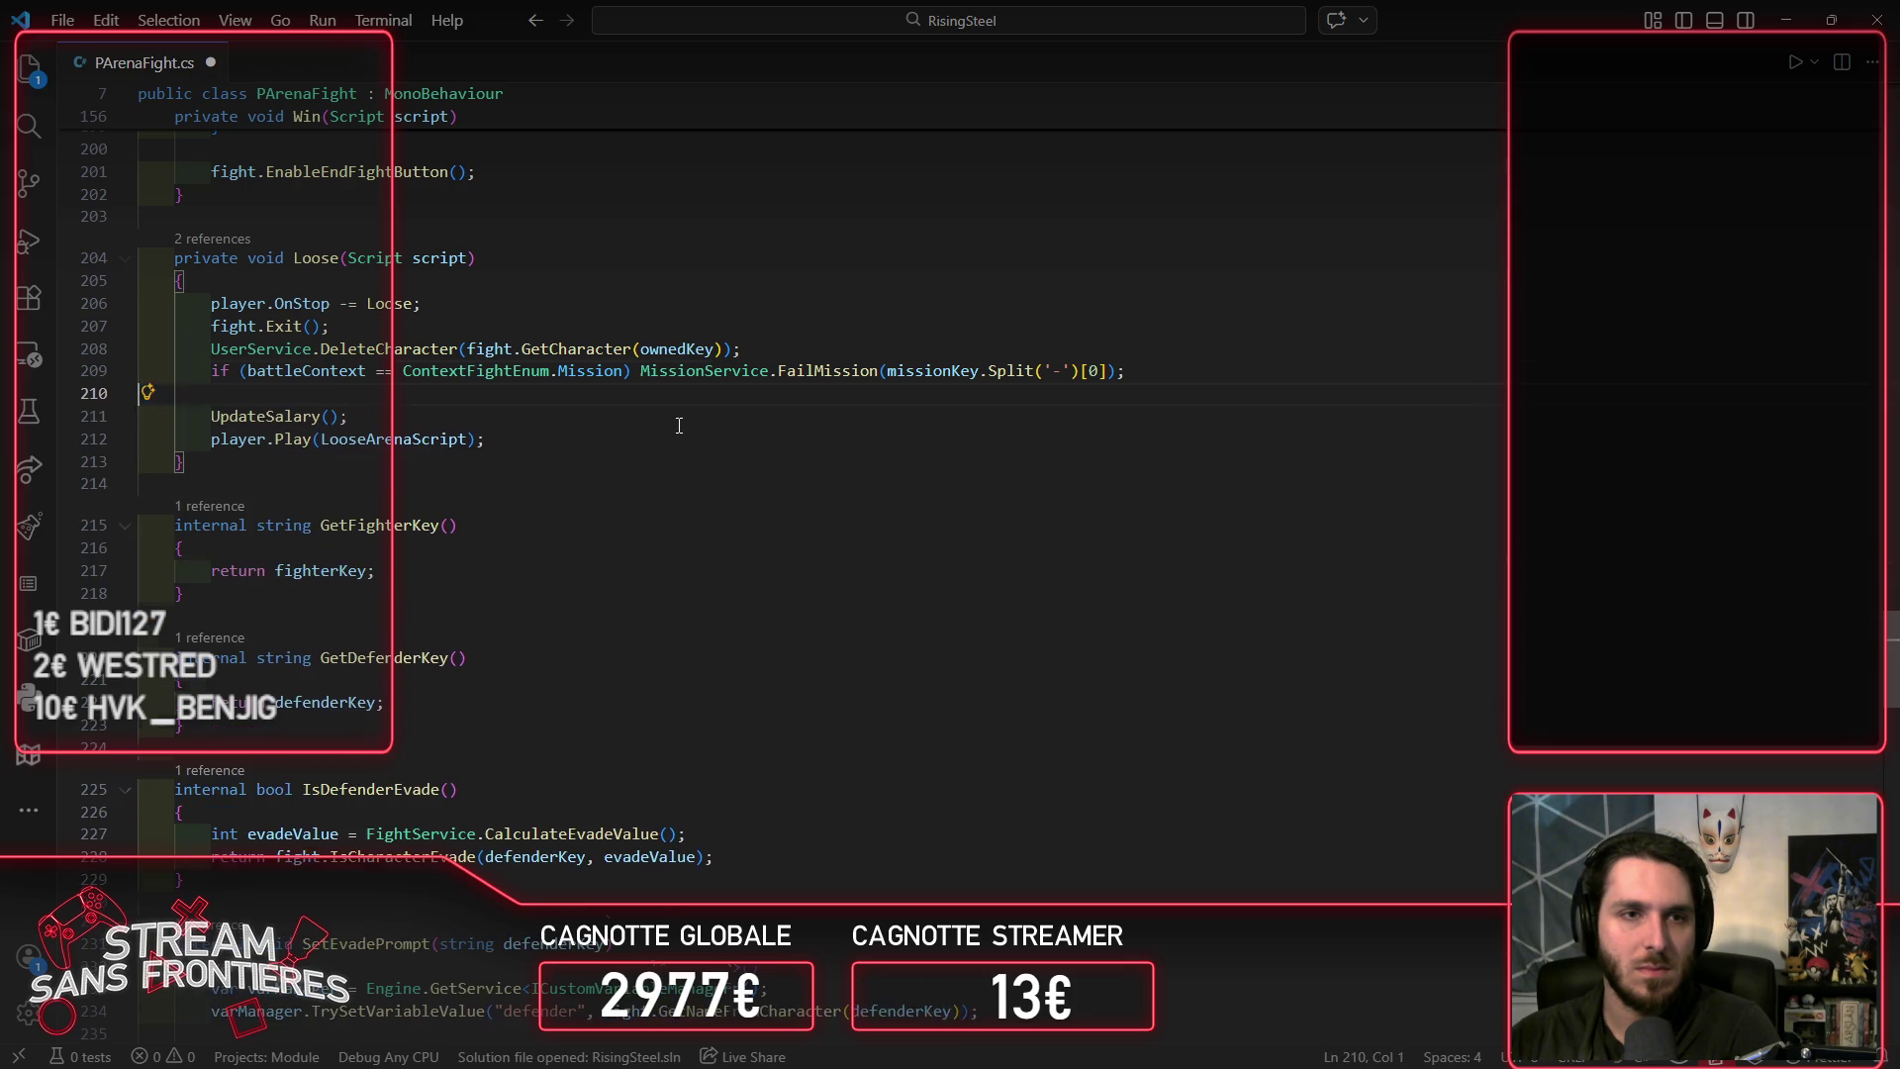
key("BackSpace")
scroll(646, 522, "up", 2)
key("ctrl+z")
key("ctrl+z")
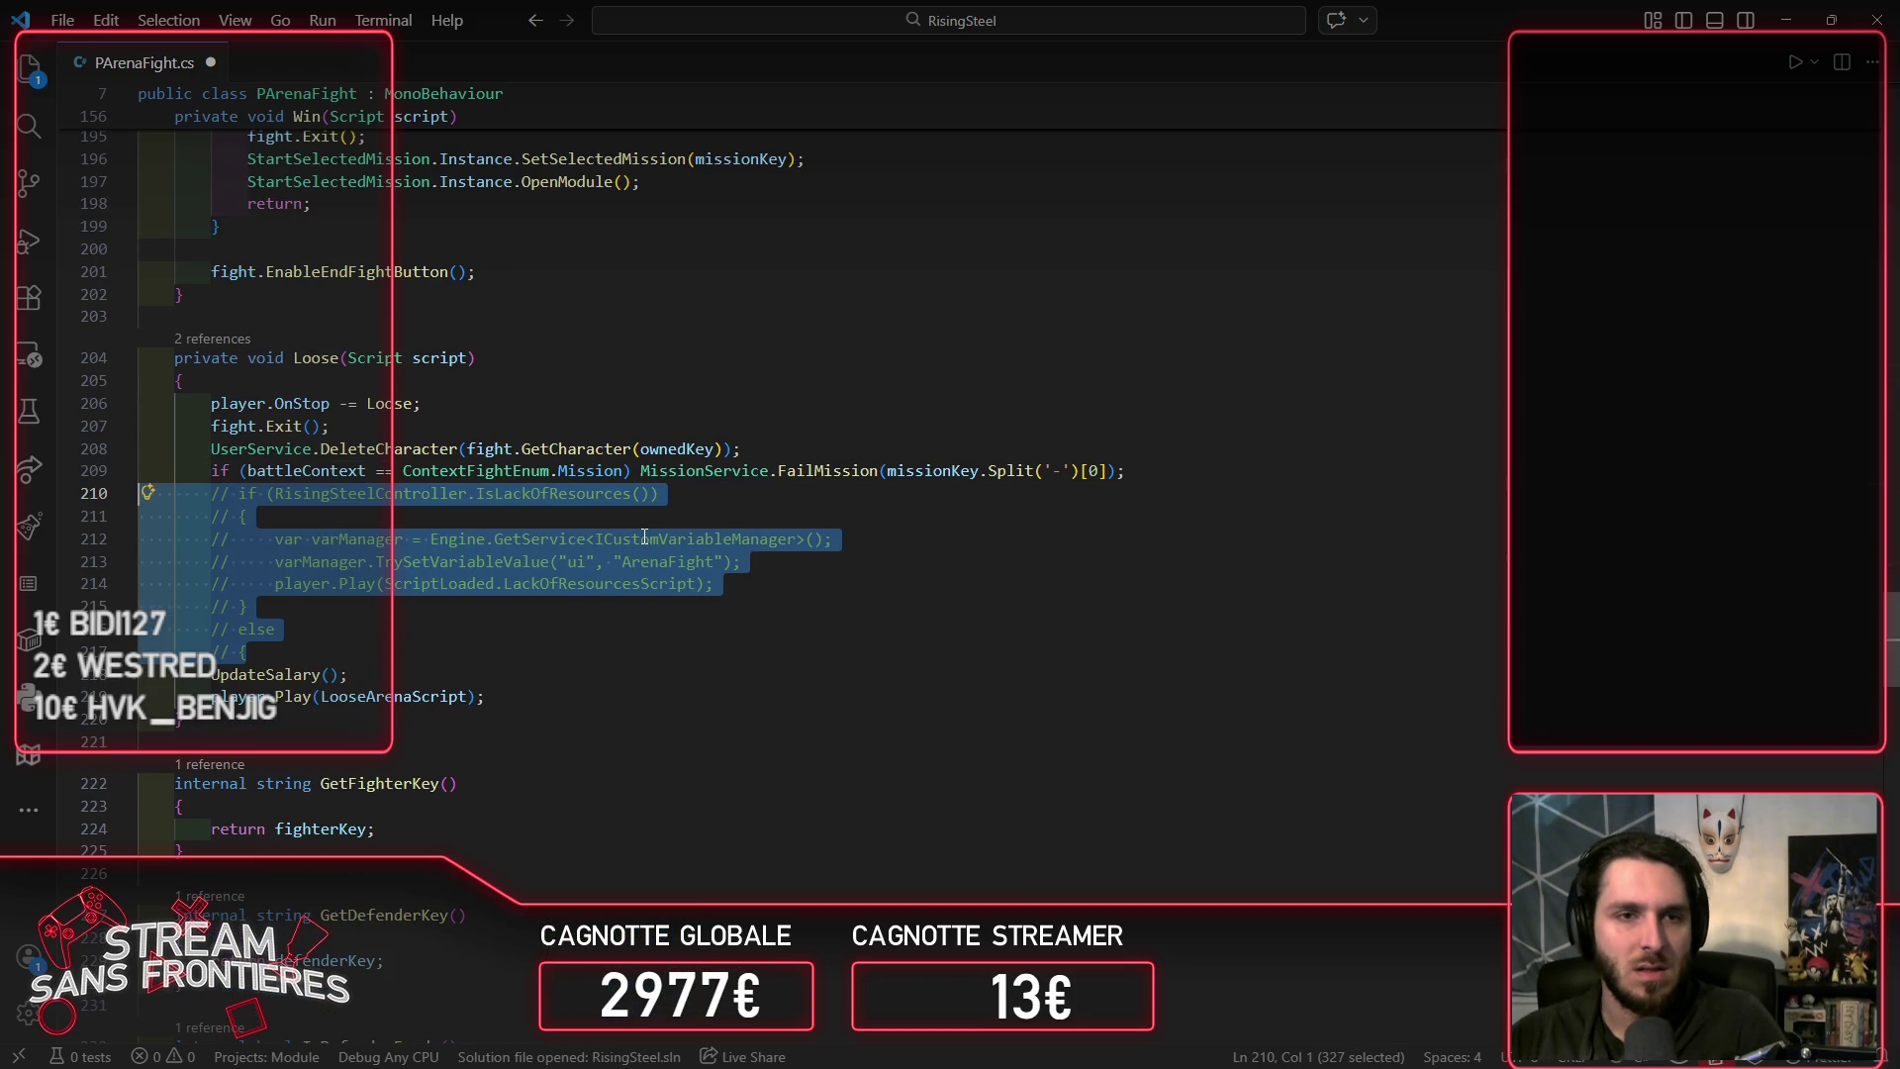
key("BackSpace")
key("BackSpace")
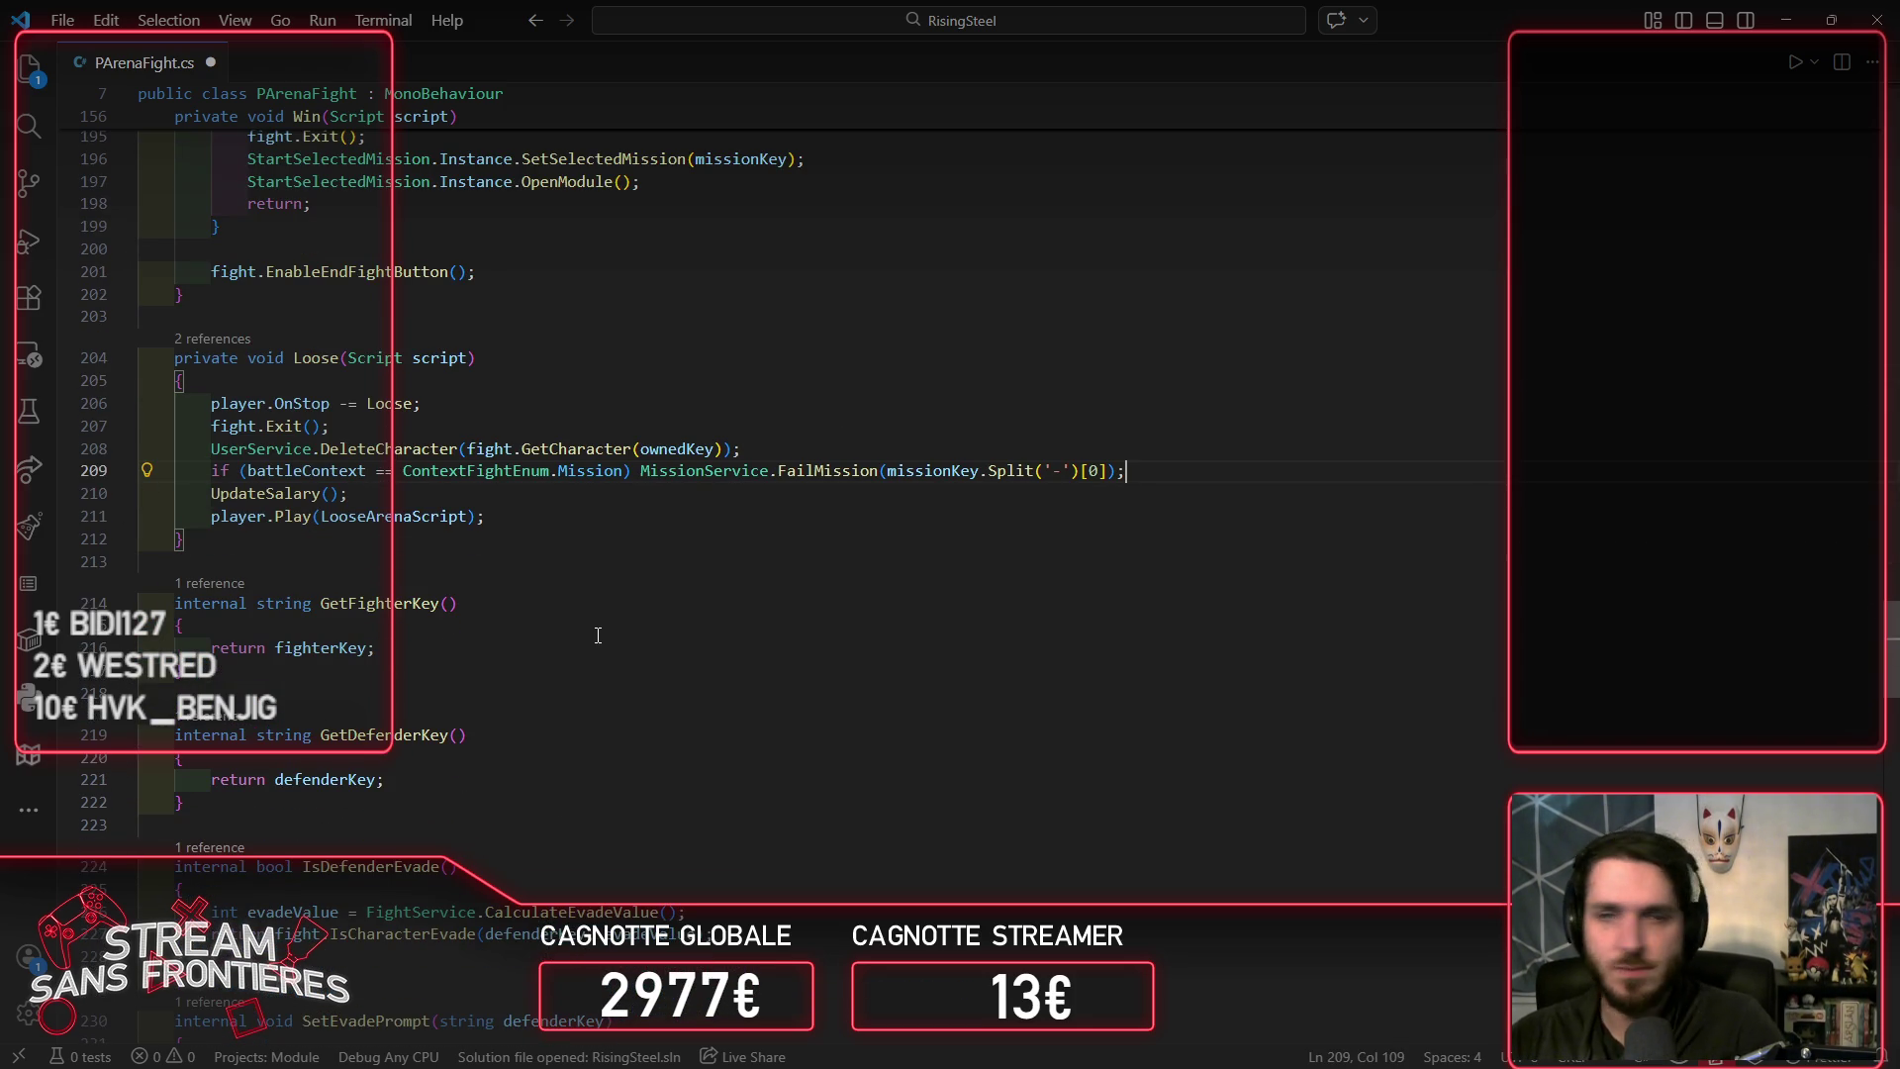
key("ctrl+s")
Step: Delete the commented-out unlockAdventurer line in the Win method
scroll(713, 666, "up", 5)
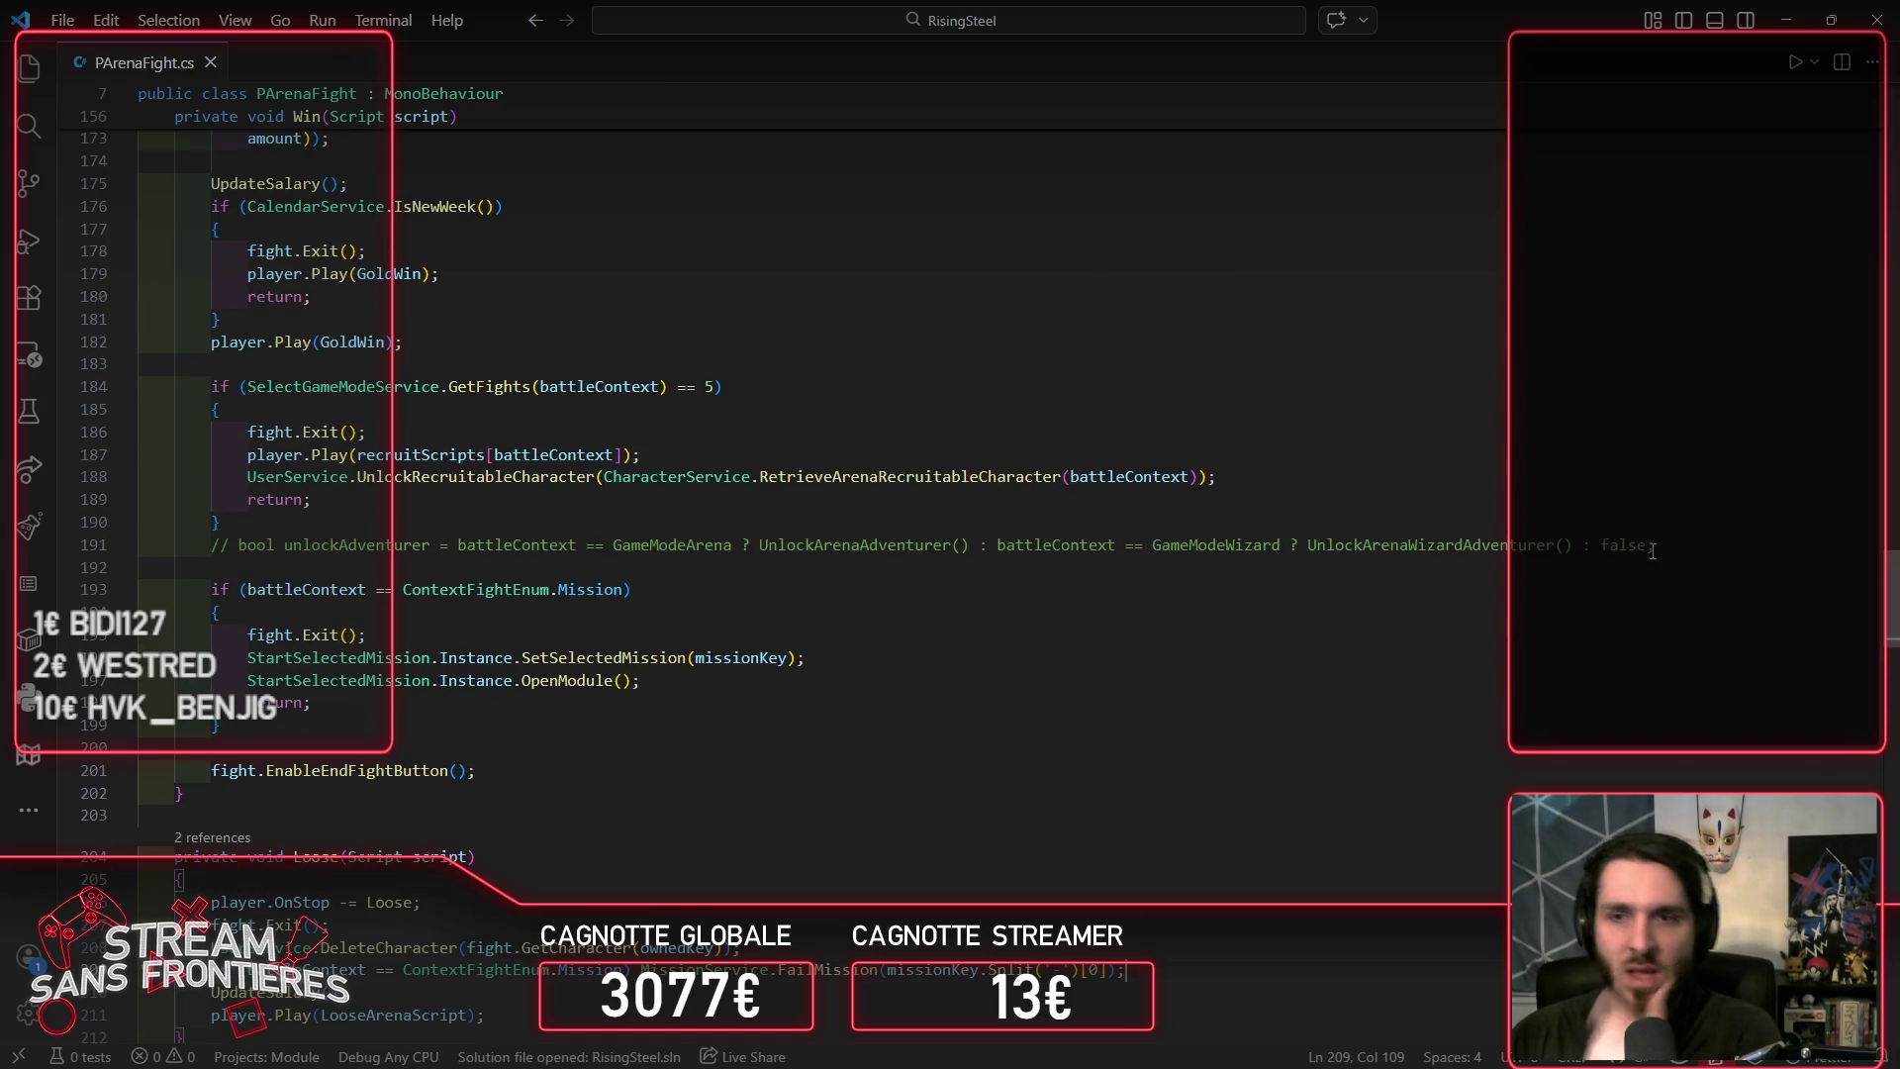
left_click(1655, 550)
key("shift+Home")
key("BackSpace")
key("BackSpace")
key("BackSpace")
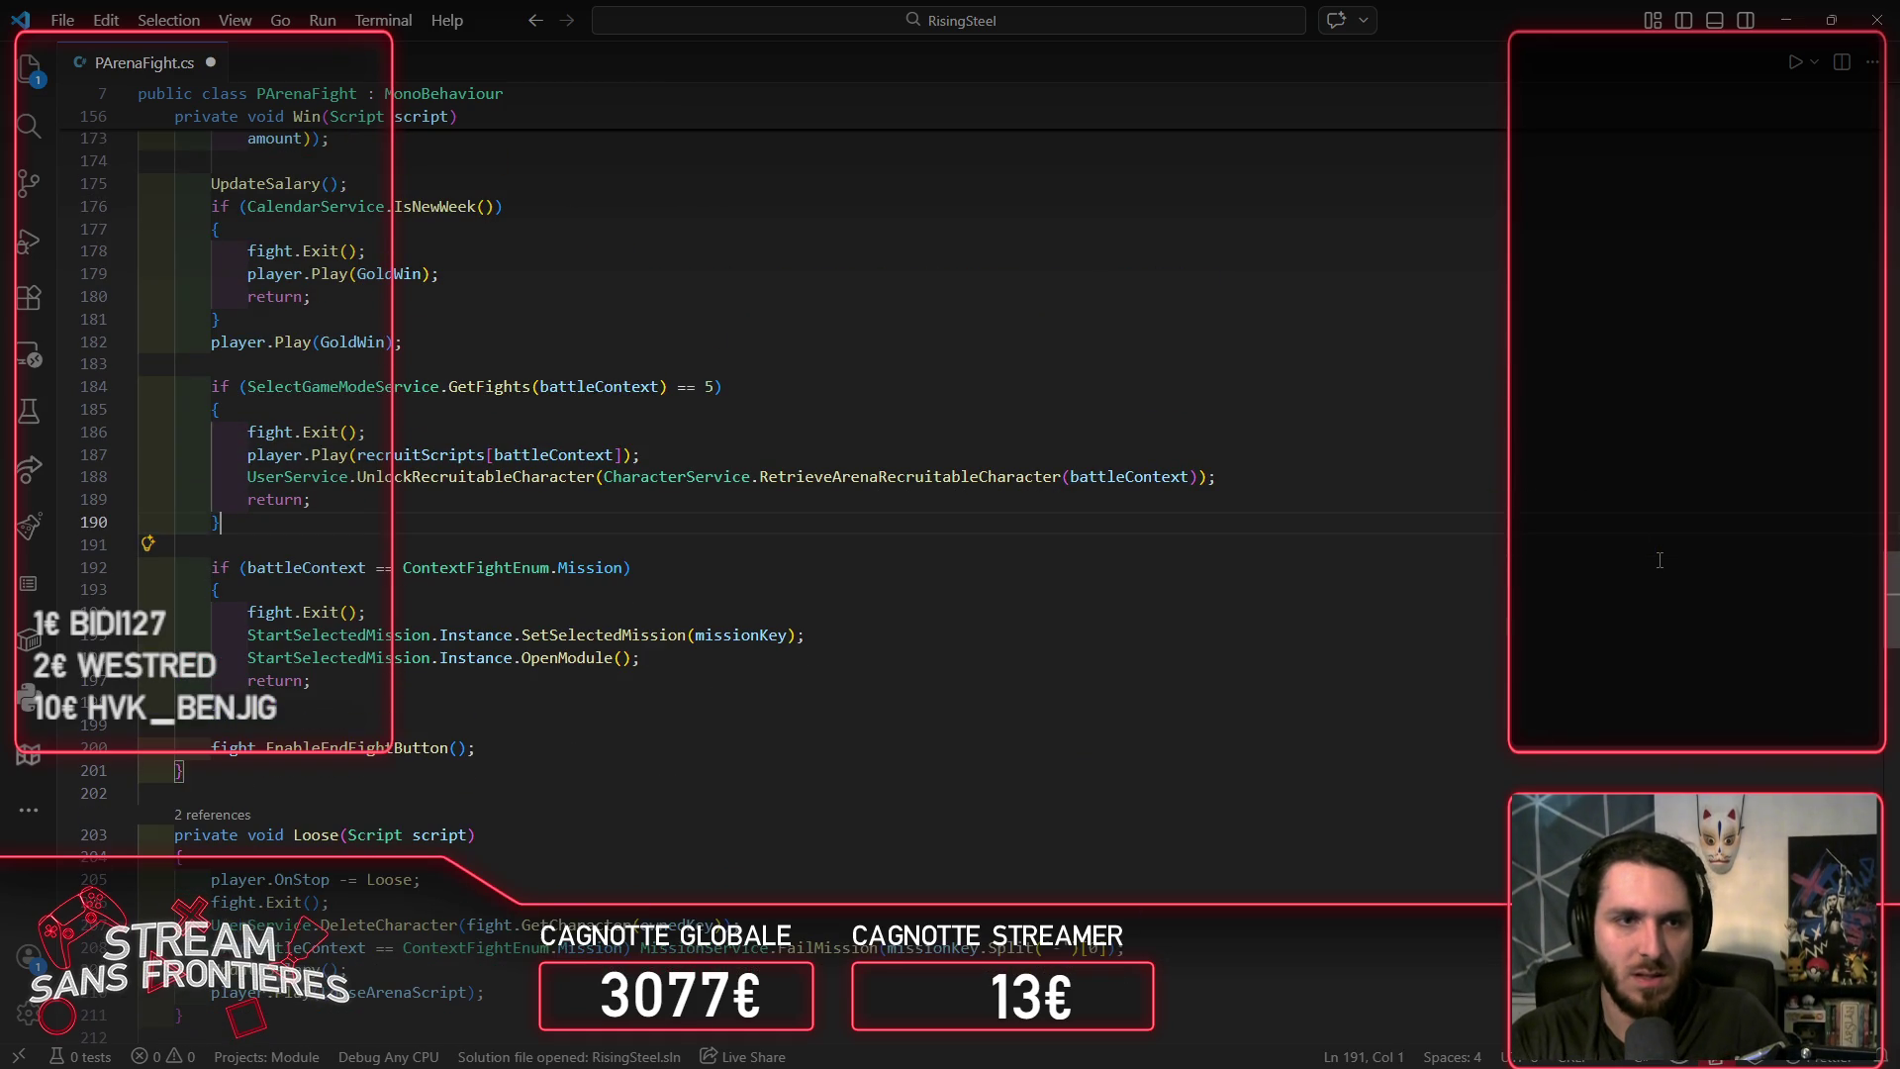
Step: Start a new public void ShowSkills() declaration on a fresh line after Attack
scroll(1660, 560, "up", 1)
scroll(1275, 577, "up", 12)
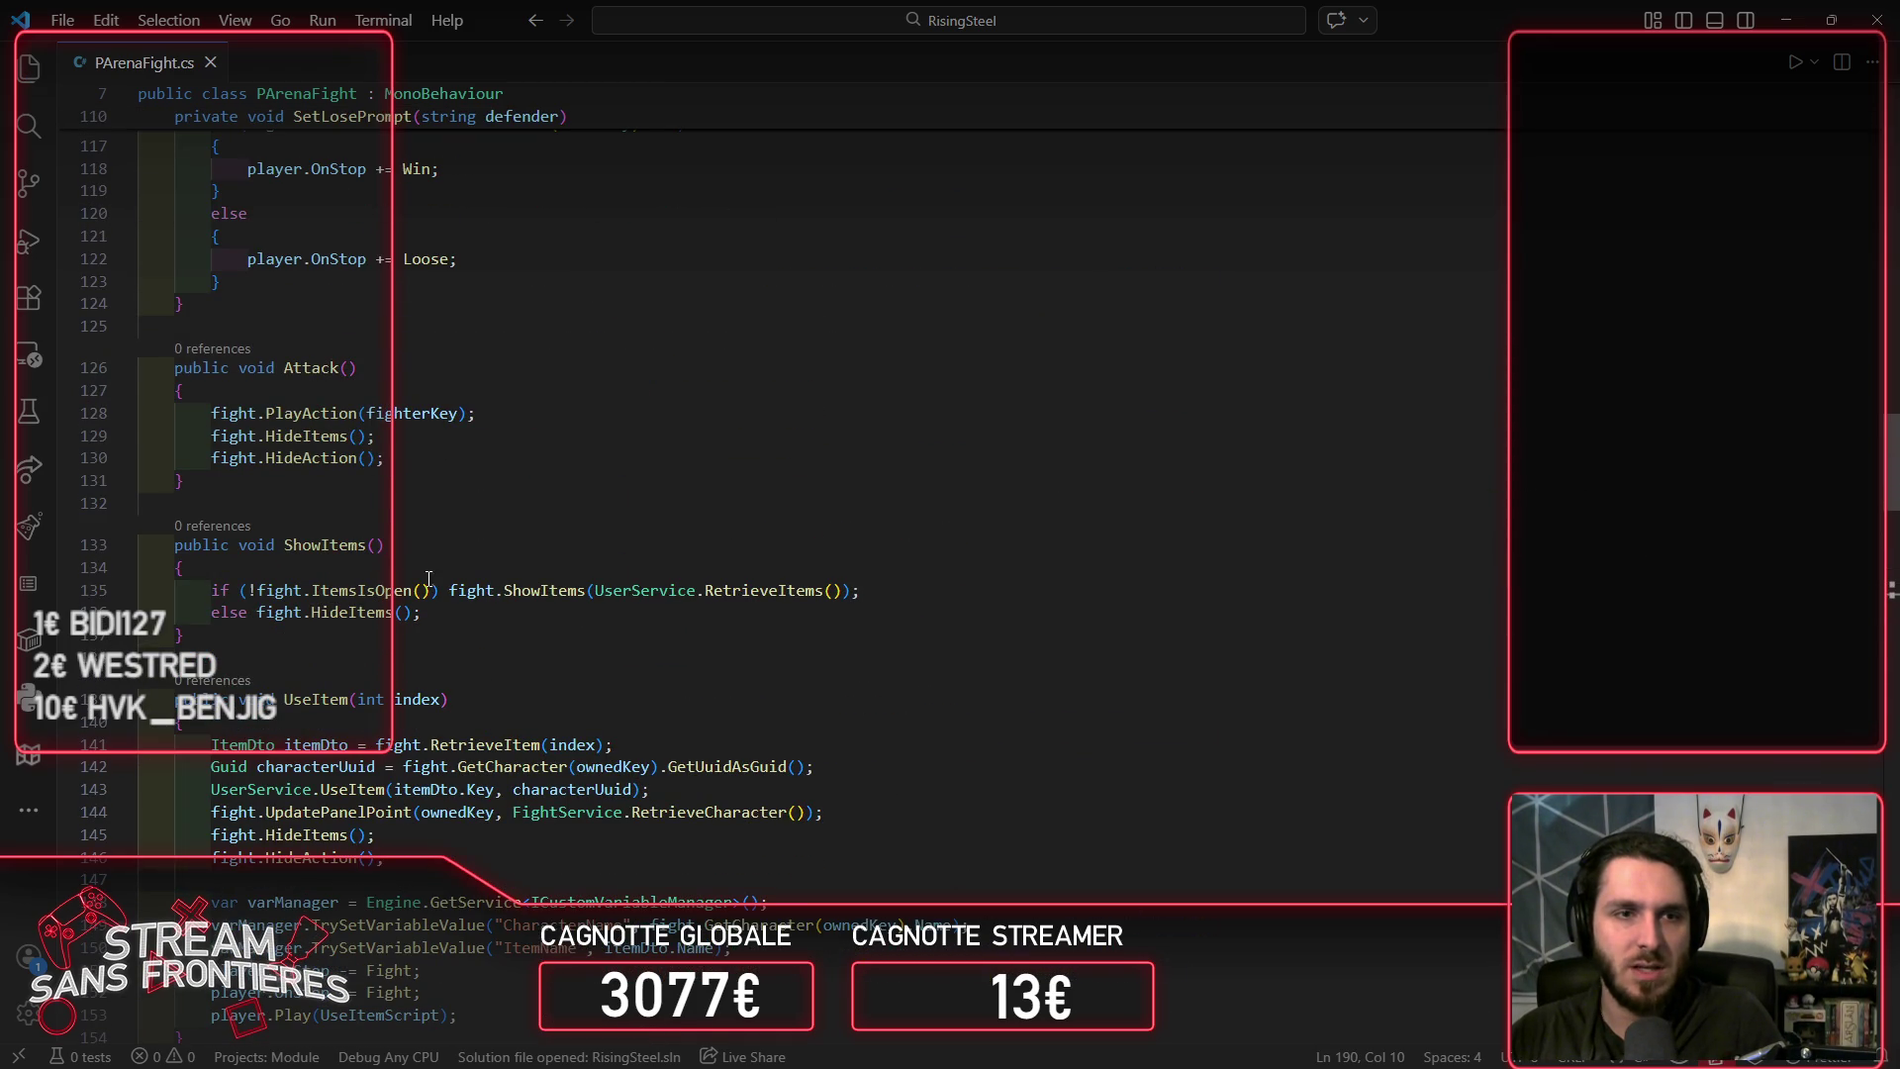
left_click(379, 644)
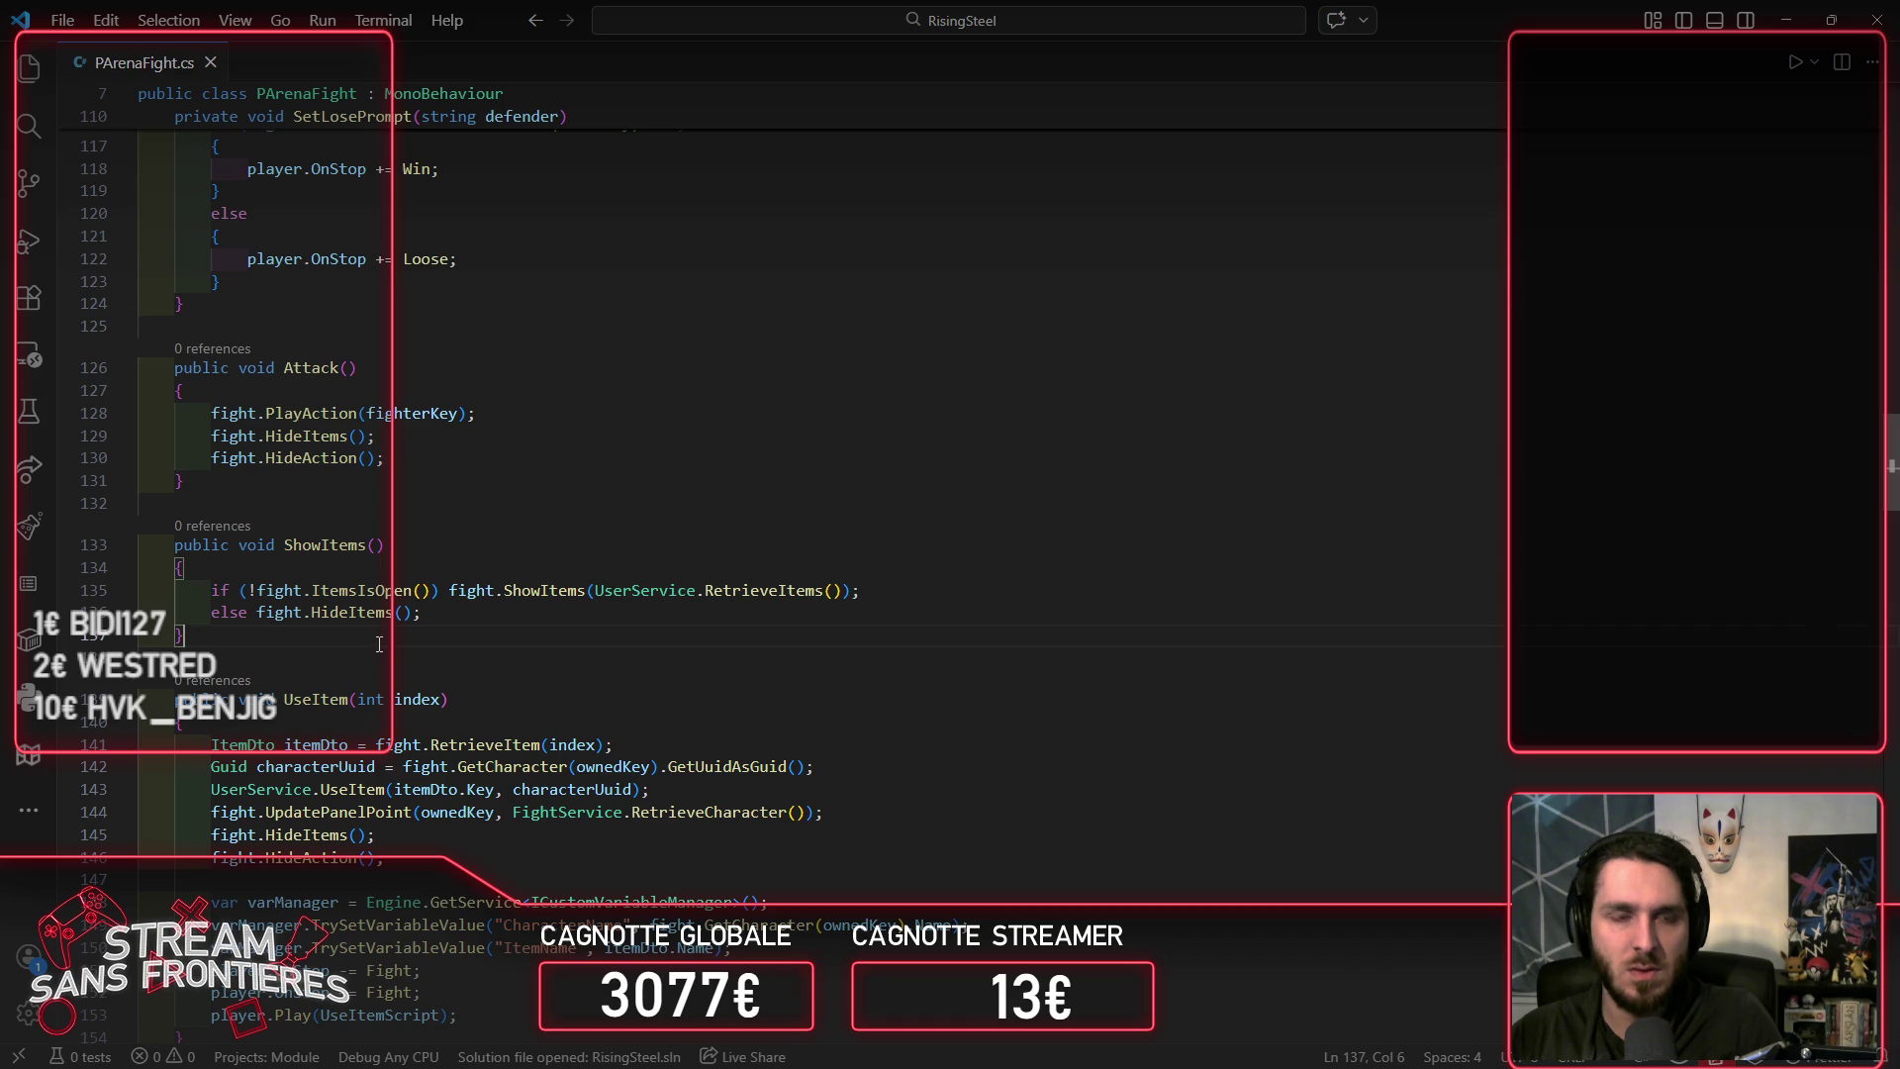
left_click(454, 475)
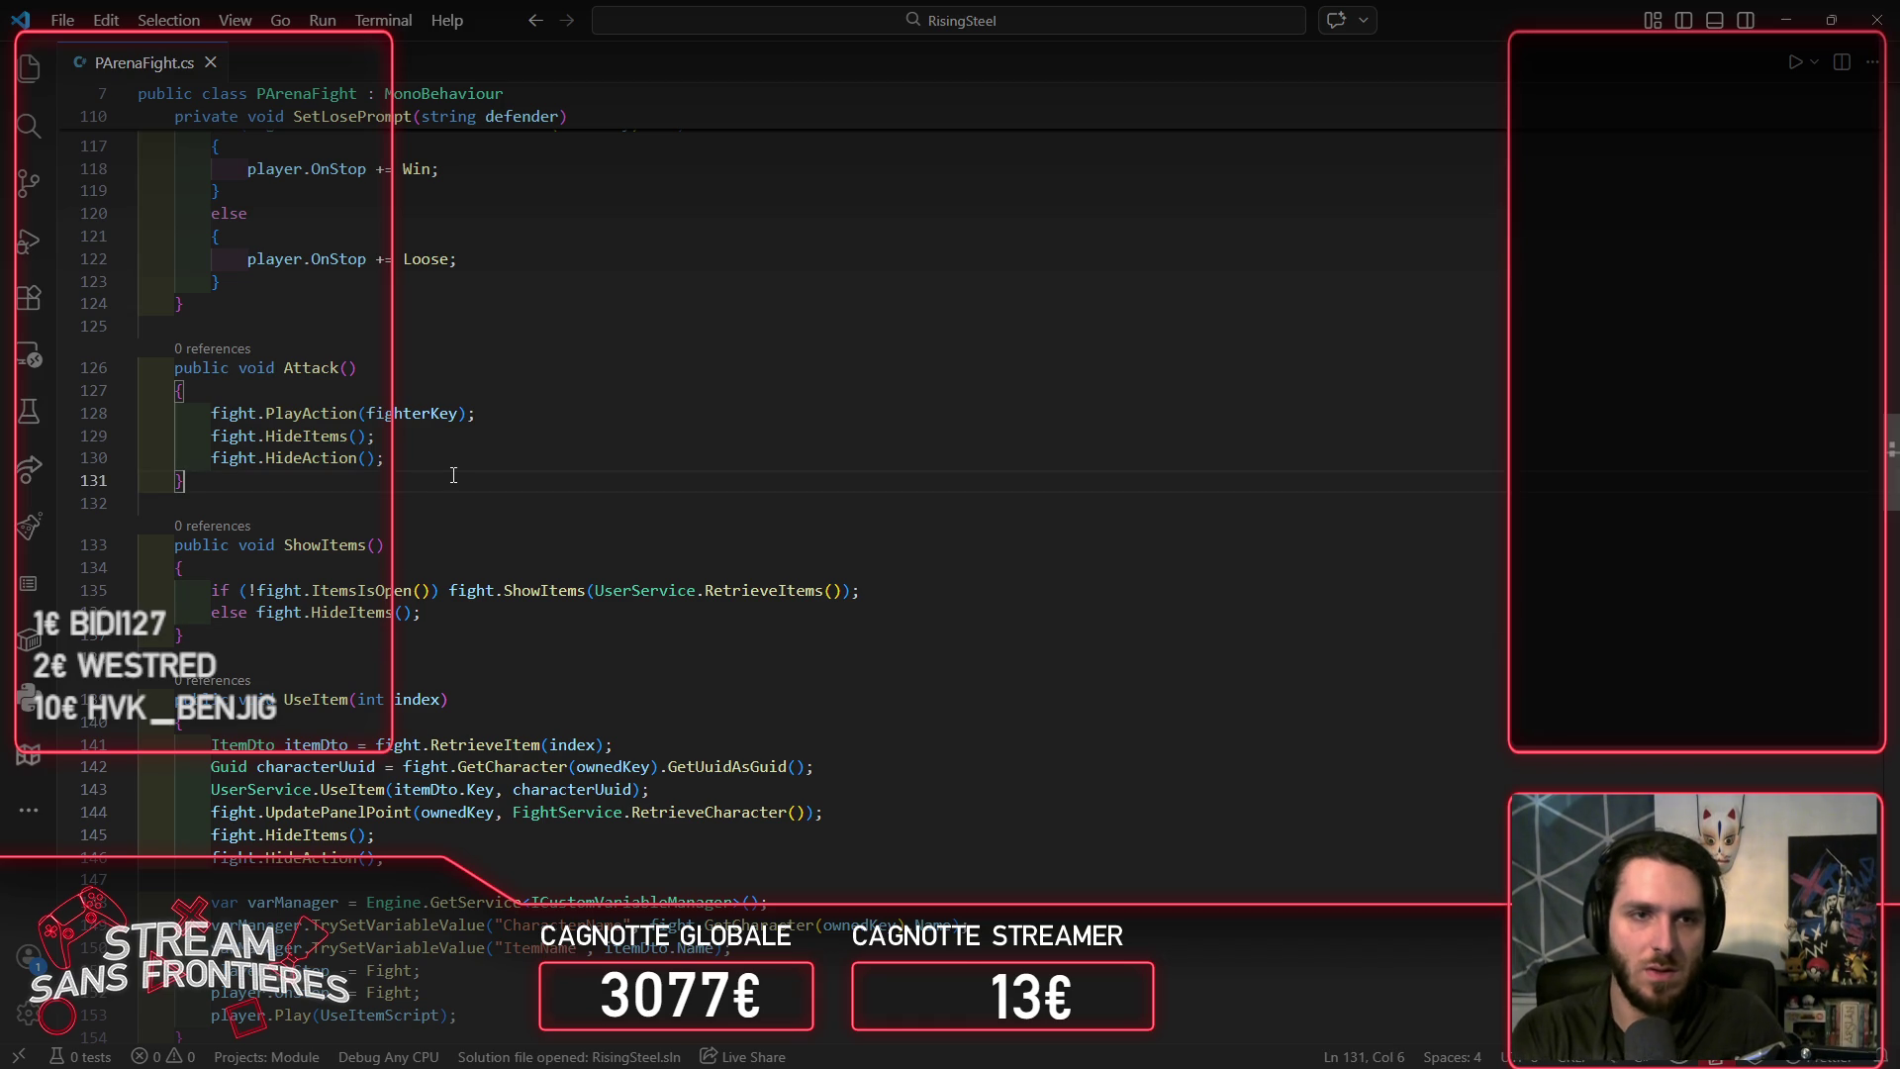
key("Return")
key("Return")
type("public void")
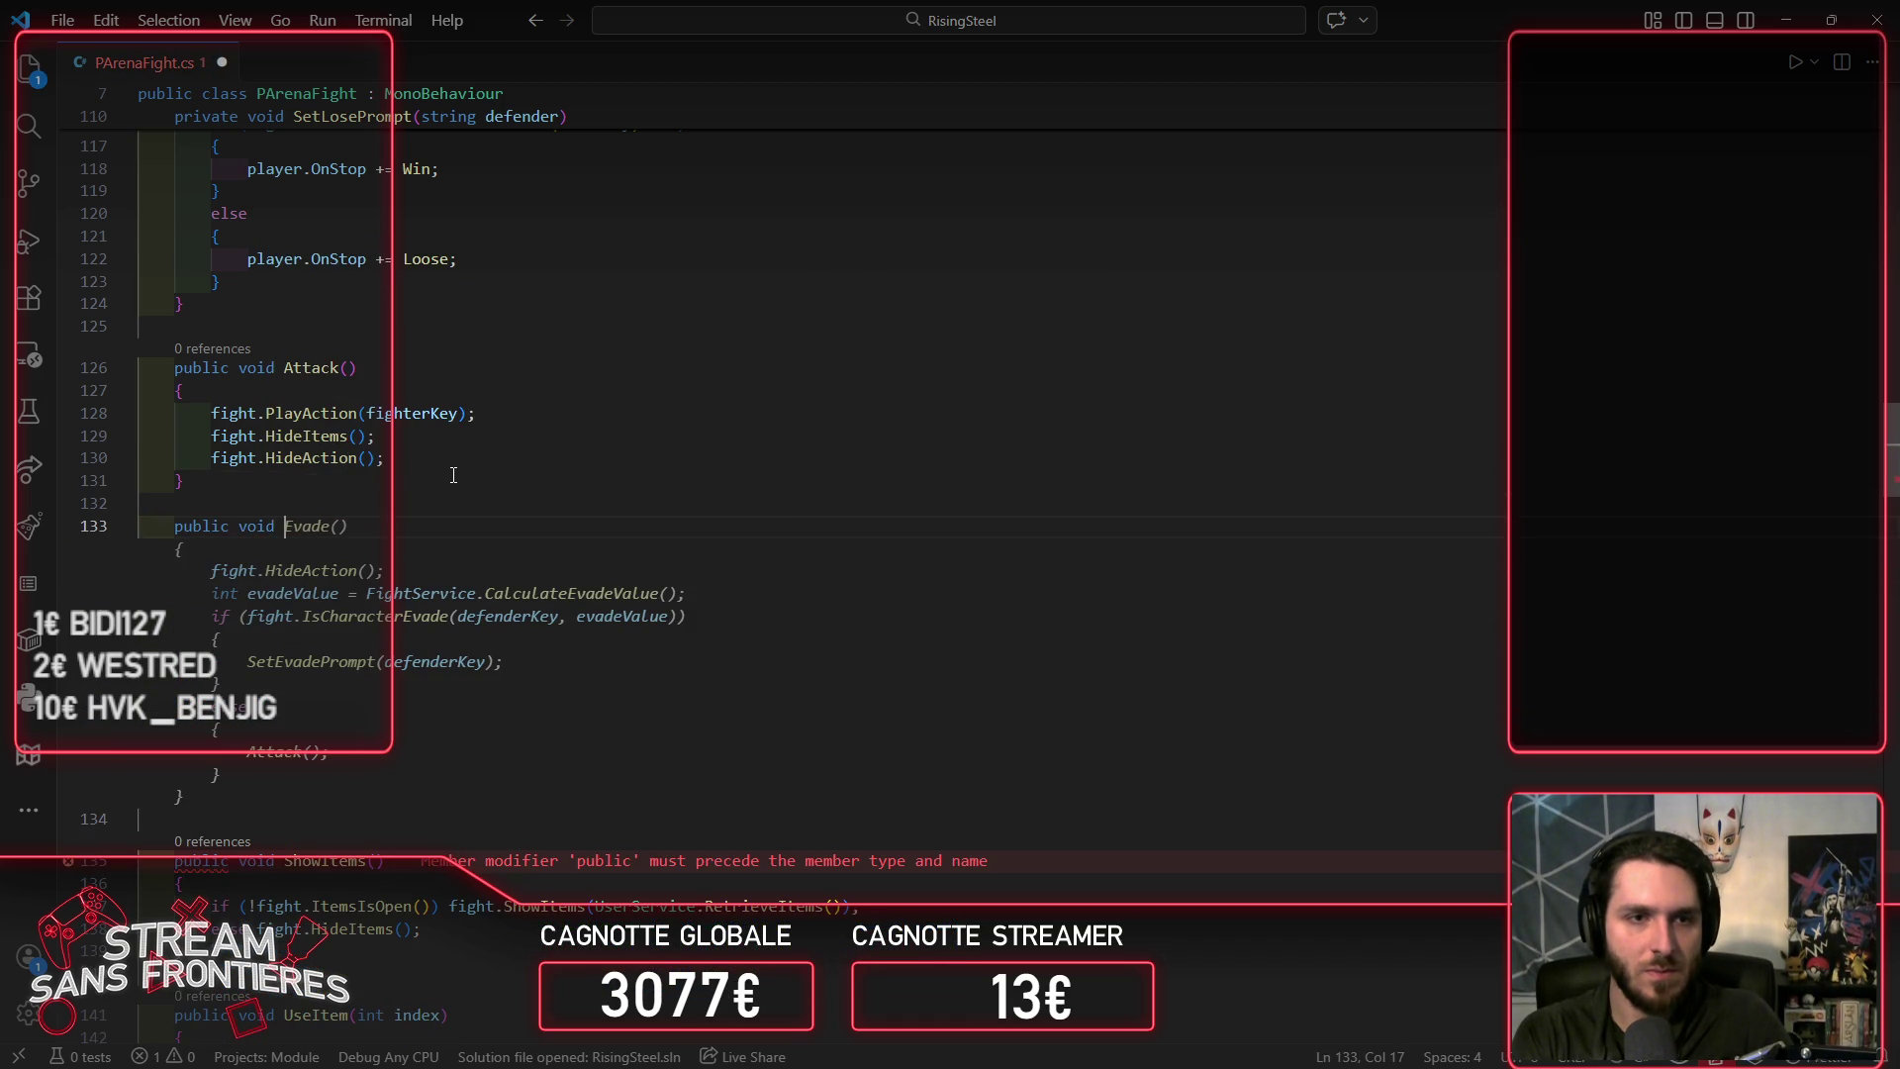
type(" Show")
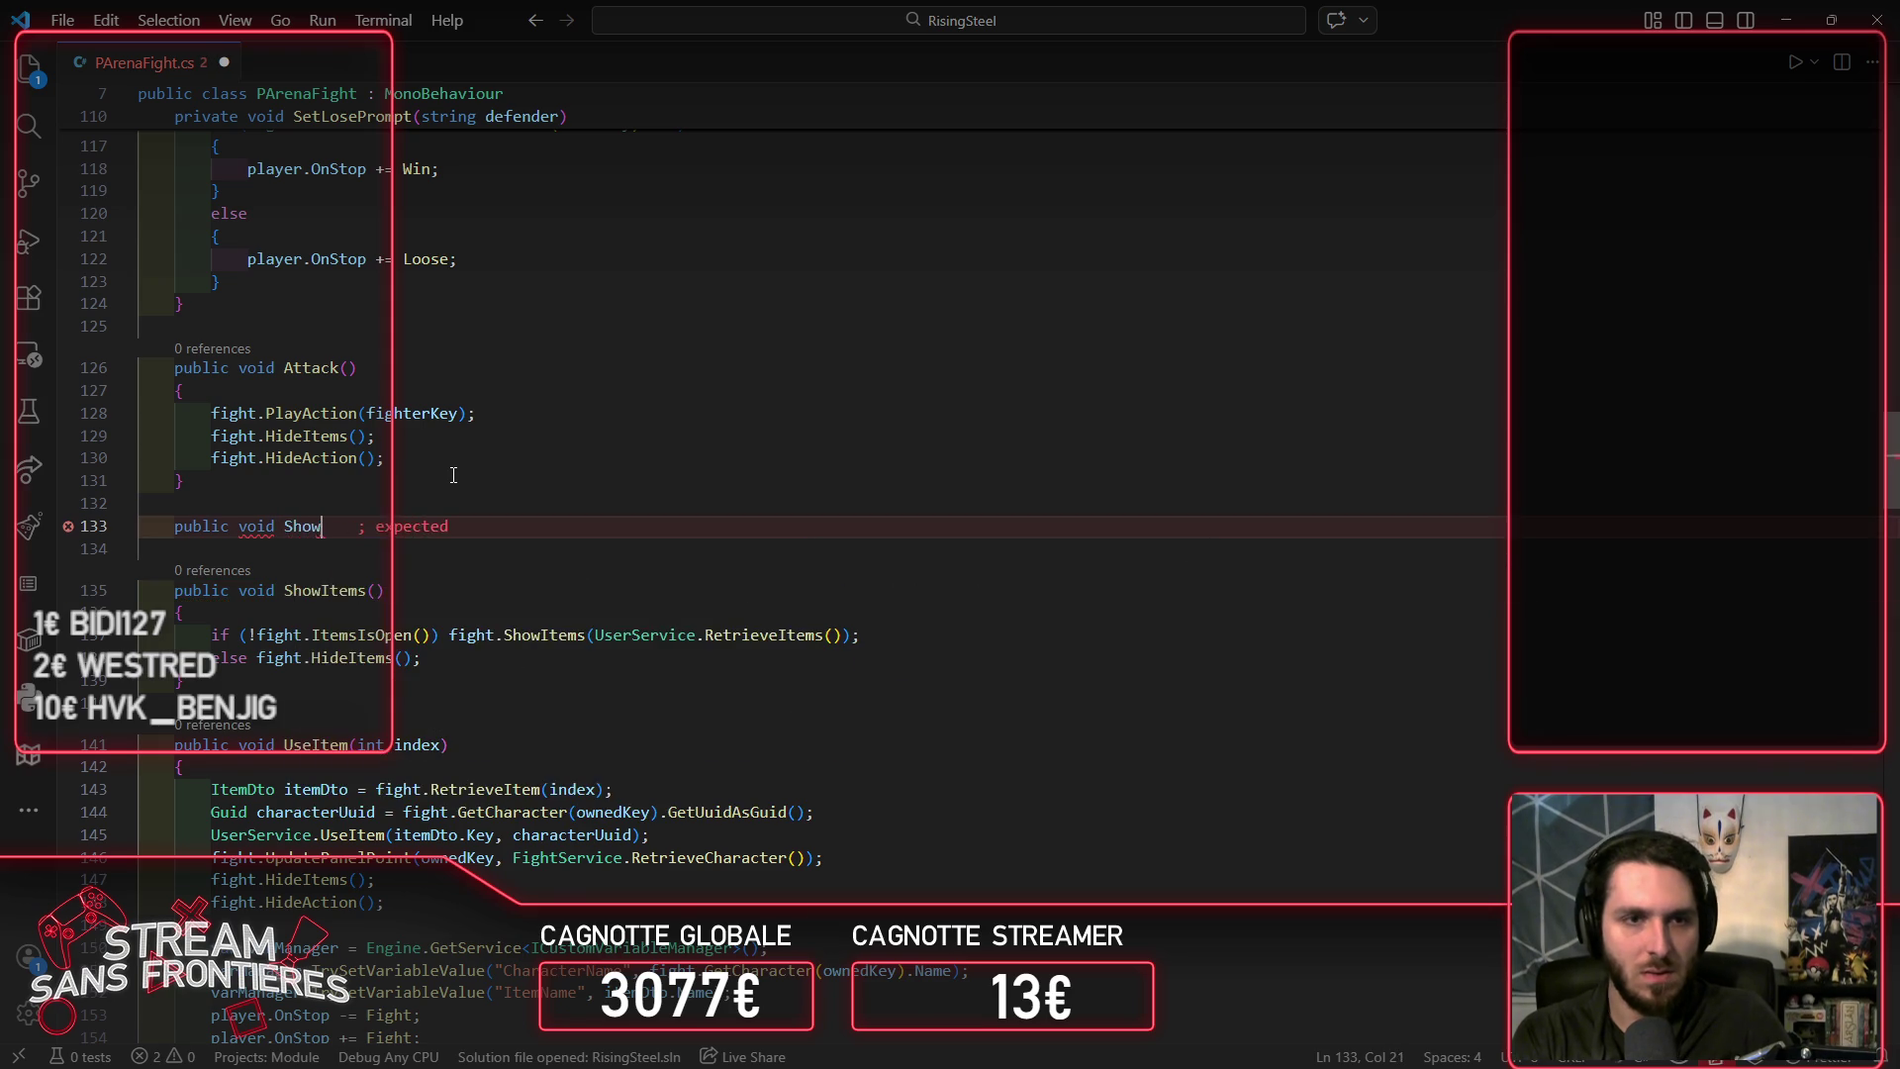
type("Skills()")
Step: Finish ShowSkills() with an empty braced body, then restore the editor from full screen
key("Return")
type("{")
key("Return")
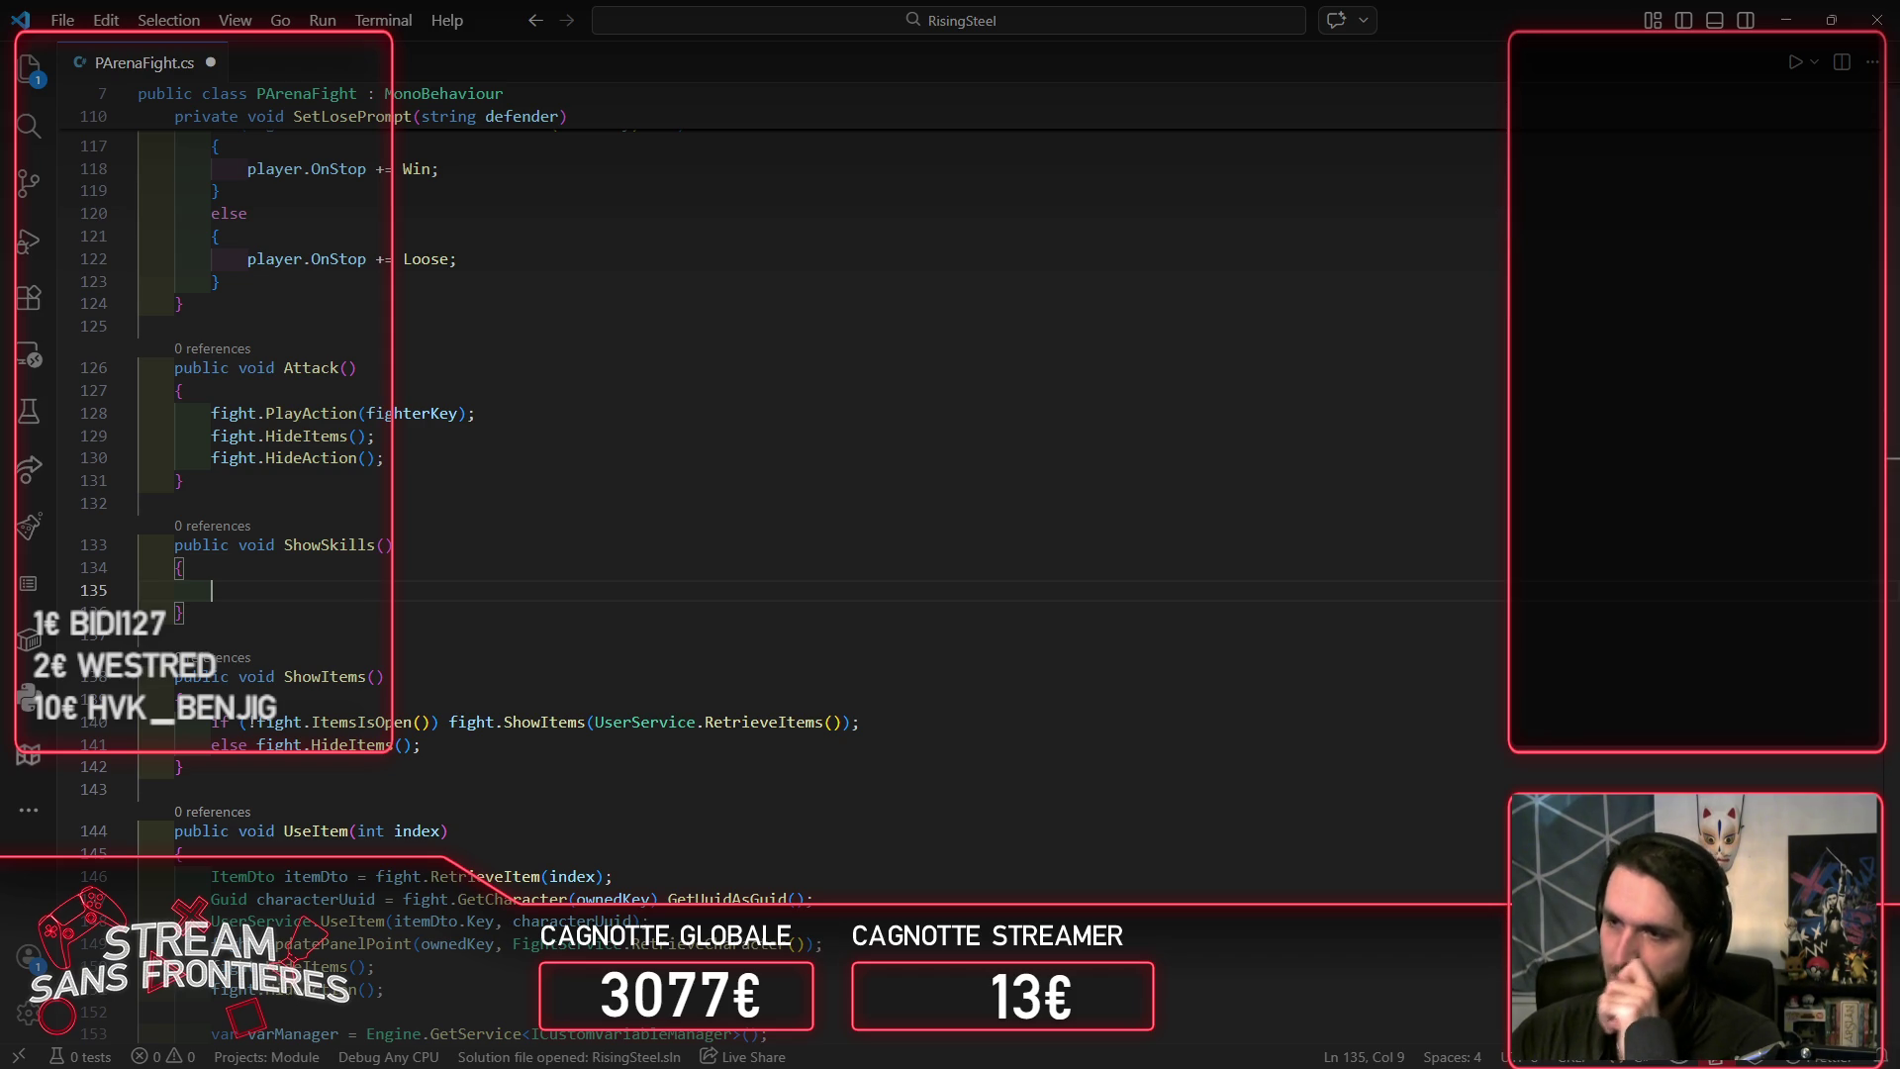
double_click(1435, 20)
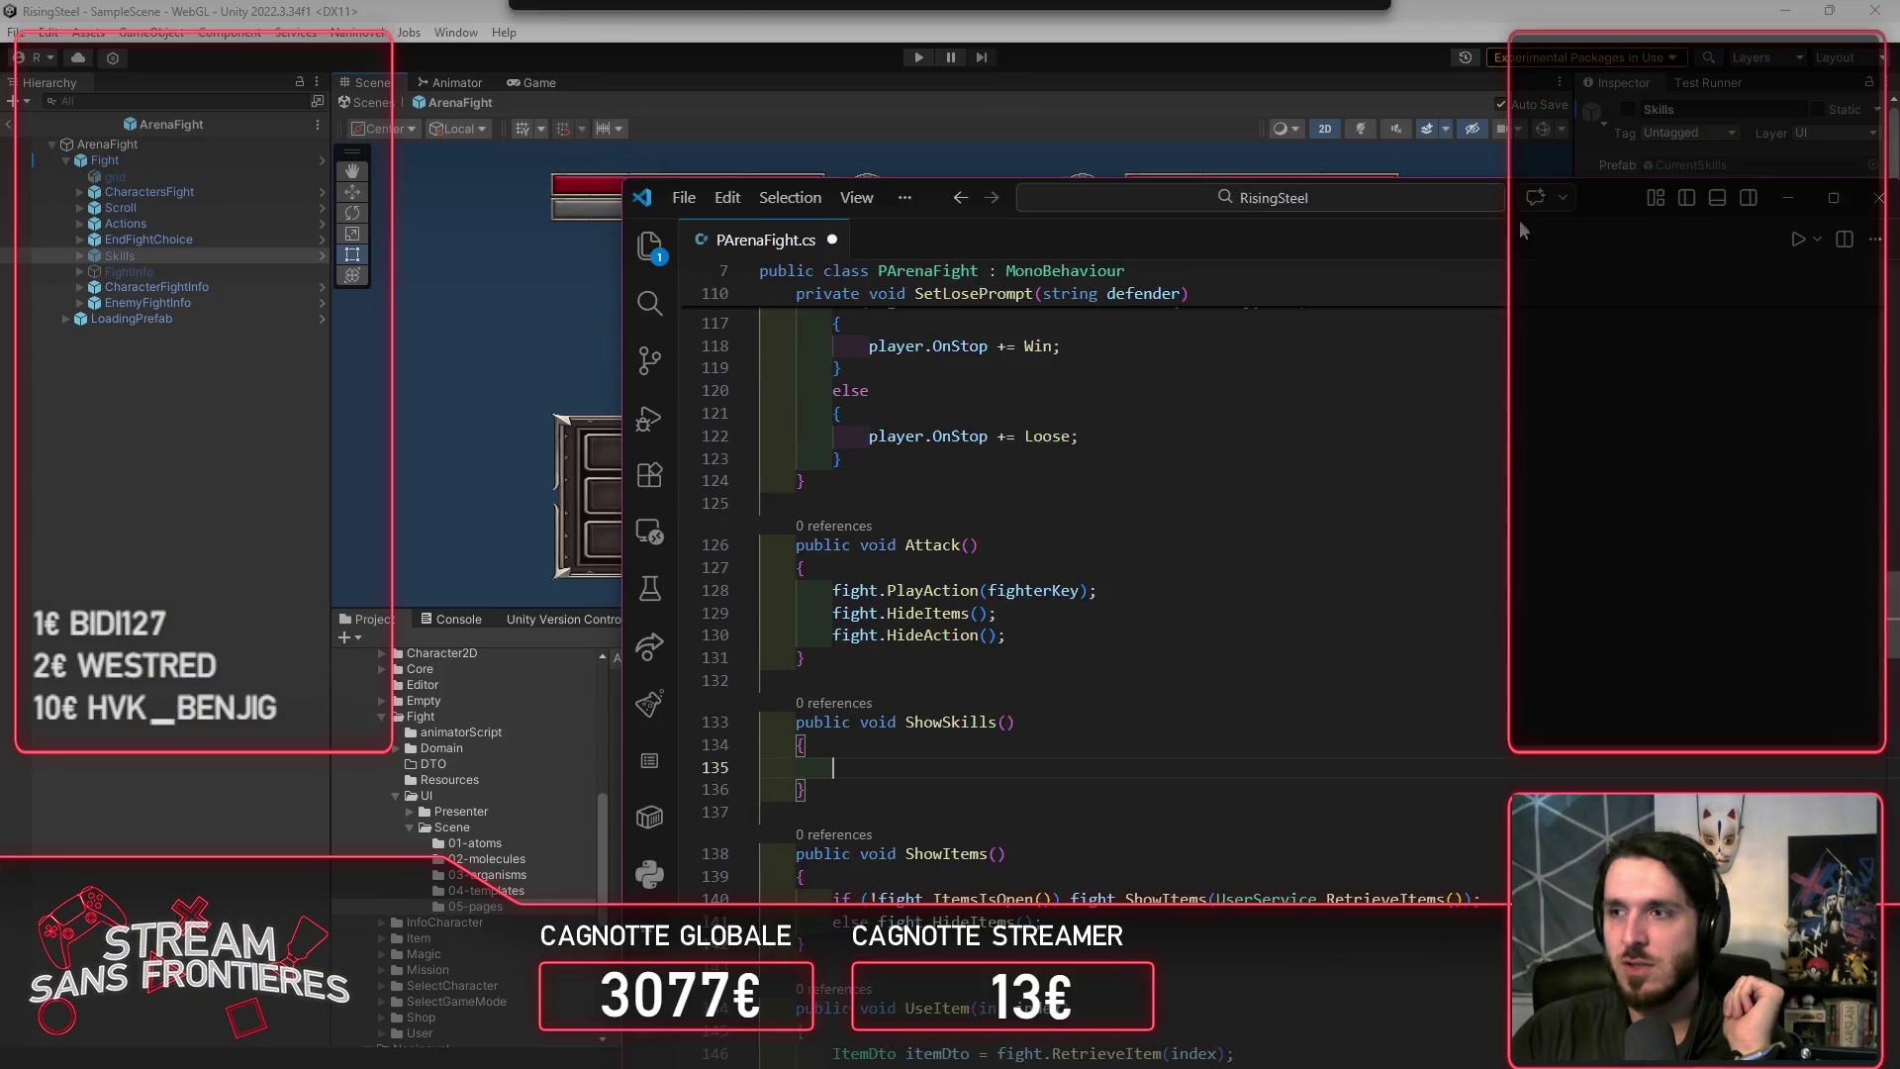
Step: Resize the VS Code window to the top of the screen and full width
mouse_move(1370, 169)
left_mouse_down()
mouse_move(1309, 90)
mouse_move(1314, 8)
left_mouse_up()
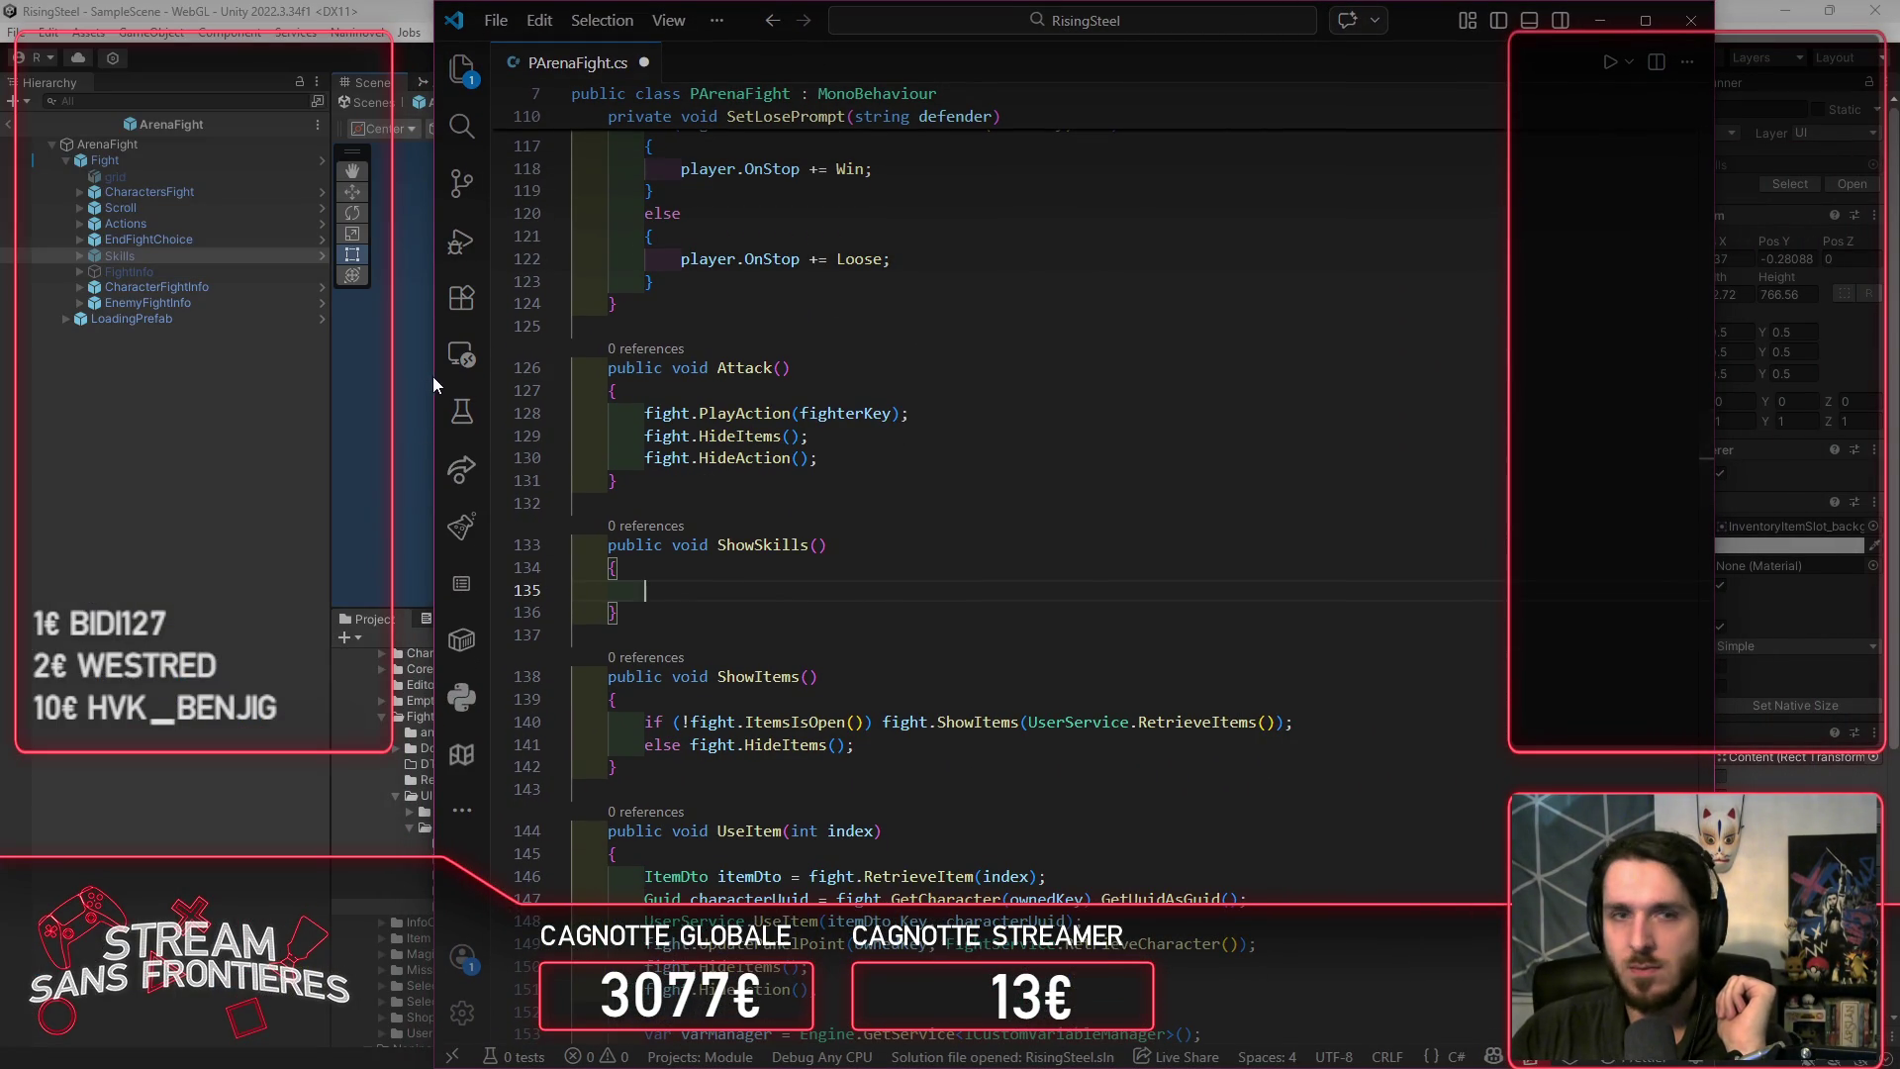
left_click_drag(433, 378, 399, 378)
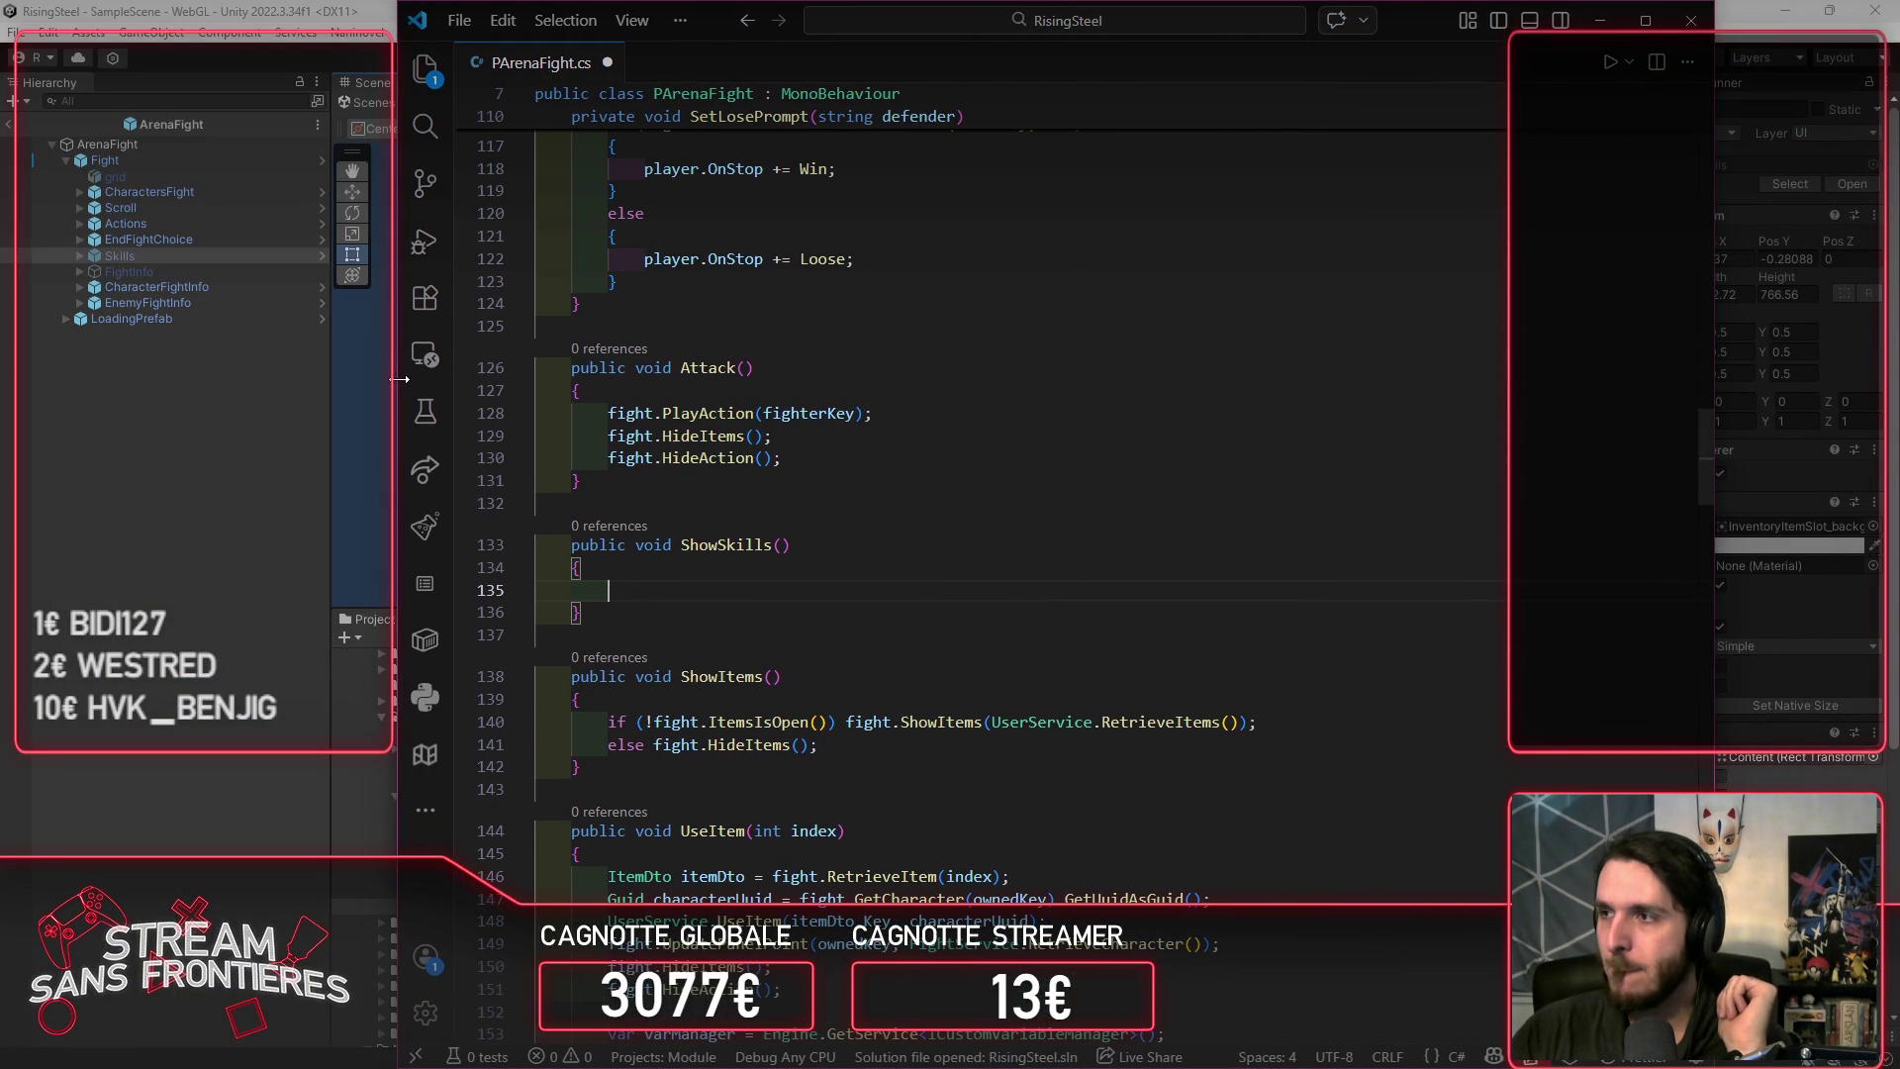
left_click_drag(1713, 358, 1892, 381)
Step: Scroll through PArenaFight.cs, then bring the Unity editor back to the front
scroll(939, 563, "down", 4)
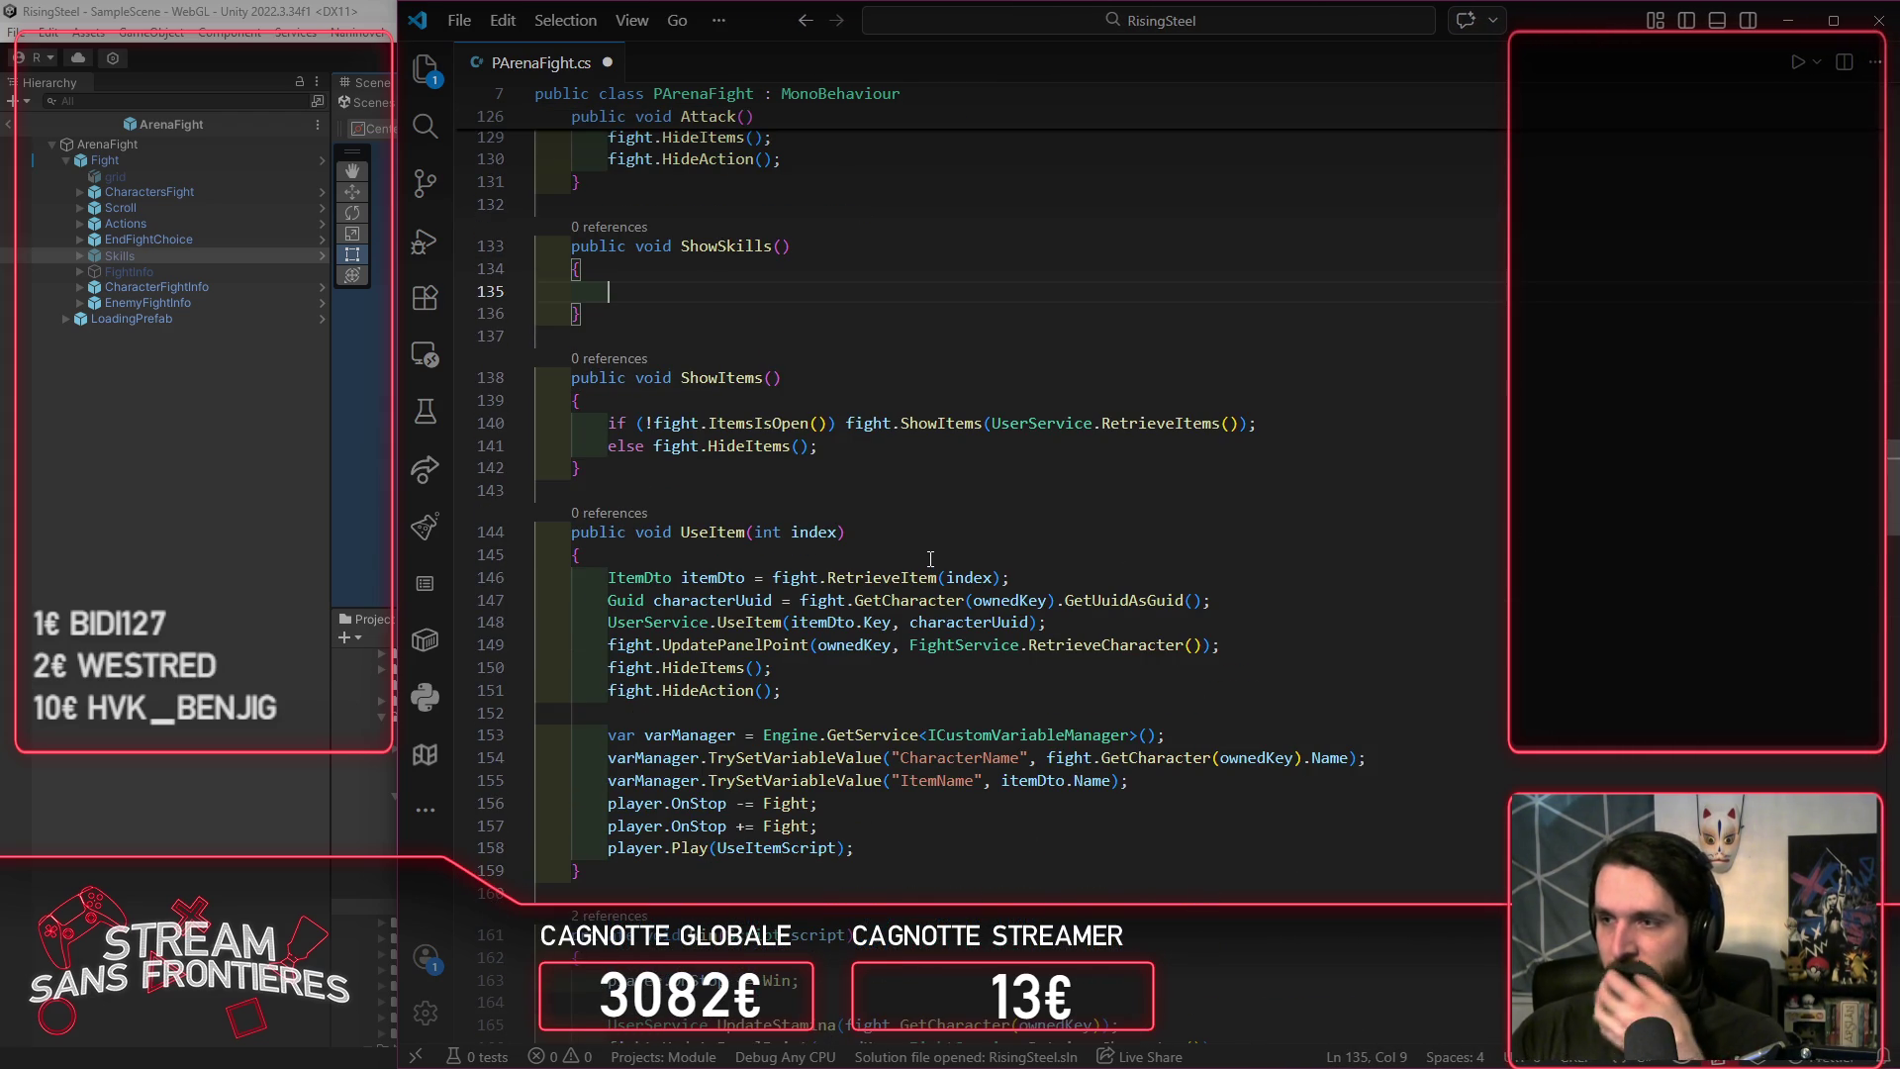
scroll(931, 559, "up", 20)
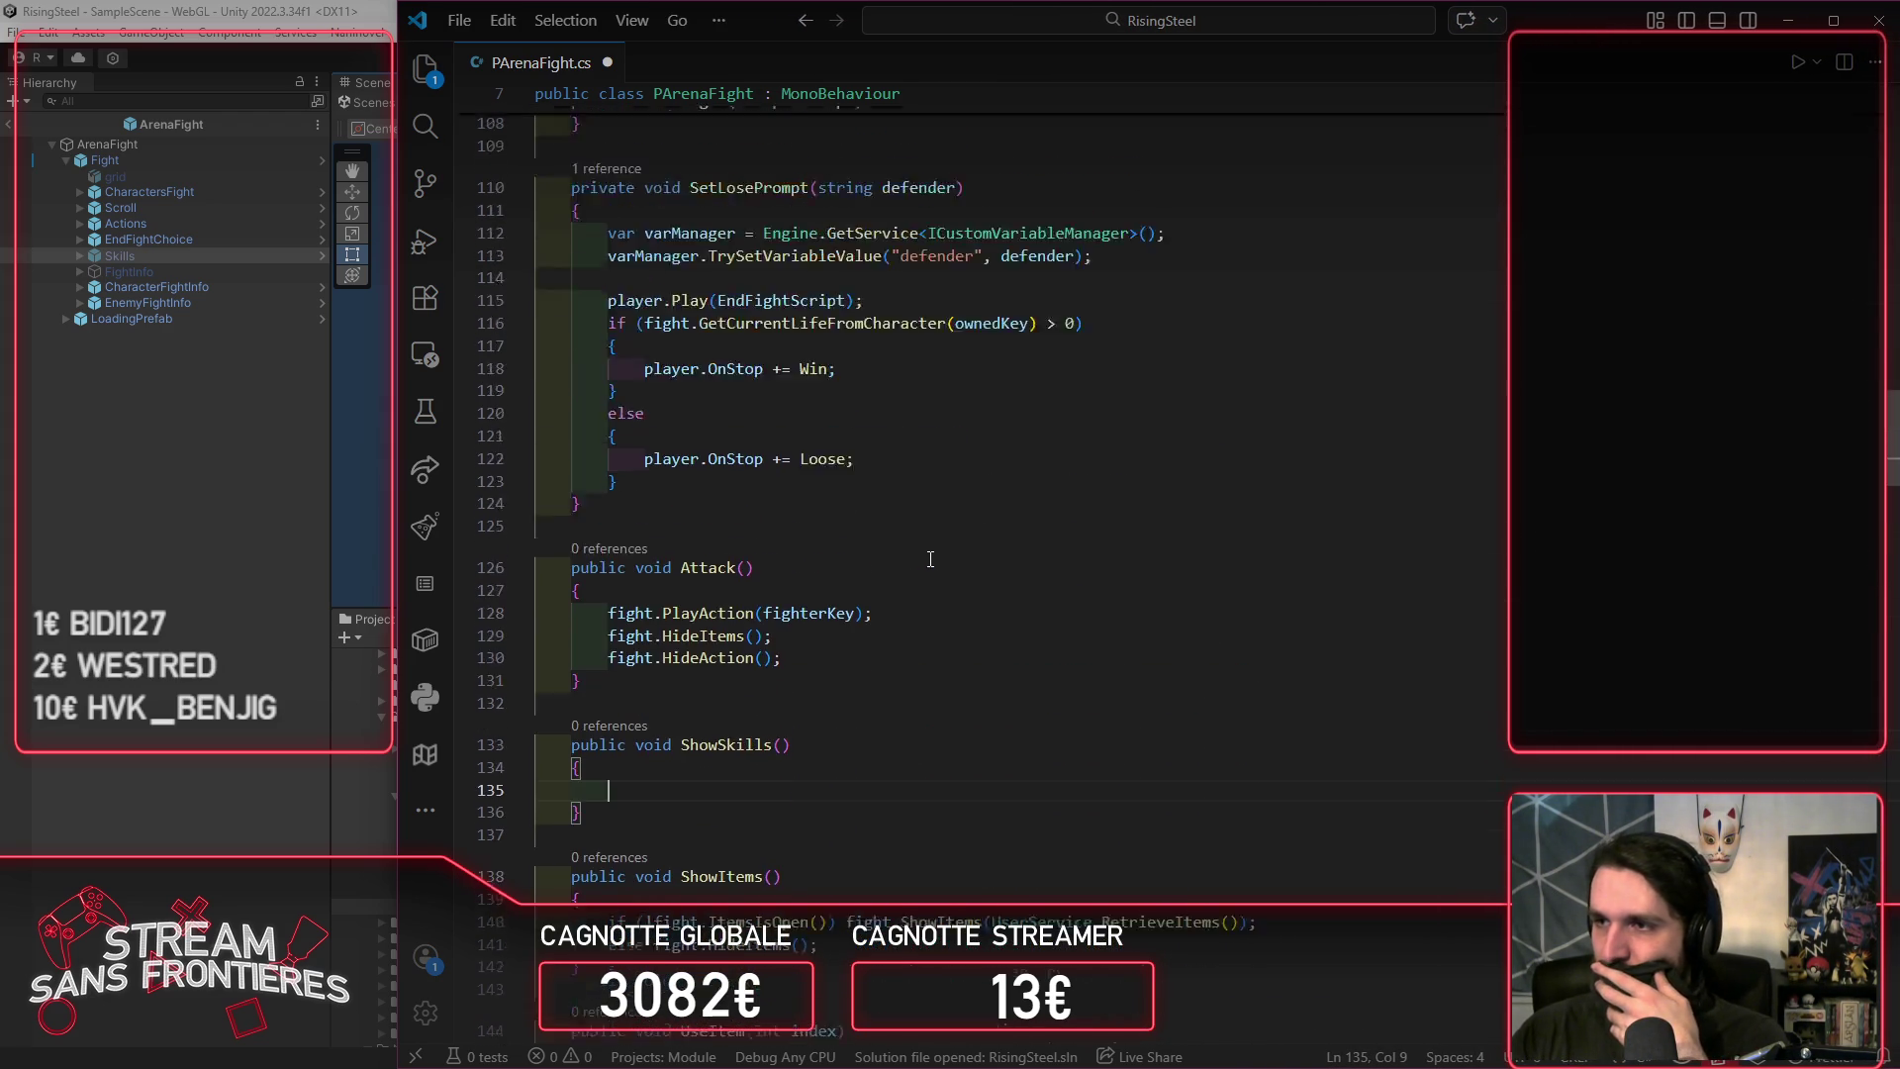
scroll(930, 559, "down", 15)
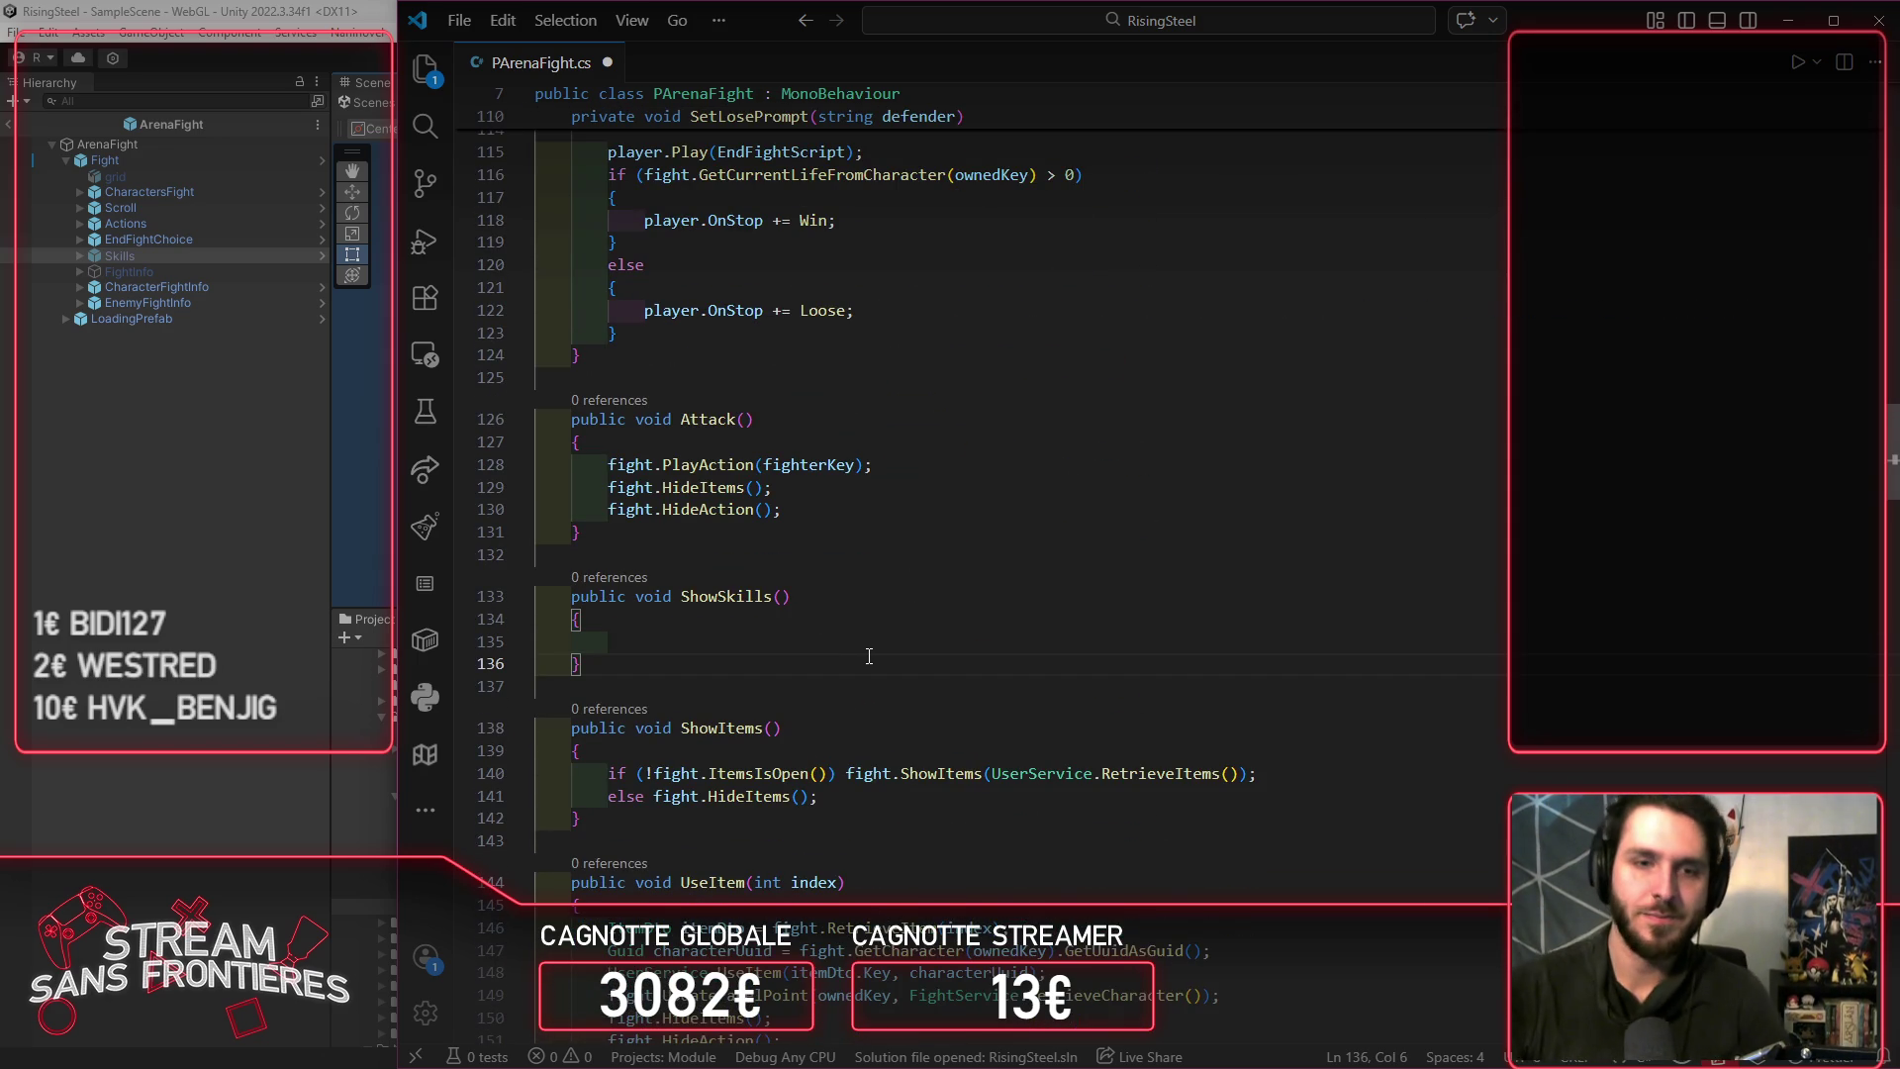
scroll(861, 656, "down", 1)
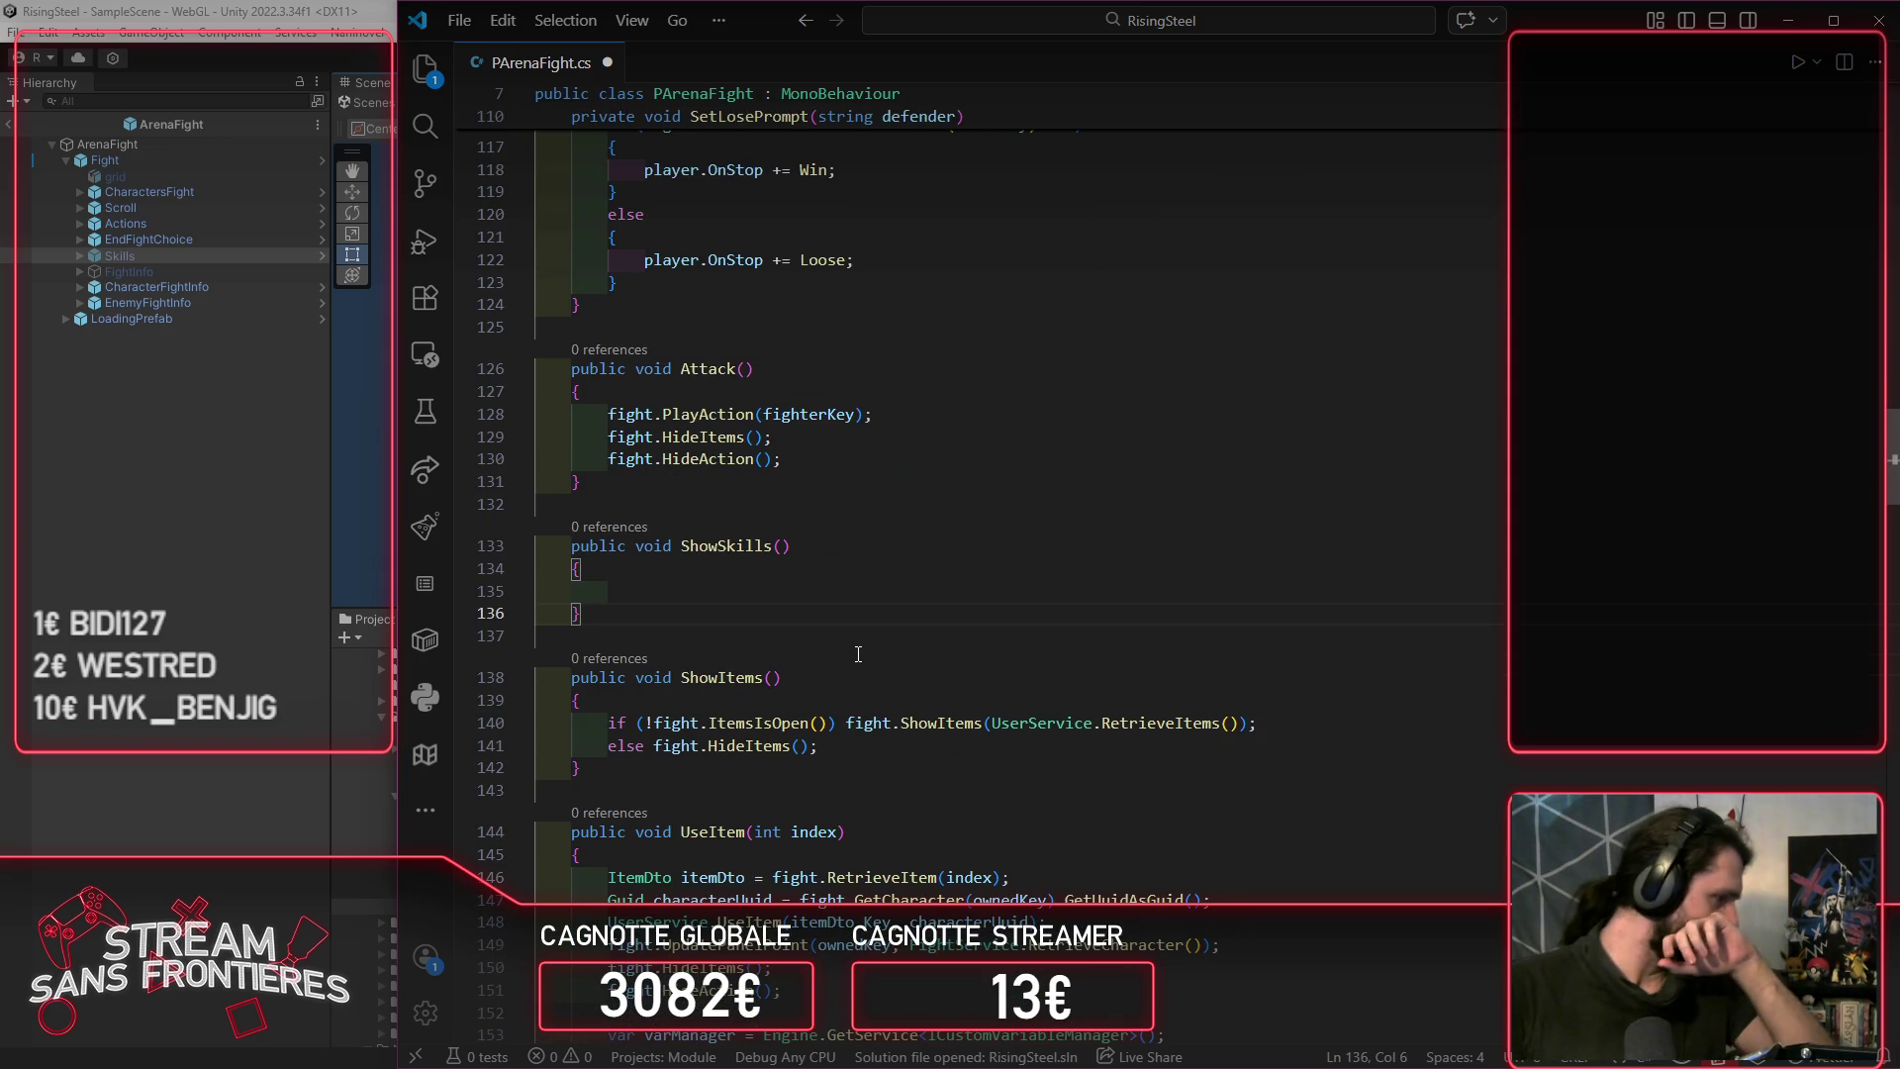
scroll(773, 614, "down", 2)
scroll(907, 559, "up", 2)
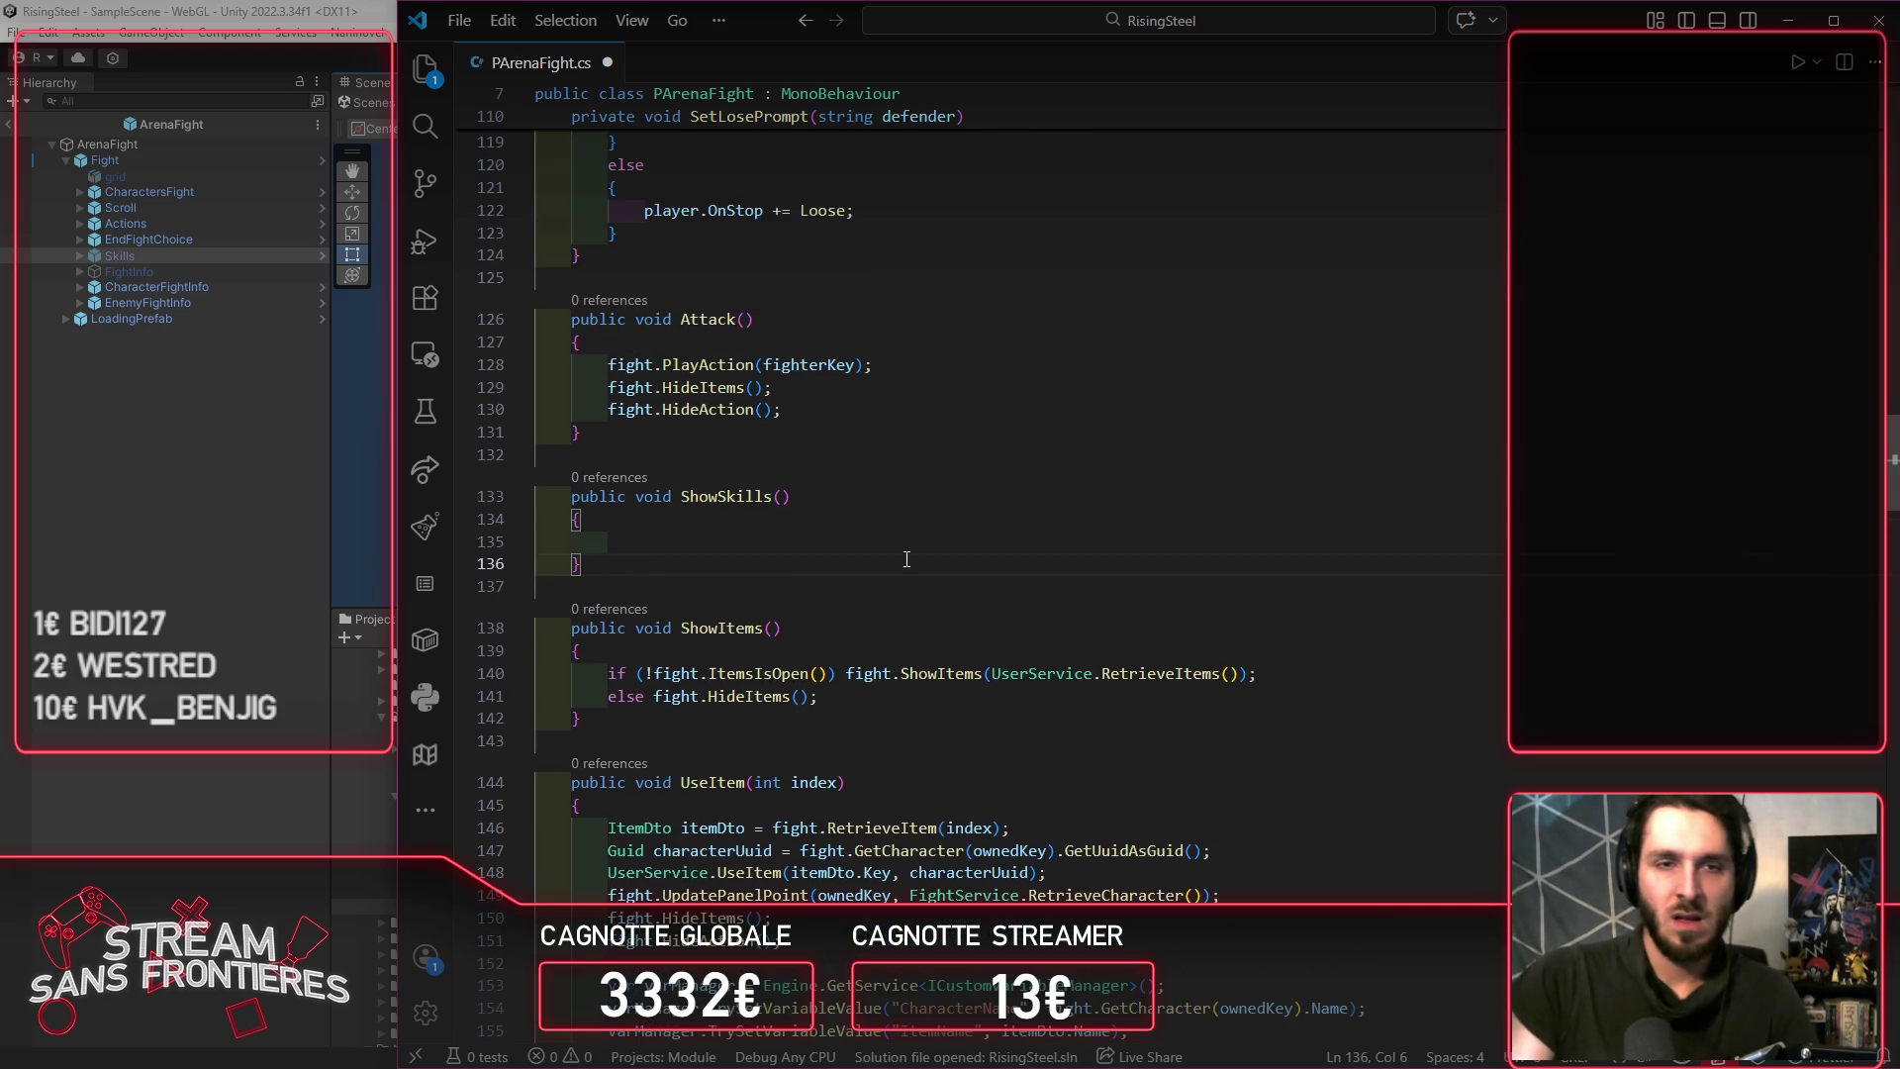
left_click(3, 597)
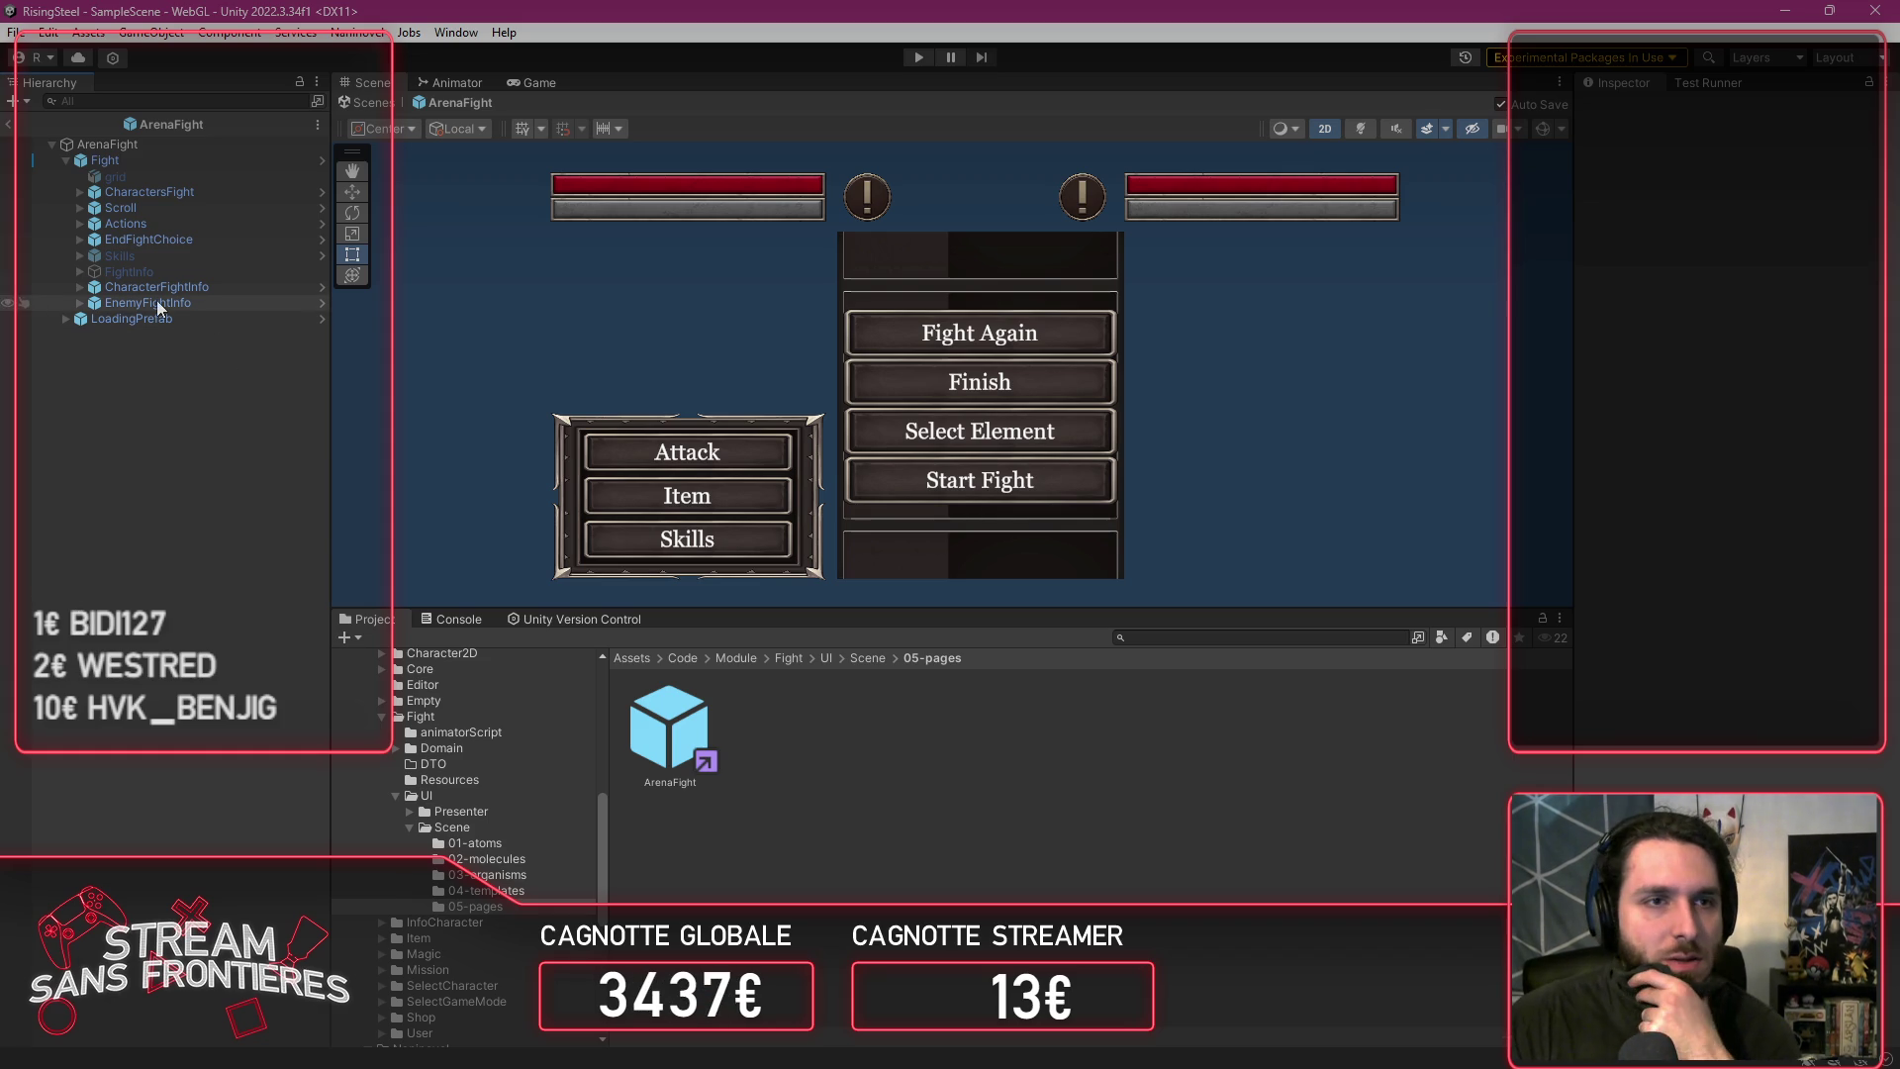
Step: Try moving the Skills panel under FightInfo and dismiss the prefab restructure warning
left_click(117, 255)
mouse_move(117, 253)
left_mouse_down()
mouse_move(85, 253)
mouse_move(175, 276)
left_mouse_up()
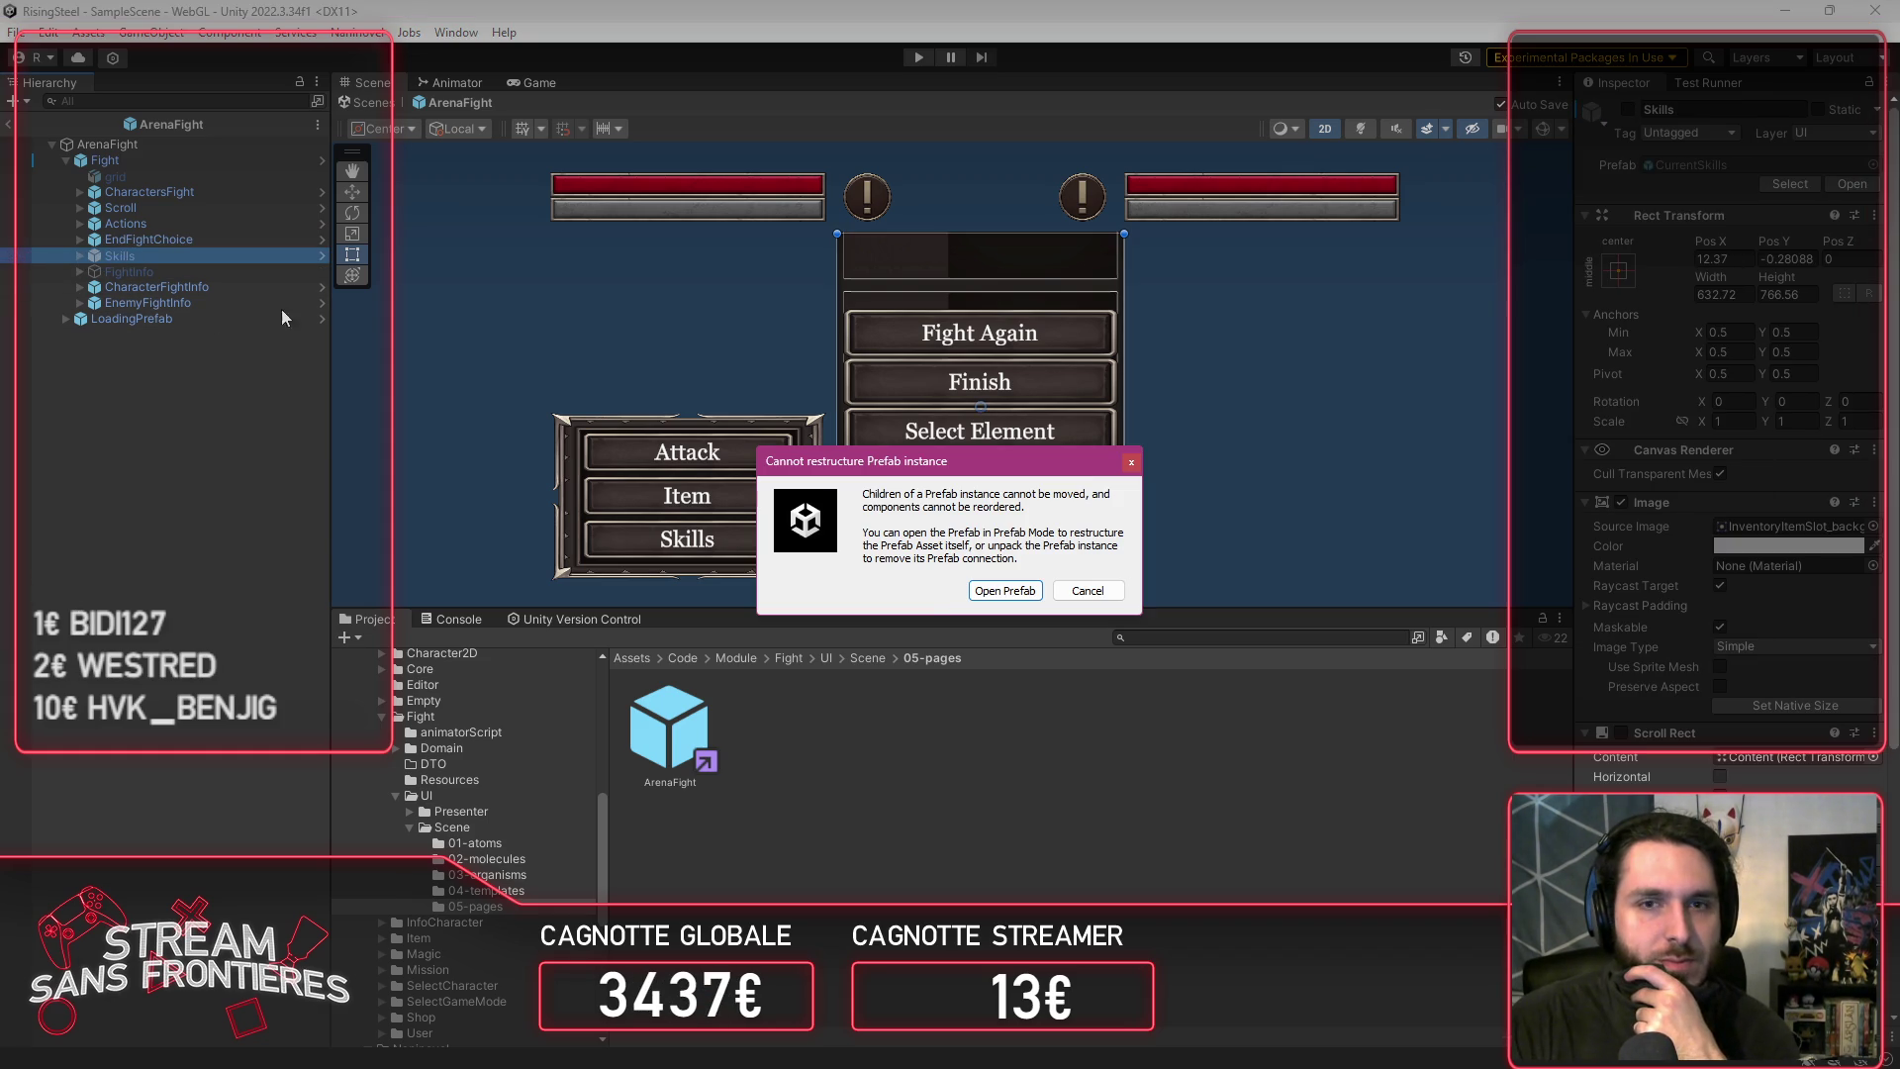
left_click(1086, 590)
Step: Select the Actions > Content > Skills button and inspect its OnClick function list
left_click(80, 224)
left_click(95, 239)
left_click(178, 286)
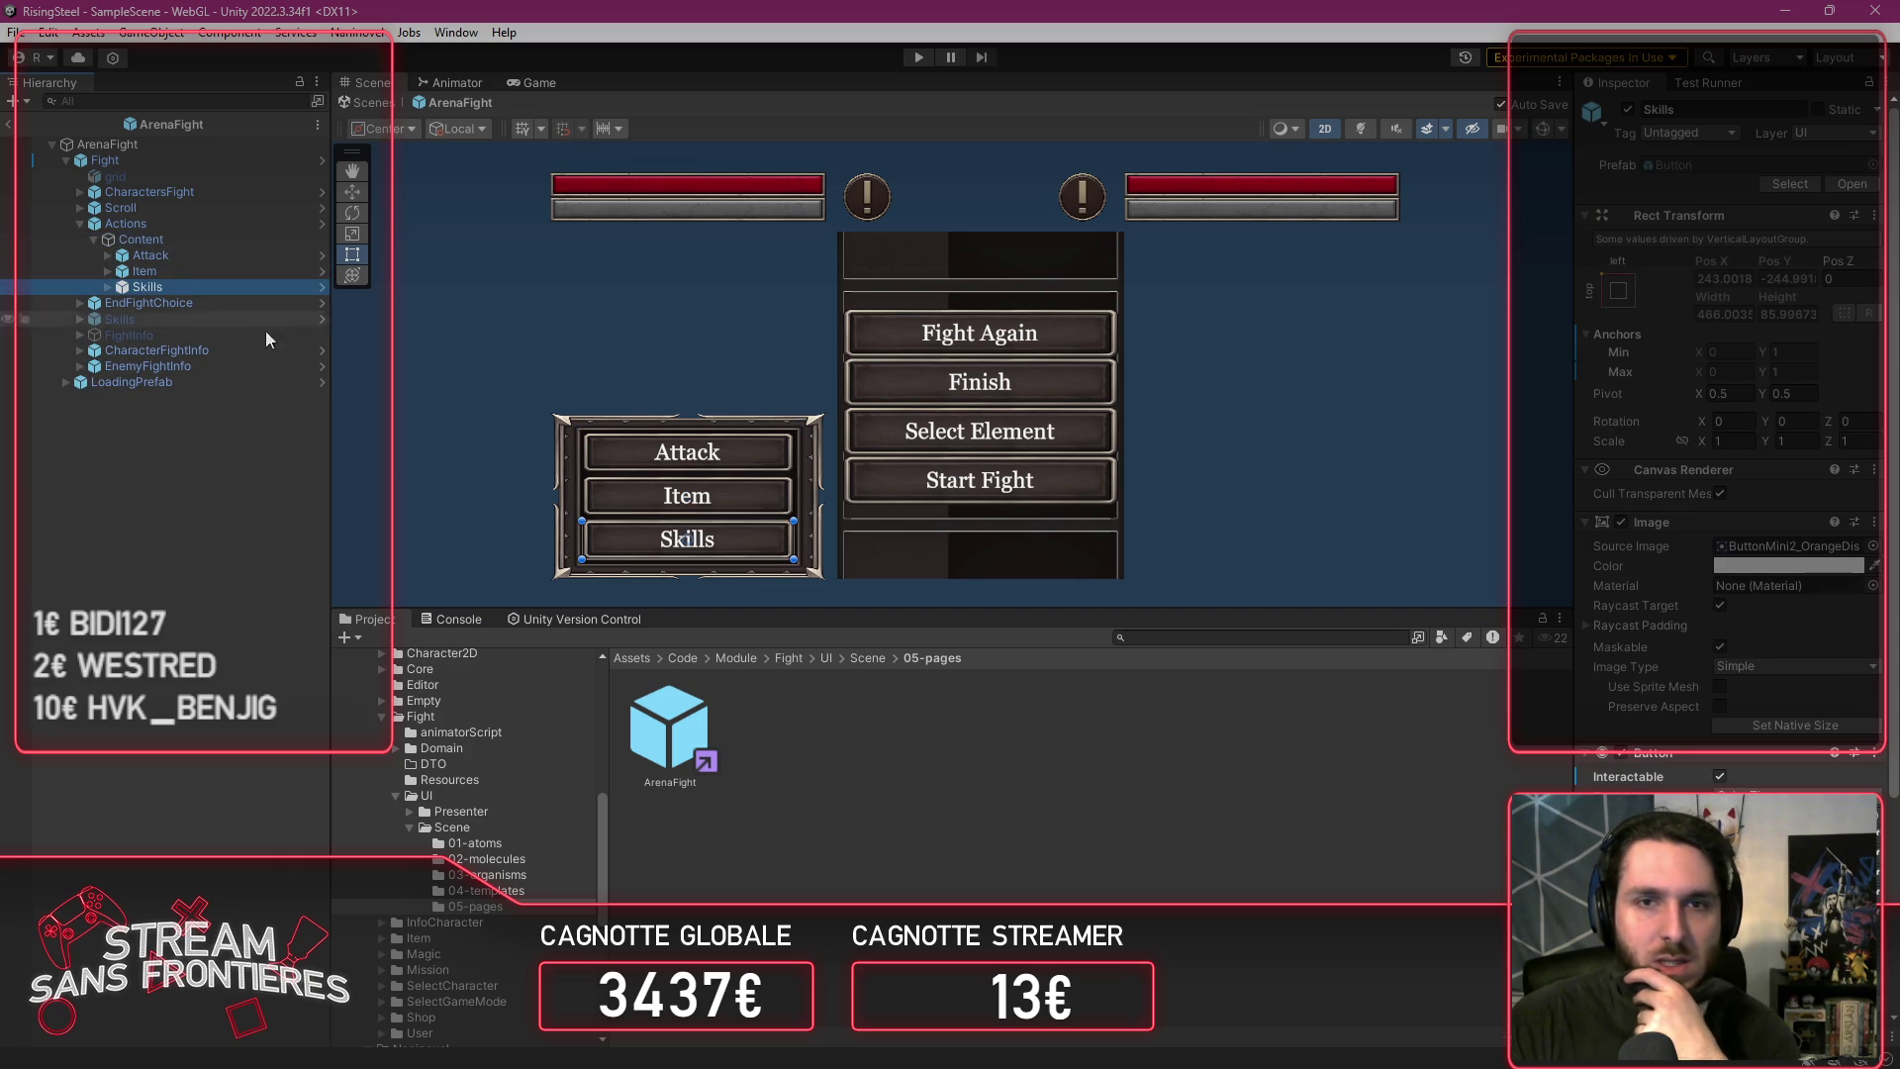
scroll(1686, 687, "down", 5)
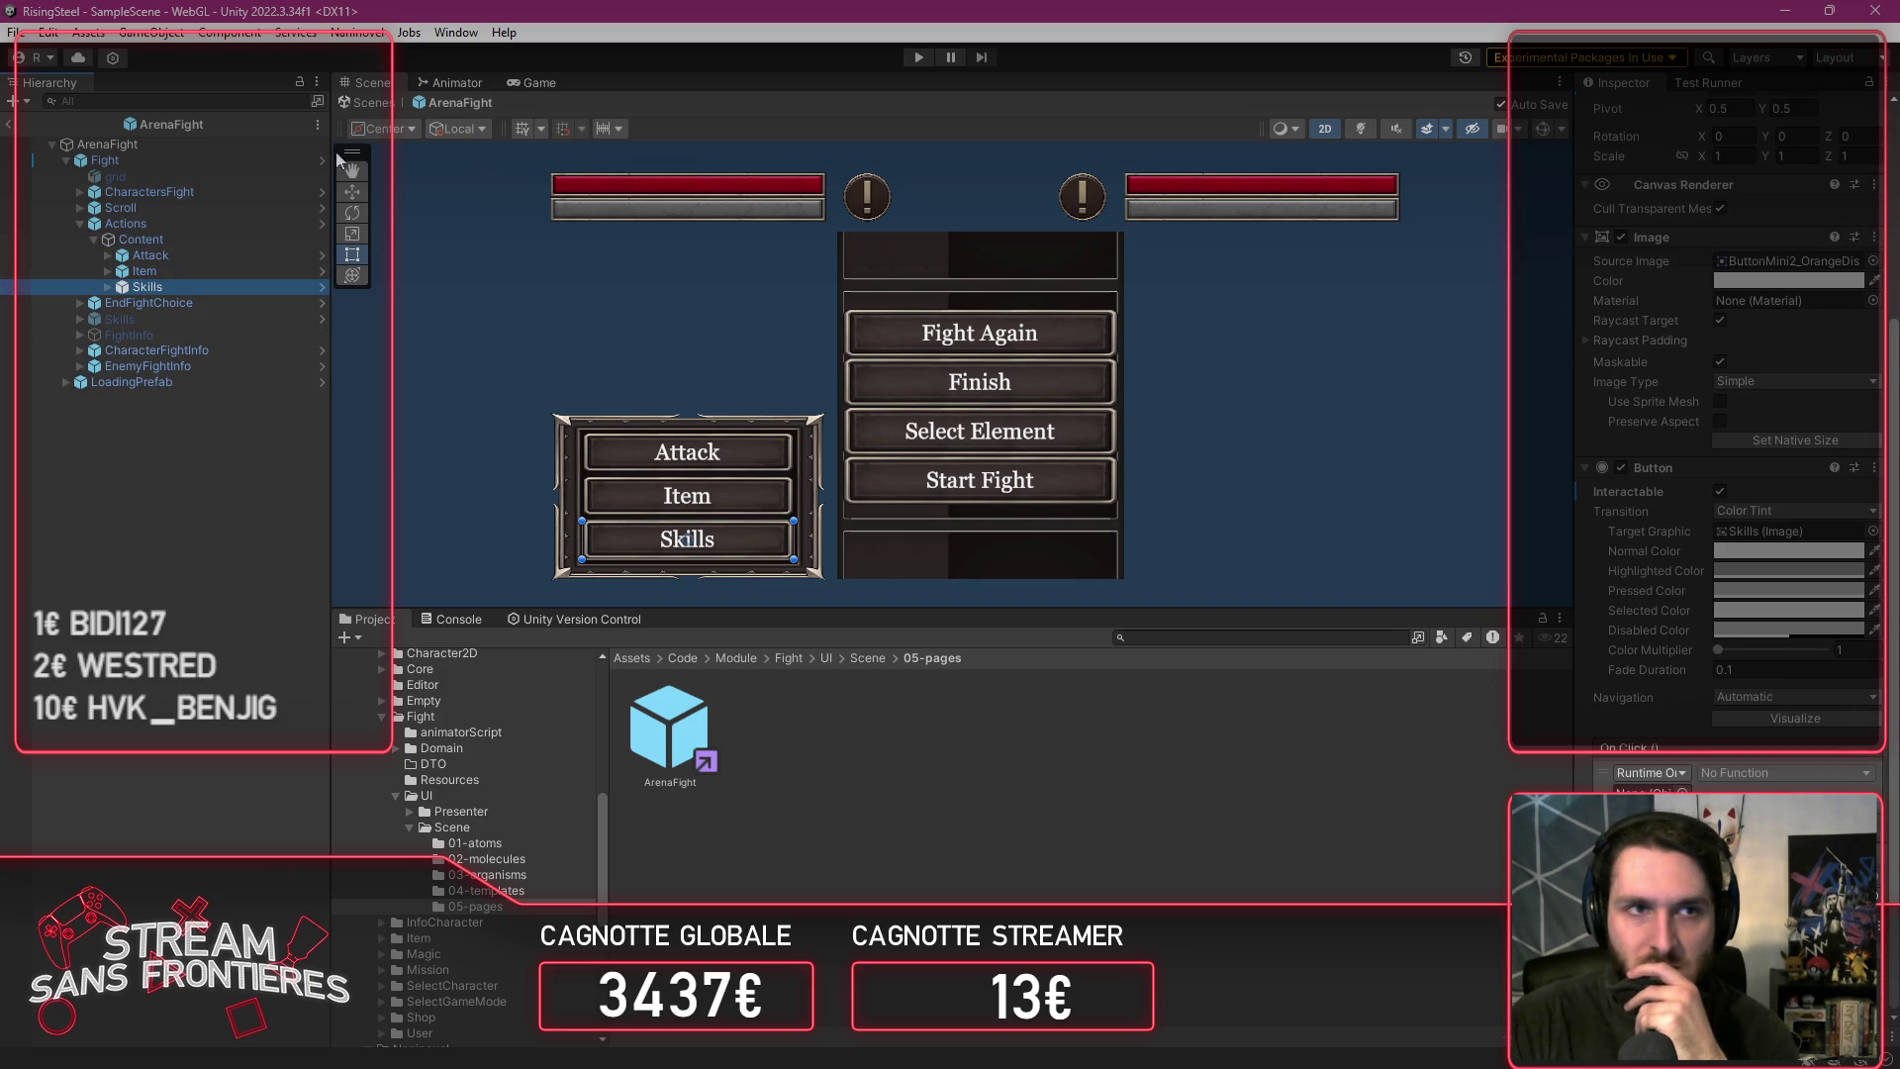
left_click(1761, 773)
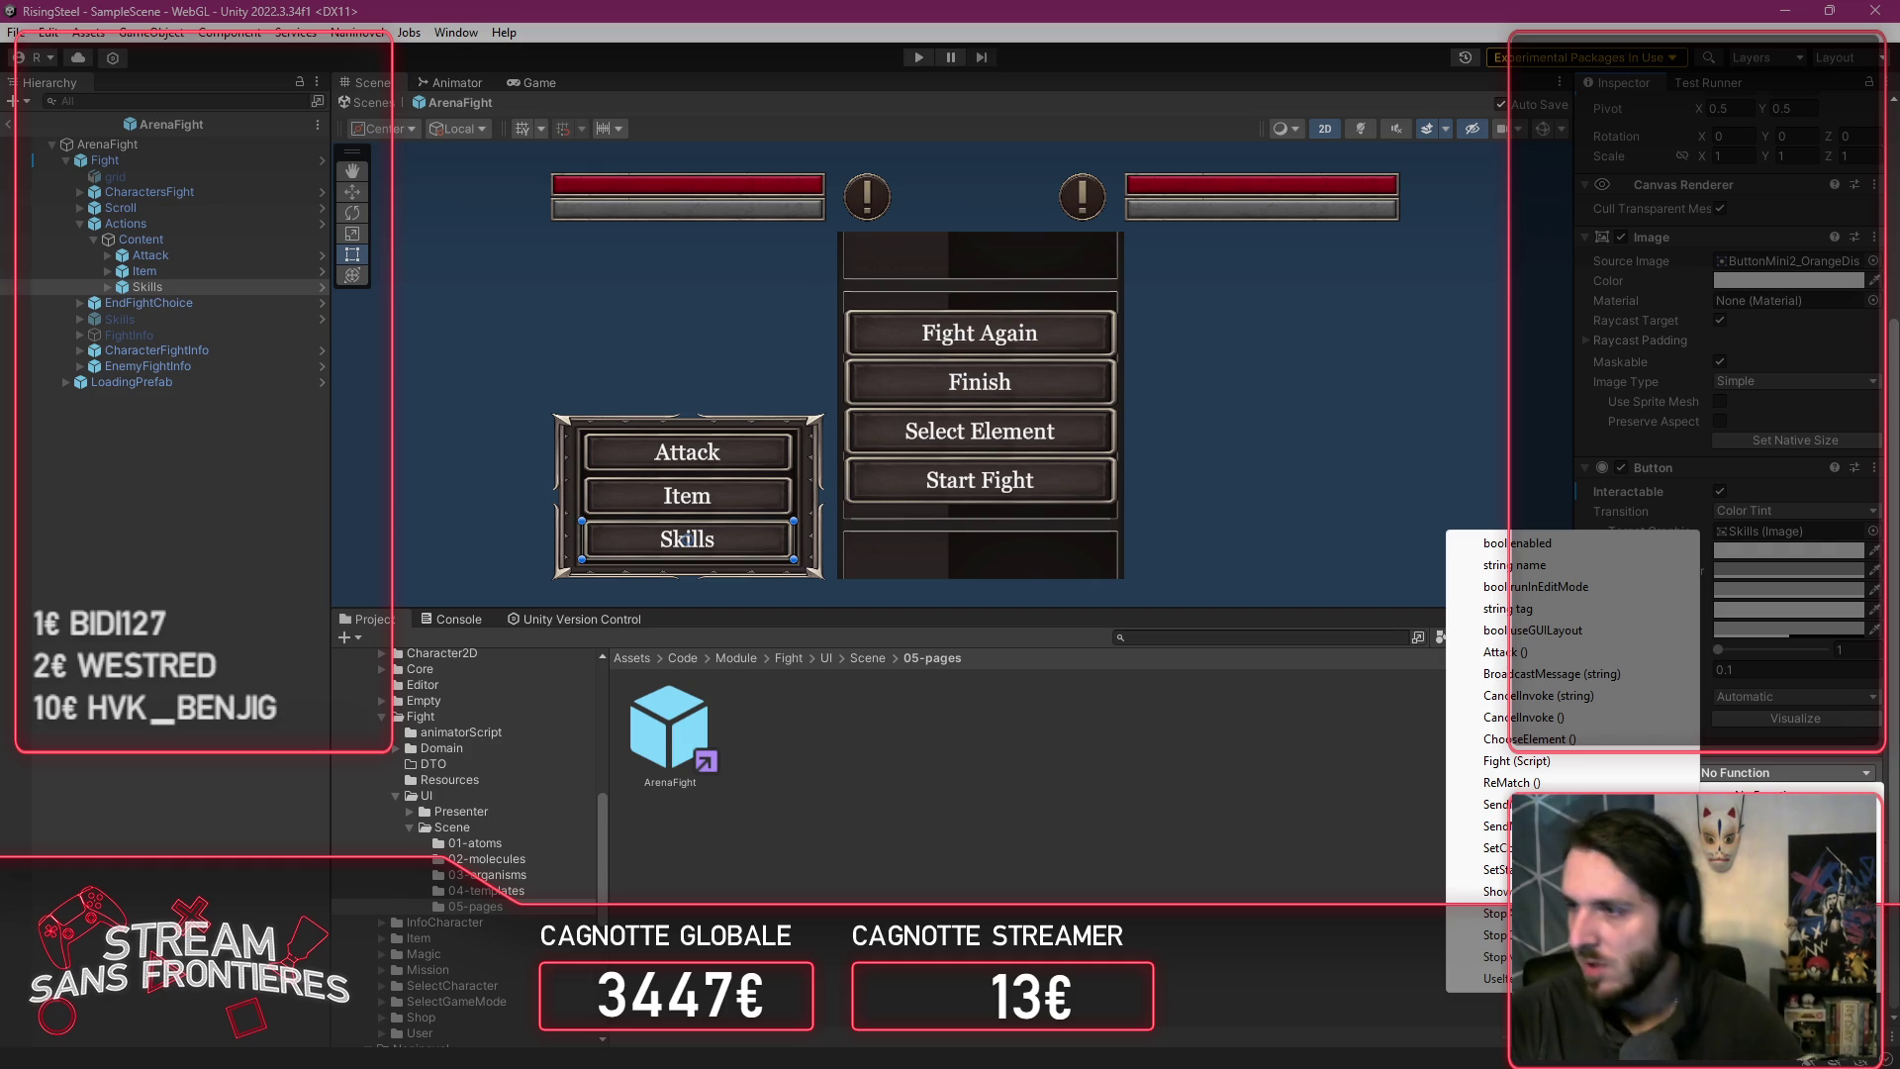
Step: Save PArenaFight.cs in the code editor and return to Unity to recompile
key("alt+Tab")
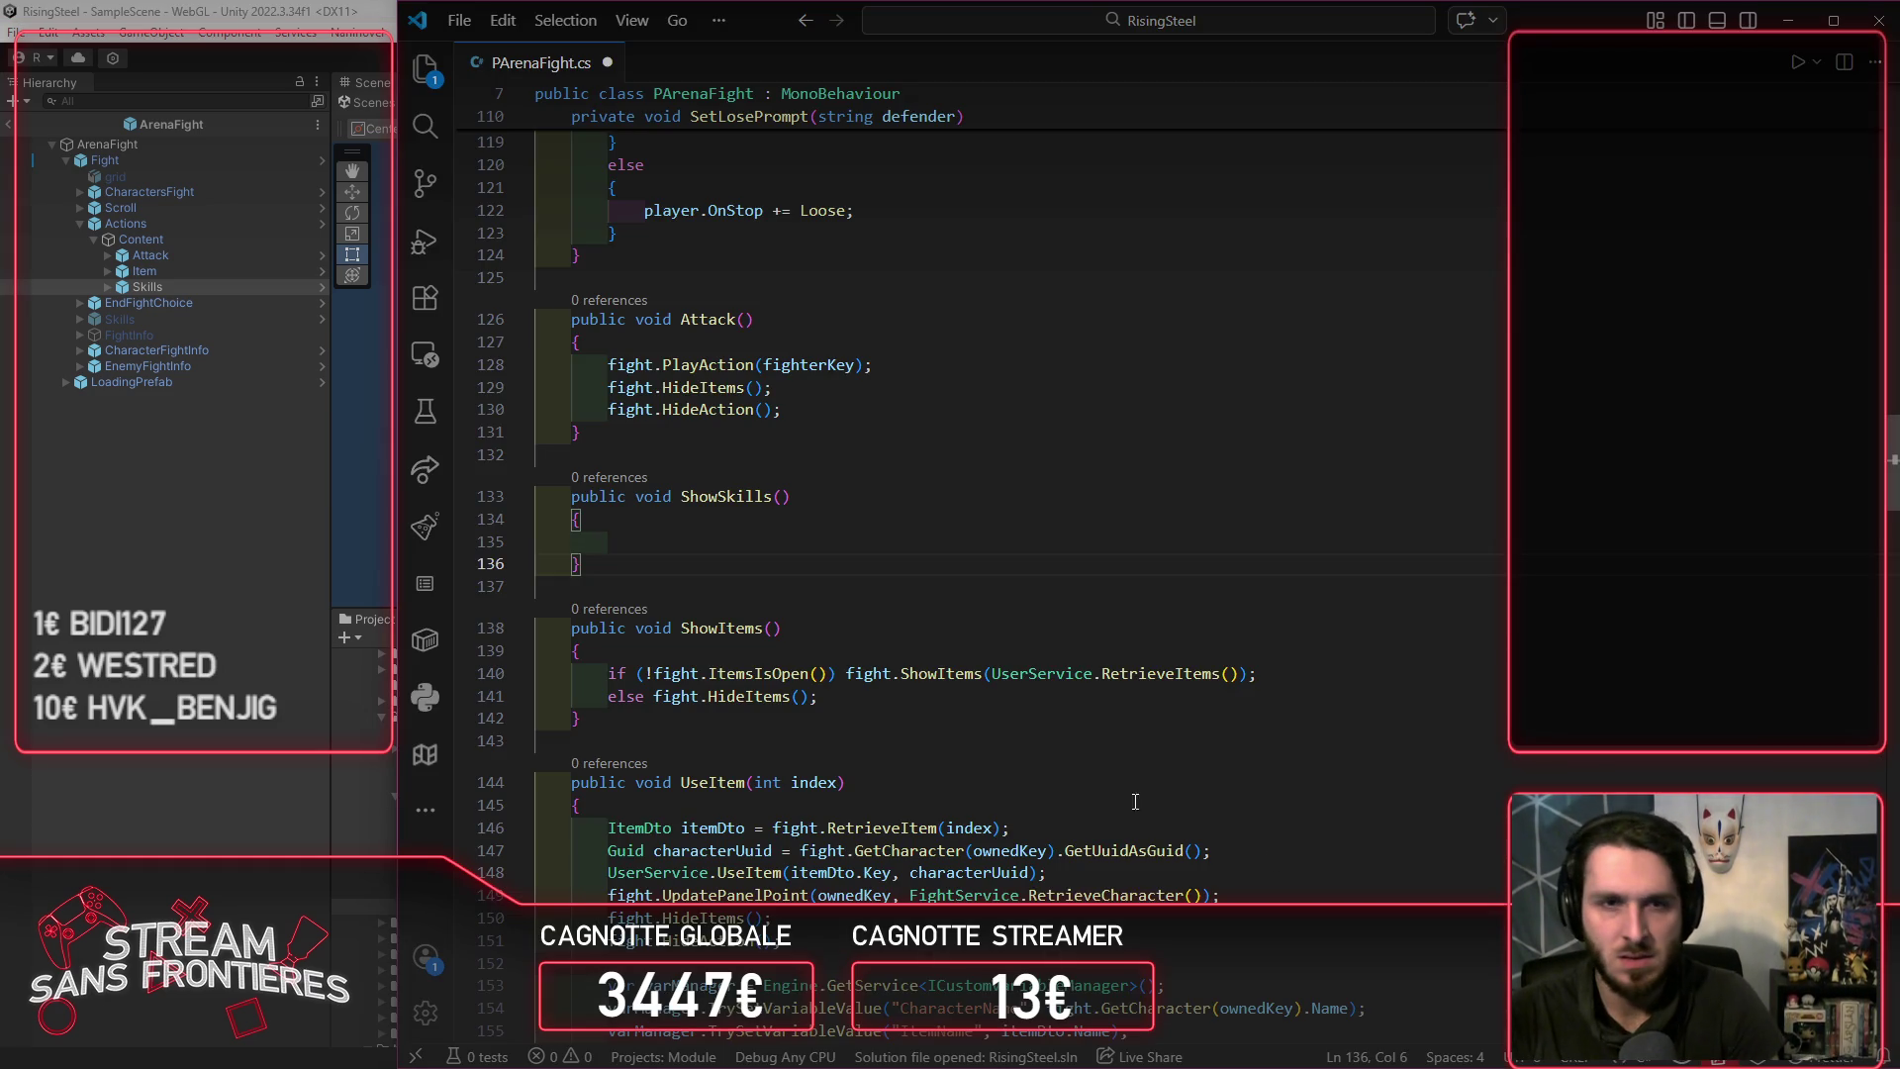
key("ctrl+s")
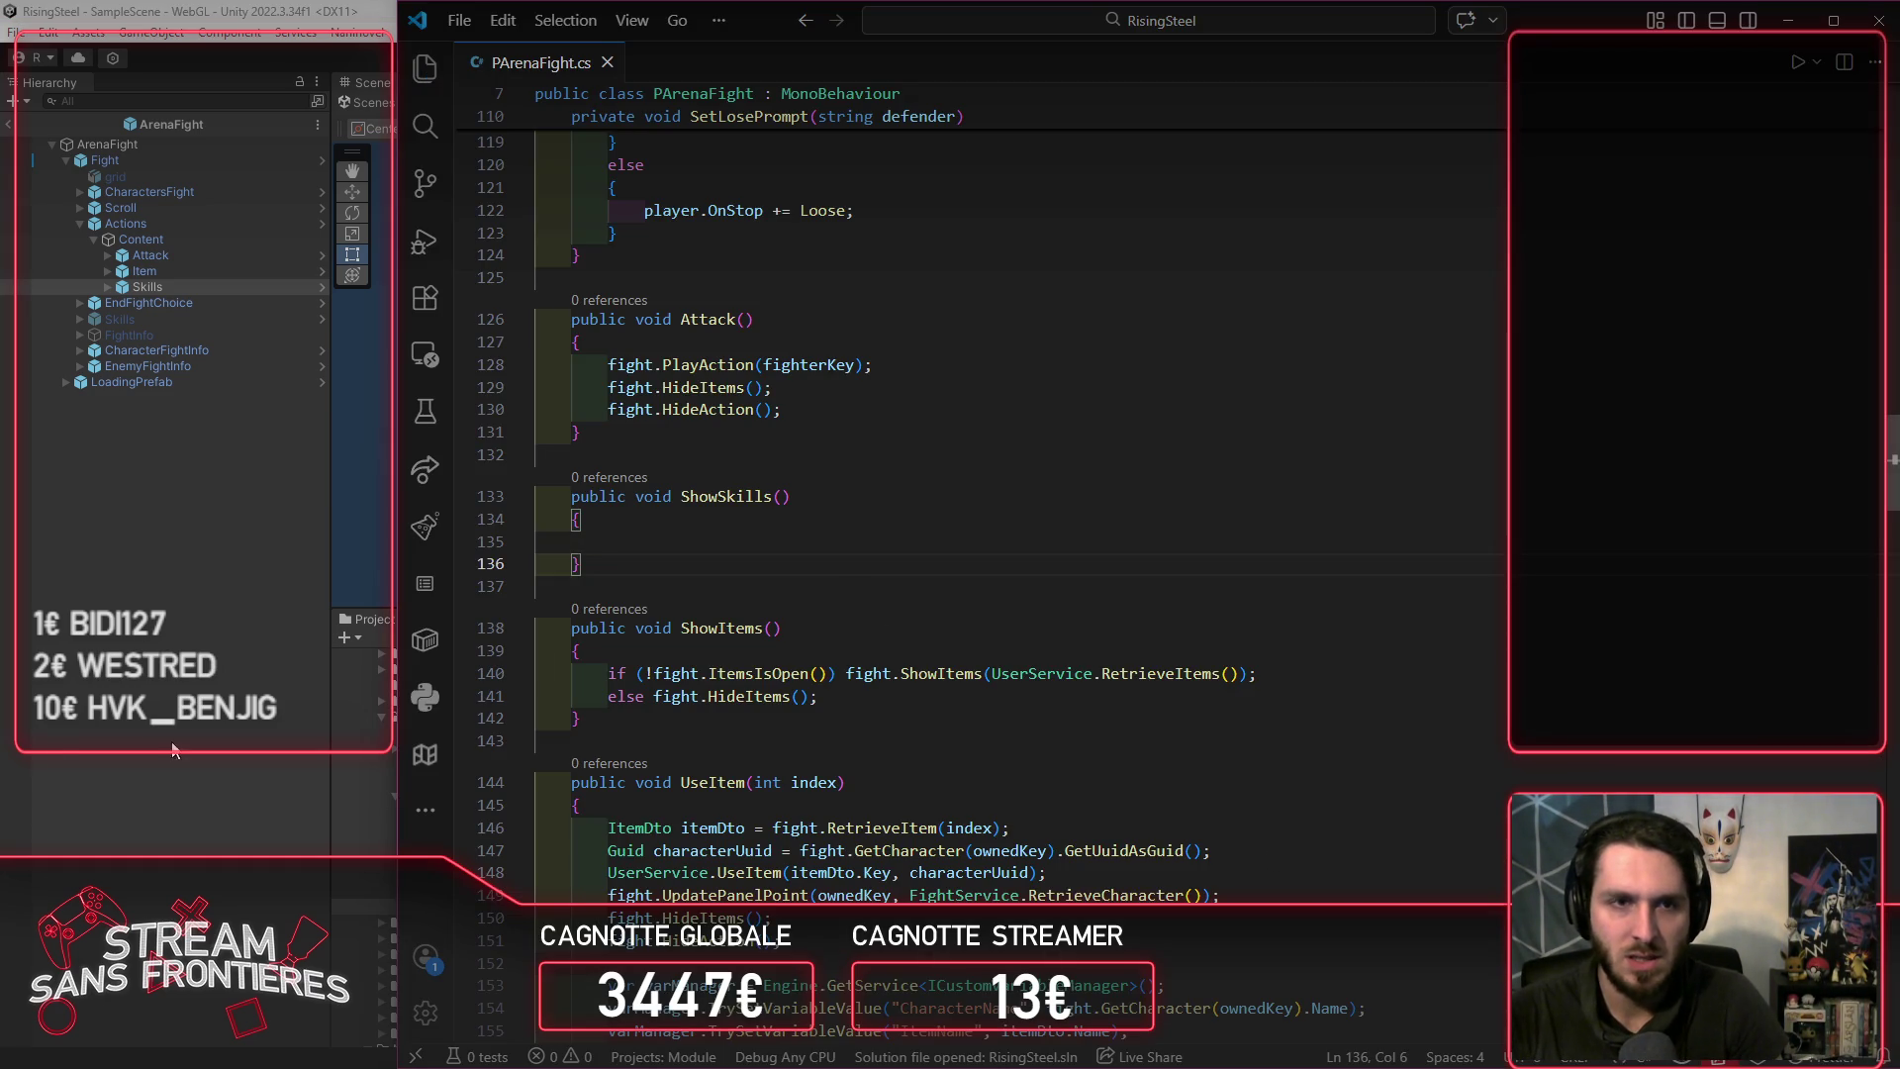
key("alt+Tab")
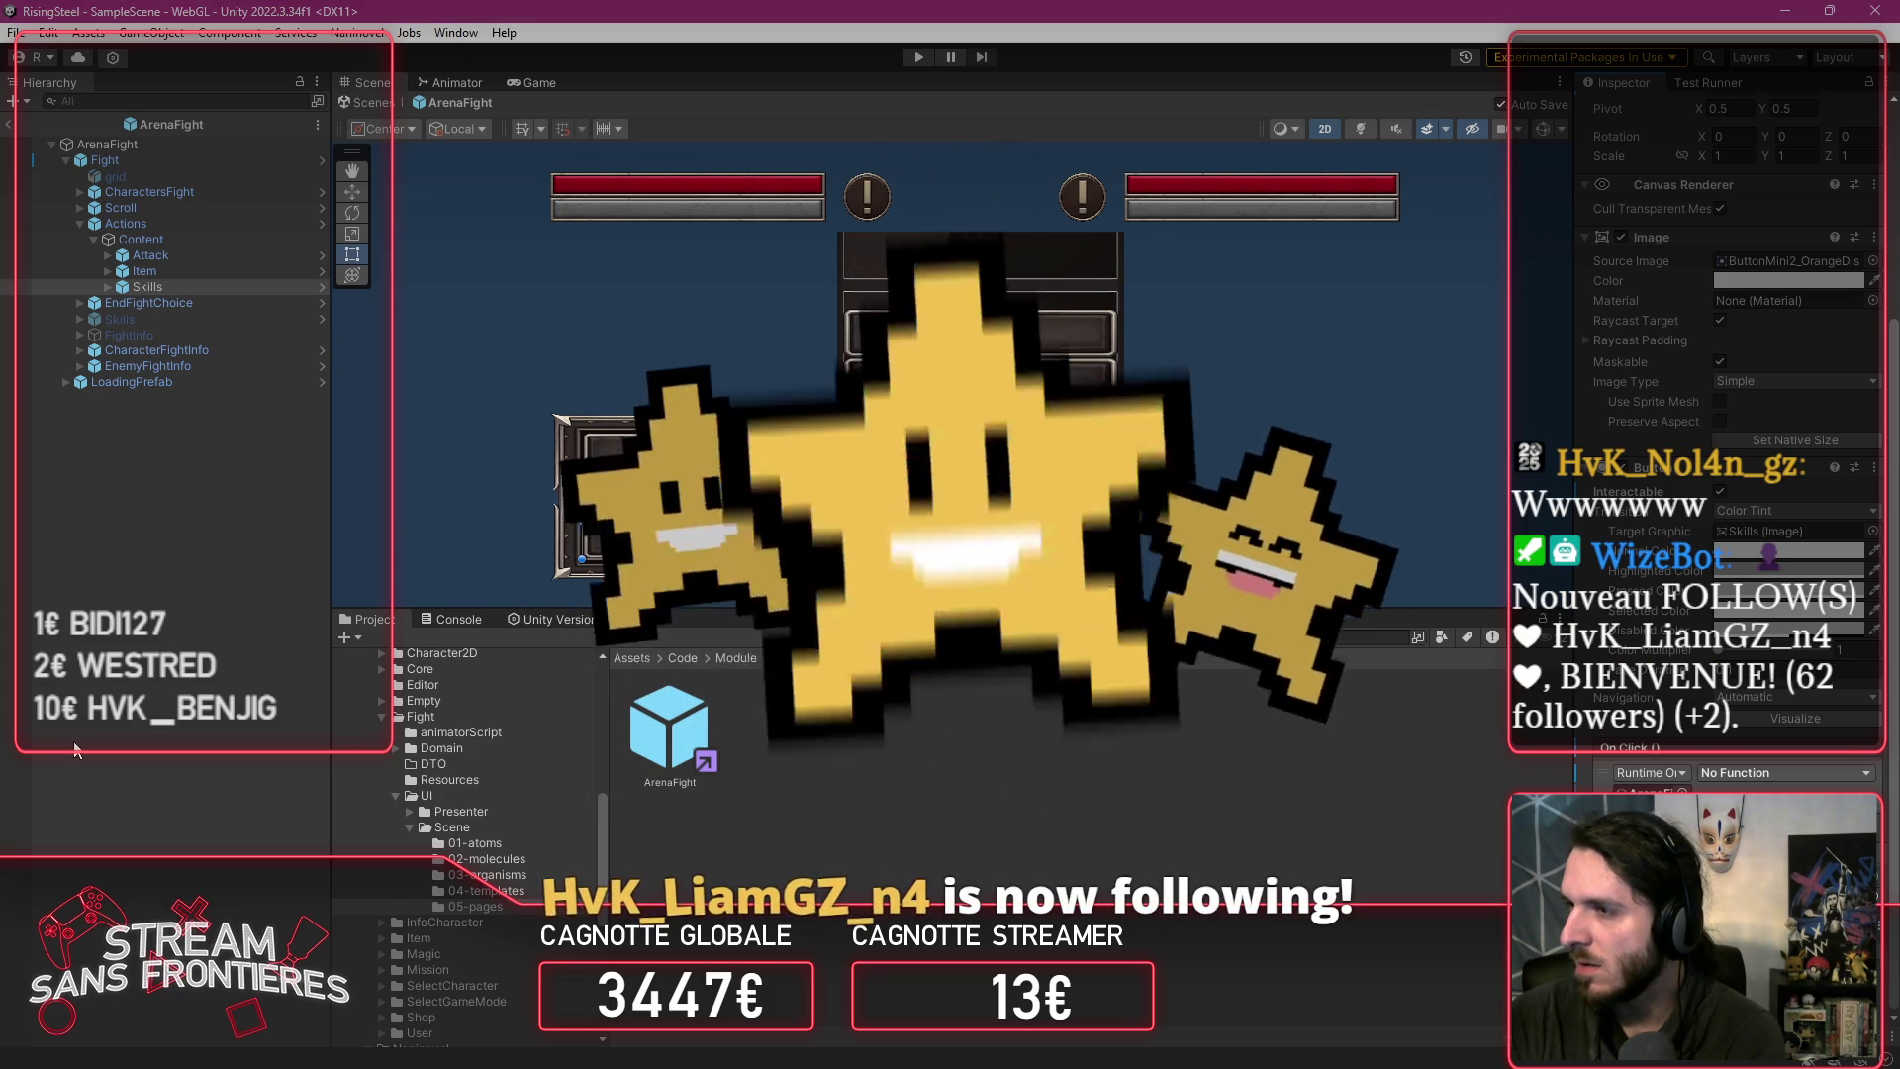
Step: Clear the selection and enter Play mode to reach the Rise of the Insurged menu
left_click(76, 749)
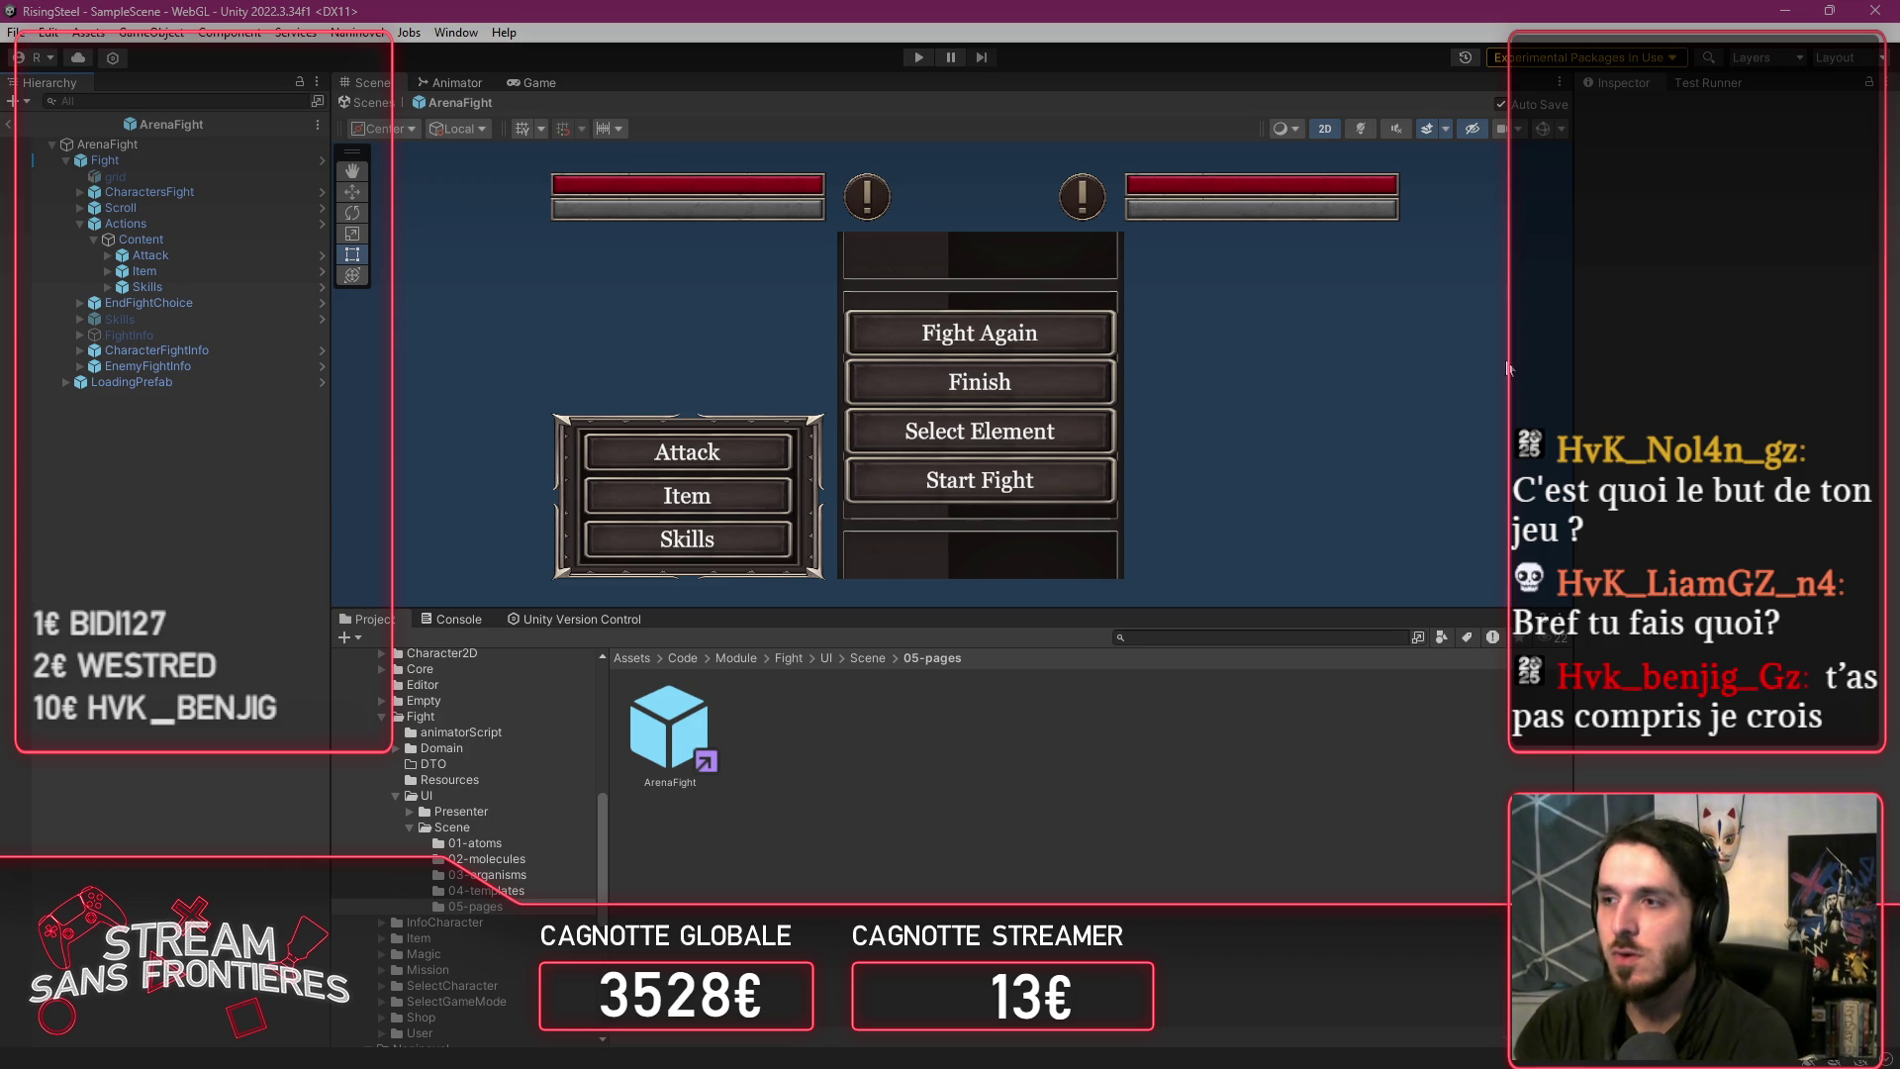
left_click(919, 58)
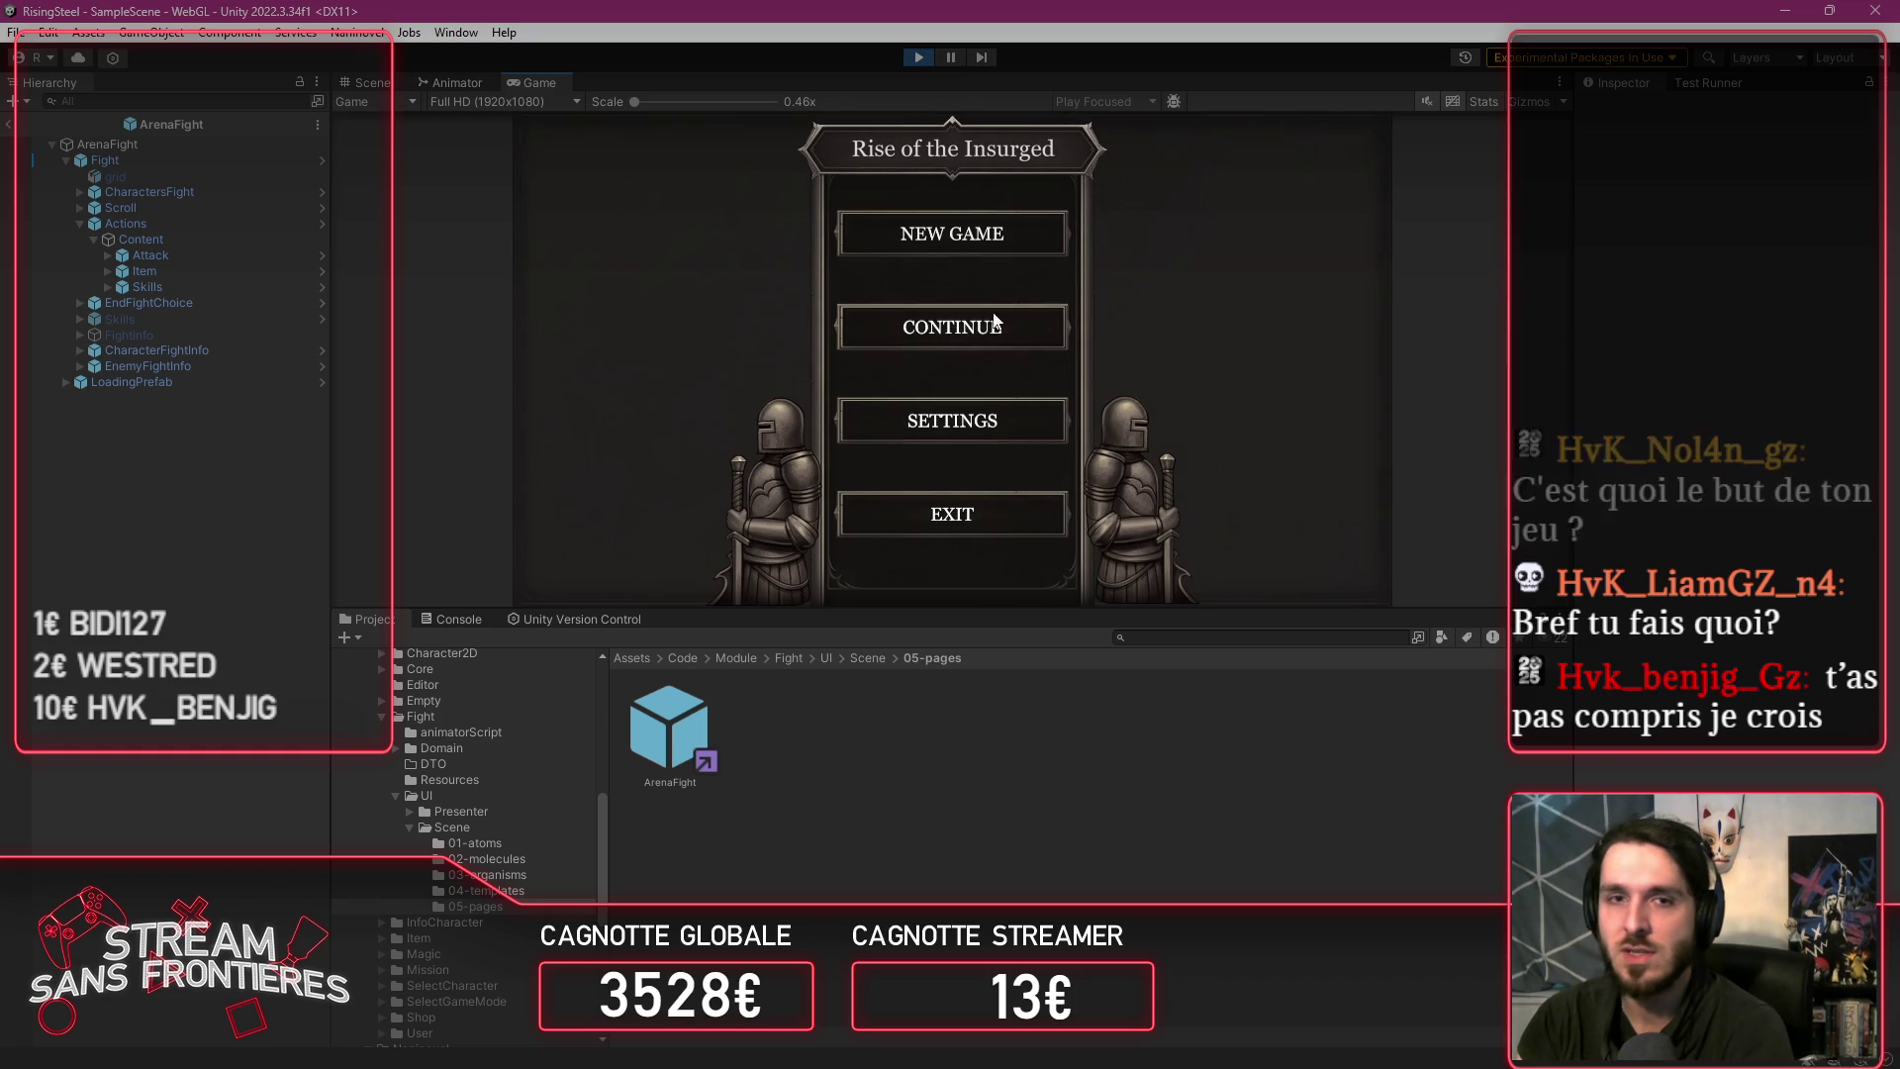
Step: Check the saved games, then start a new game with a player name and the male fighter
left_click(995, 322)
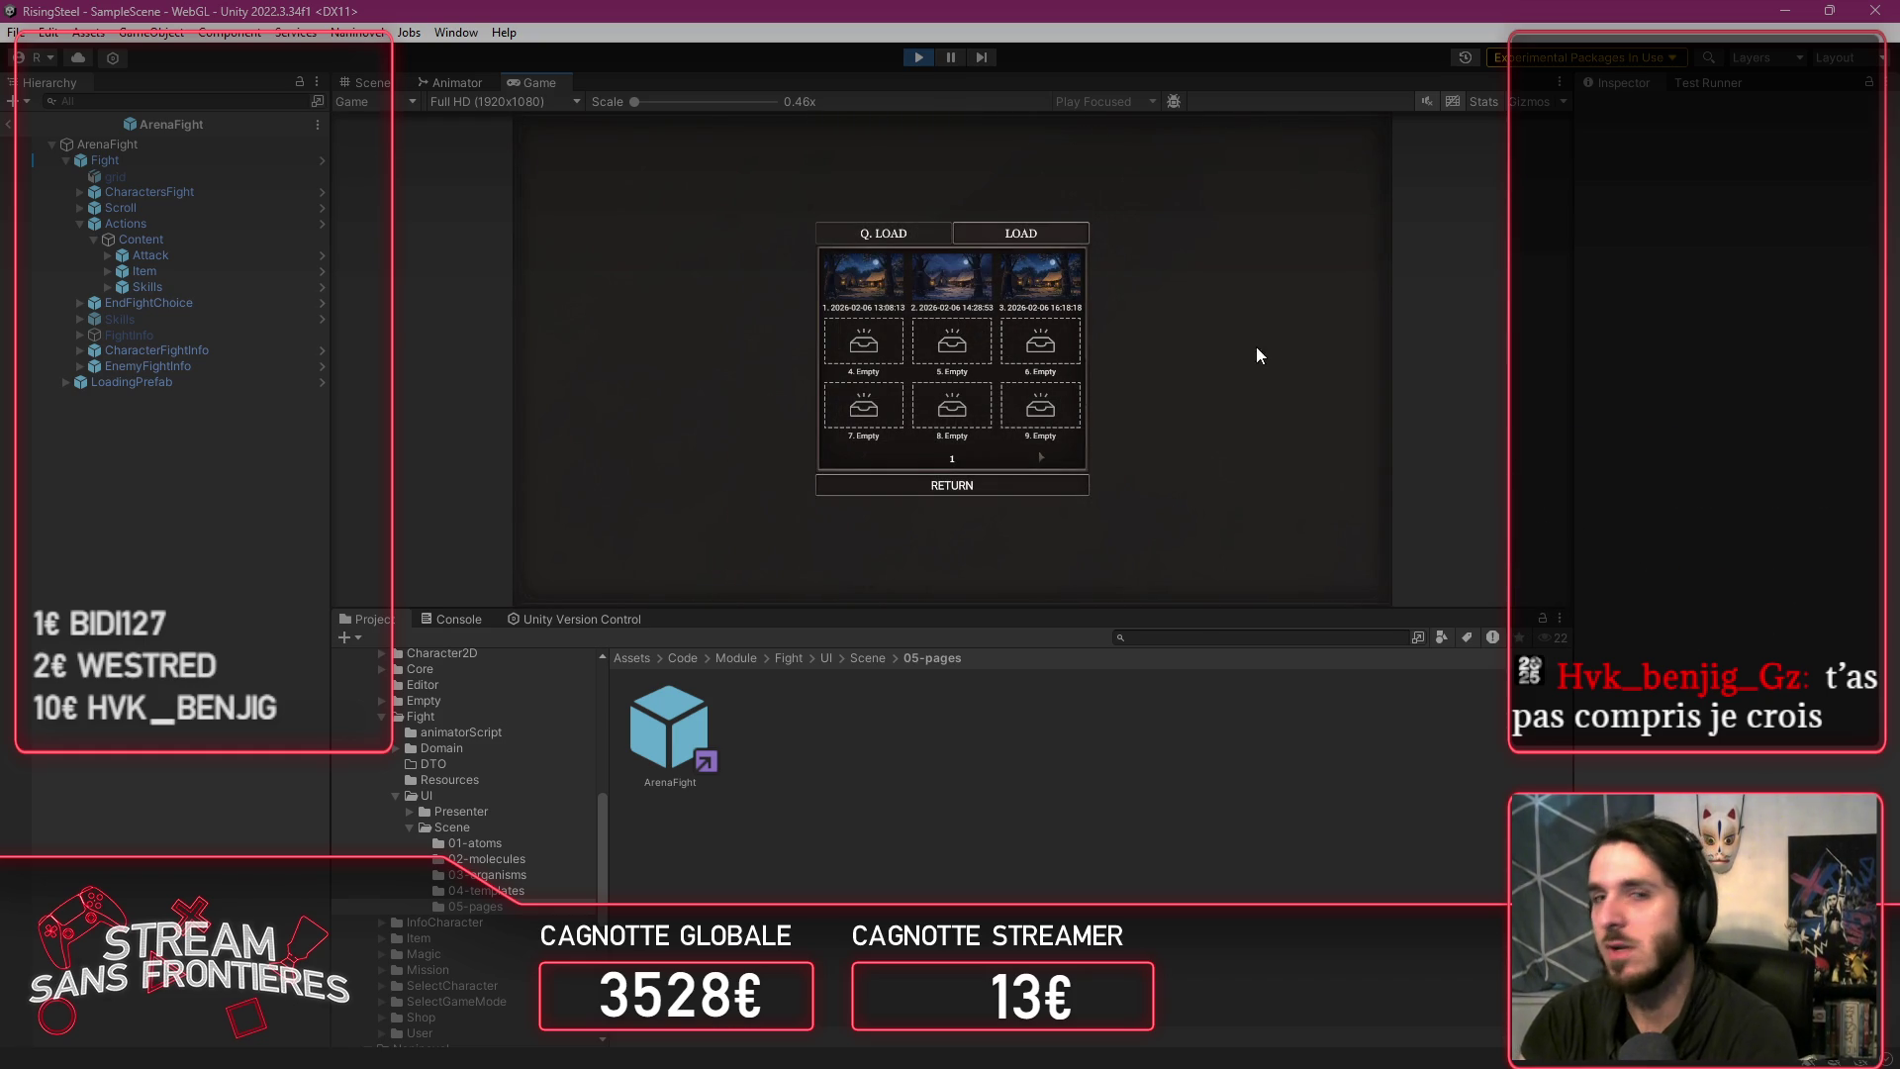
left_click(1029, 493)
left_click(884, 255)
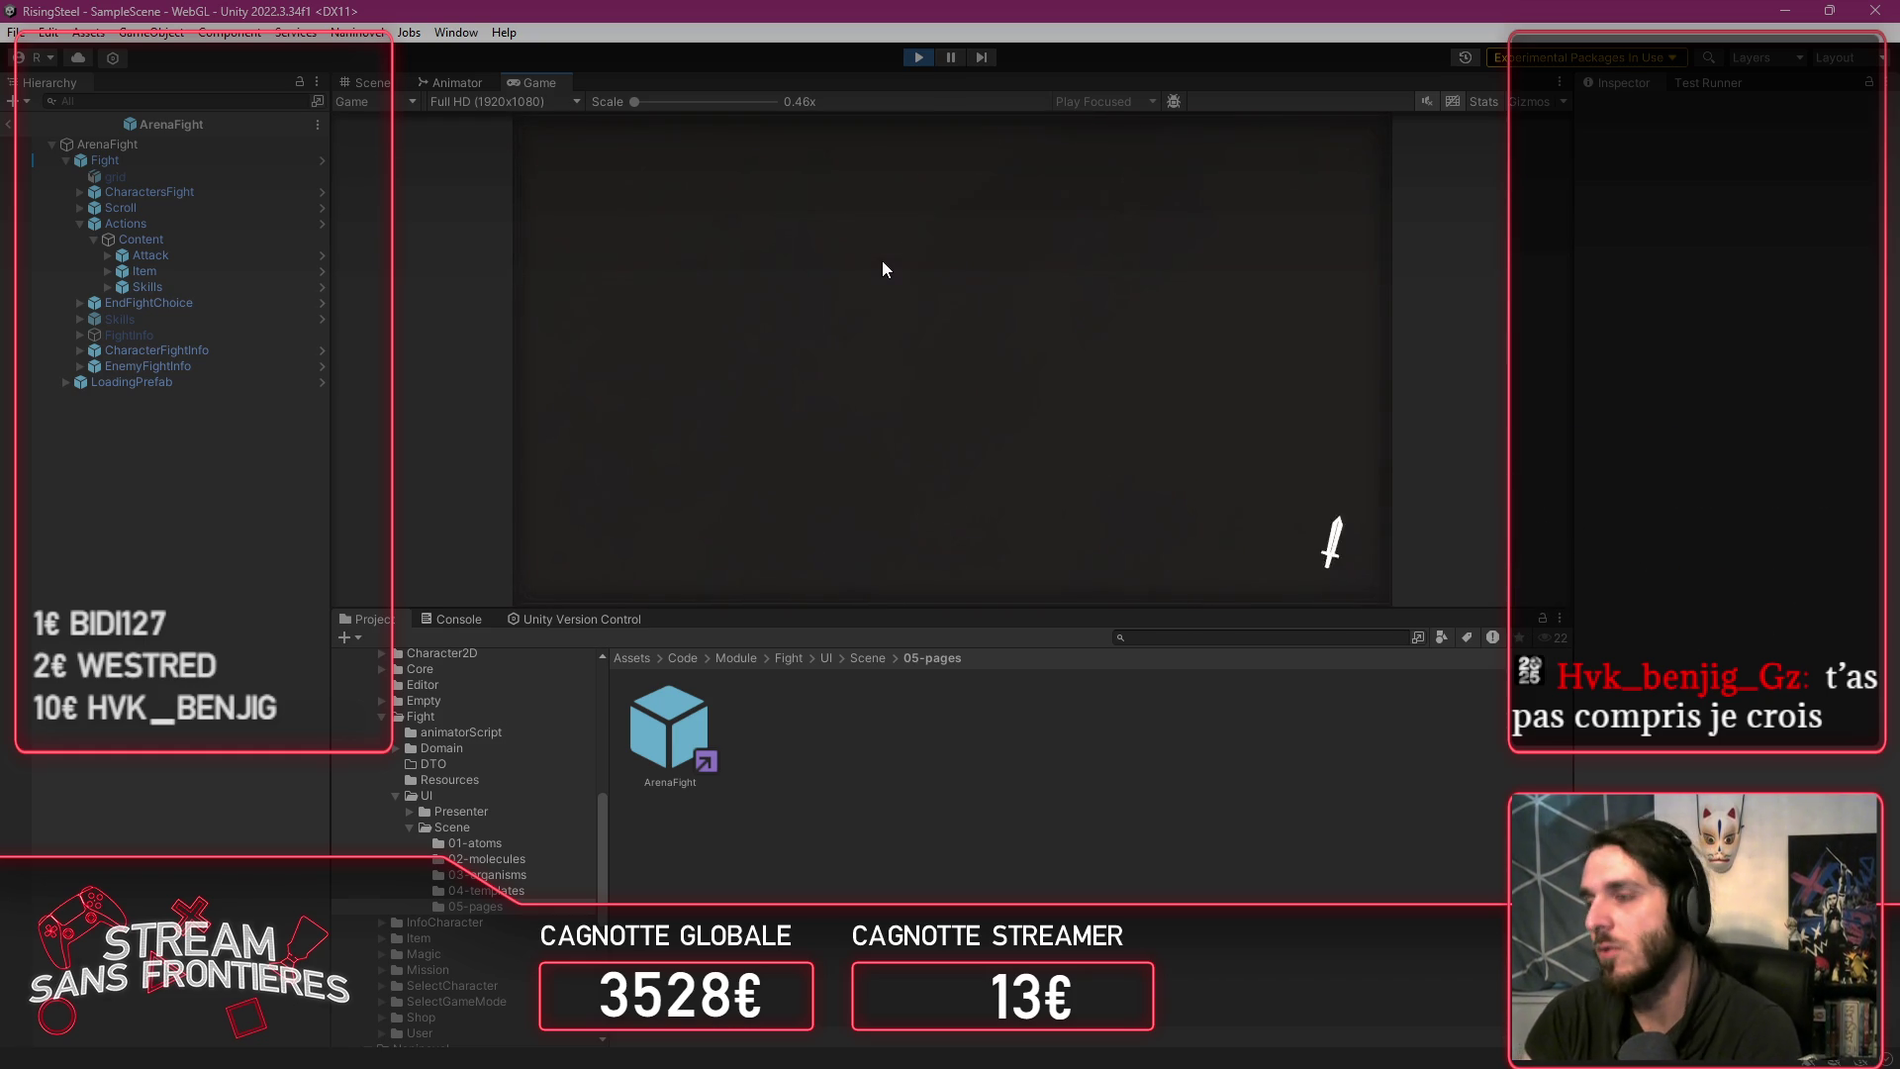
type("Albert")
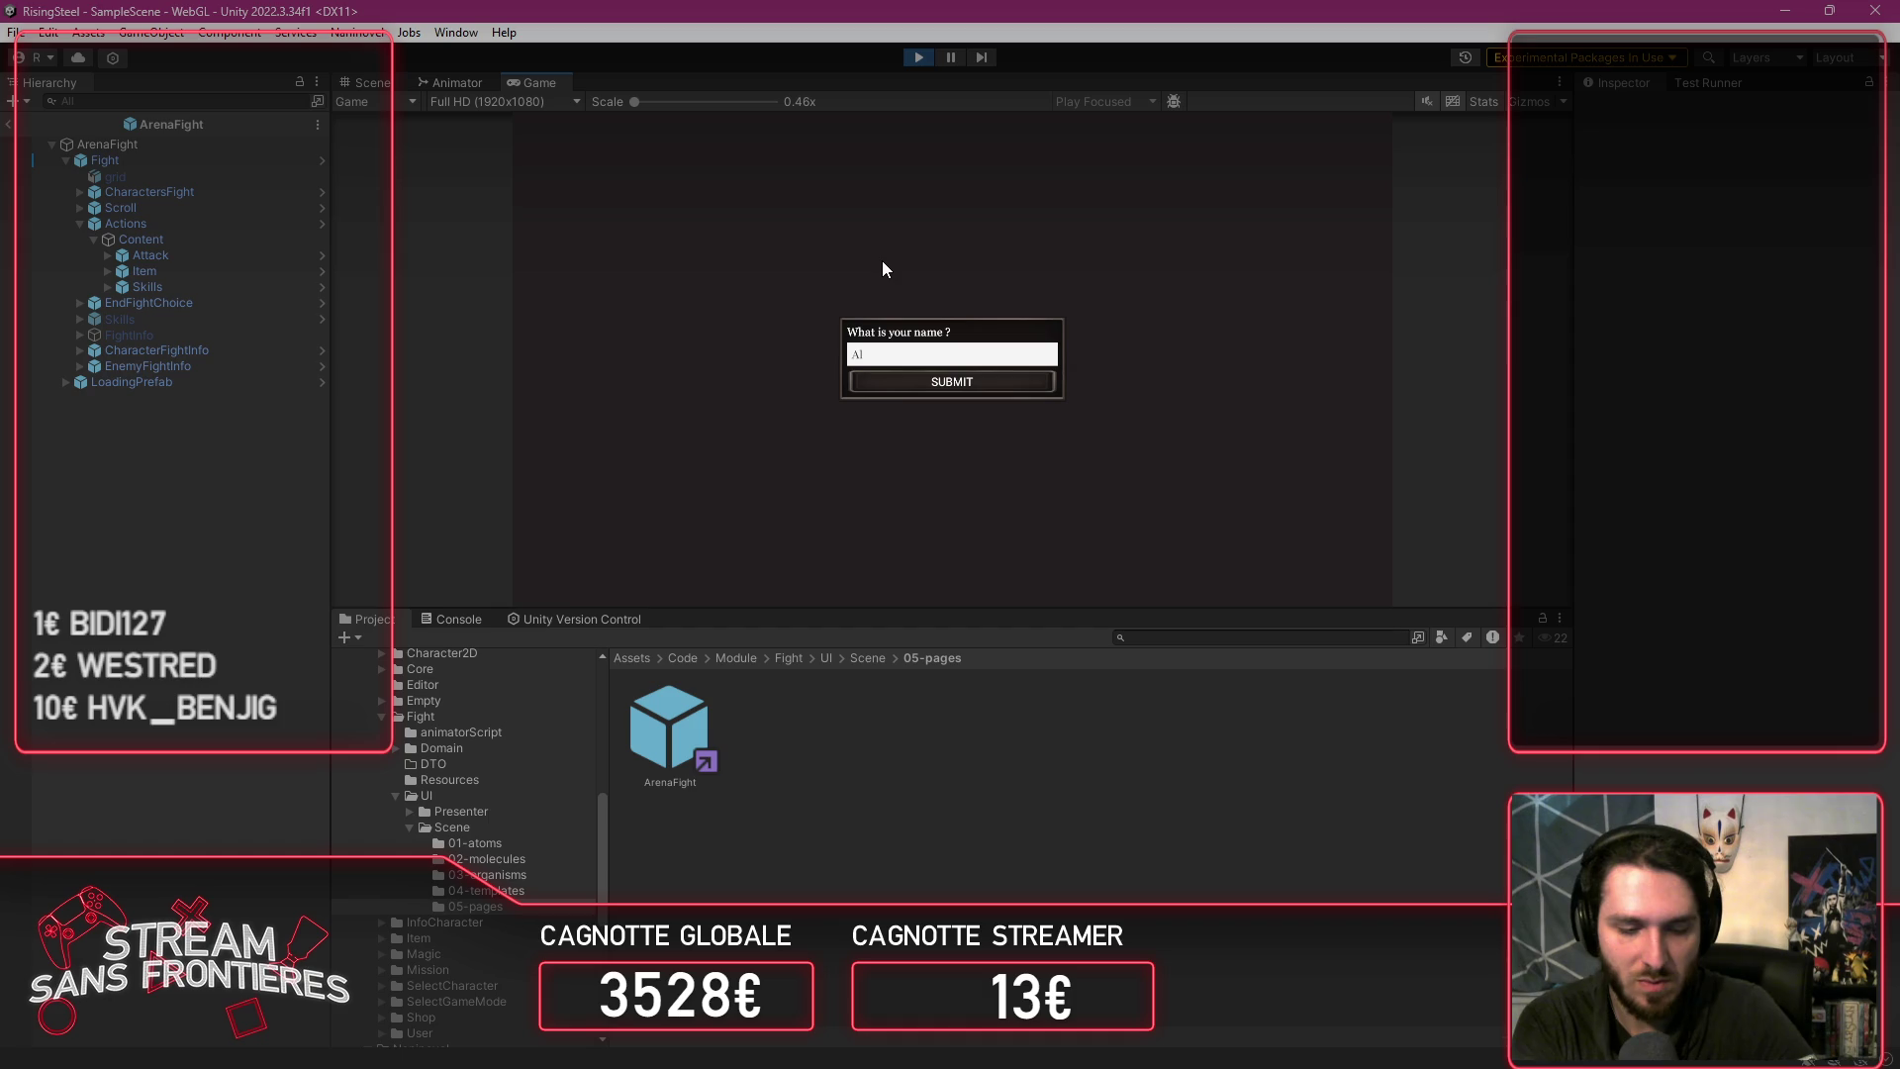
key("Return")
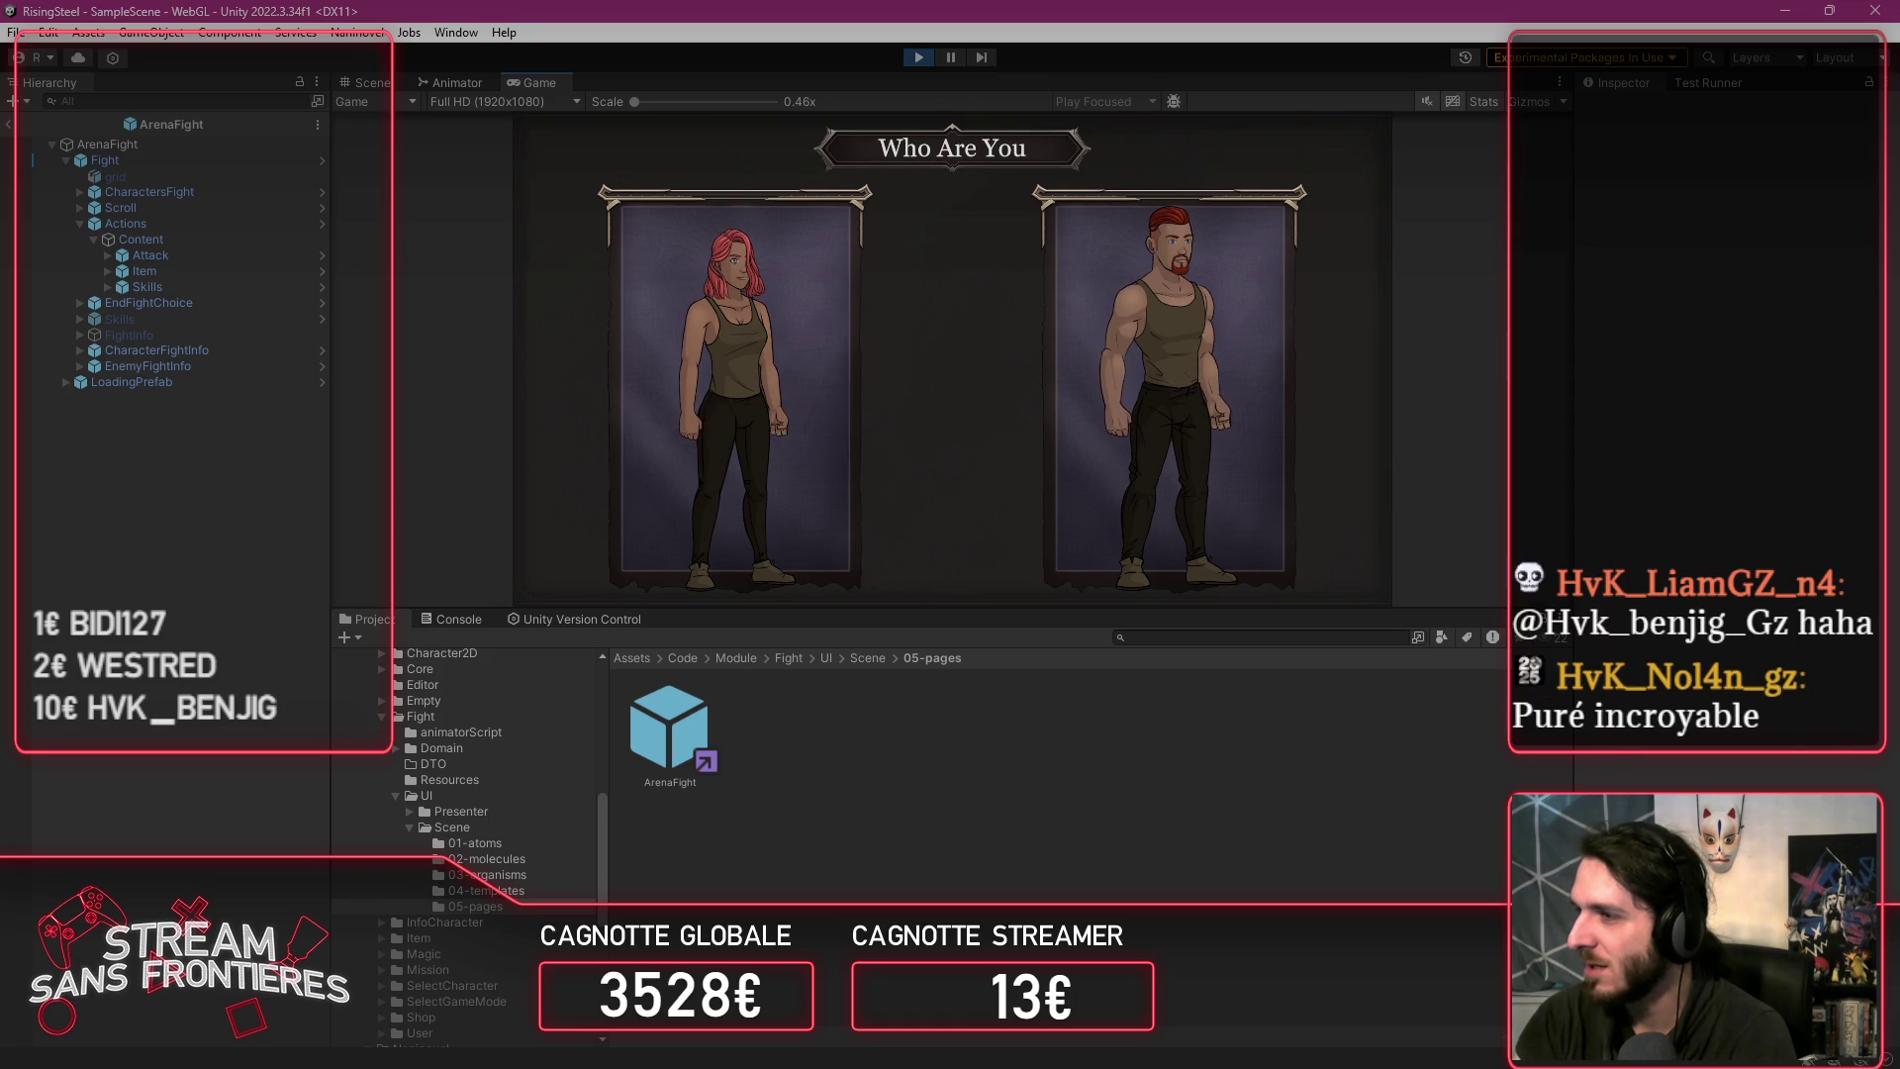
left_click(1101, 347)
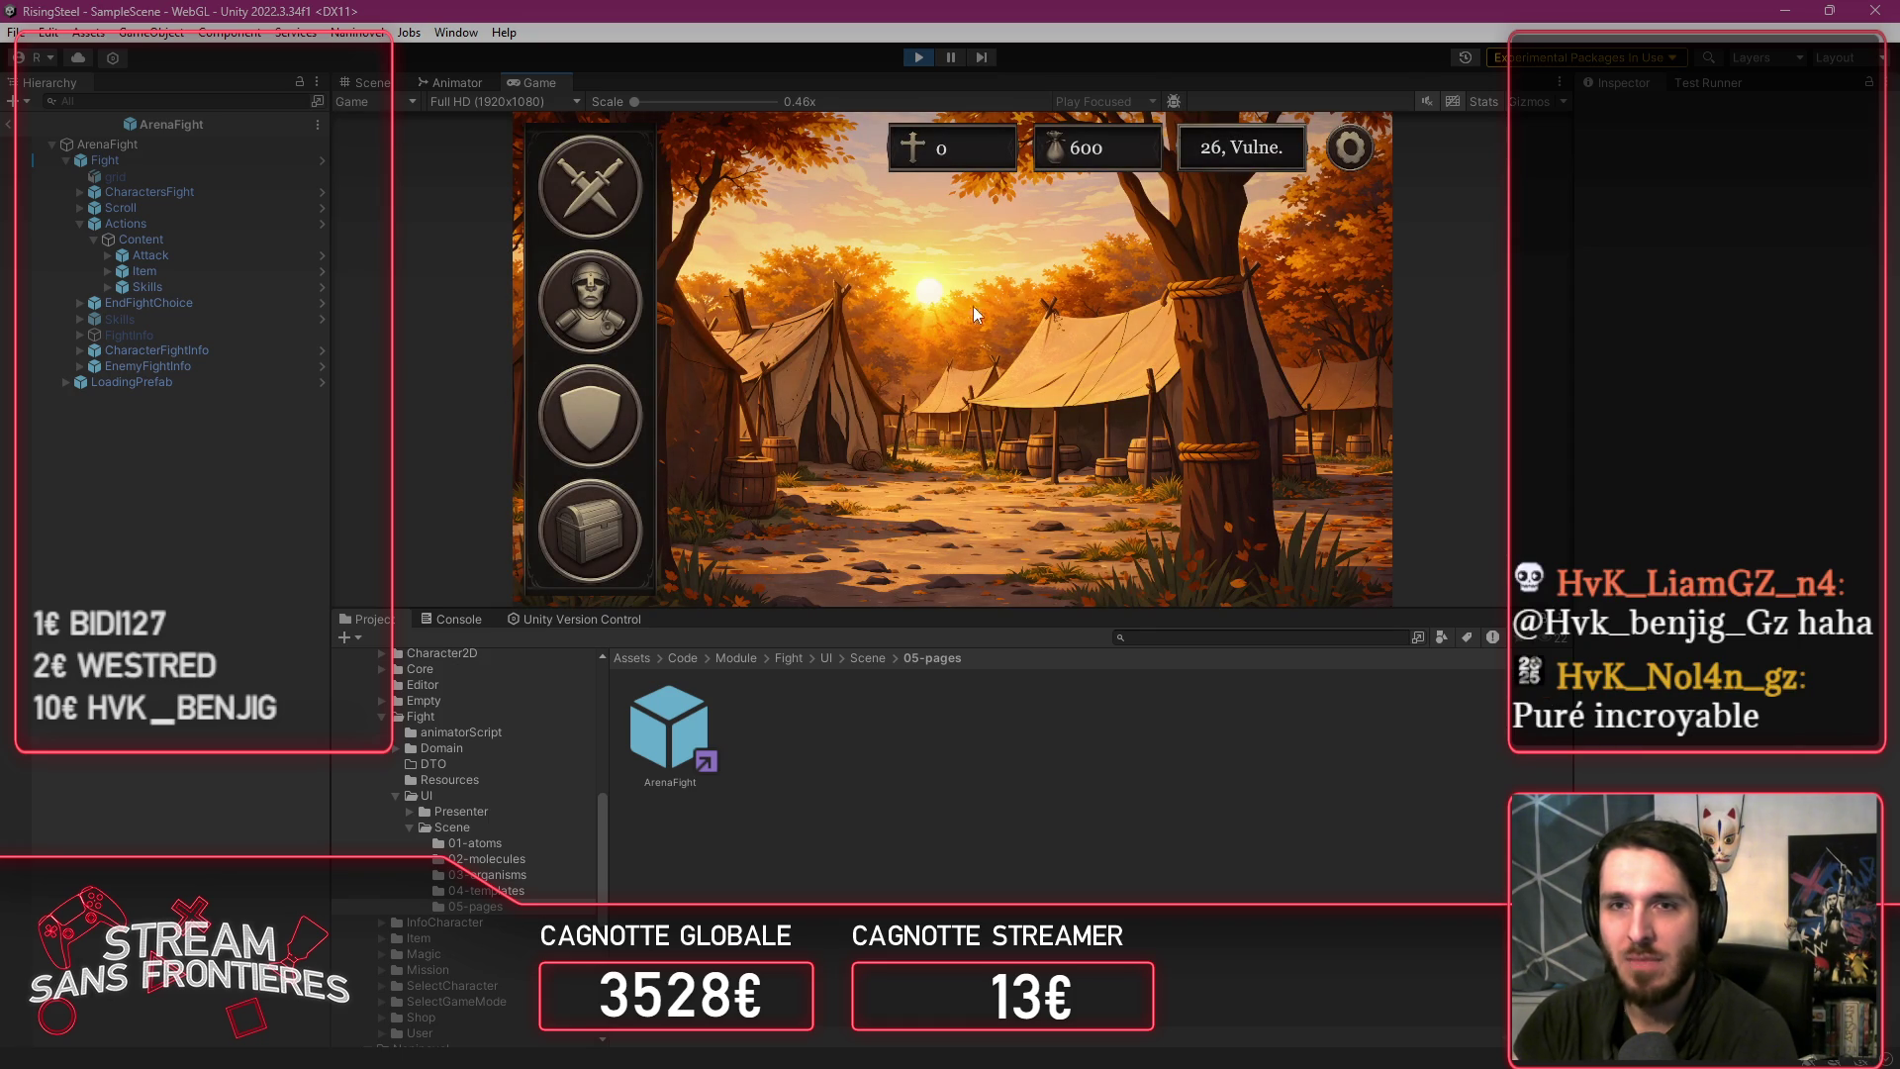
Step: Raise recruit Alberto's Strength to 15, confirm, and return to camp with 75 gold
left_click(635, 428)
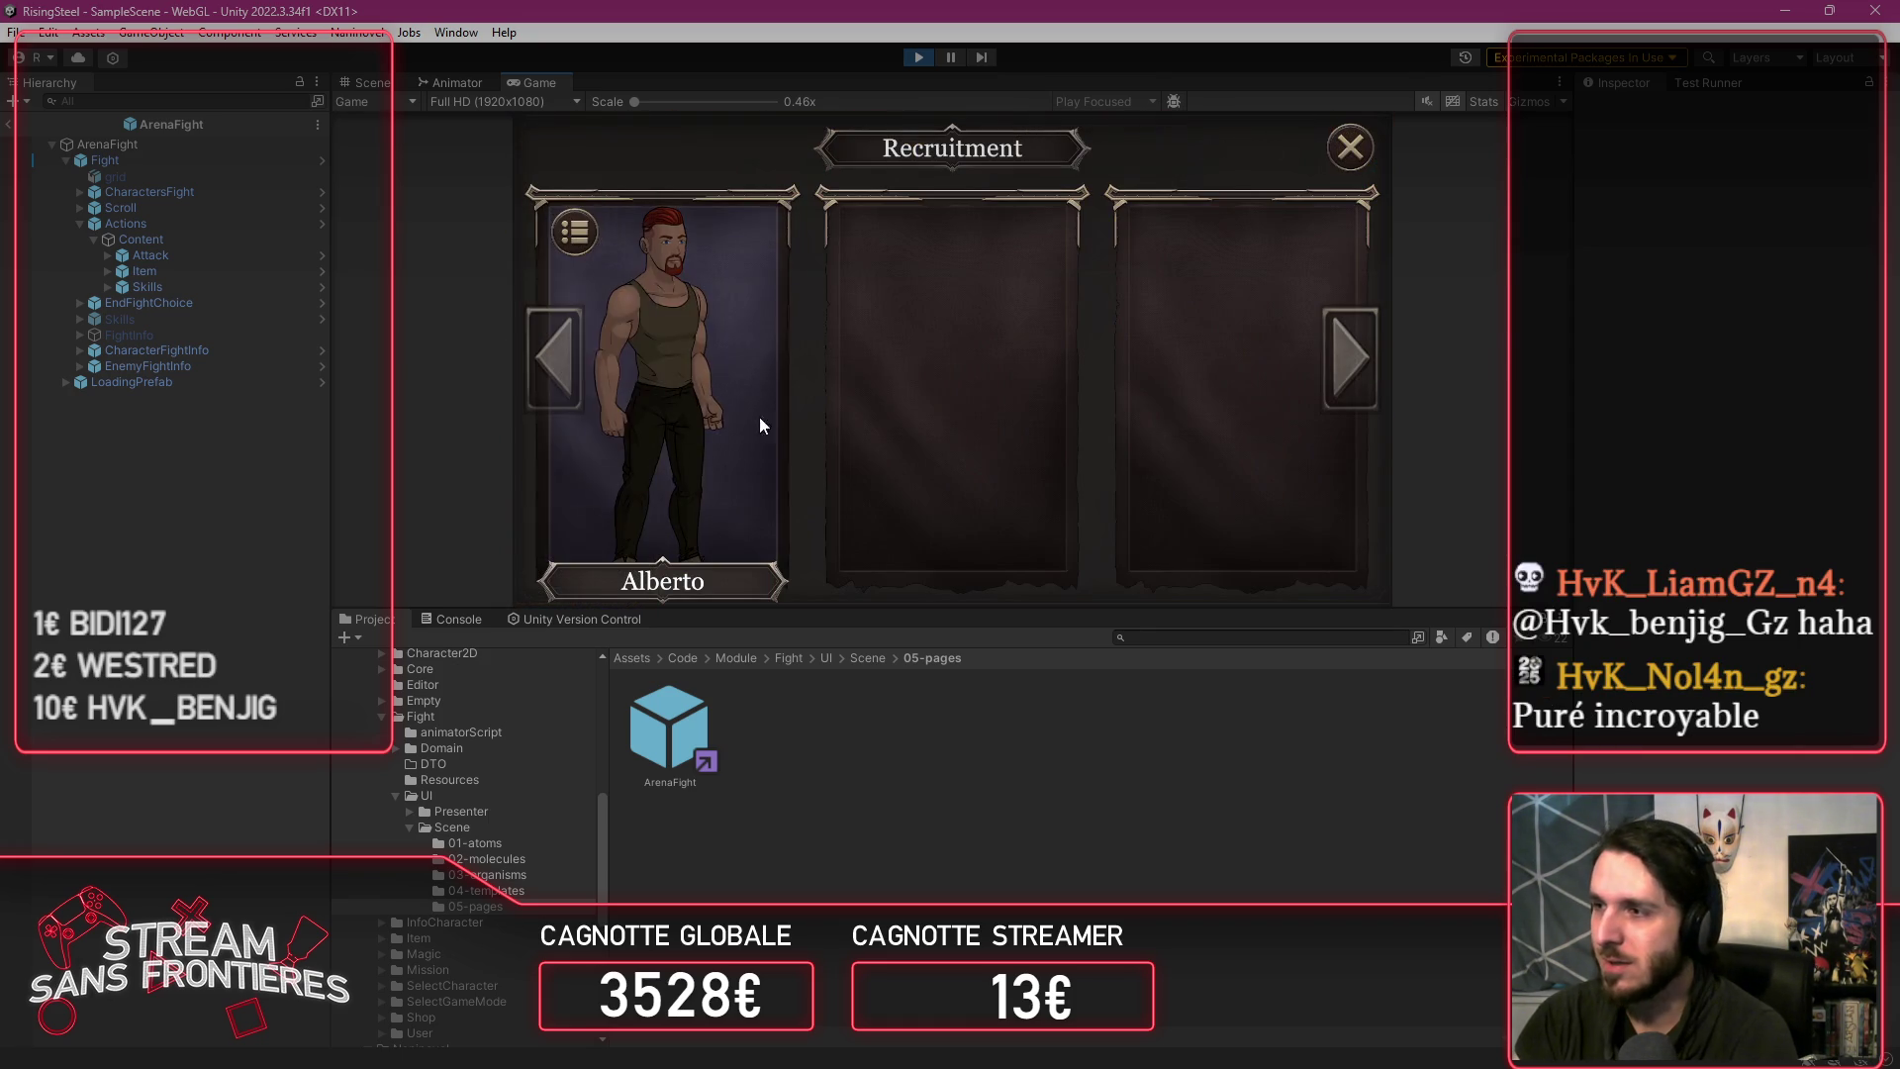
left_click(692, 450)
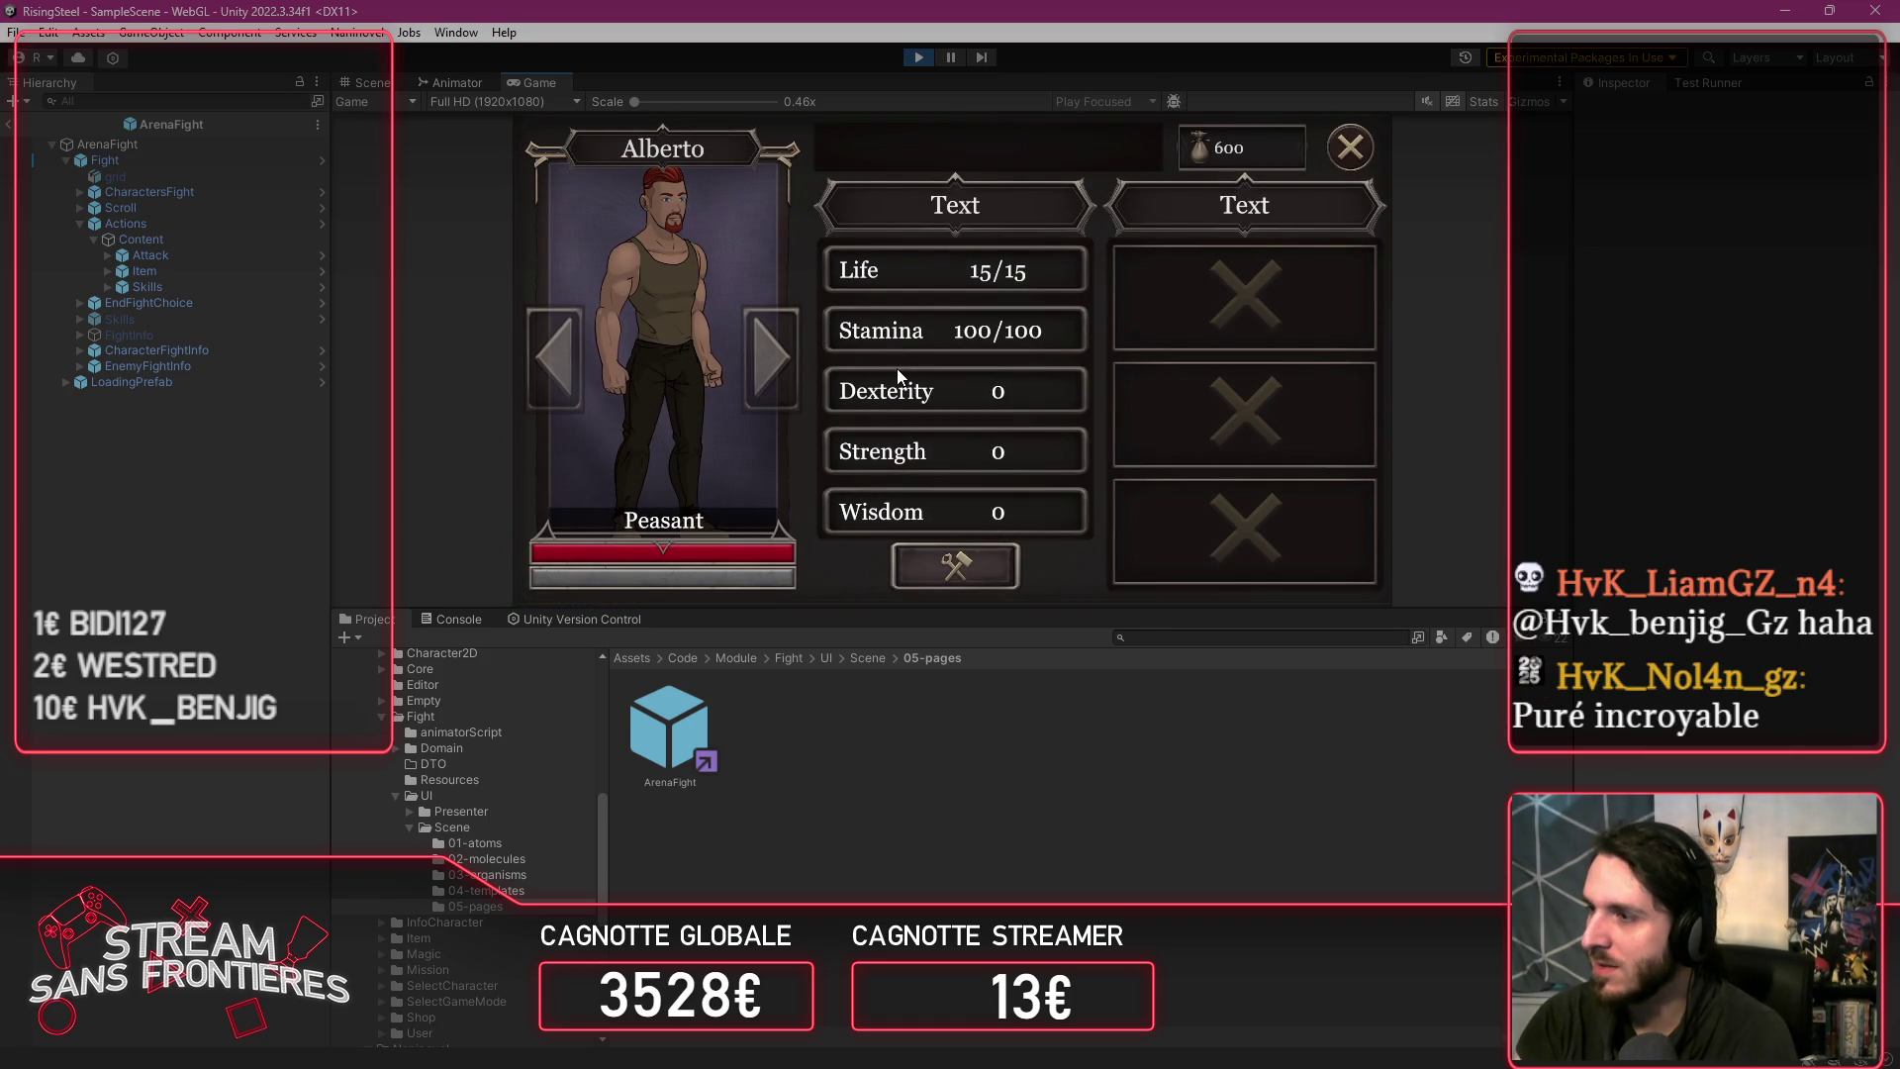
left_click(962, 562)
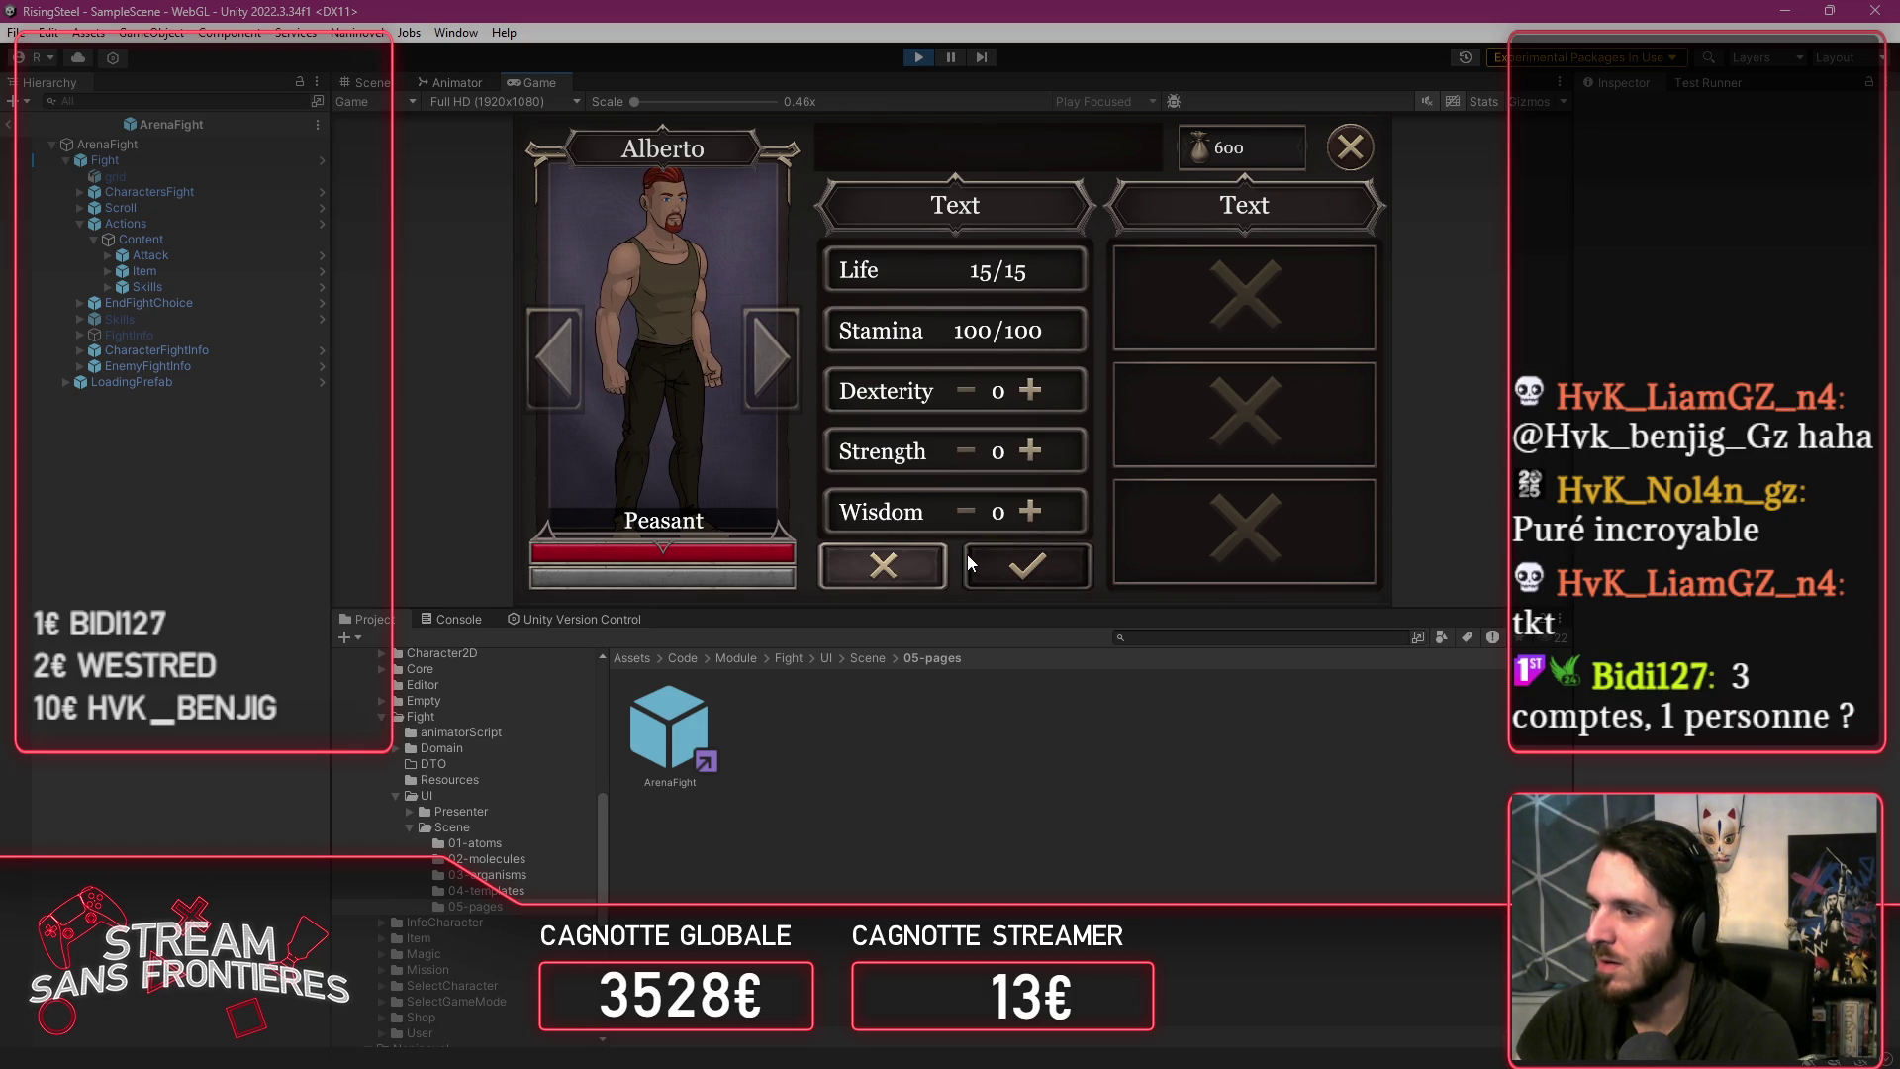
left_click(1041, 438)
left_click(1041, 438)
left_click(1042, 439)
left_click(1041, 439)
left_click(1041, 438)
left_click(1041, 438)
left_click(1042, 439)
left_click(1041, 439)
left_click(1032, 450)
left_click(1031, 450)
left_click(1031, 450)
left_click(1031, 451)
left_click(1031, 450)
left_click(1032, 451)
left_click(1031, 451)
left_click(1067, 559)
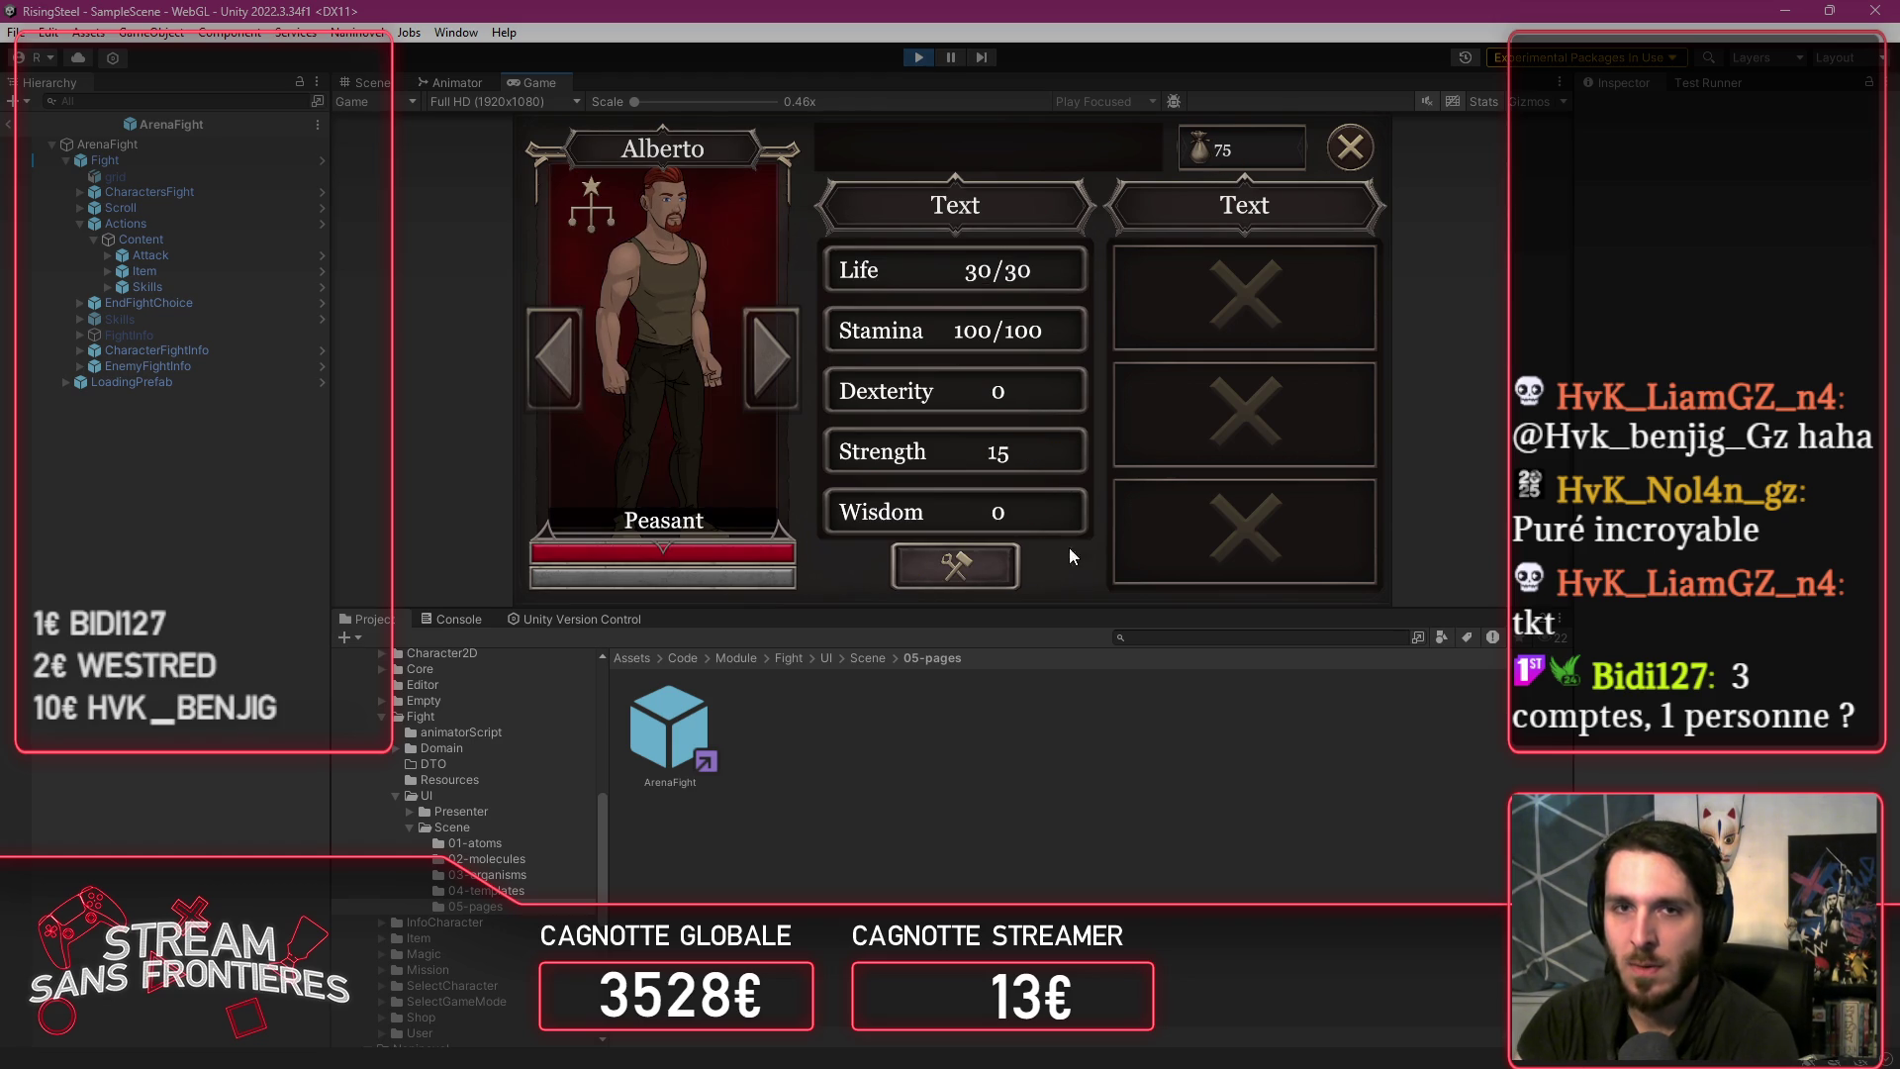
left_click(1350, 146)
left_click(1348, 147)
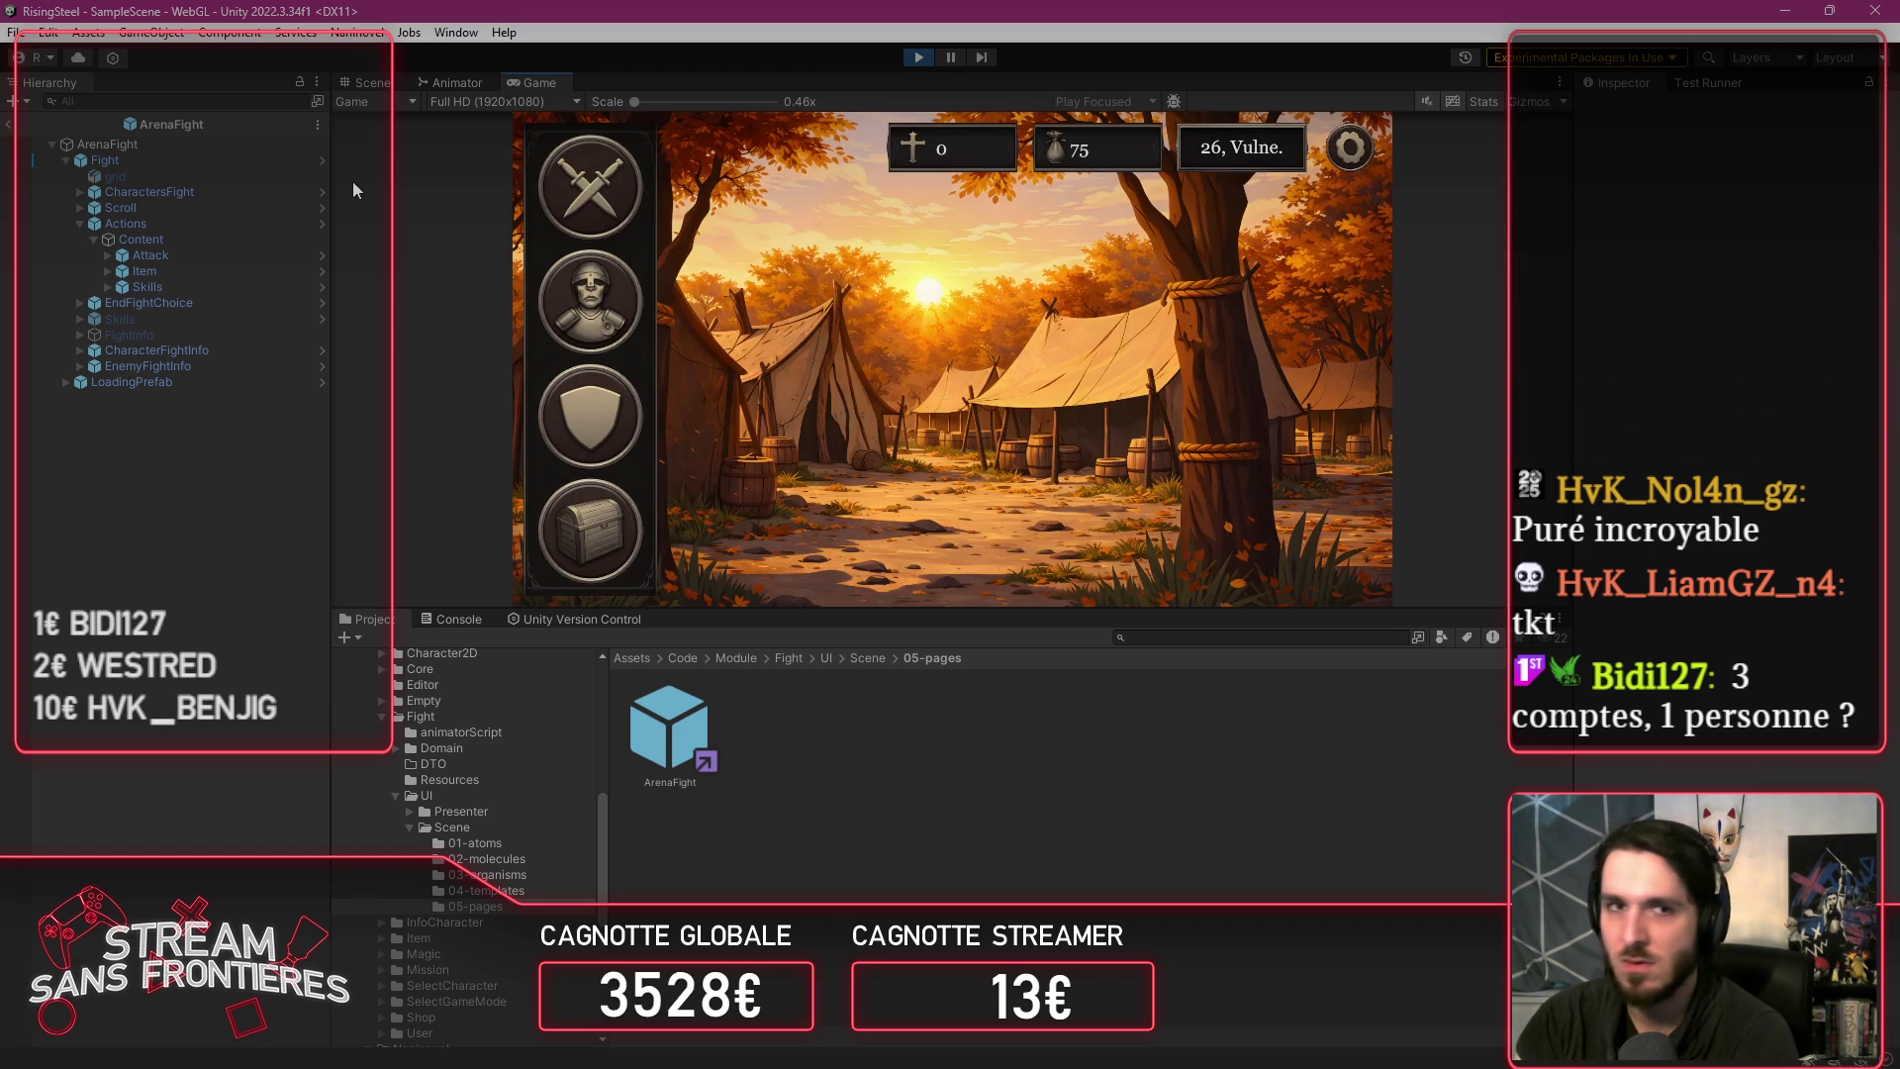
Step: Check Alberto's stats and skills from the fight-mode choice, then close those views
left_click(576, 188)
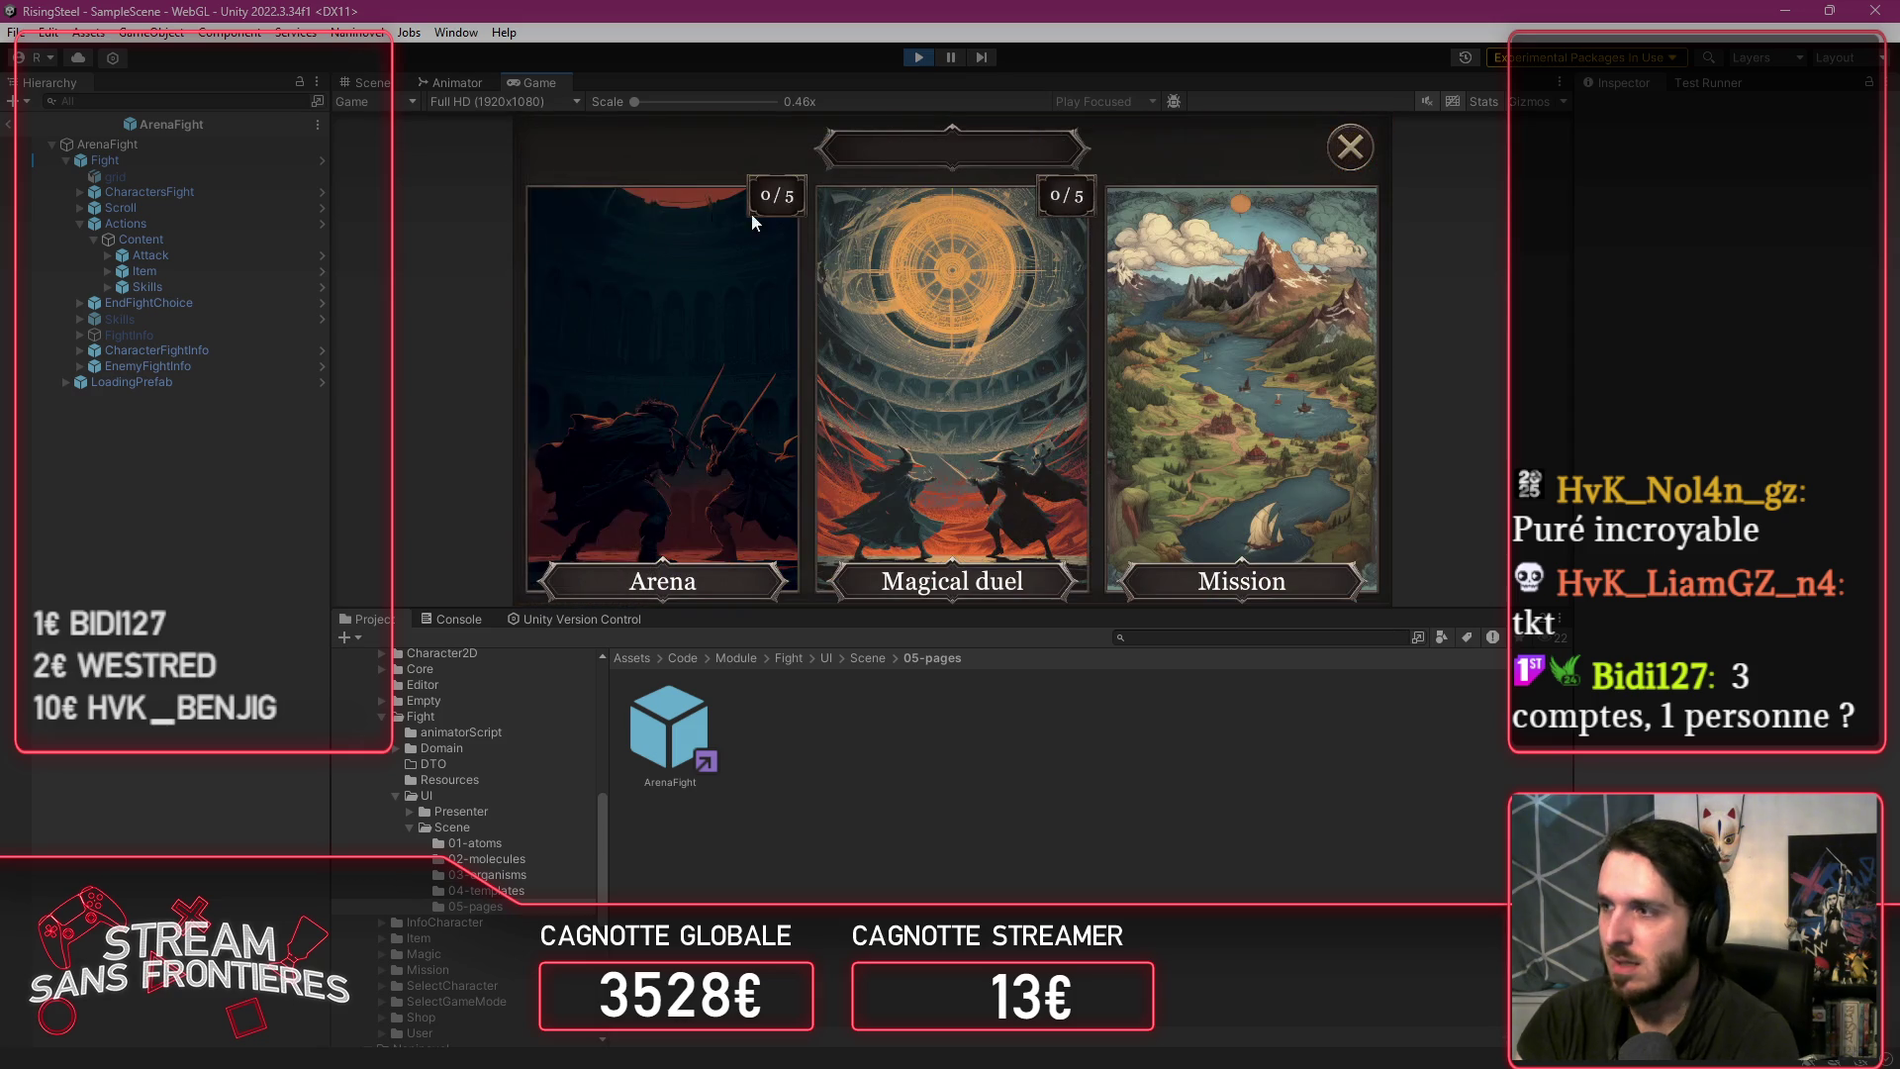
left_click(829, 224)
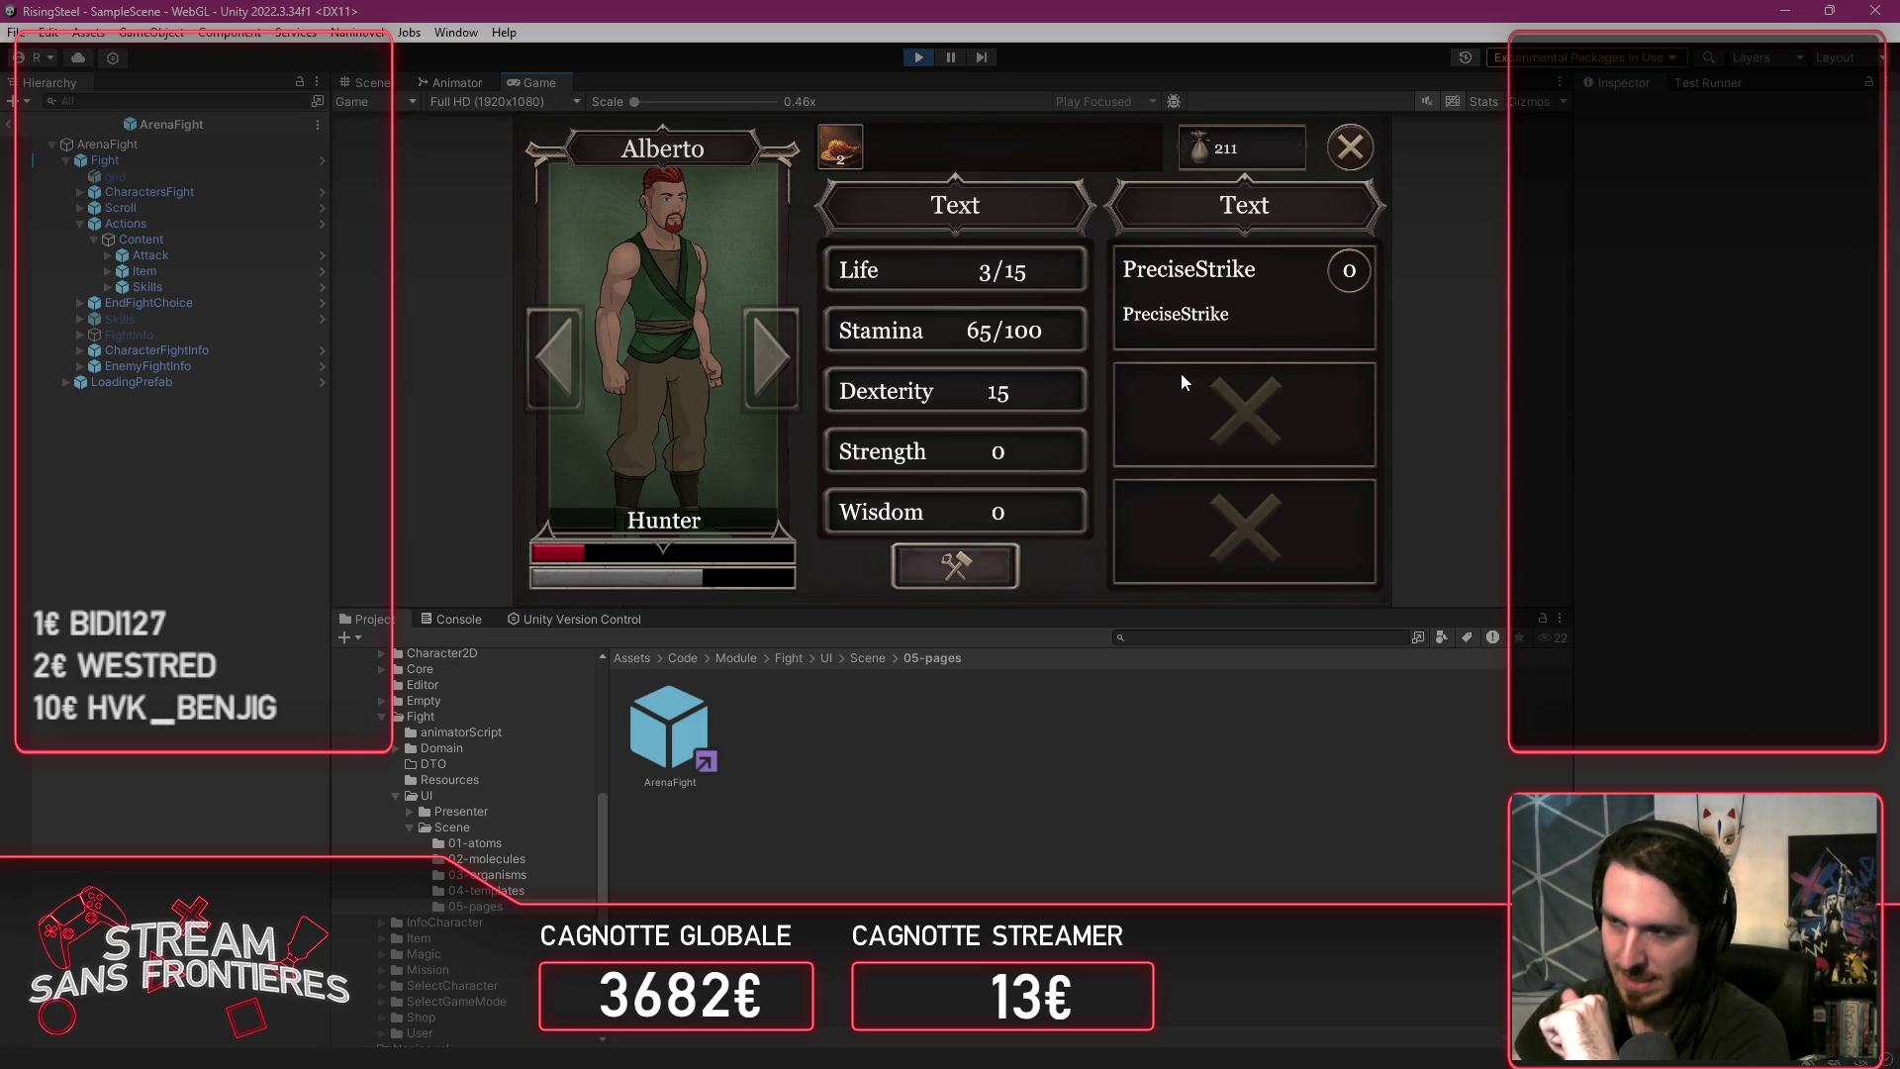
left_click(1370, 166)
left_click(1364, 159)
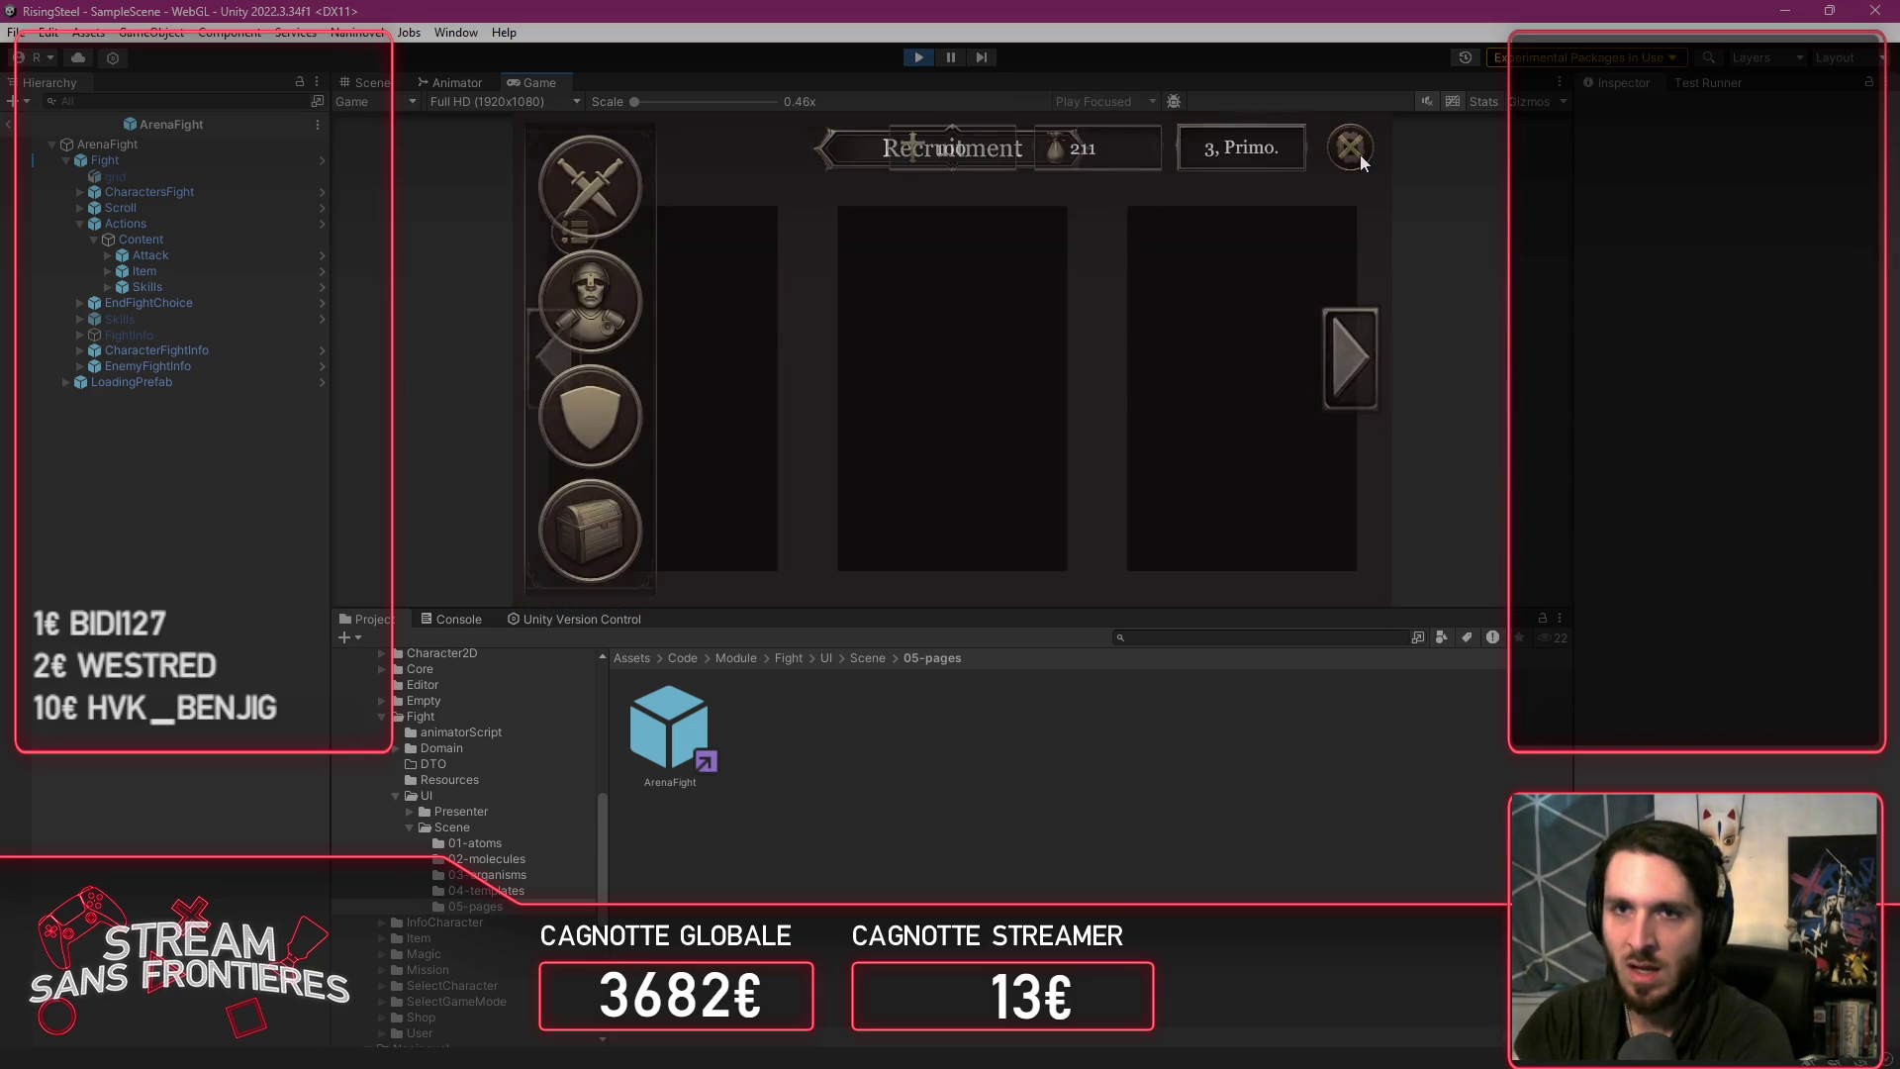
Step: Load the third save slot from the game's pause menu
left_click(1360, 154)
left_click(912, 330)
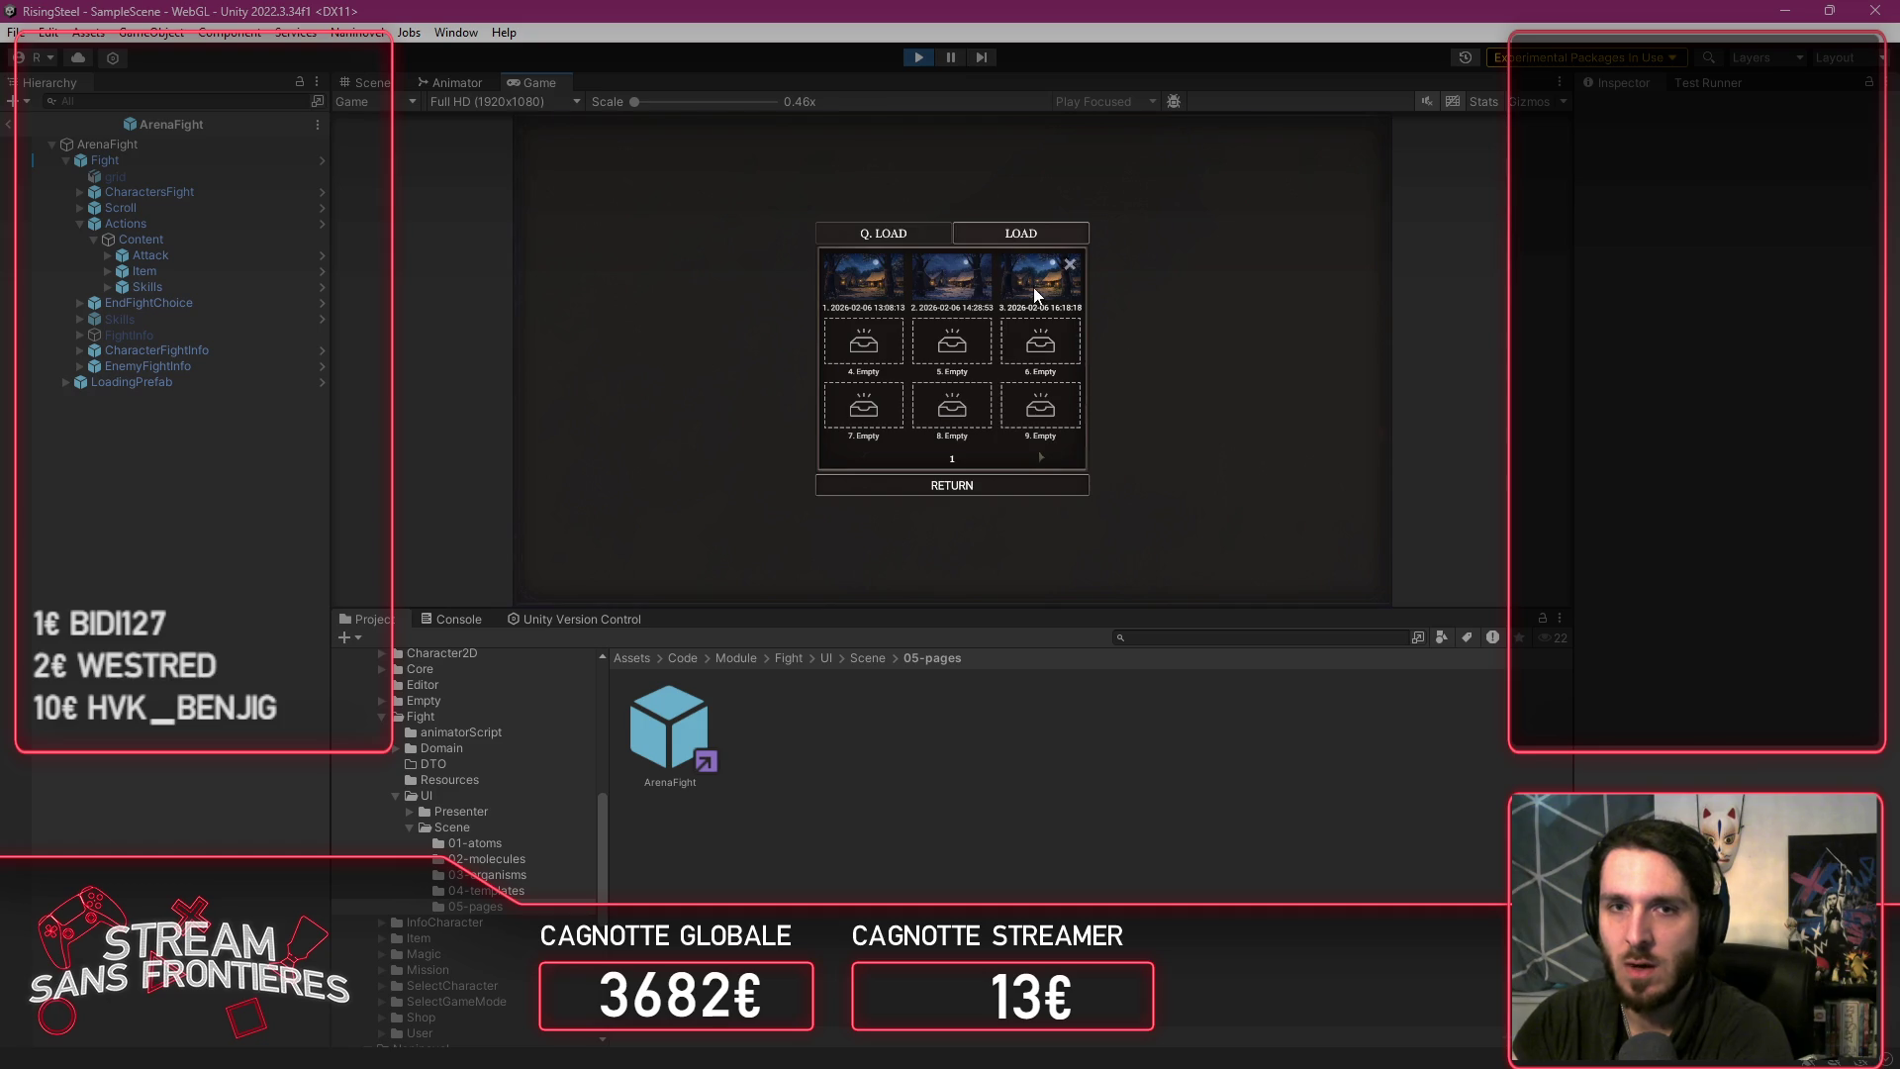
left_click(1033, 287)
Step: Promote Alberto from Peasant to Aspirant in the recruitment roster
left_click(614, 414)
left_click(661, 411)
left_click(610, 230)
left_click(935, 238)
Step: Begin crafting a magic skill from elements for Alberto's empty skill slot
left_click(1227, 295)
left_click(1194, 374)
left_click(1251, 299)
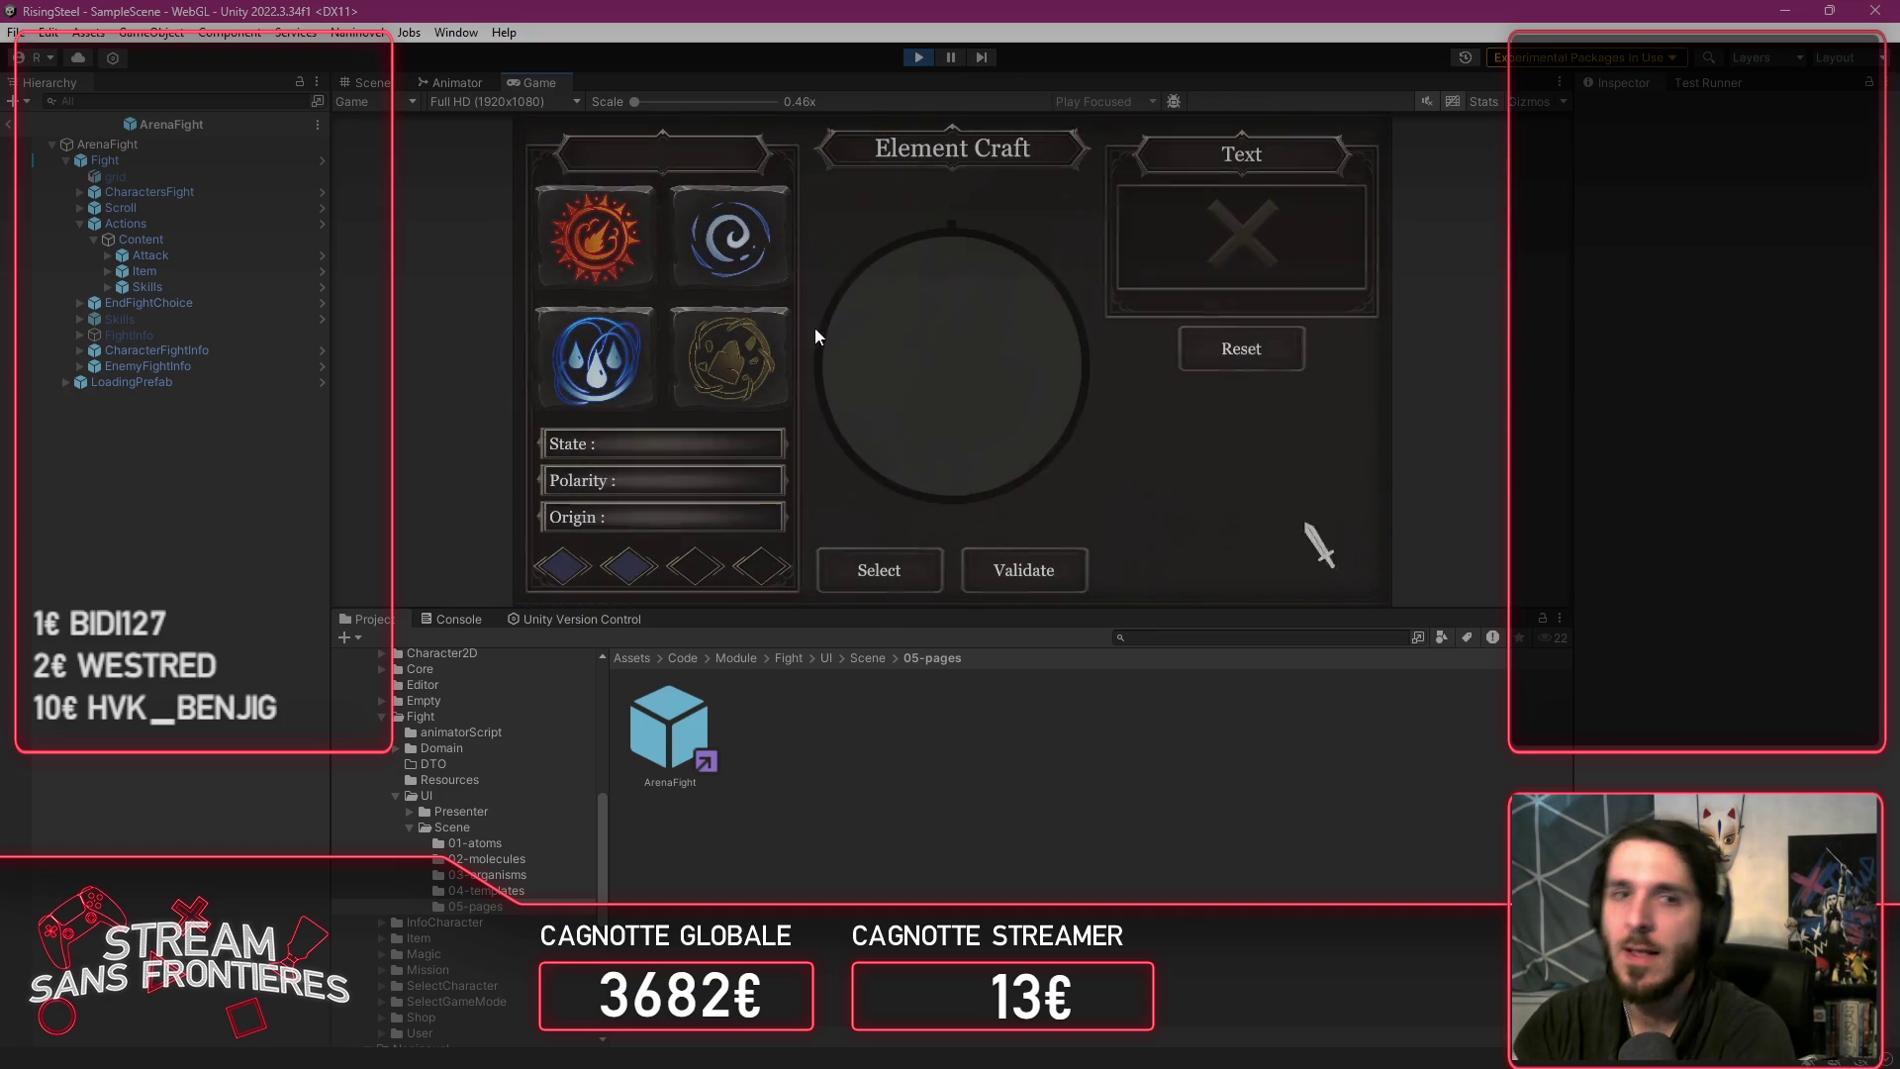
Step: Try the Fire element to produce the Burn skill, then stop Play mode
left_click(587, 265)
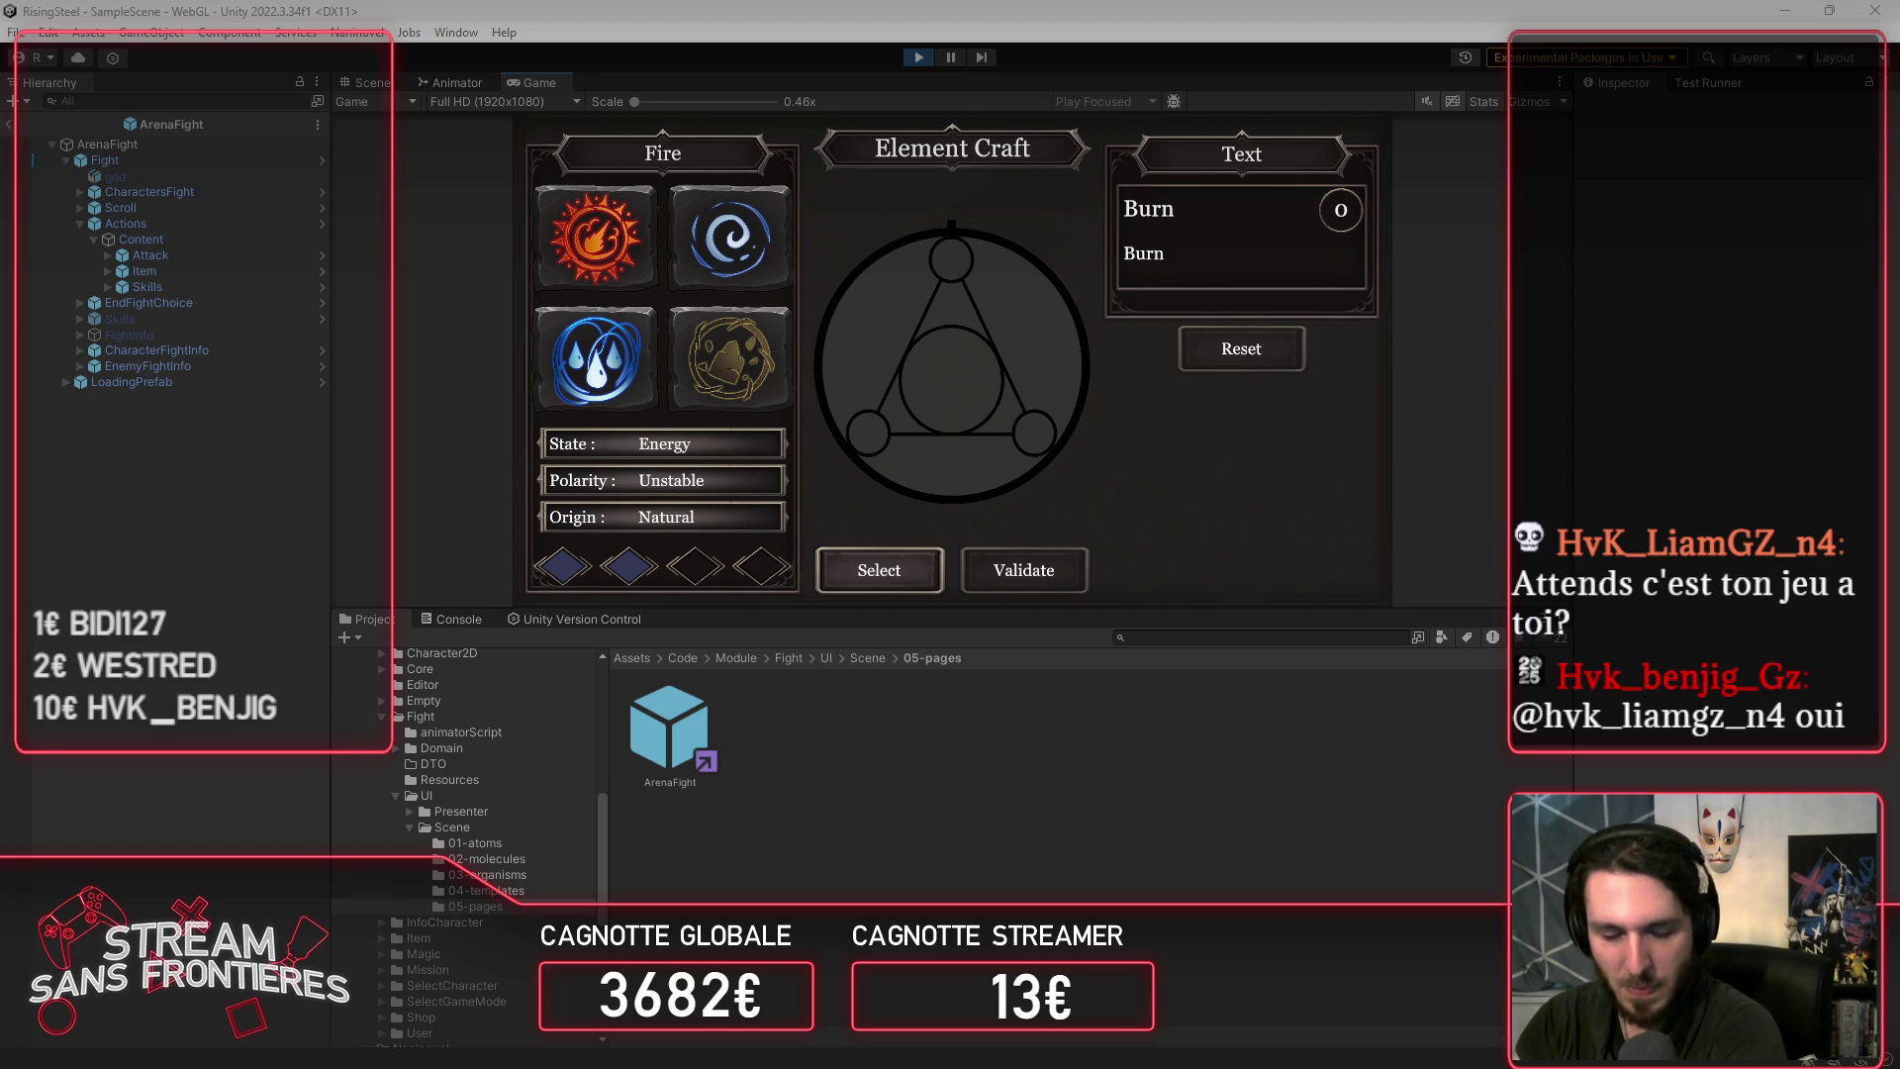
left_click(921, 58)
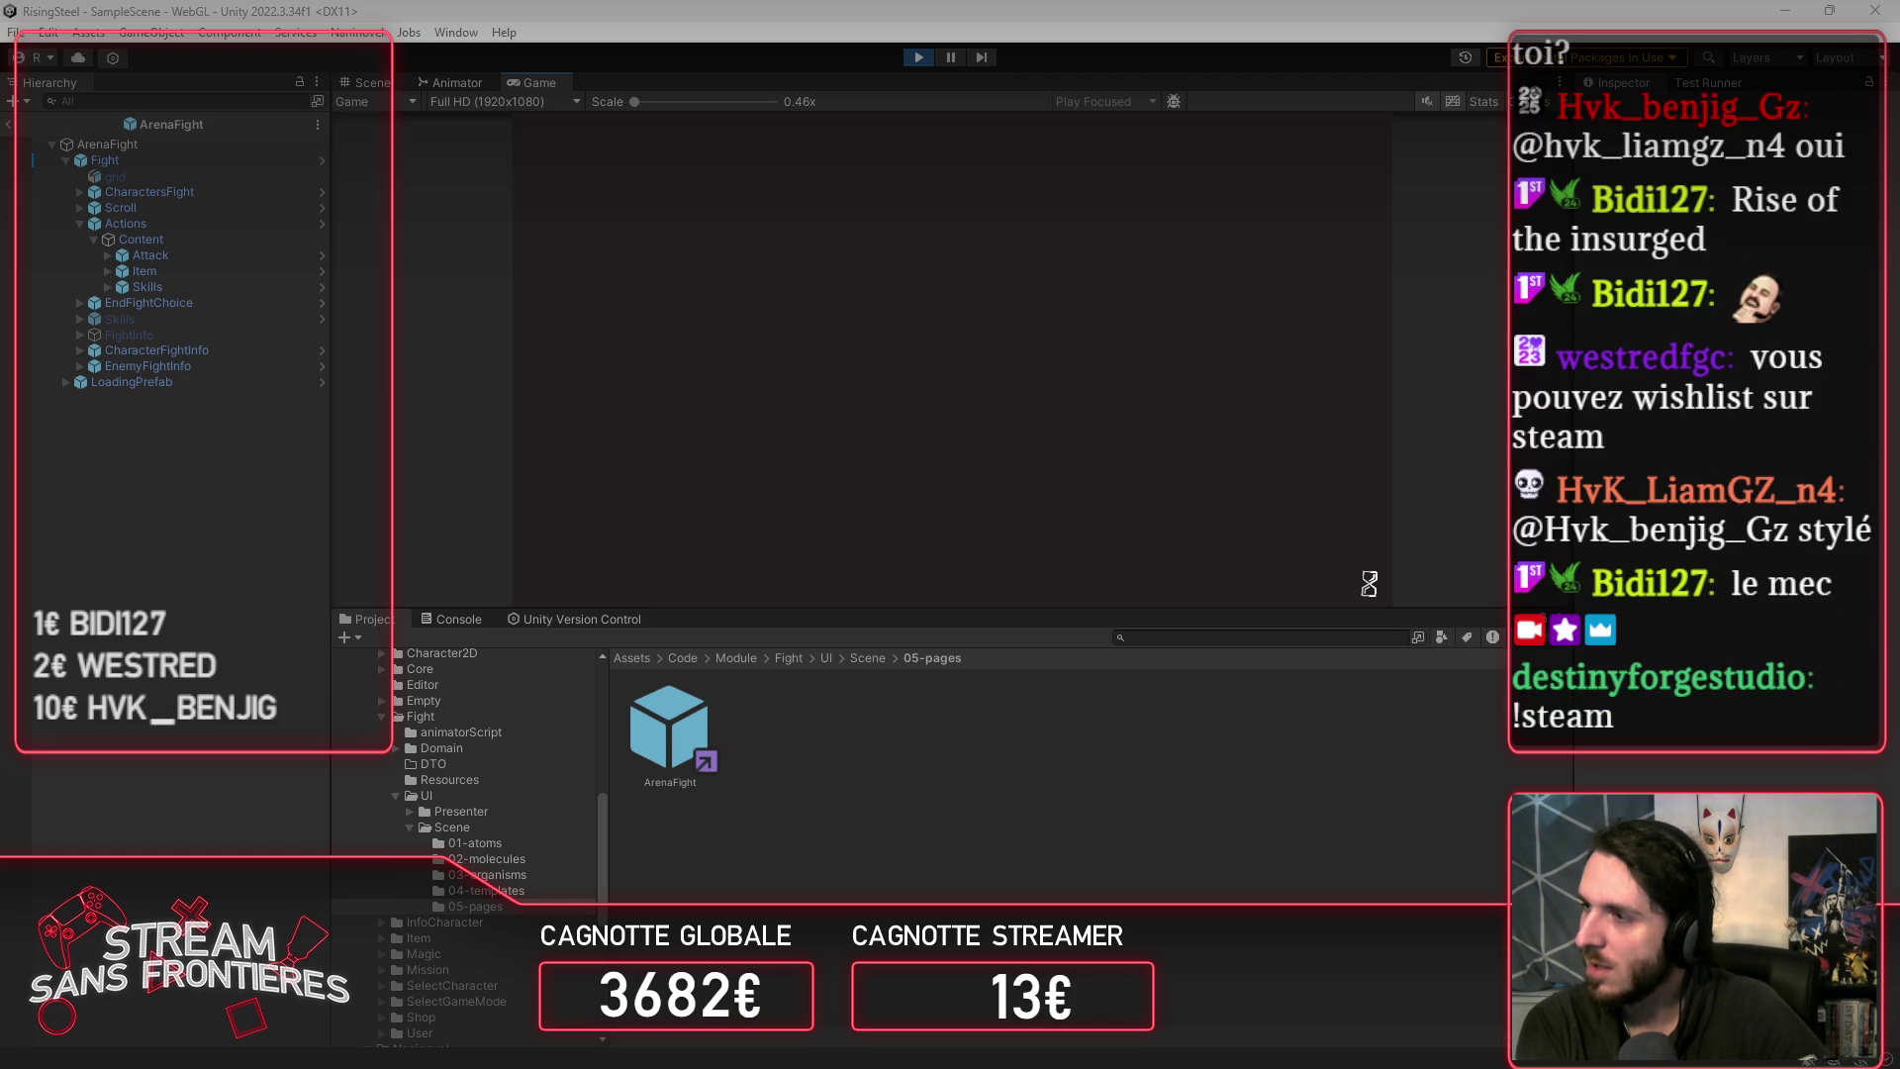
Step: Focus the Game view so the relaunched game reaches the Rise of the Insurged title menu
left_click(1276, 440)
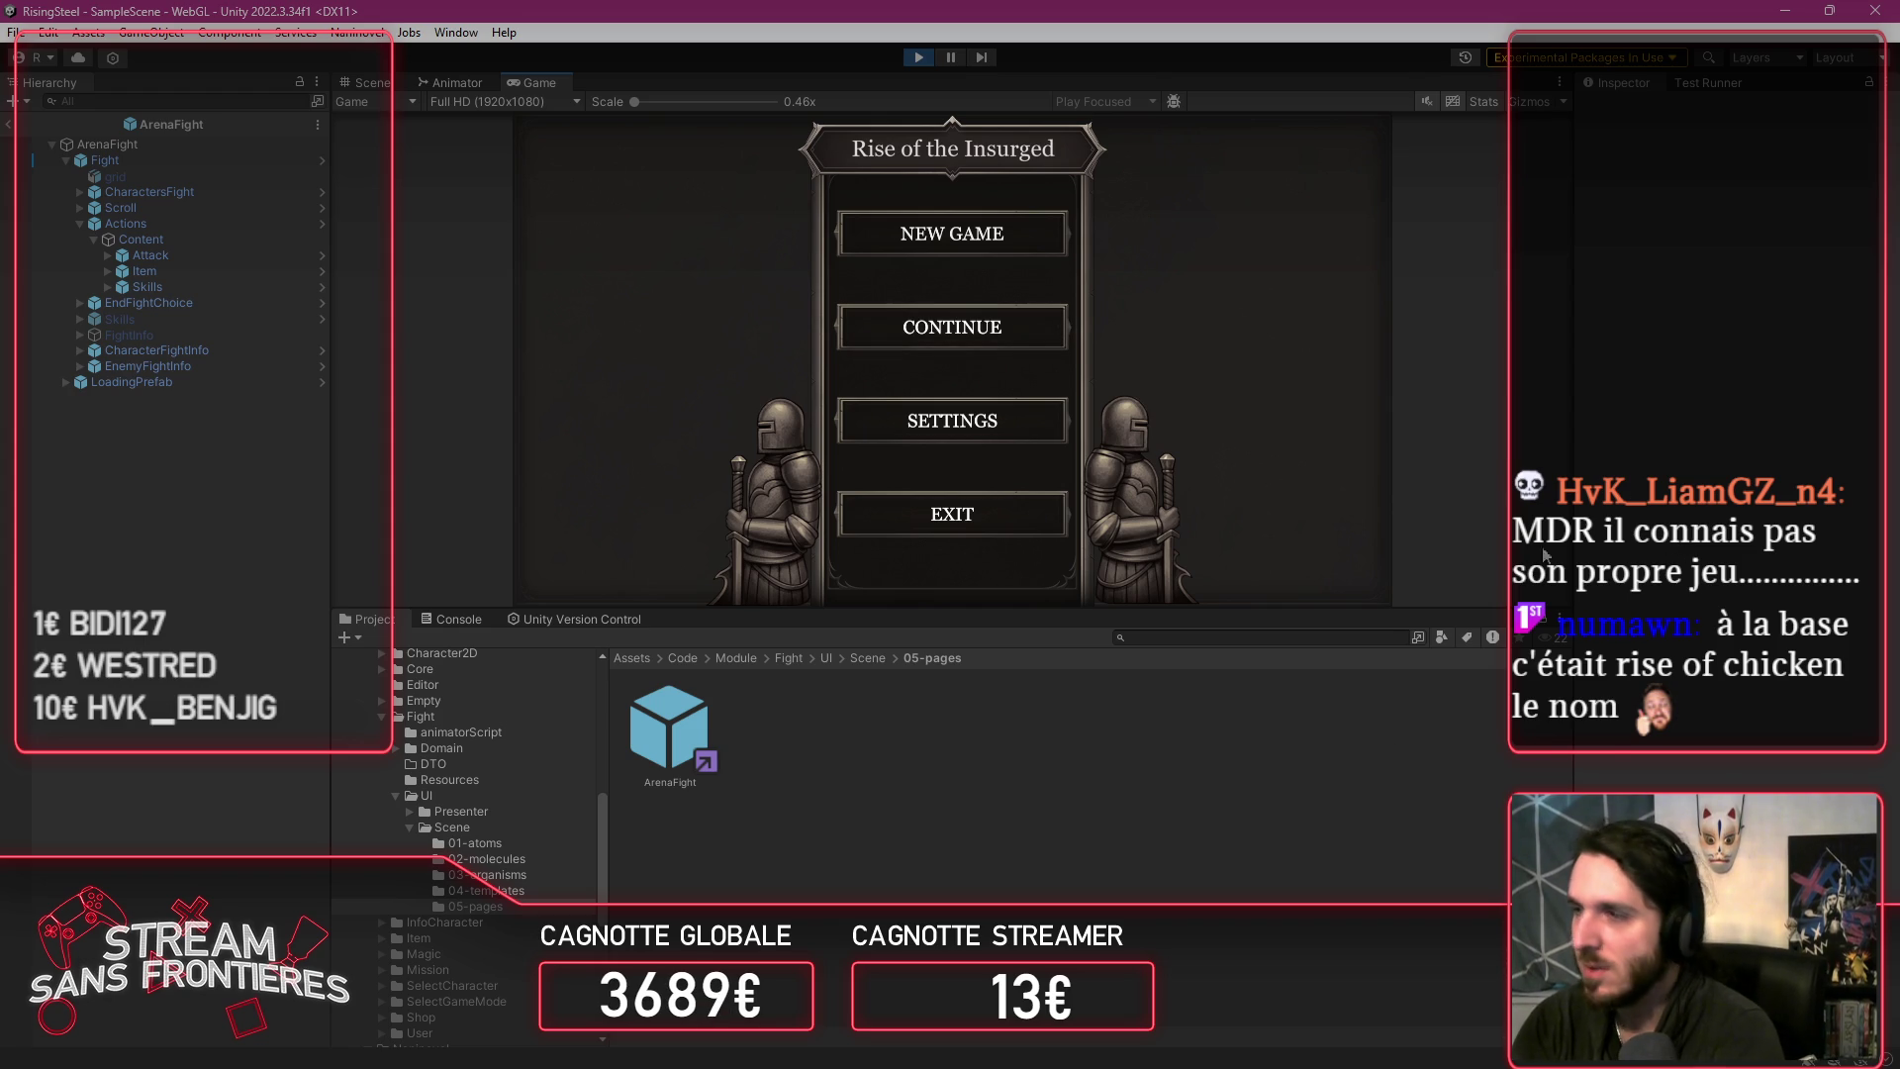
Step: Continue from a saved game into the camp and open Alberto's character stats
left_click(1015, 339)
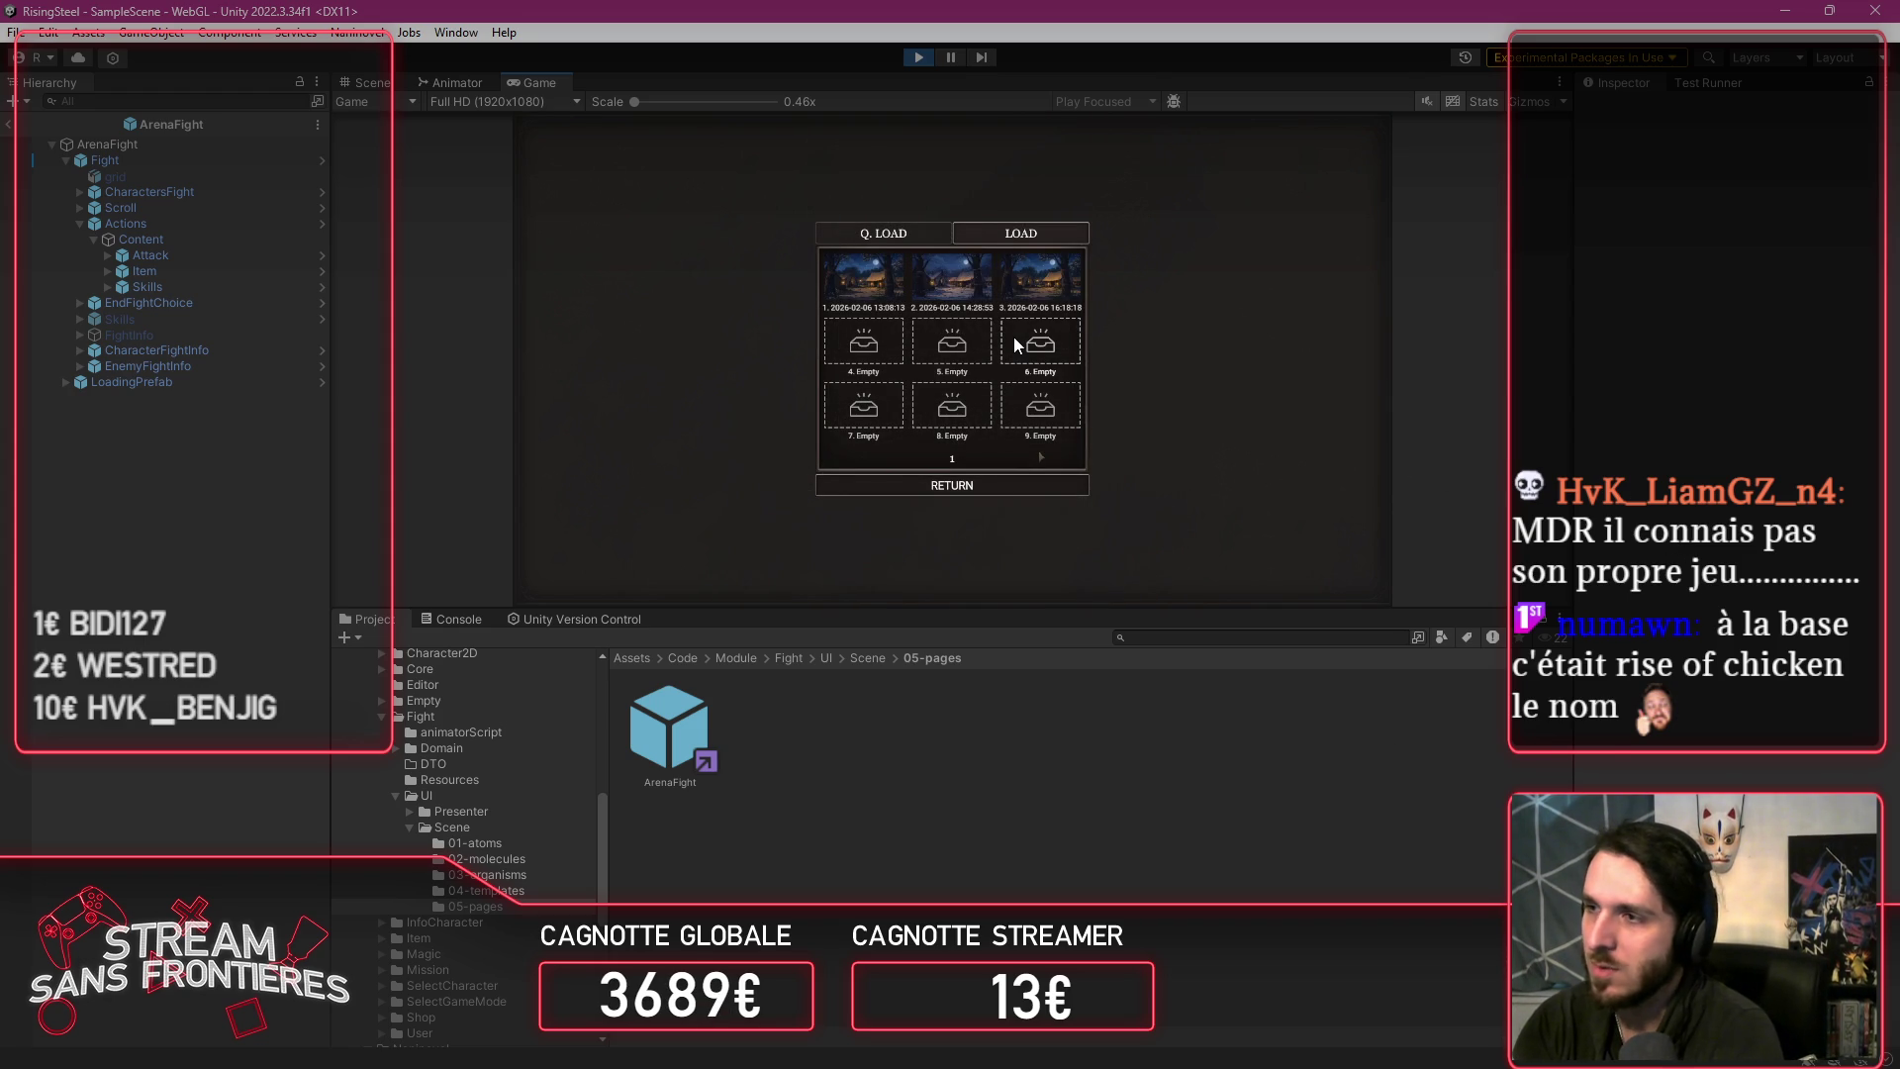
left_click(1037, 283)
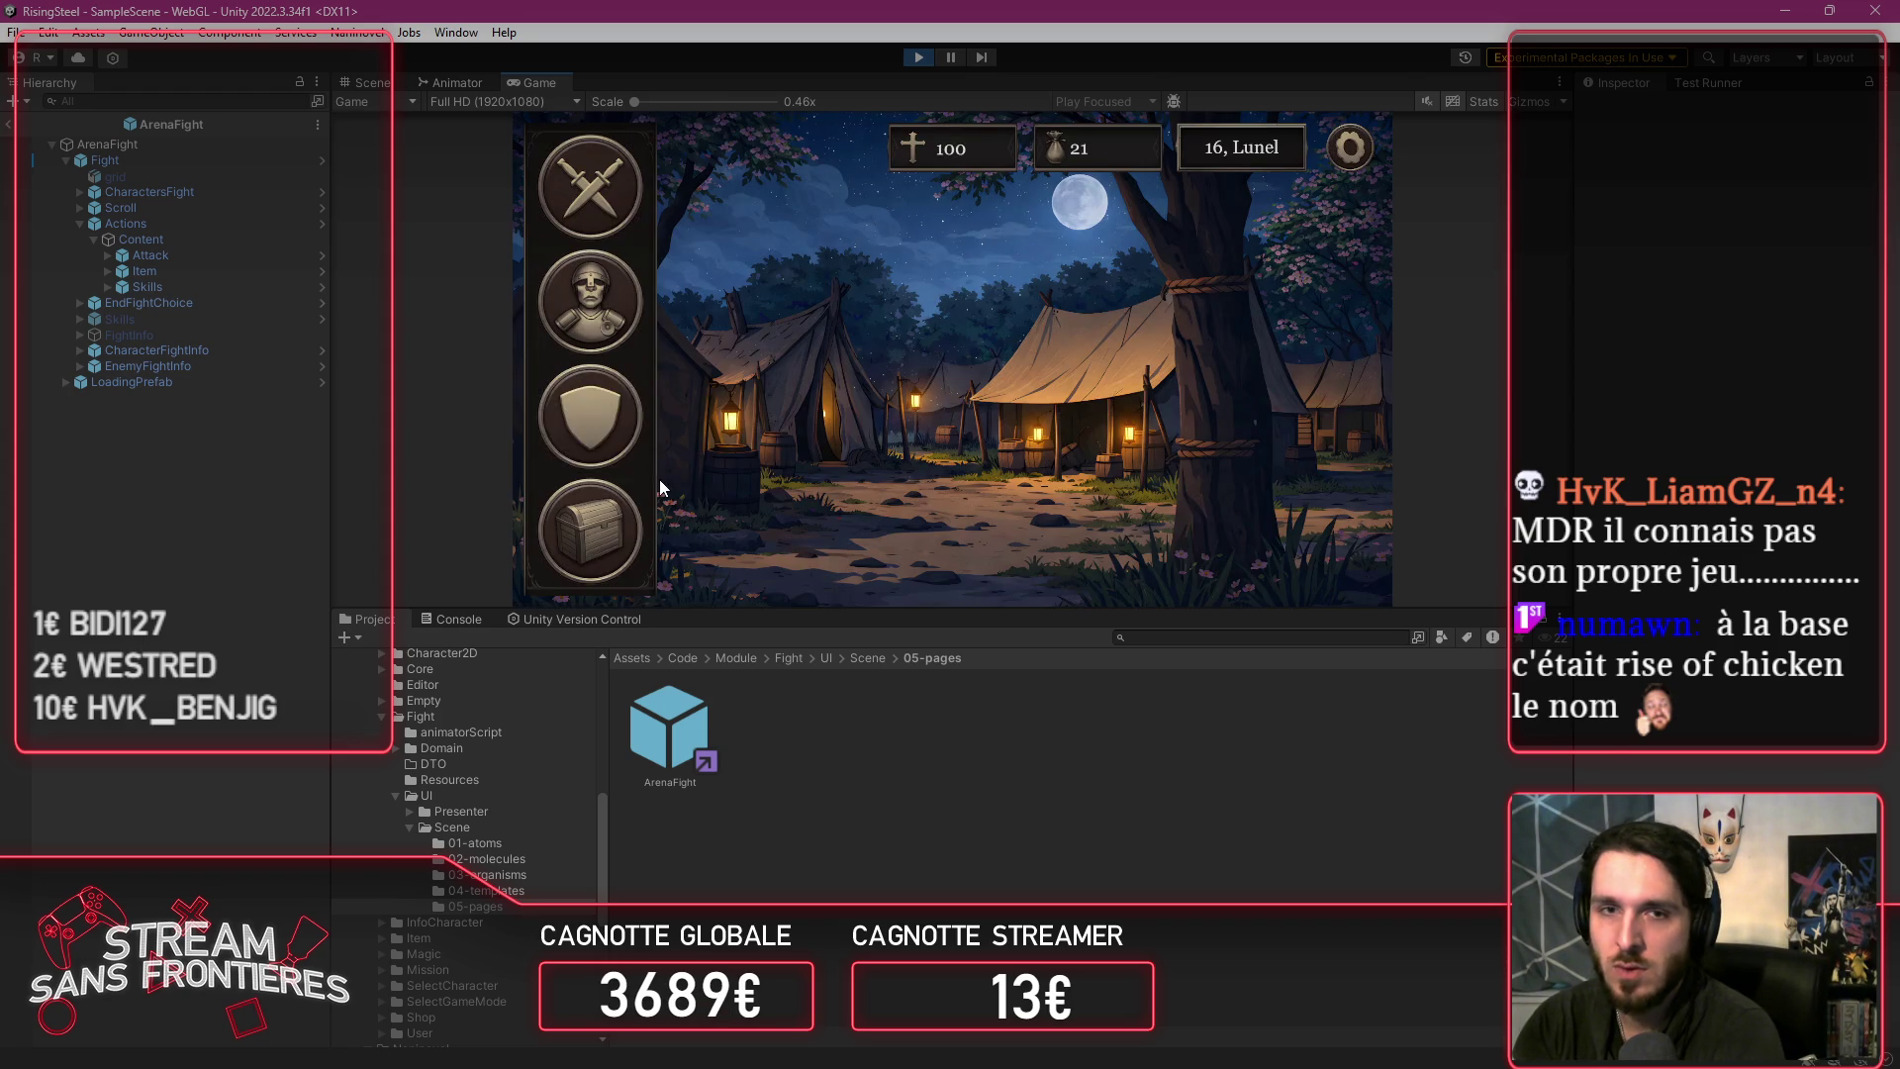
left_click(623, 337)
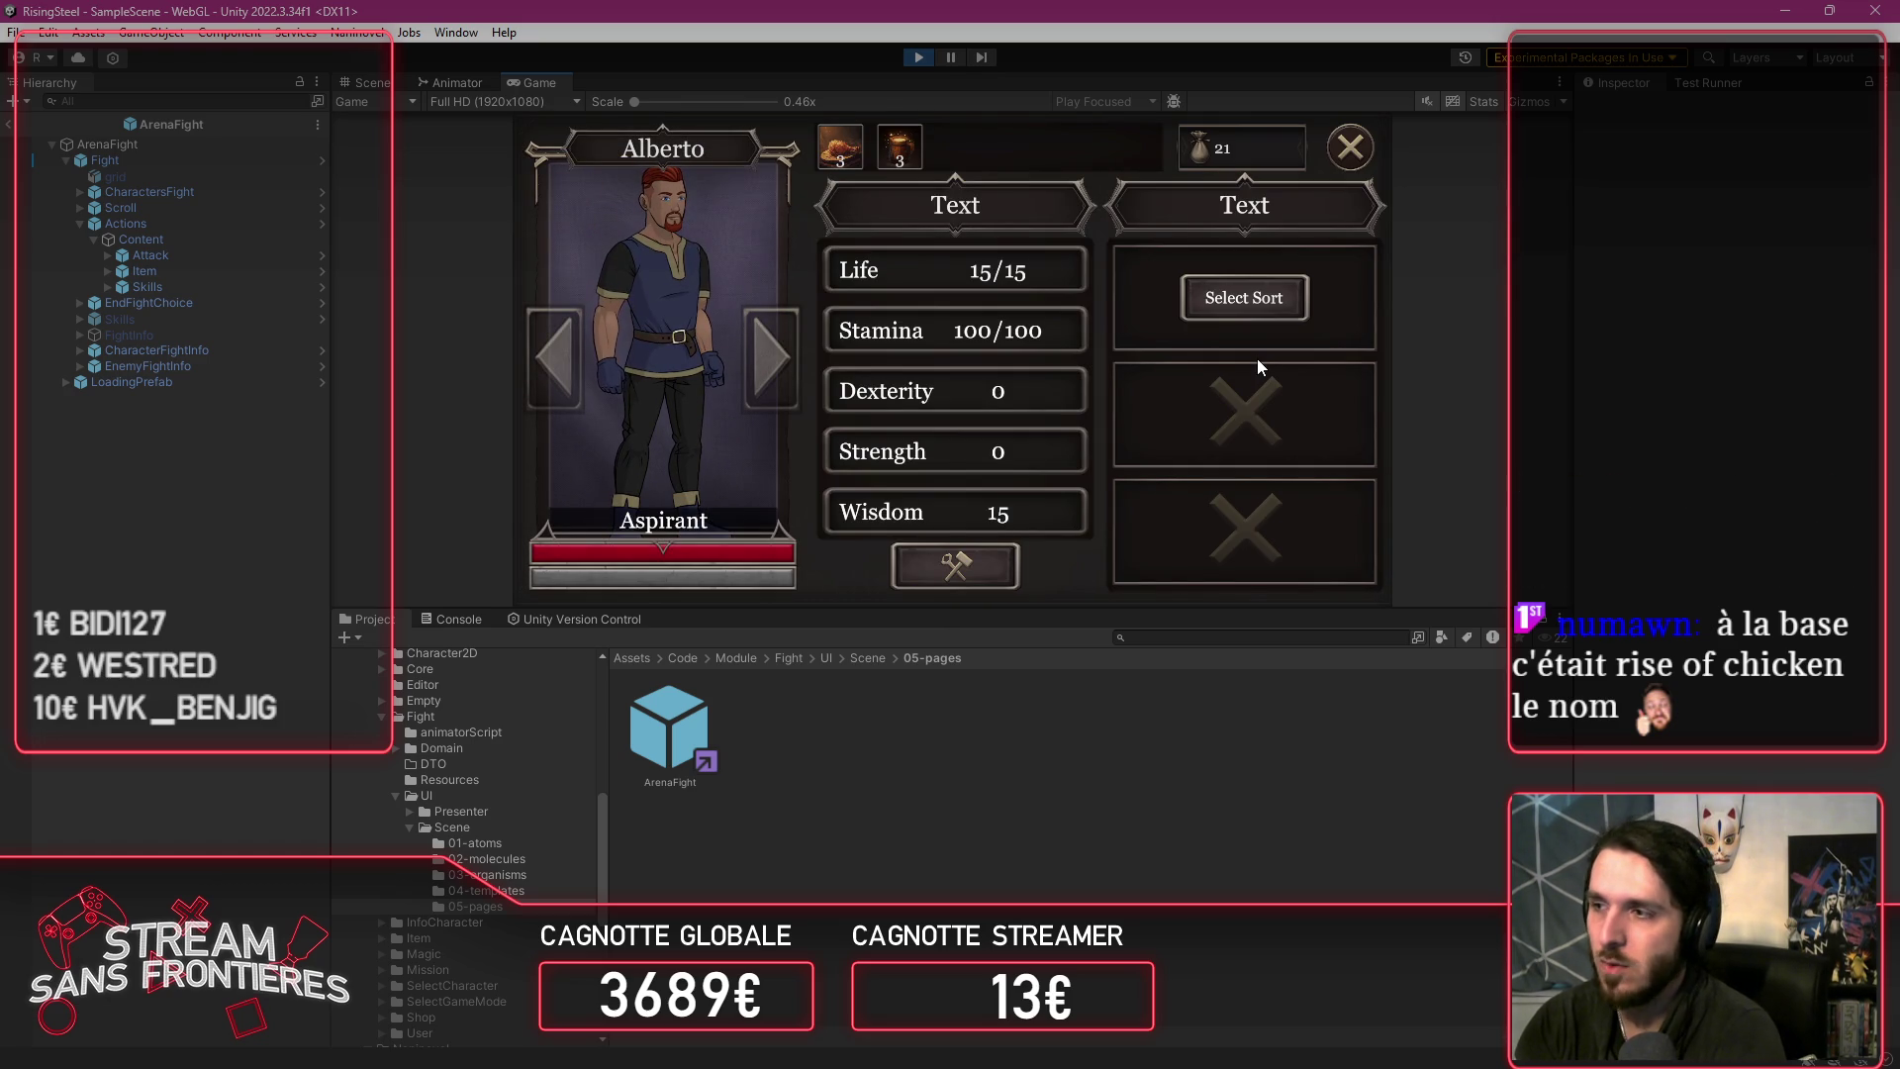
Step: Craft the Veiled skill for Alberto by turning Water into Haze and validating it
left_click(1244, 298)
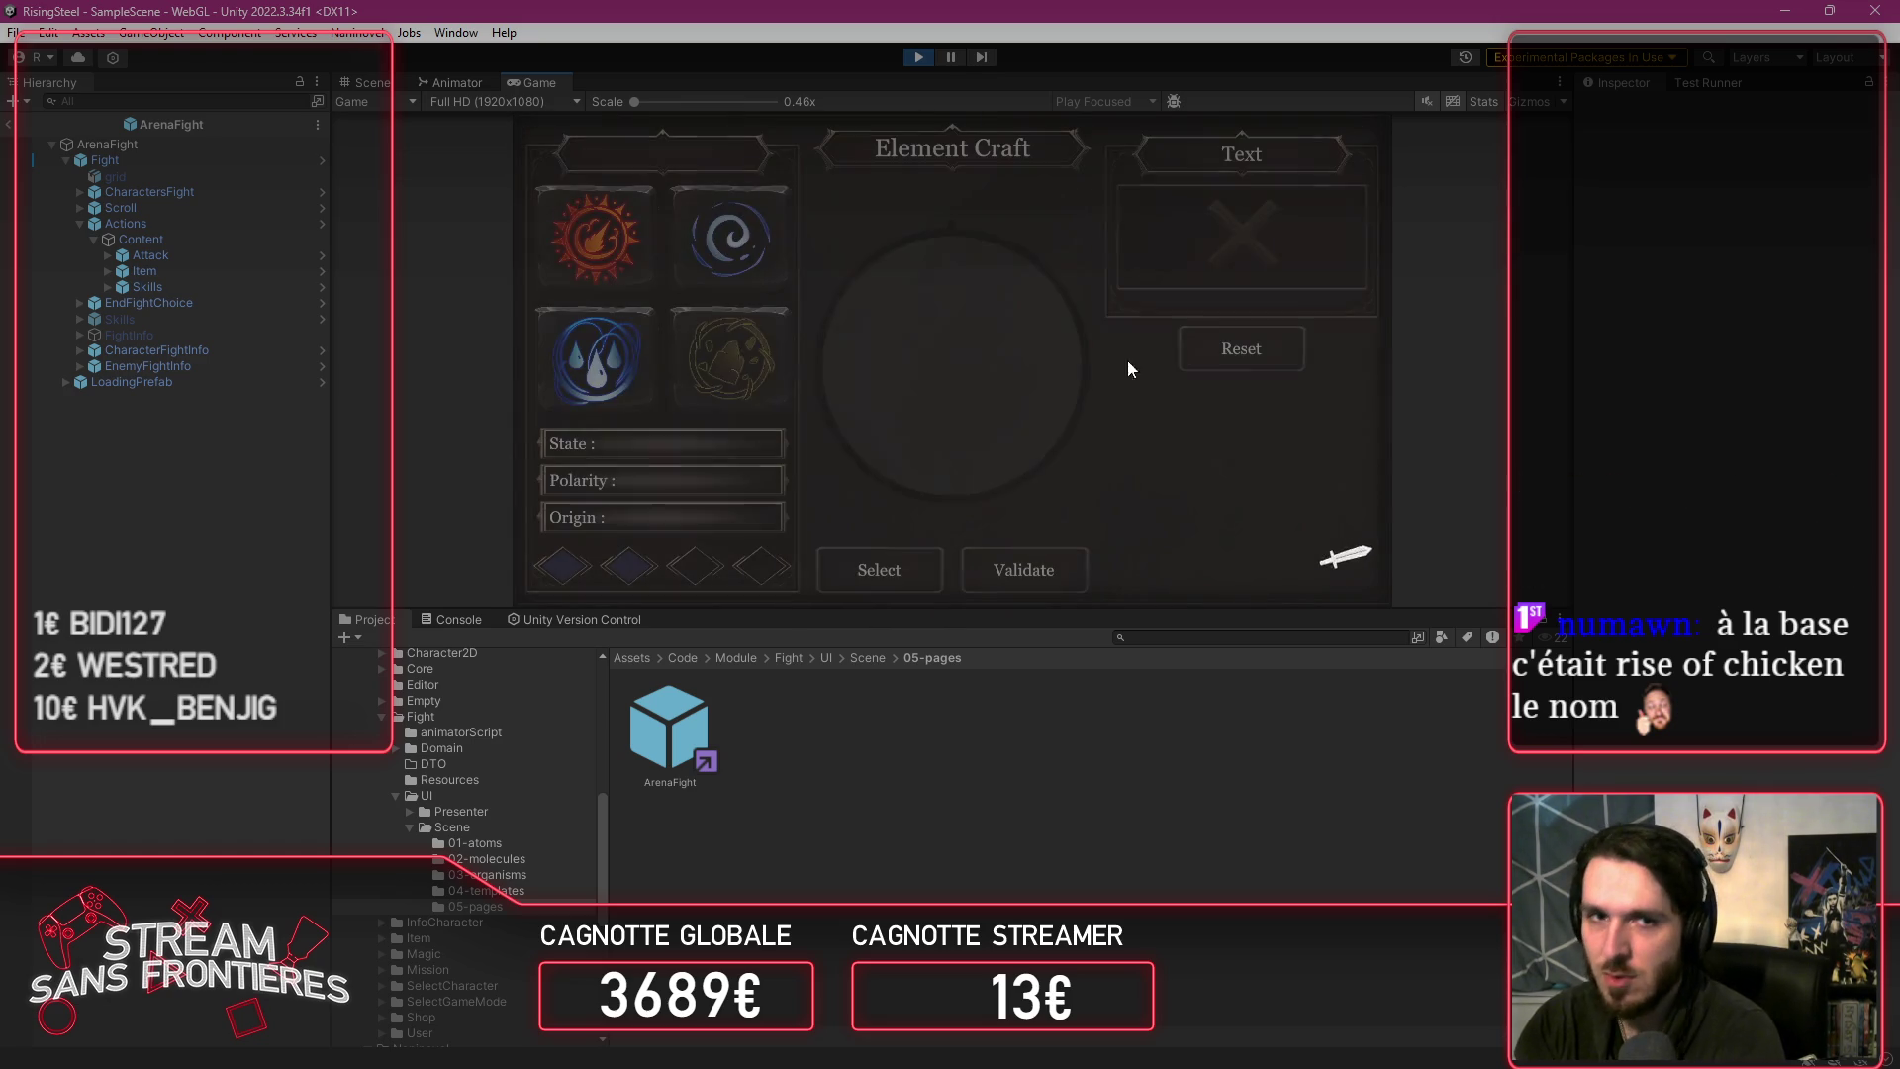
left_click(557, 399)
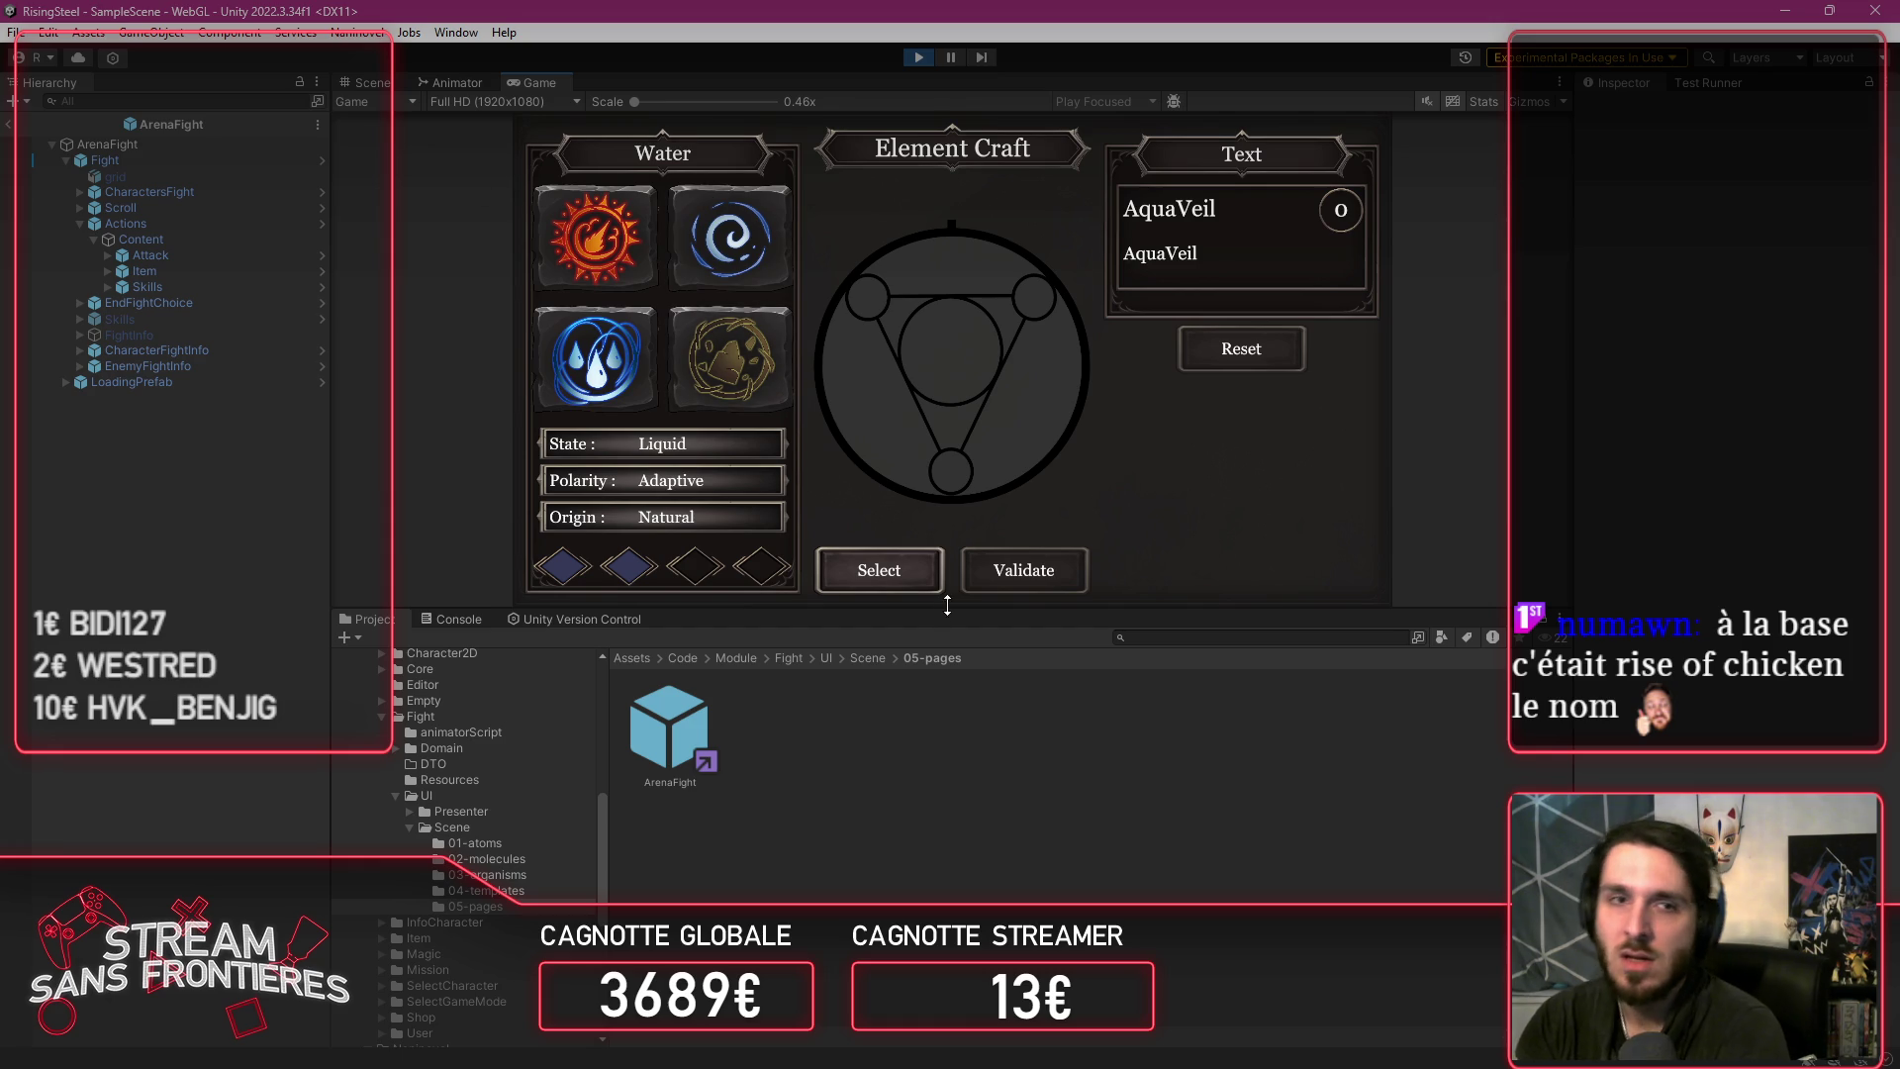
left_click(683, 282)
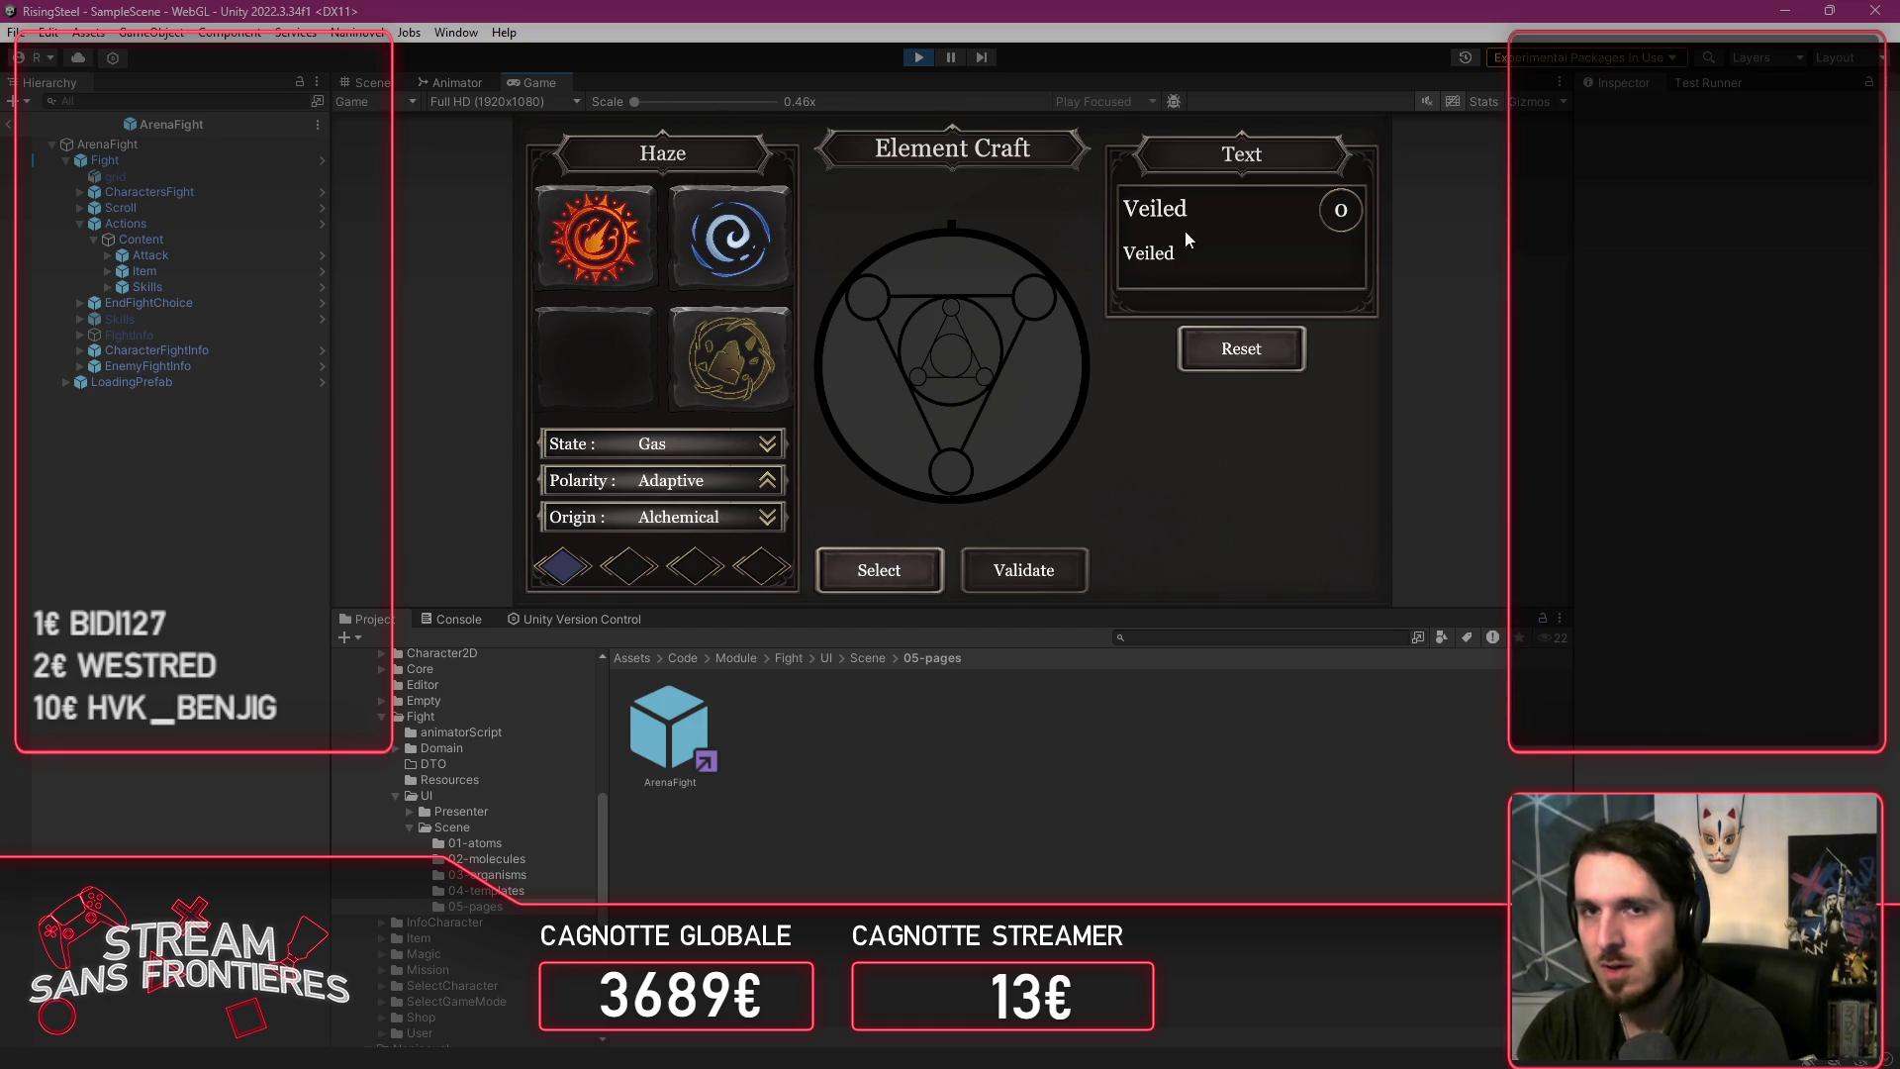
left_click(875, 570)
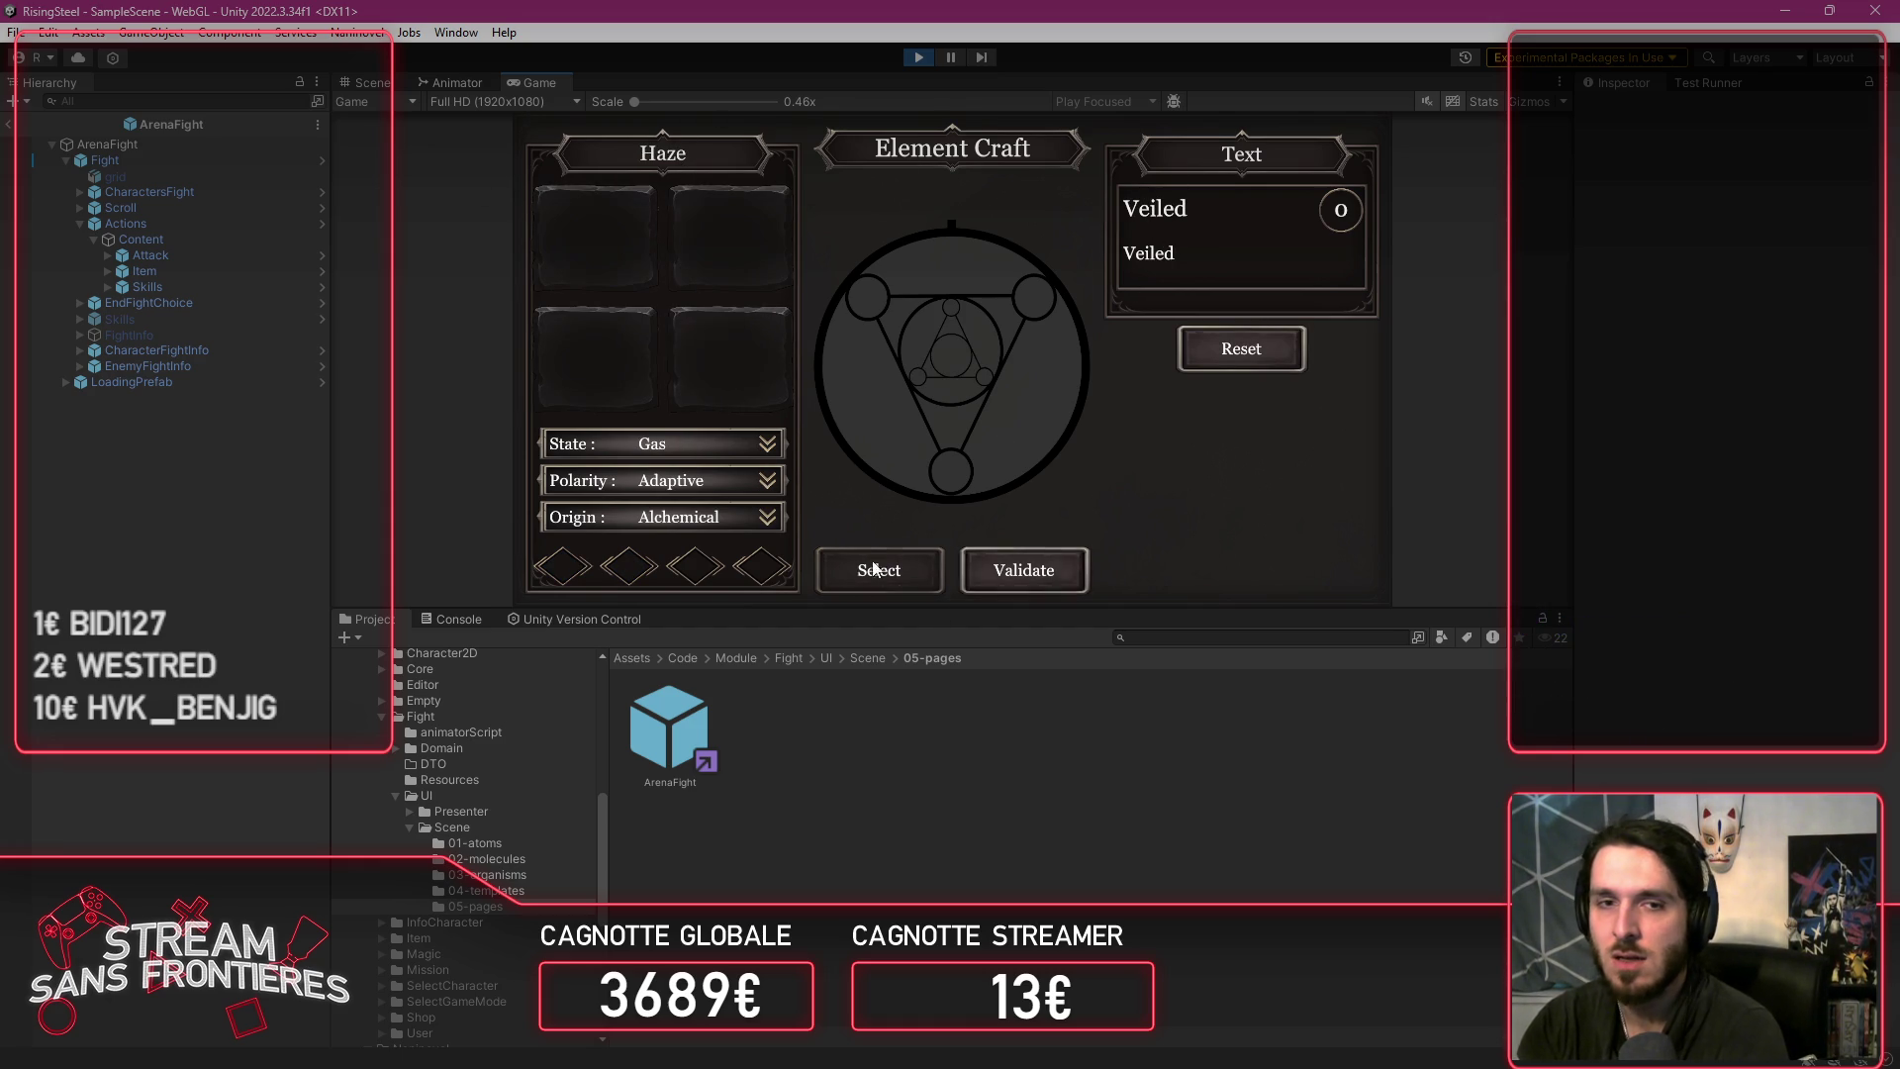
left_click(1053, 584)
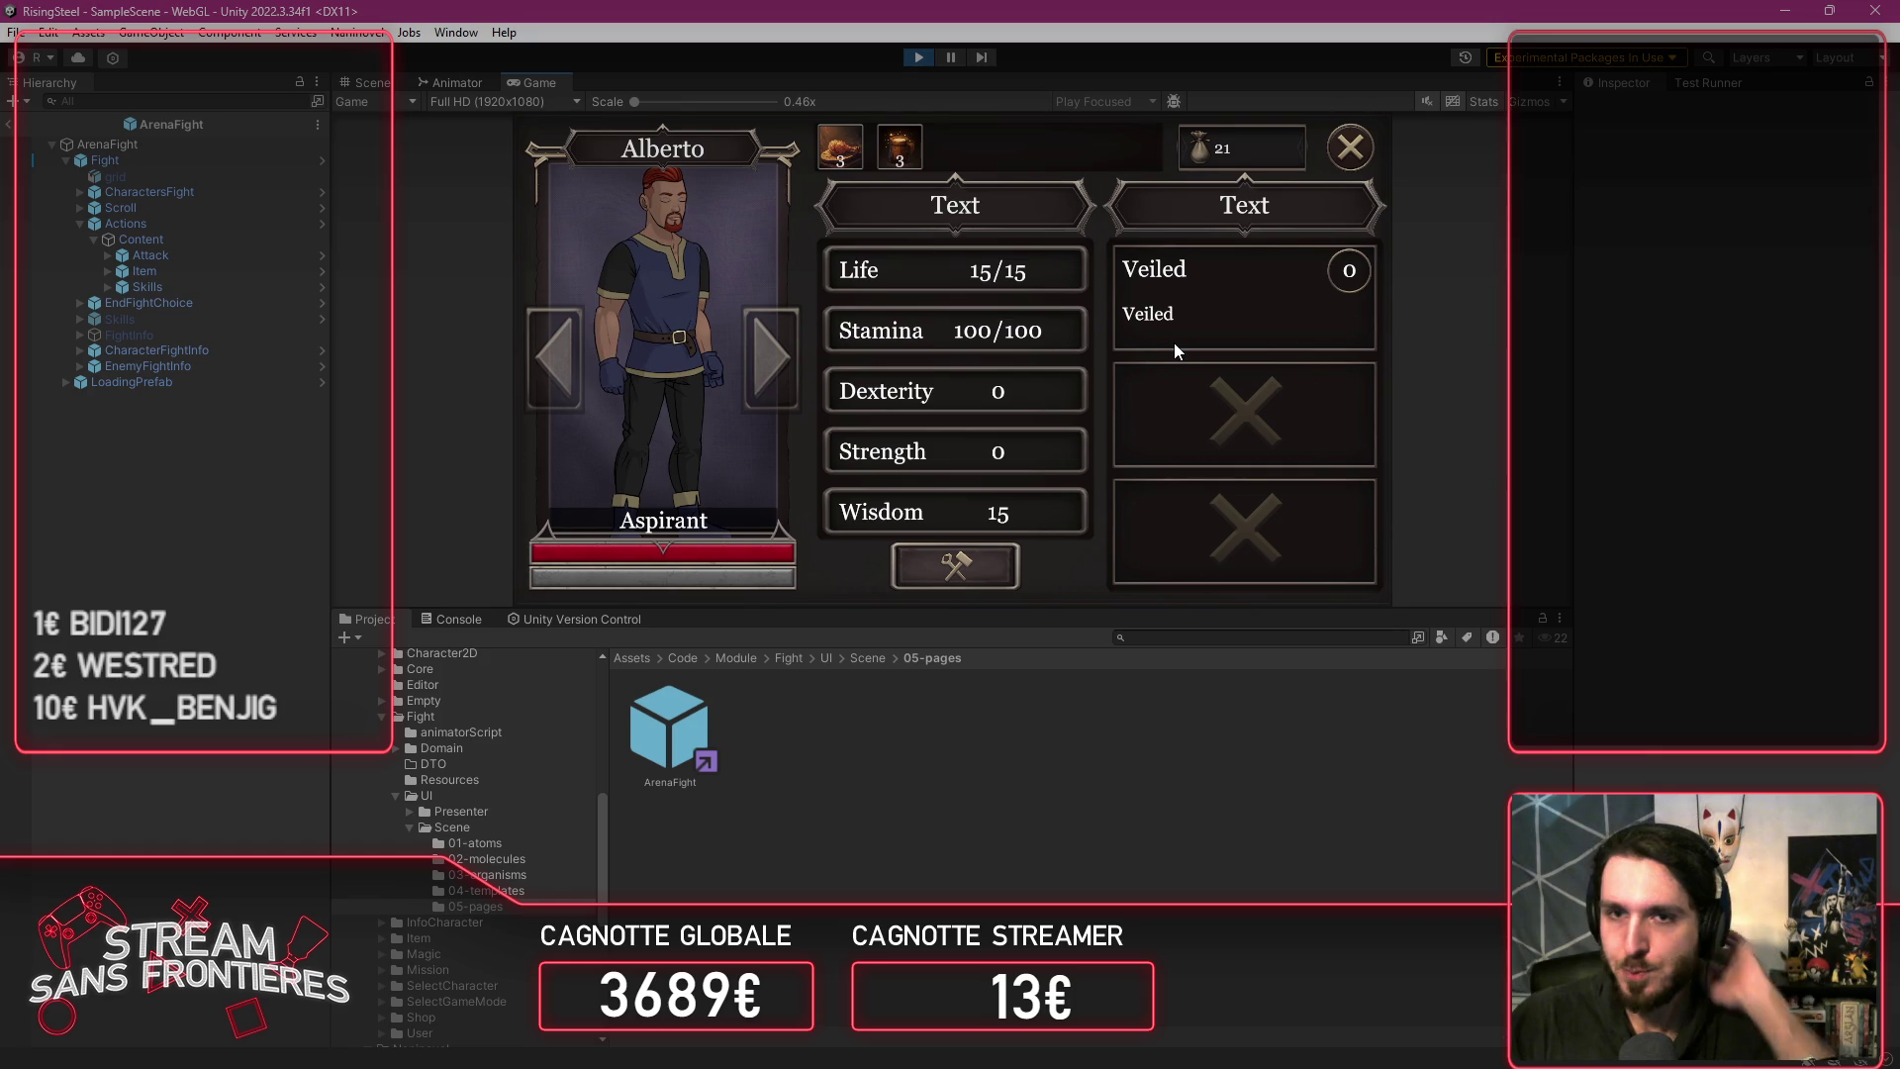
Step: Exit Play mode to return to the ArenaFight prefab with its Attack, Item and Skills menu
left_click(913, 62)
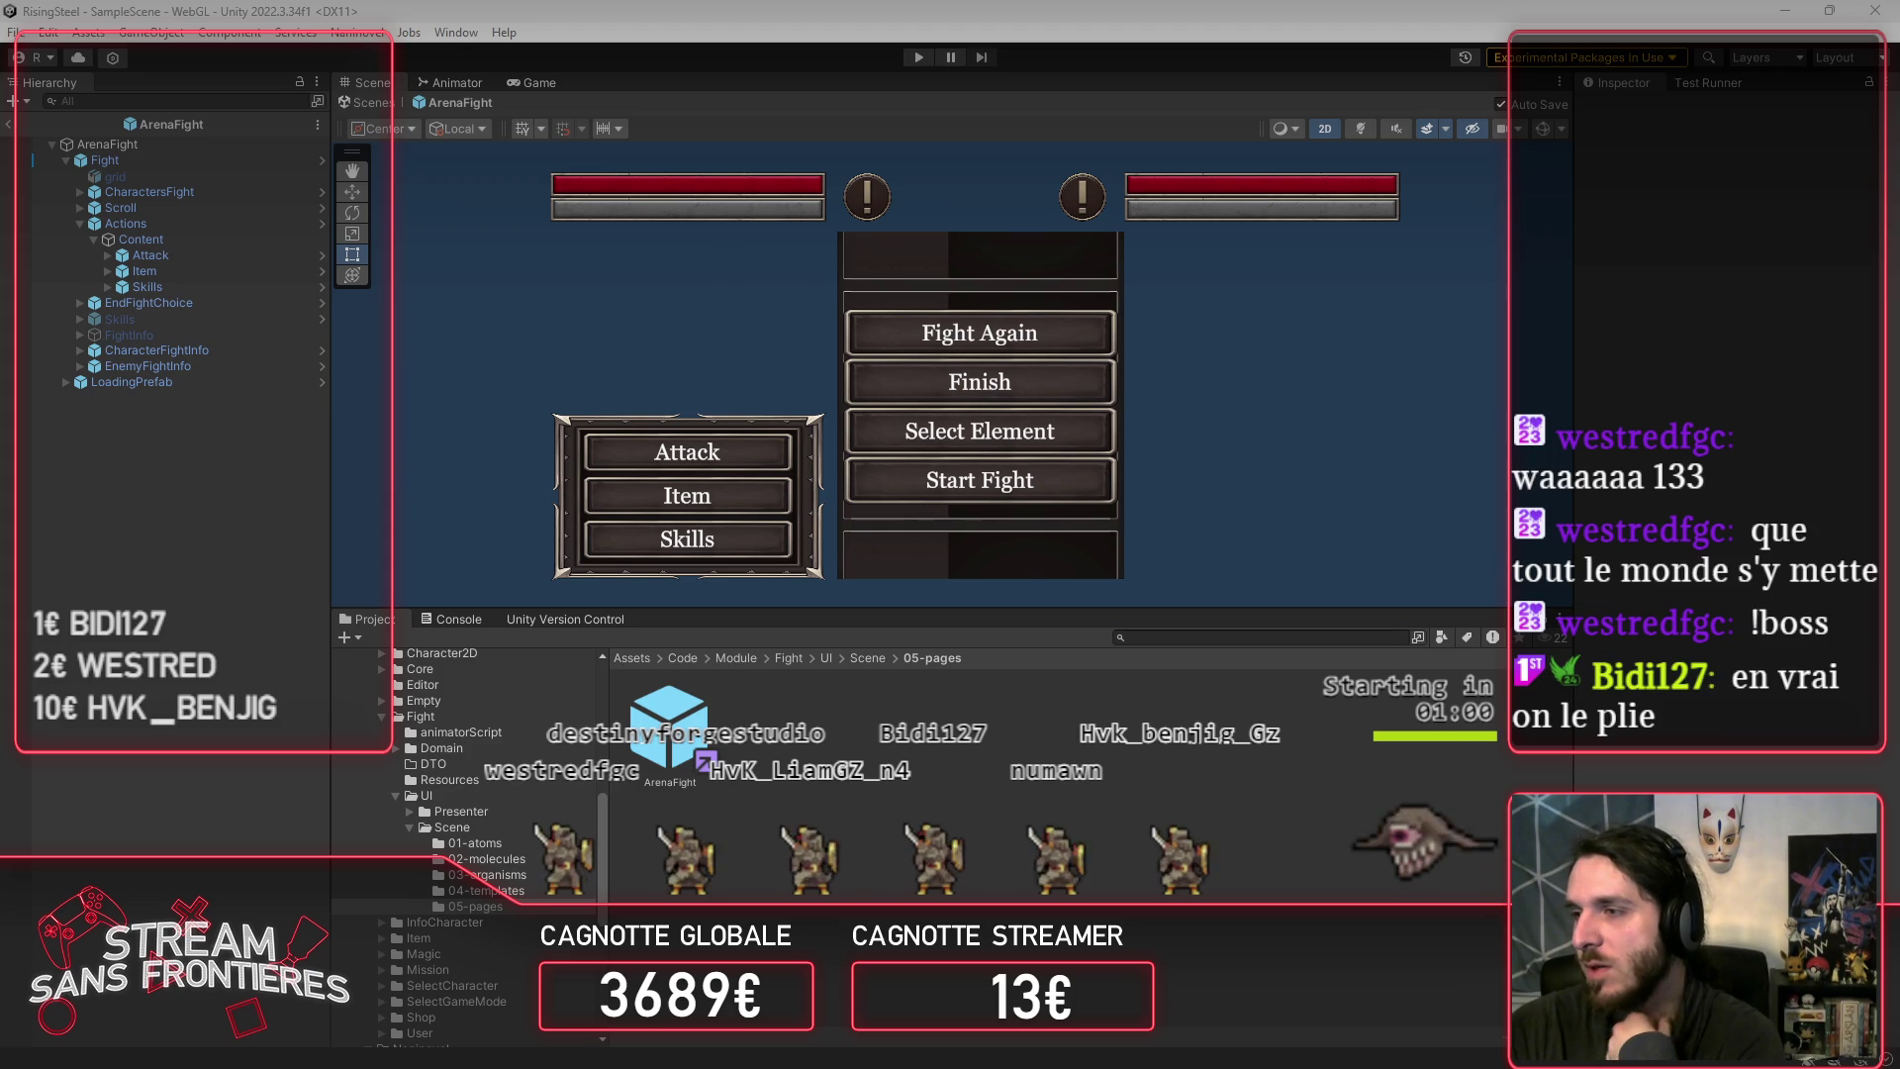
Step: Focus Unity, then switch to VS Code showing PArenaFight.cs with its empty ShowSkills() method
left_click(1322, 490)
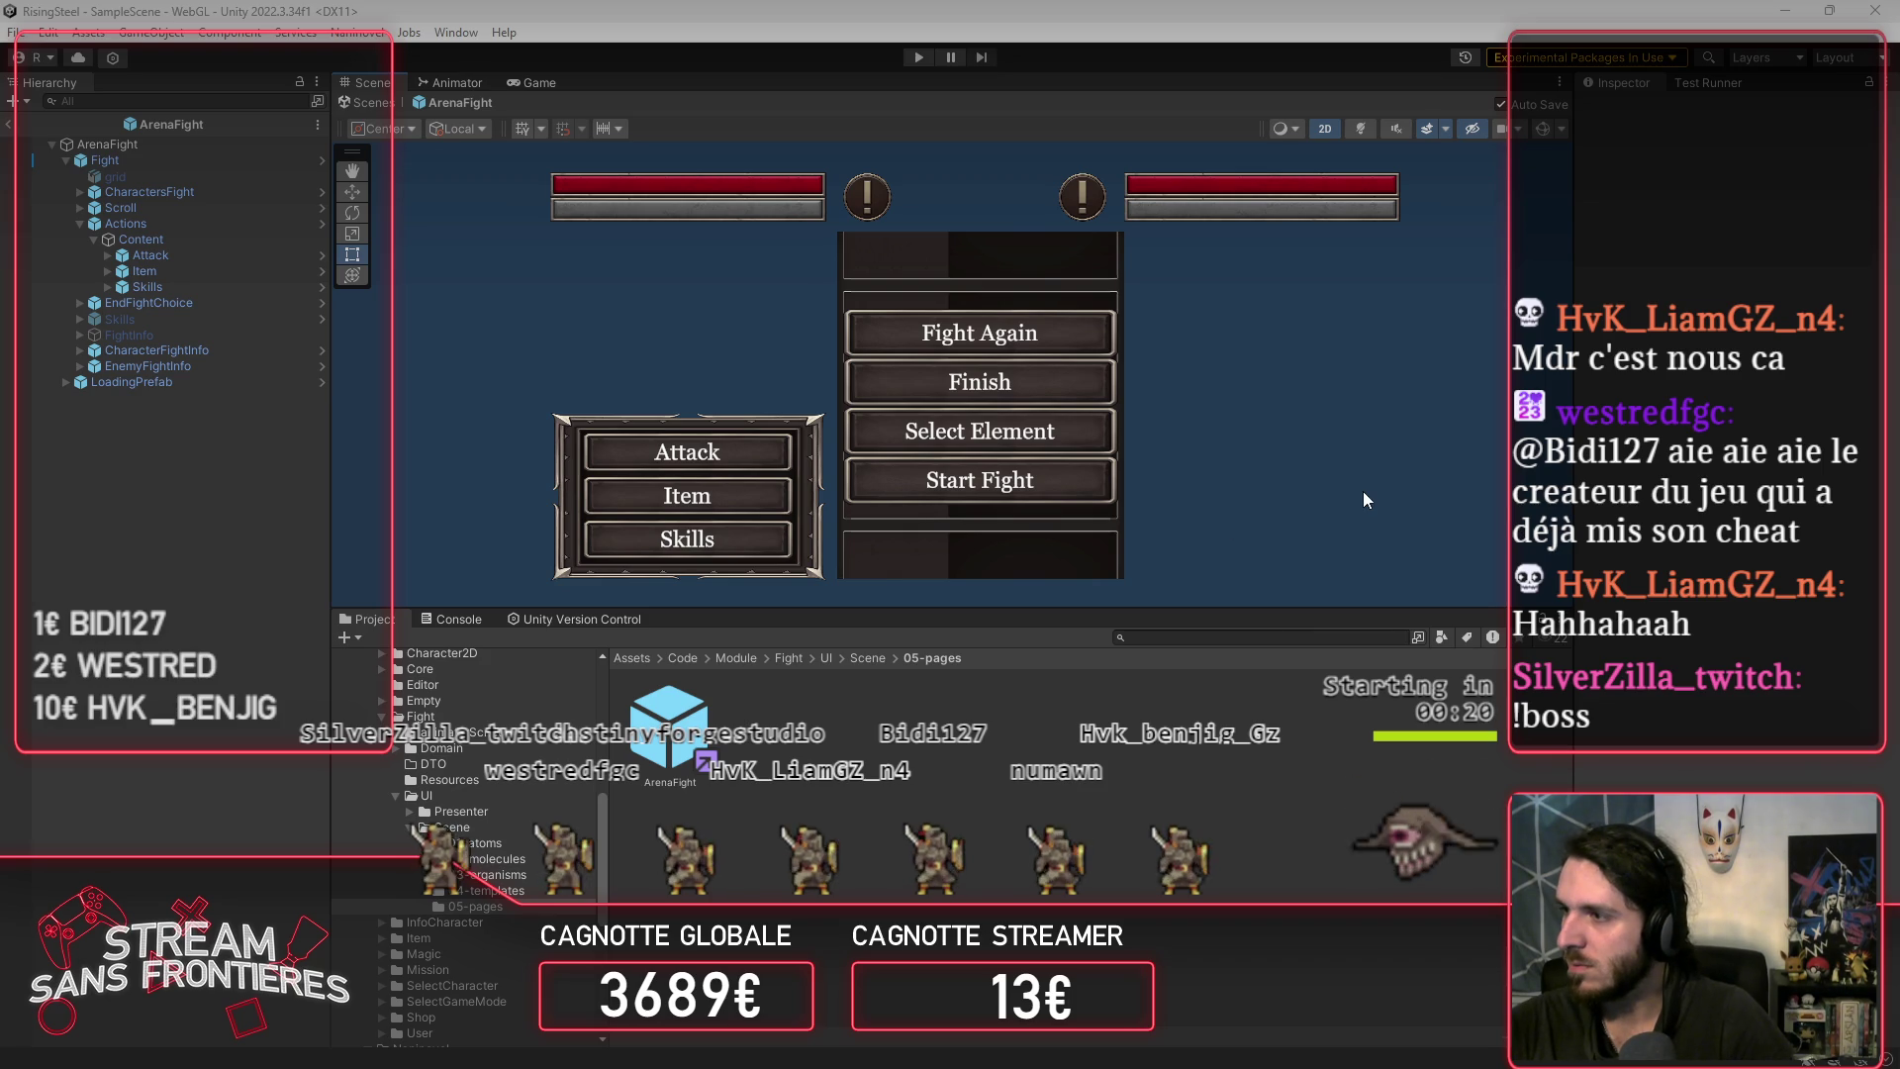
key("alt+Tab")
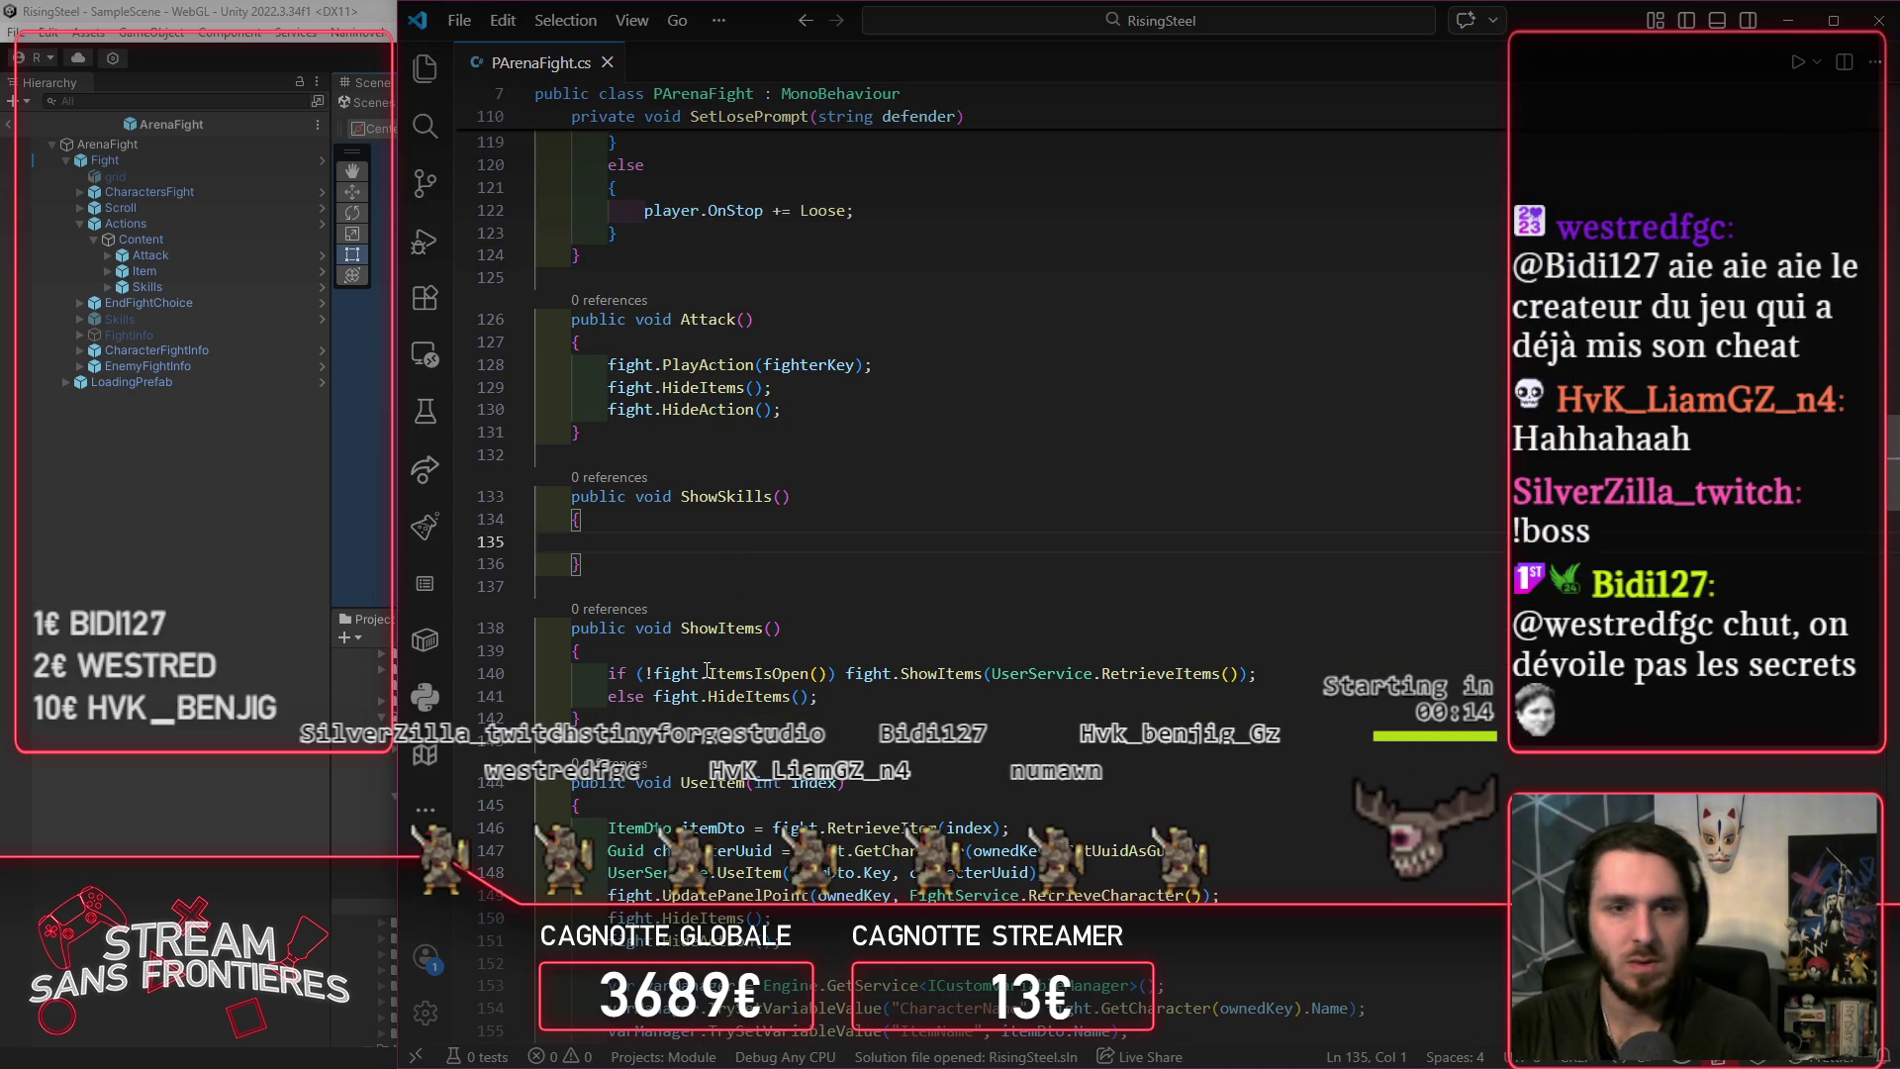
Step: Highlight every use of the 'fight' field on line 141, then switch back to Unity
double_click(676, 696)
key("alt+Tab")
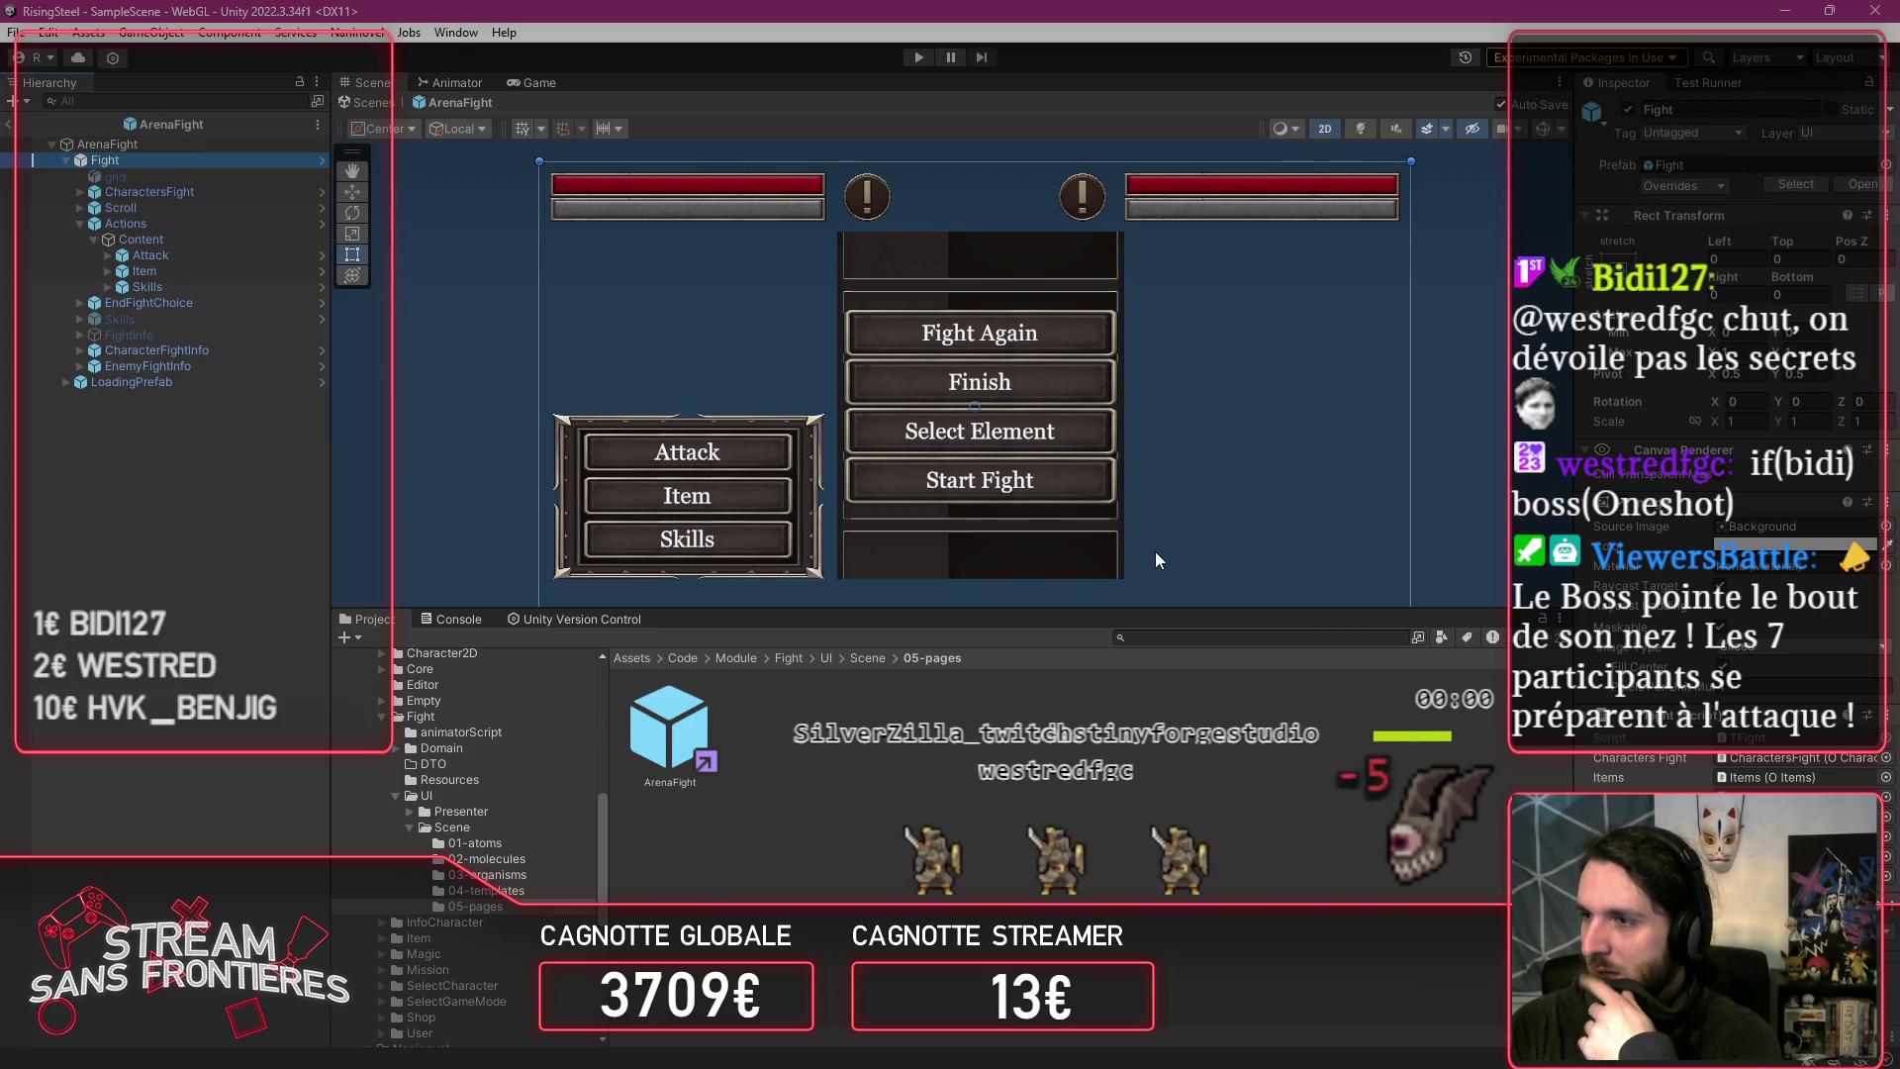
Step: Return to PArenaFight.cs in VS Code, scrolled up to its using statements and field declarations
scroll(1155, 560, "down", 1)
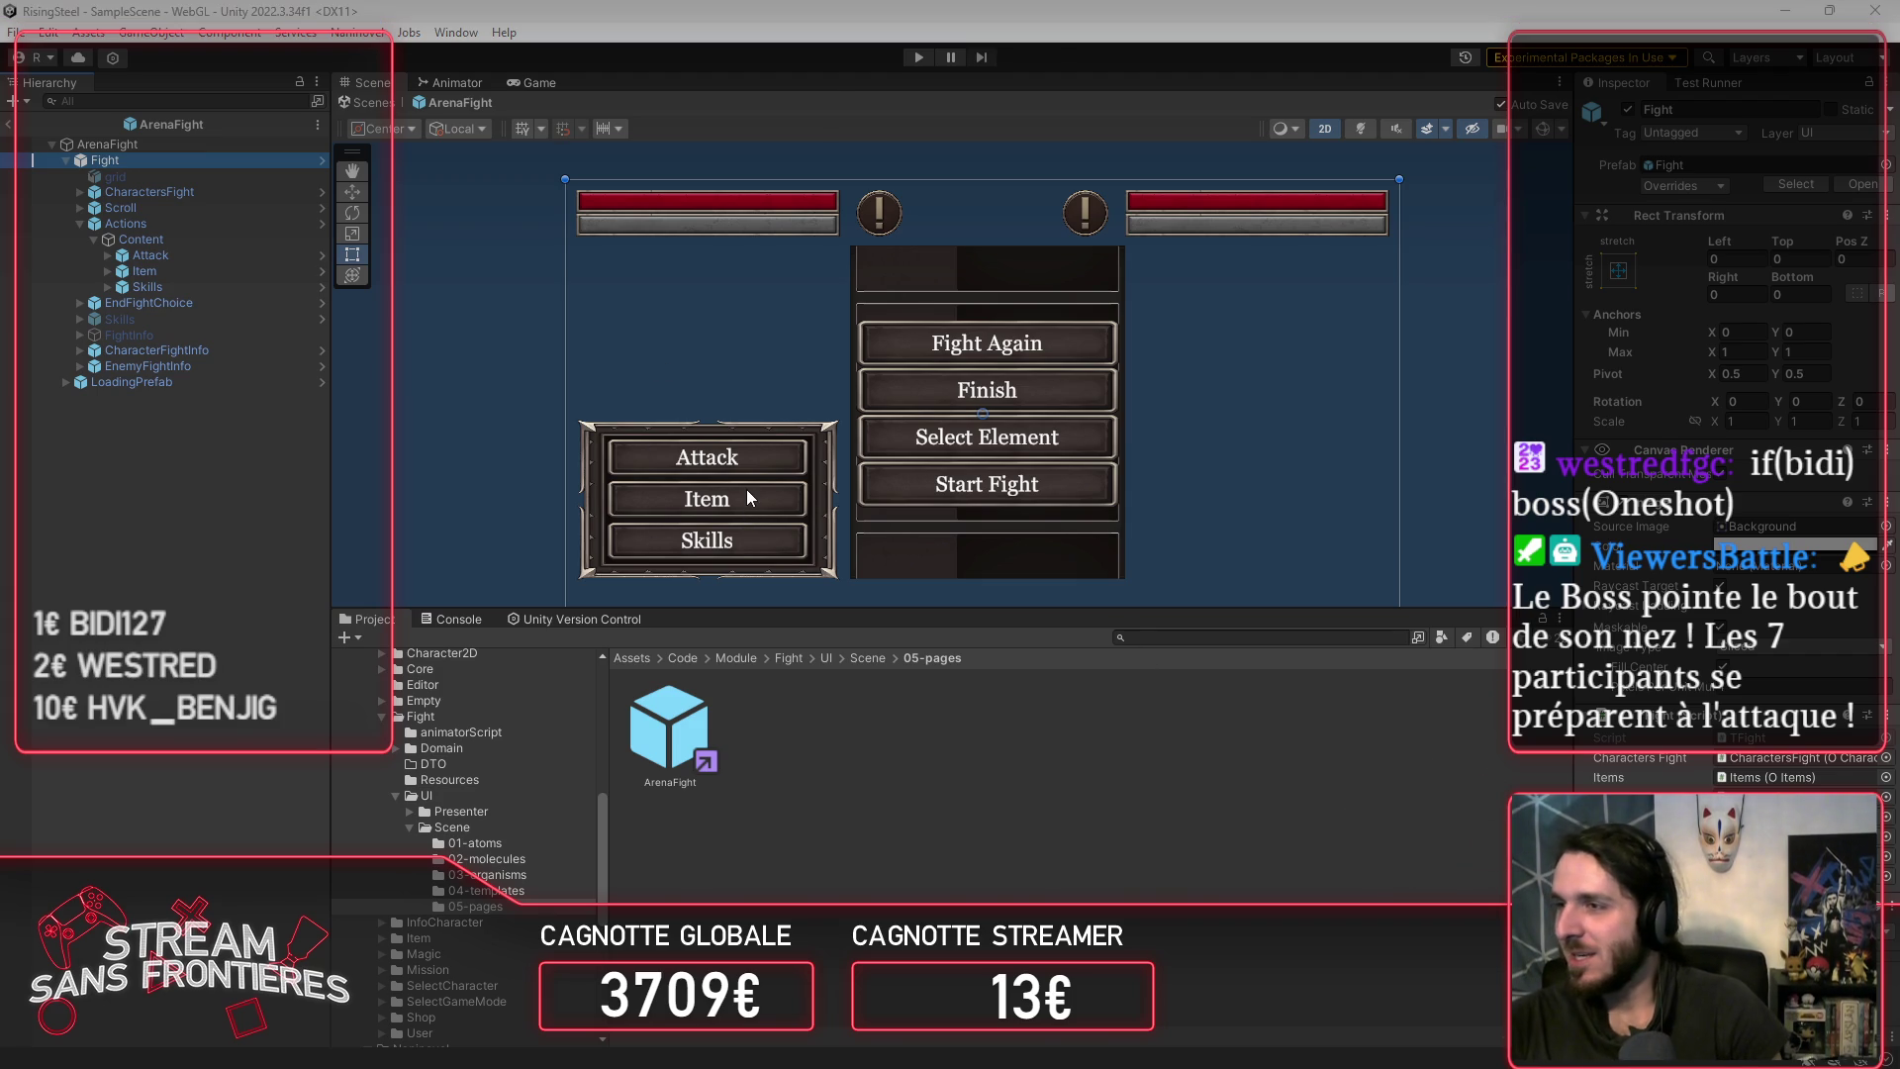
key("alt+Tab")
scroll(879, 365, "up", 20)
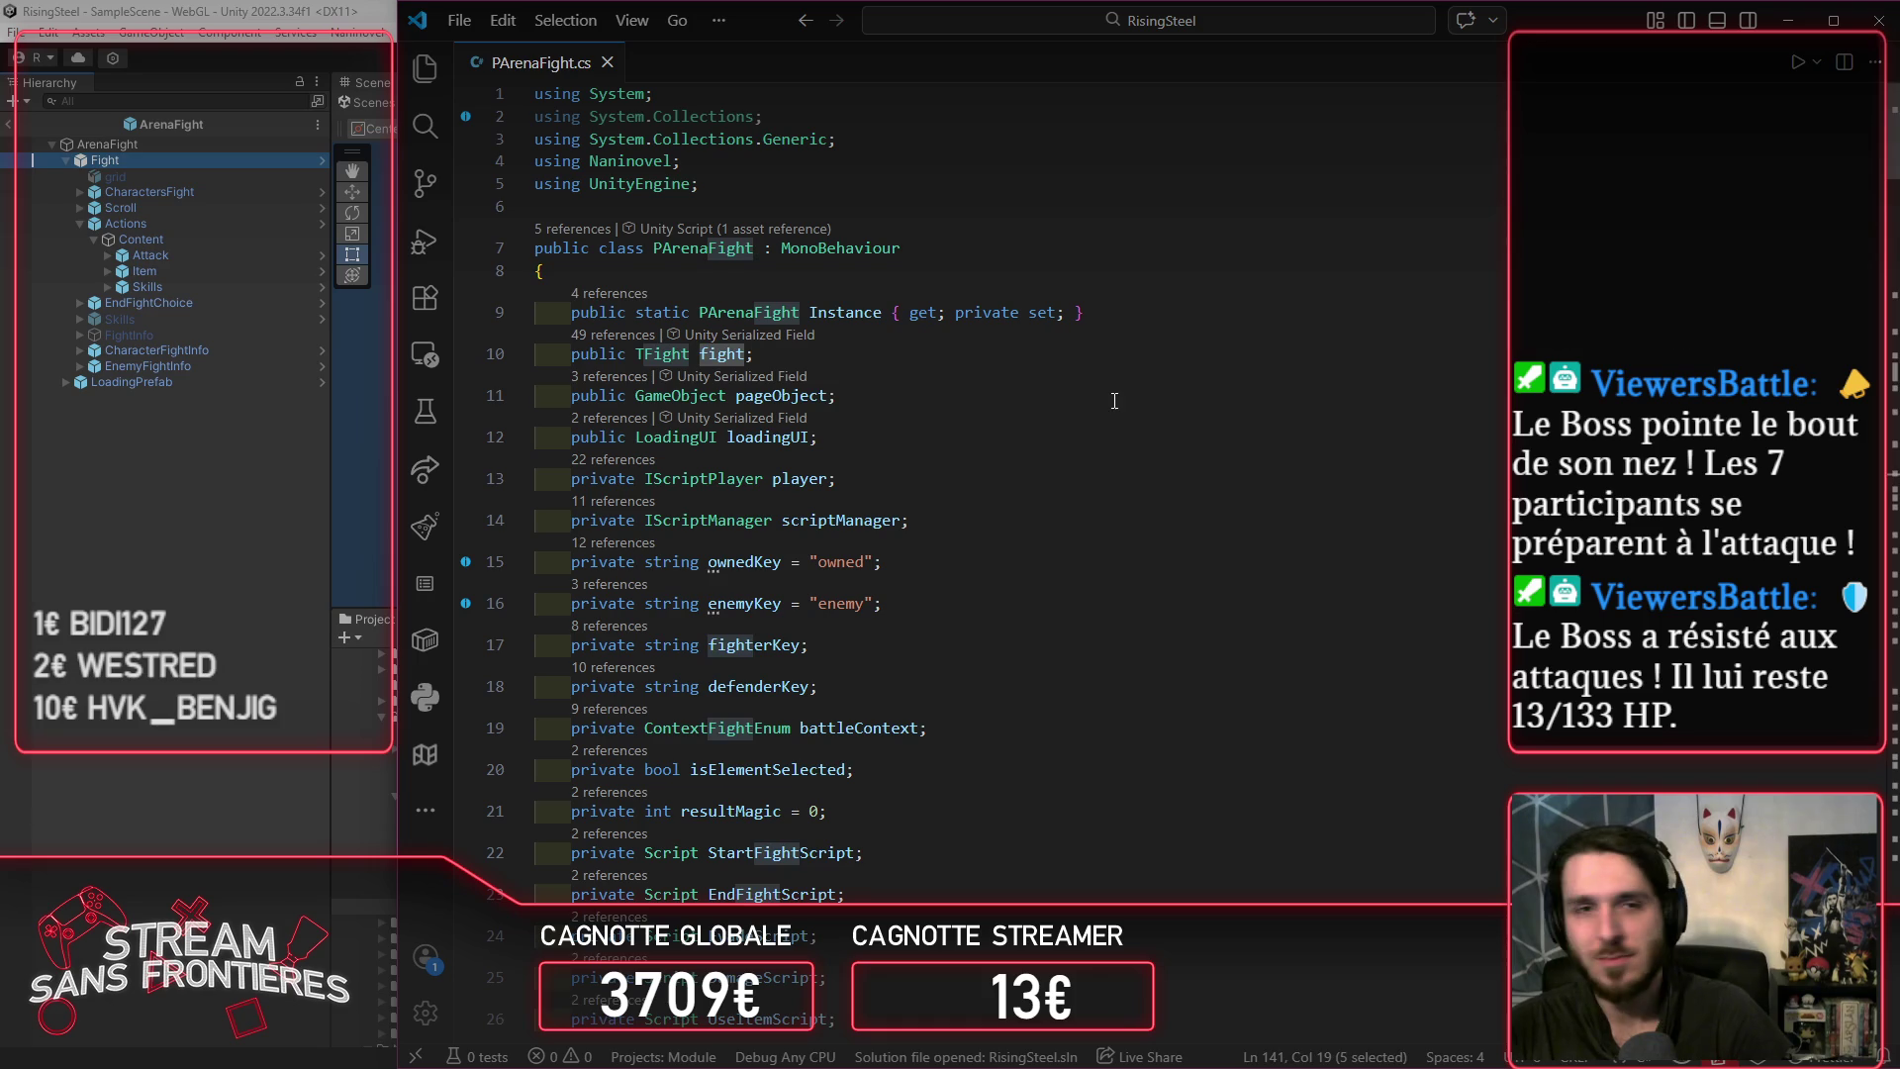
Step: Go to the TFight definition from the fight field on line 10, opening TFight.cs
left_click(1039, 396)
left_click(668, 349, "ctrl")
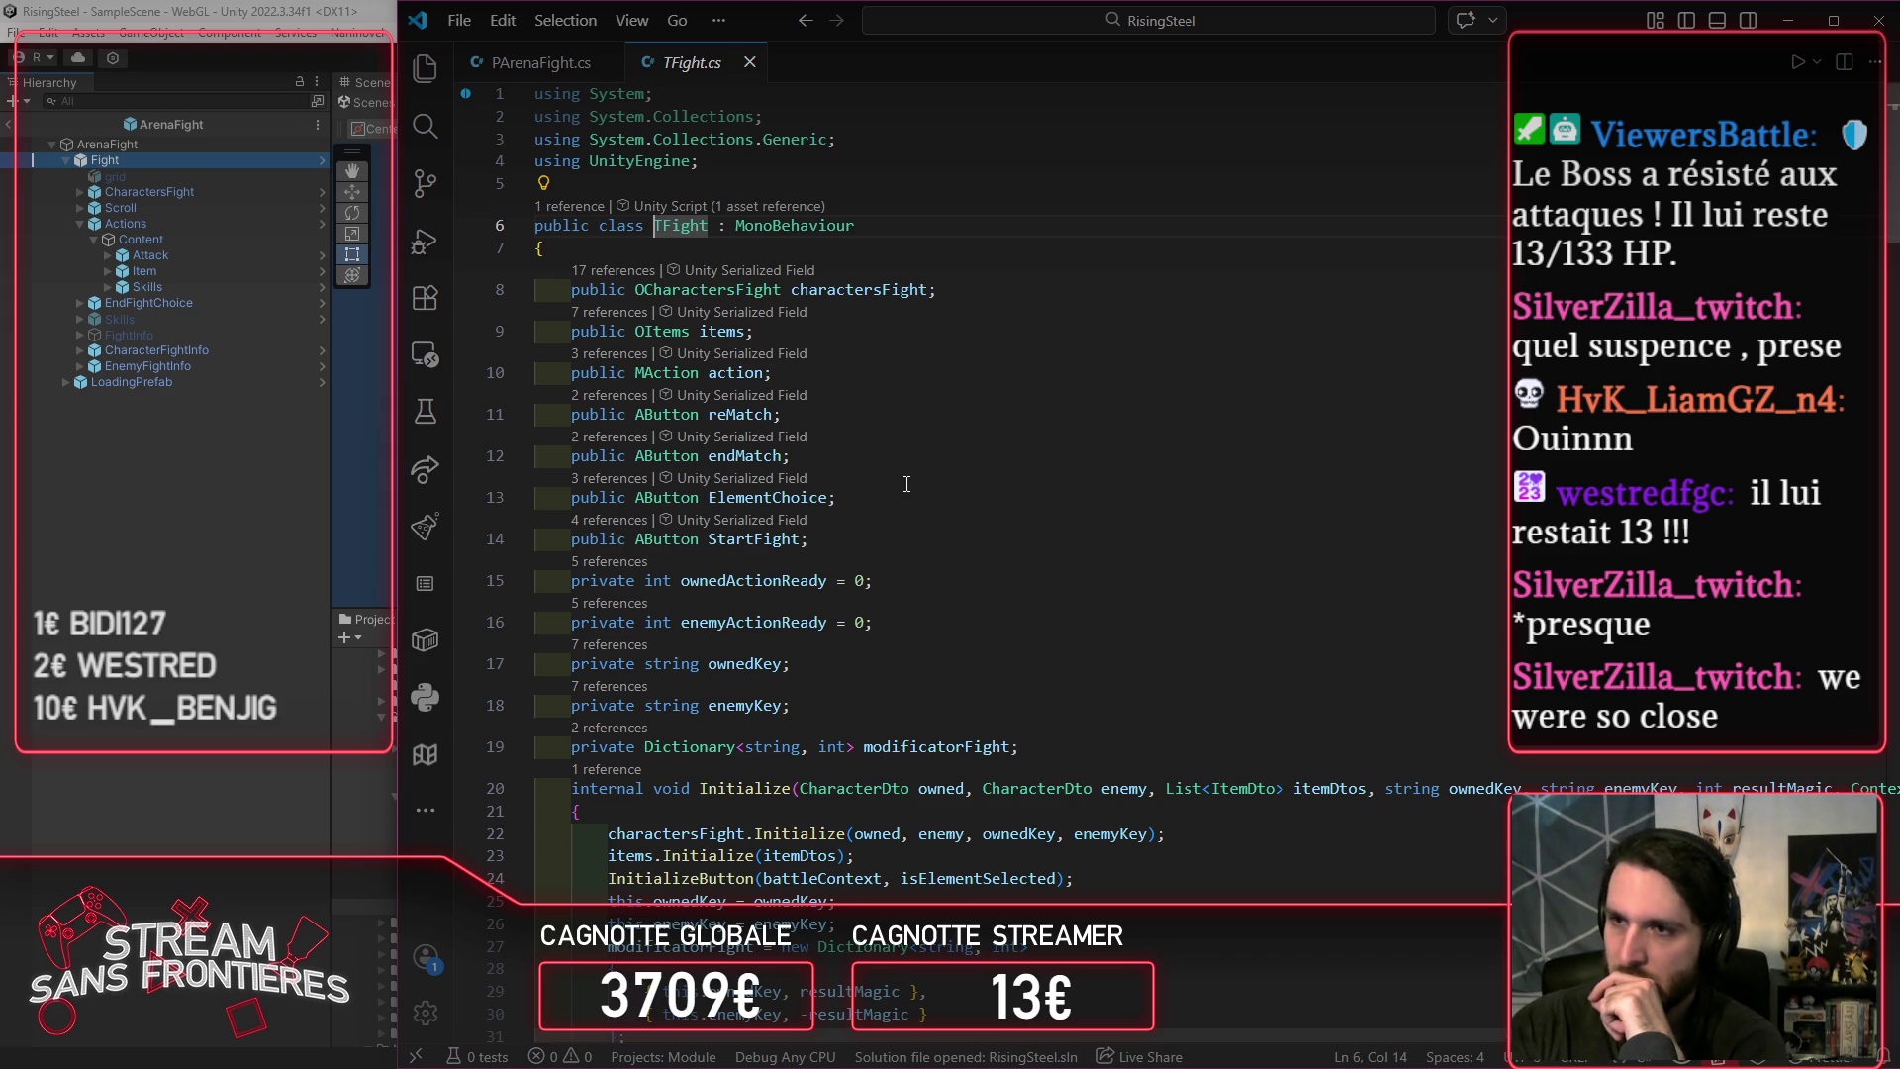
Step: Add a new line 'public GameObject Skills' after the StartFight field in TFight.cs
left_click(903, 481)
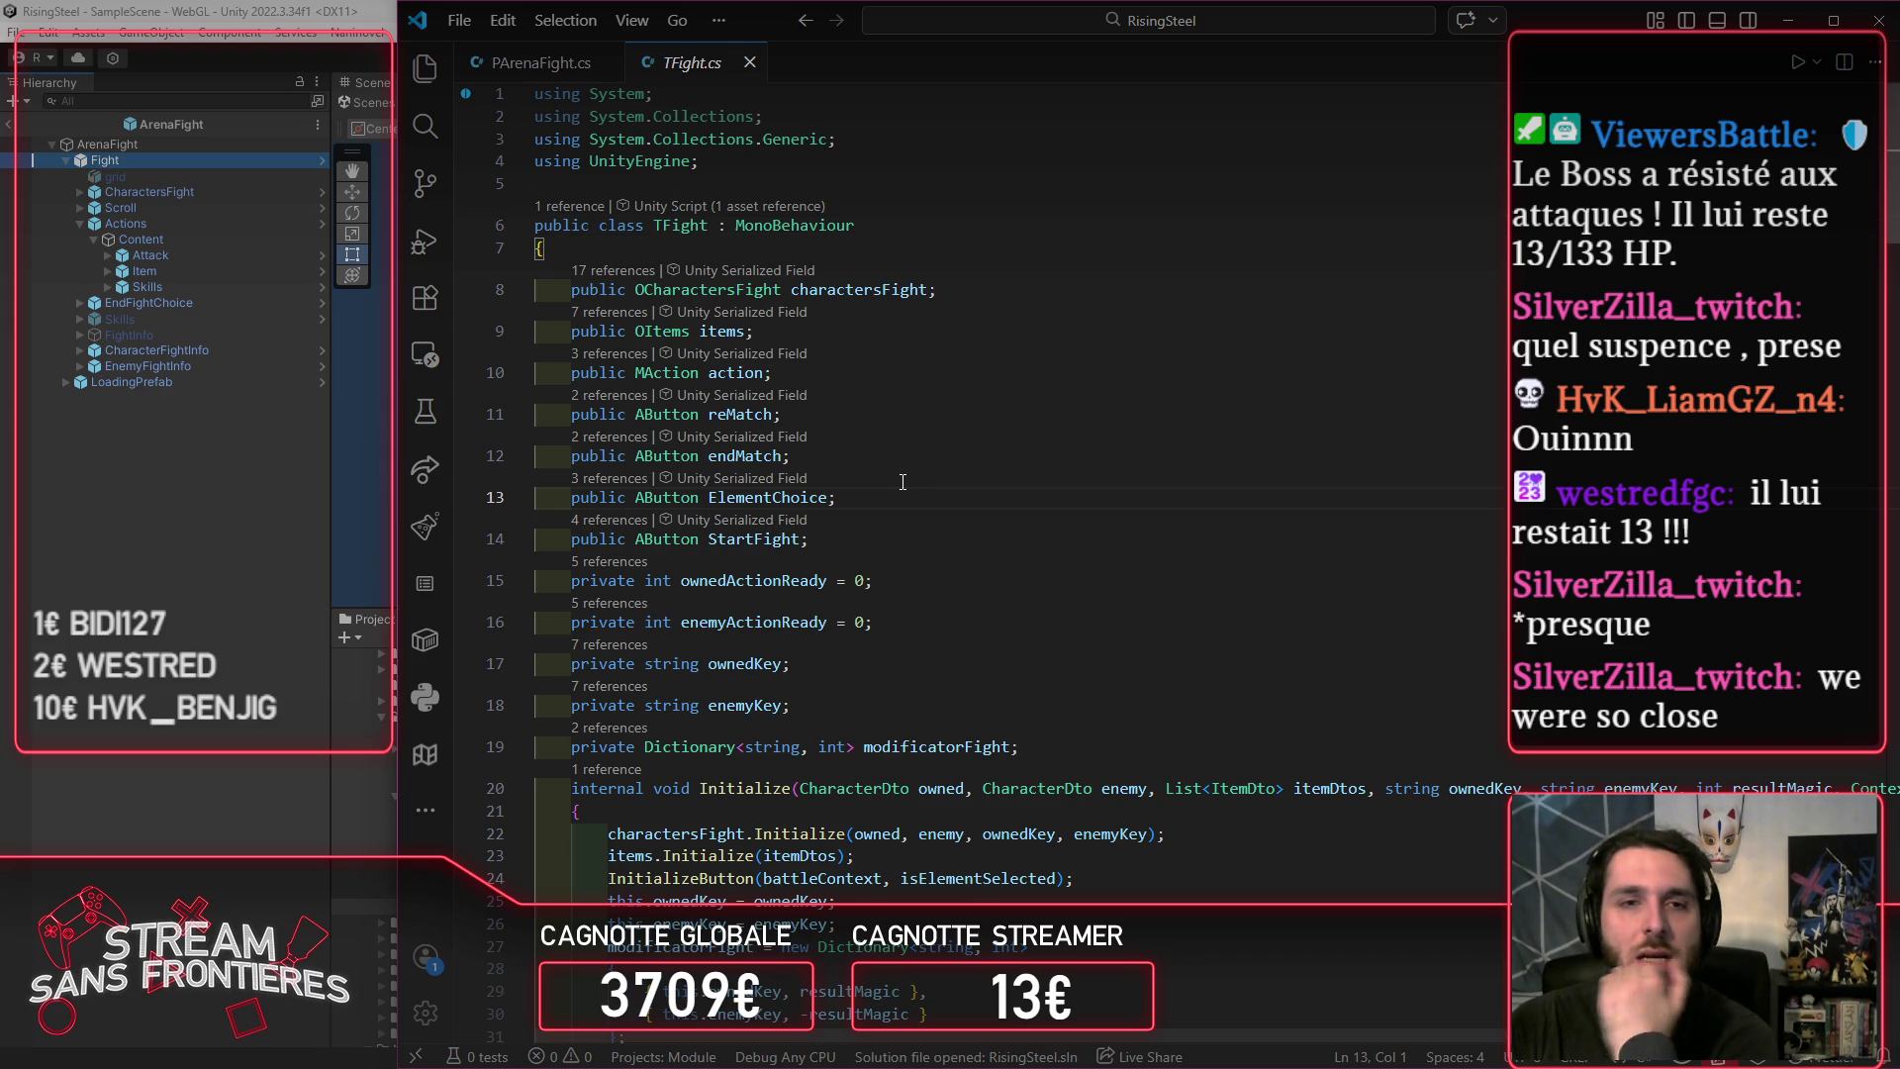
left_click(898, 530)
key("Return")
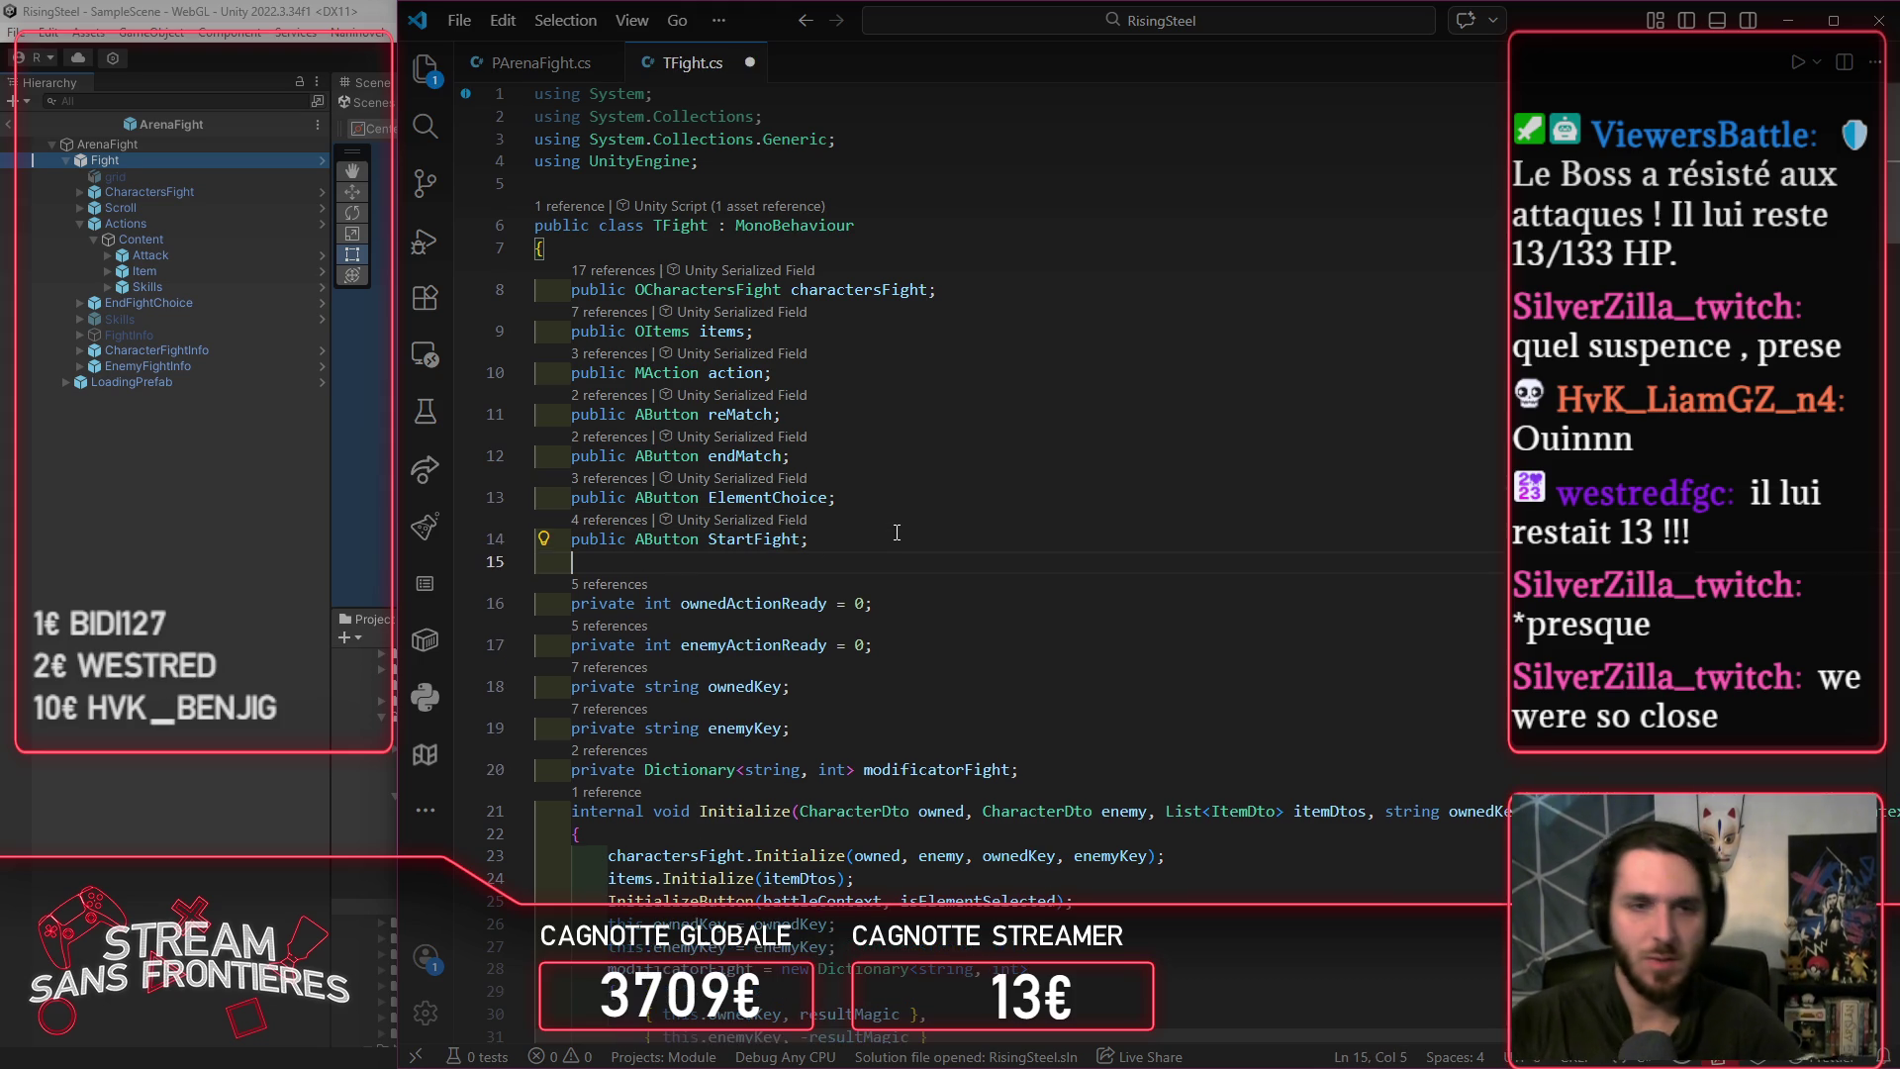
type("public")
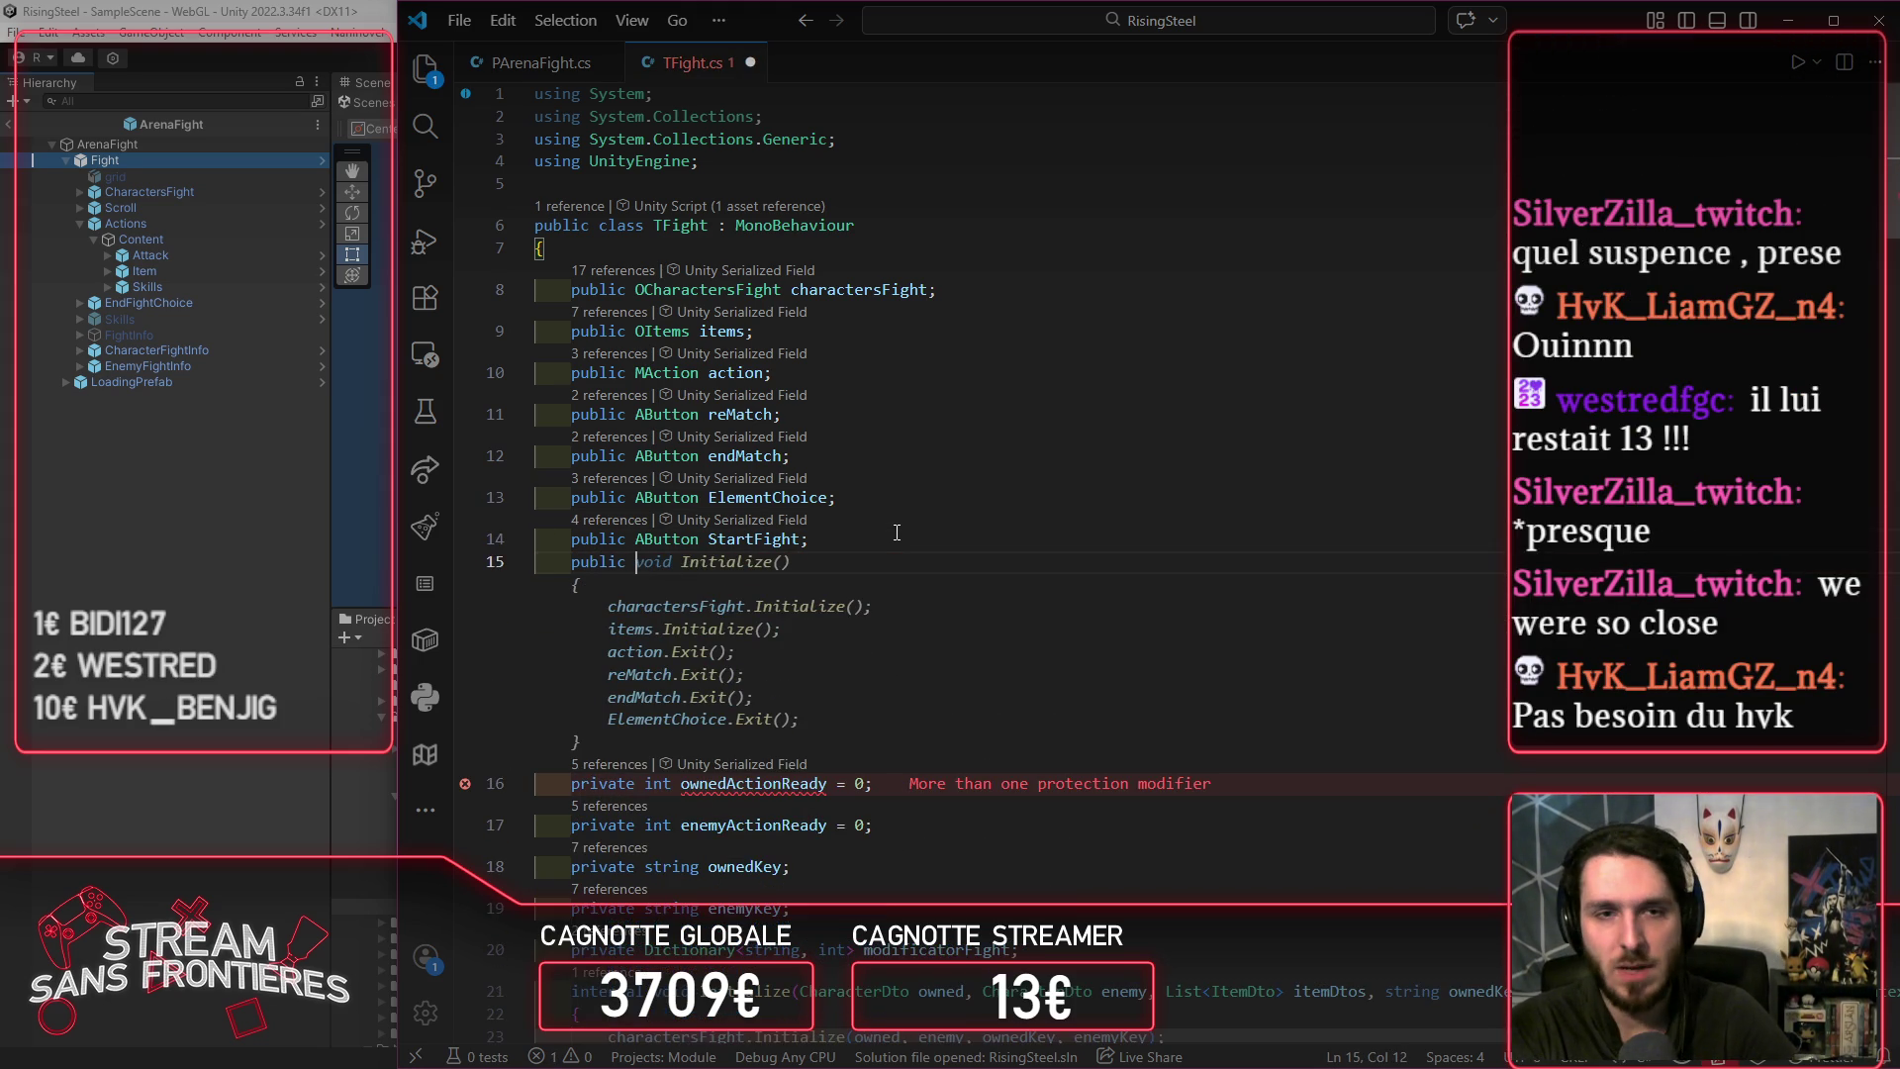
key("Escape")
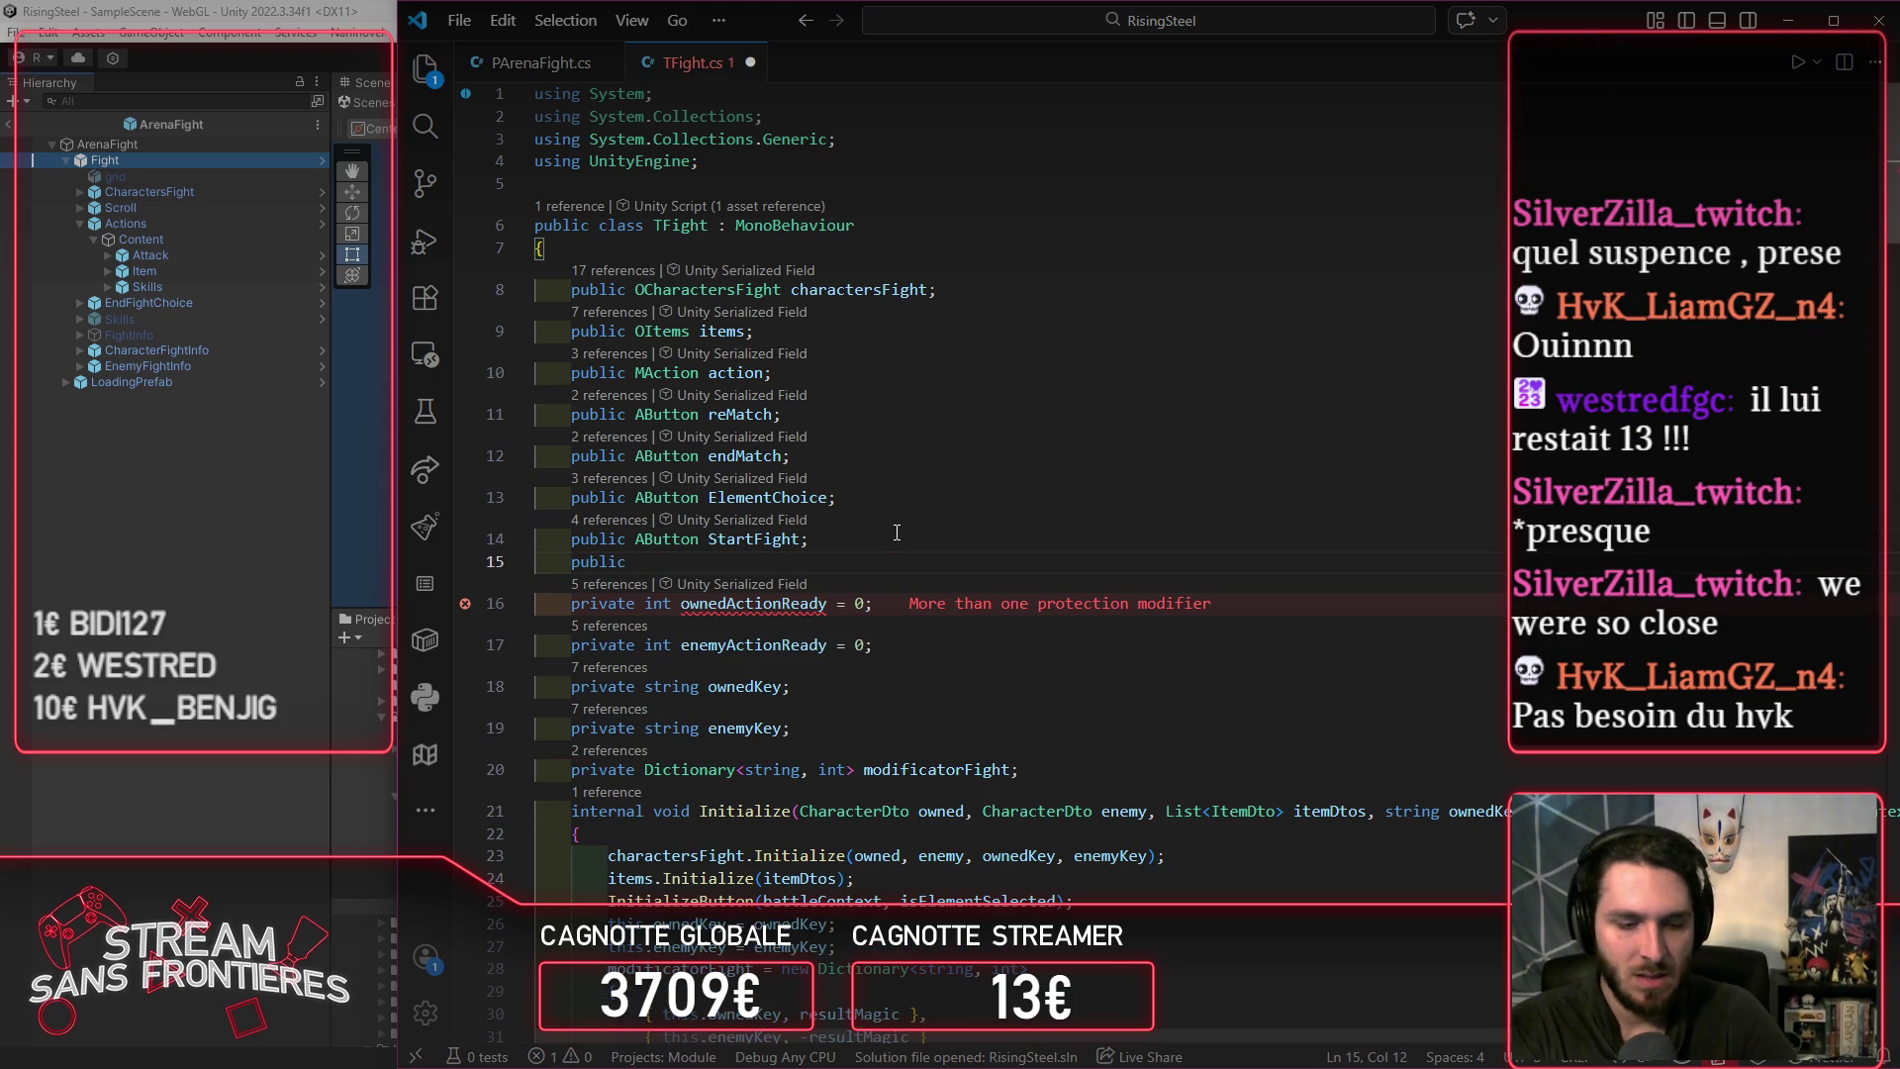
type("GameObject")
key("Escape")
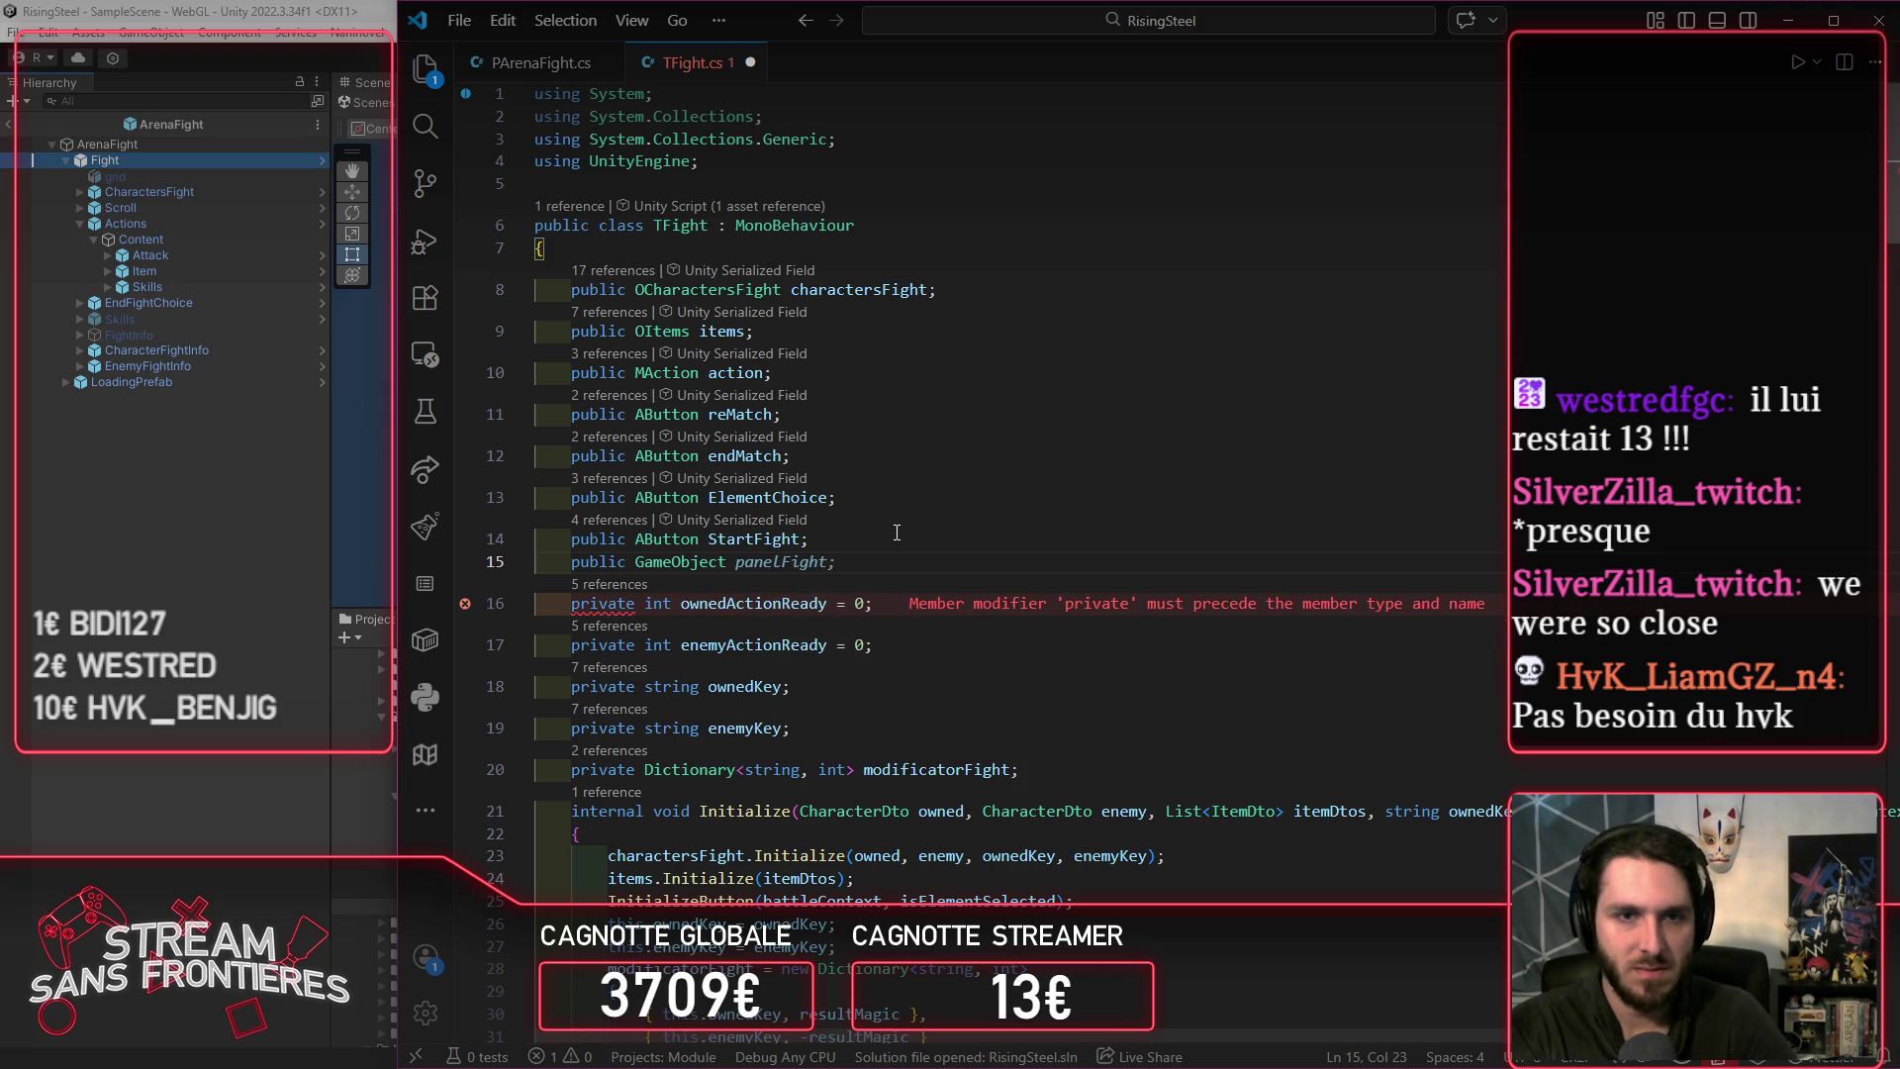
key("ctrl+space")
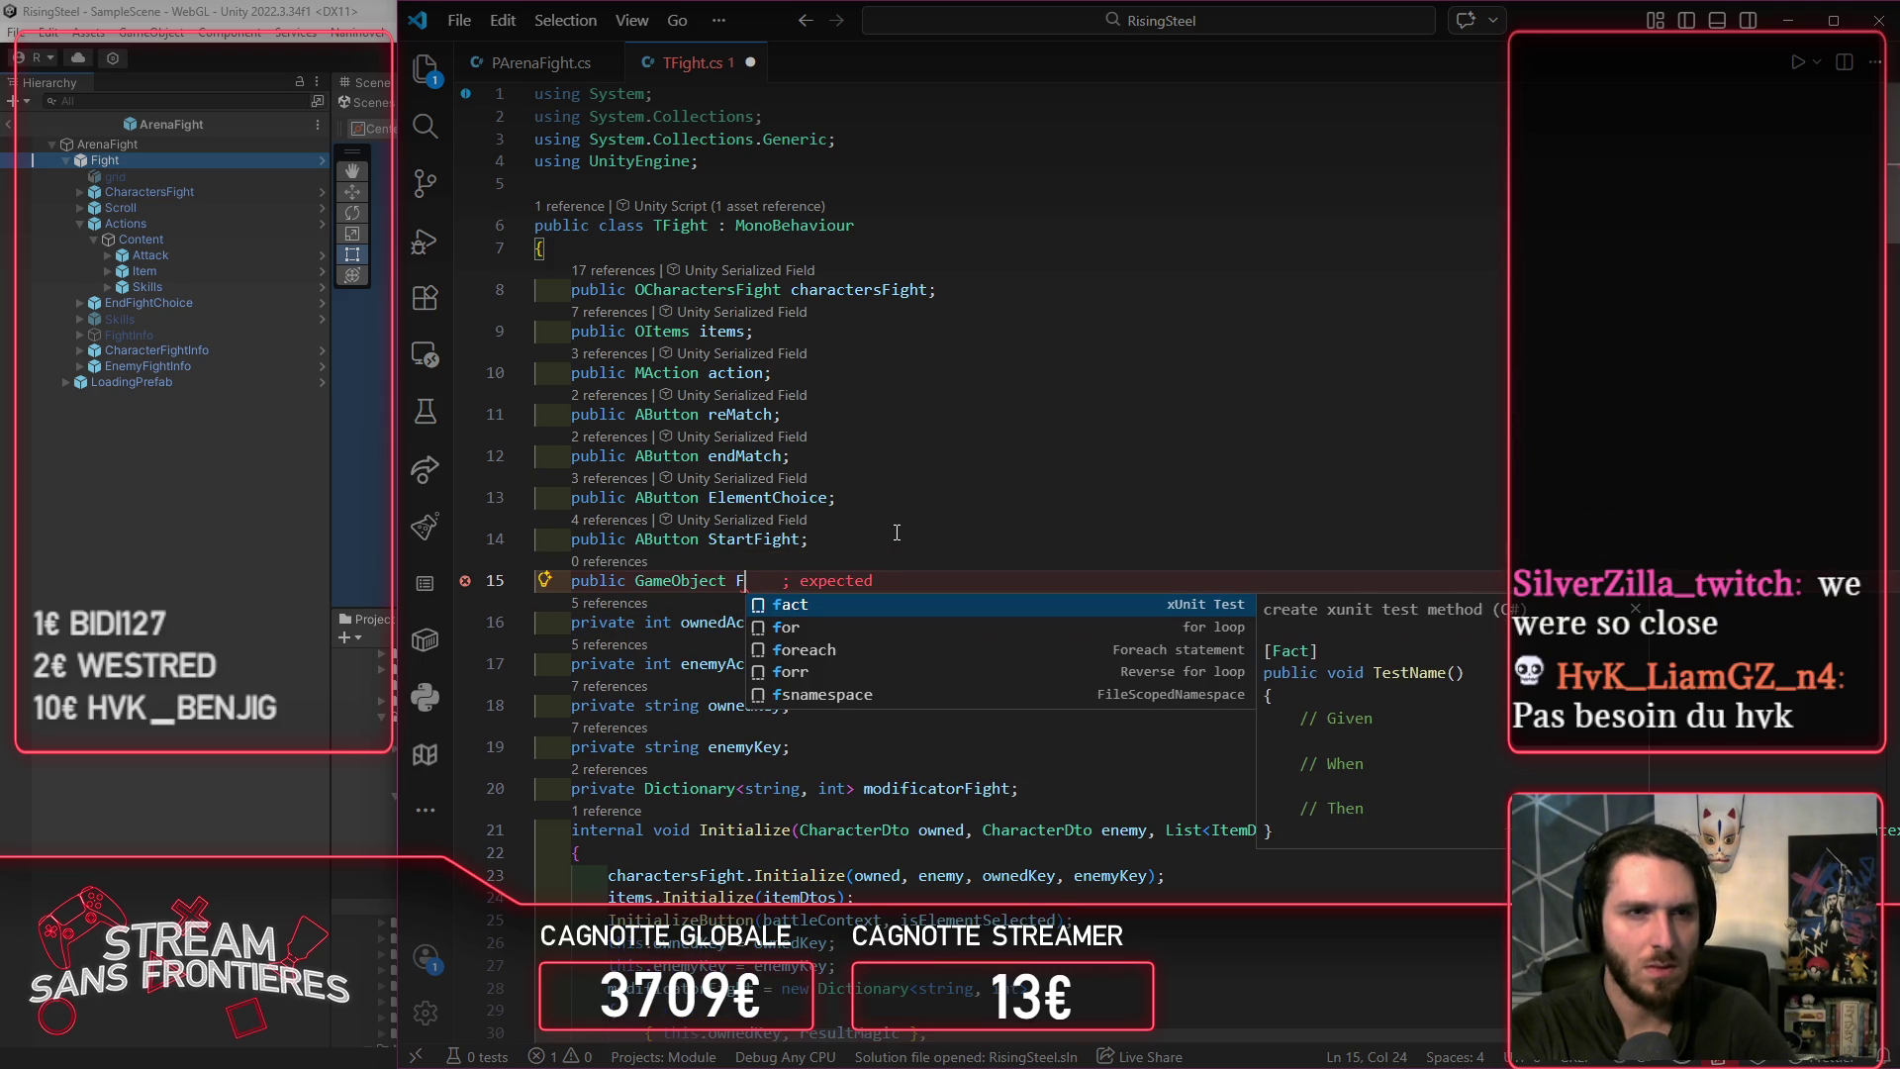
key("Escape")
type("Skills")
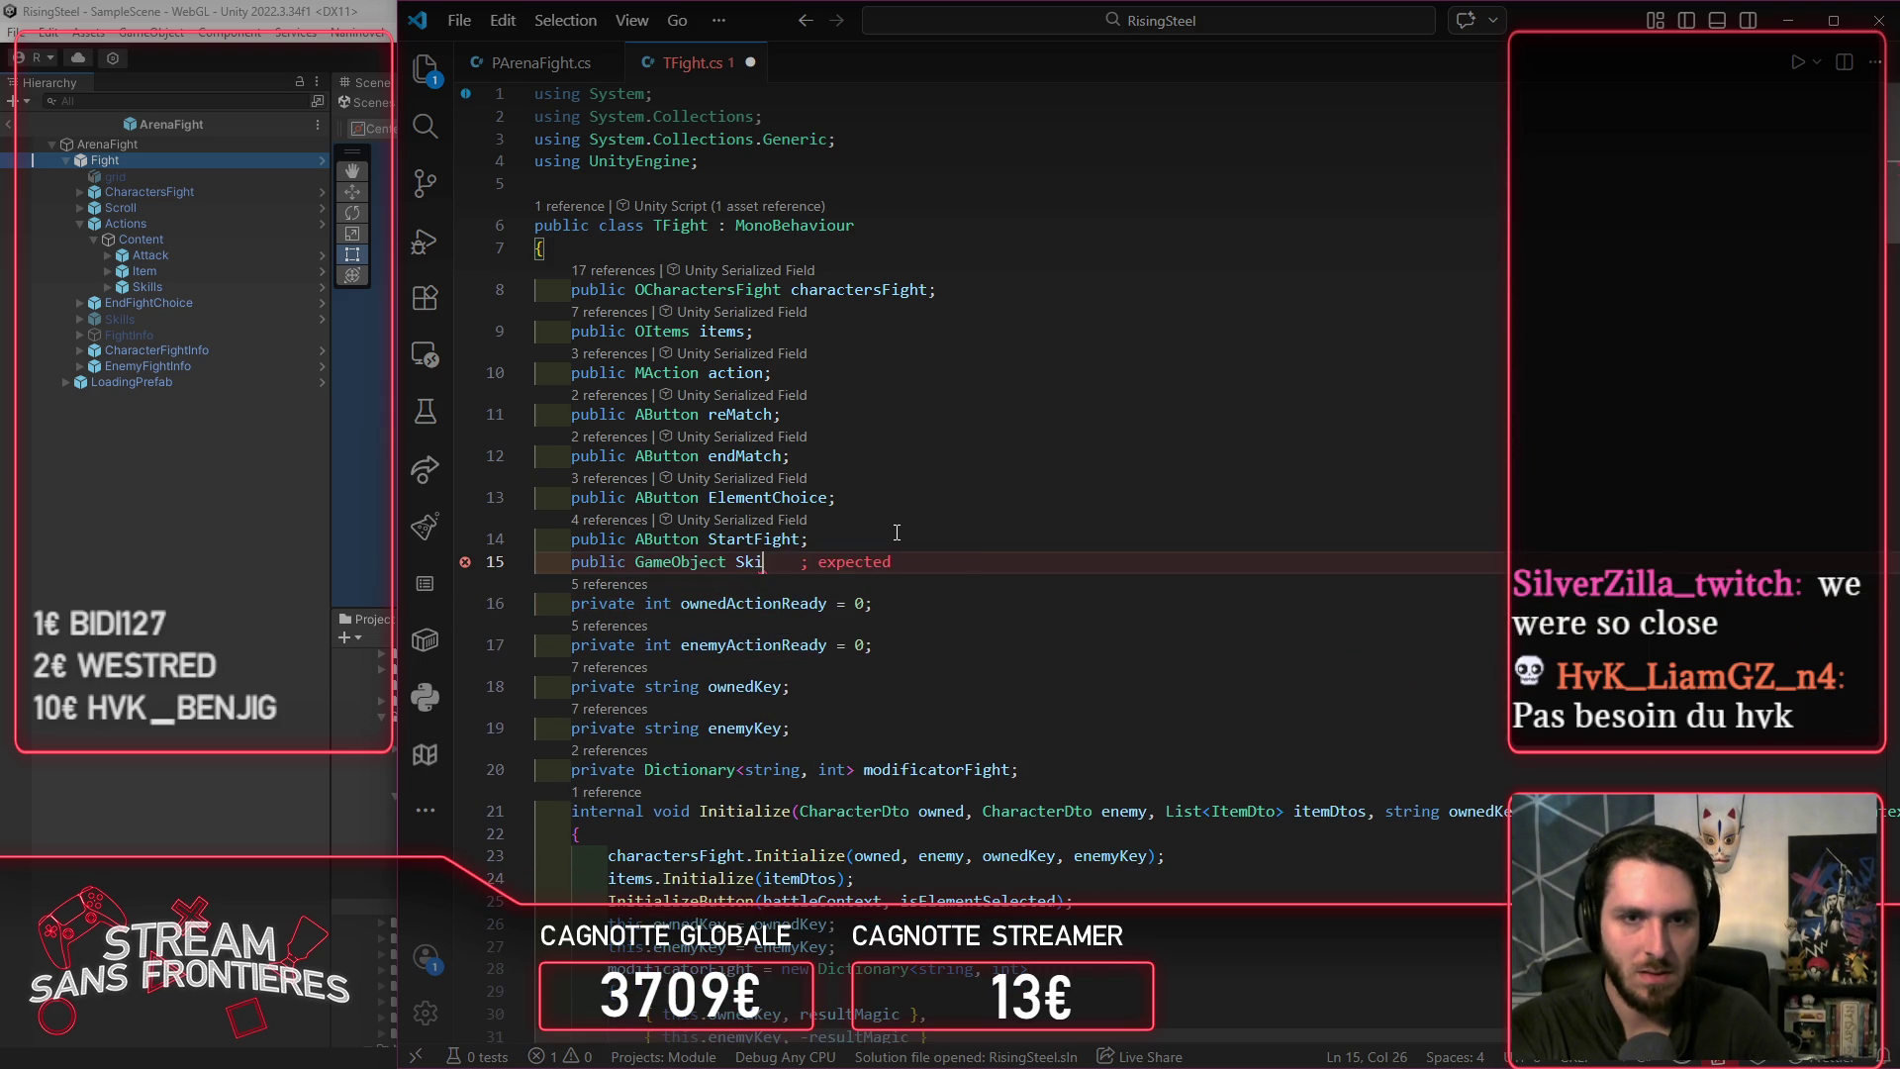
Step: Finish the Skills field declaration, save TFight.cs and switch to Unity to recompile
key("ctrl+Delete")
key("End")
key("ctrl+s")
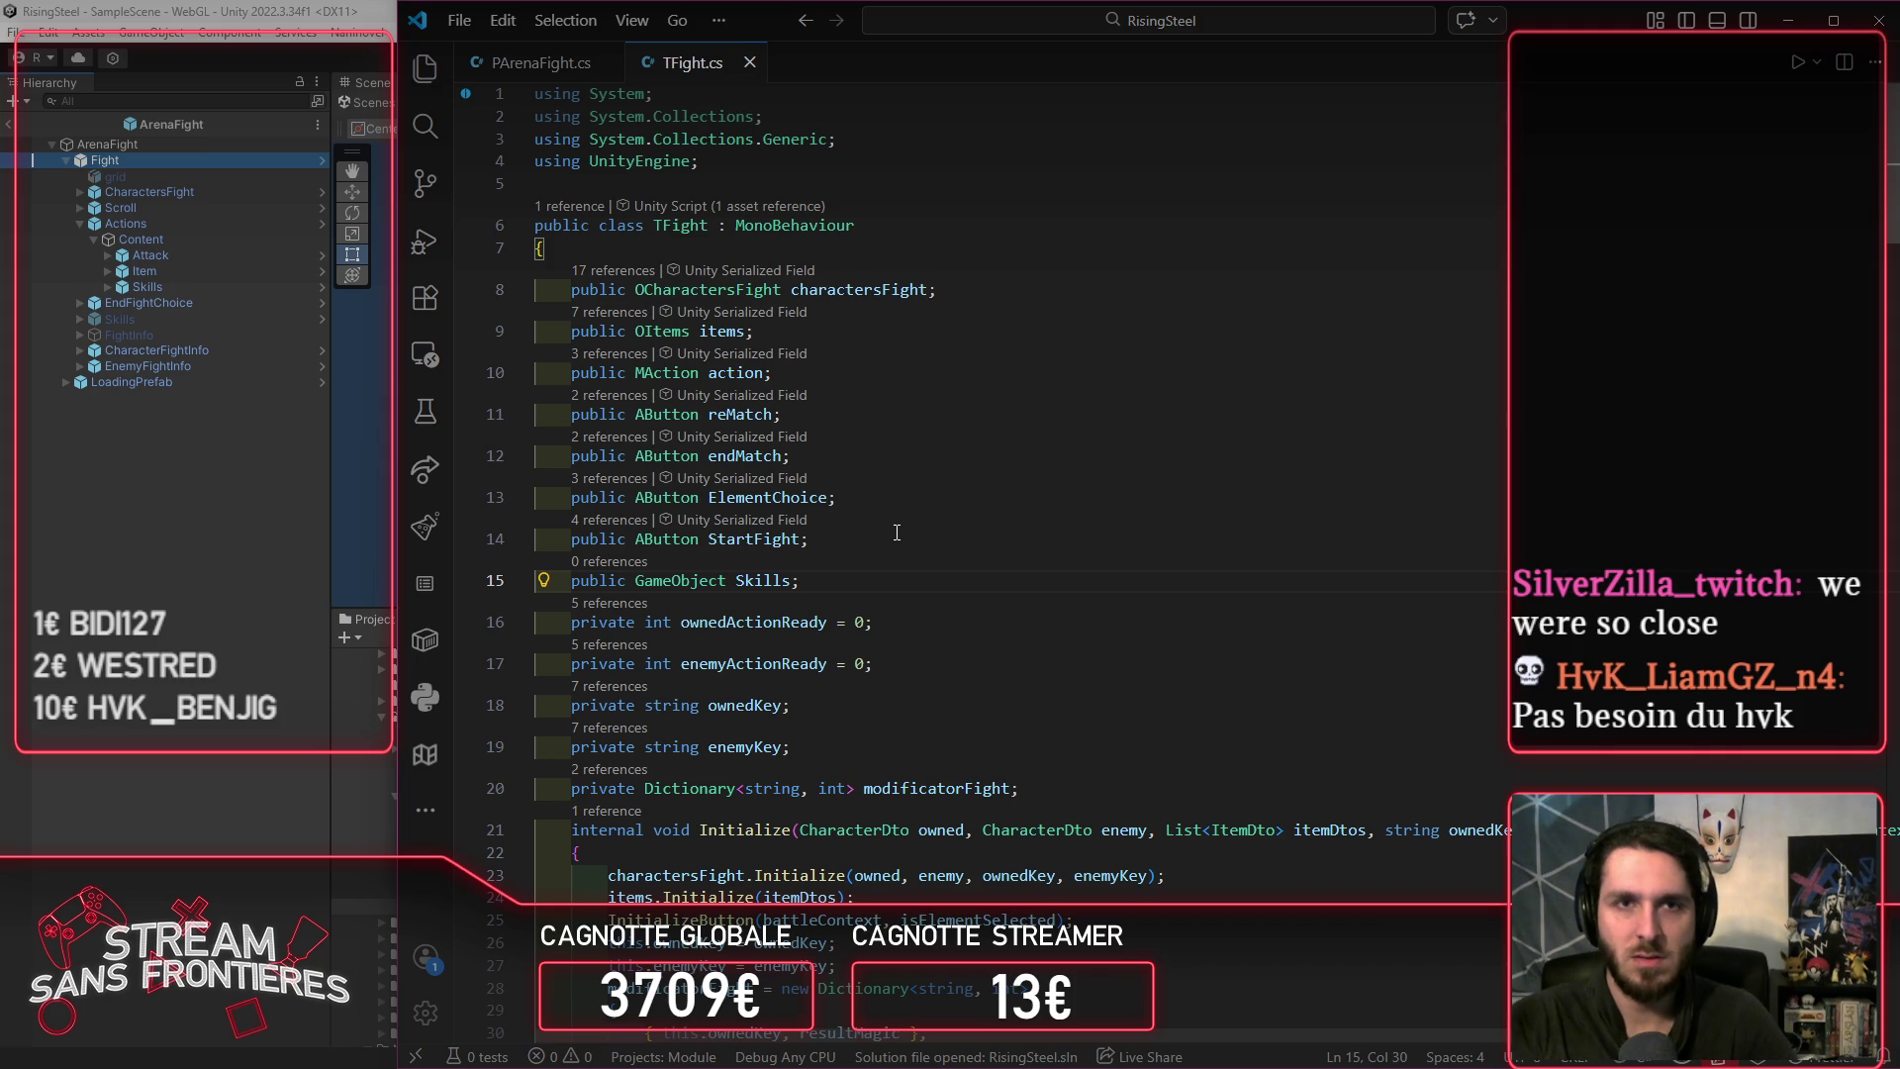
key("alt+Tab")
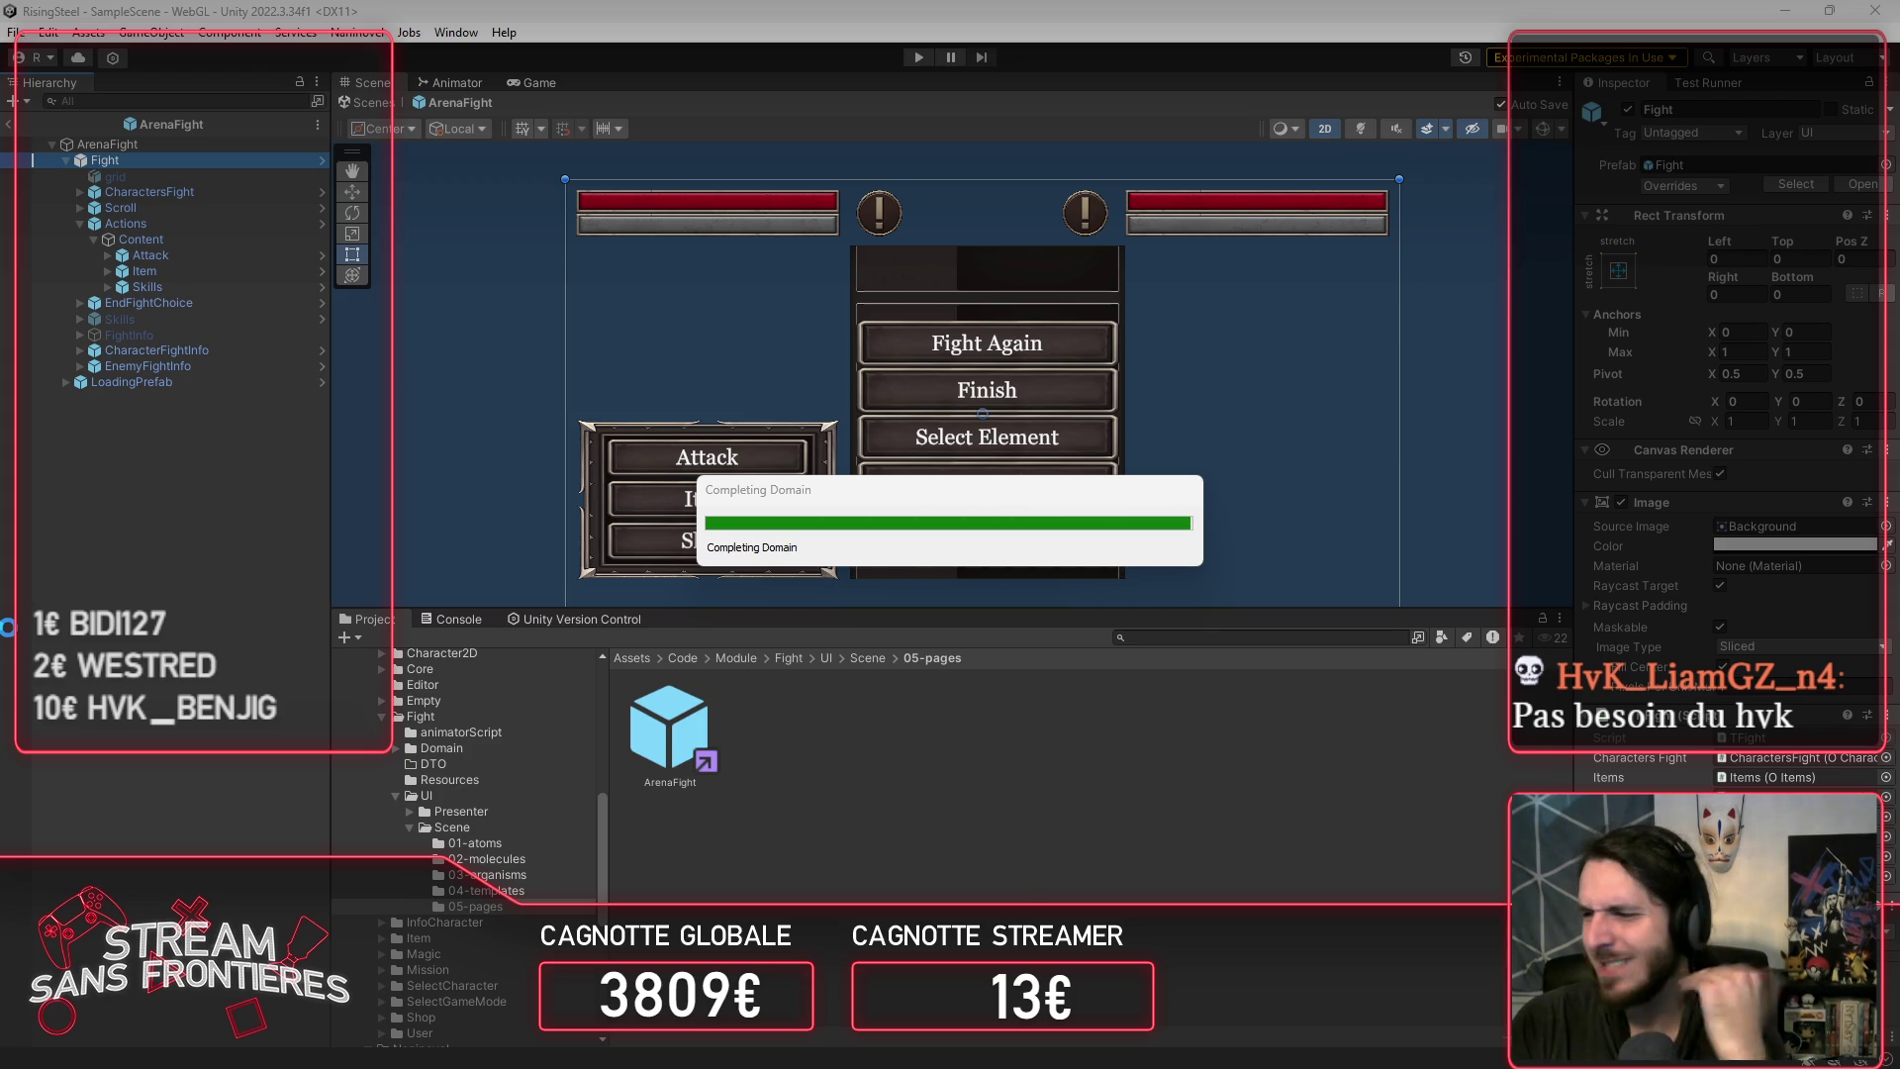
Step: After recompiling, reselect the Fight object in the Hierarchy to refresh its T Fight component
left_click(8, 637)
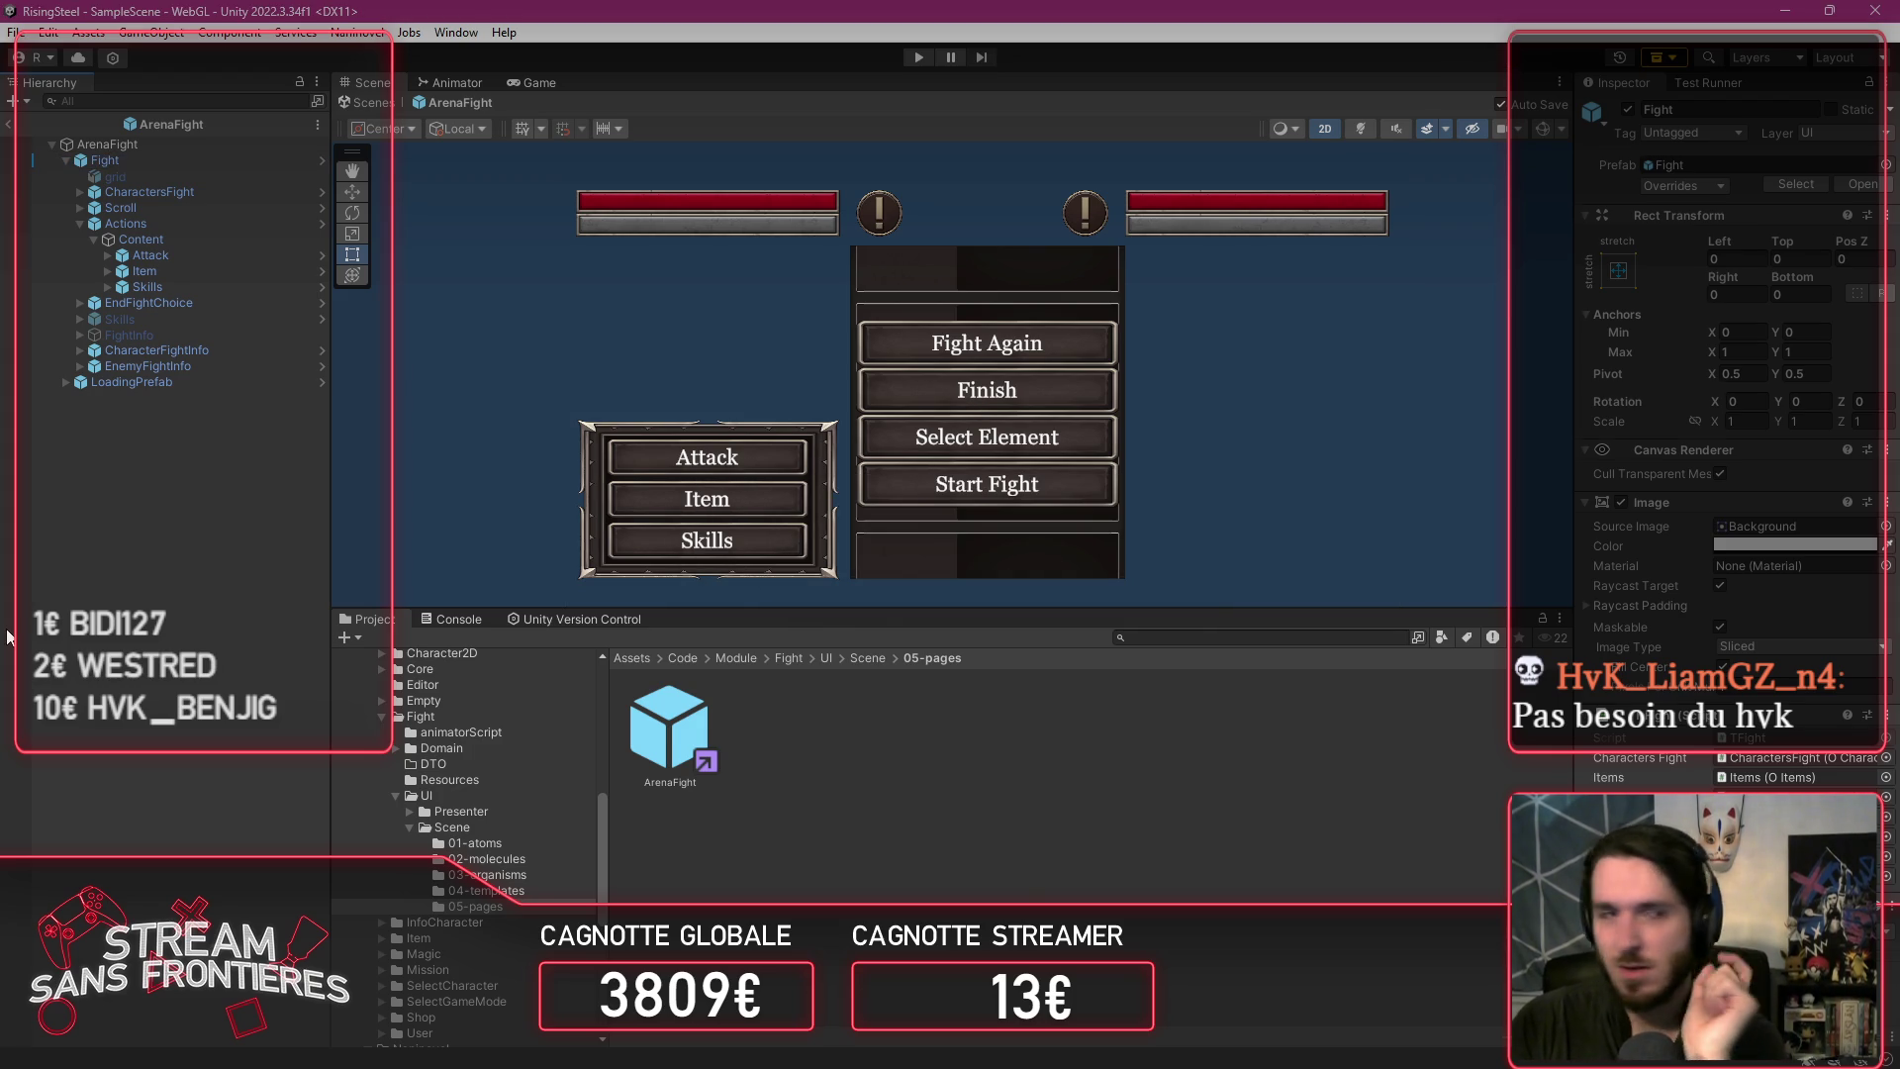
left_click(182, 158)
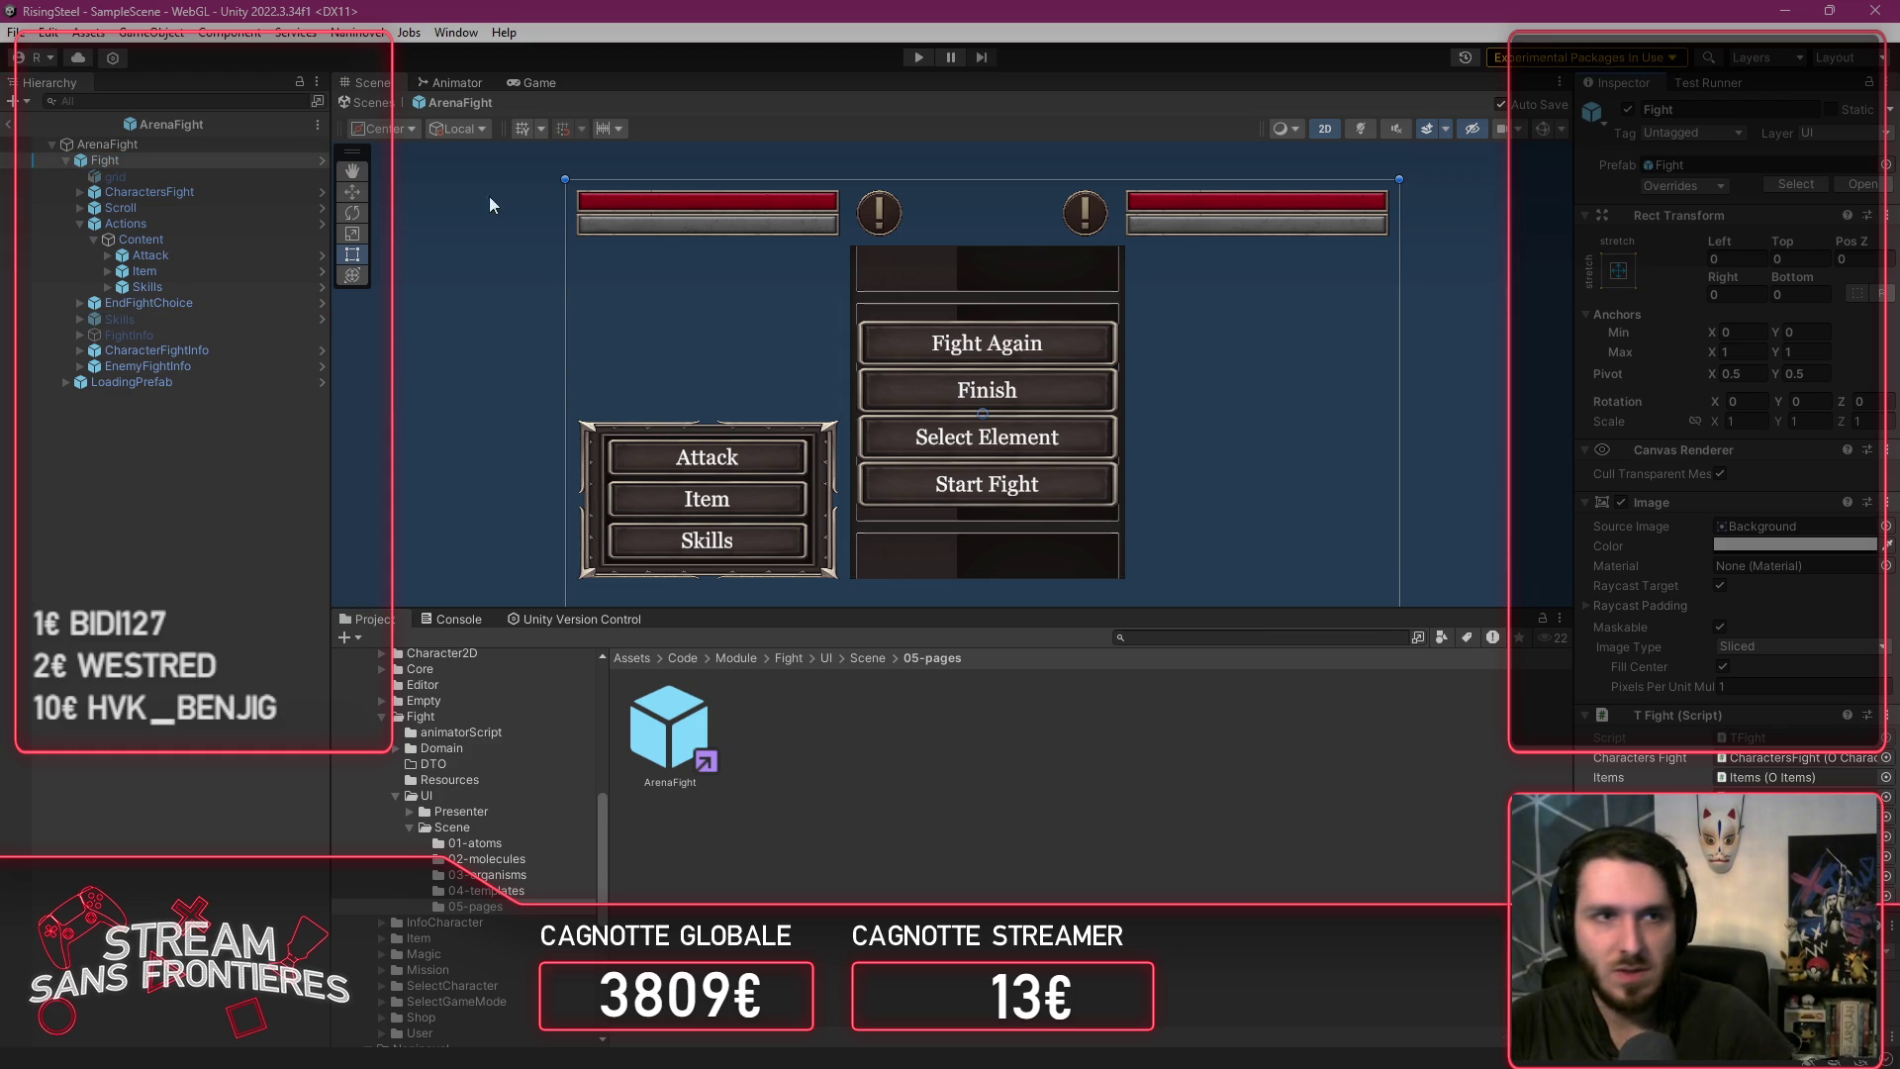
Step: Open the Fight prefab, try dragging Skills into the Inspector, exit Prefab Mode, then return to VS Code
left_click(320, 161)
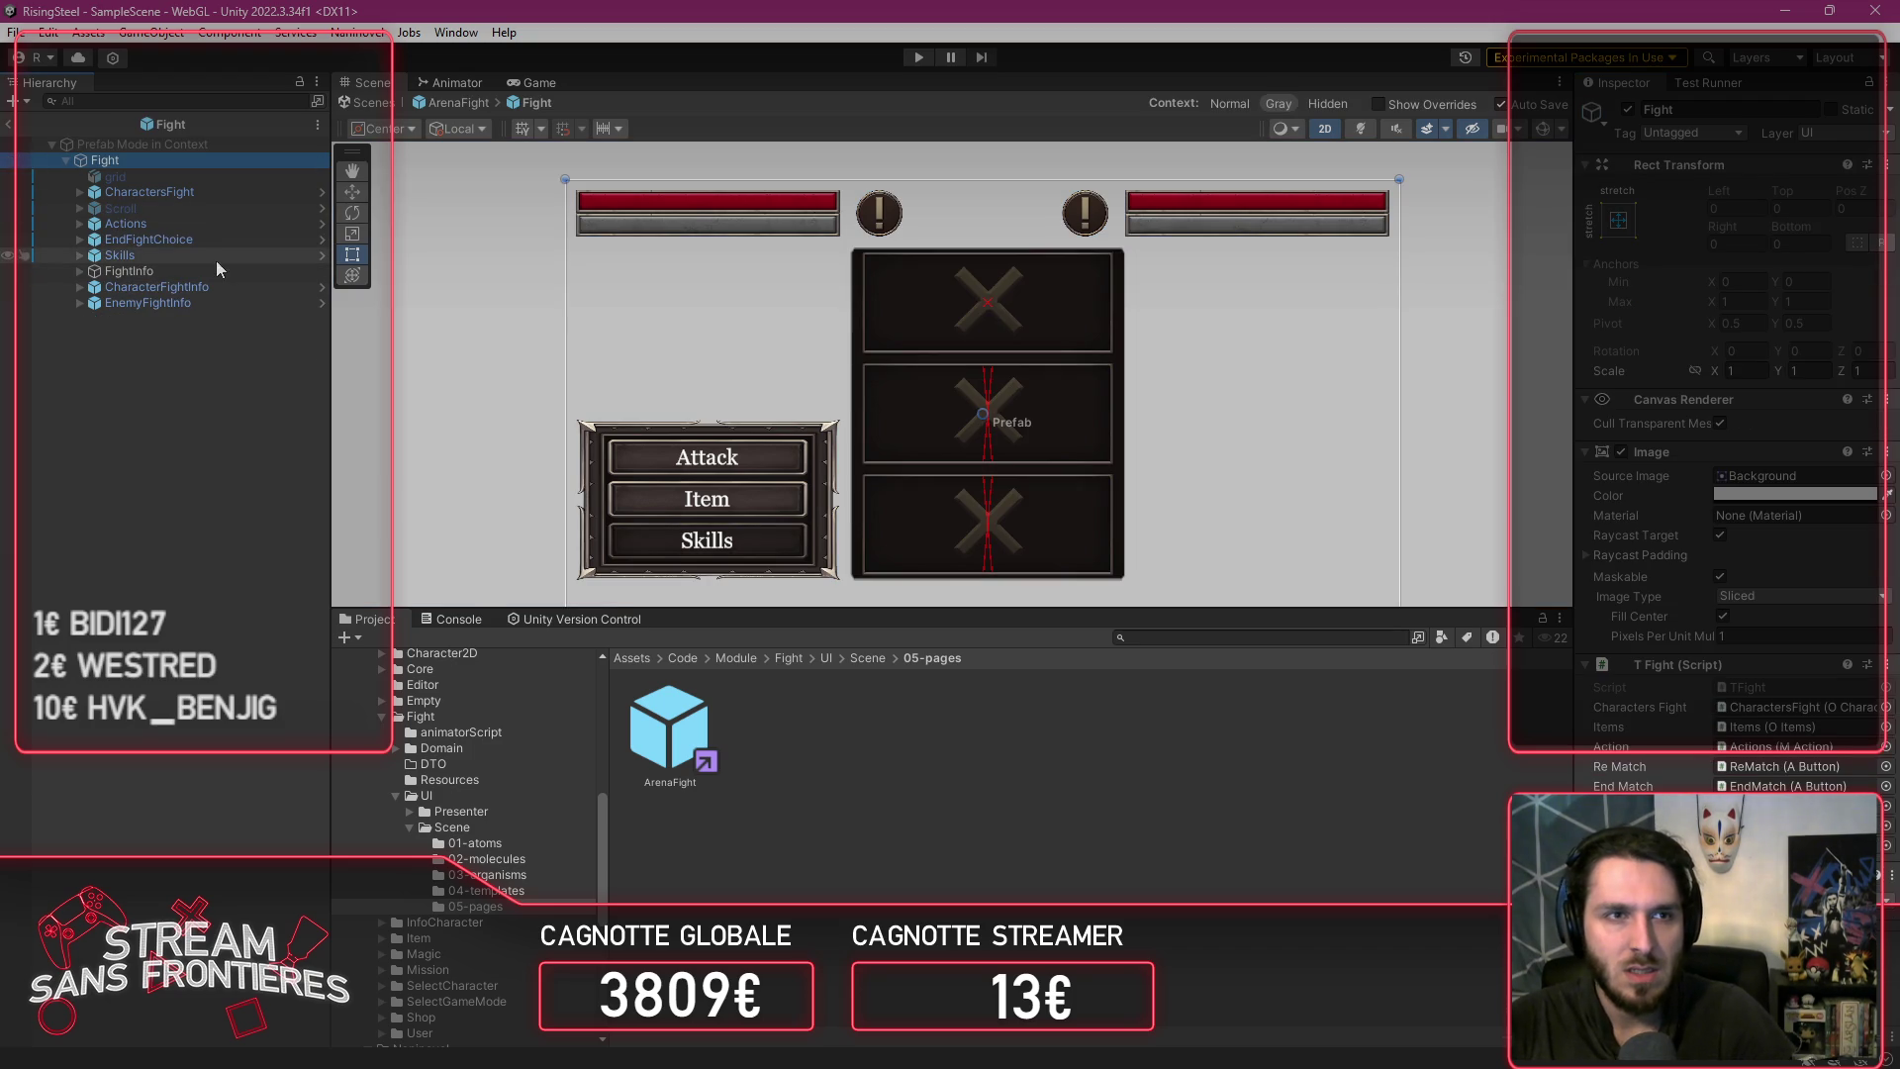
left_click_drag(200, 252, 1621, 770)
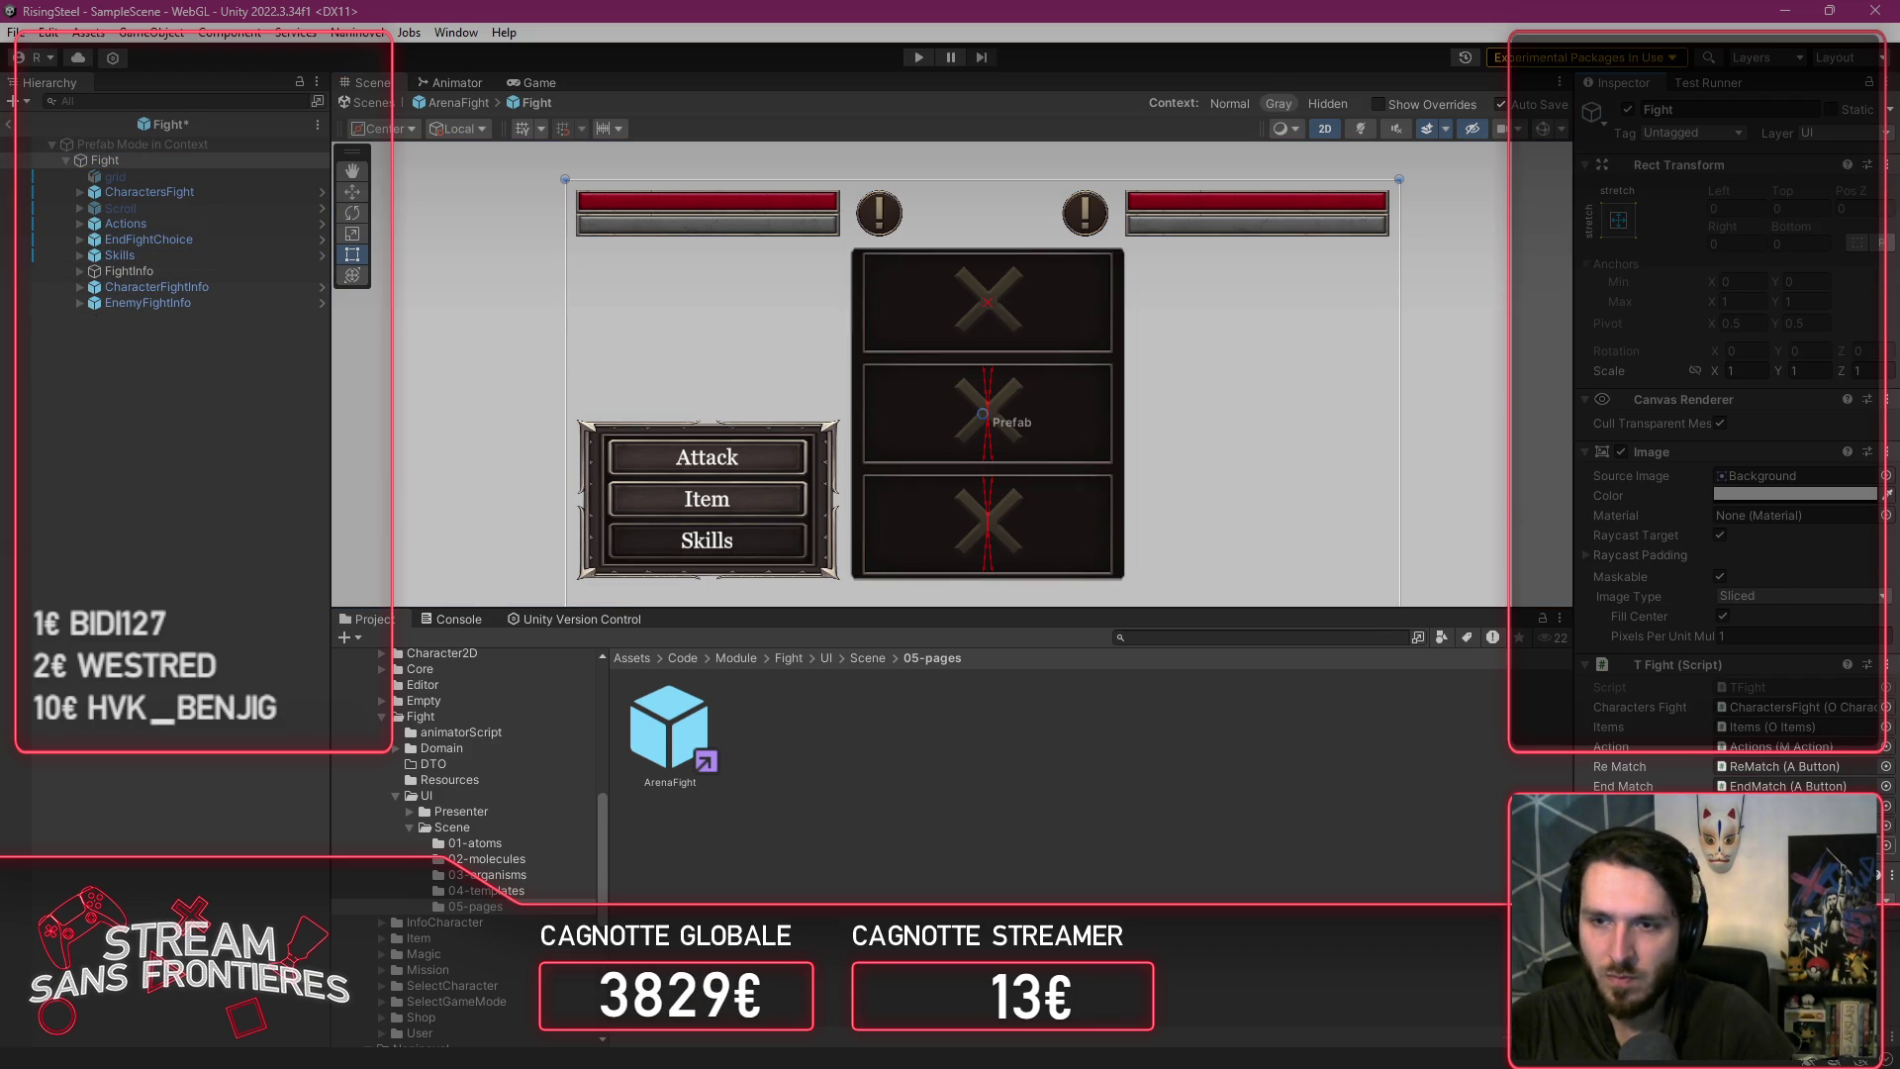
left_click(454, 99)
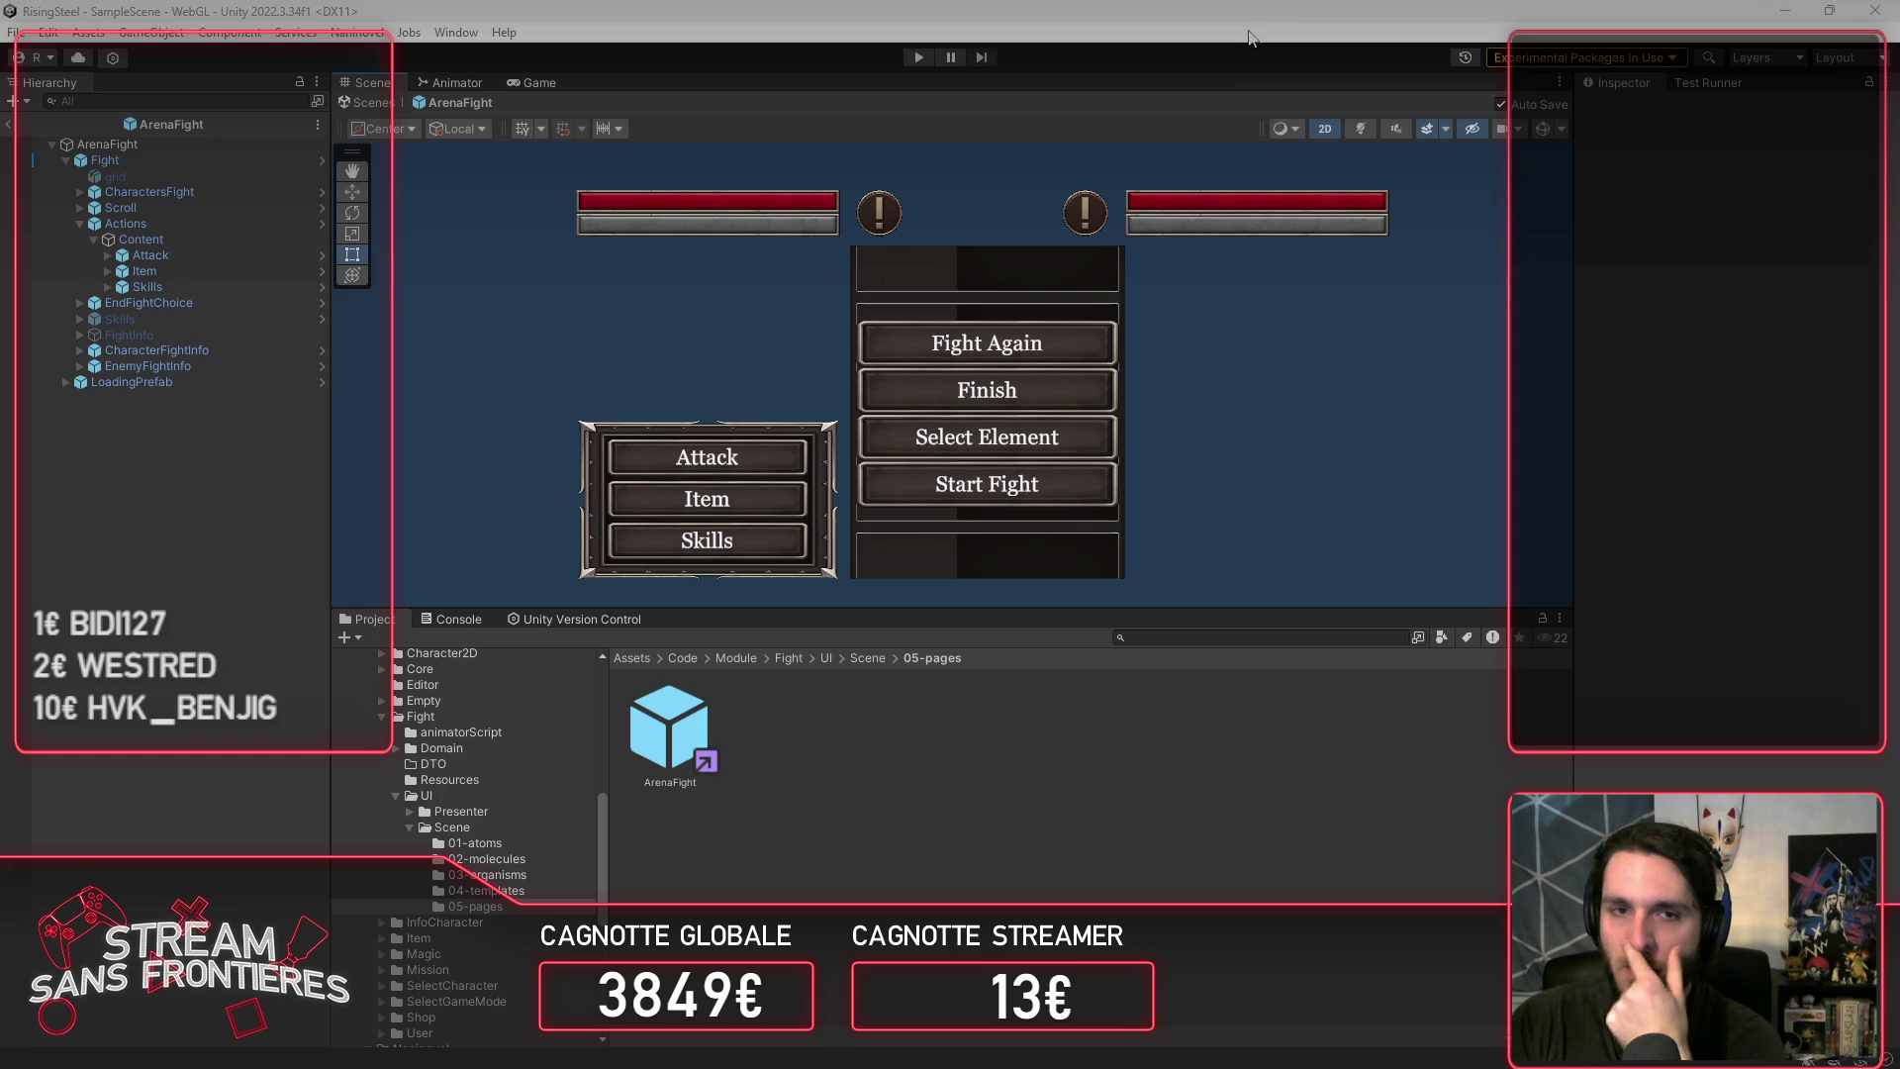
left_click(856, 774)
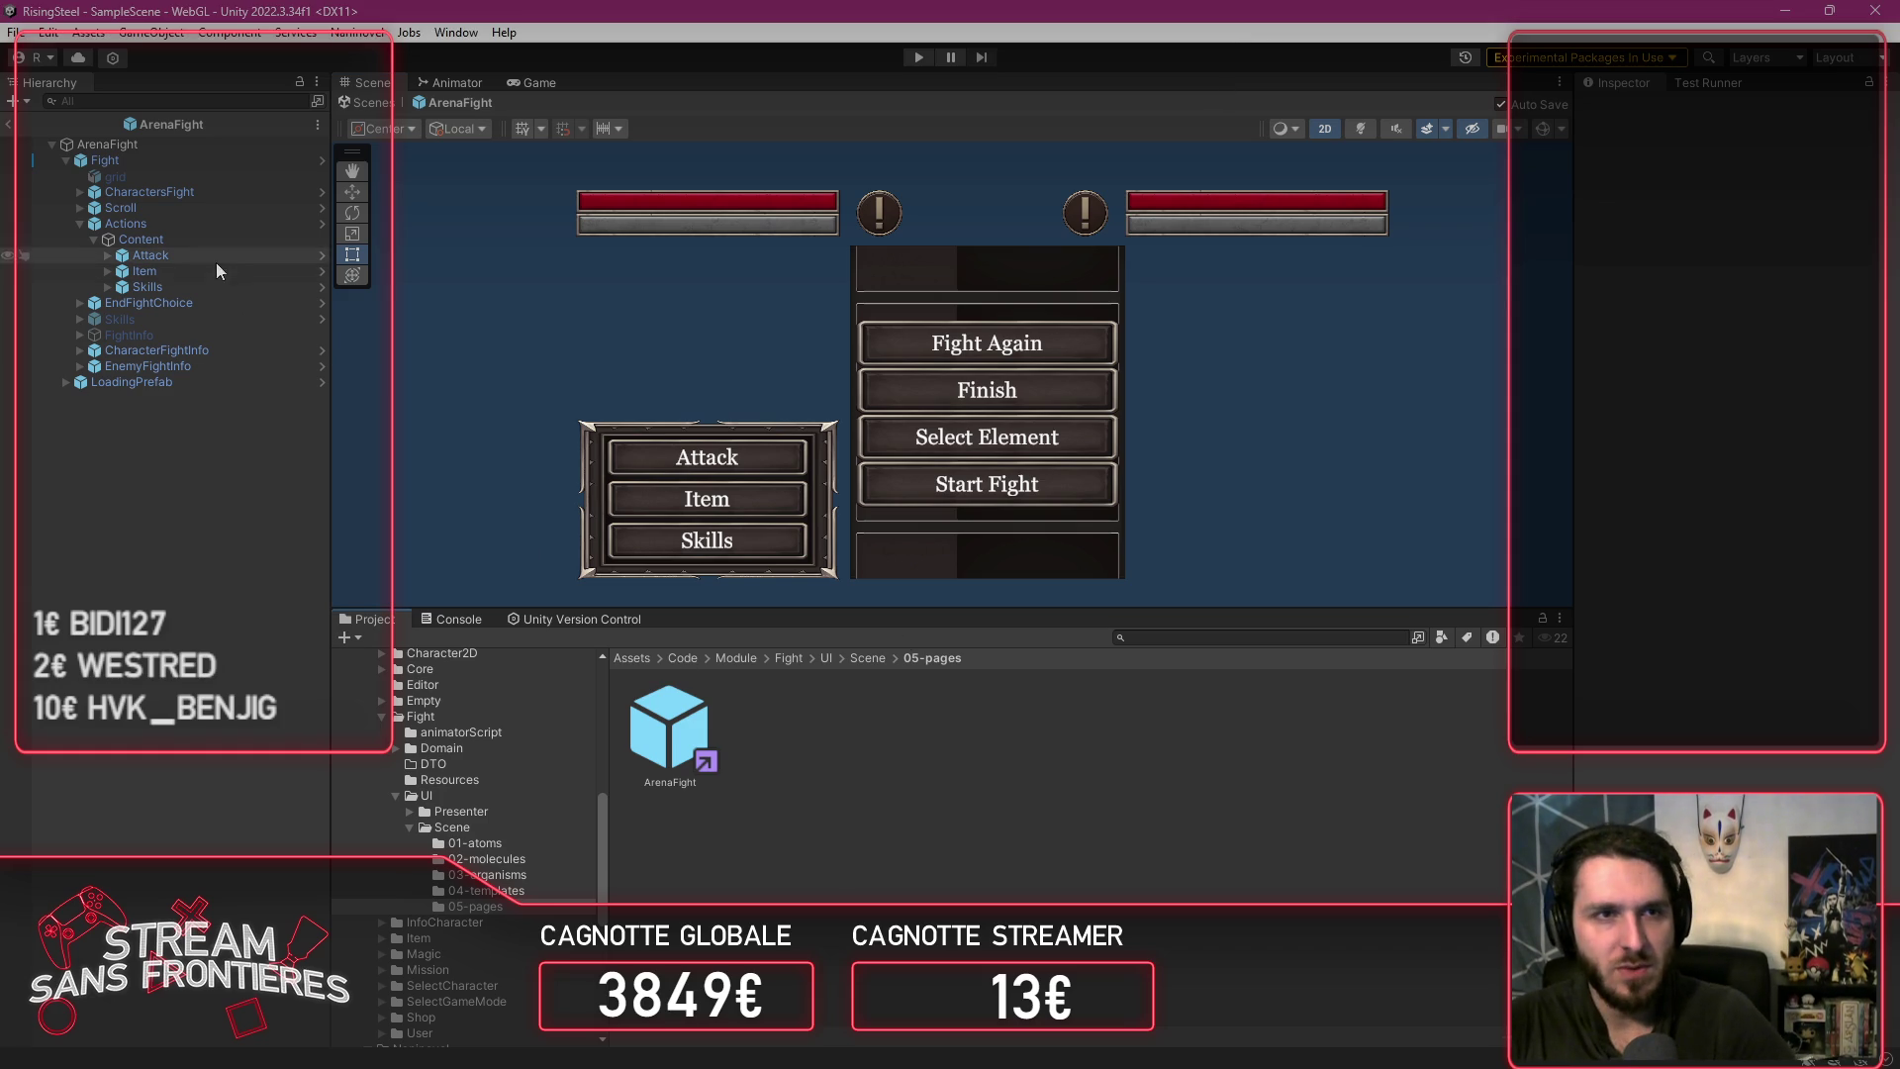
key("alt+Tab")
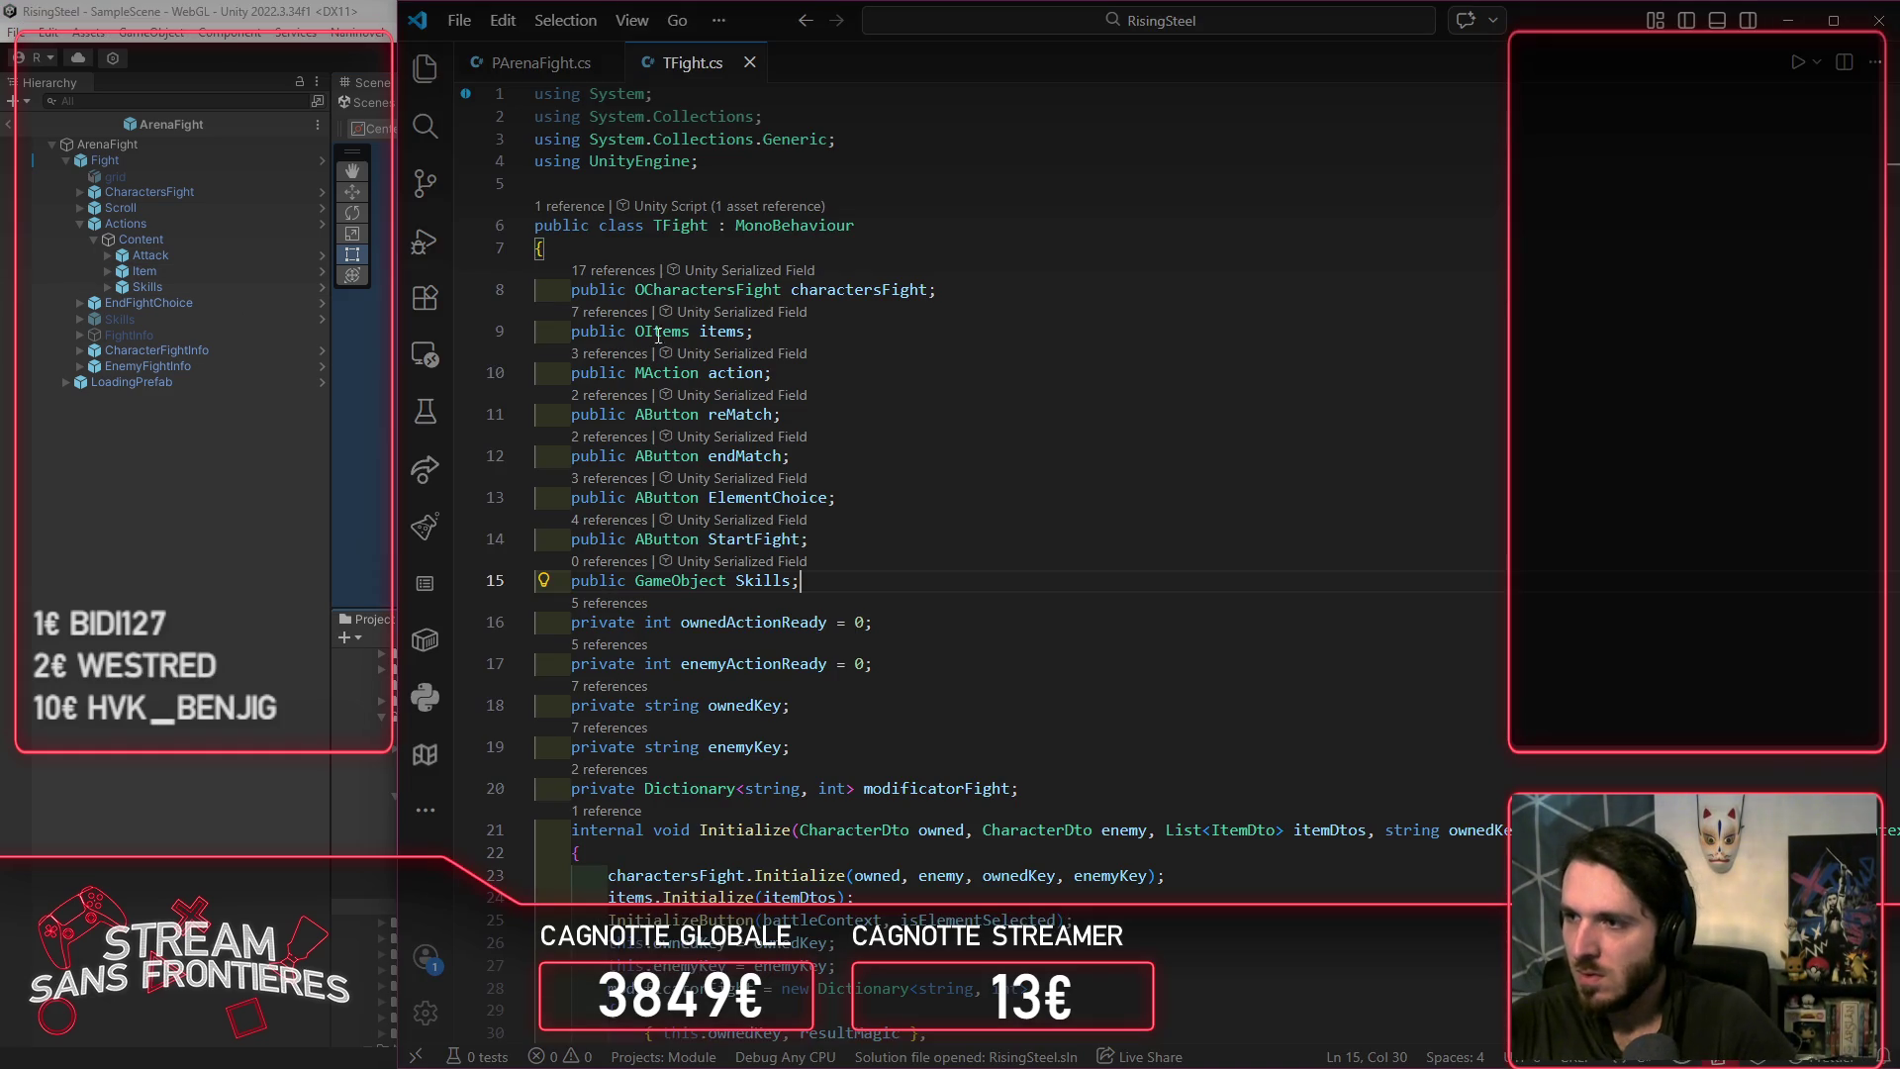
Step: In PArenaFight.cs, add a fight.ShowSkills call inside the empty ShowSkills method and save
left_click(554, 62)
scroll(963, 526, "down", 15)
scroll(963, 525, "down", 3)
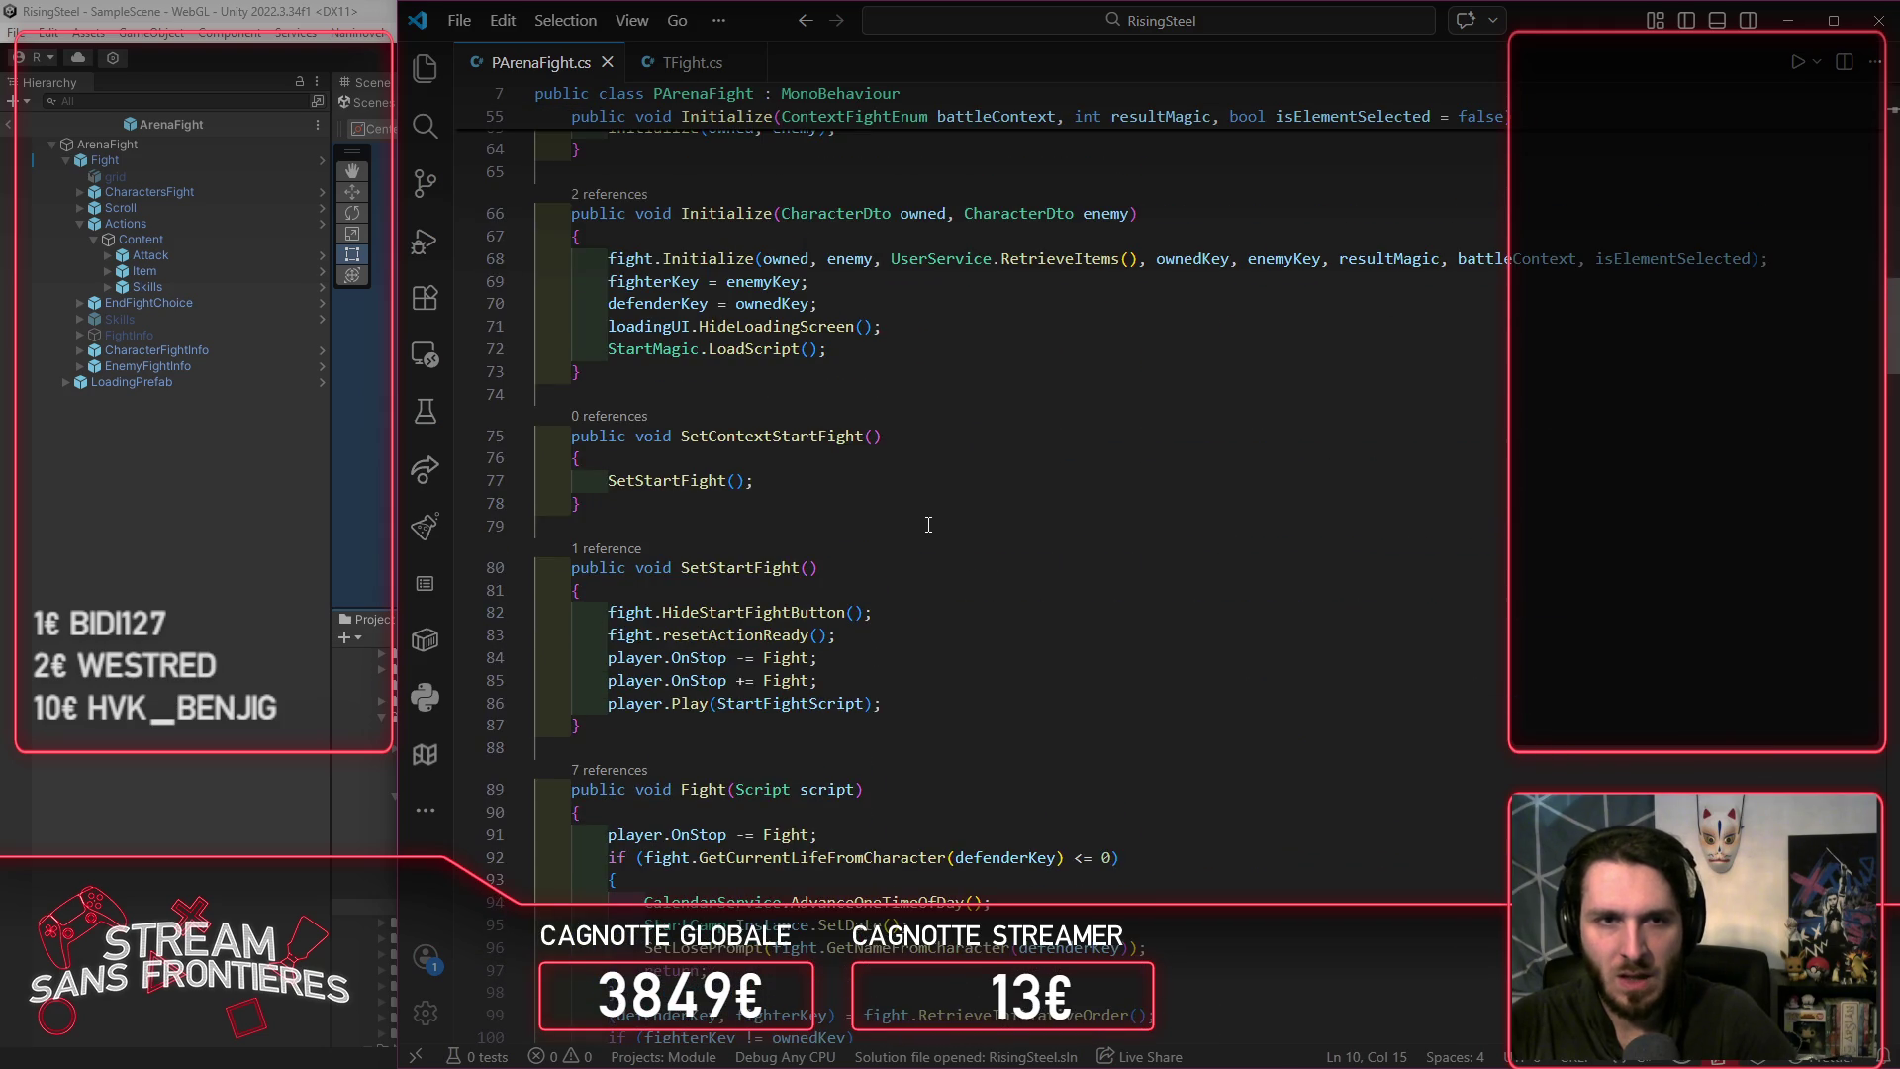
scroll(935, 543, "down", 7)
scroll(935, 544, "down", 10)
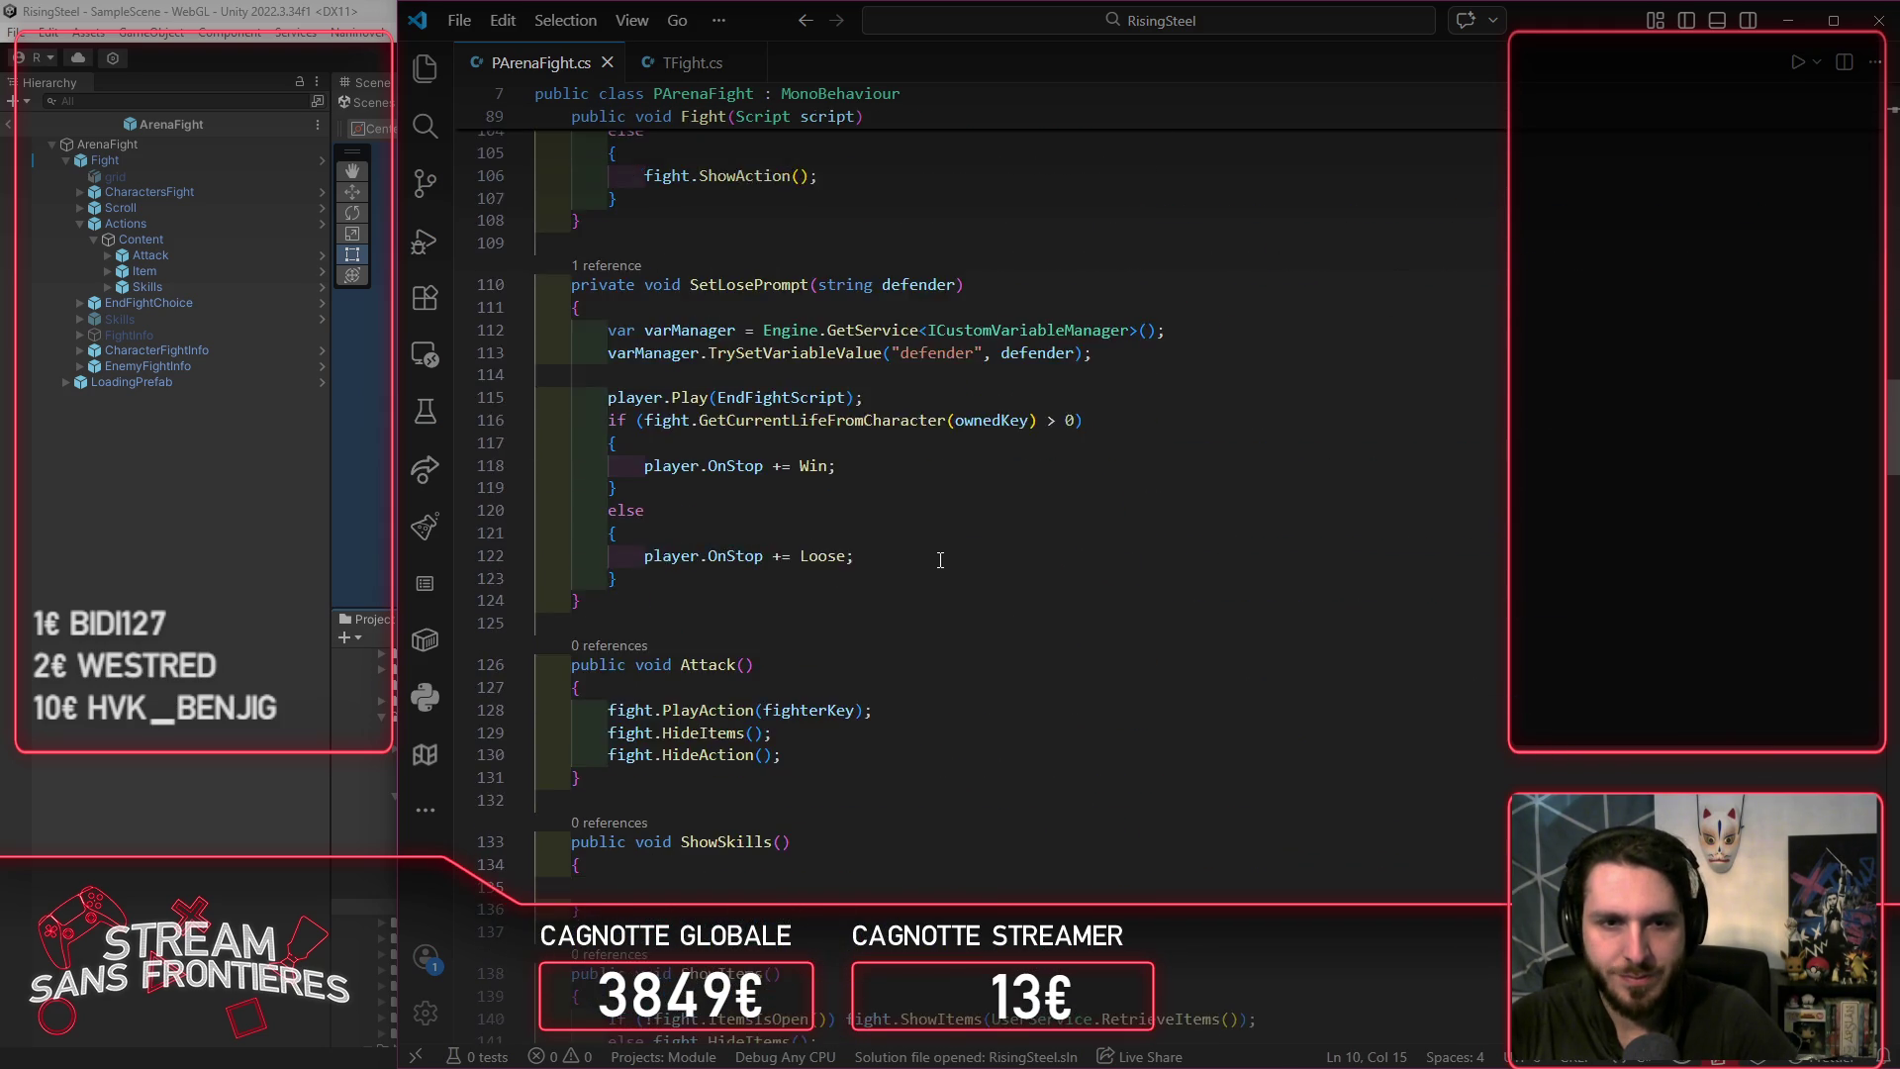
left_click(878, 653)
key("Tab")
key("Tab")
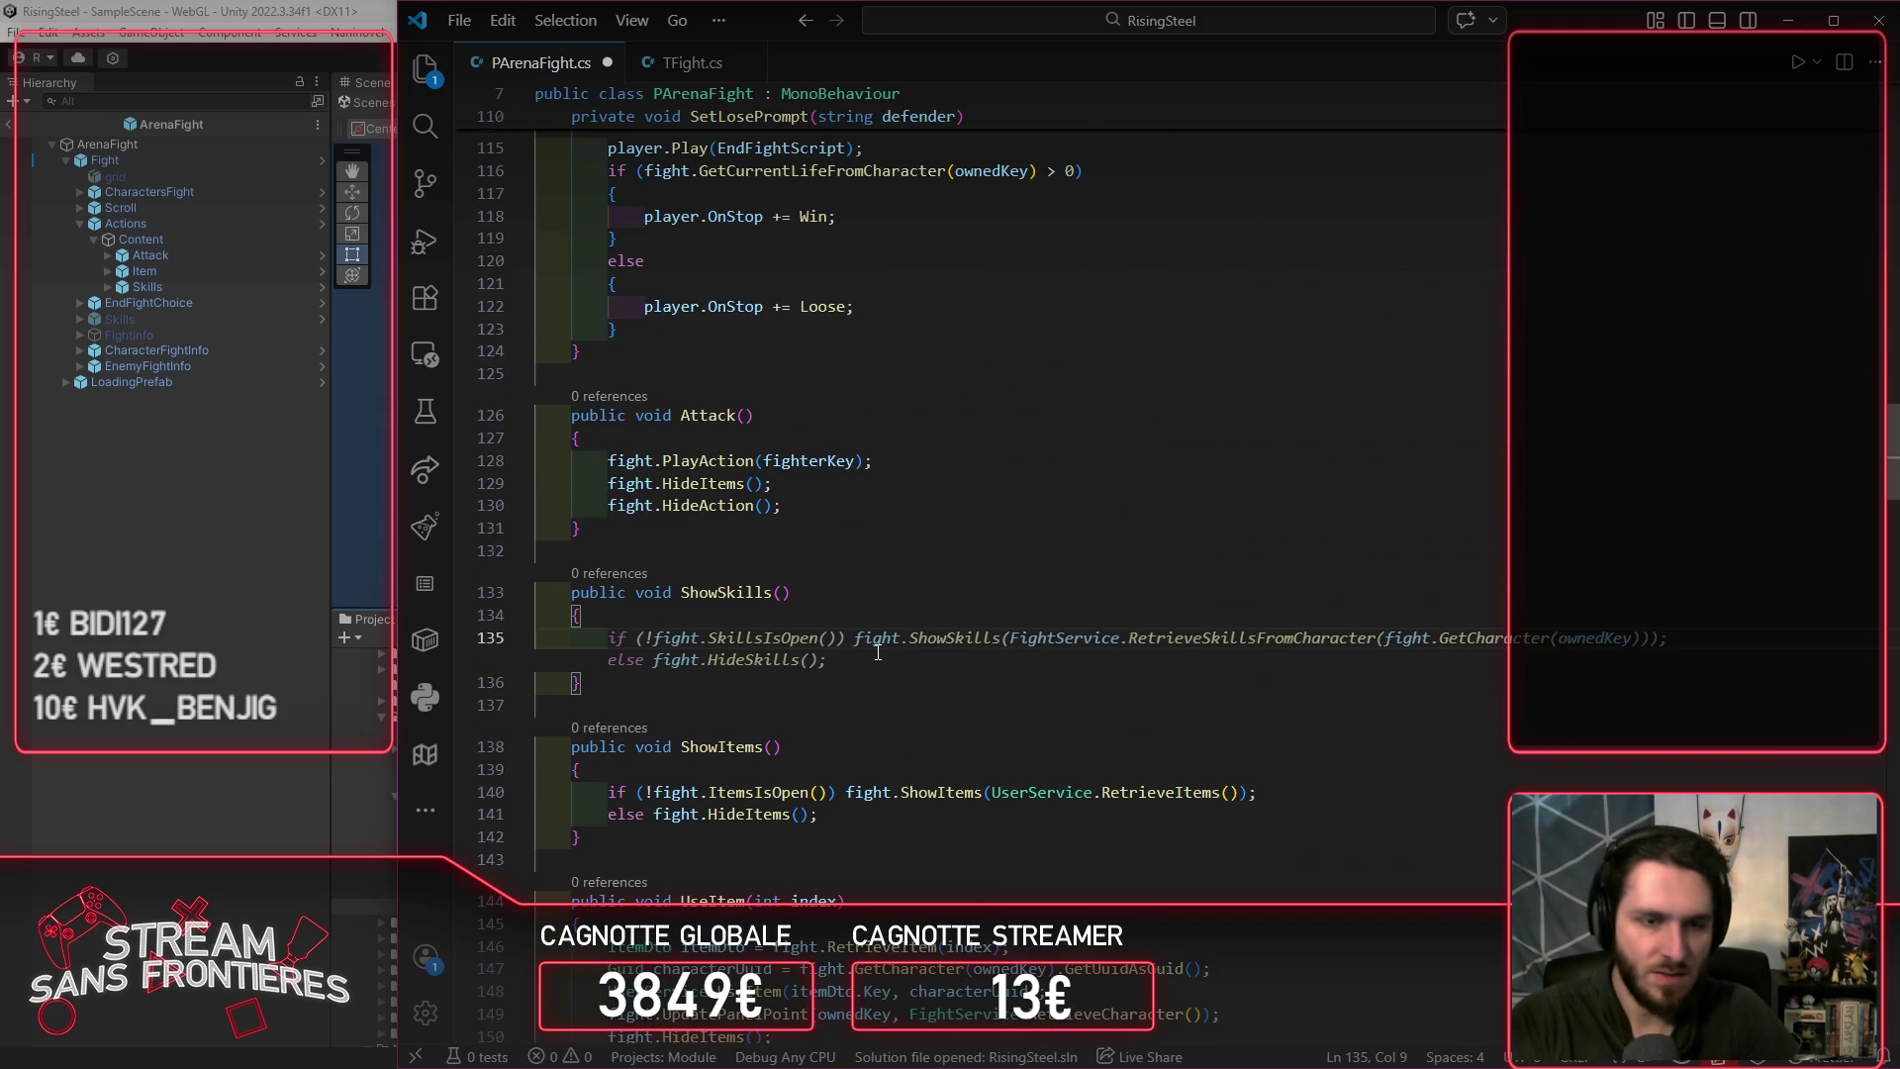
type("fight")
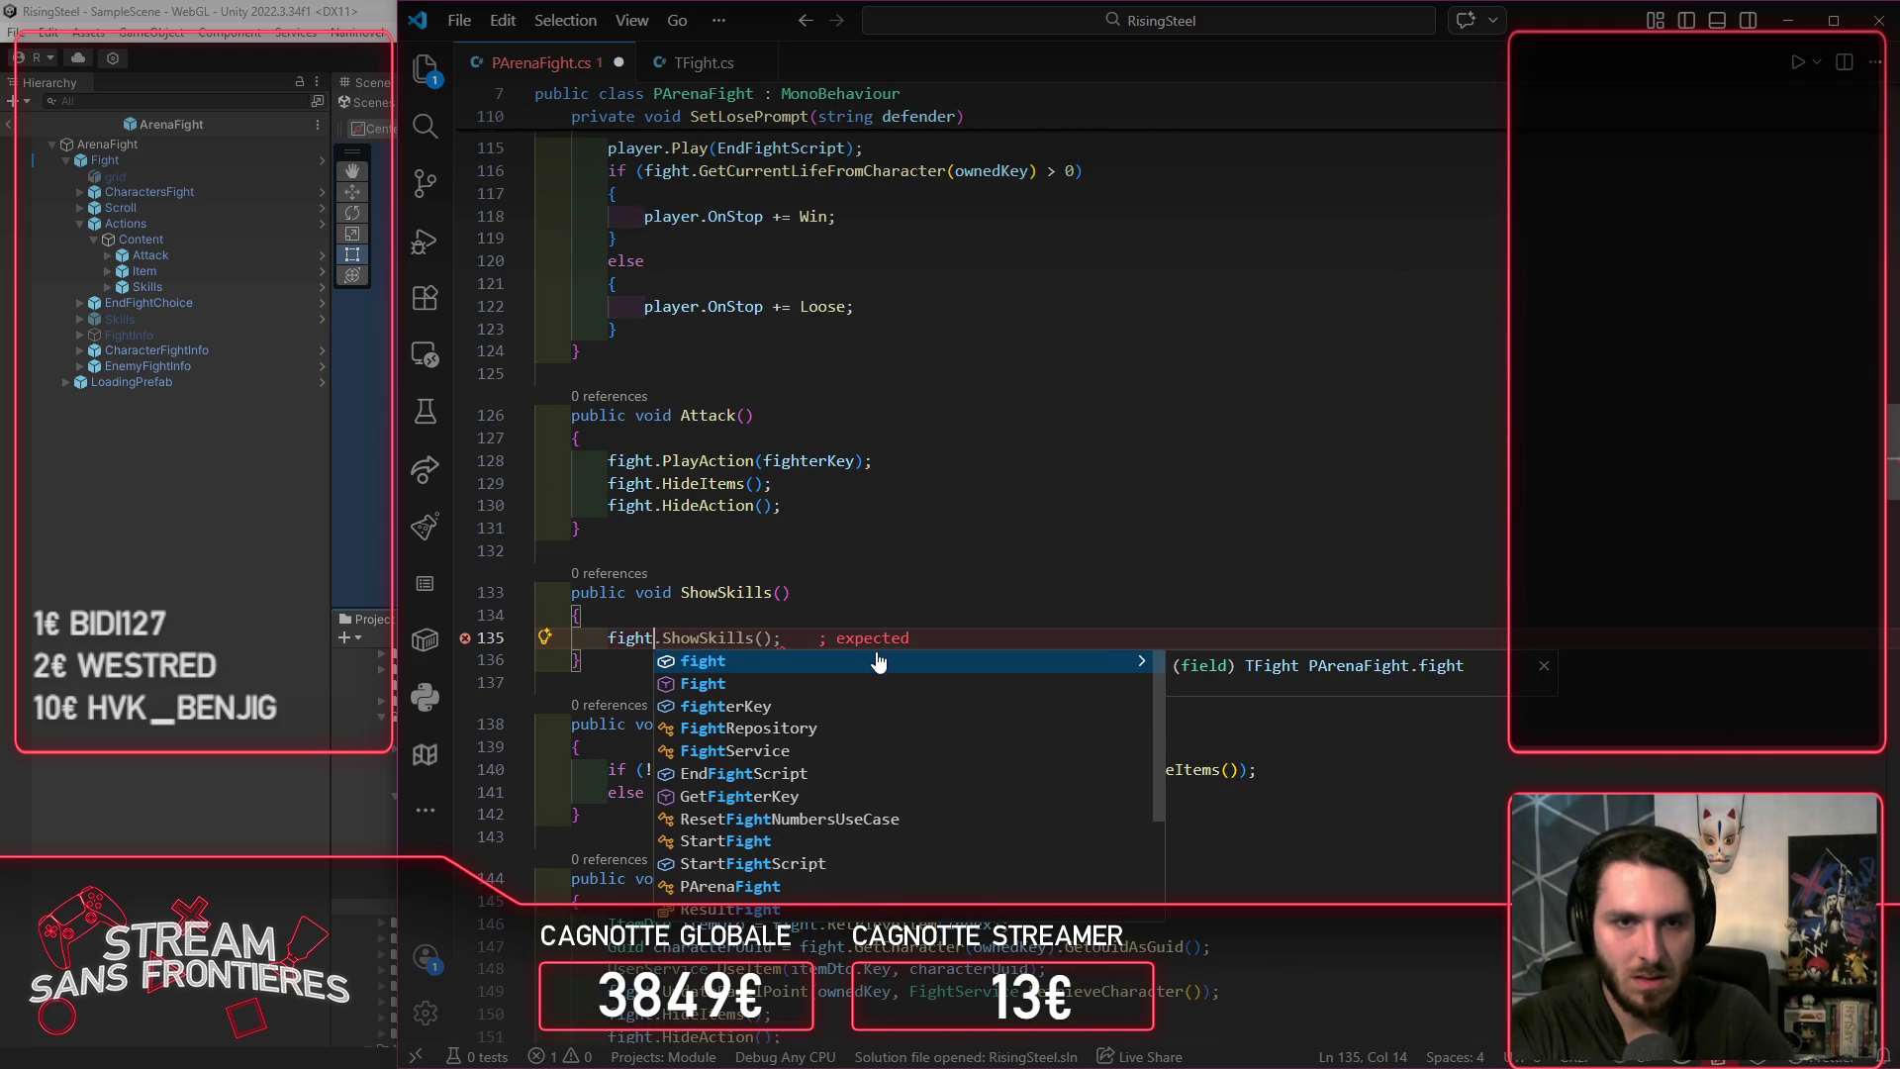
key("Tab")
key("ctrl+s")
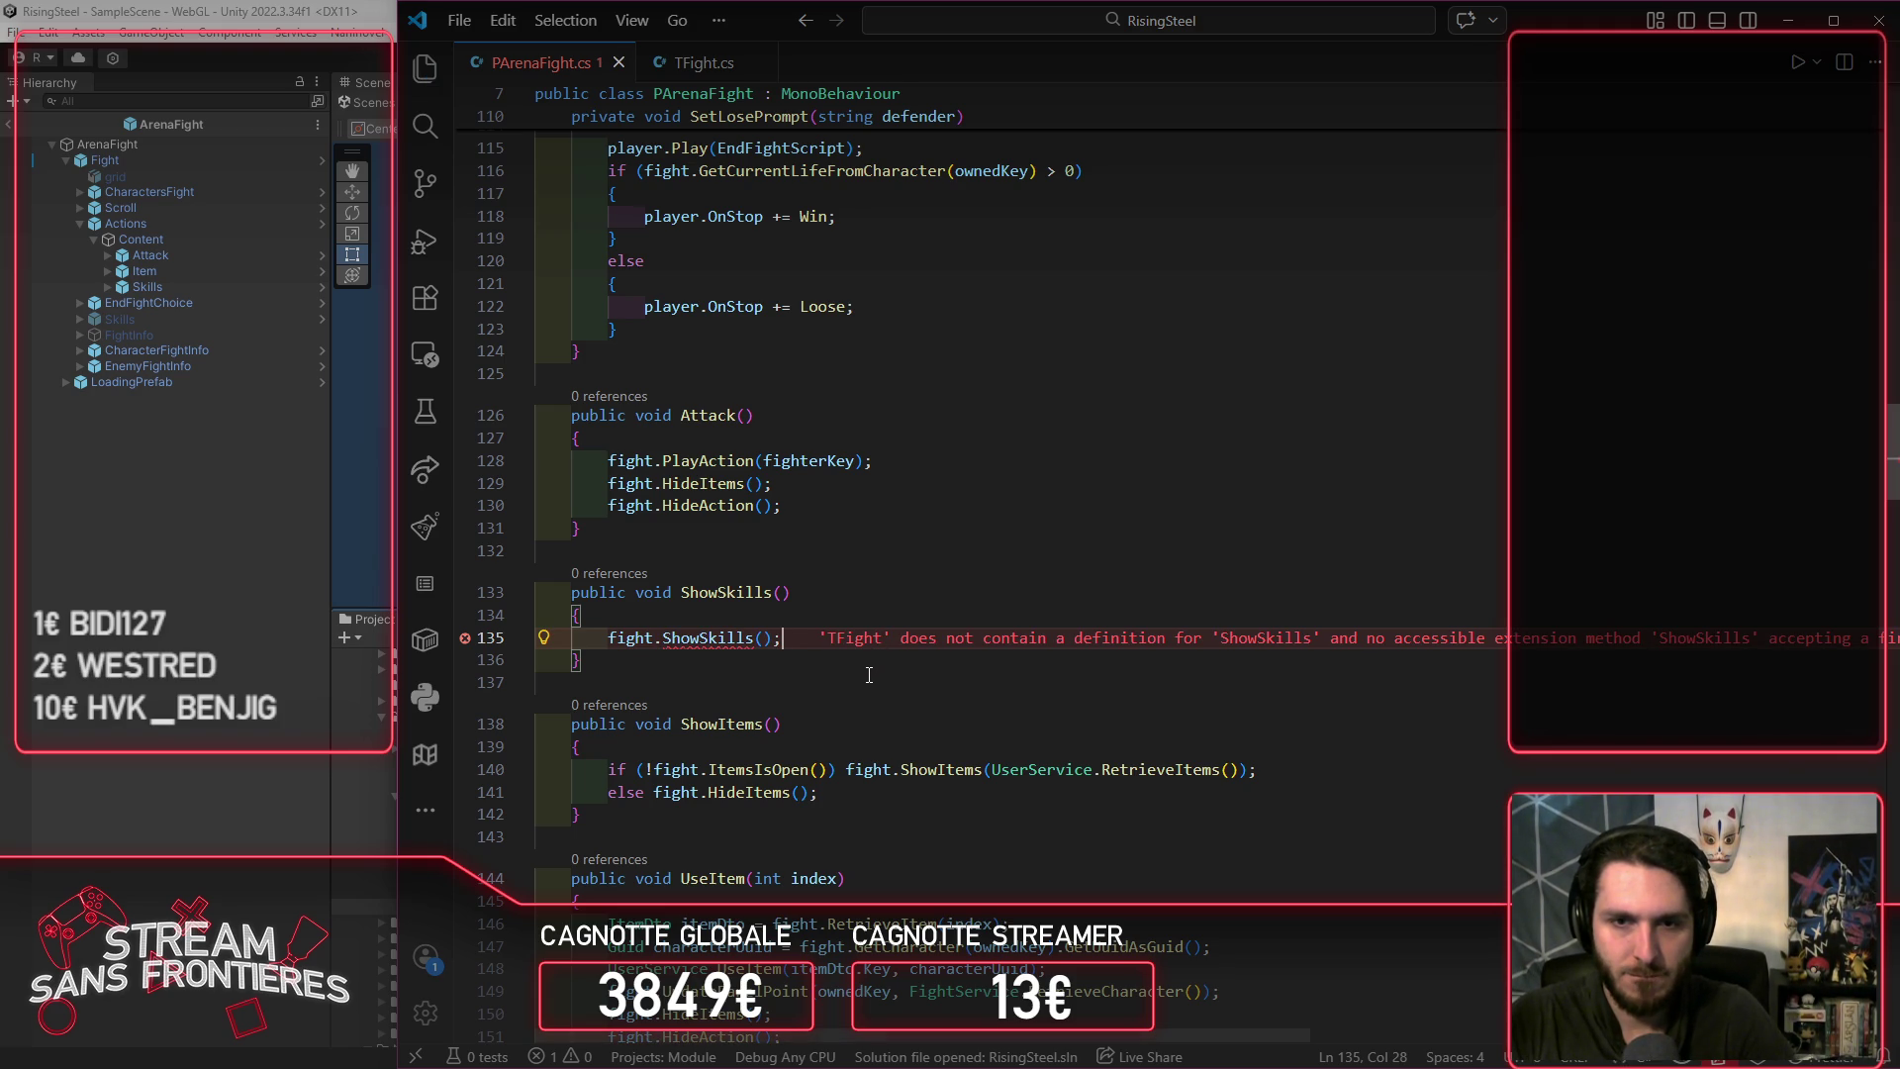
Step: Replace that call with the ShowItems if/else toggle, adapted to SkillsIsOpen, ShowSkills and HideSkills
left_click_drag(883, 798, 613, 773)
key("ctrl+c")
left_click_drag(782, 638, 606, 640)
key("ctrl+v")
key("ctrl+s")
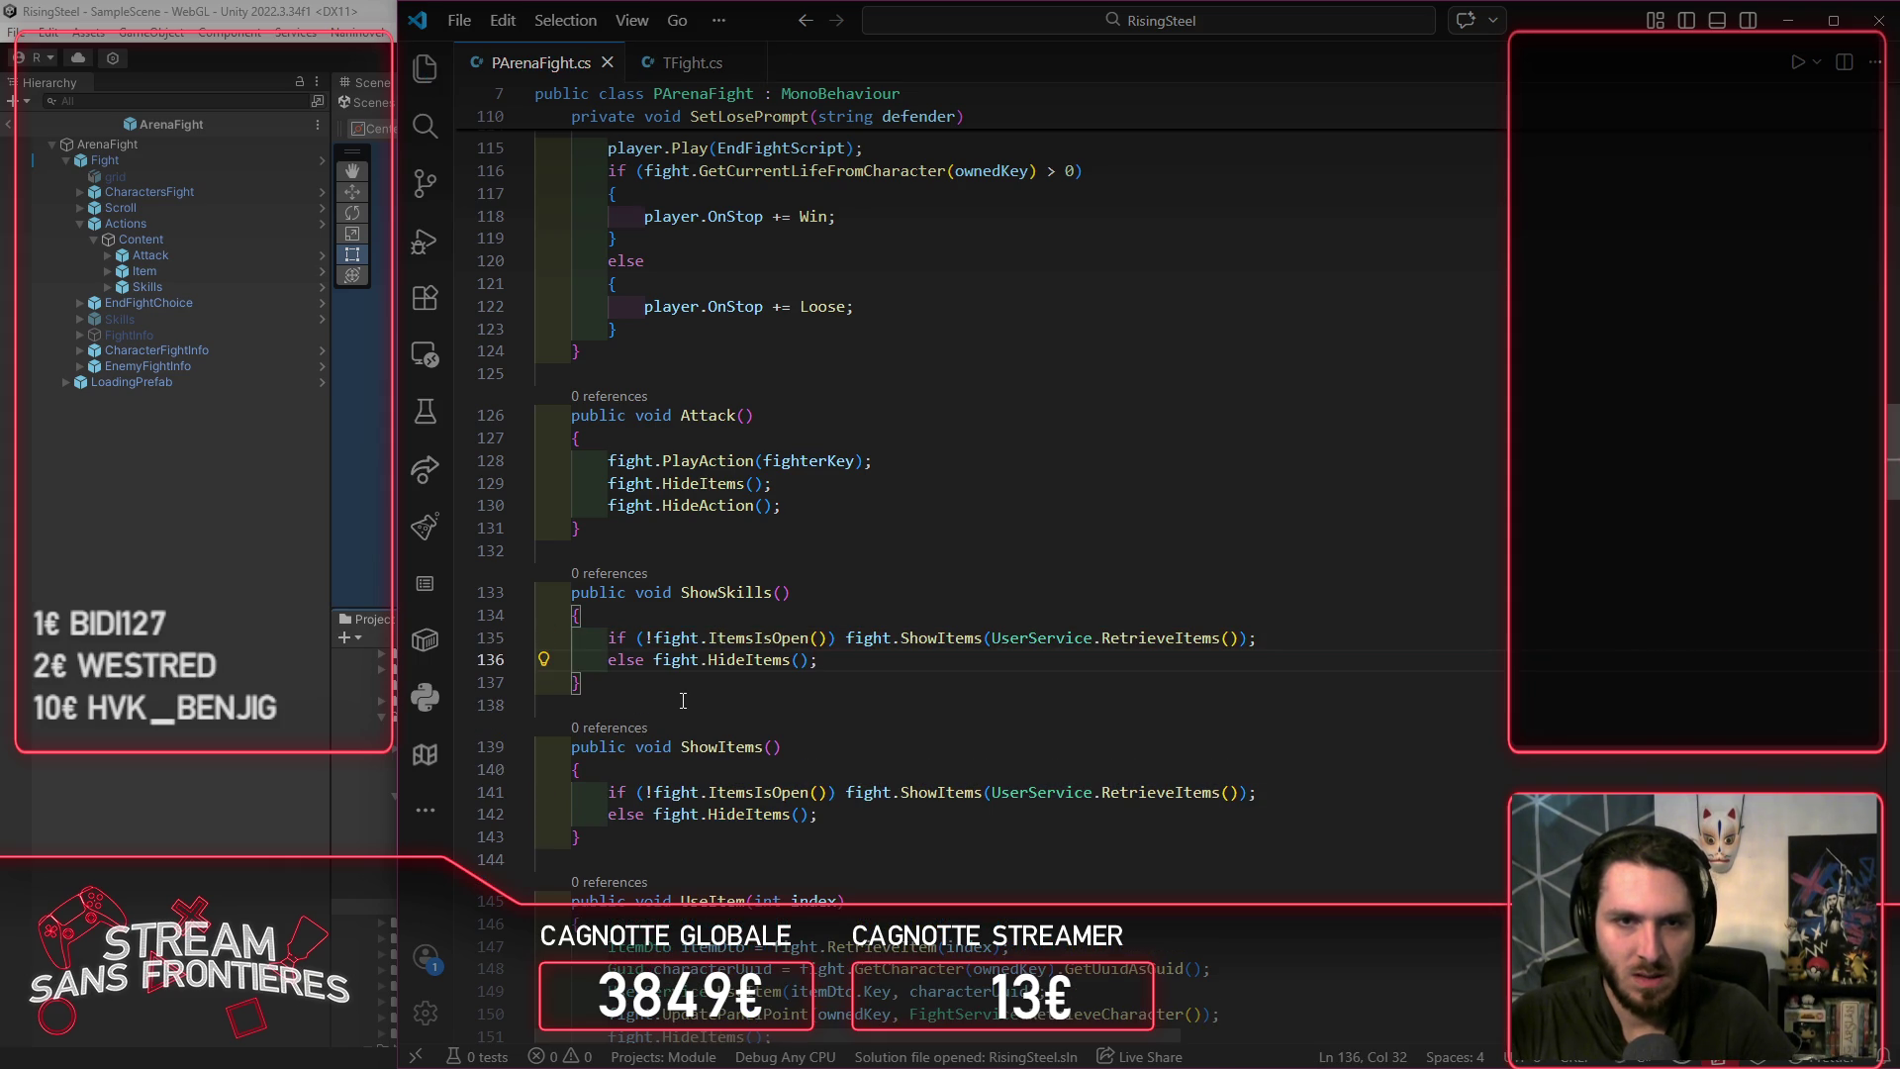
double_click(752, 637)
type("SkillsIsOpen")
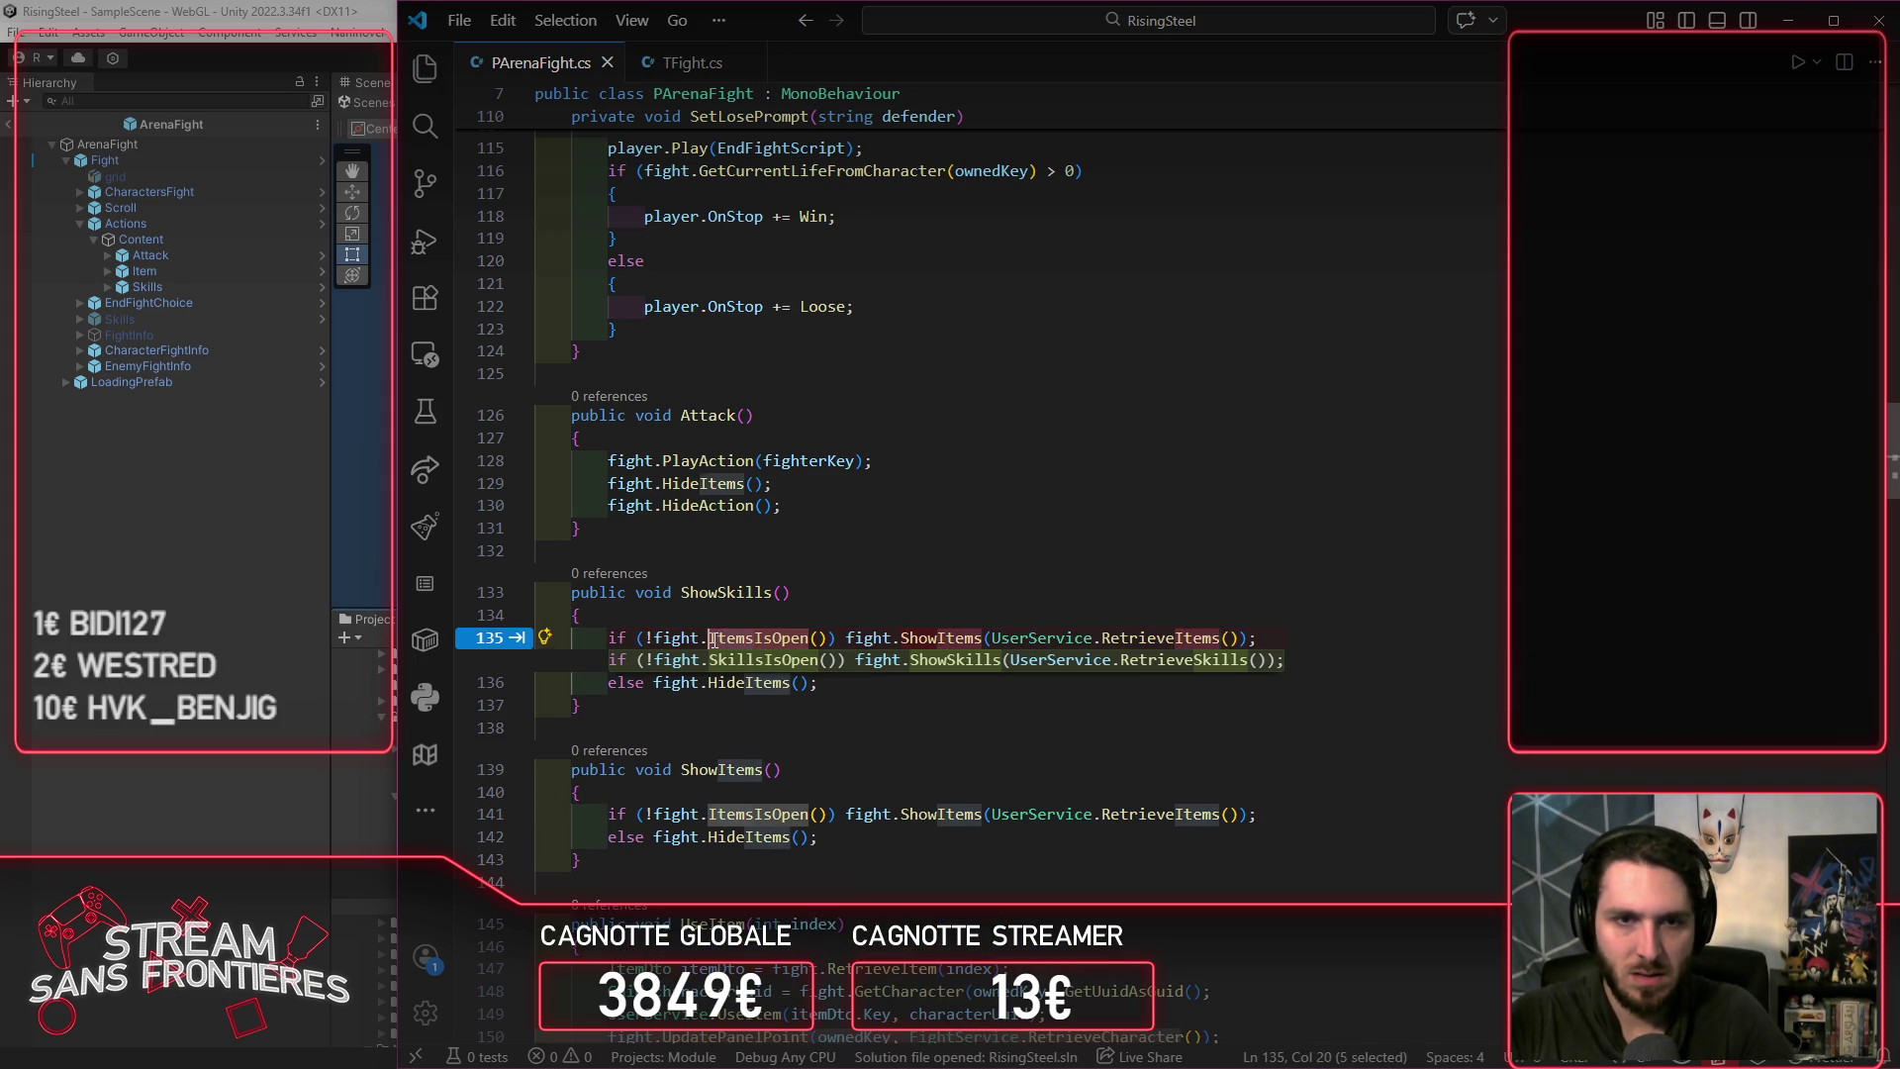
key("Tab")
key("Tab")
key("ctrl+s")
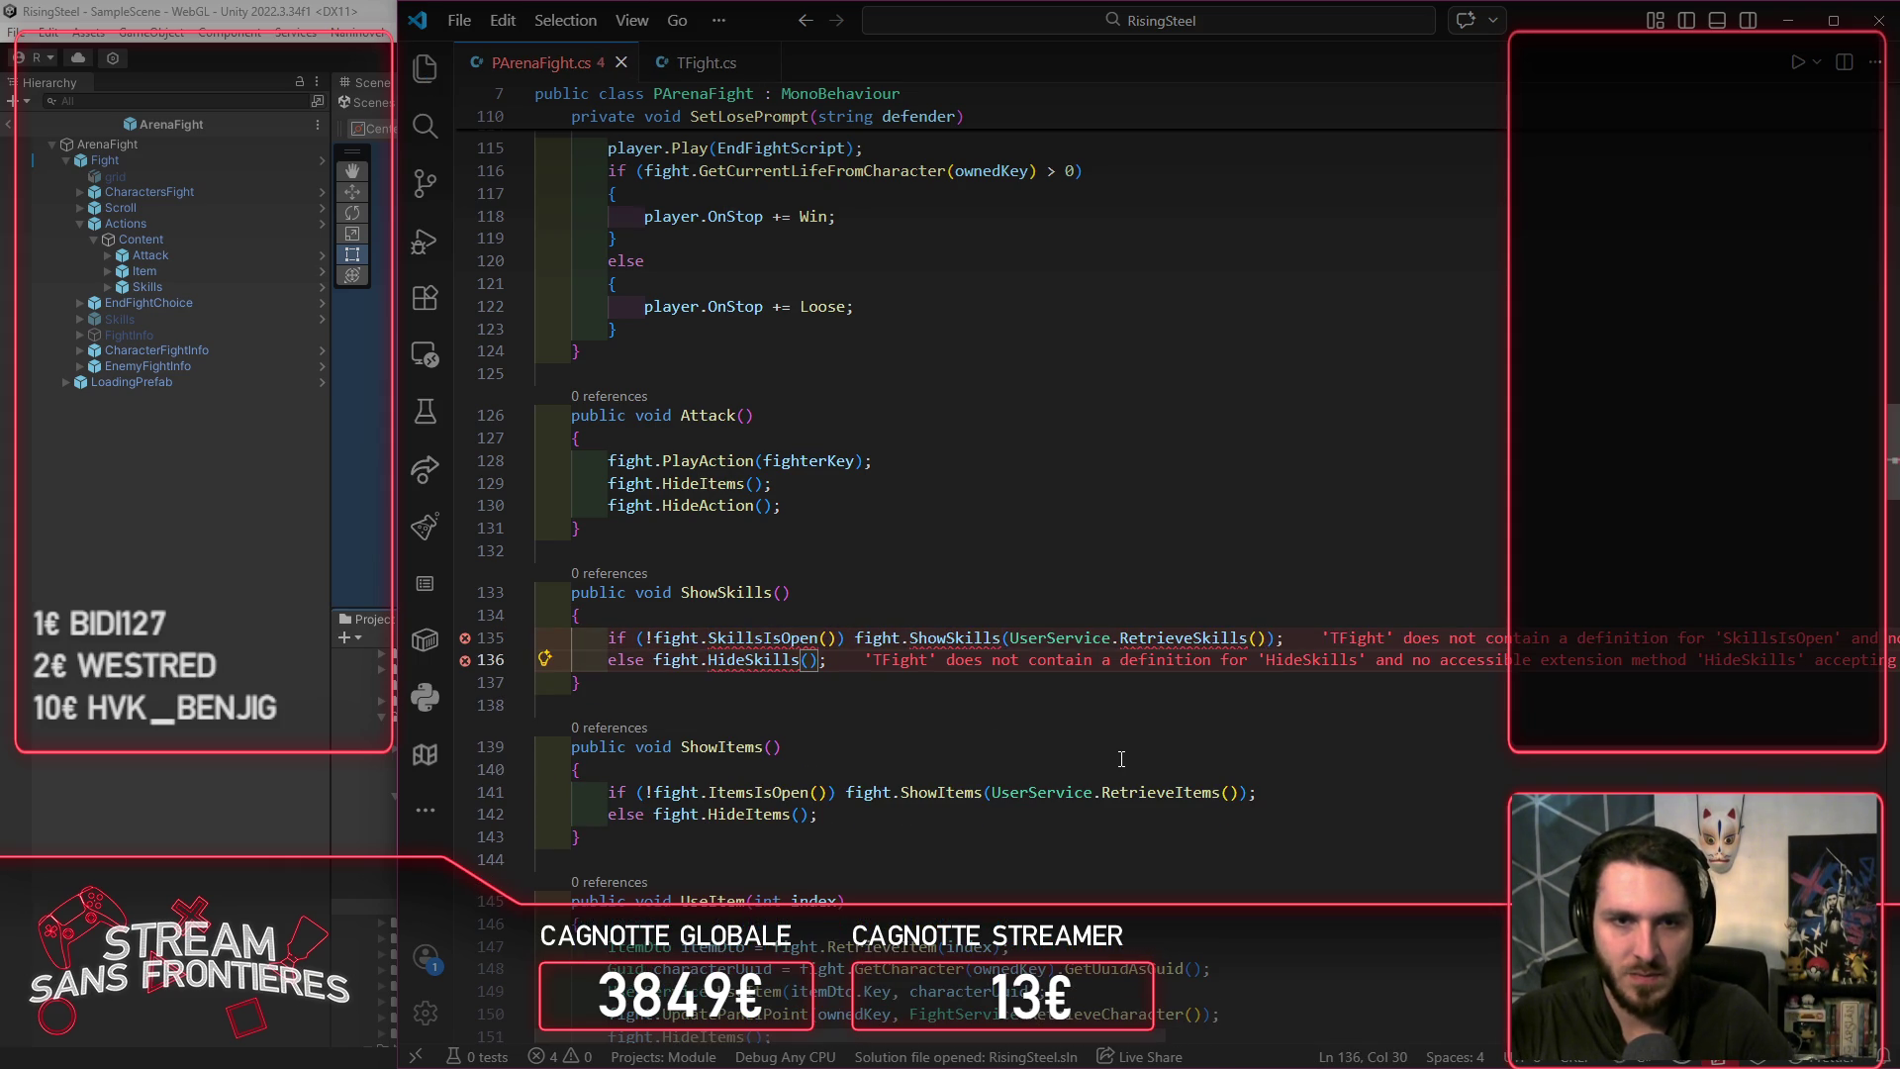
Step: Generate a SkillsIsOpen method stub in TFight via Quick Fix and jump to its definition
left_click(959, 704)
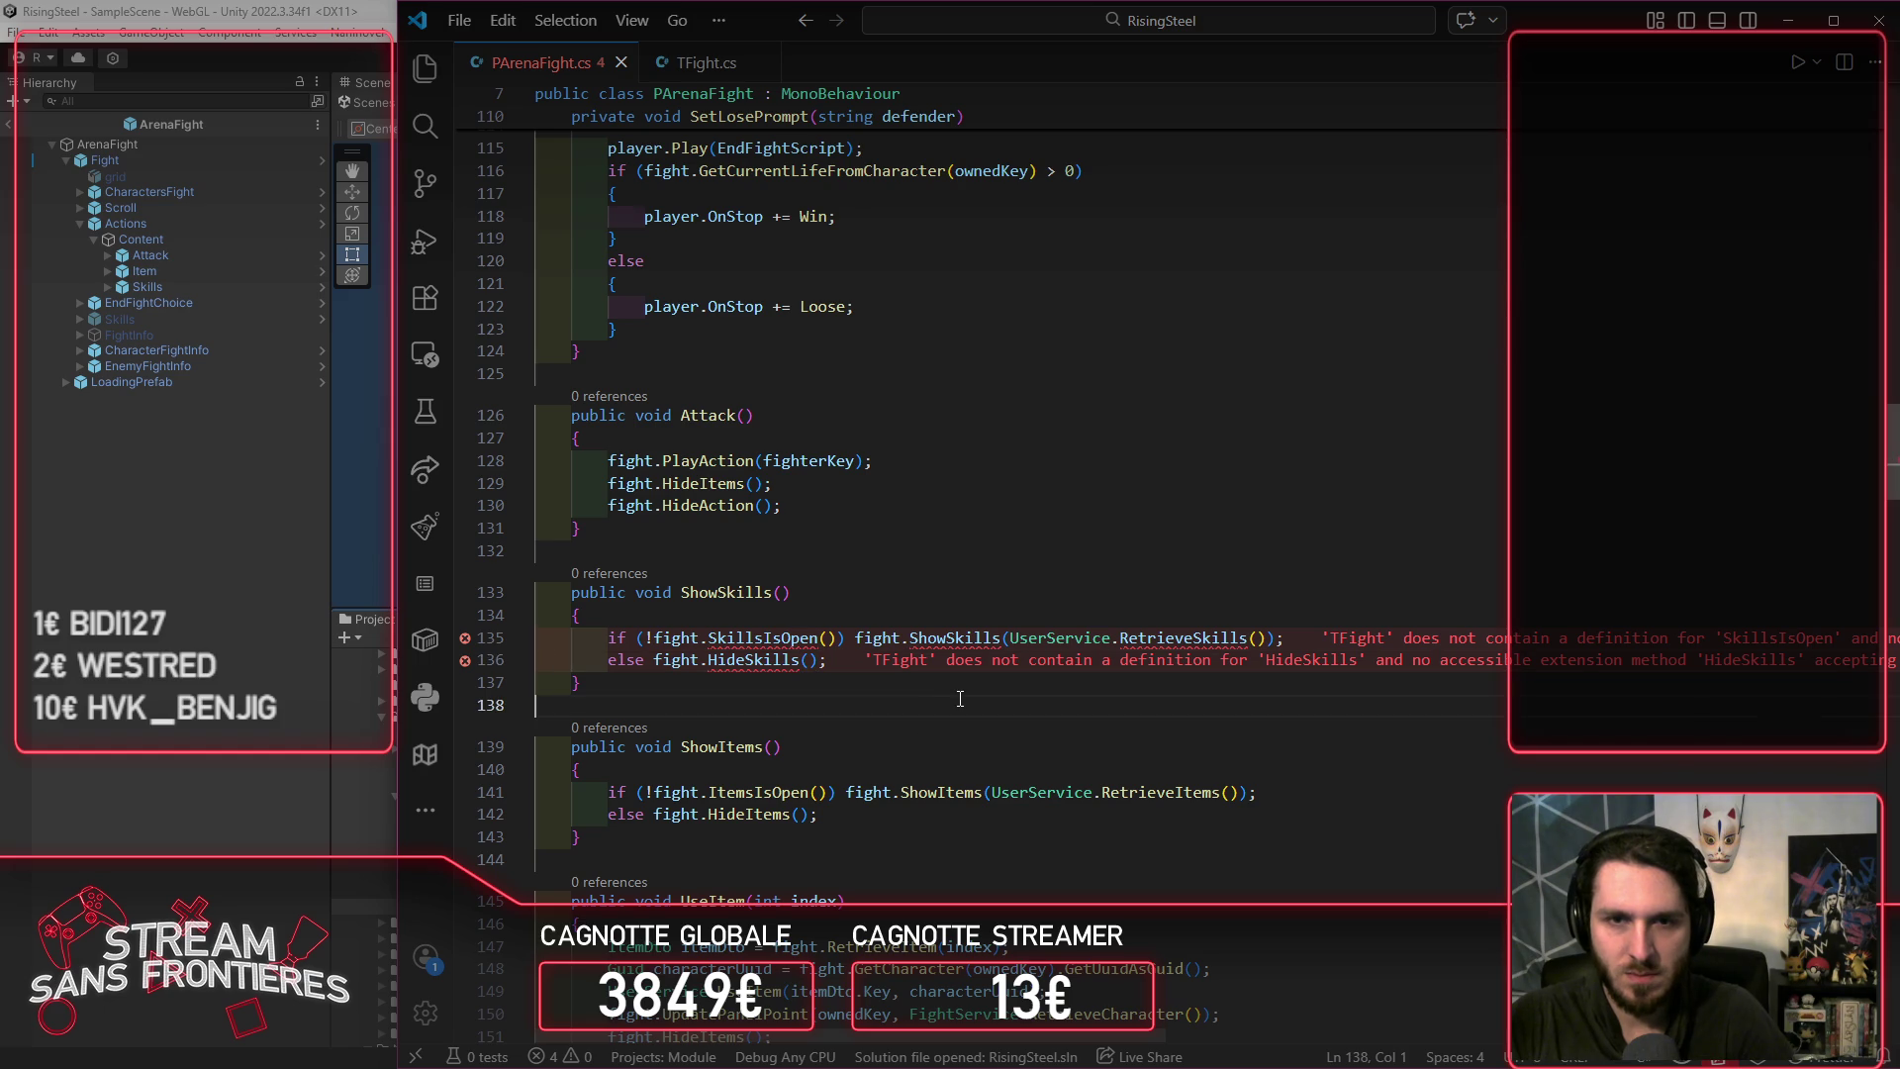
left_click(1114, 637)
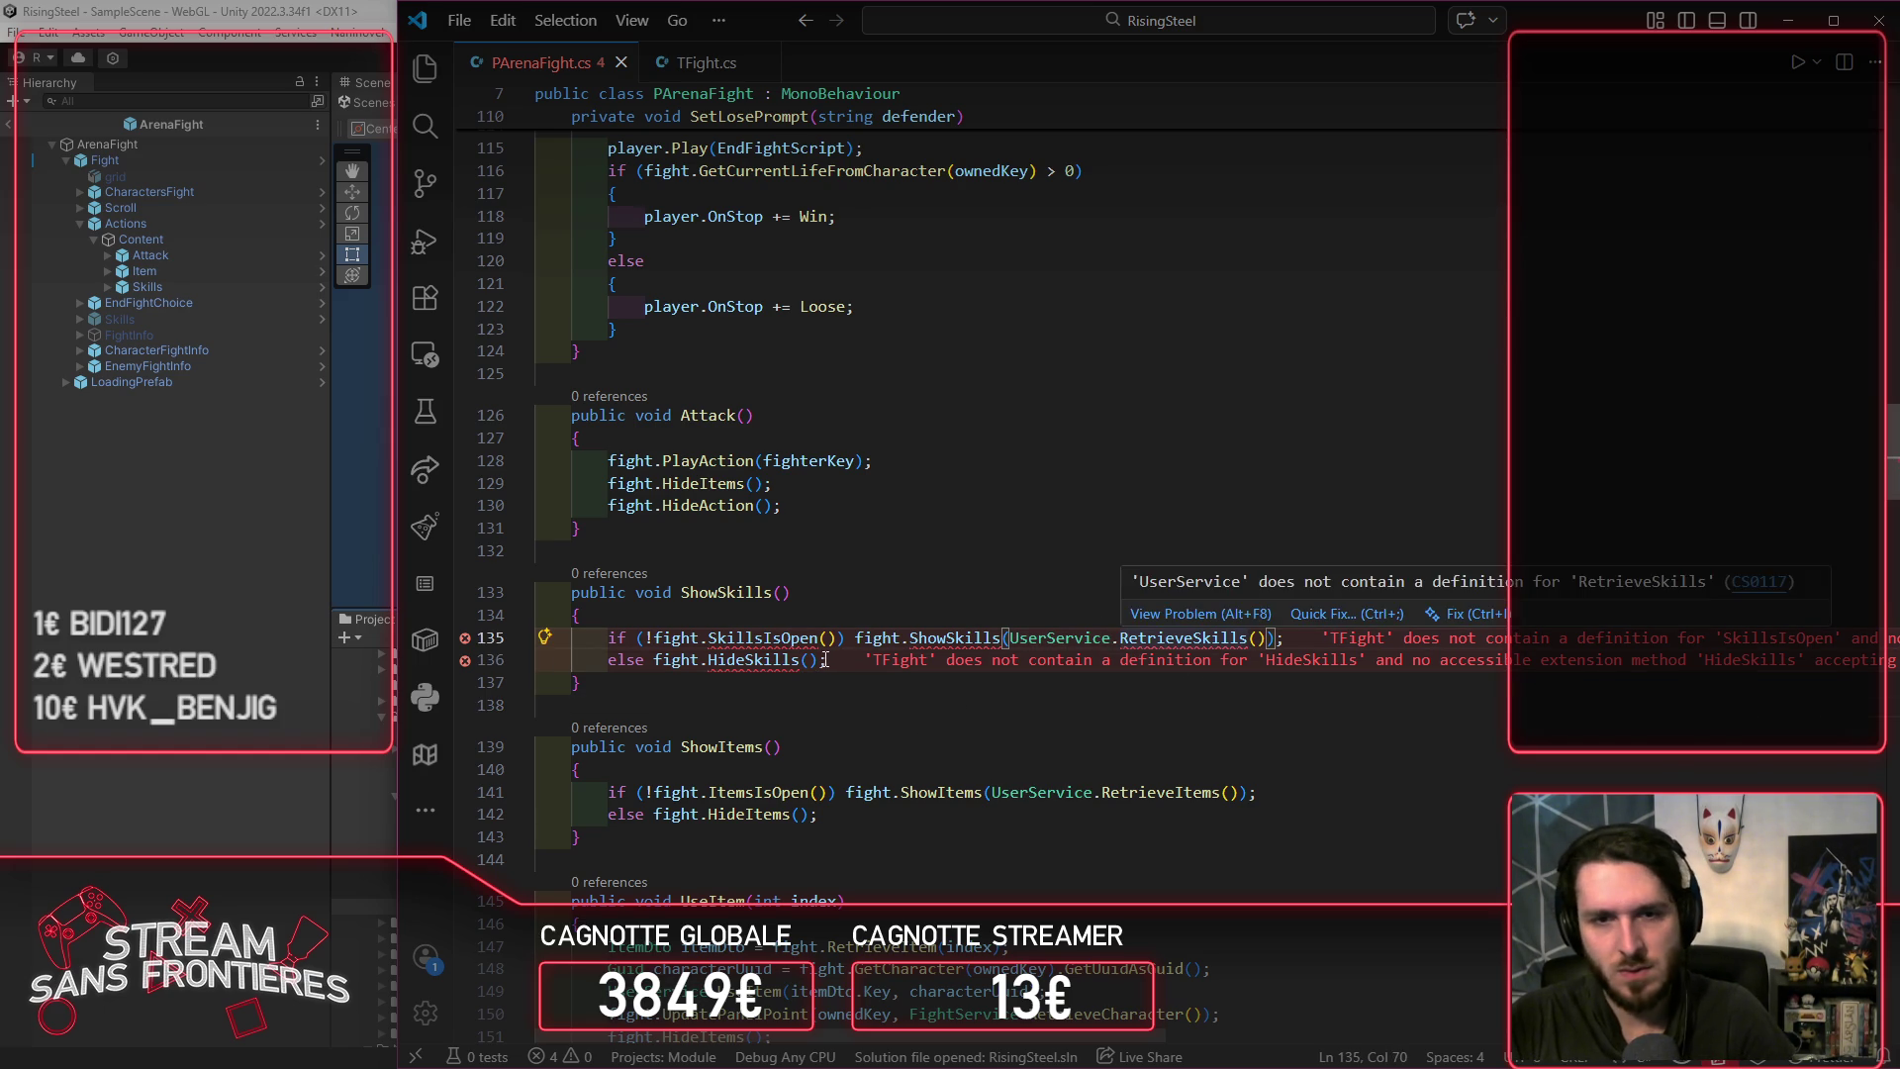
left_click(762, 638)
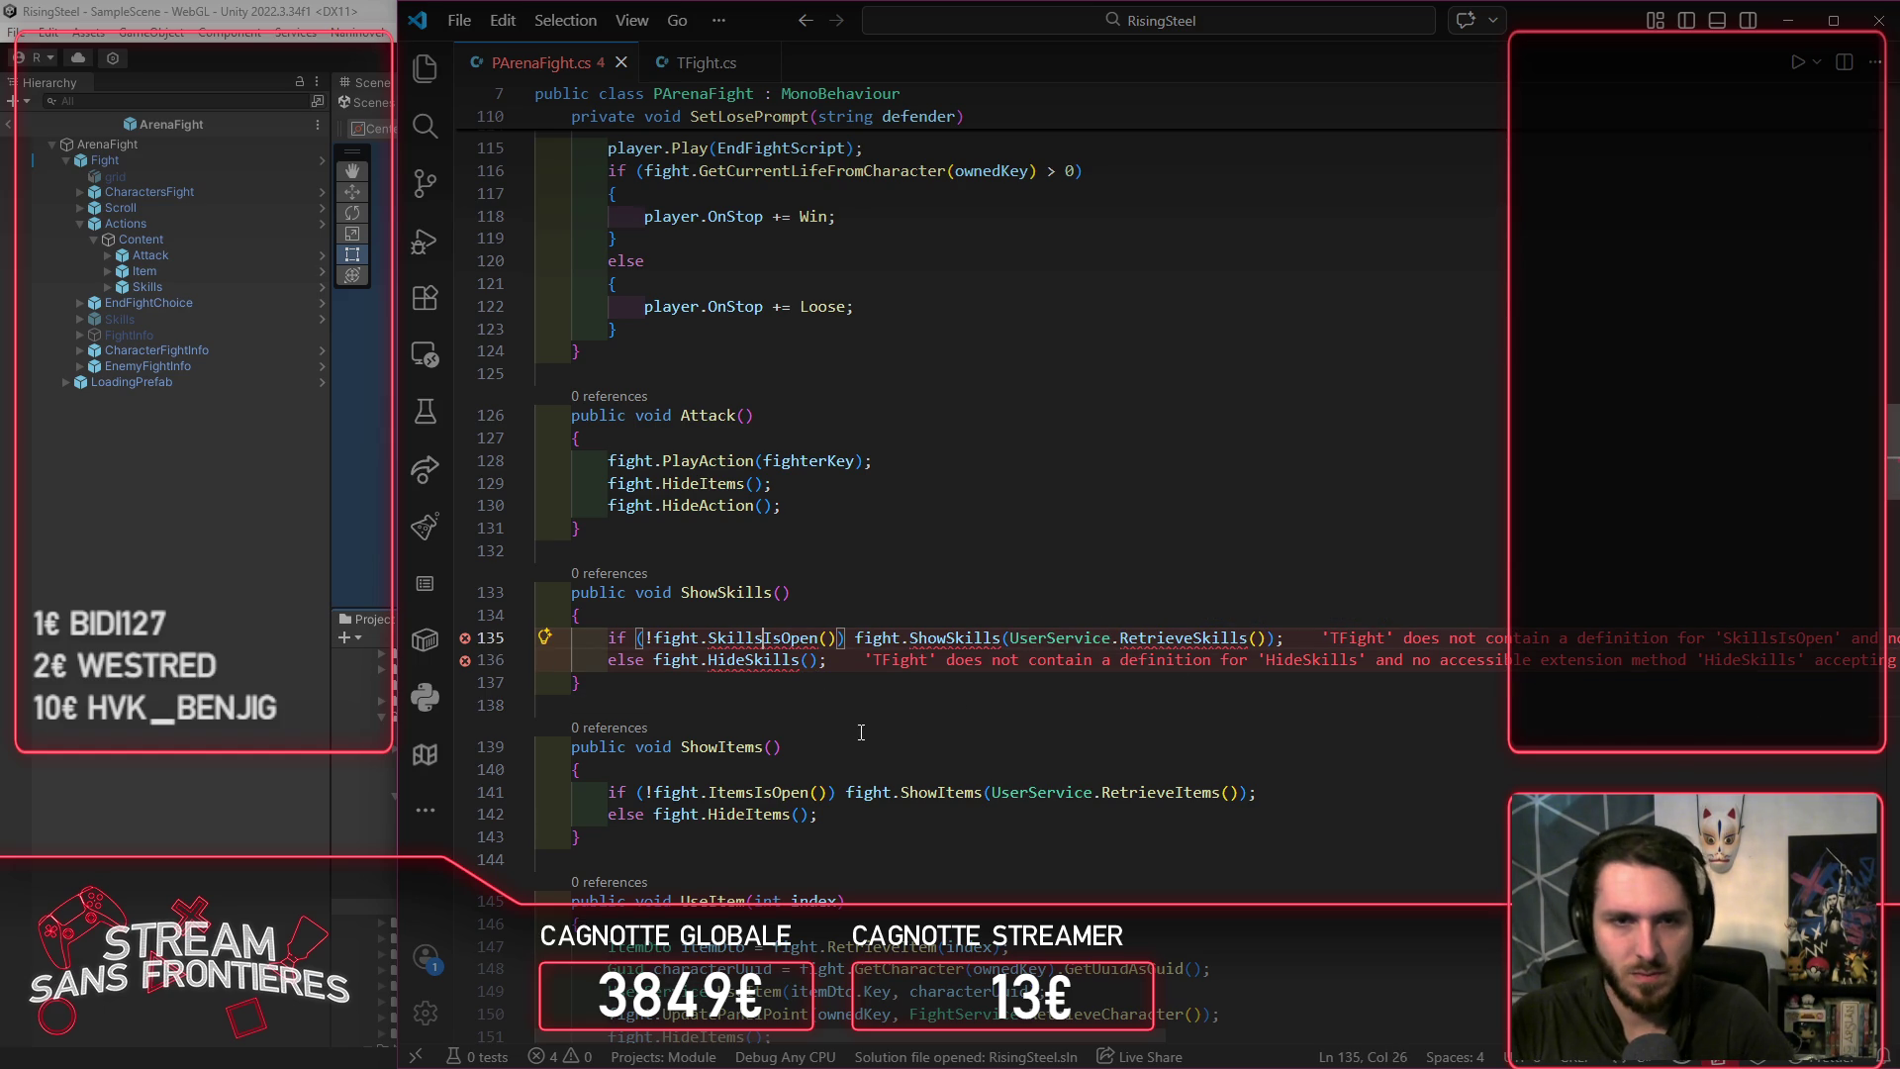
mouse_move(804, 635)
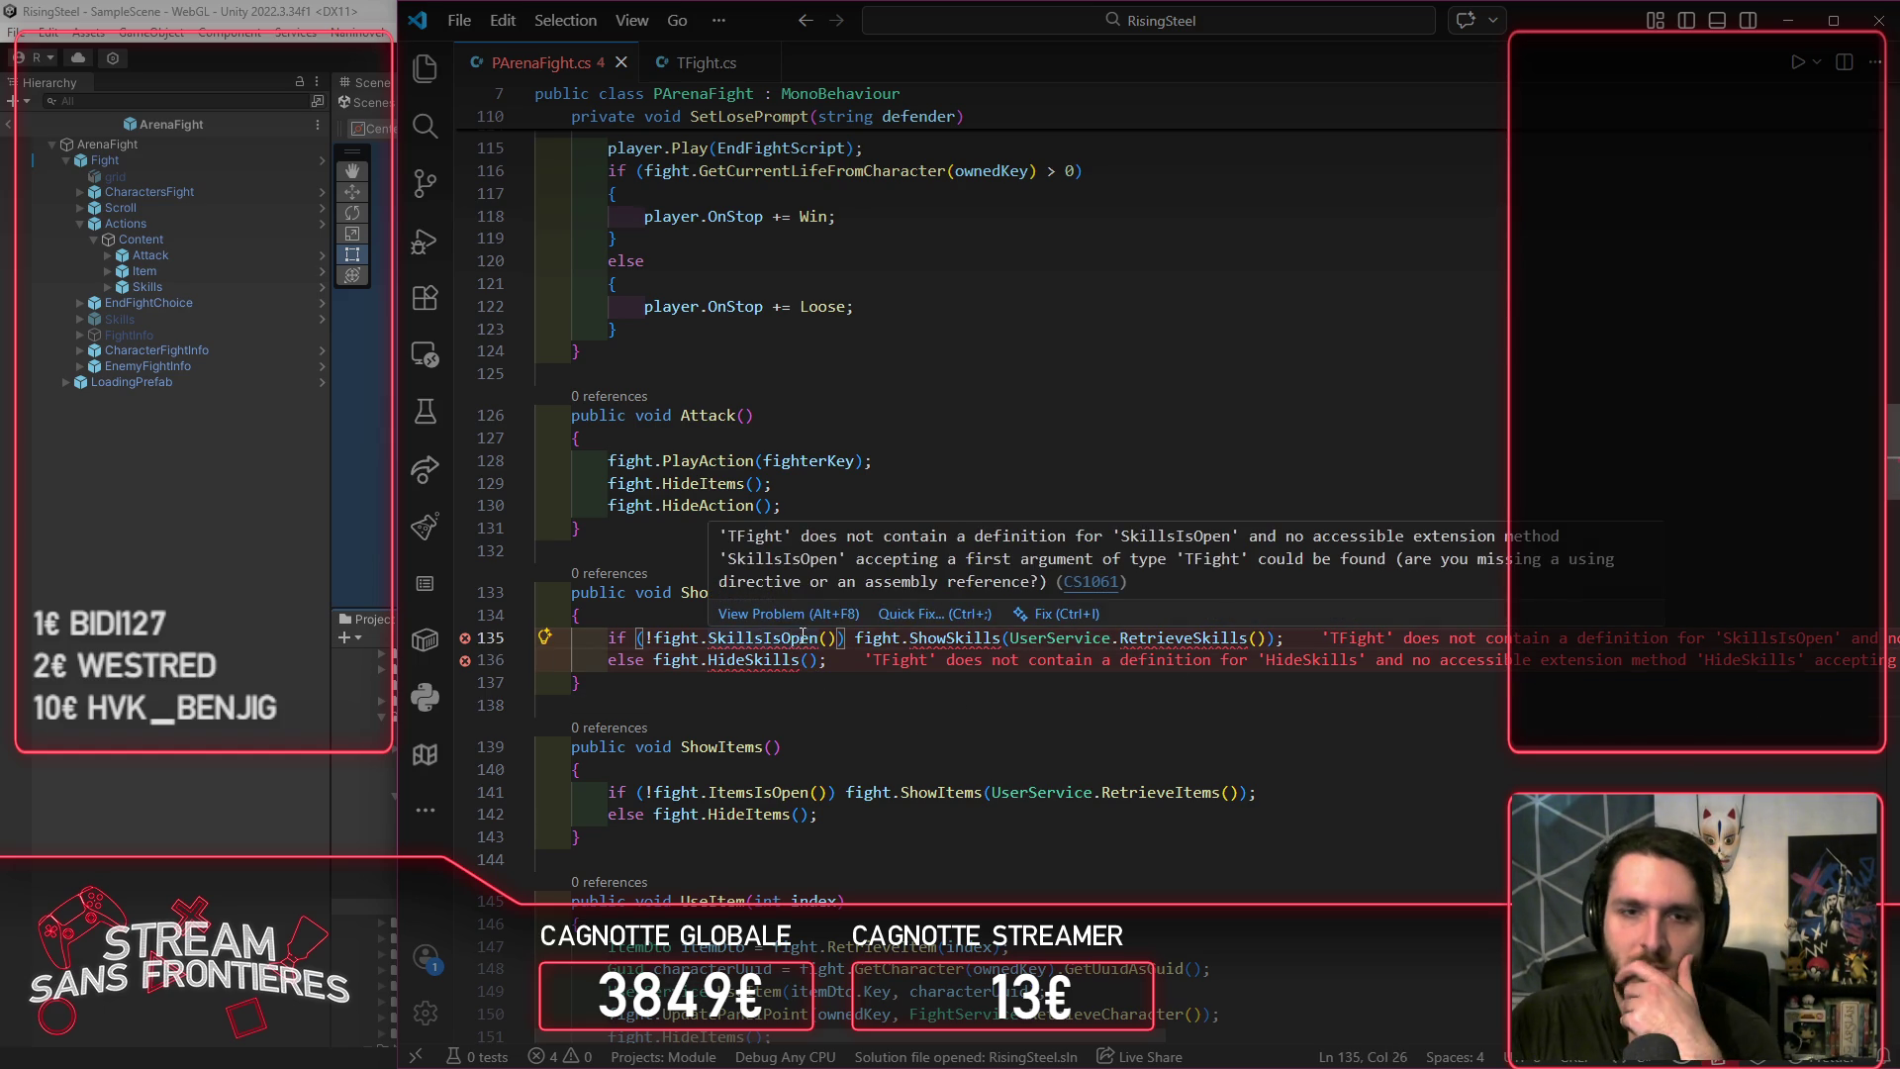
left_click(883, 615)
left_click(950, 681)
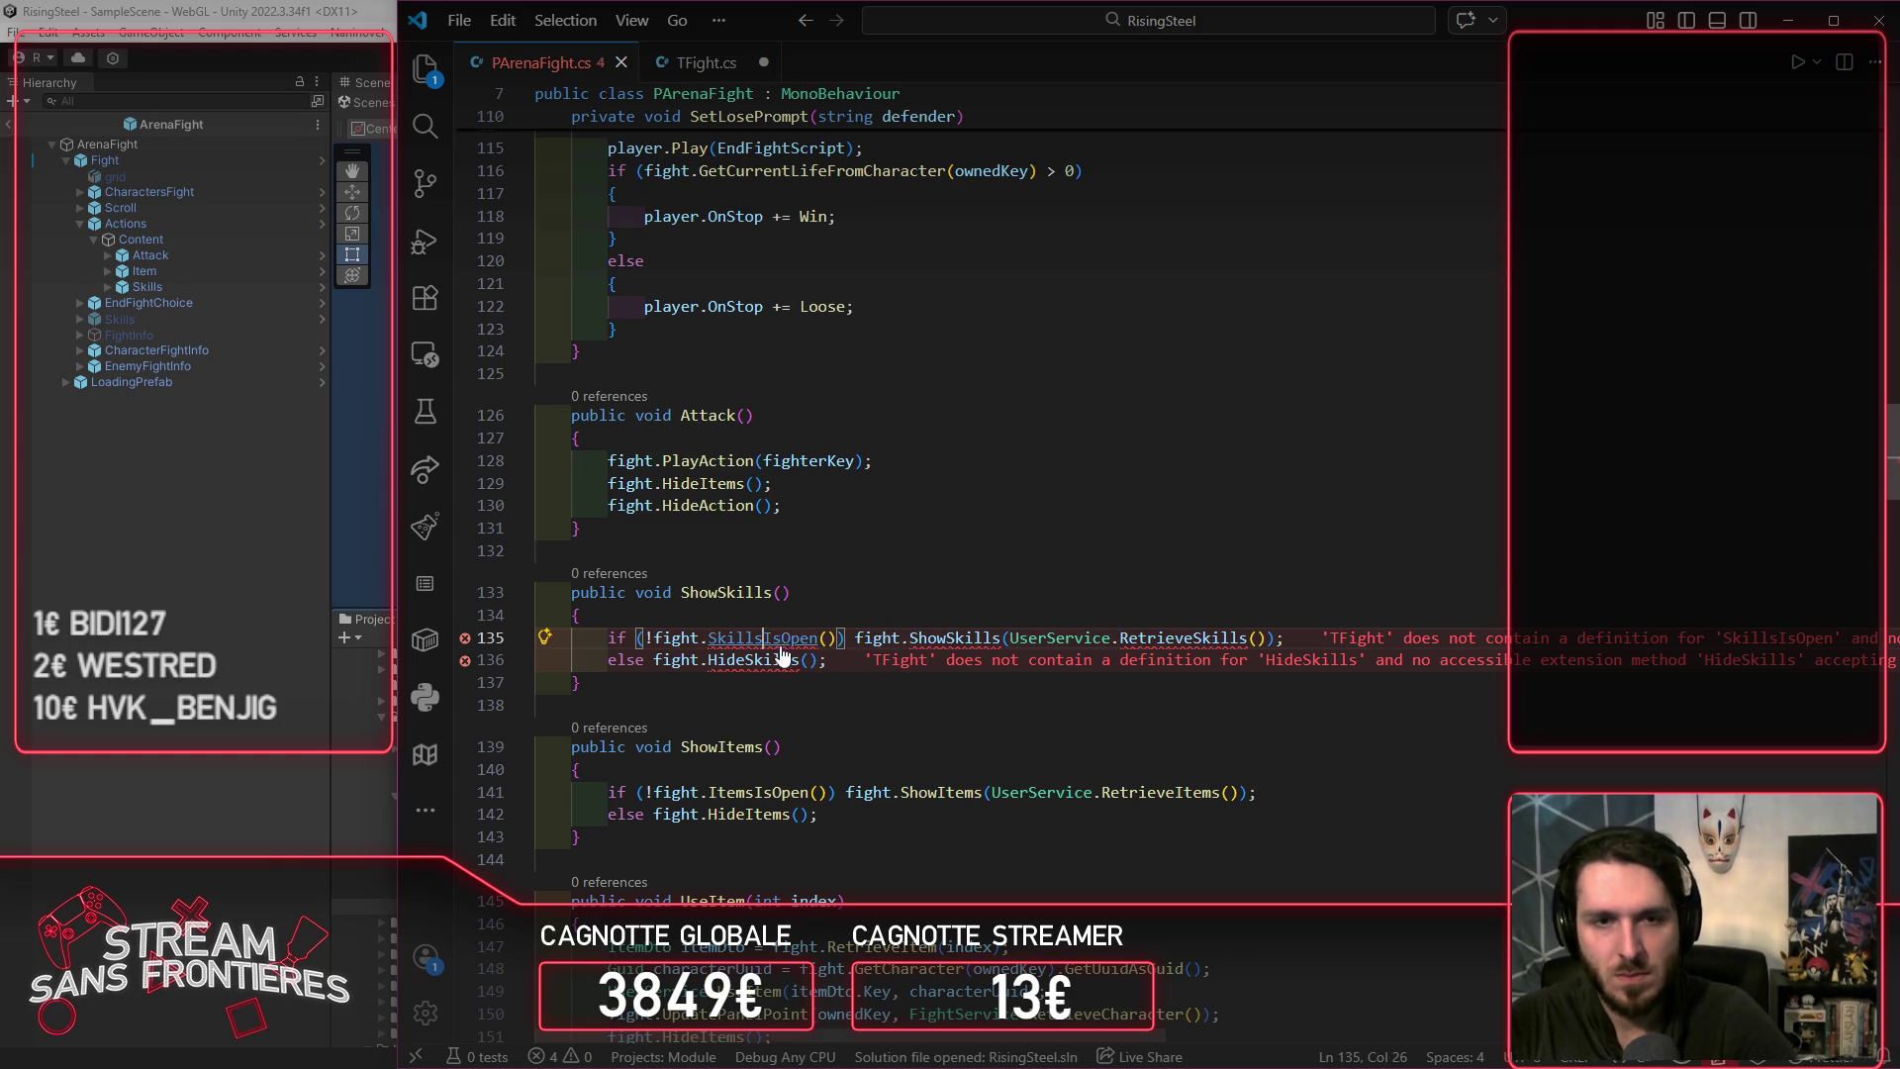
key("F12")
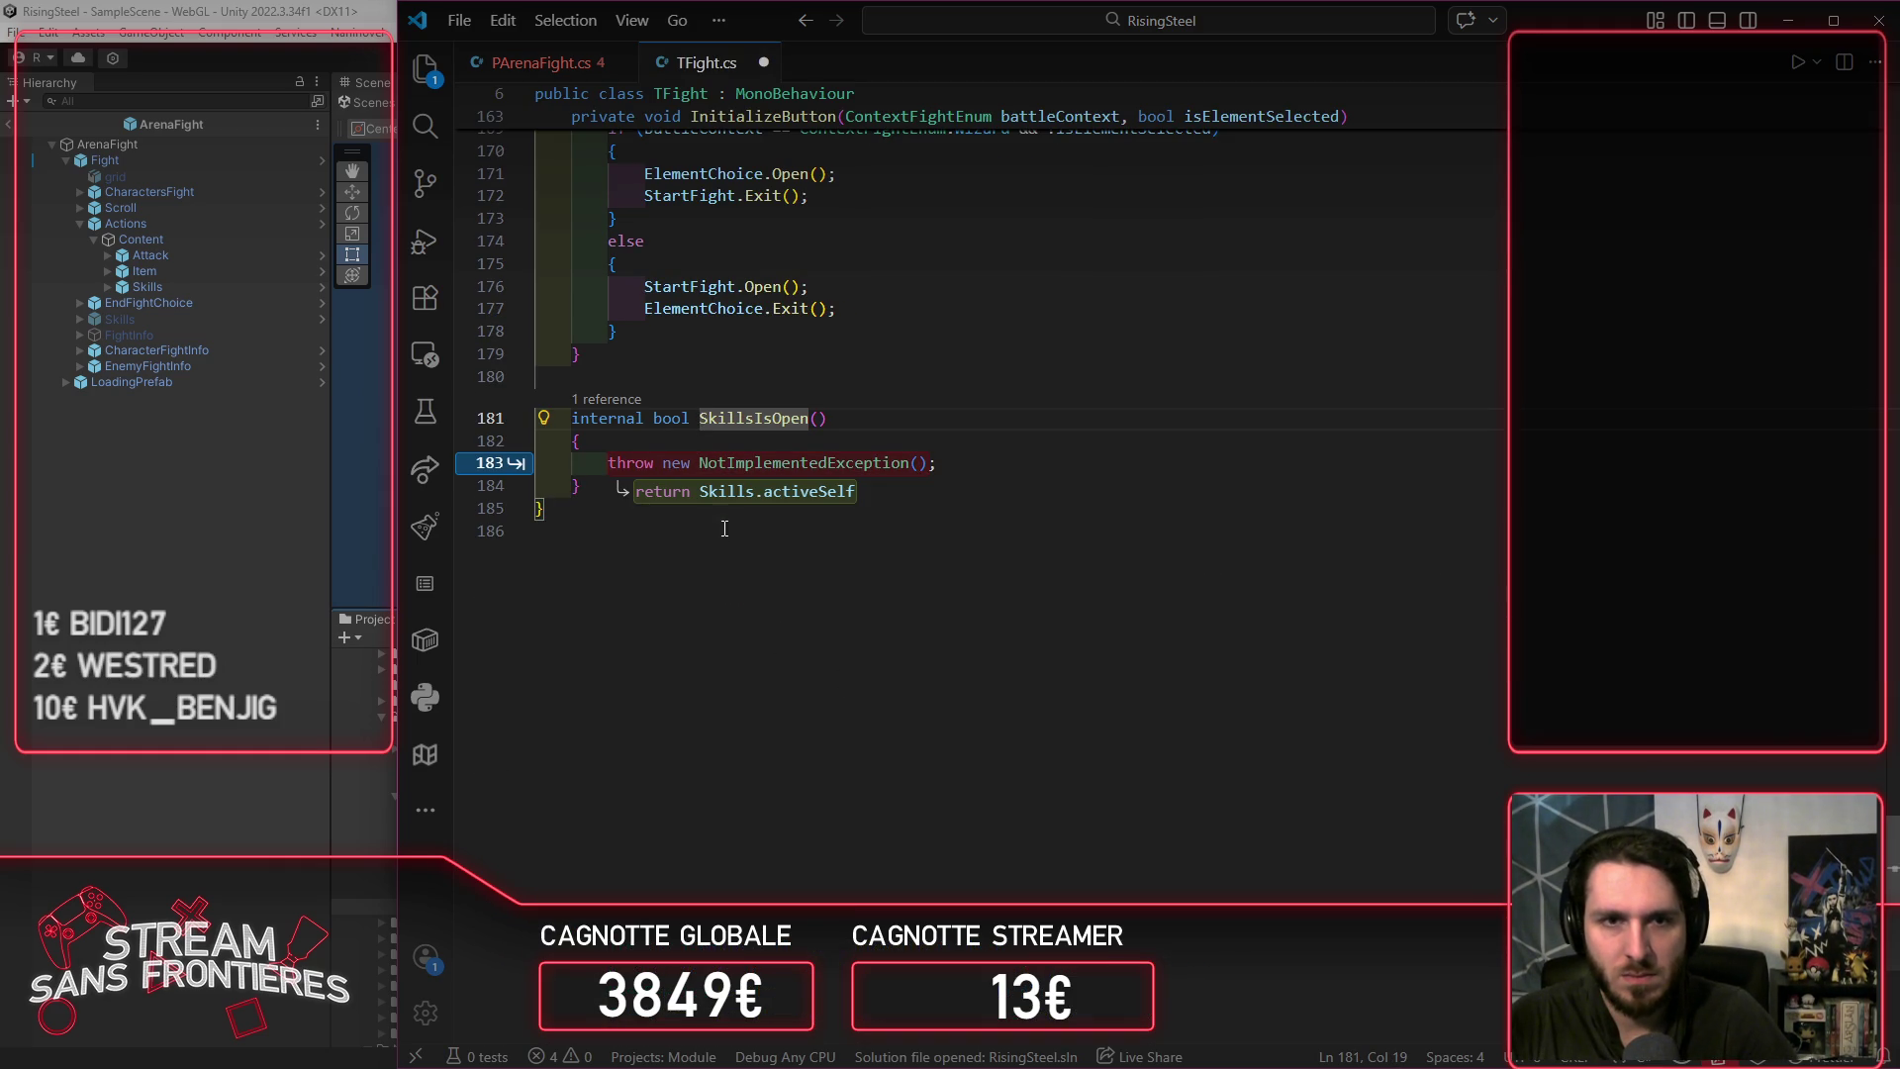
Step: Make SkillsIsOpen return Skills.activeSelf instead of throwing NotImplementedException, and save TFight.cs
left_click(962, 471)
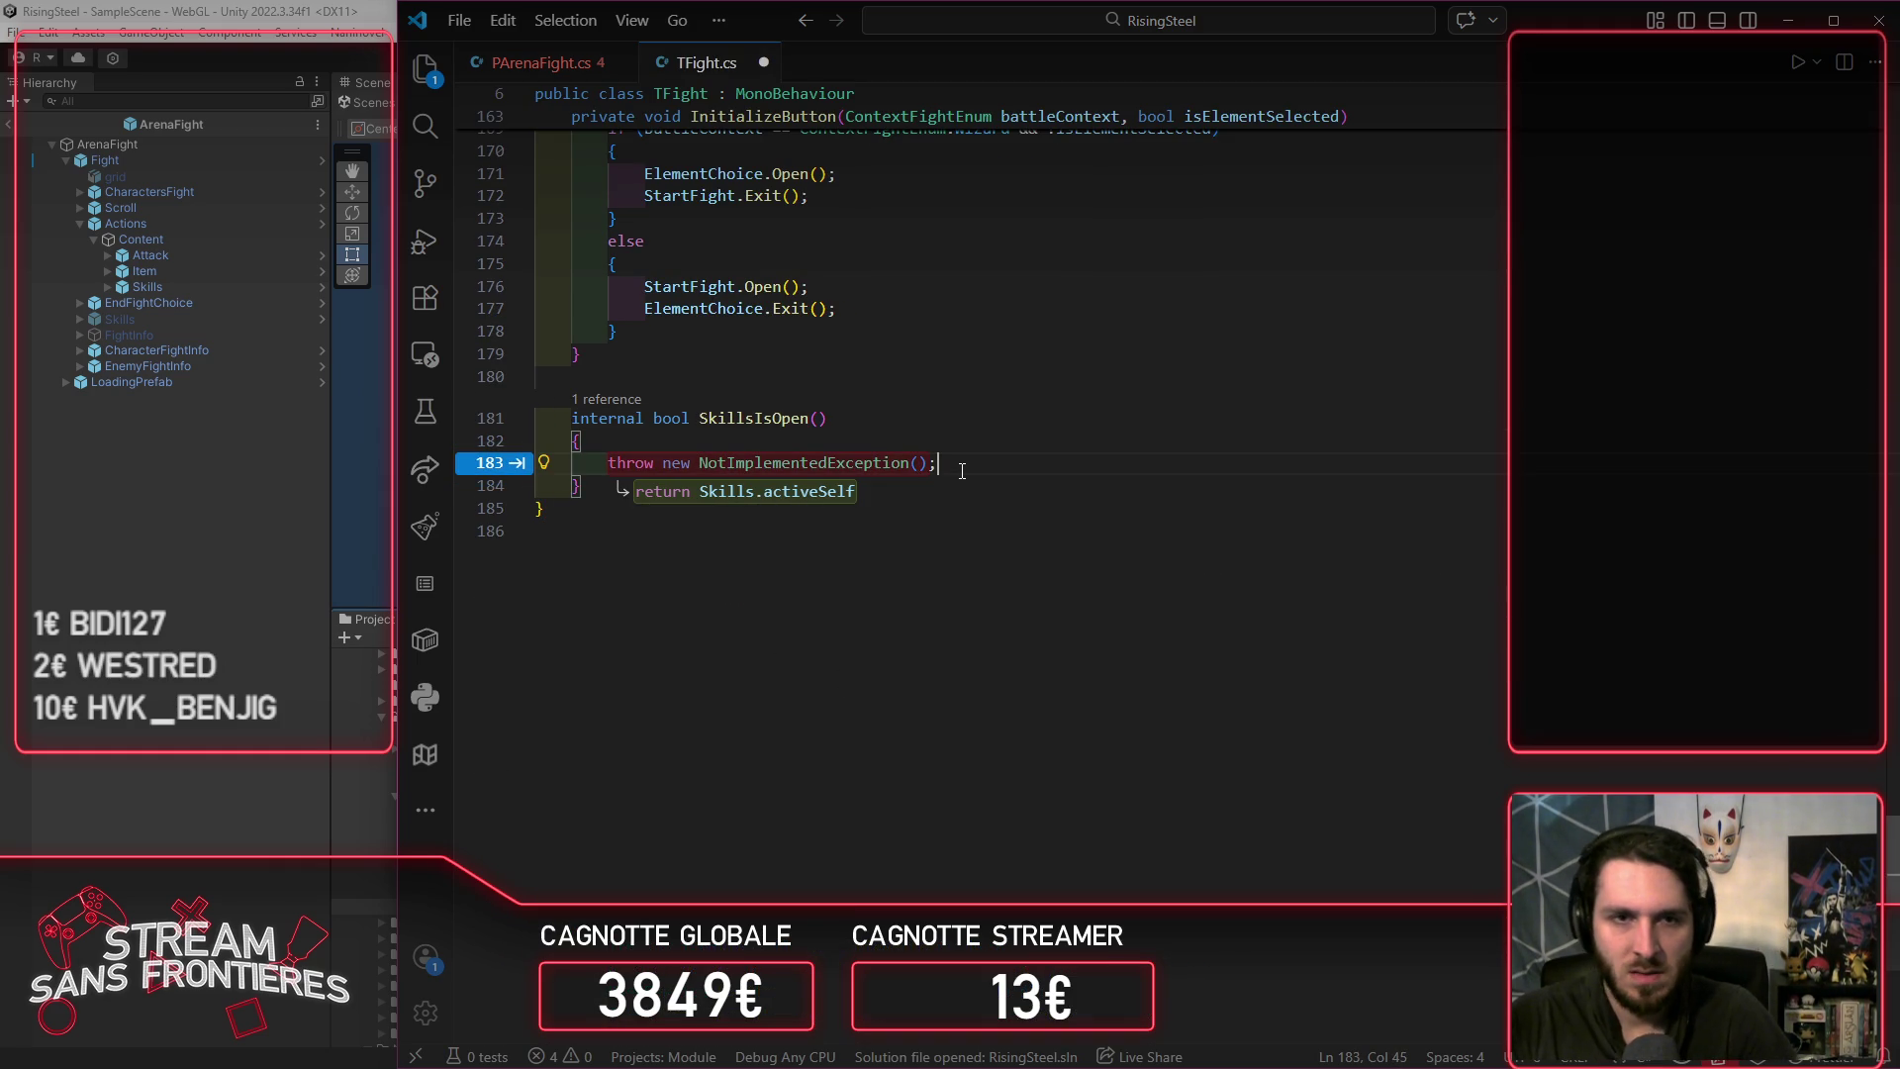
key("shift+Home")
type("re")
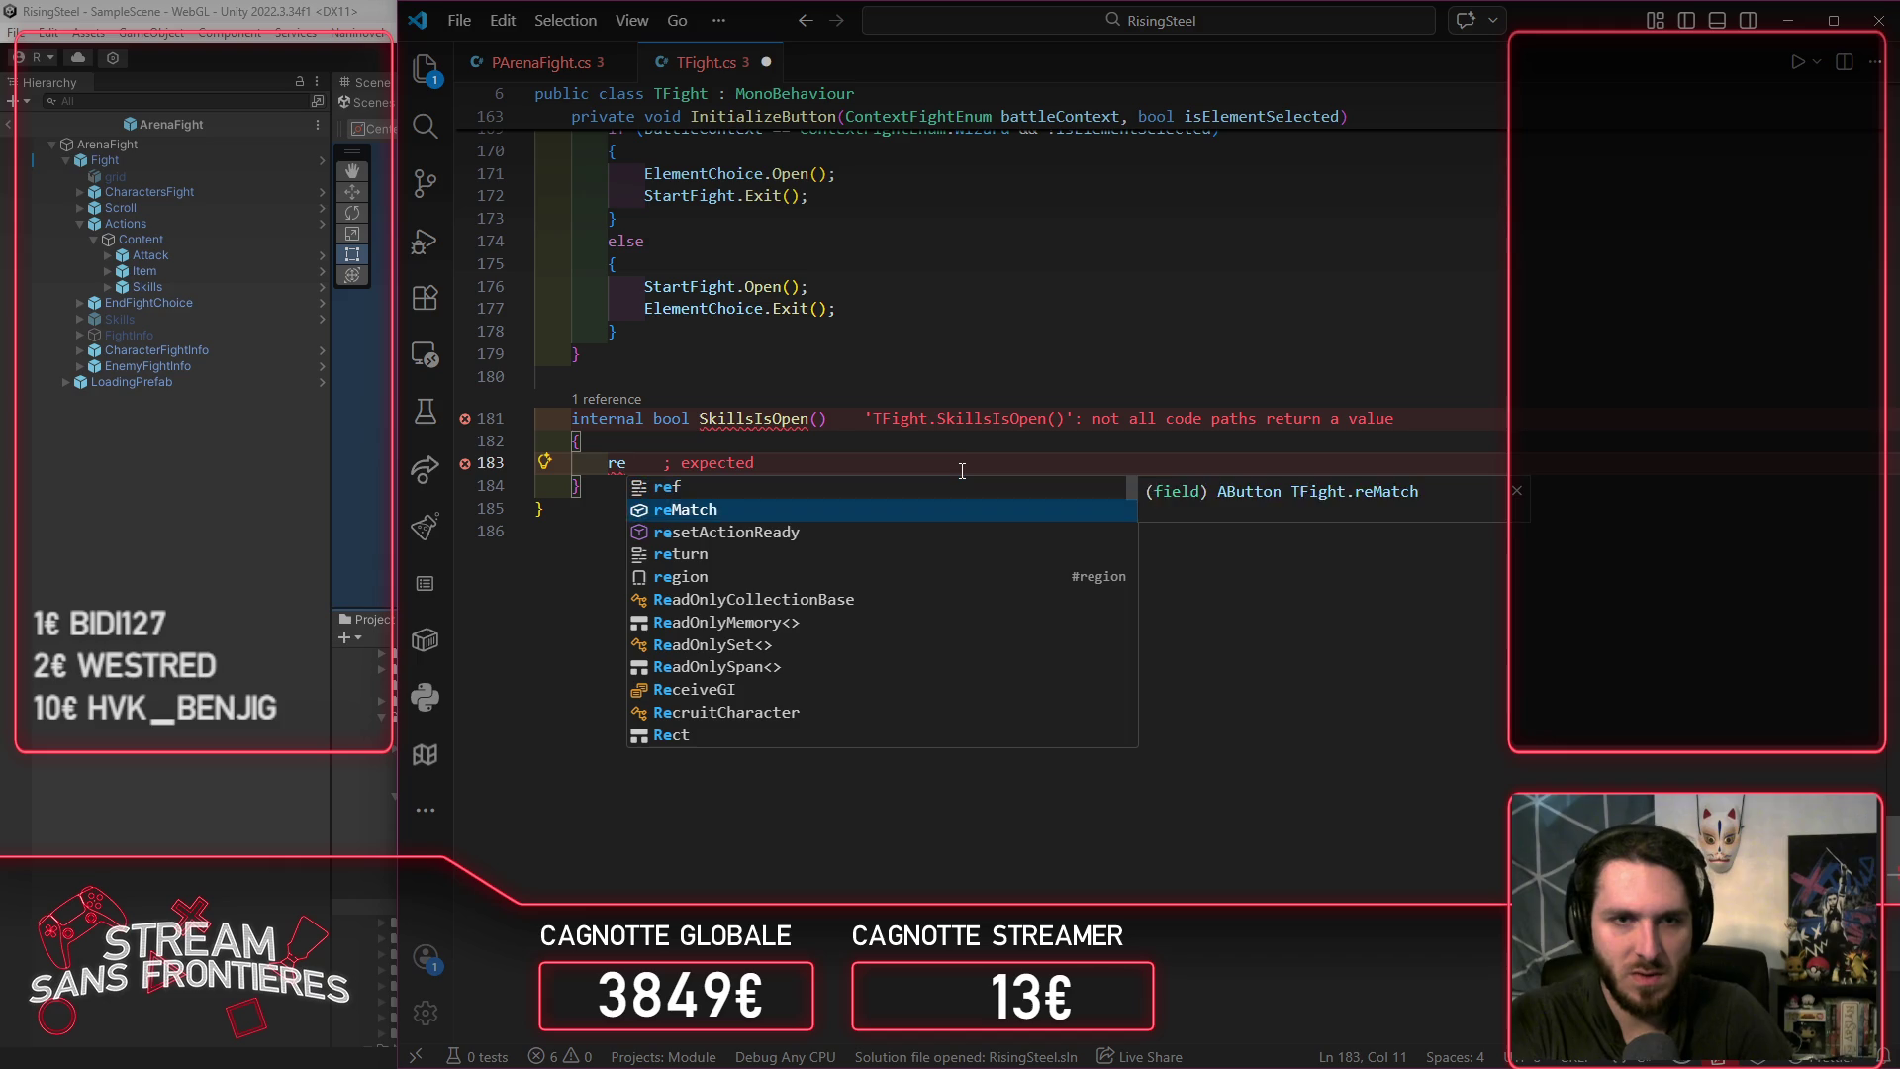
key("Return")
type("f")
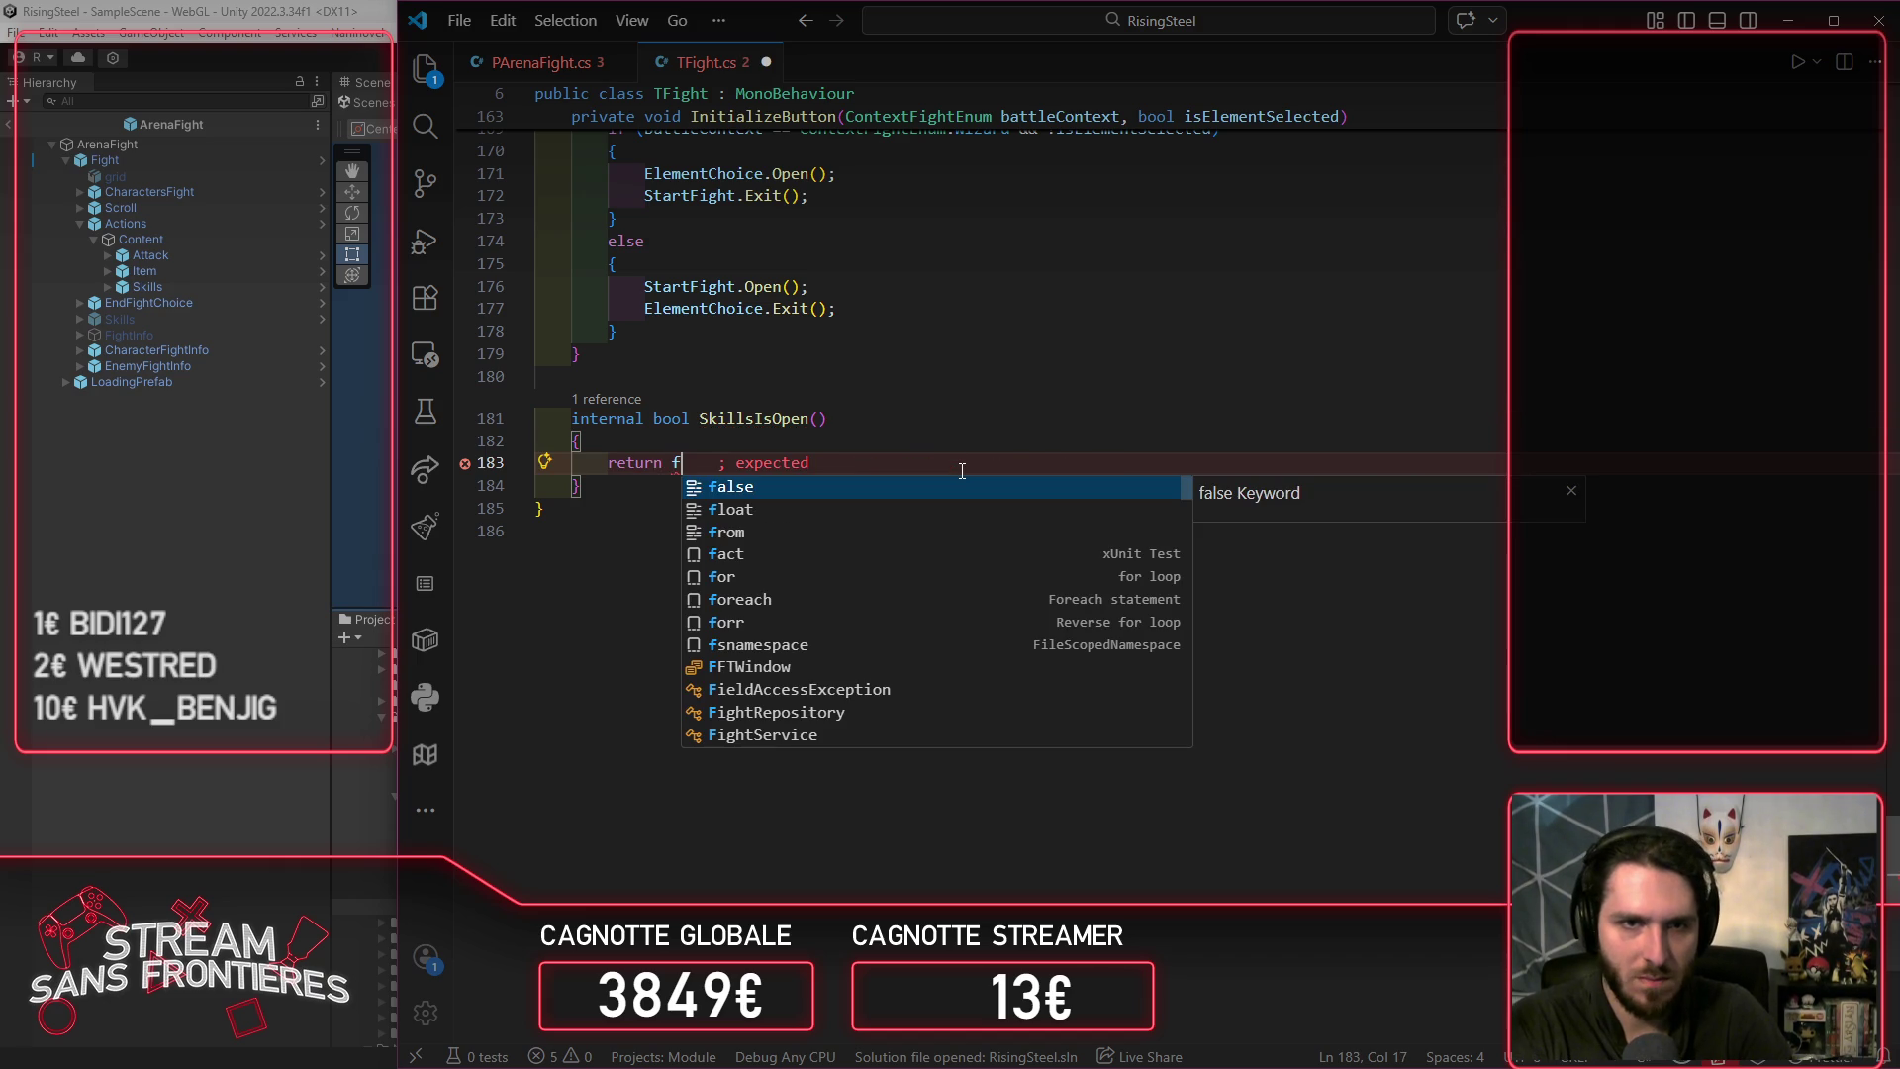
key("BackSpace")
key("Tab")
key("ctrl+s")
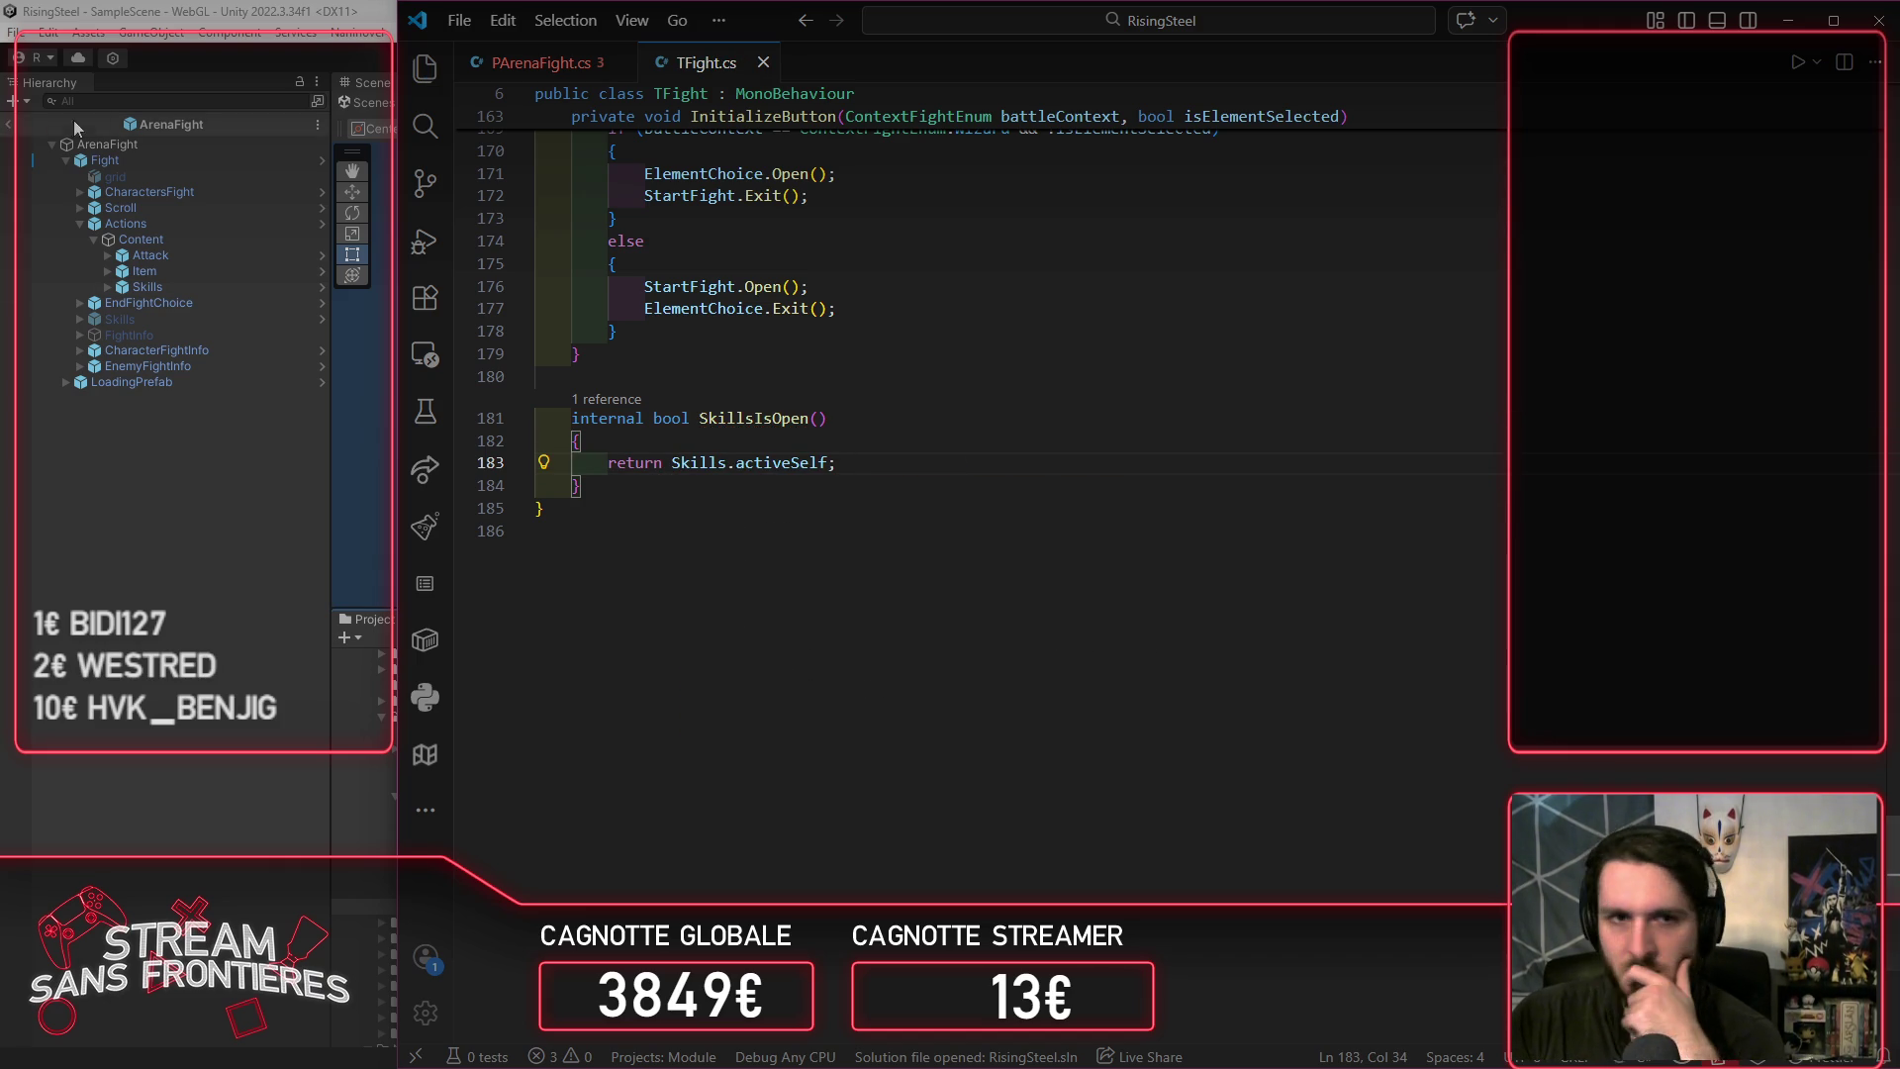
Step: Generate HideSkills in TFight so it calls Skills.SetActive(false), and save
left_click(534, 68)
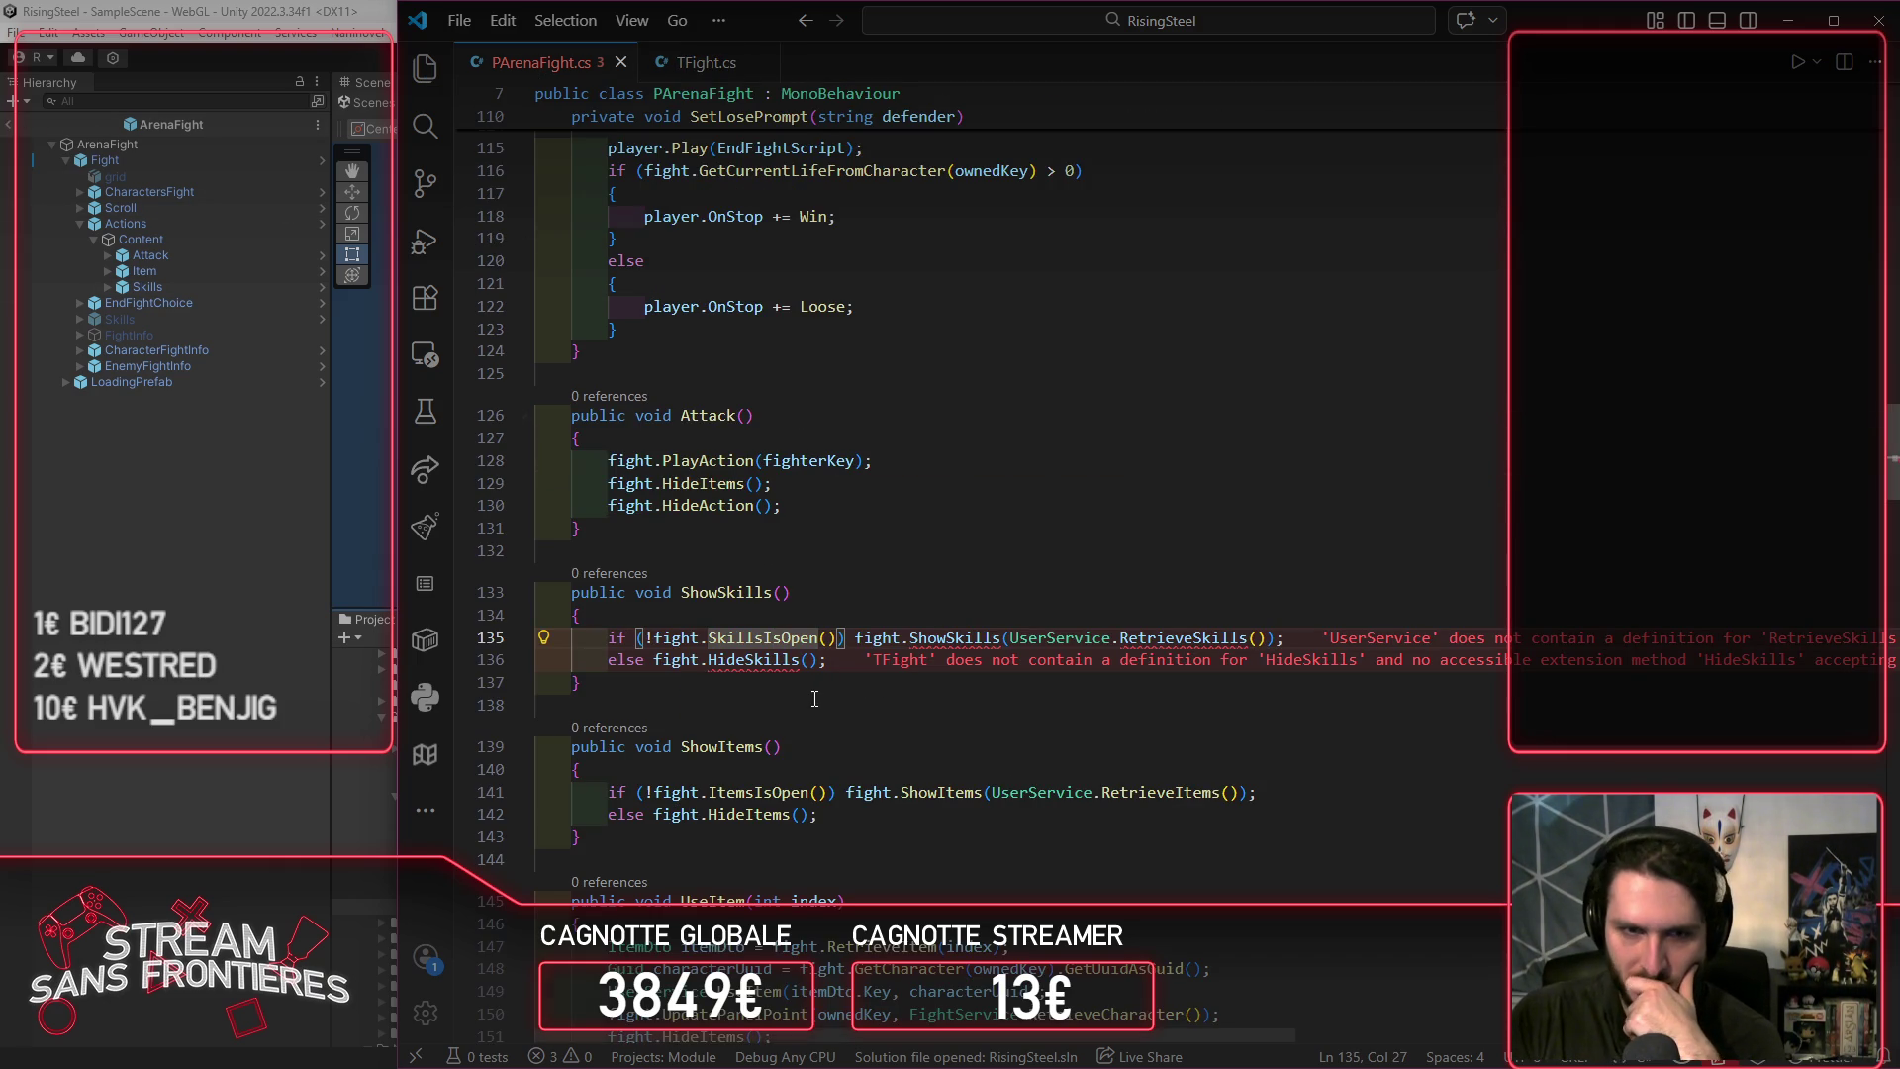
mouse_move(789, 668)
left_click(871, 637)
left_click(941, 703)
left_click(794, 666, "ctrl")
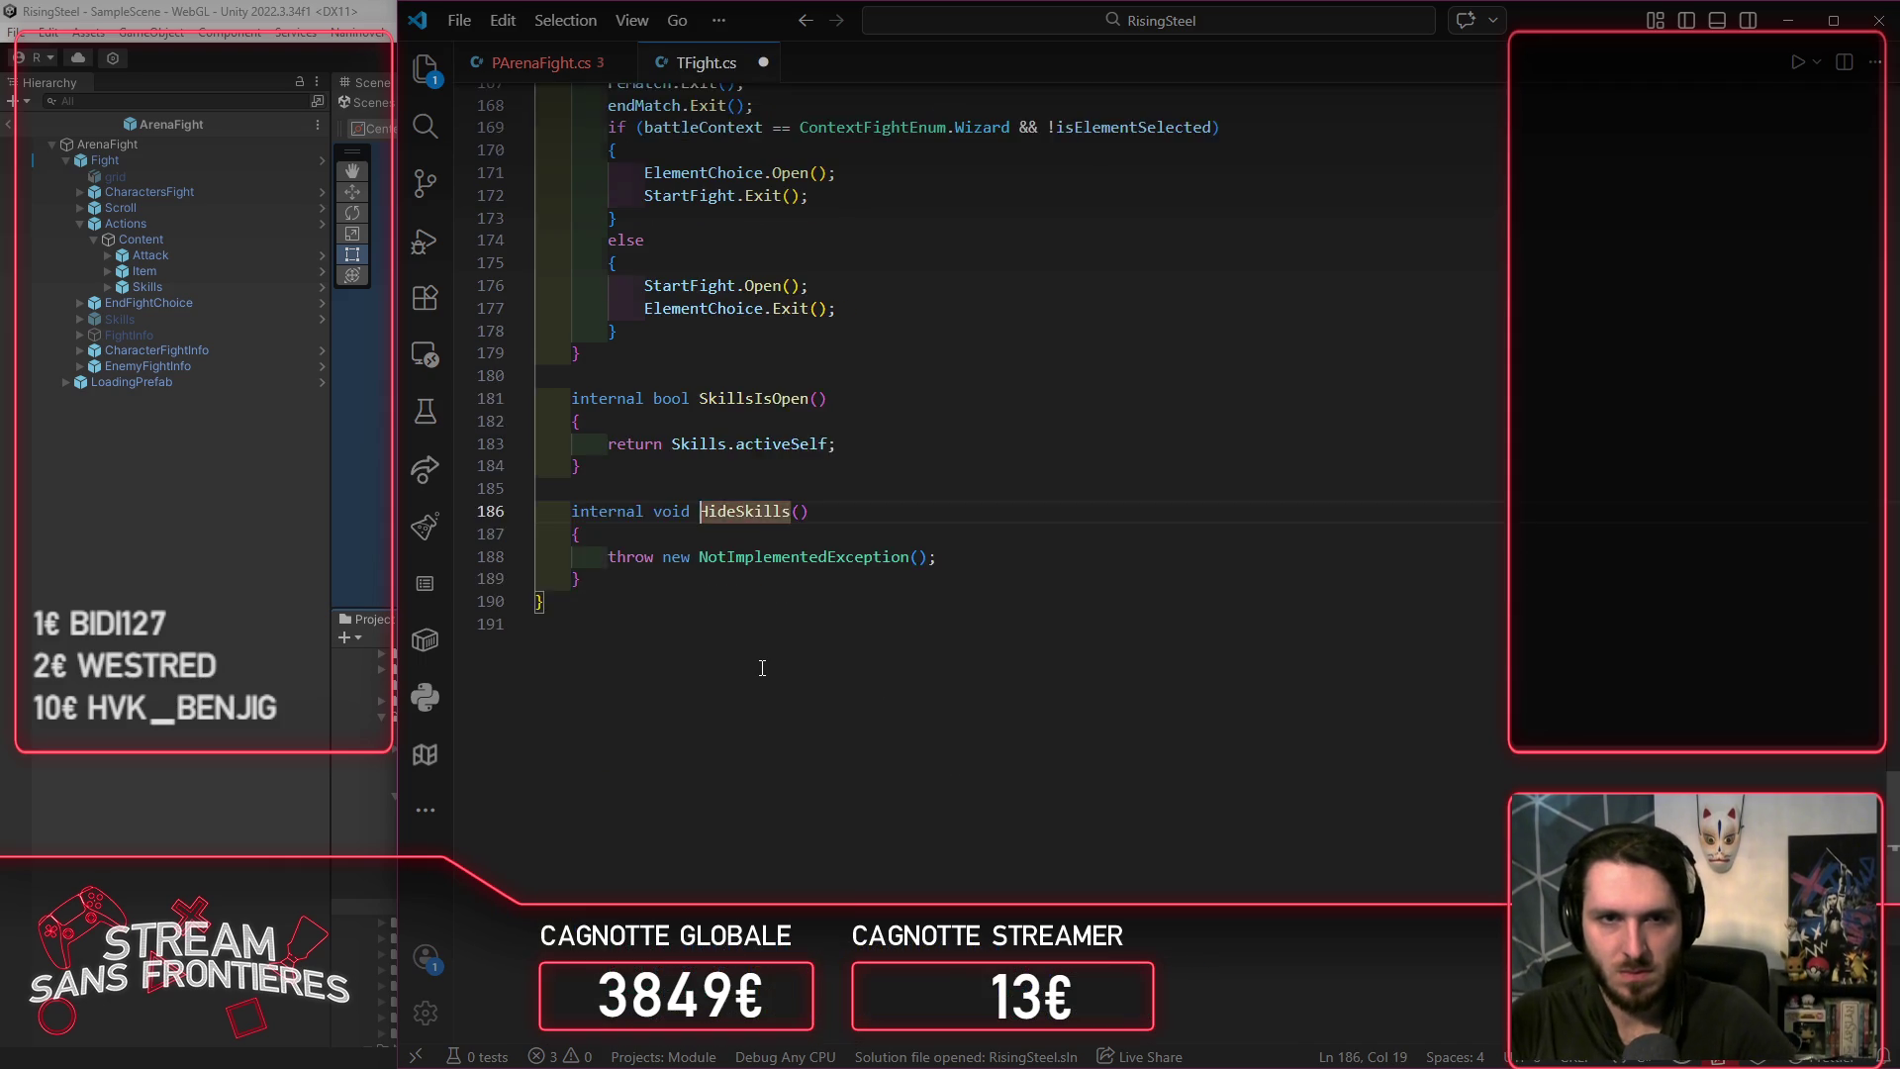
key("Tab")
key("ctrl+s")
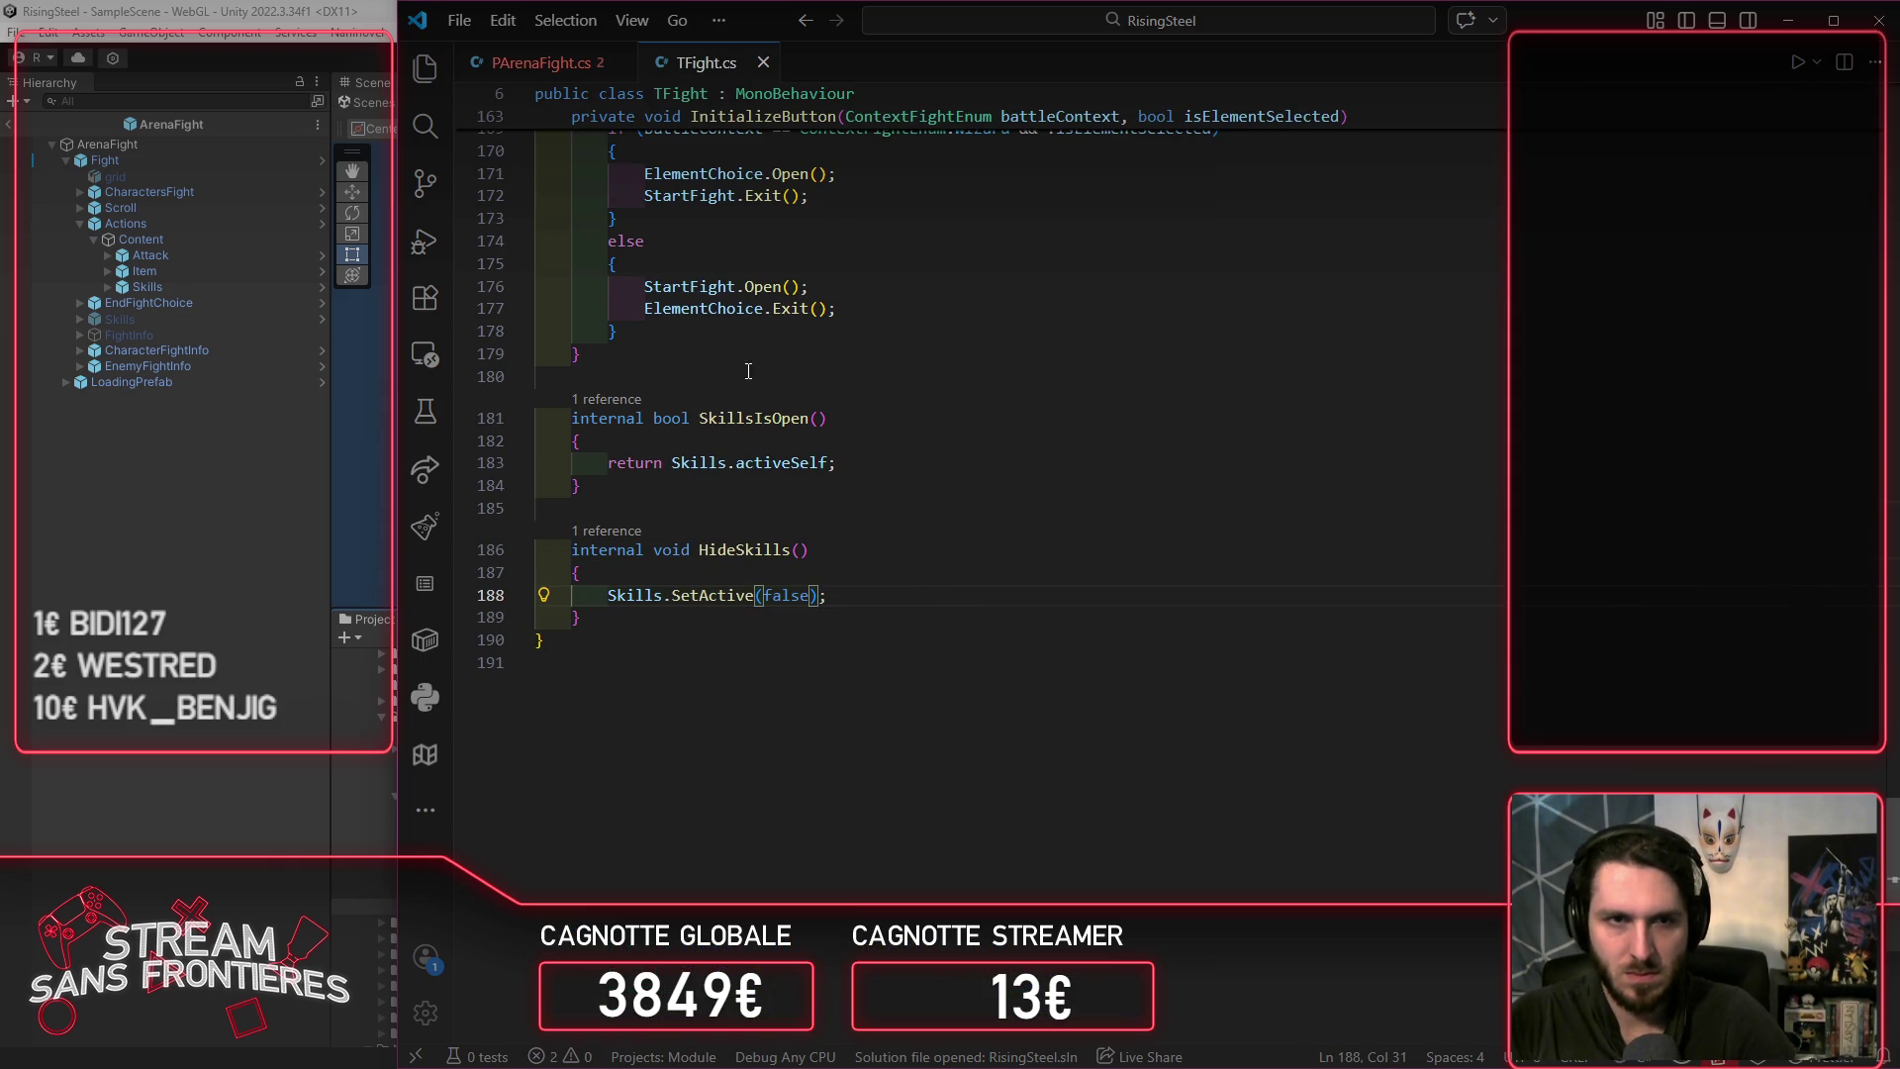
key("ctrl+Tab")
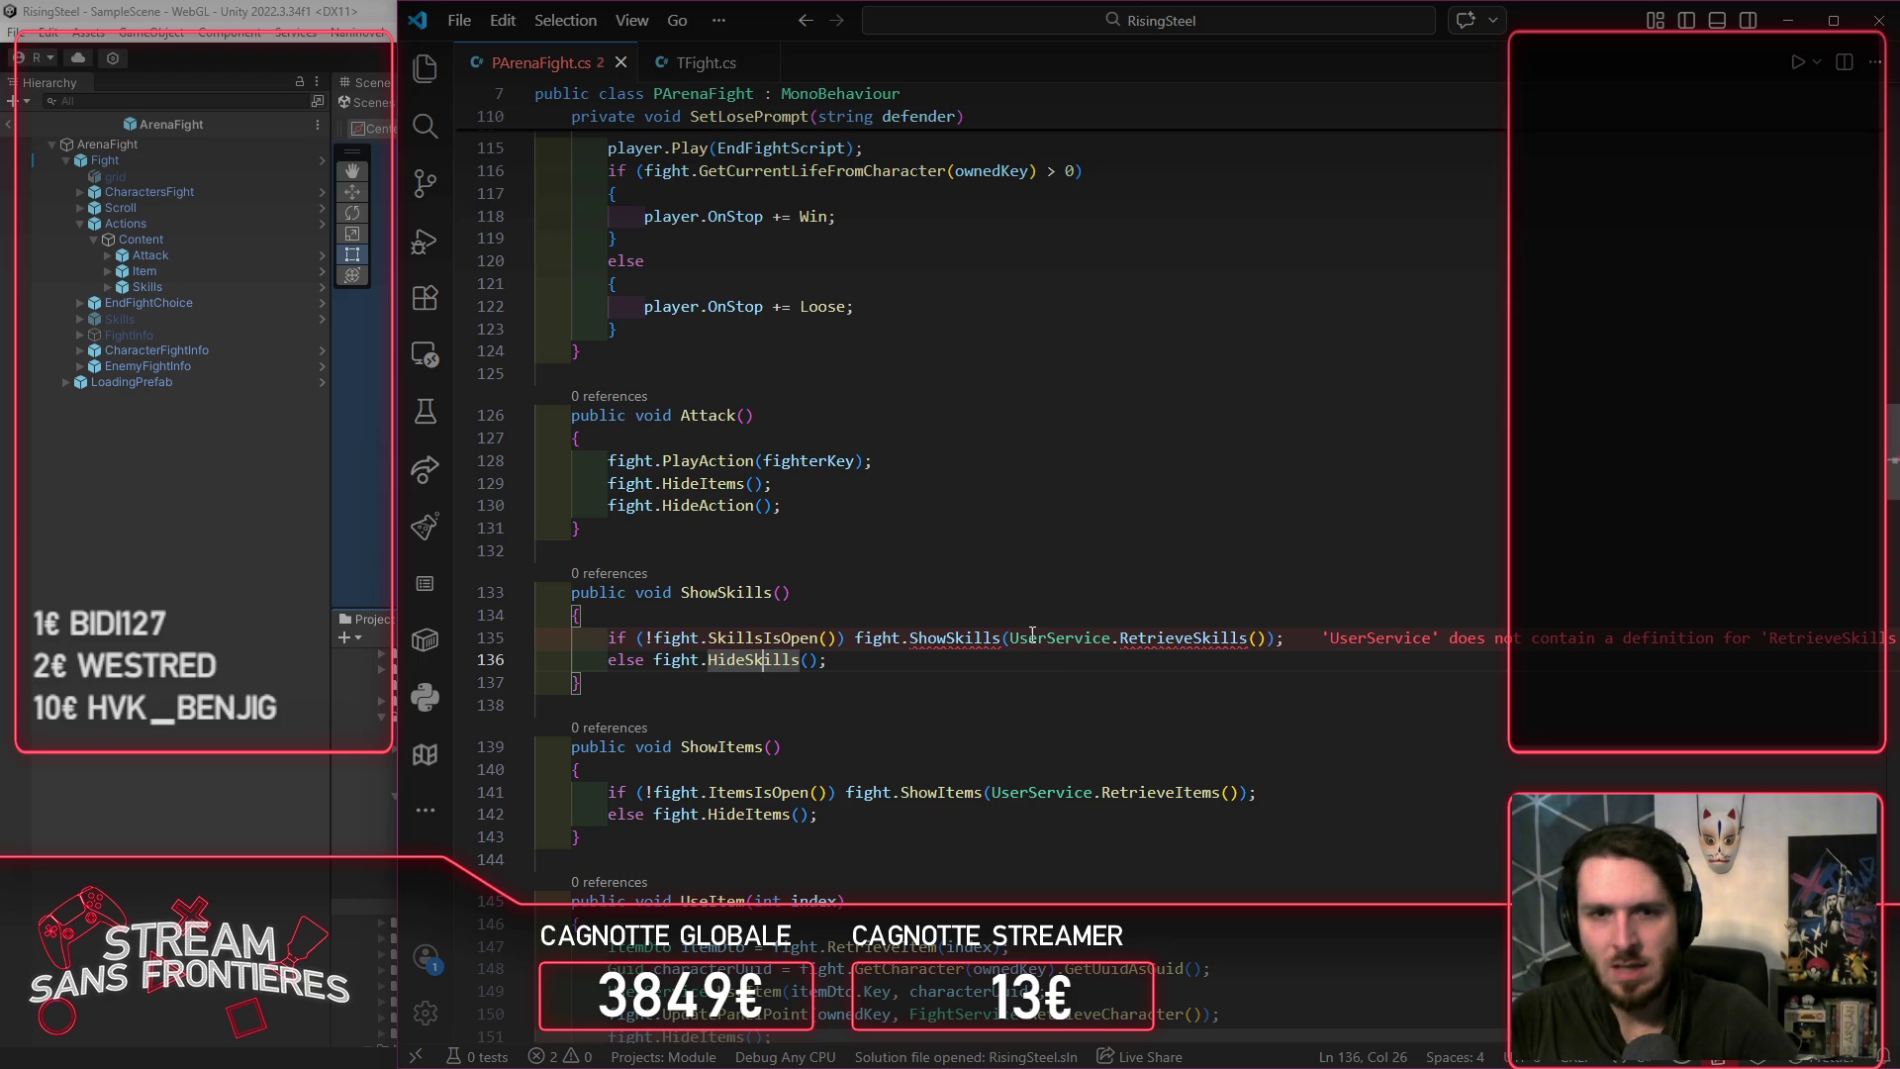
Step: Delete the RetrieveSkills() argument from the ShowSkills call in PArenaFight.cs
left_click_drag(1018, 638, 1262, 643)
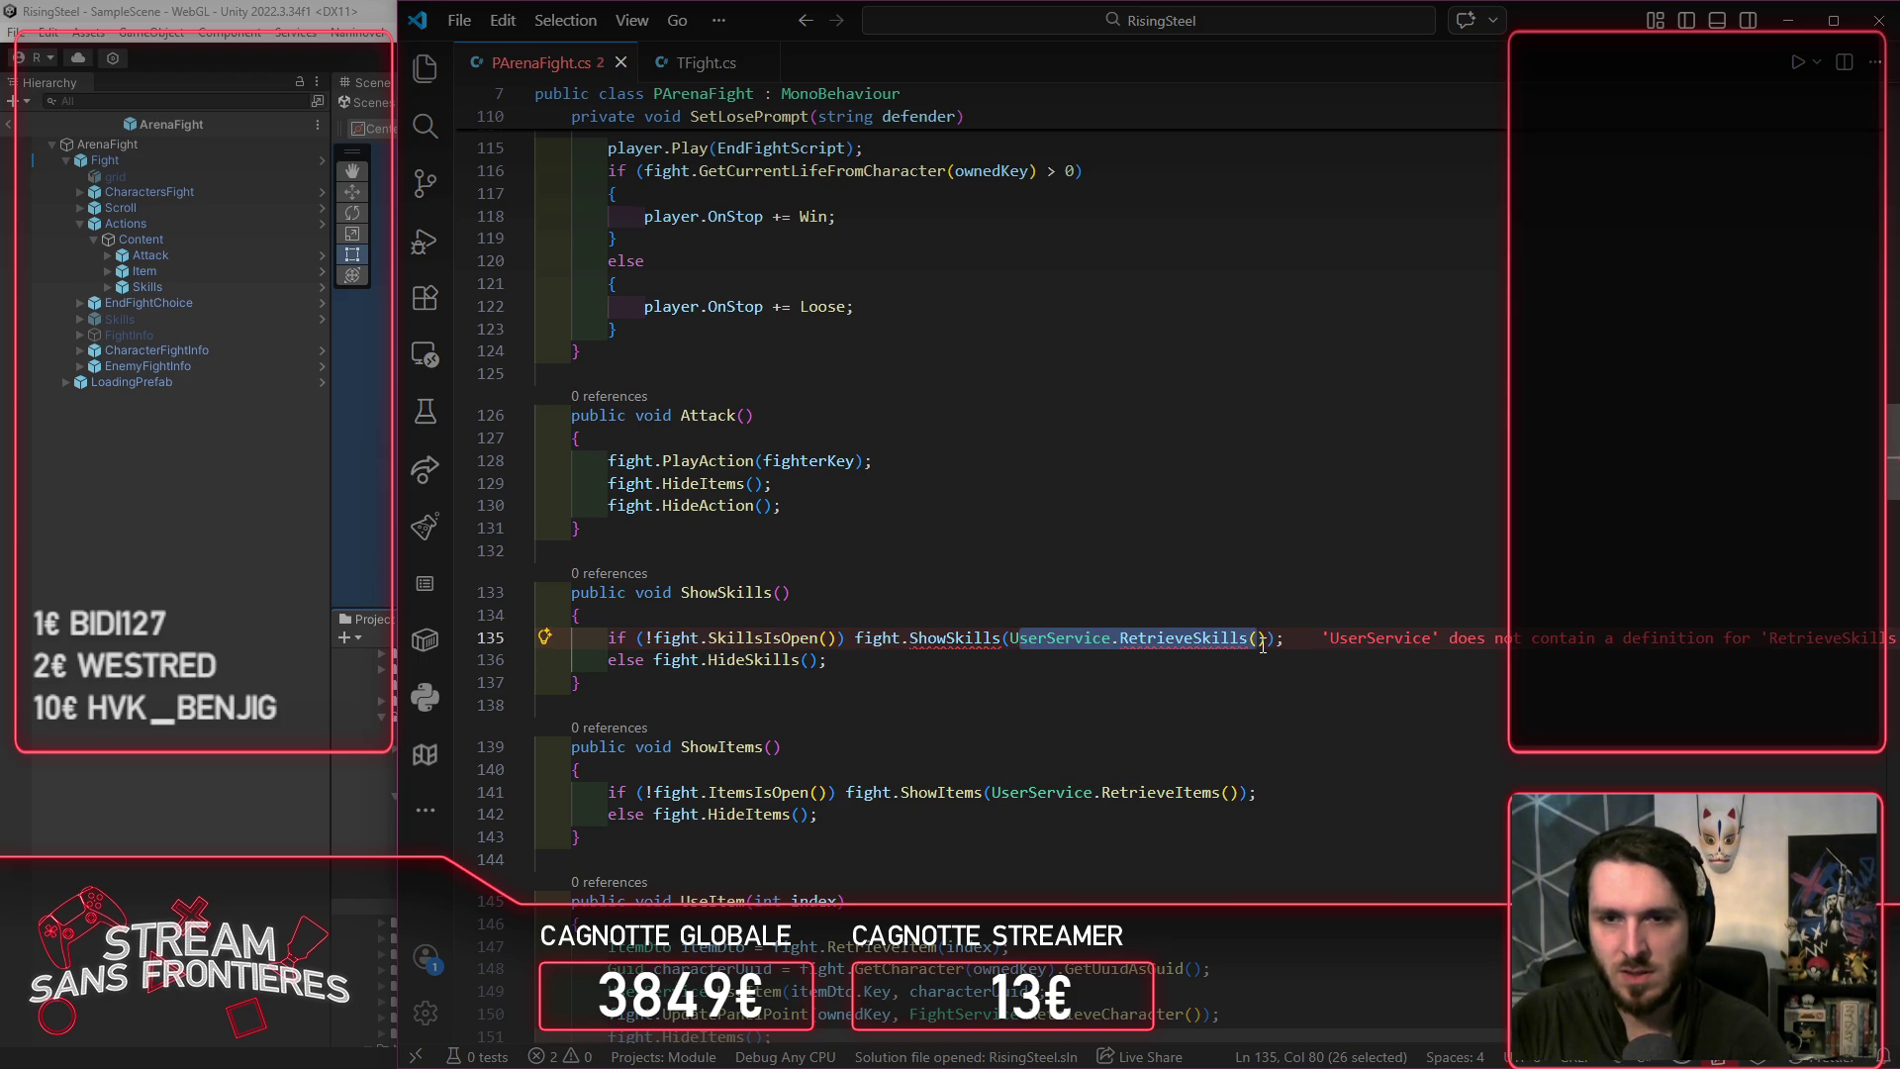
key("BackSpace")
key("BackSpace")
key("Delete")
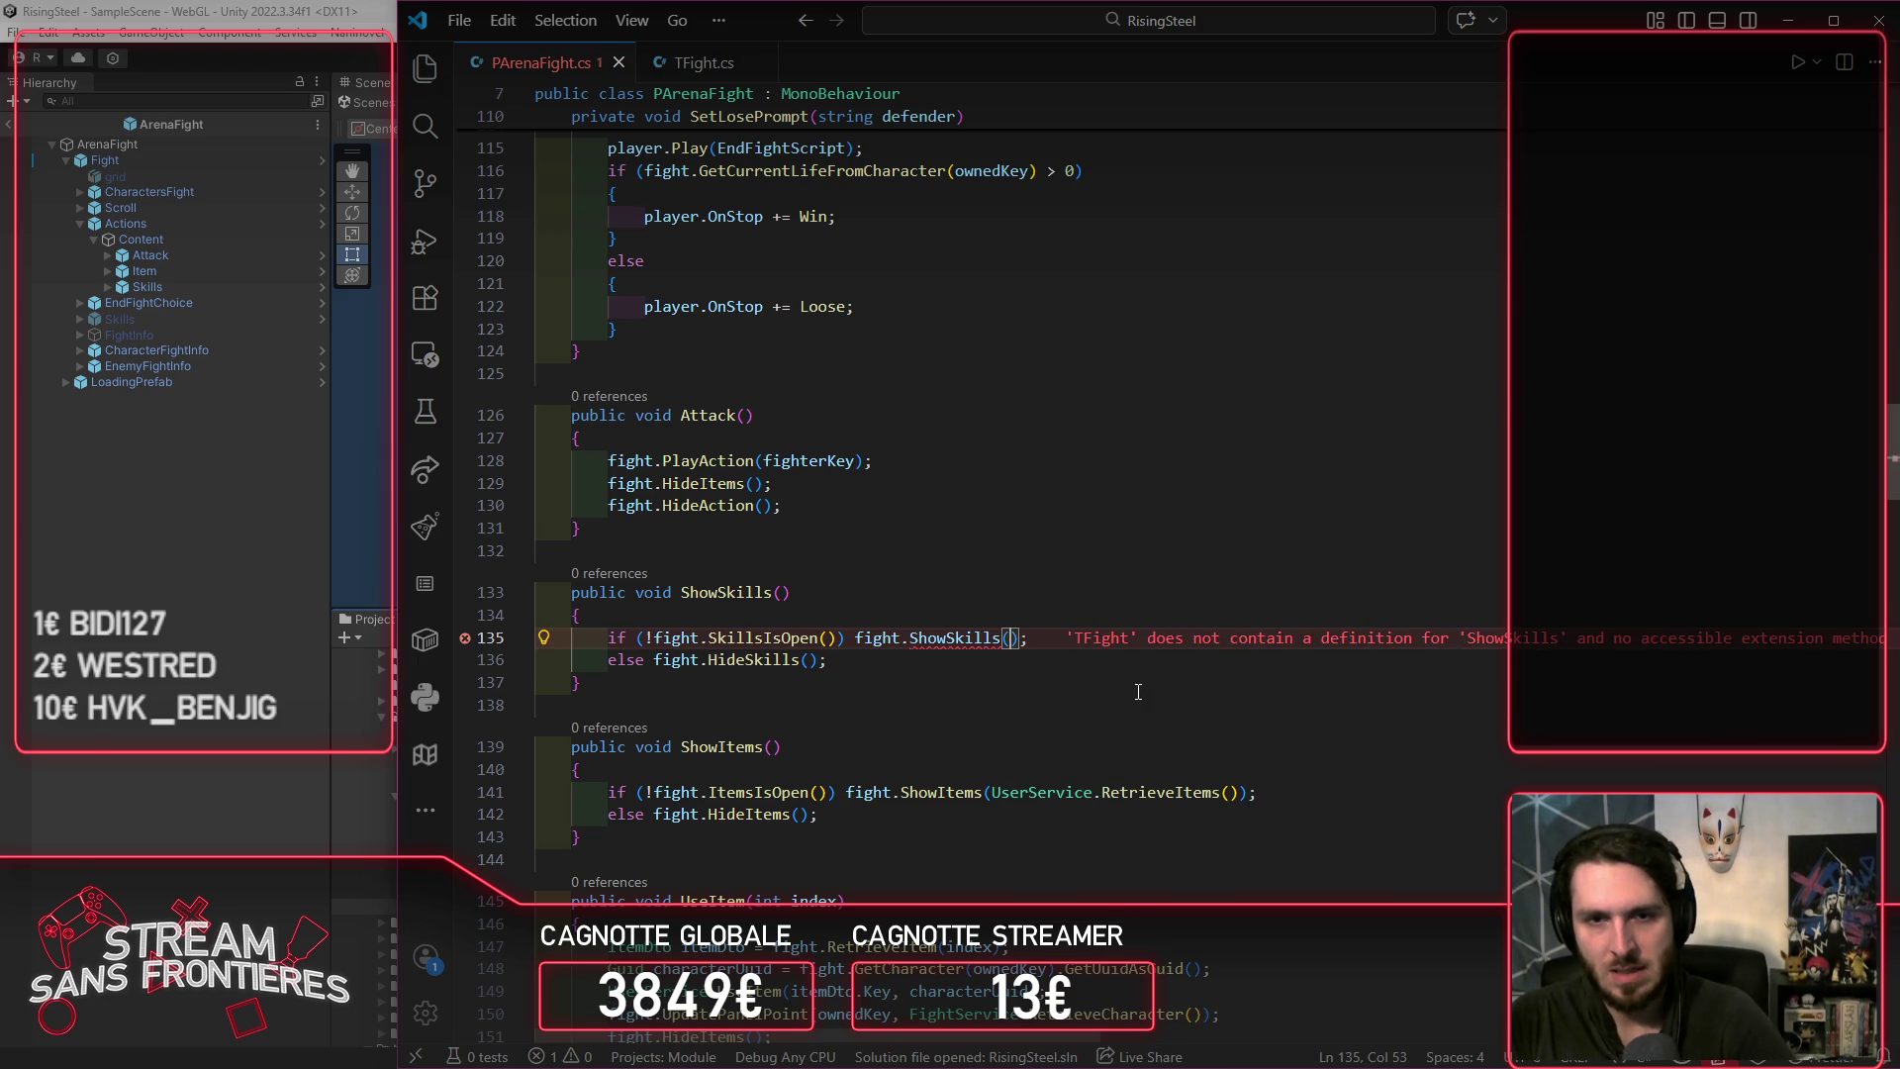
Step: Generate ShowSkills in TFight calling Skills.SetActive(true), save all, and return to Unity
mouse_move(930, 643)
left_click(1088, 627)
left_click(1146, 683)
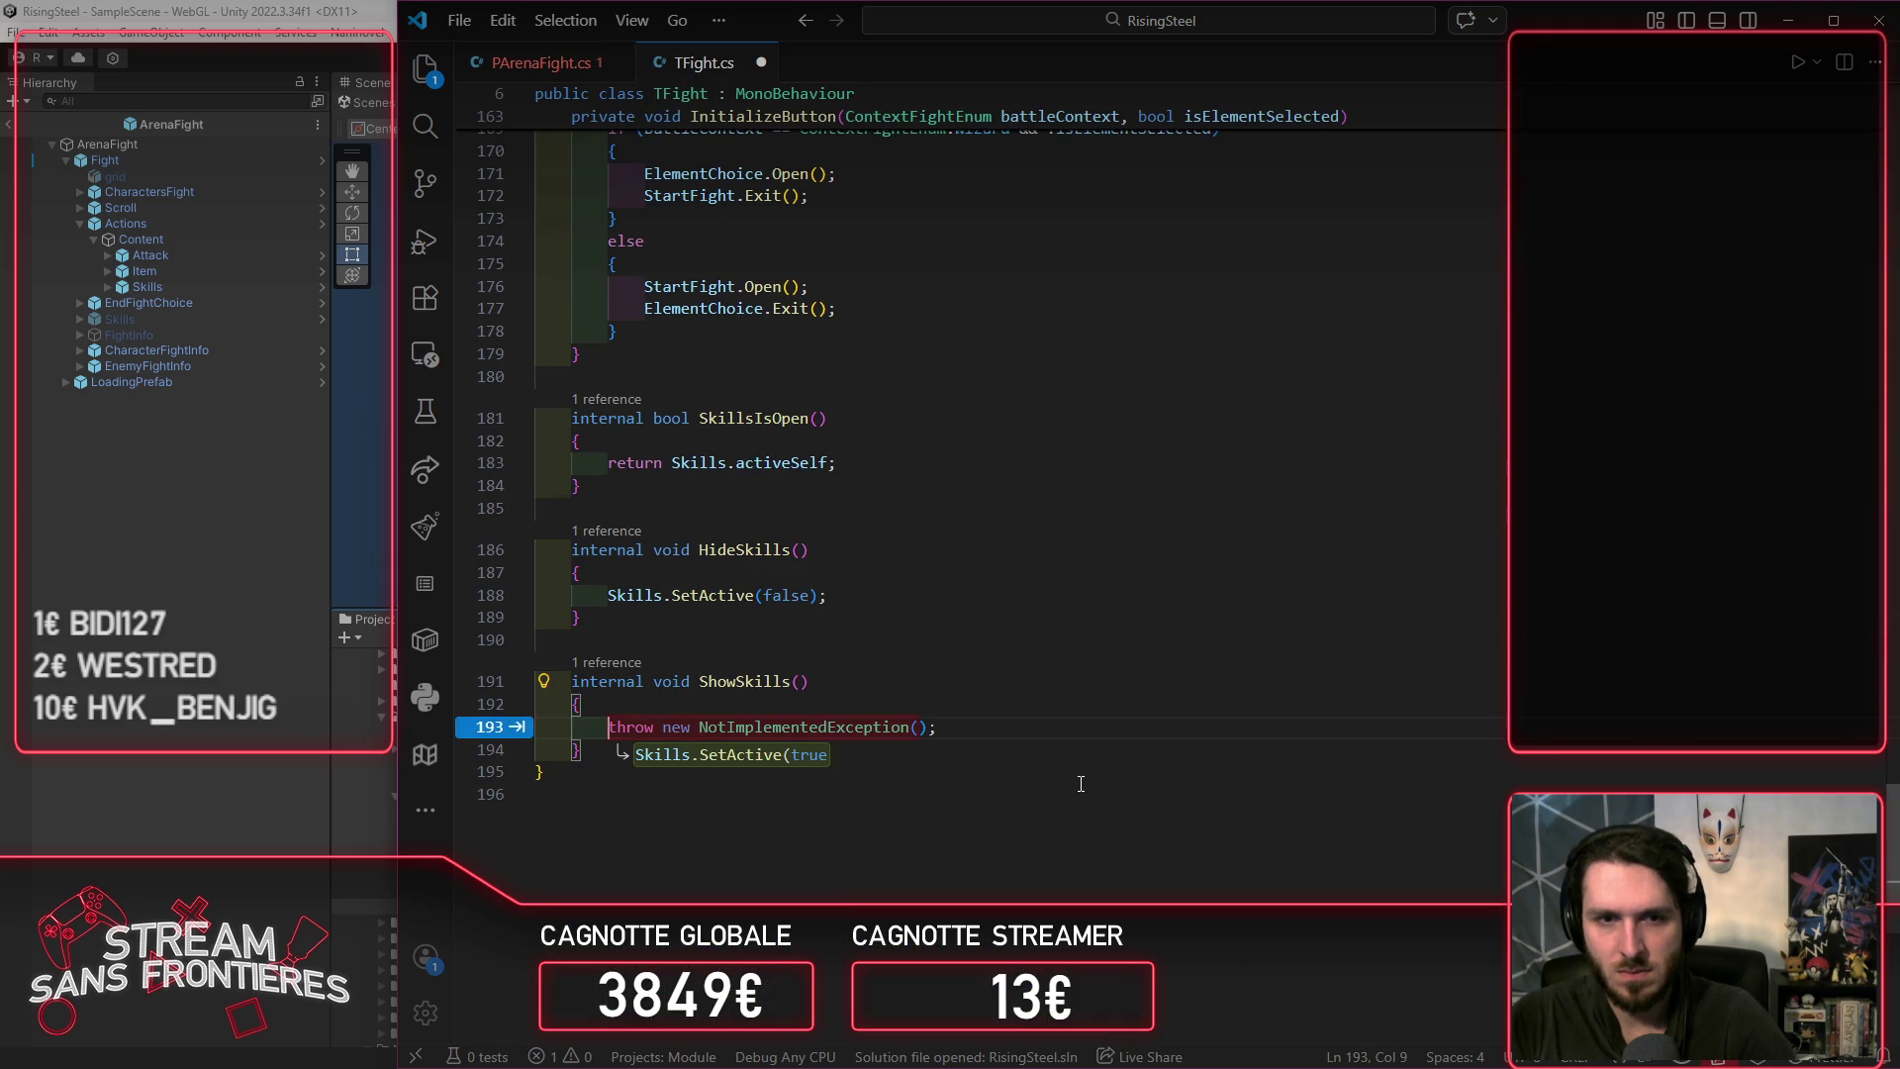
key("Tab")
key("ctrl+s")
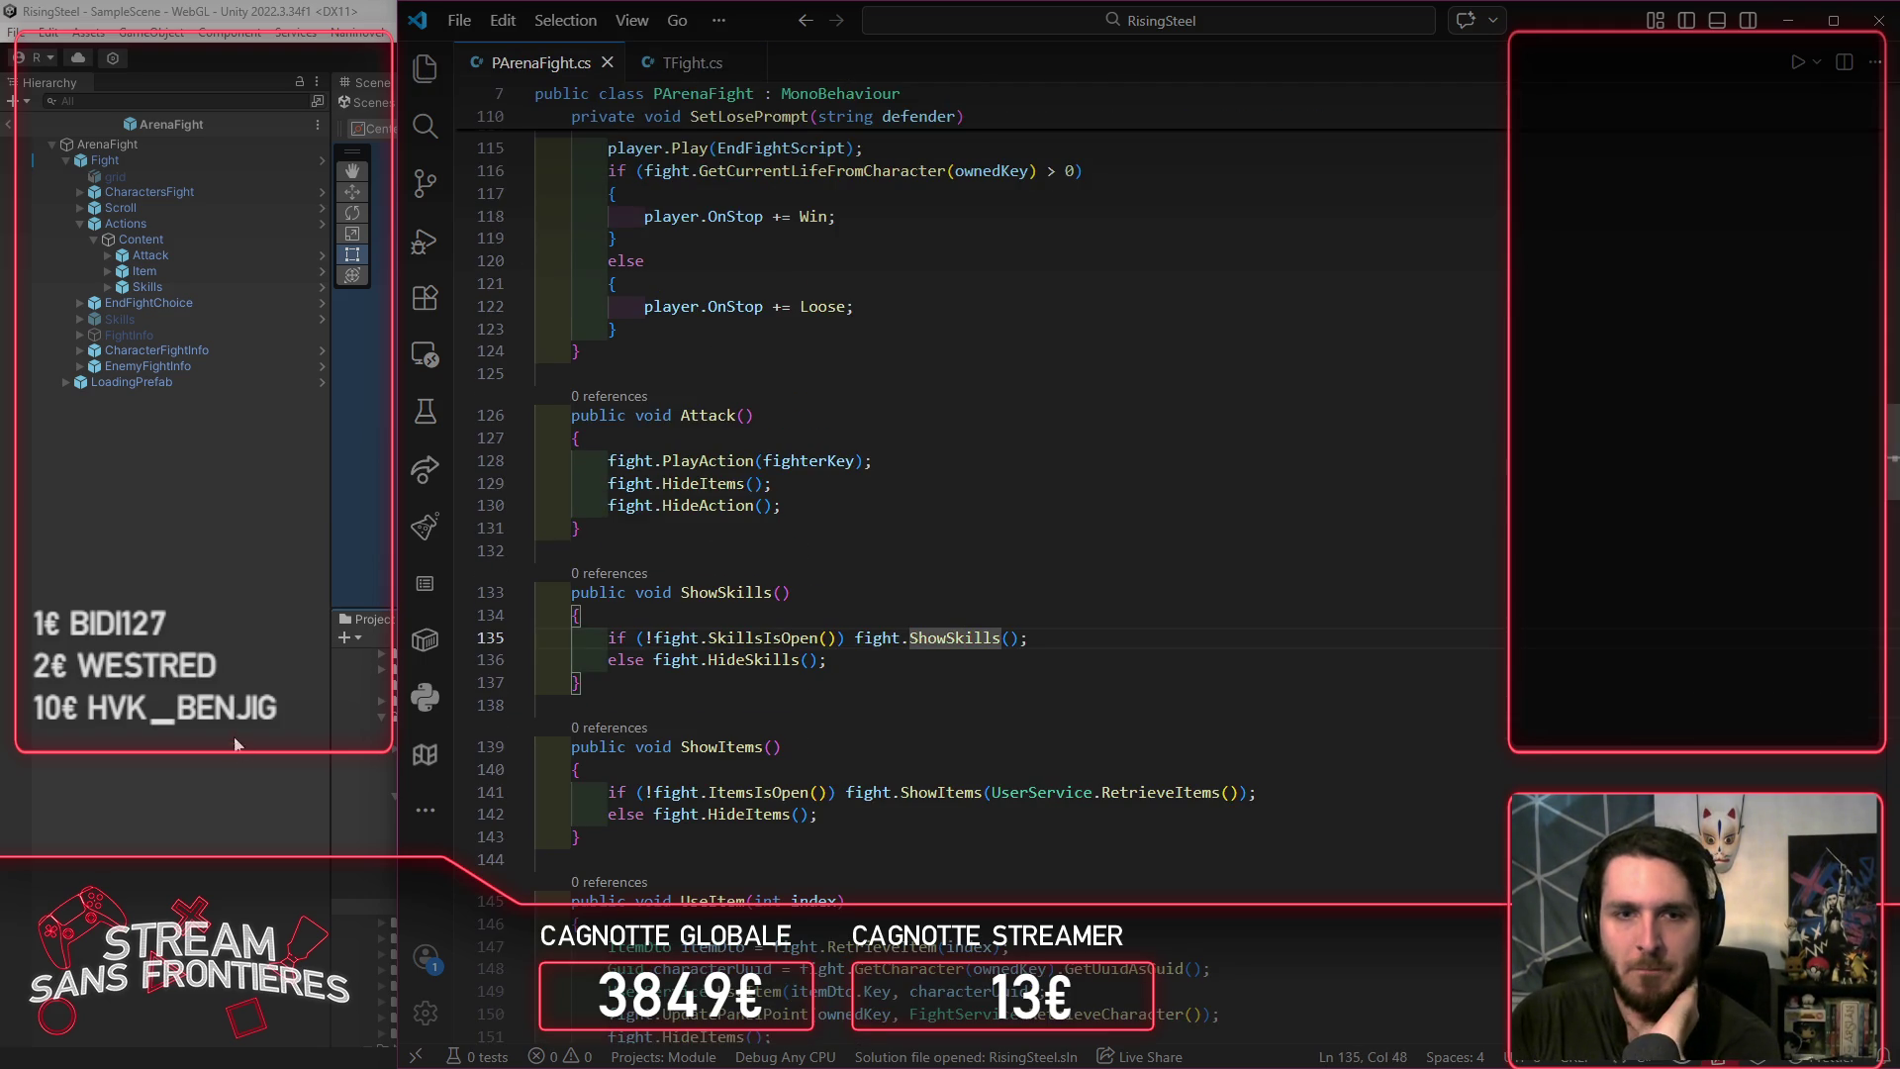
left_click(250, 641)
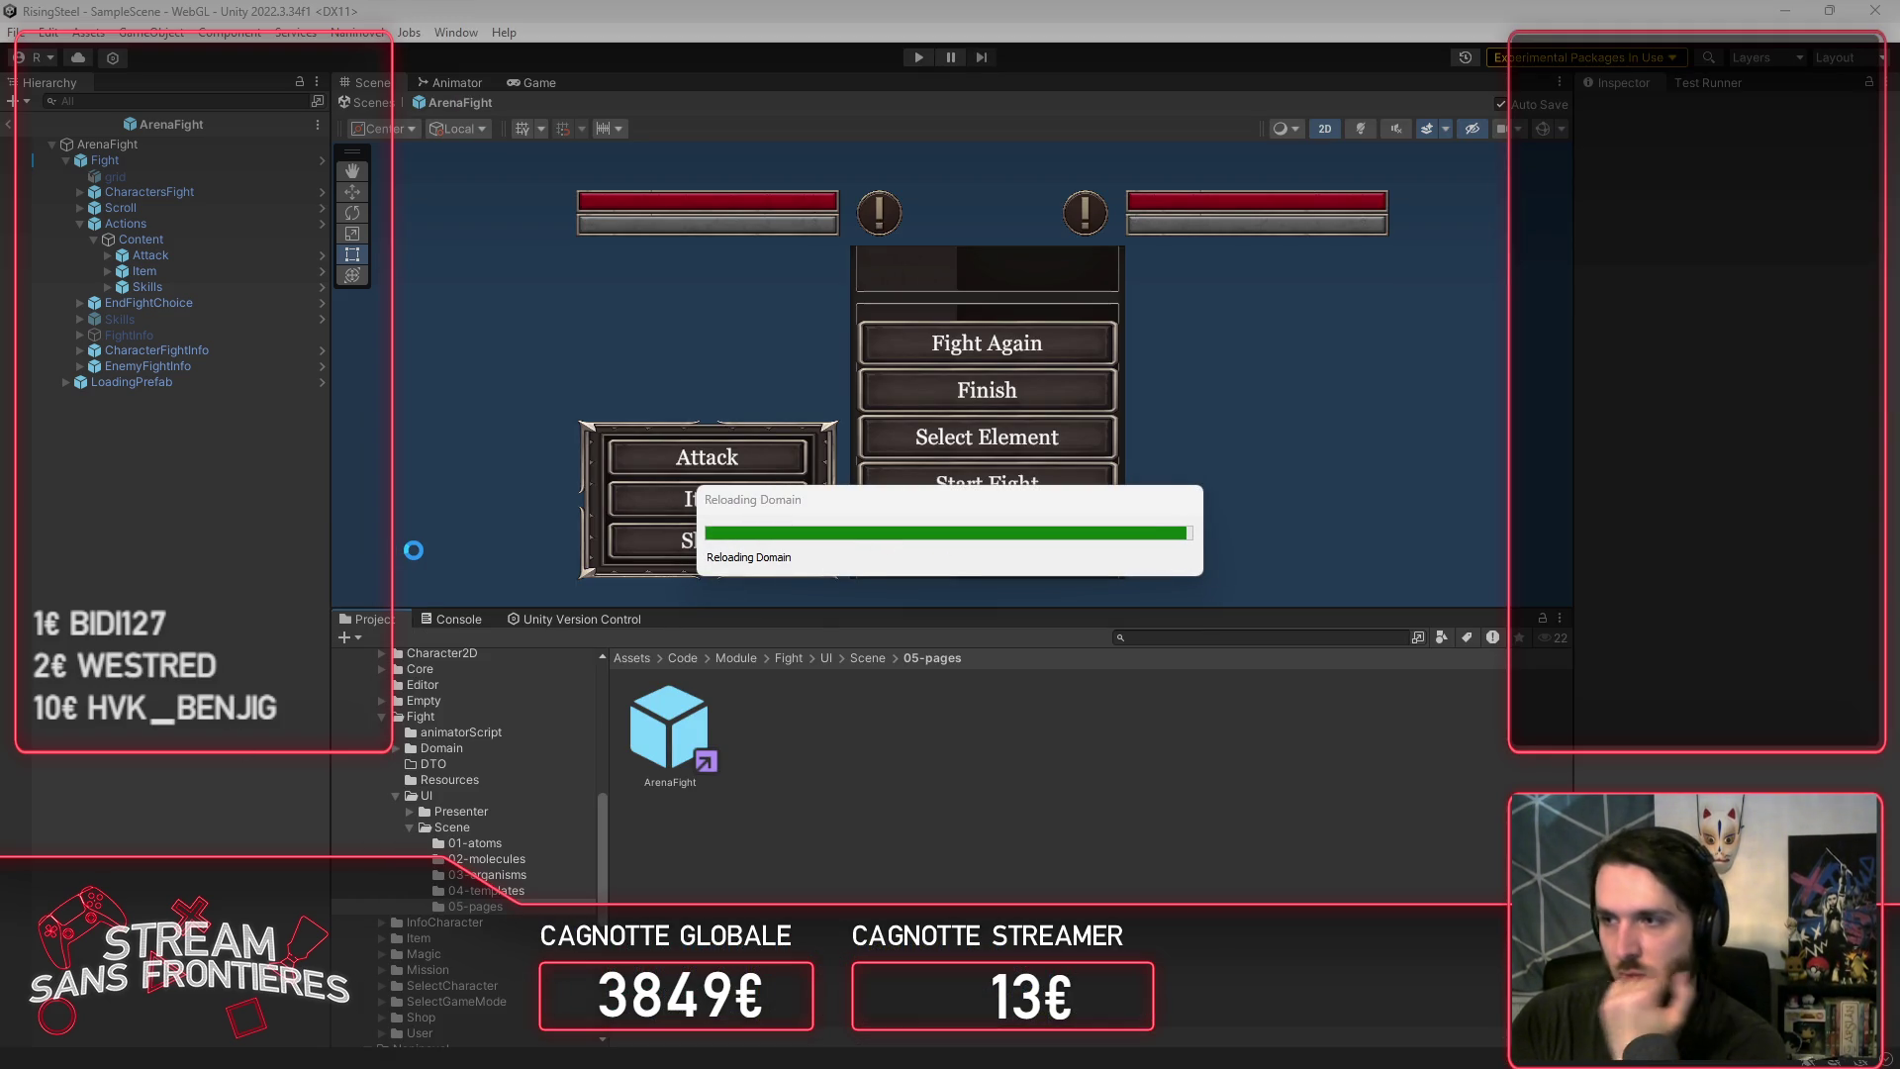
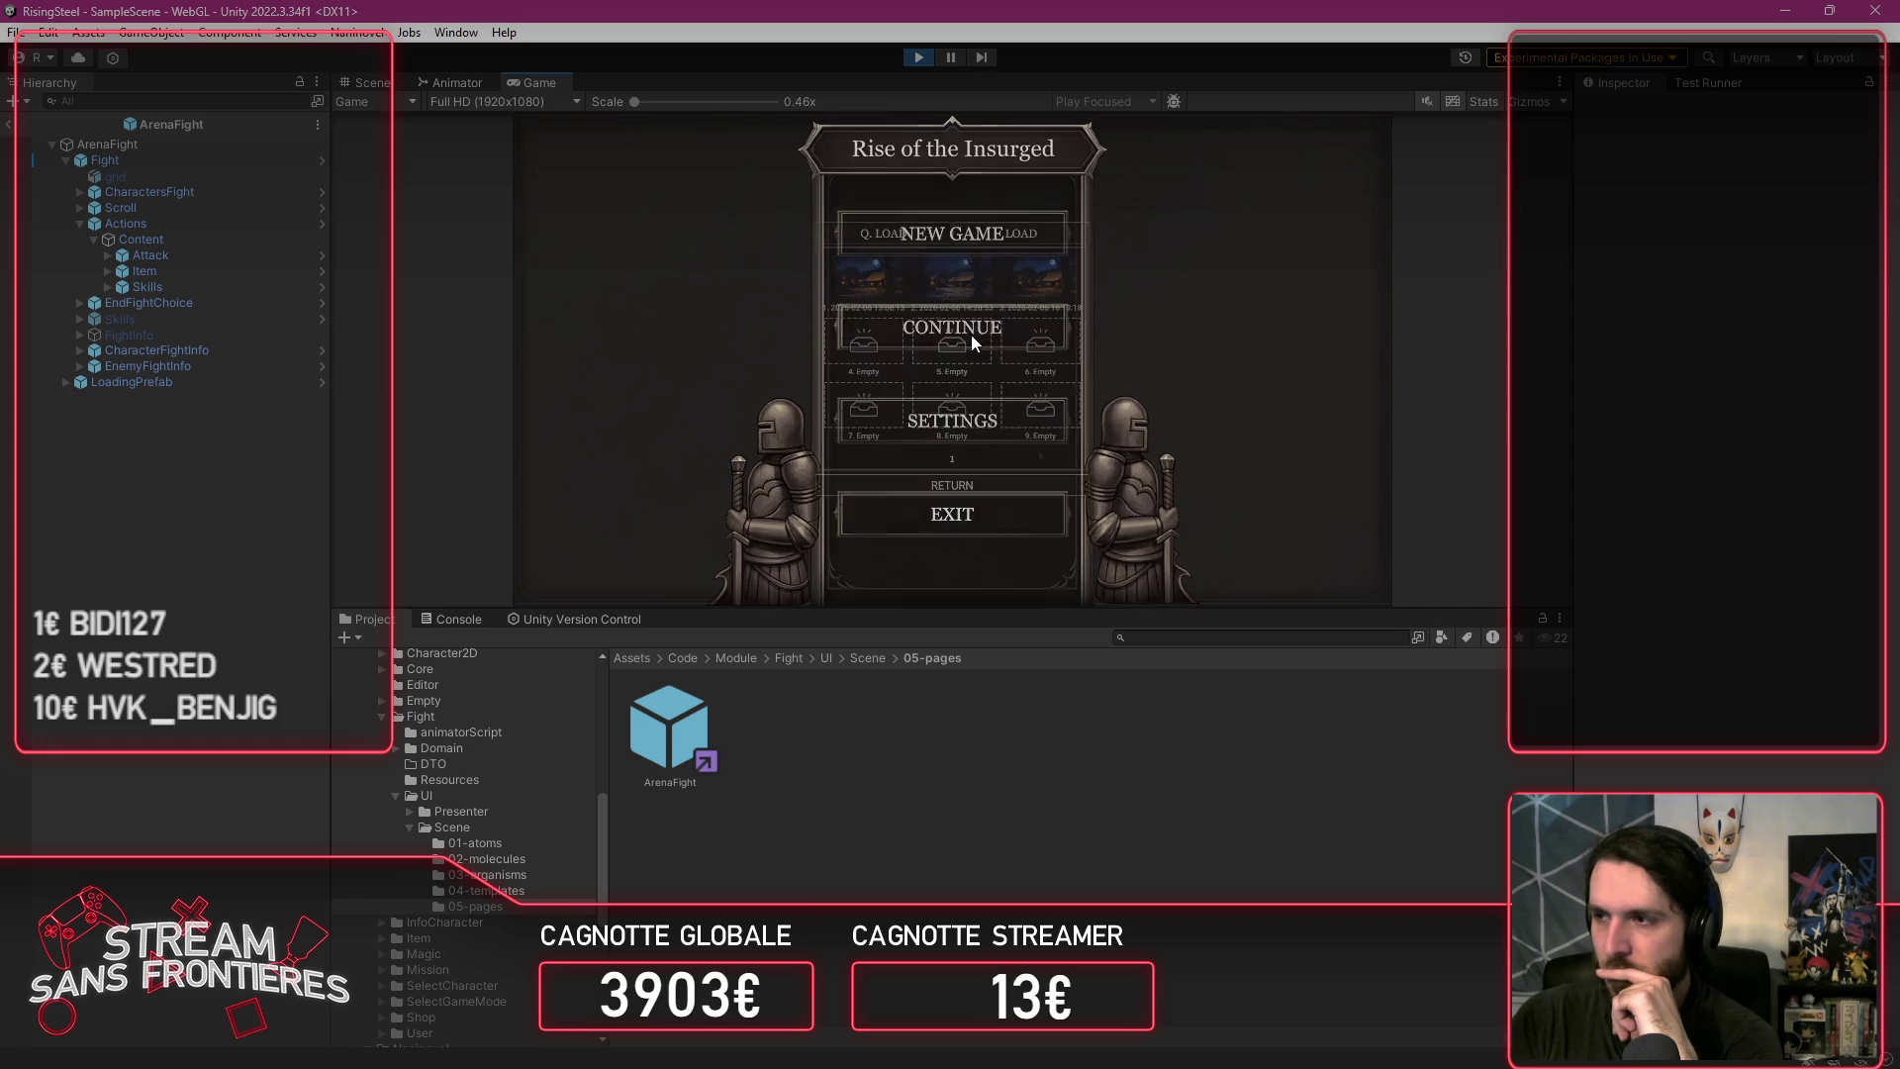
Step: Test-play from save slot 3 into an arena fight, then stop and return to PArenaFight.cs
left_click(972, 338)
left_click(1041, 293)
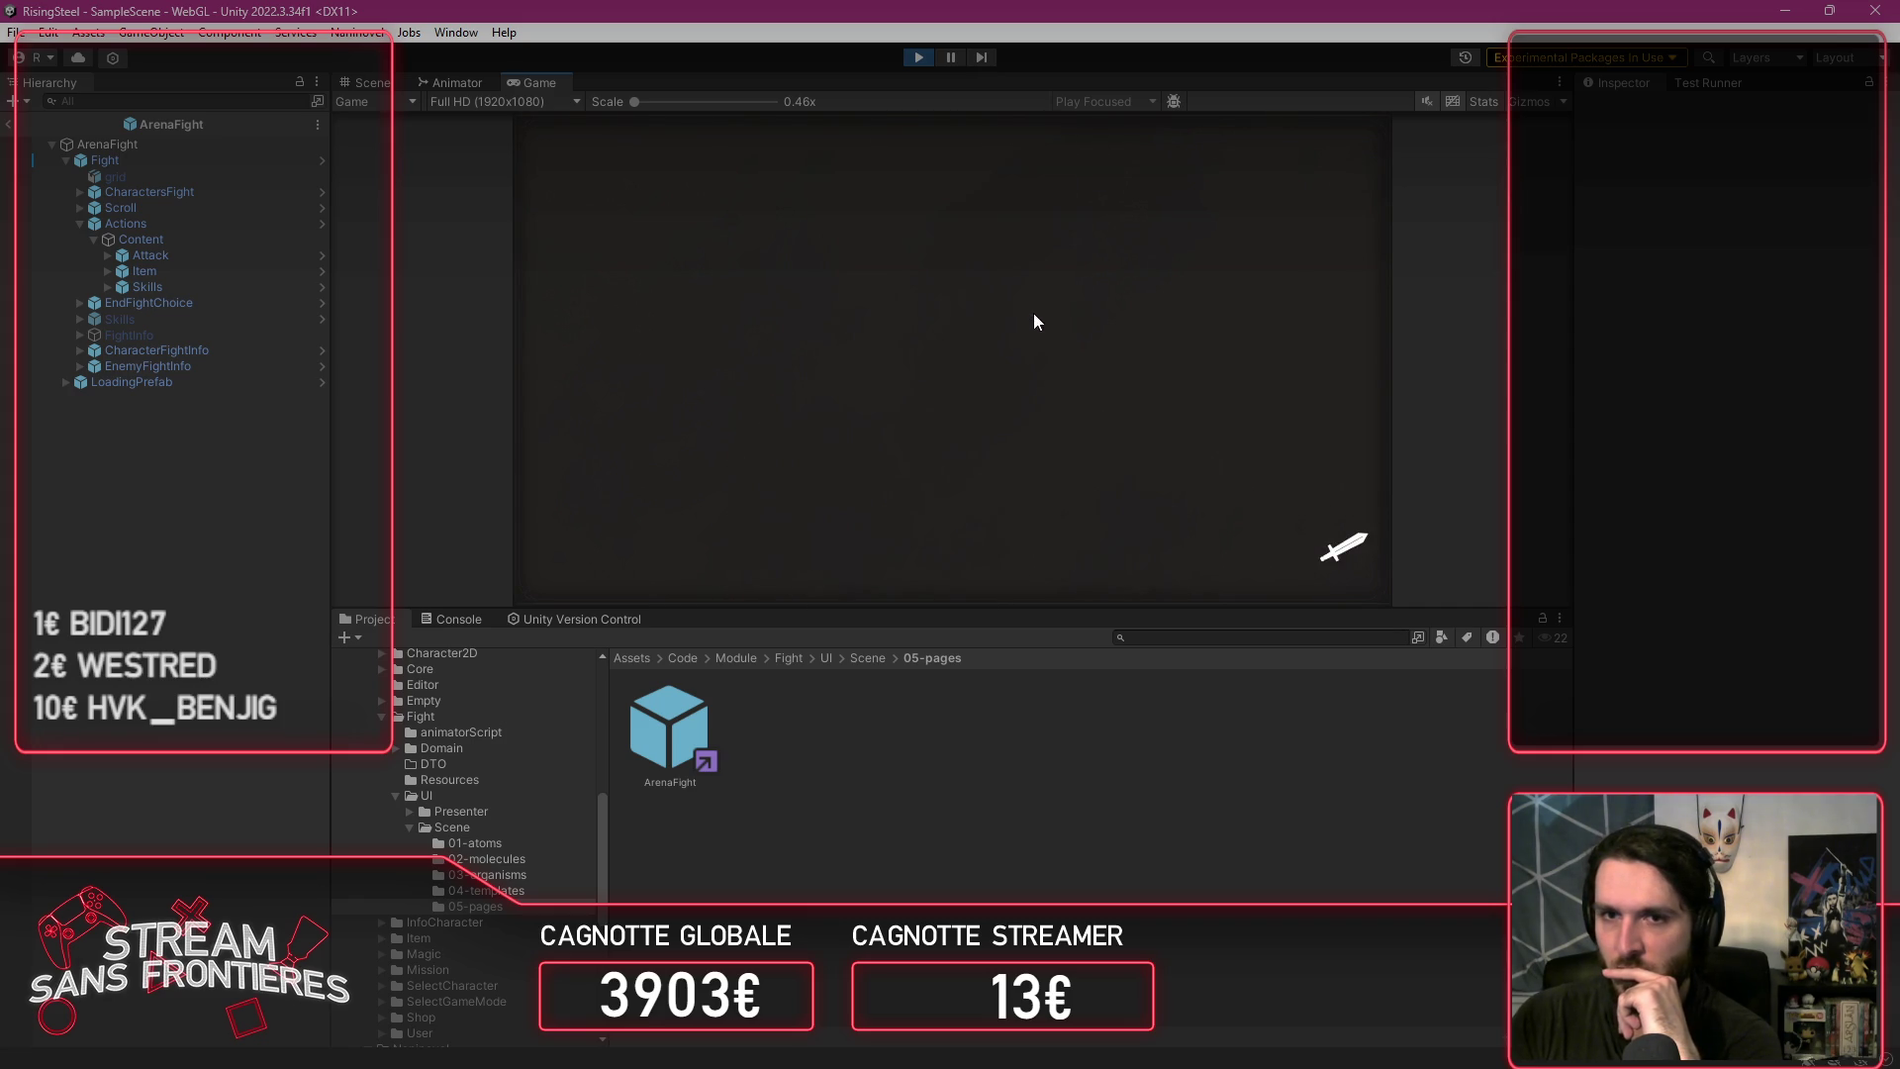
left_click(616, 192)
left_click(688, 282)
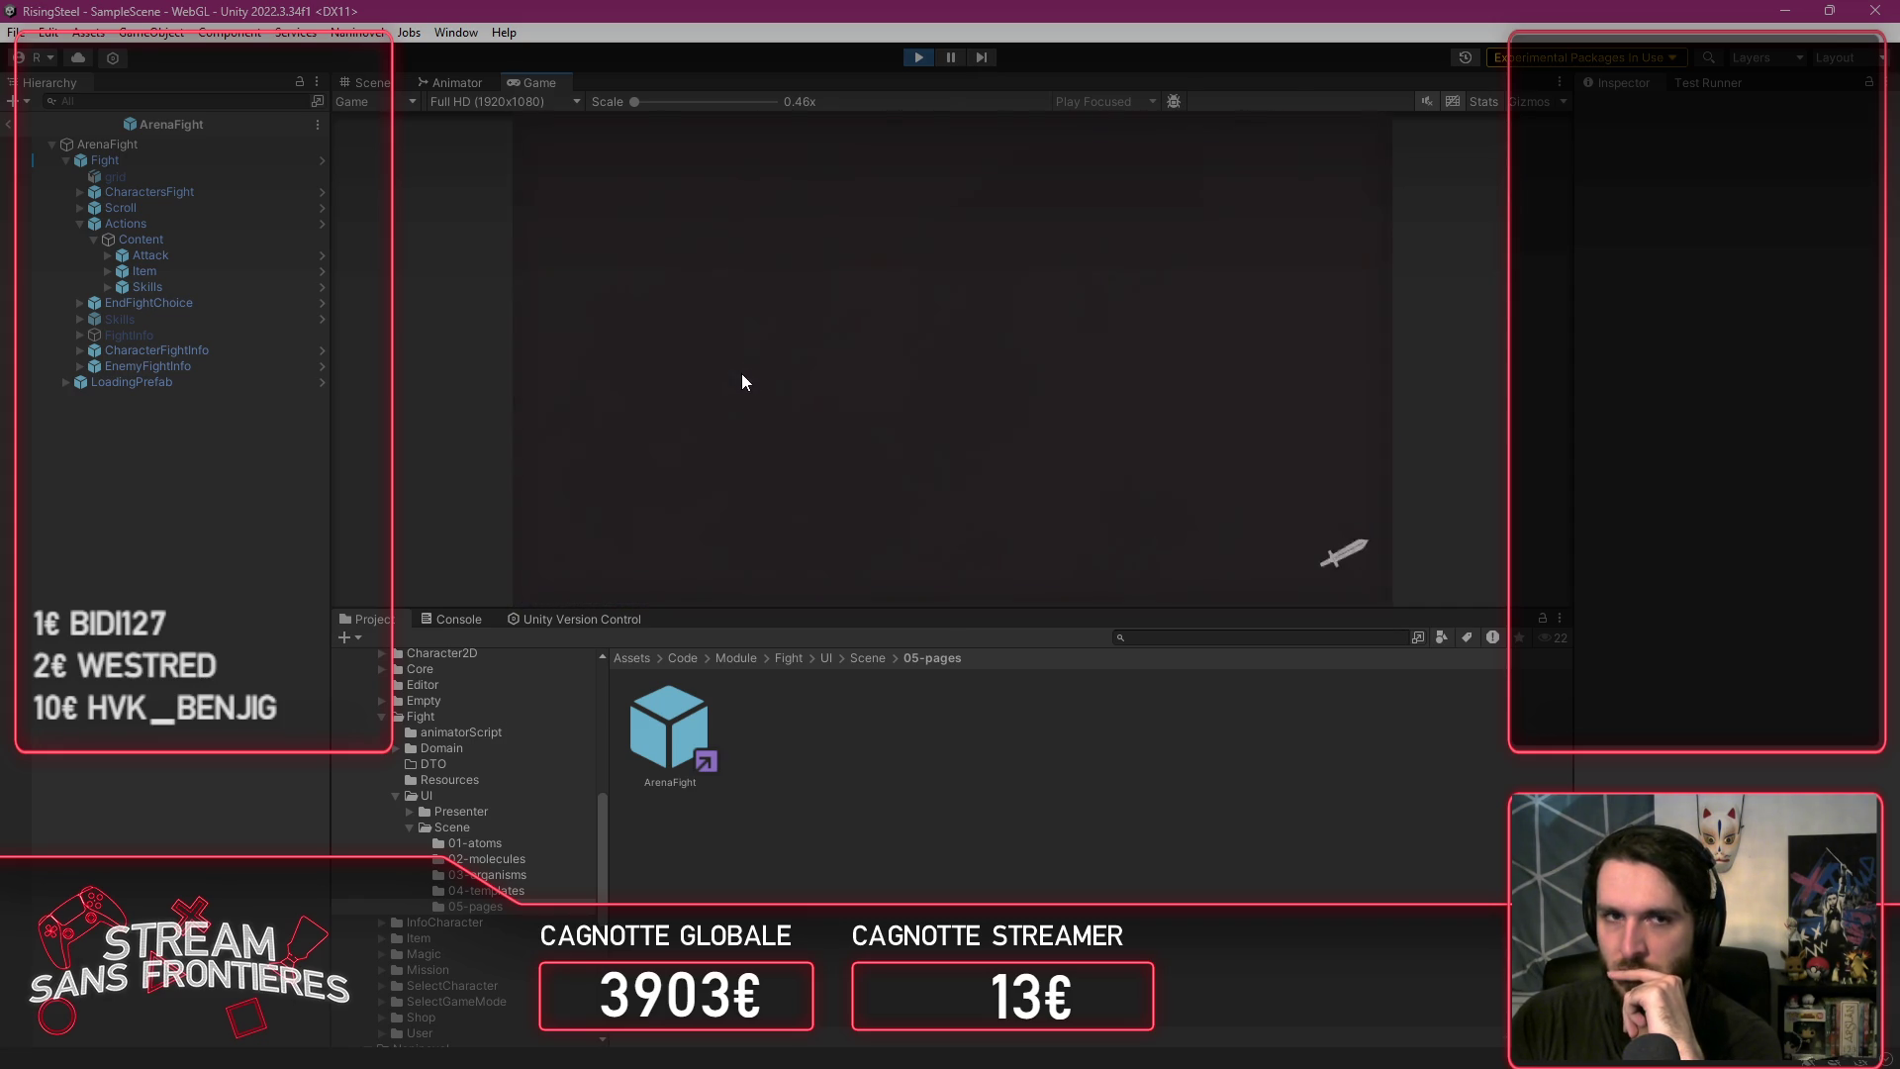
left_click(903, 360)
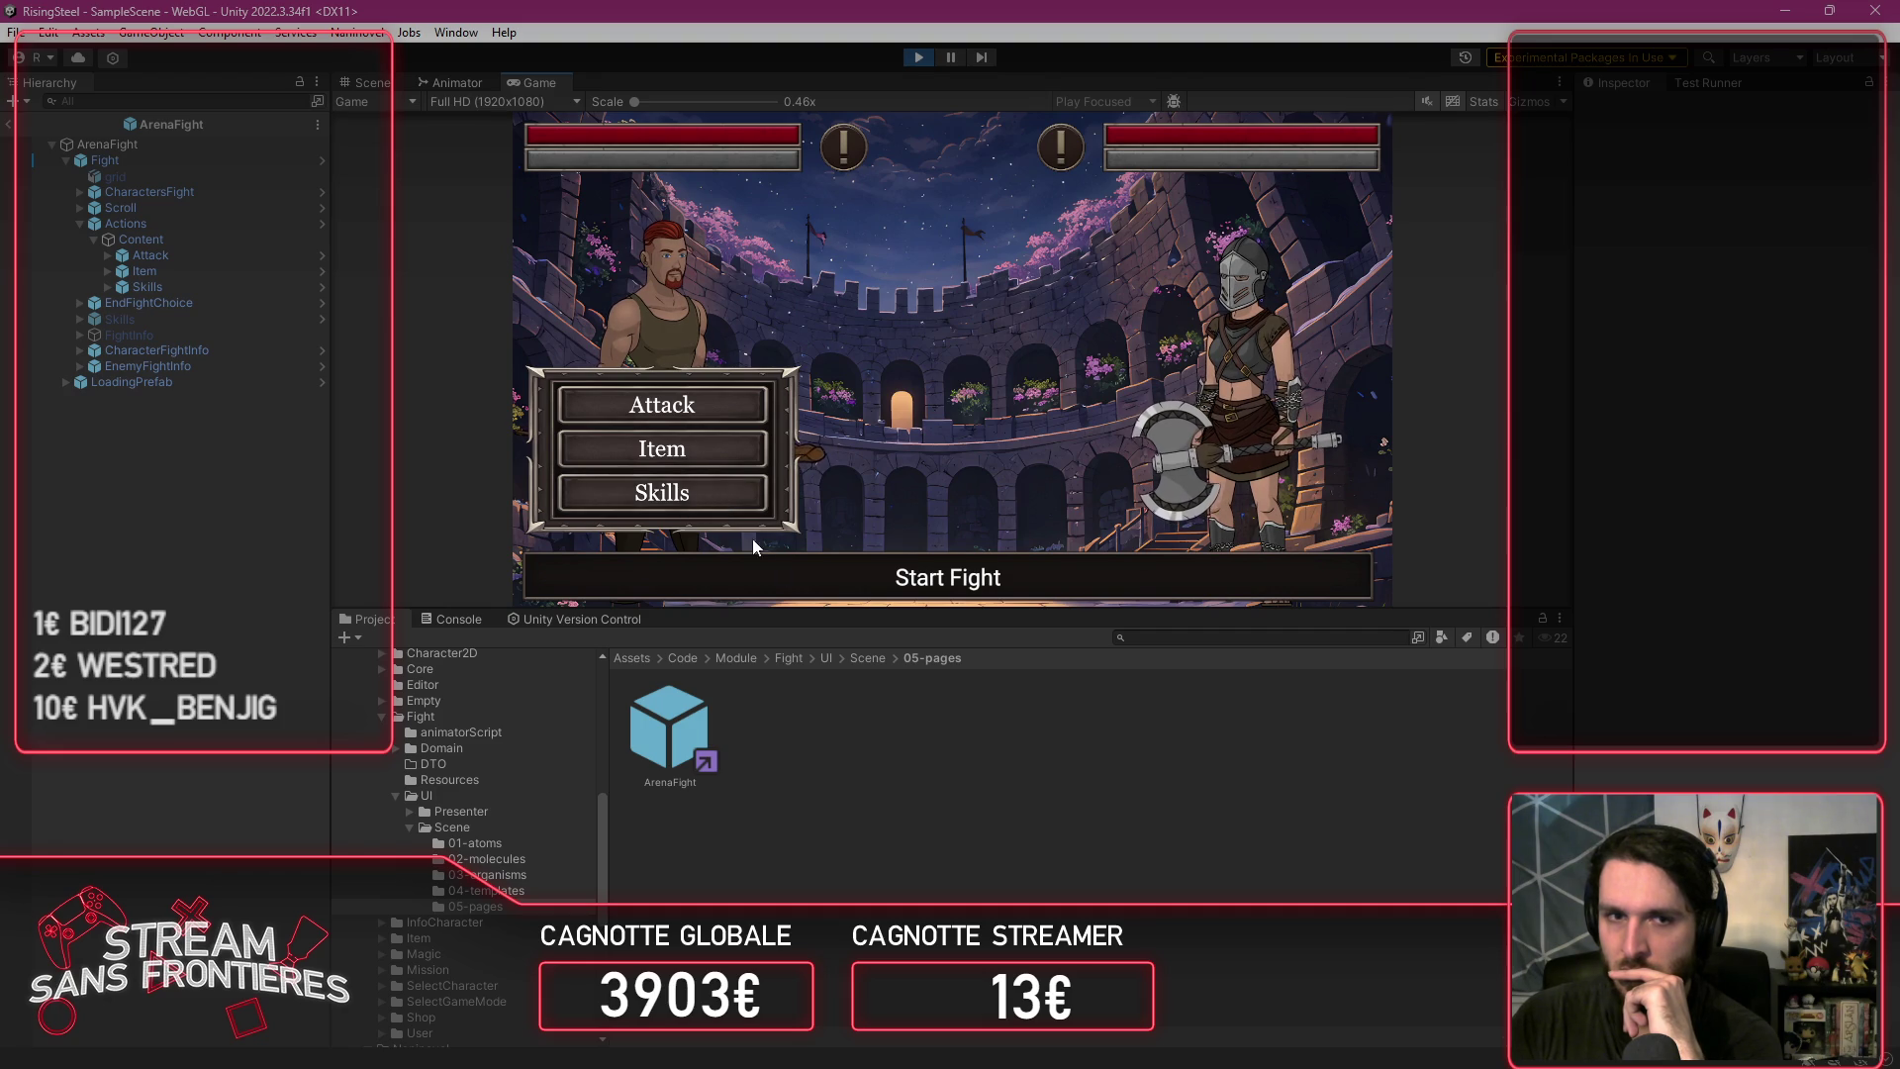
left_click(919, 57)
key("alt+Tab")
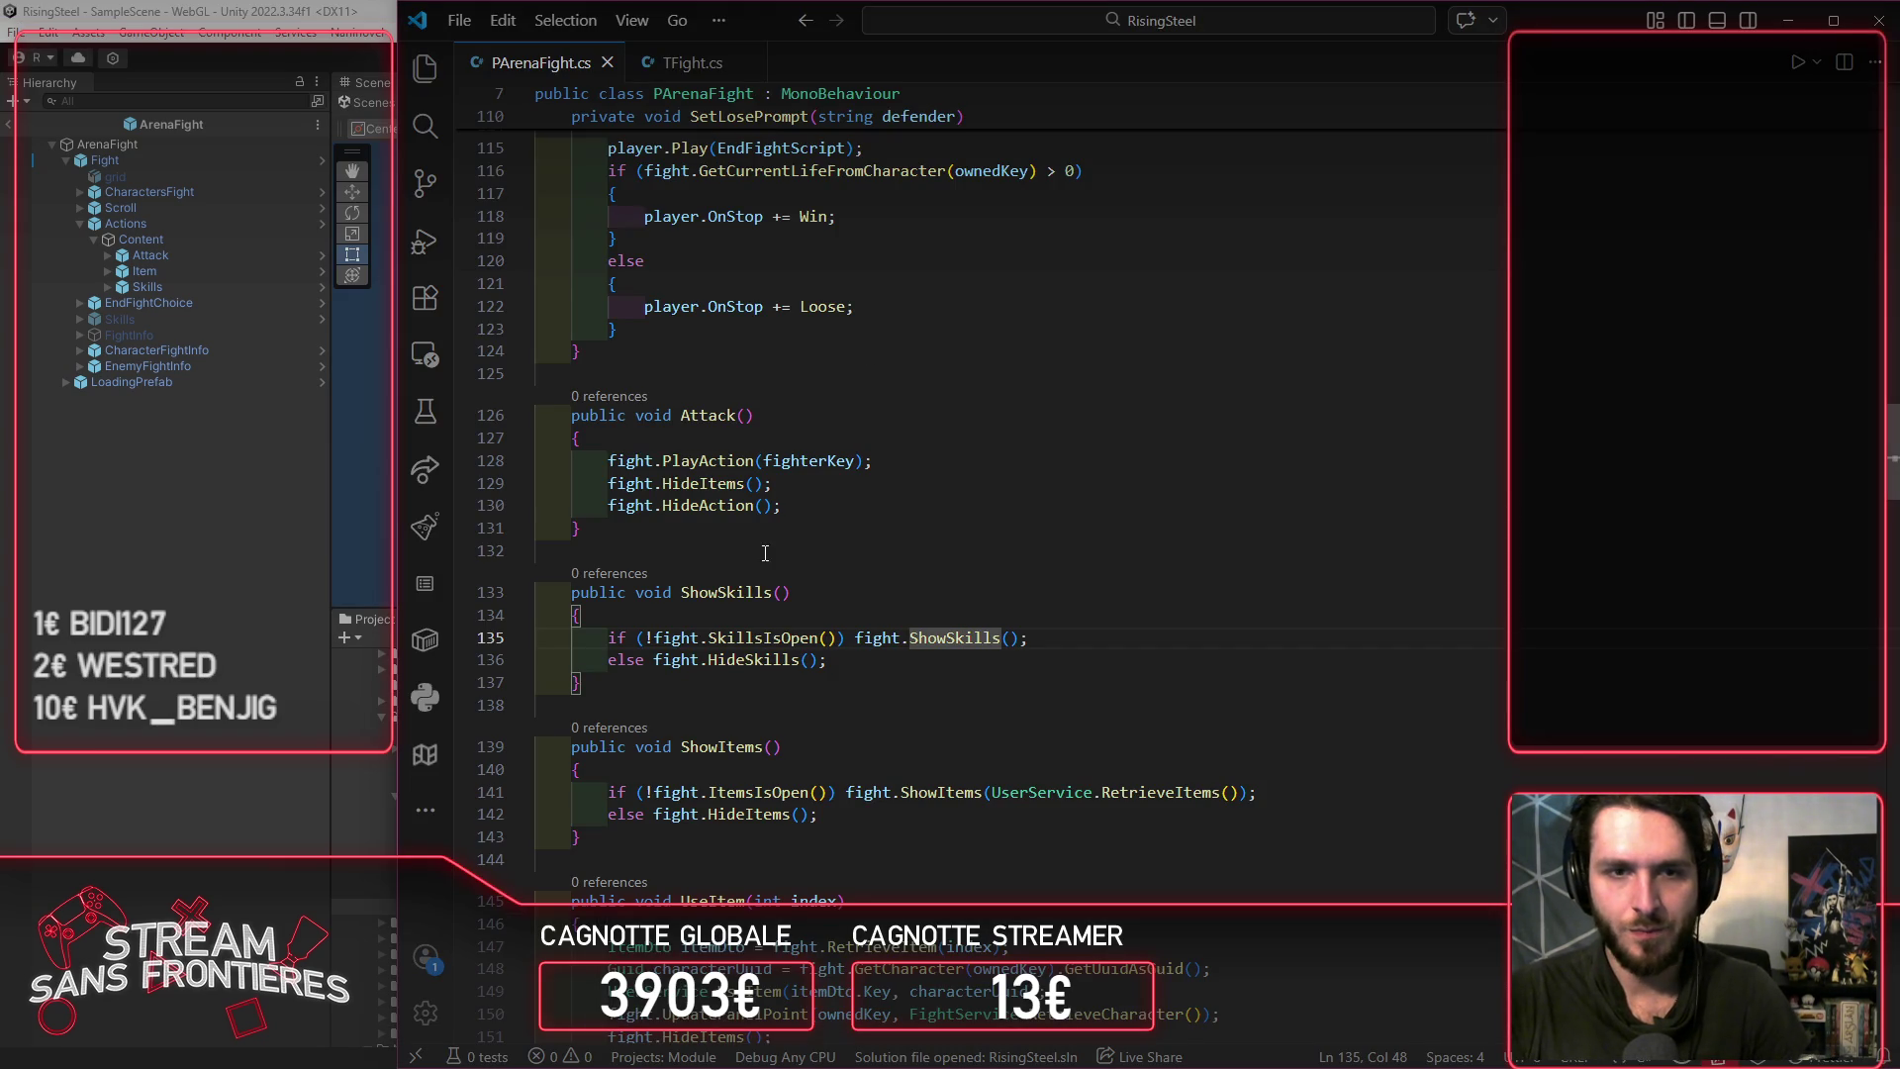
Step: Jump from ShowSkills' SkillsIsOpen call to its definition in TFight.cs
double_click(739, 592)
left_click(765, 637)
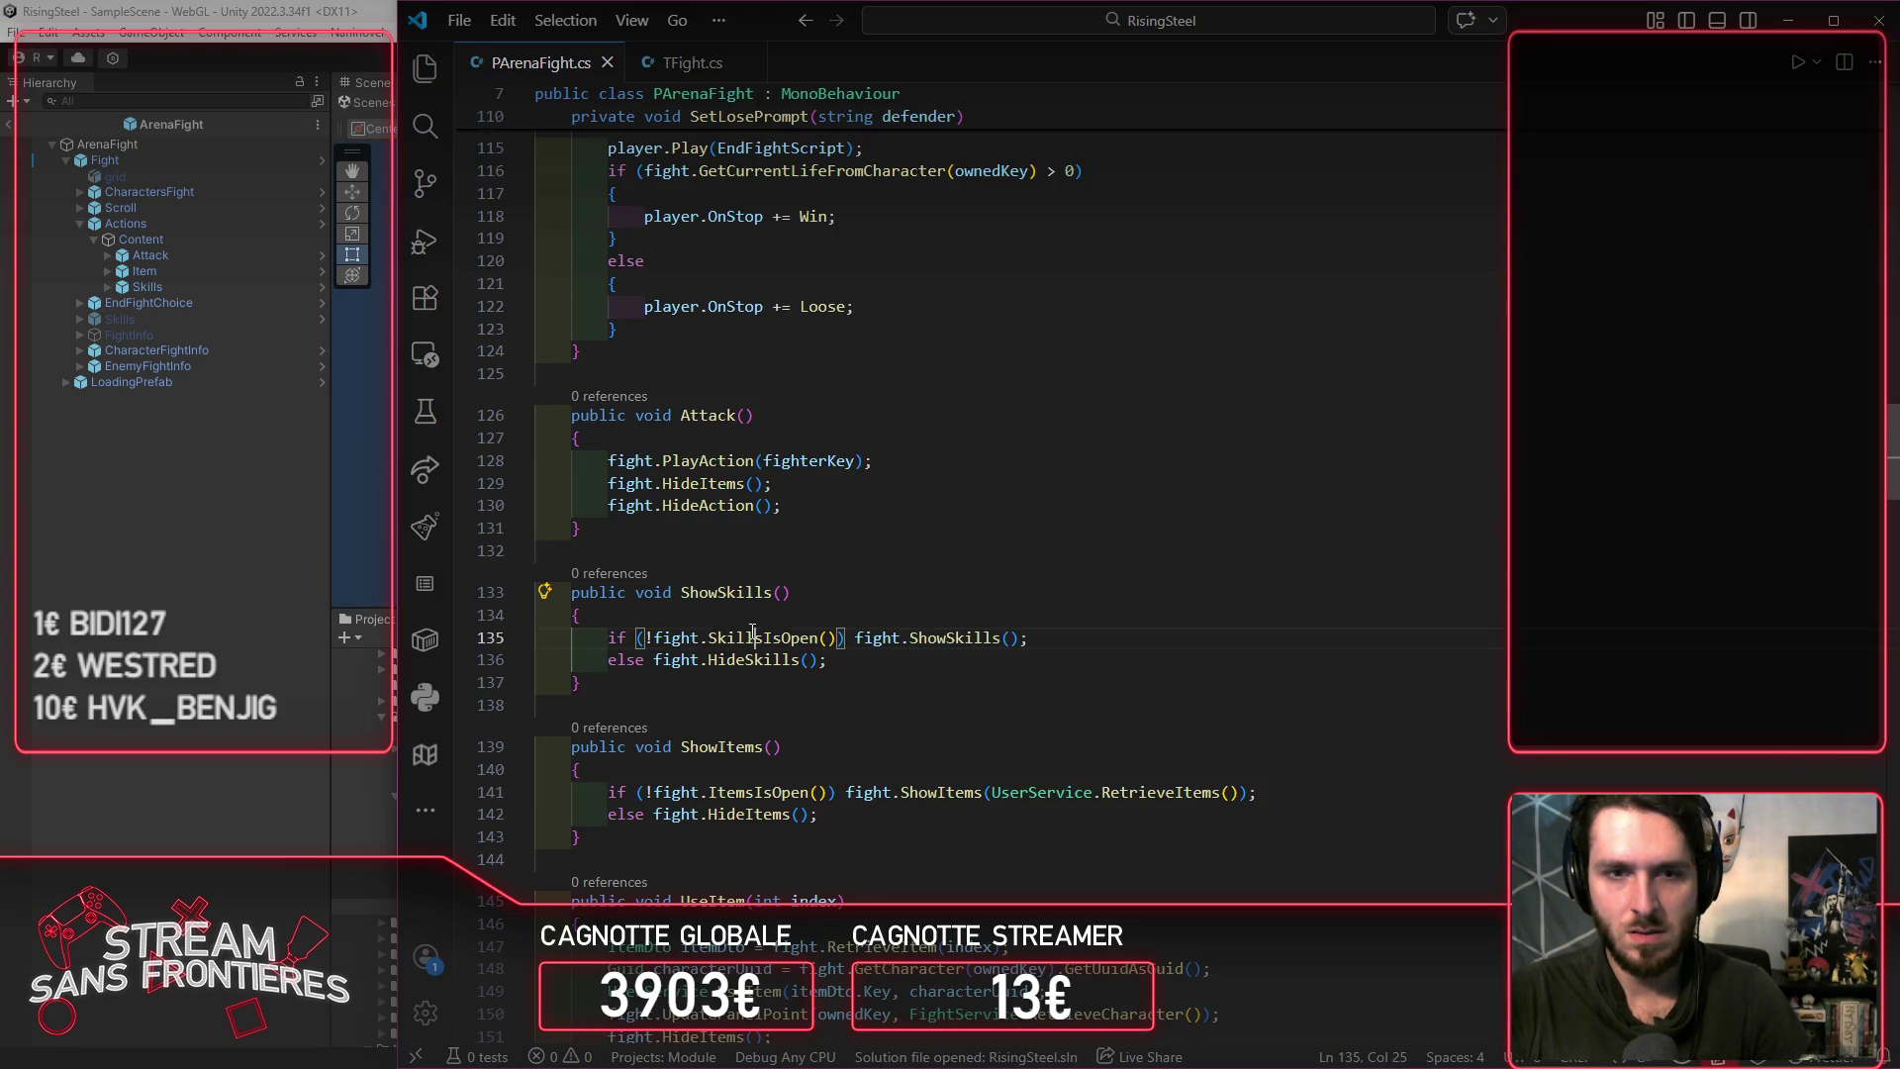
left_click(766, 637, "ctrl")
scroll(850, 539, "up", 20)
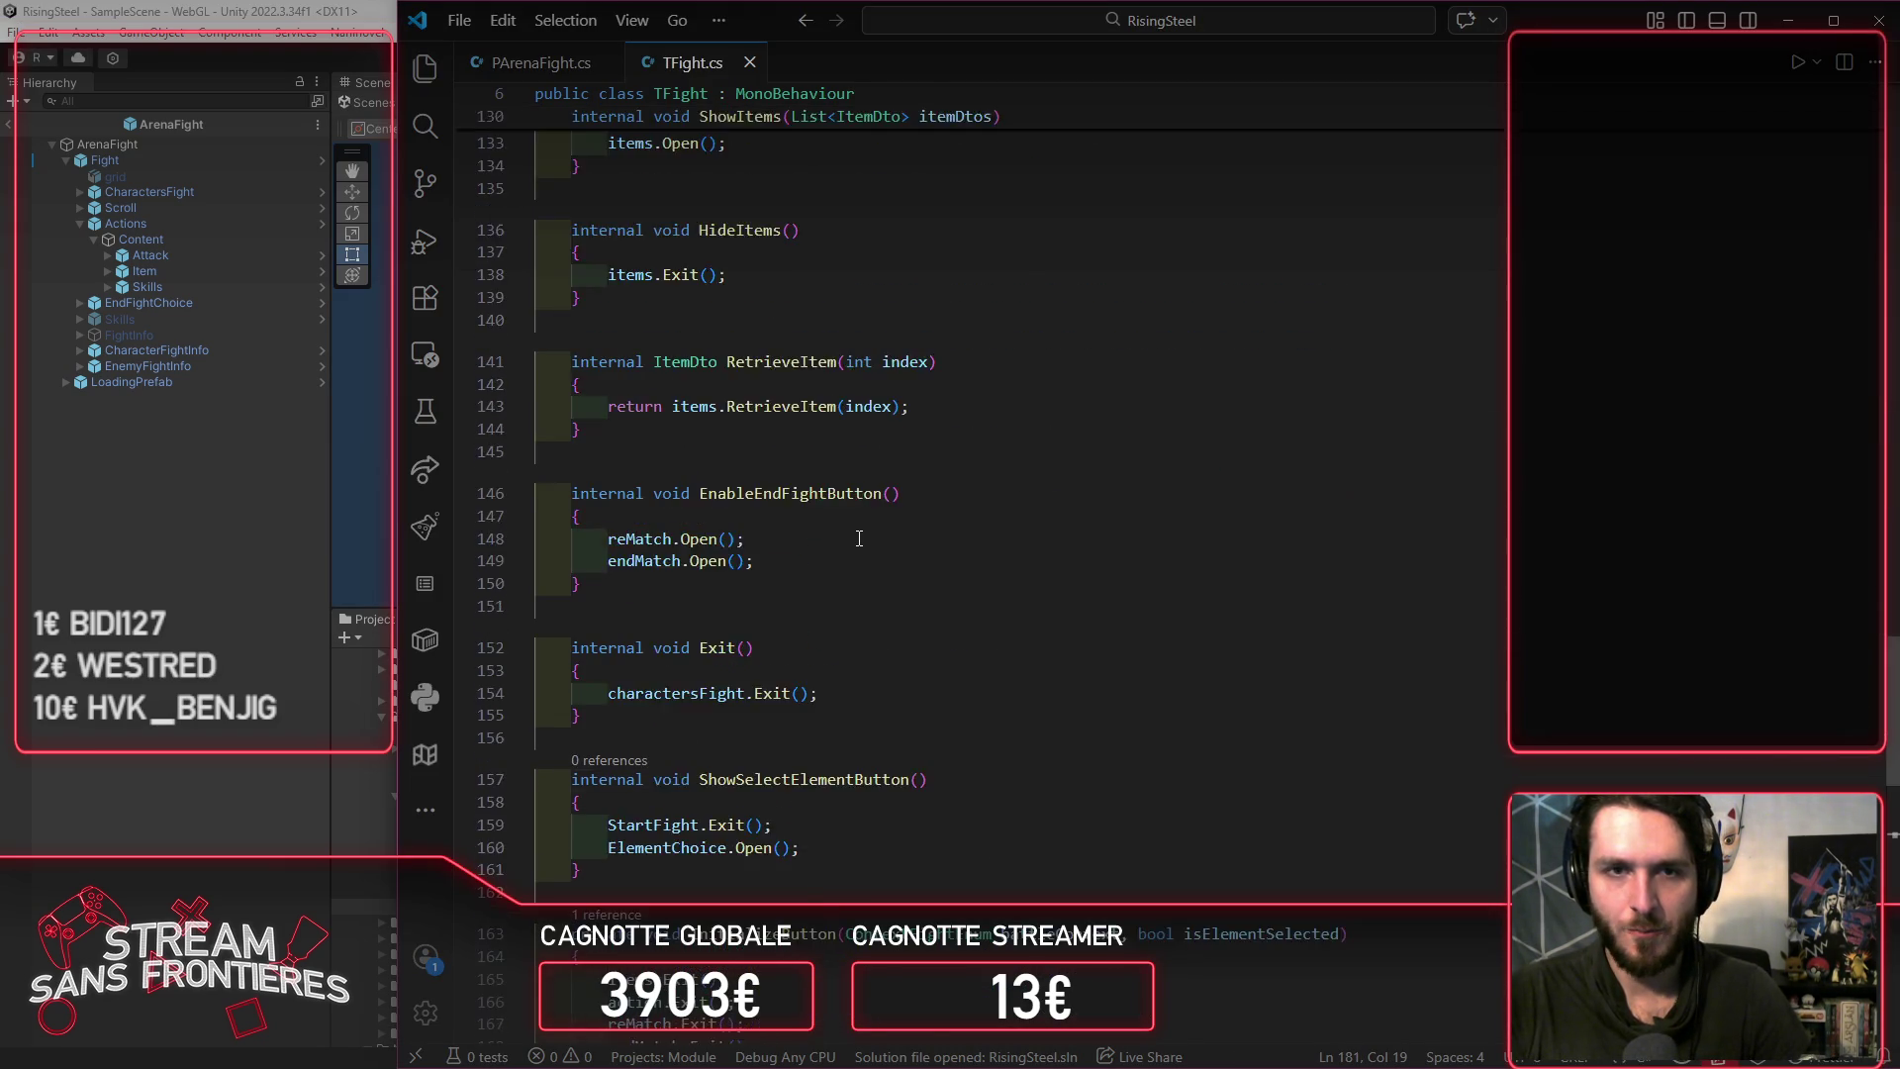
scroll(859, 538, "down", 1)
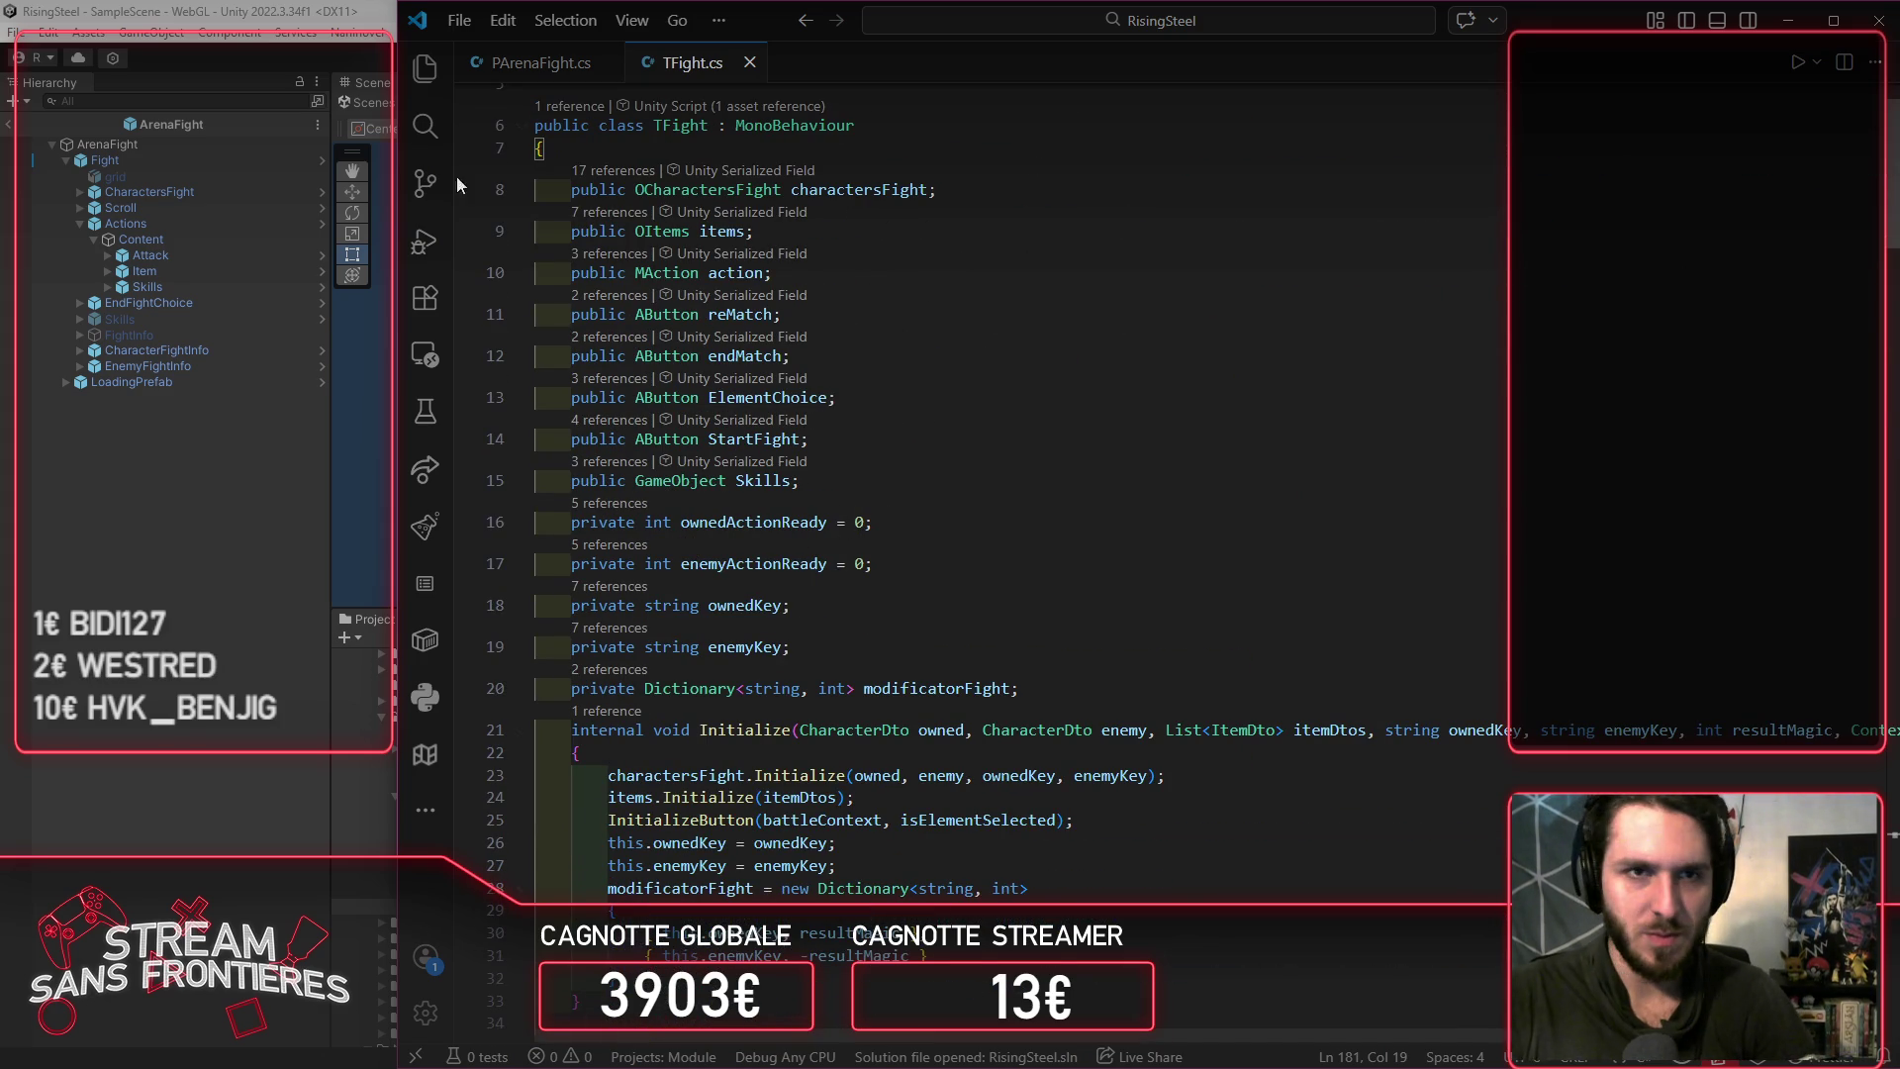
Step: Reveal the Core > UI > Presenter > 03-organisms folder in the Explorer, then return to Unity
left_click(439, 87)
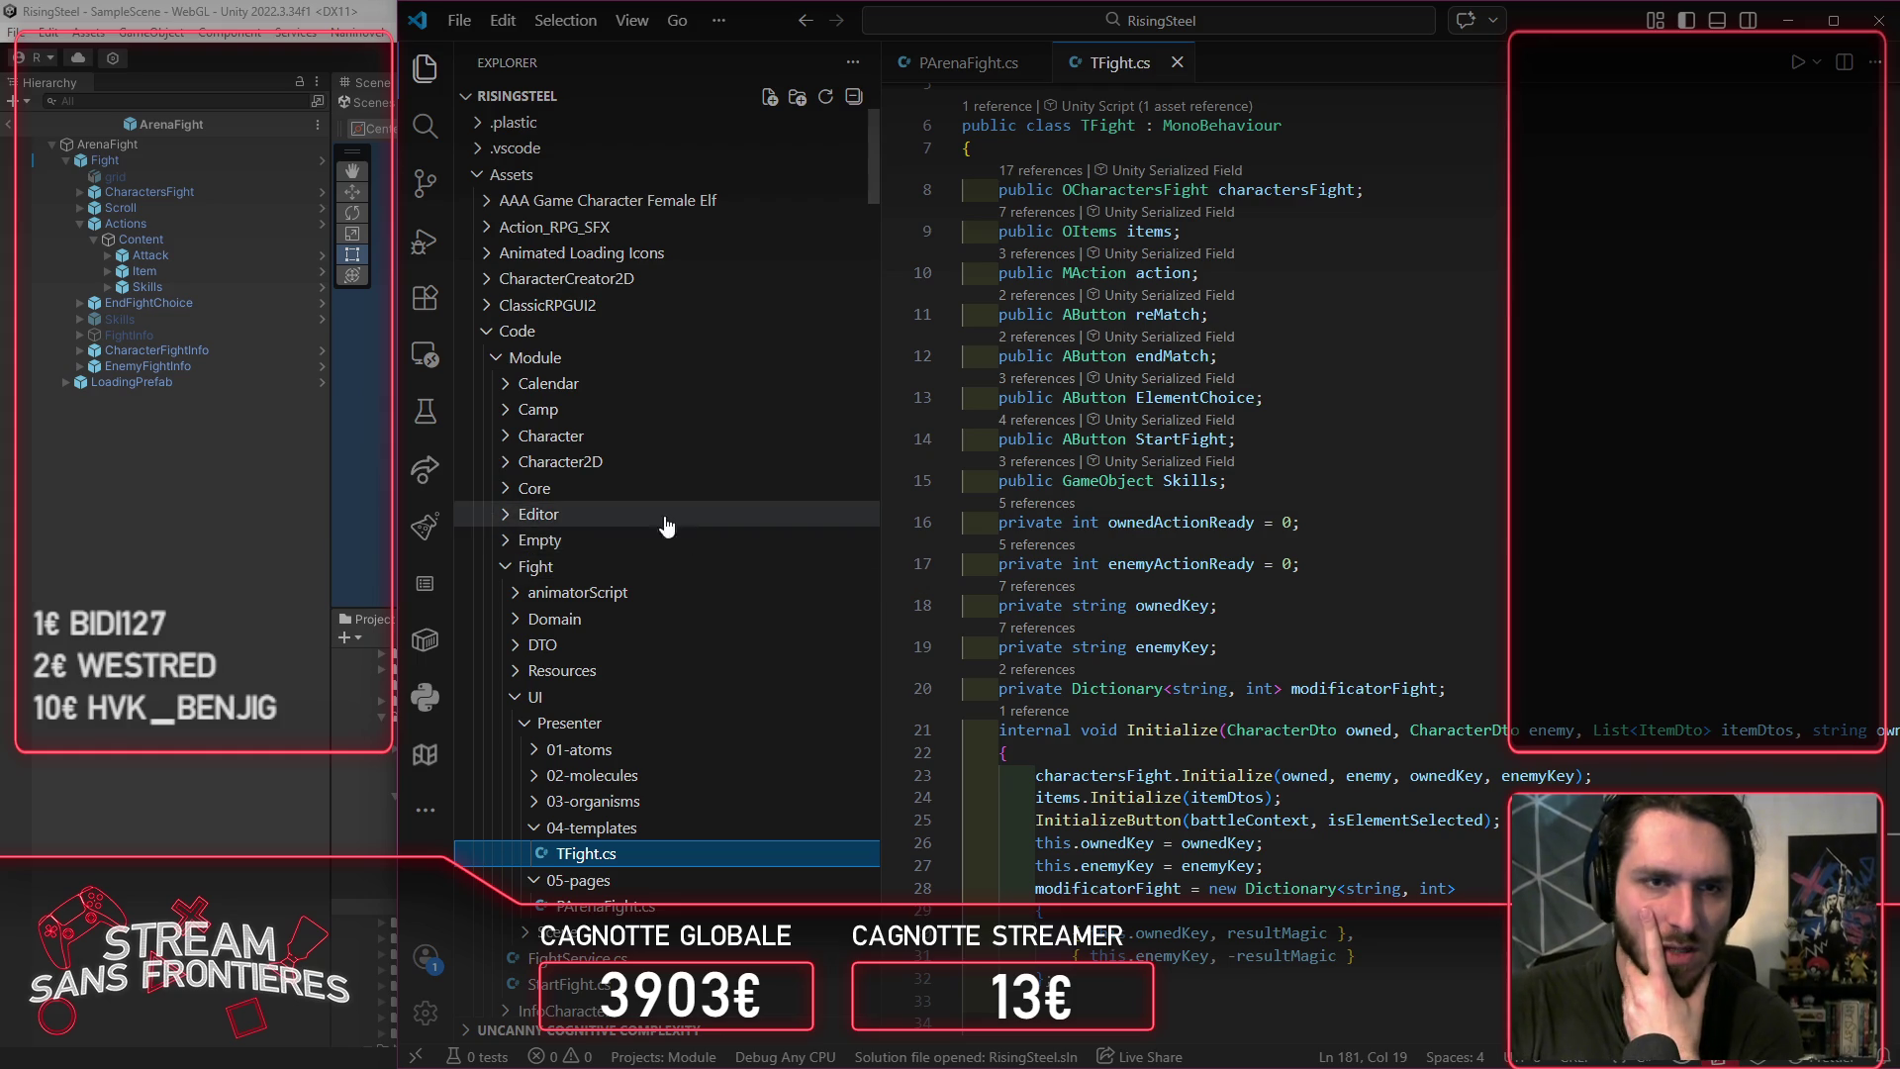
left_click(640, 490)
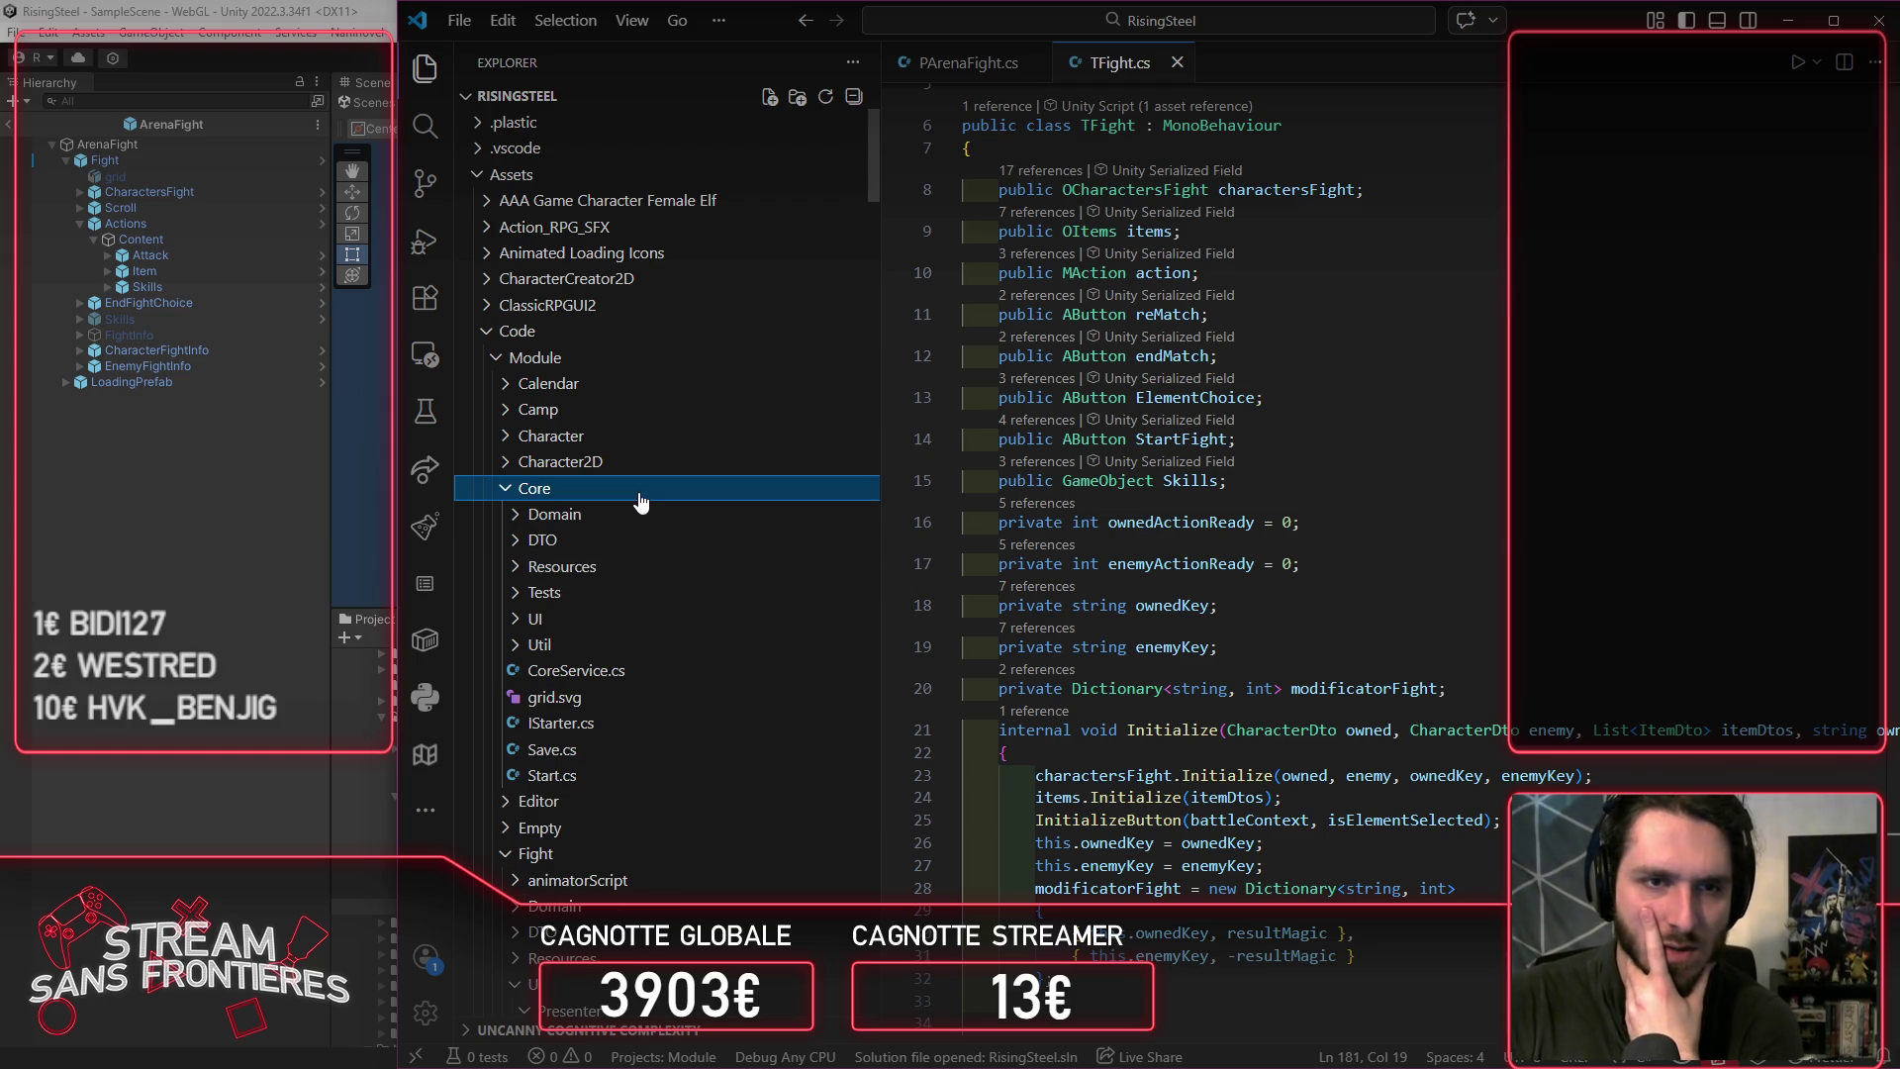
left_click(600, 622)
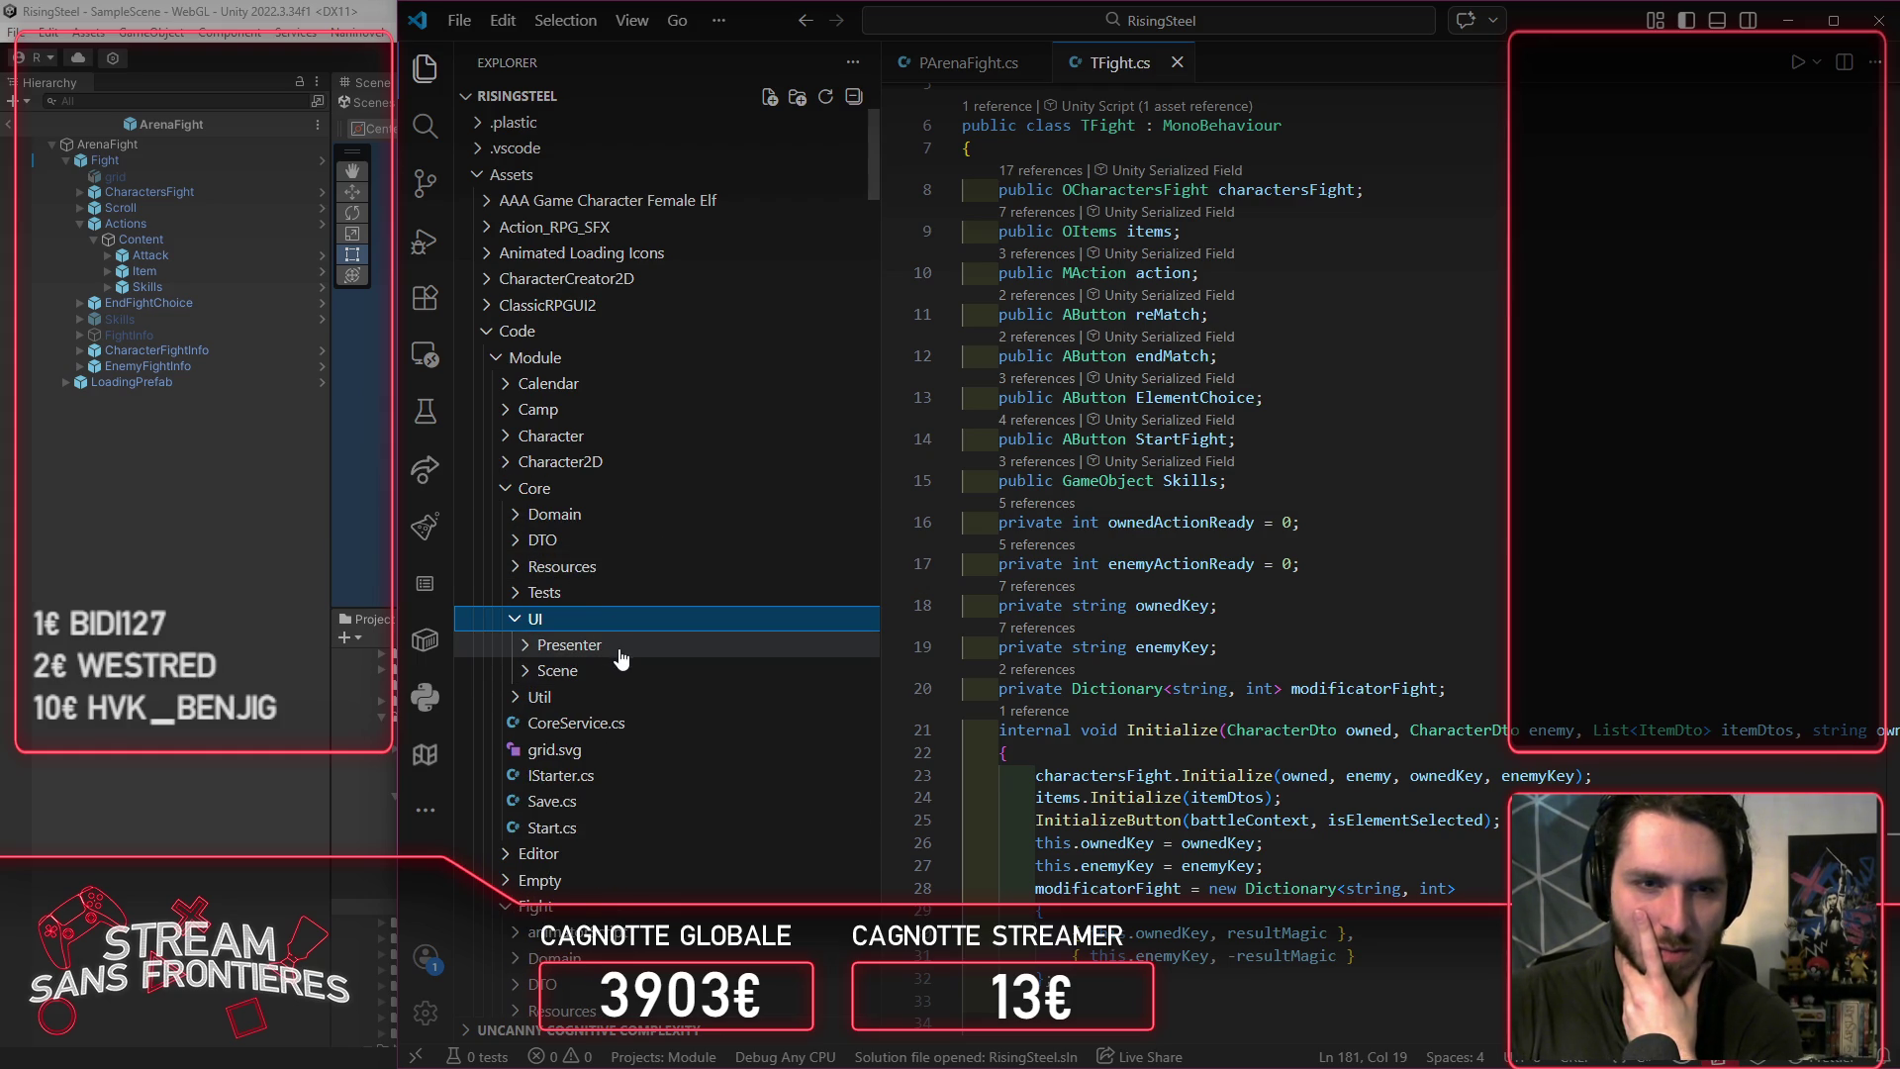
left_click(618, 650)
left_click(643, 724)
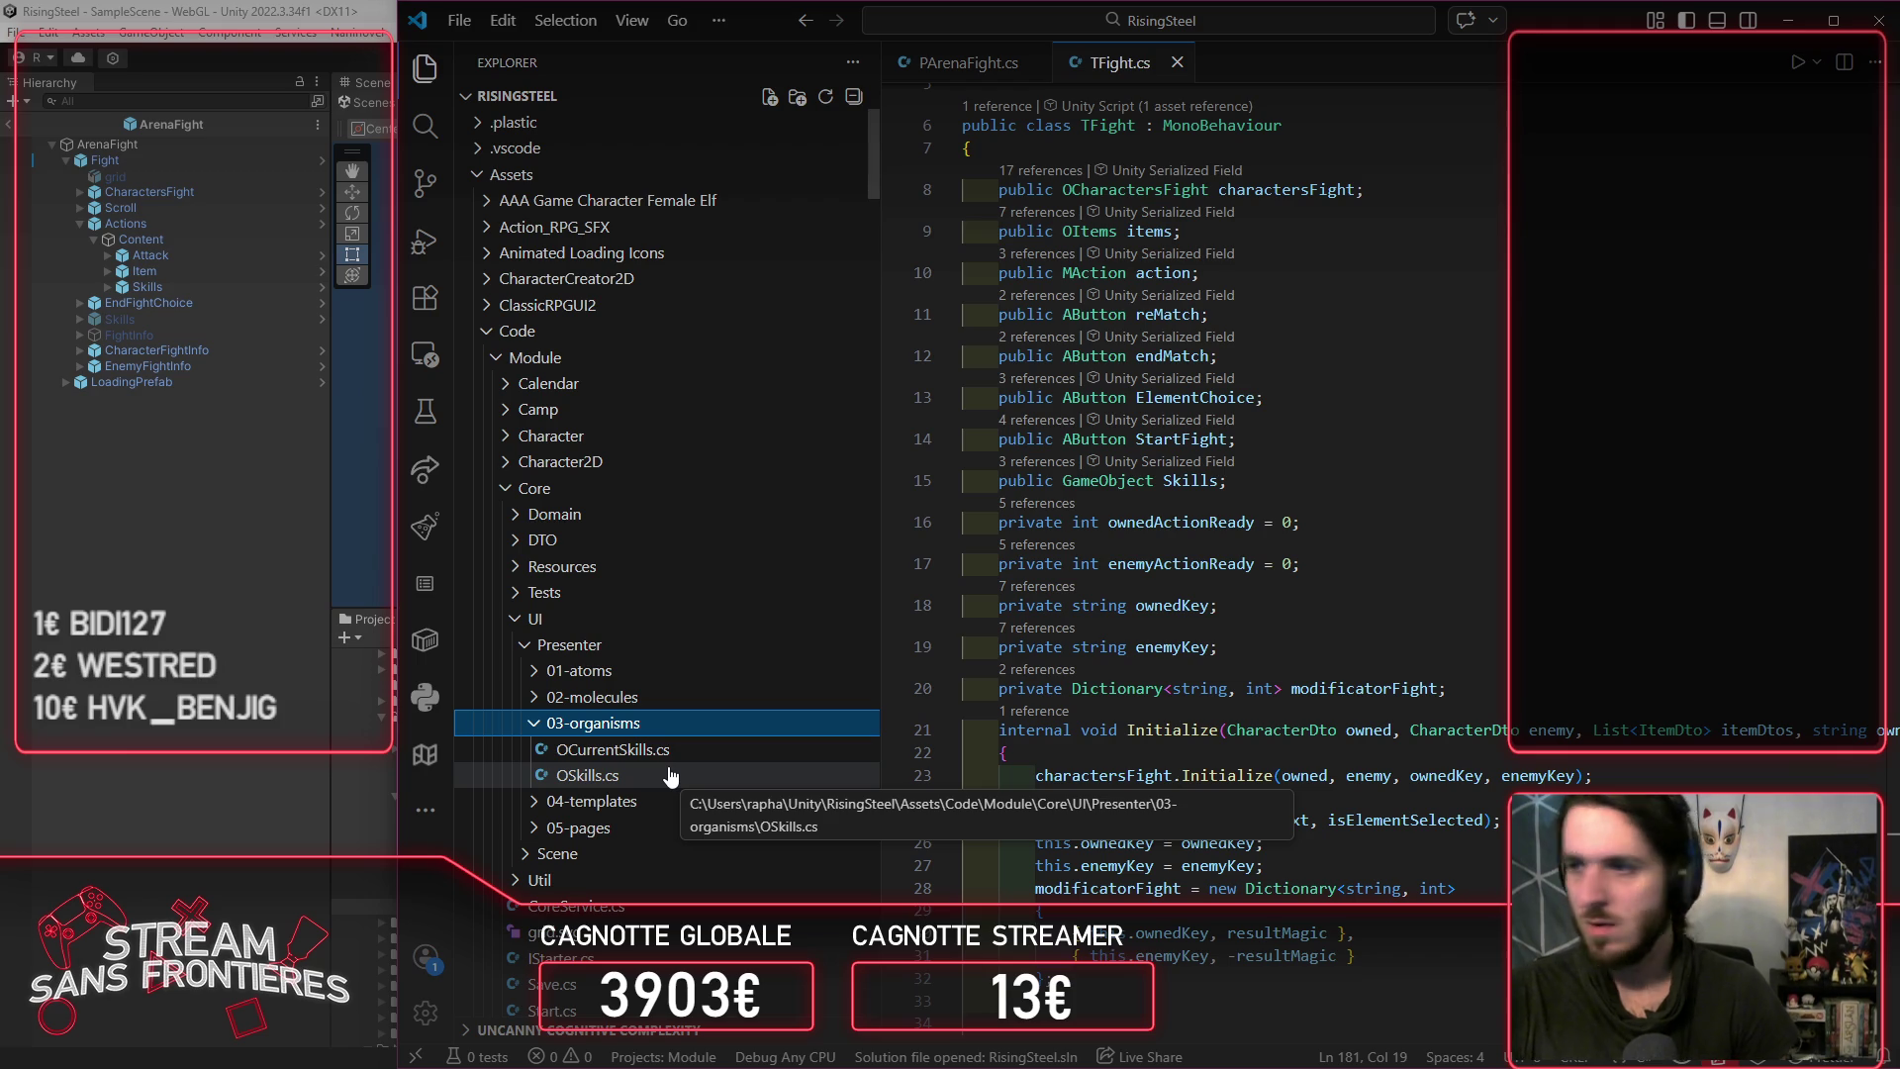
left_click(102, 698)
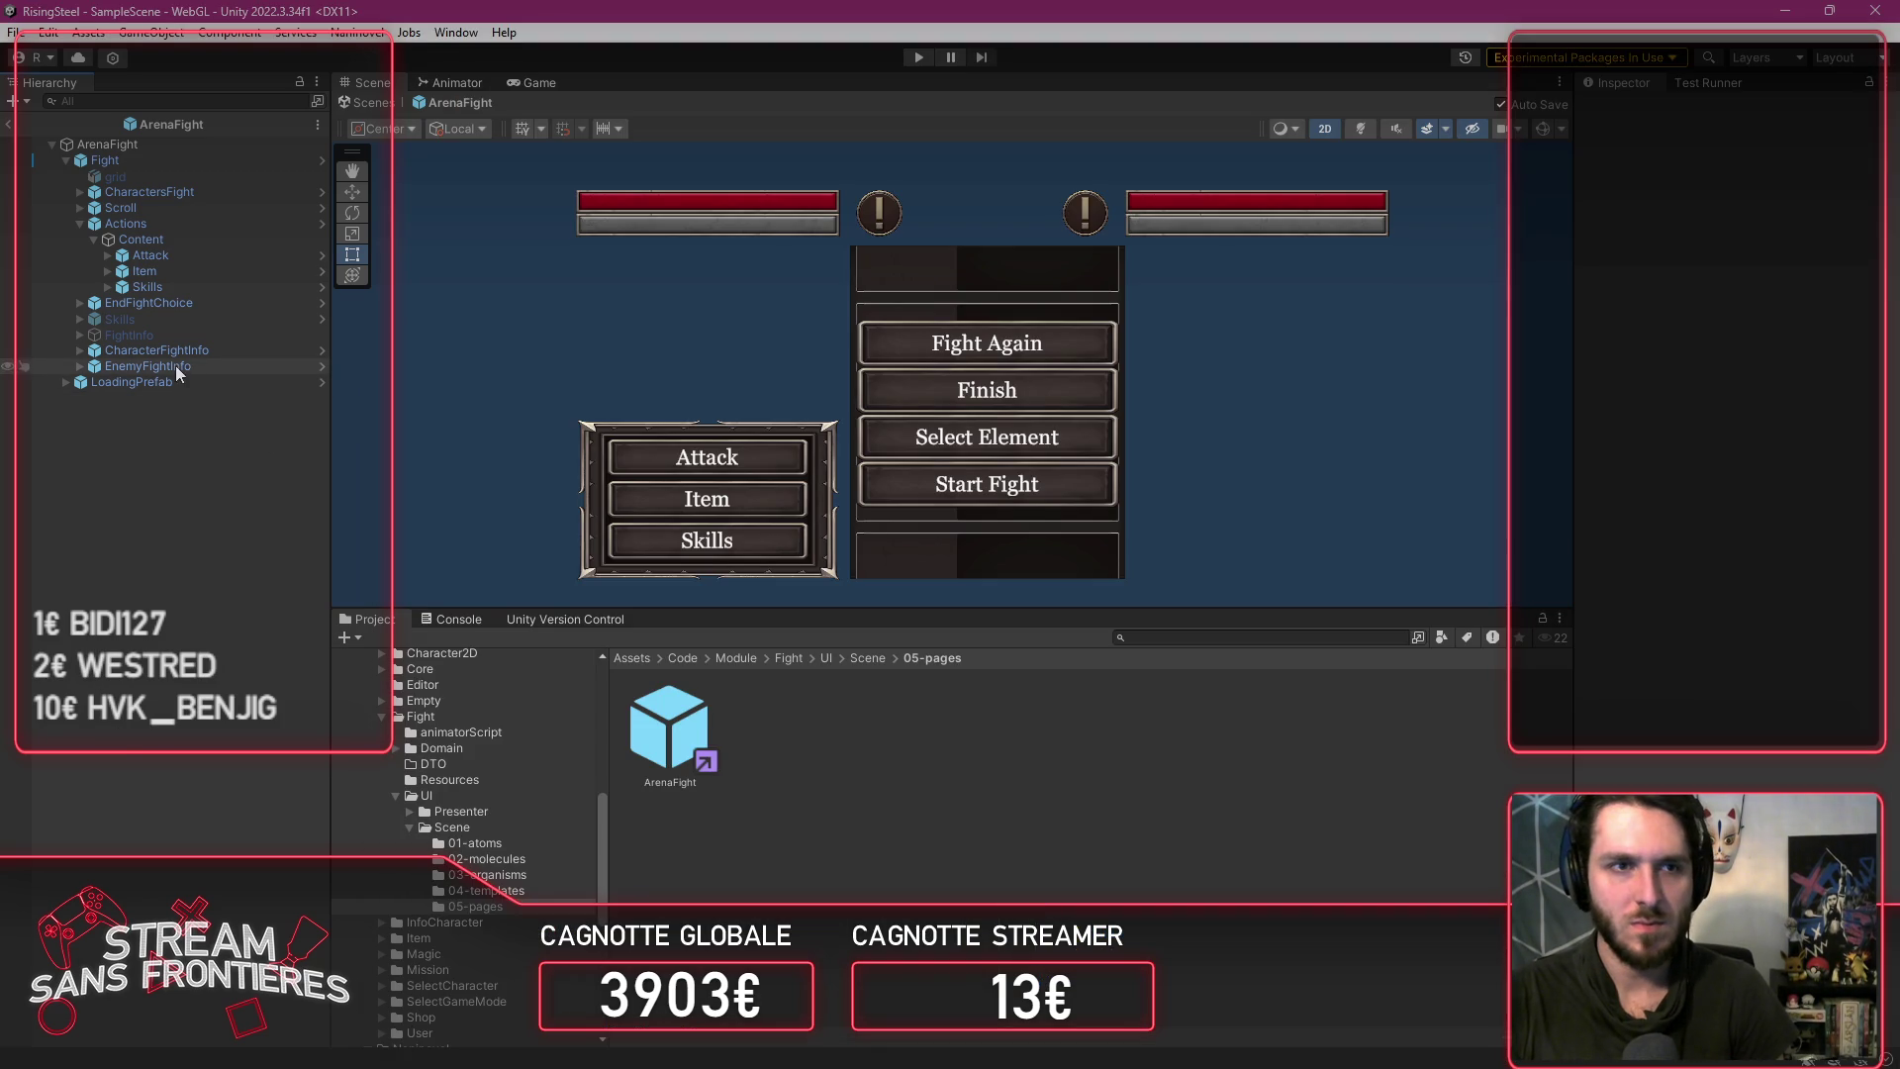
Step: Inspect the Skills object's CurrentSkills prefab, then return to the ArenaFight scene
left_click(181, 319)
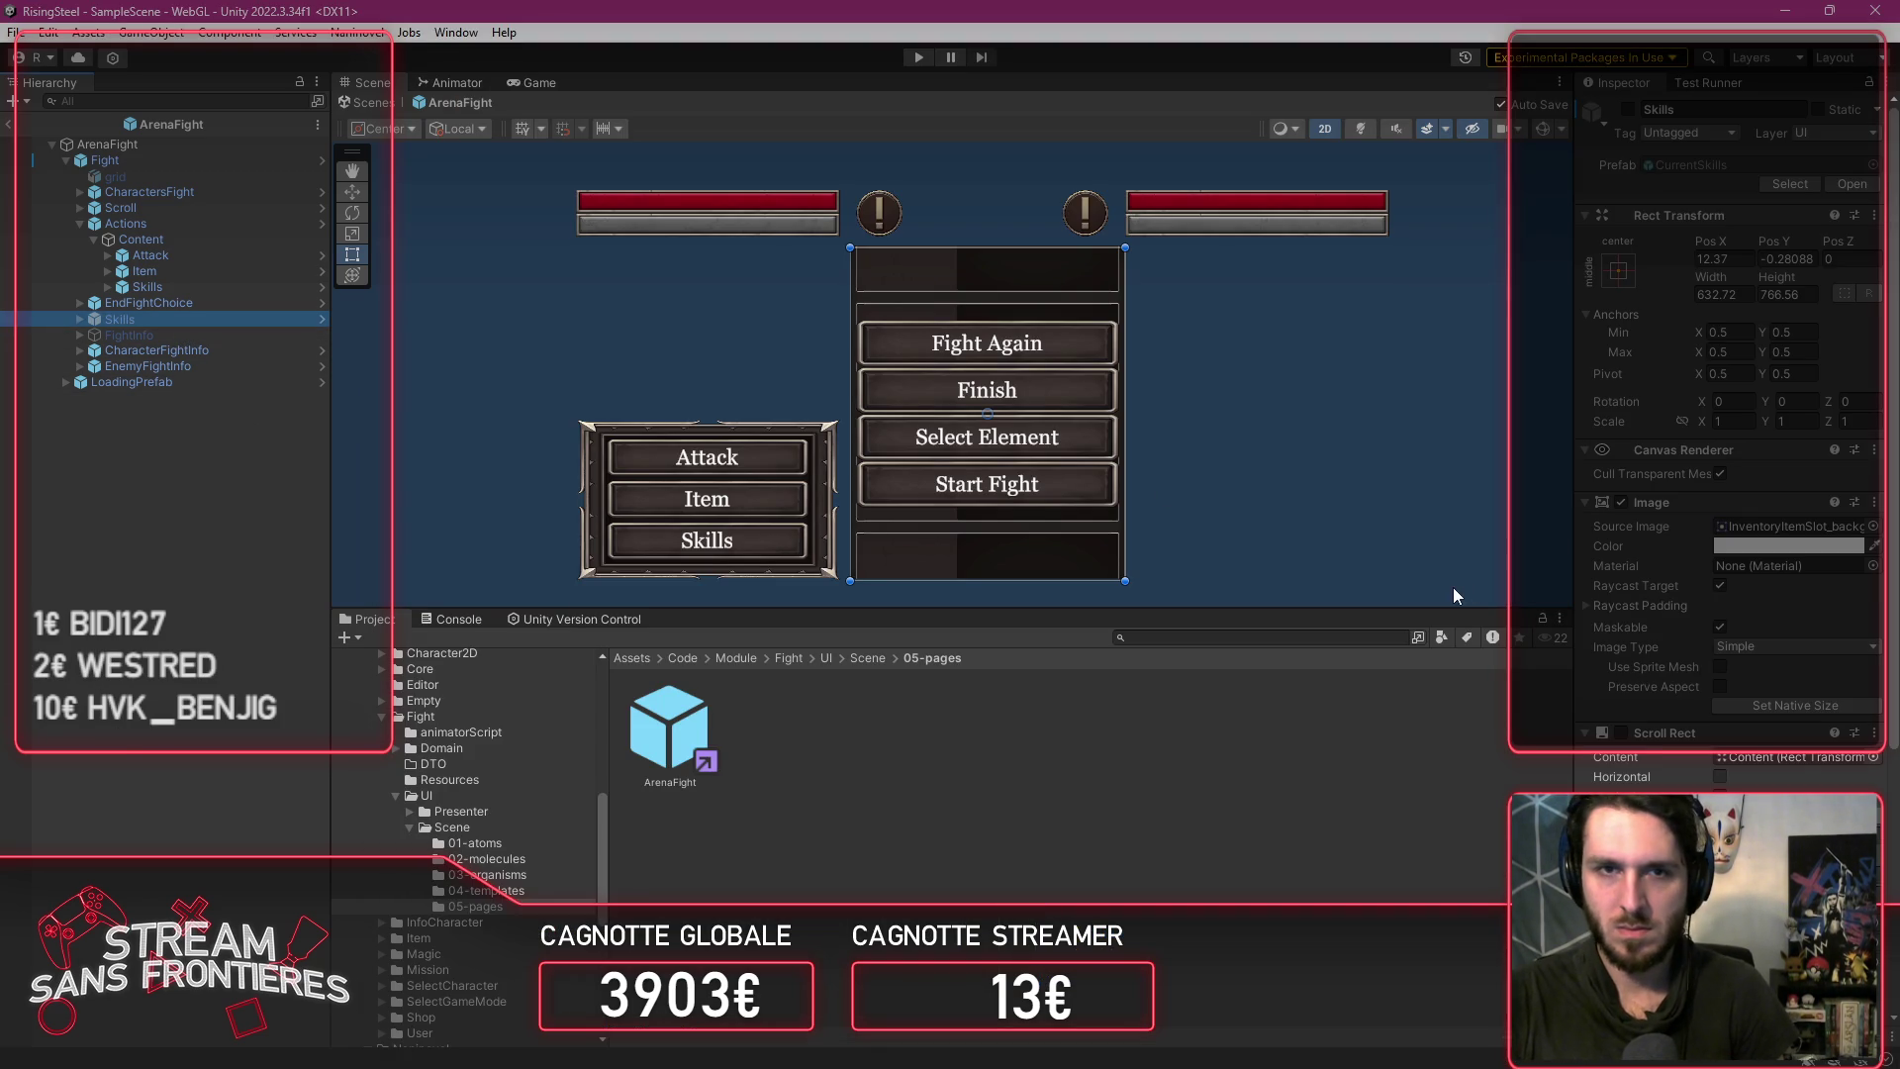
scroll(1689, 562, "down", 5)
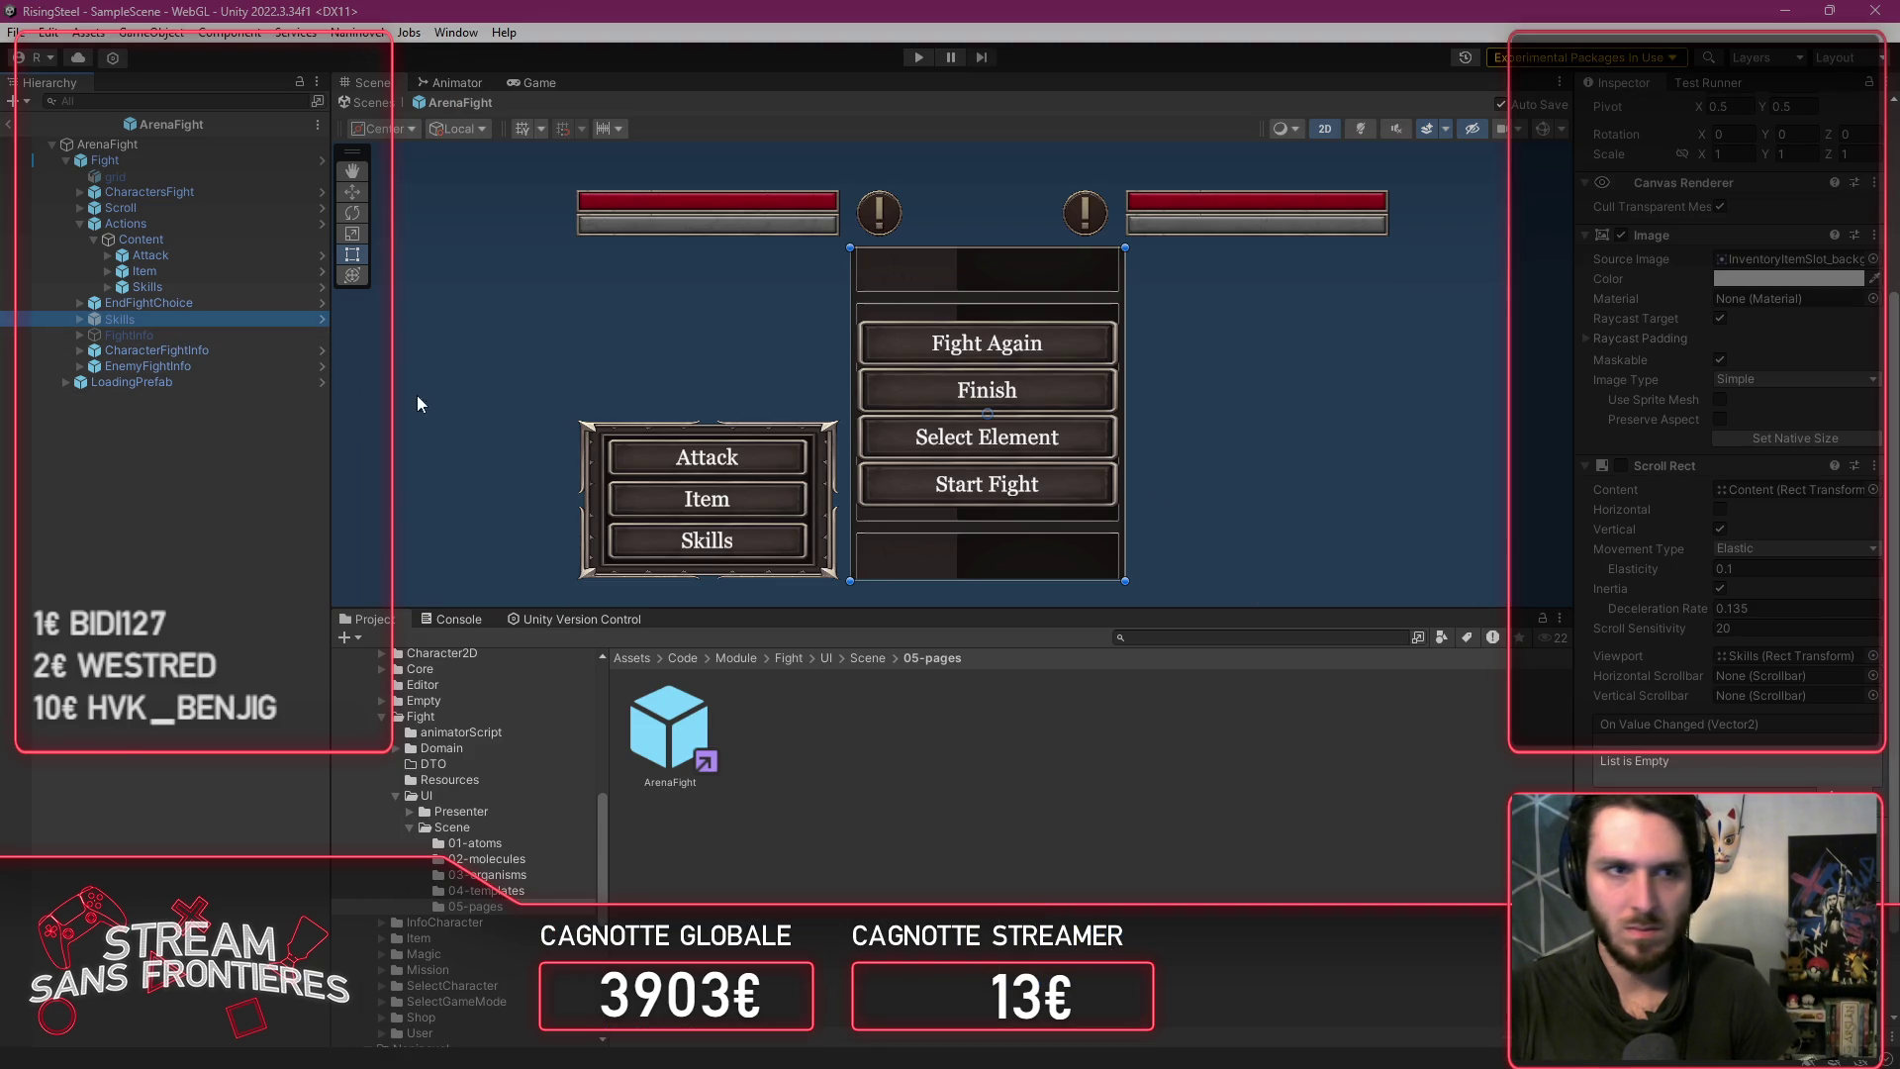
left_click(321, 319)
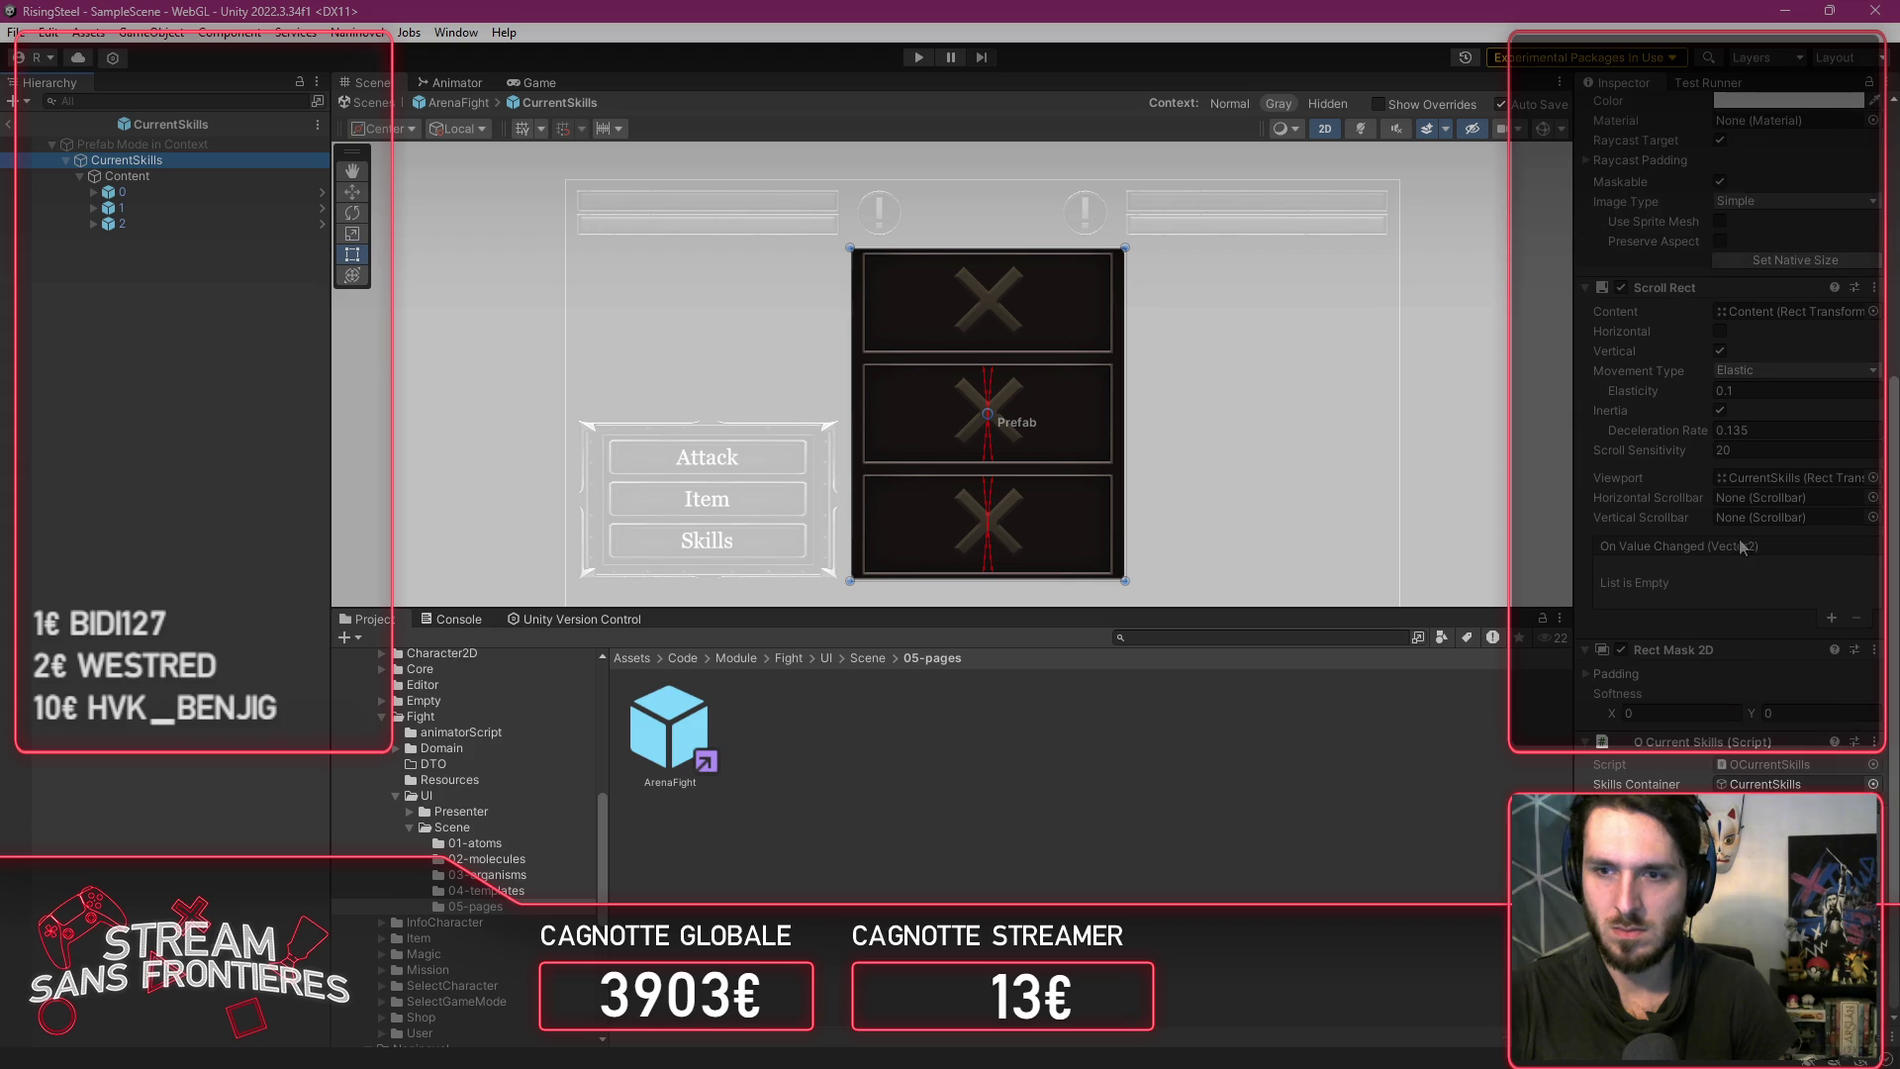
left_click(453, 104)
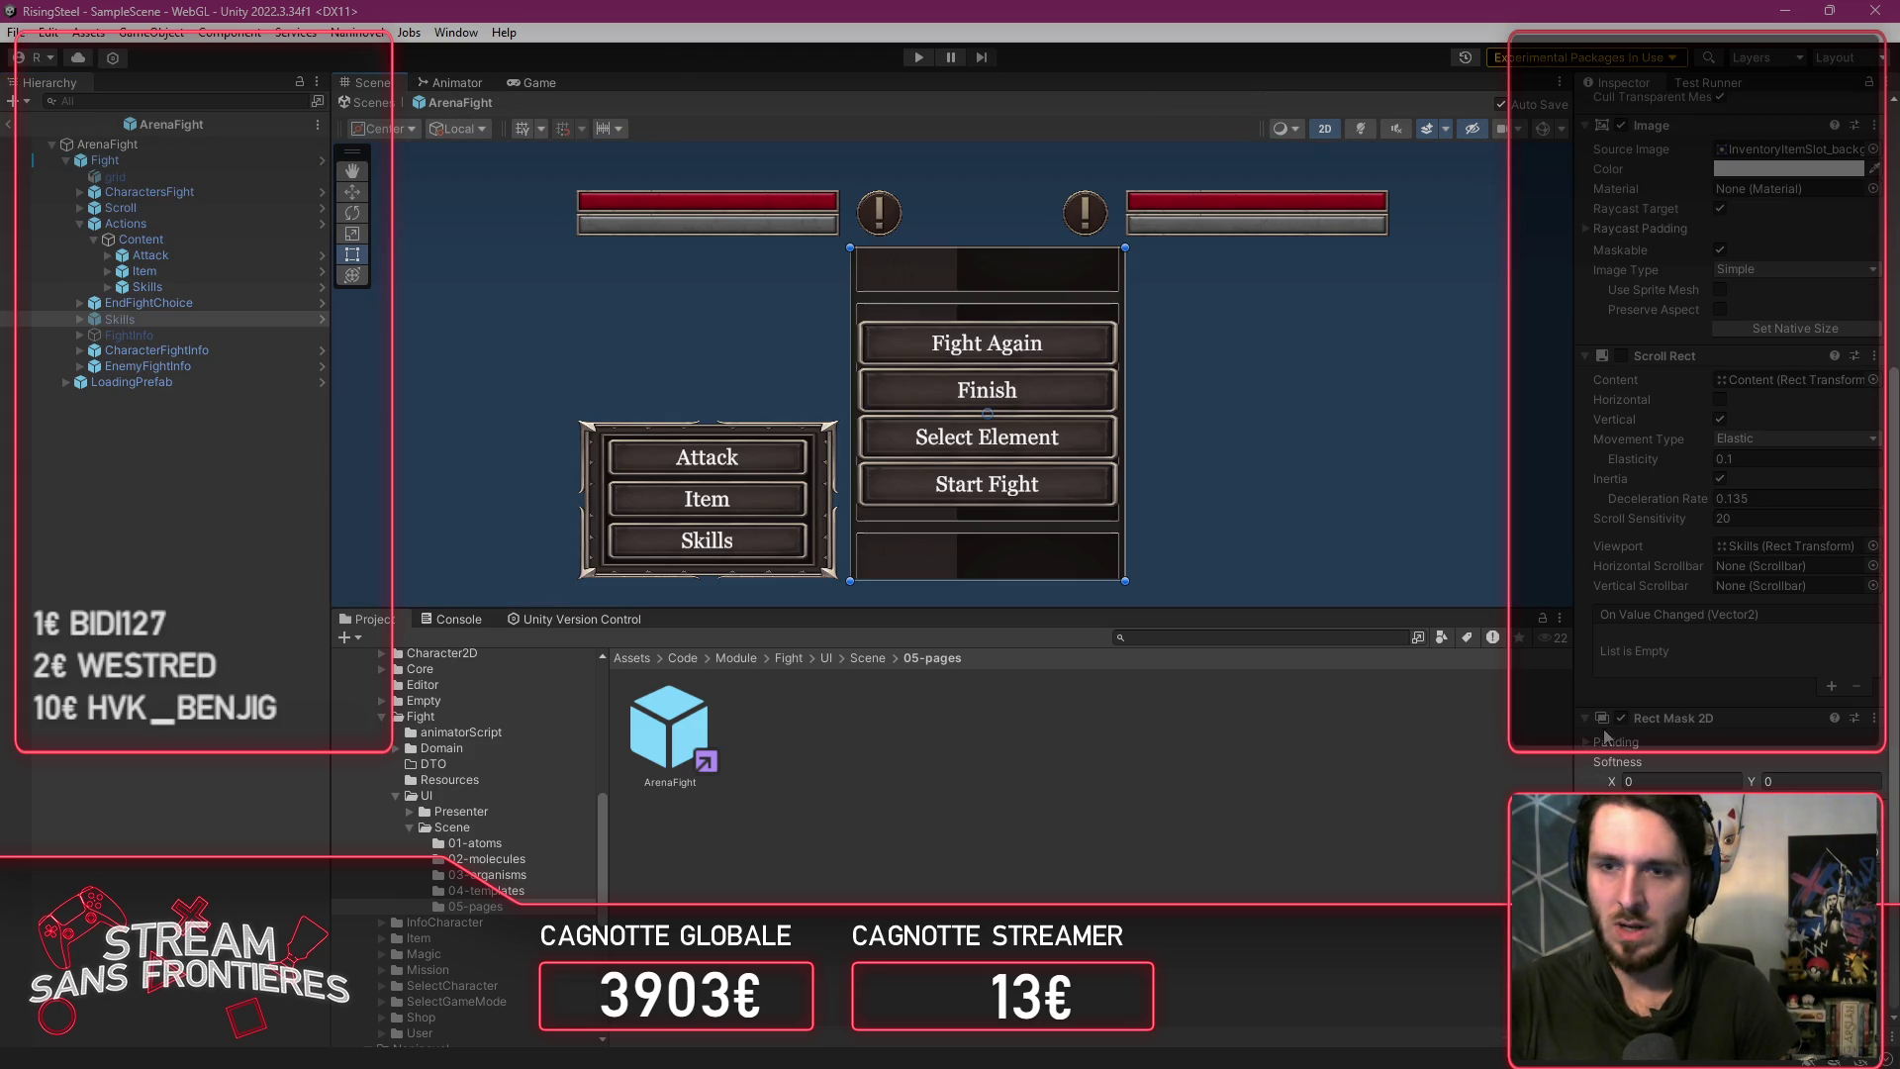
Step: Select the Fight object and open its TFight script in Visual Studio Code
left_click(247, 146)
left_click(245, 156)
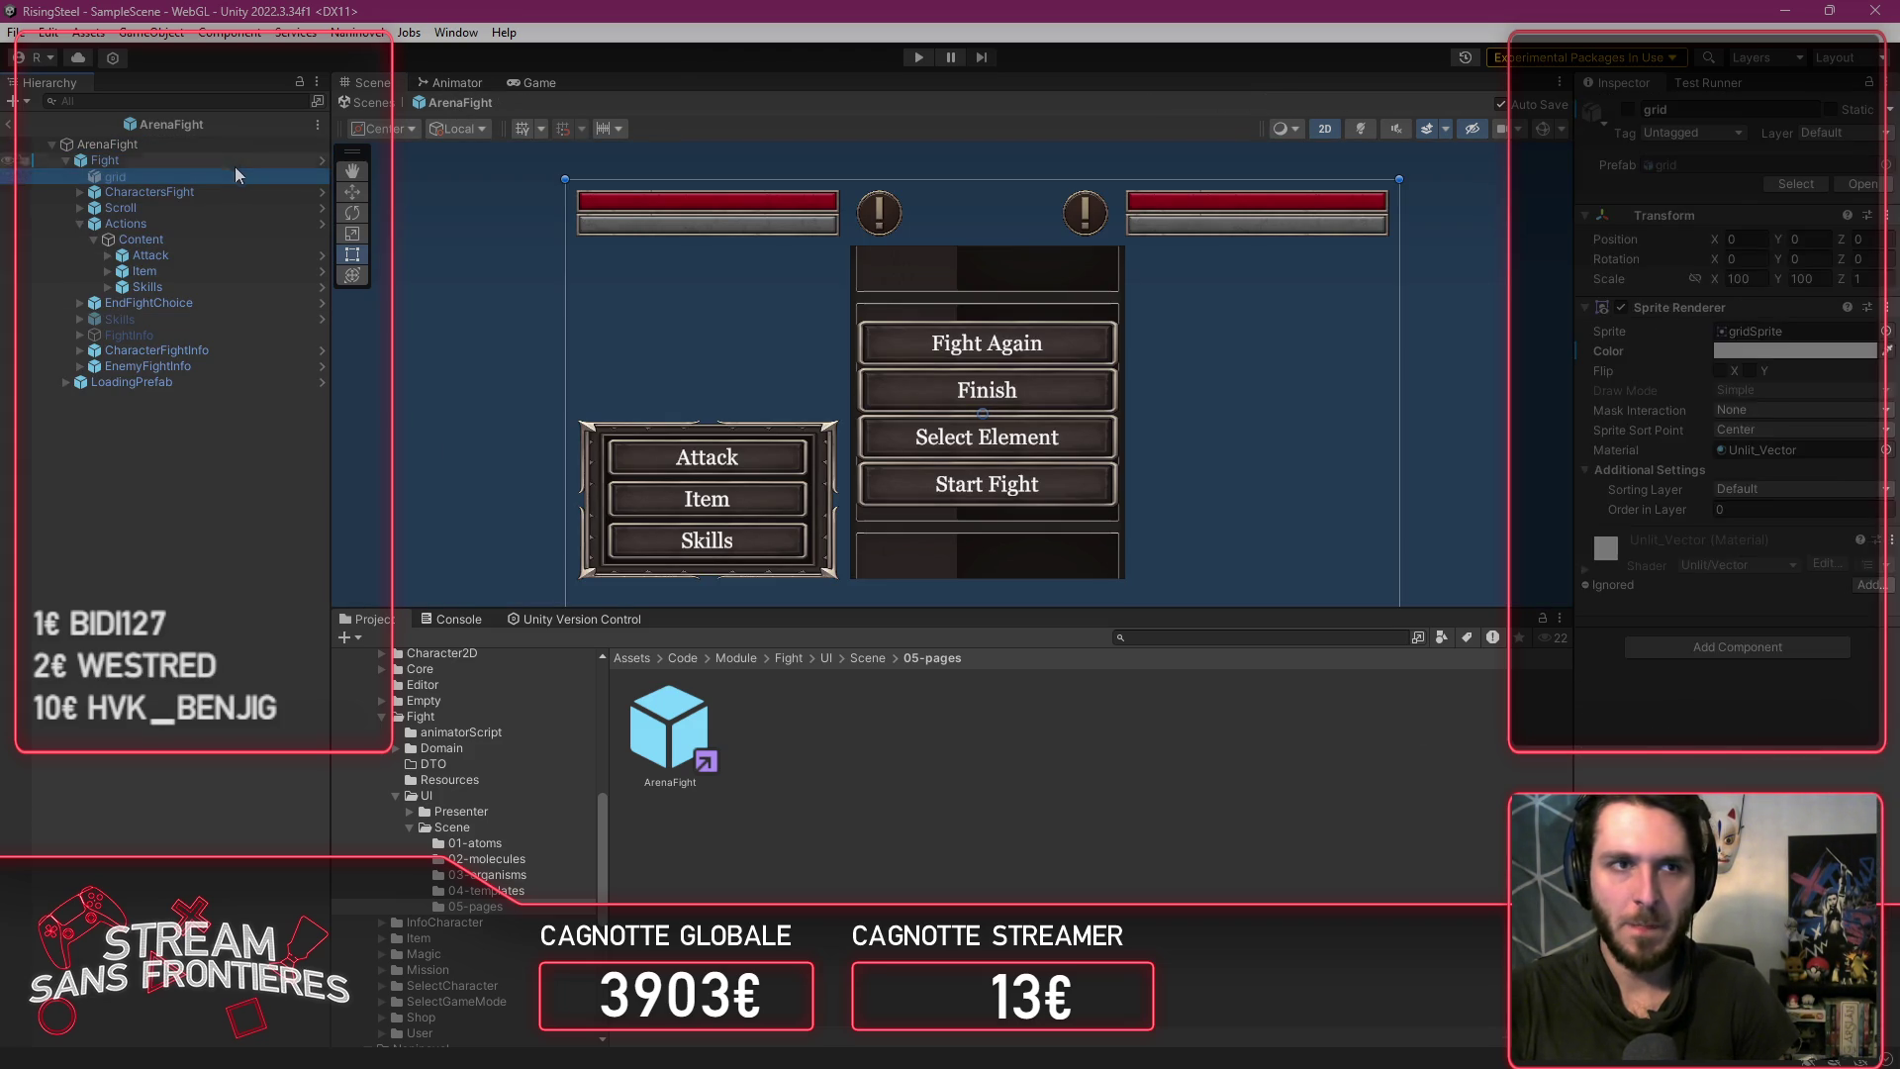
double_click(1662, 718)
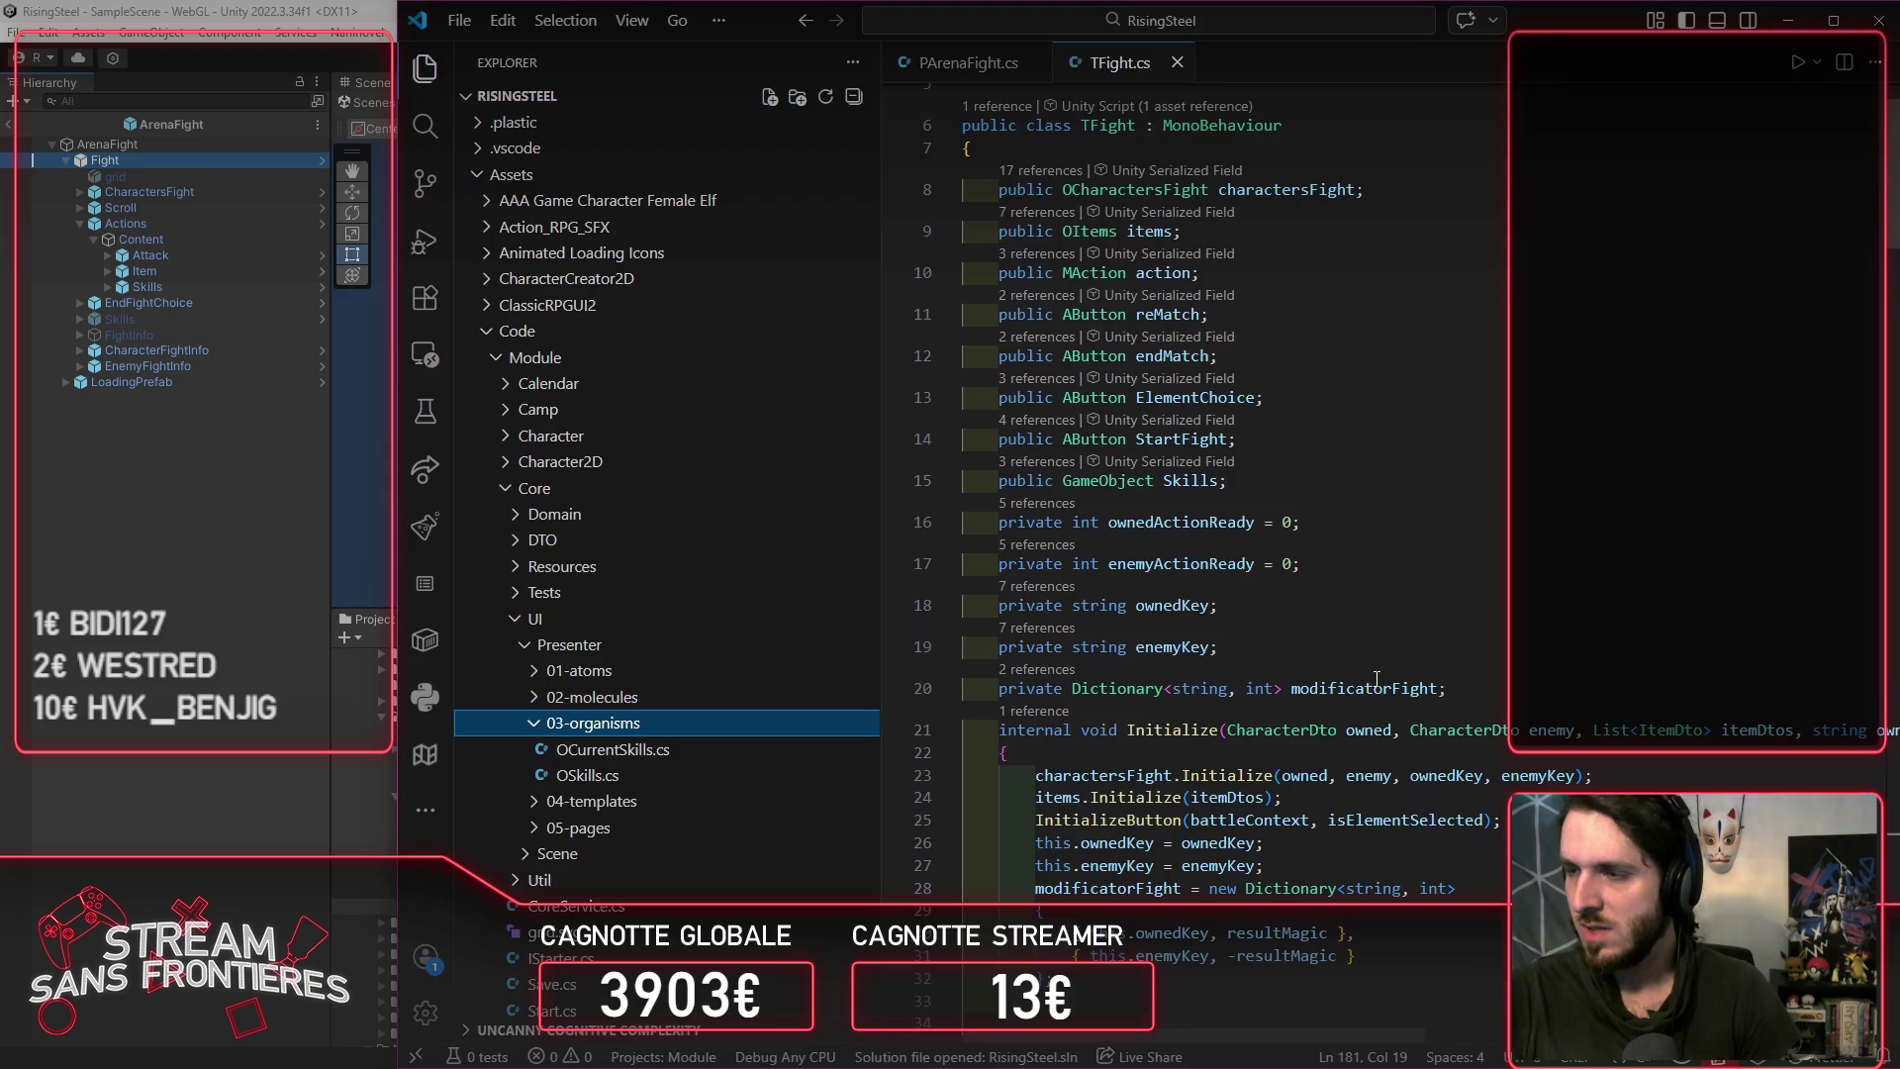
Step: Change the Skills field's type from GameObject to OSkills in TFight.cs
double_click(1104, 485)
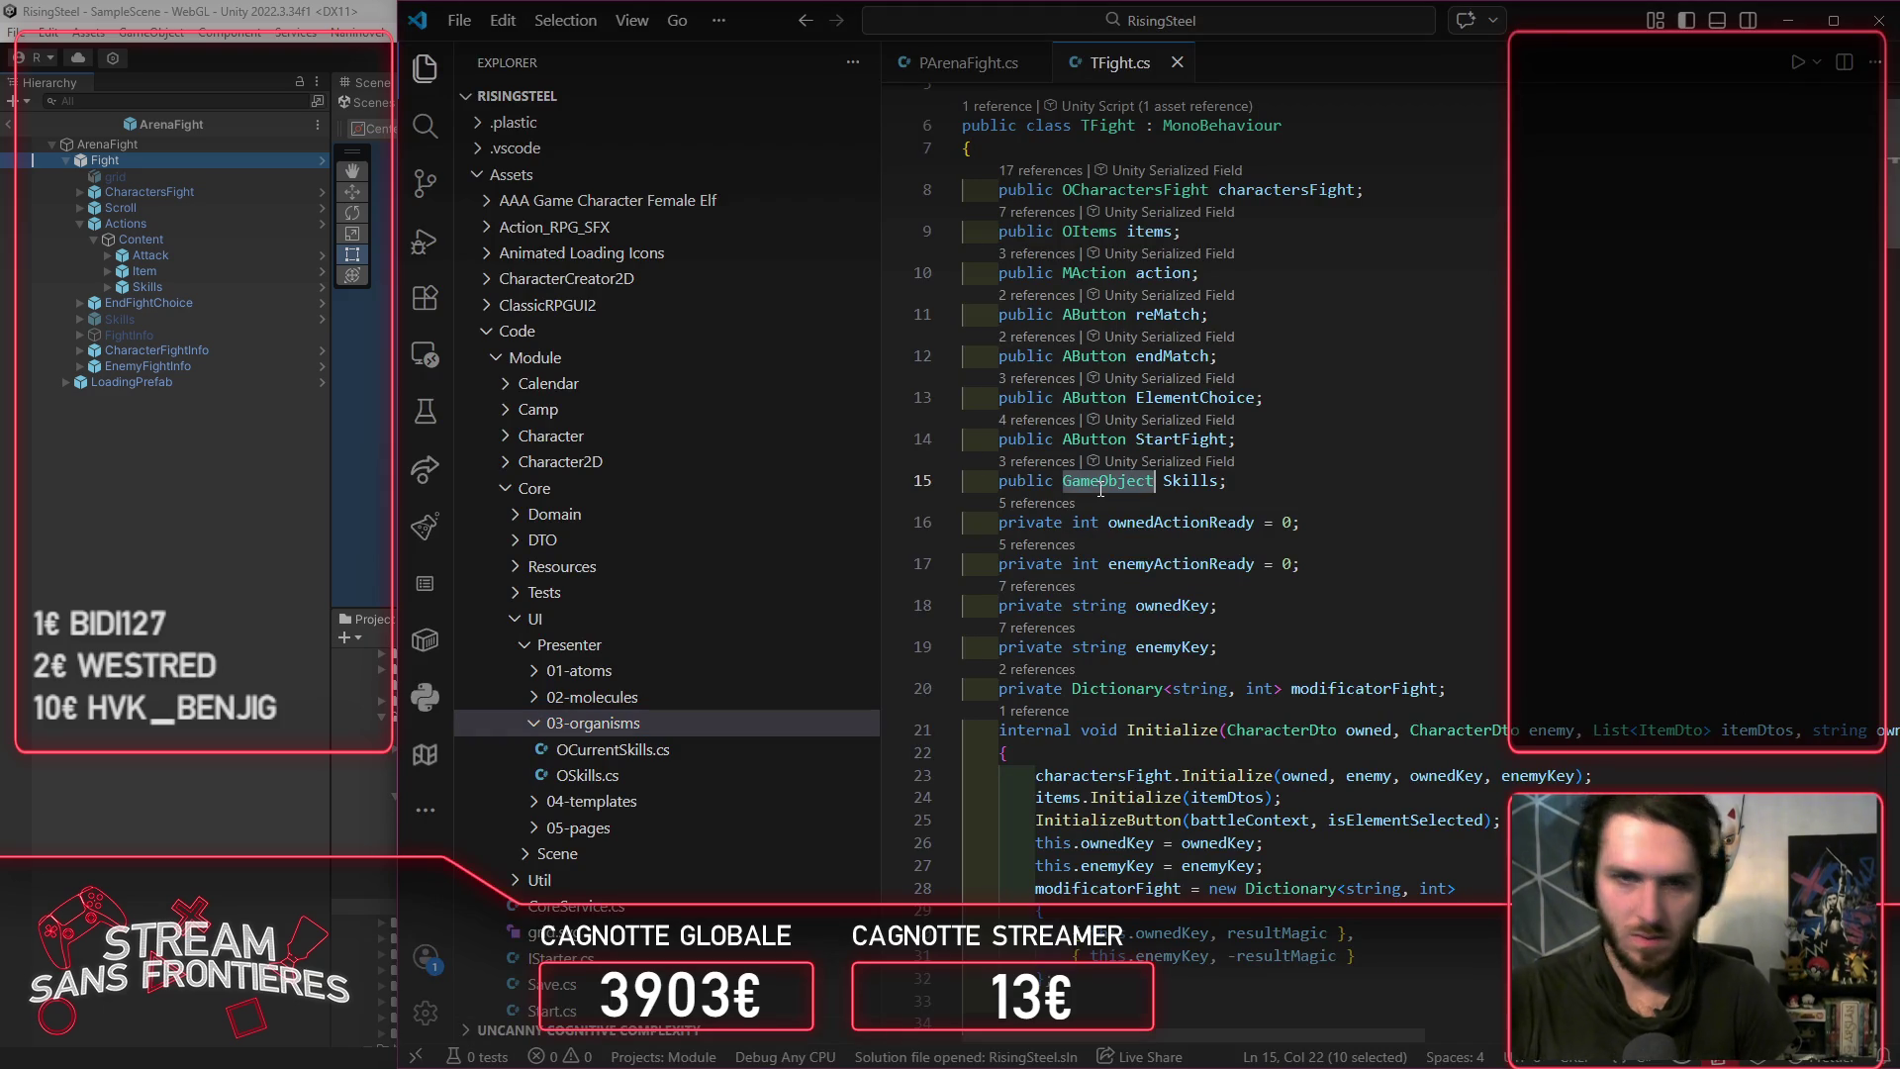
type("OSk")
key("Down")
key("Return")
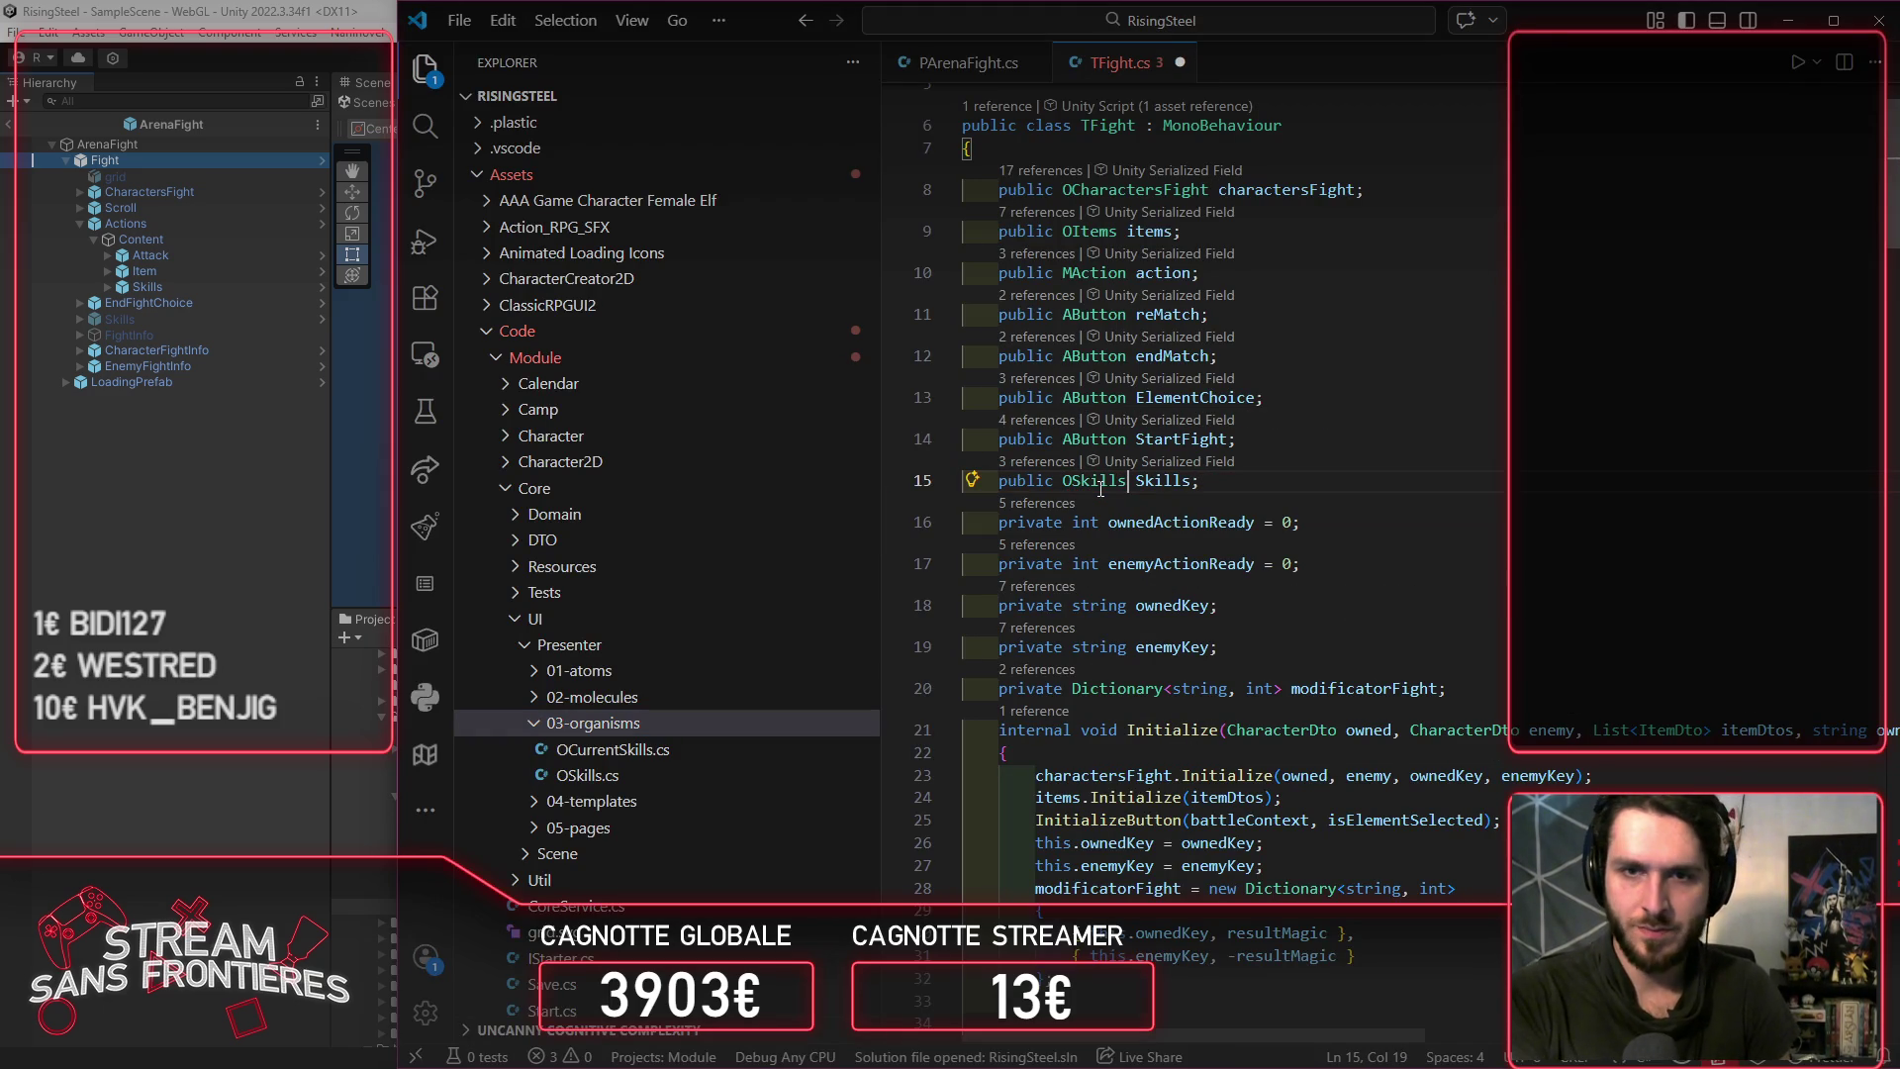
scroll(1198, 373, "down", 20)
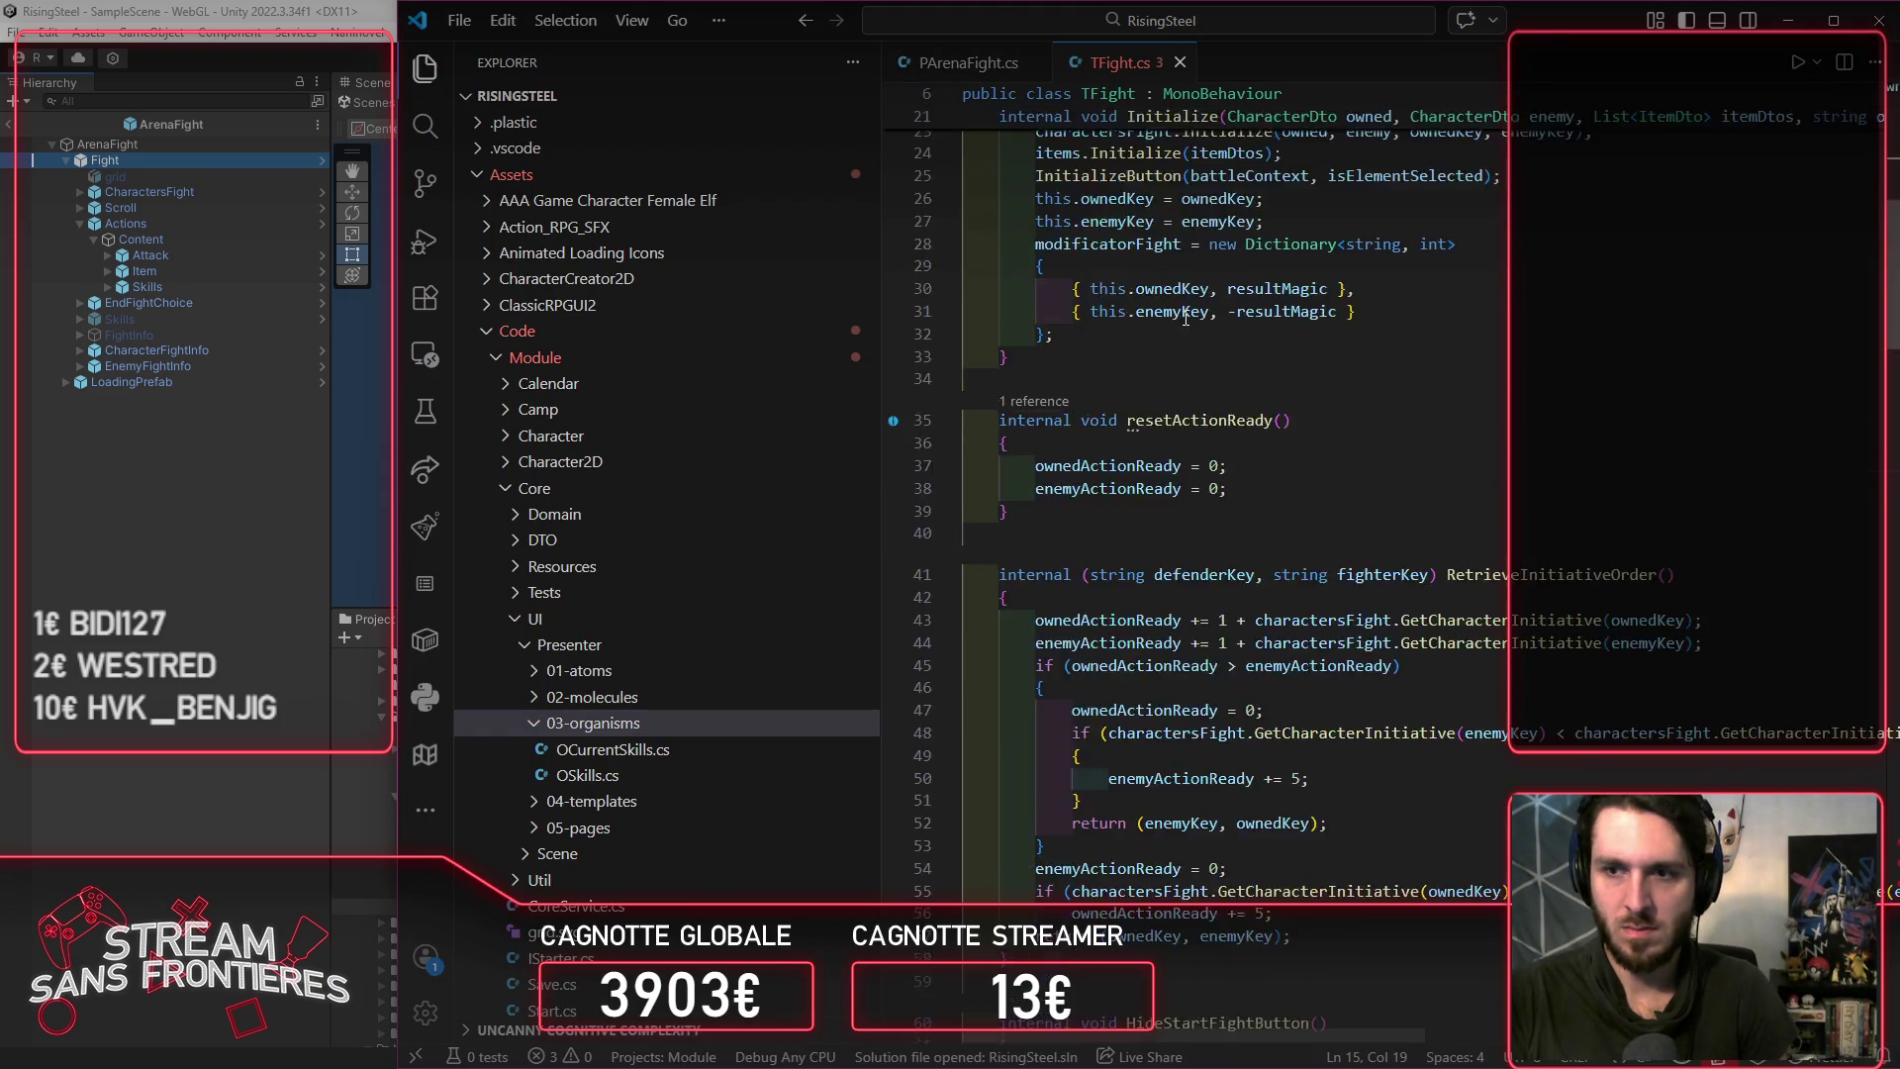
scroll(1198, 373, "down", 15)
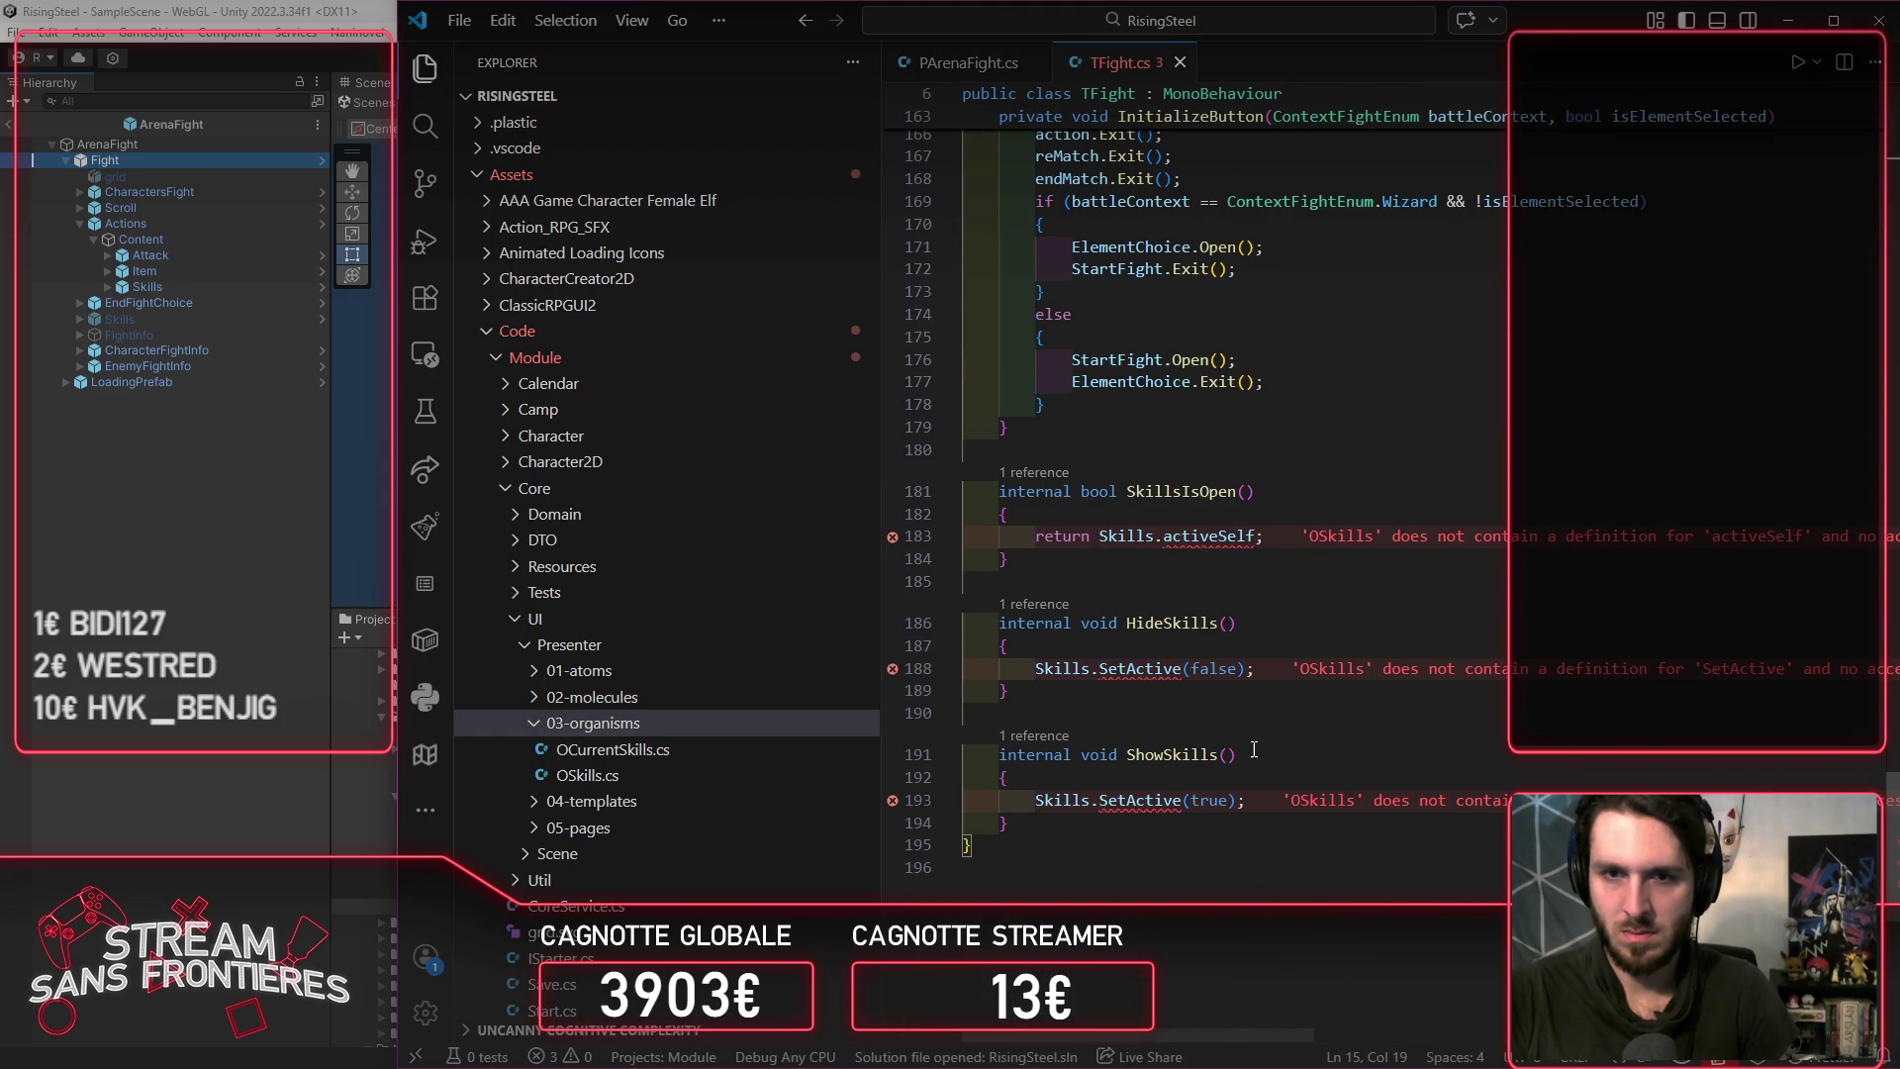
Step: Comment out the SetActive calls in ShowSkills and HideSkills
left_click(1116, 824)
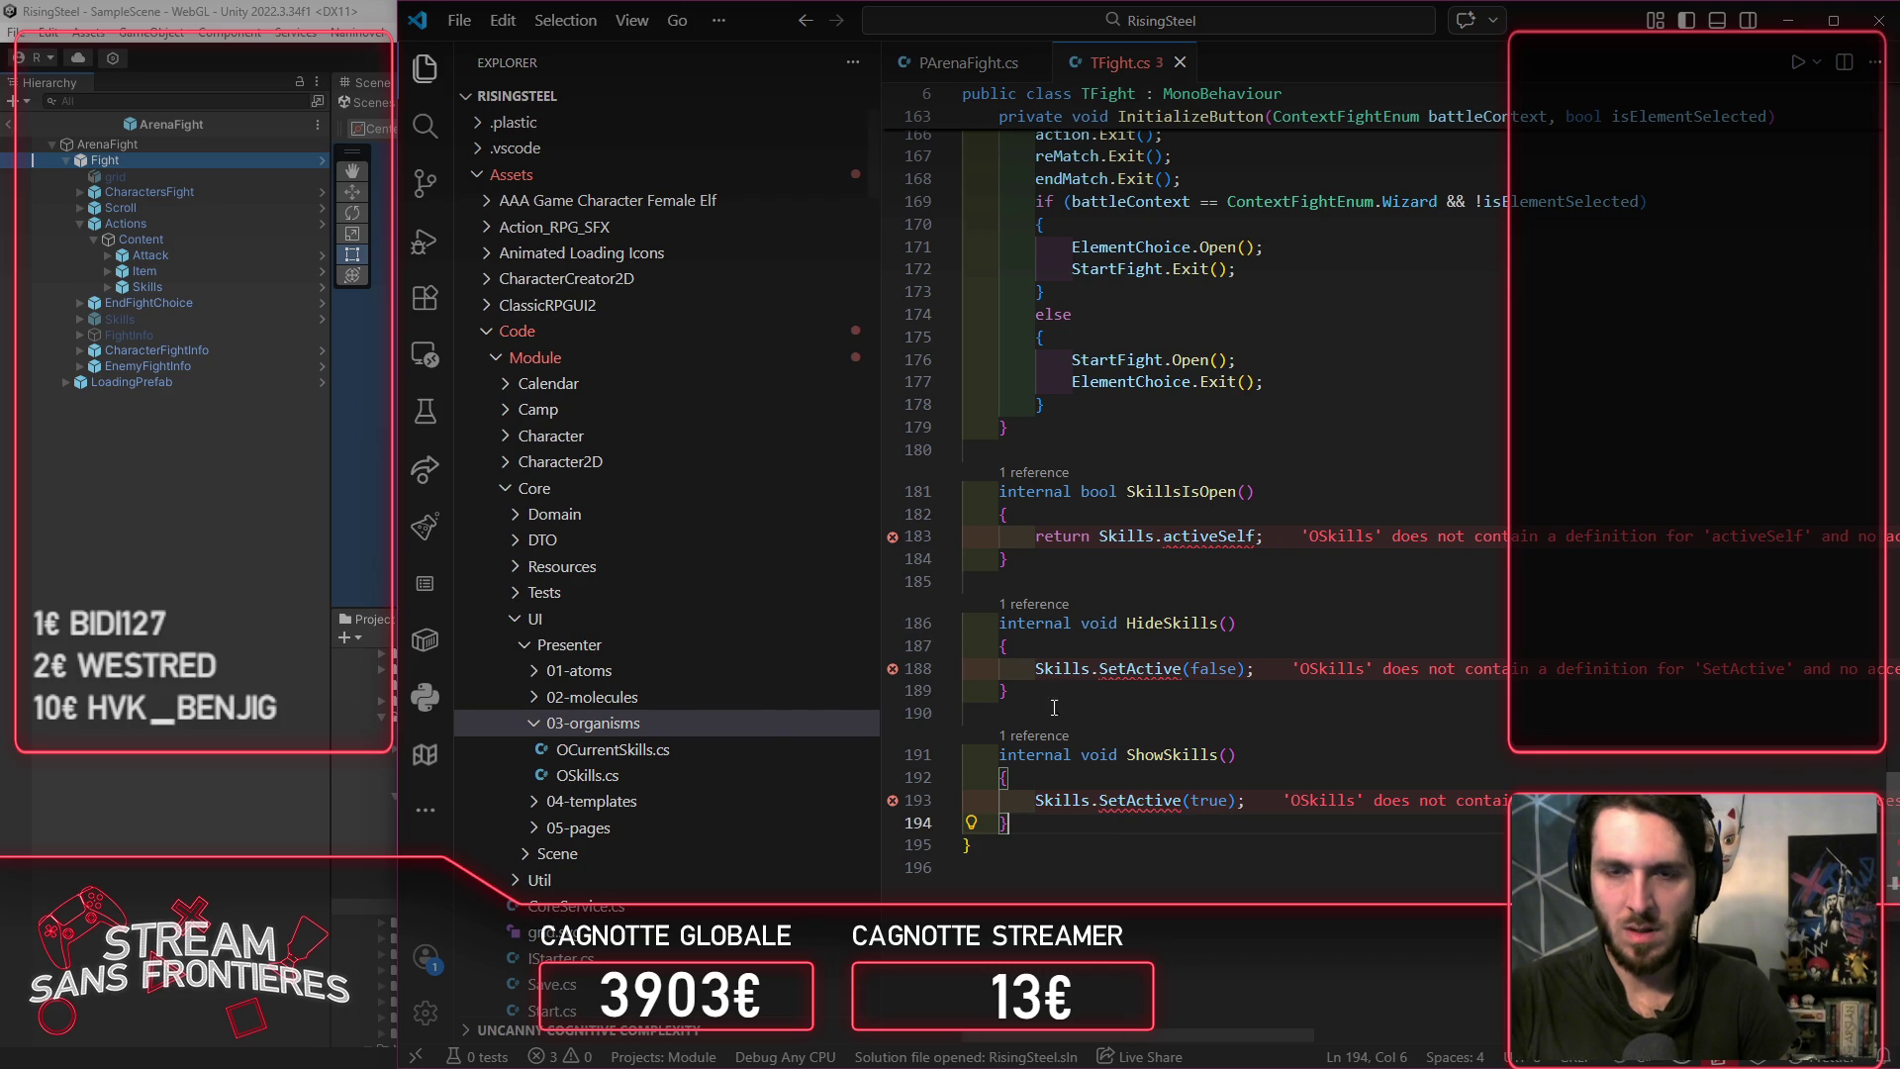
left_click(1223, 800)
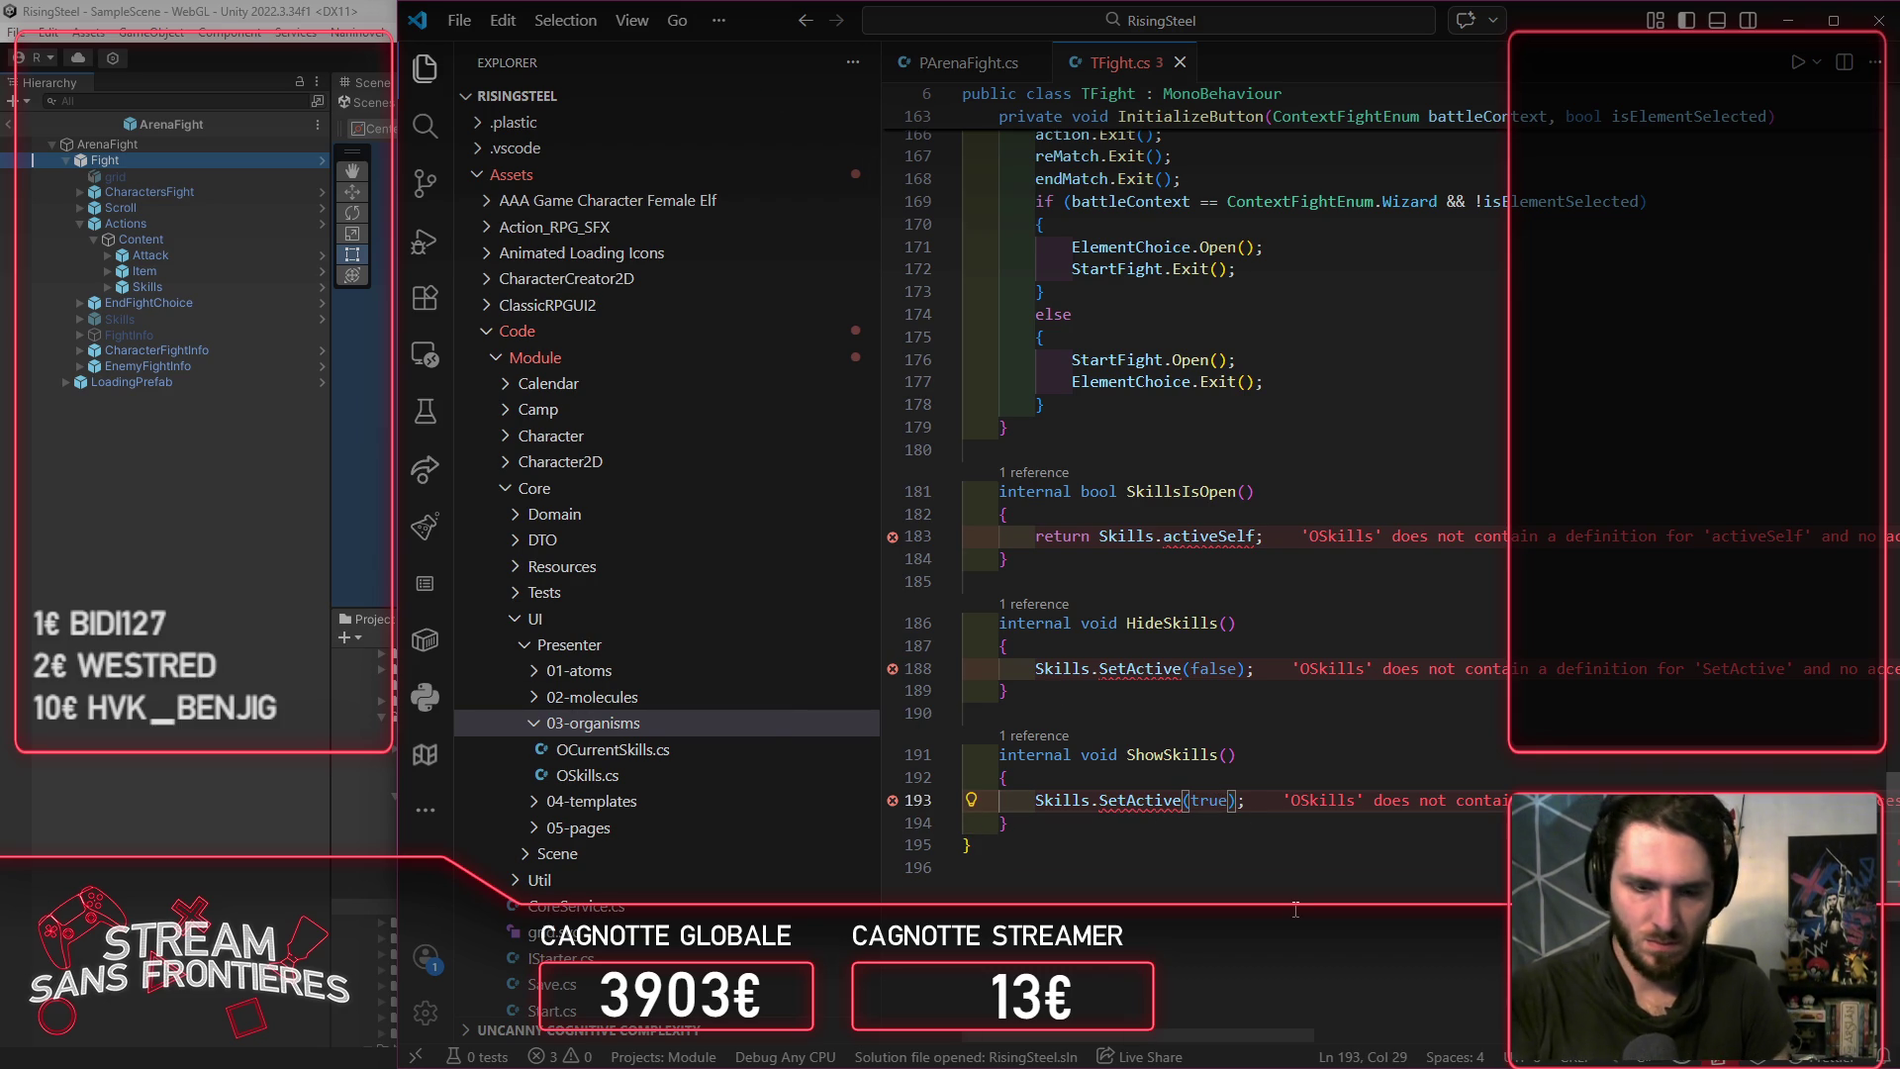
key("ctrl+slash")
key("Up")
key("Up")
key("Up")
key("ctrl+slash")
Step: Replace SkillsIsOpen's activeSelf check with 'return false;' and let Unity recompile
key("Up")
key("Up")
key("Up")
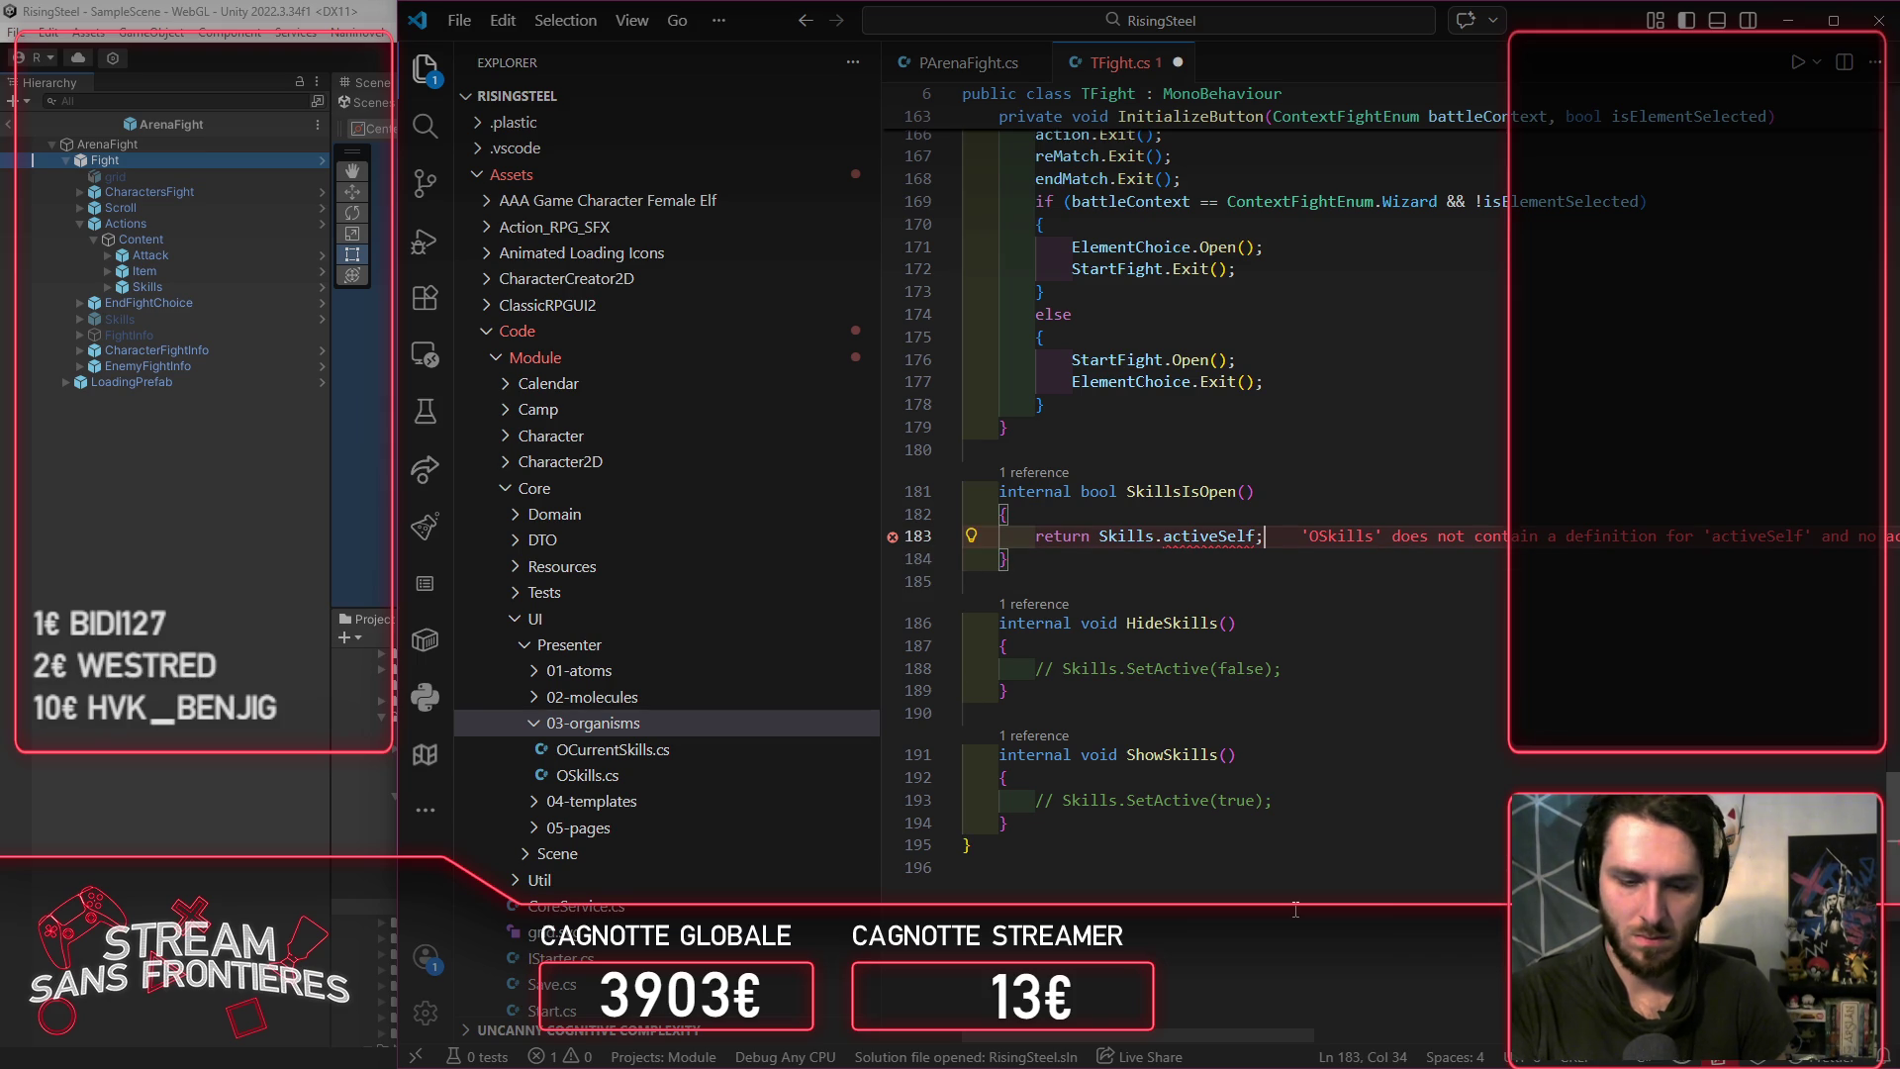
key("shift+Home")
type("re")
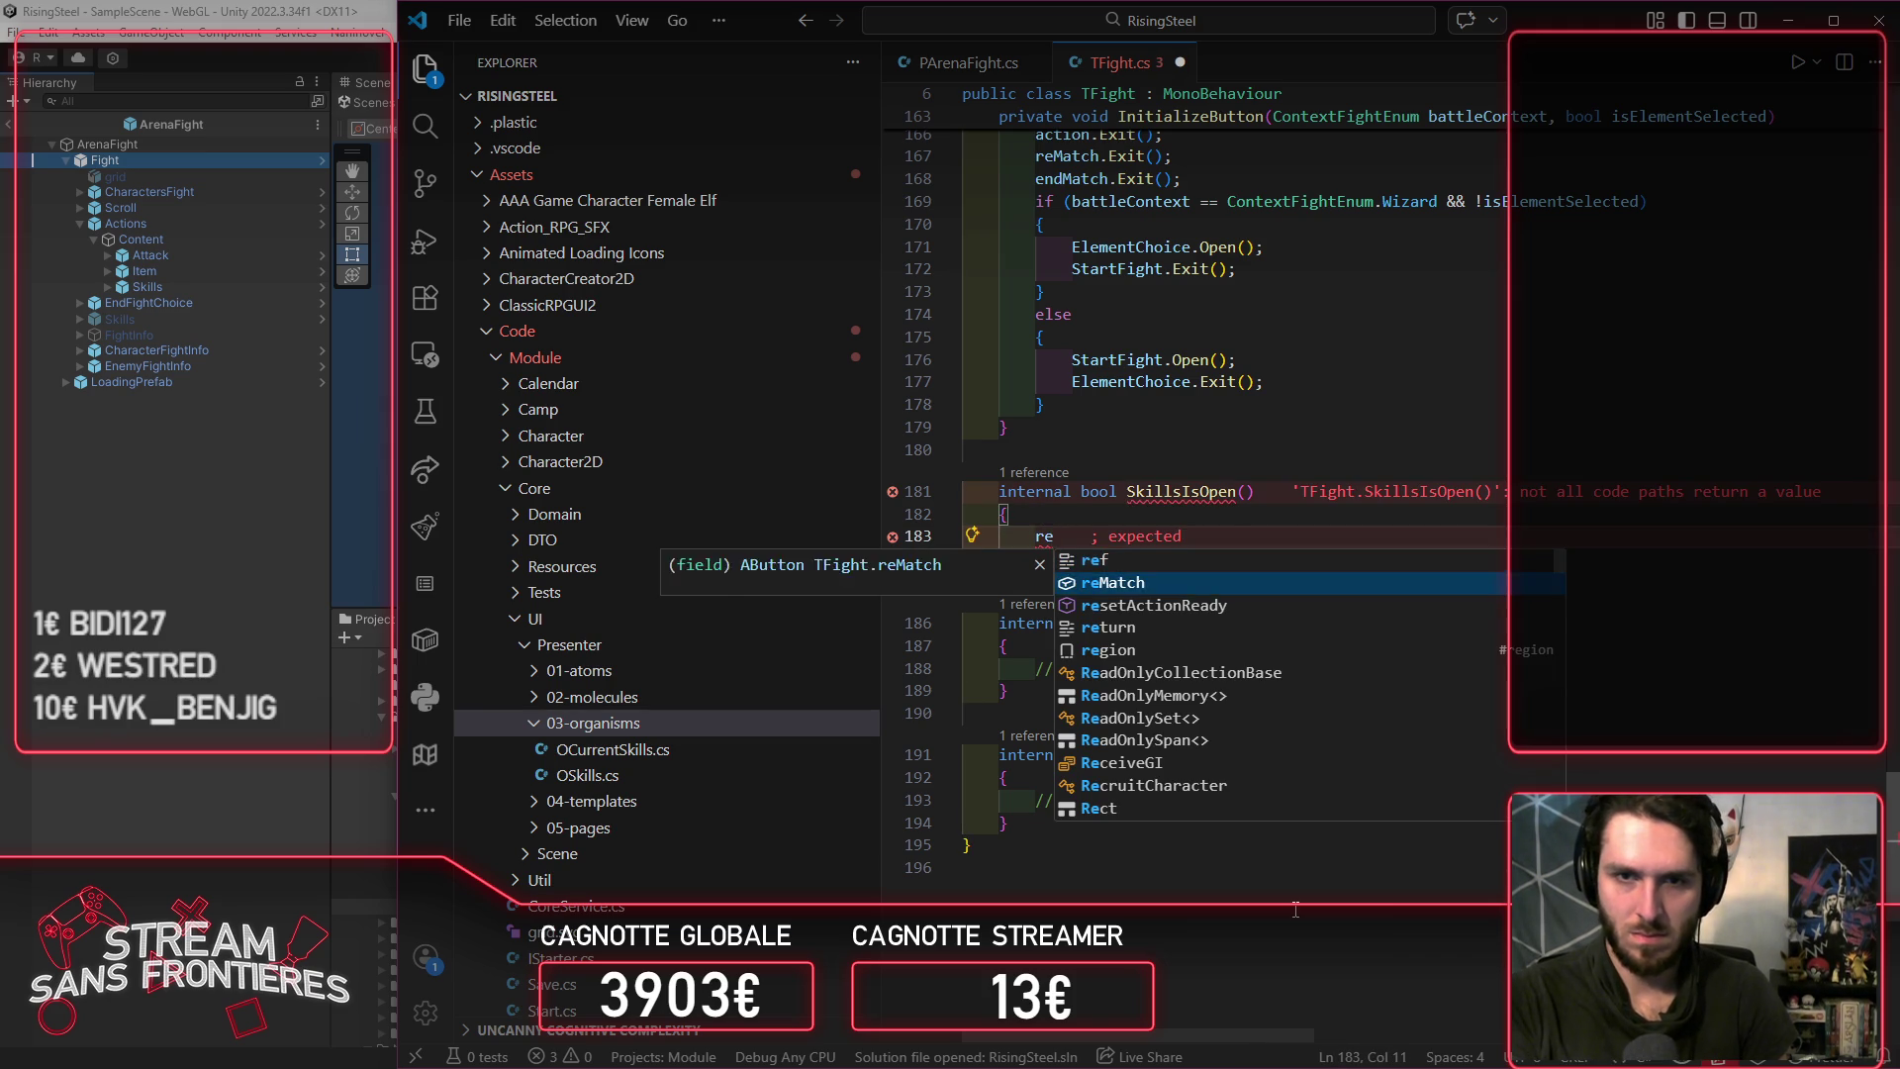
type("turn false;")
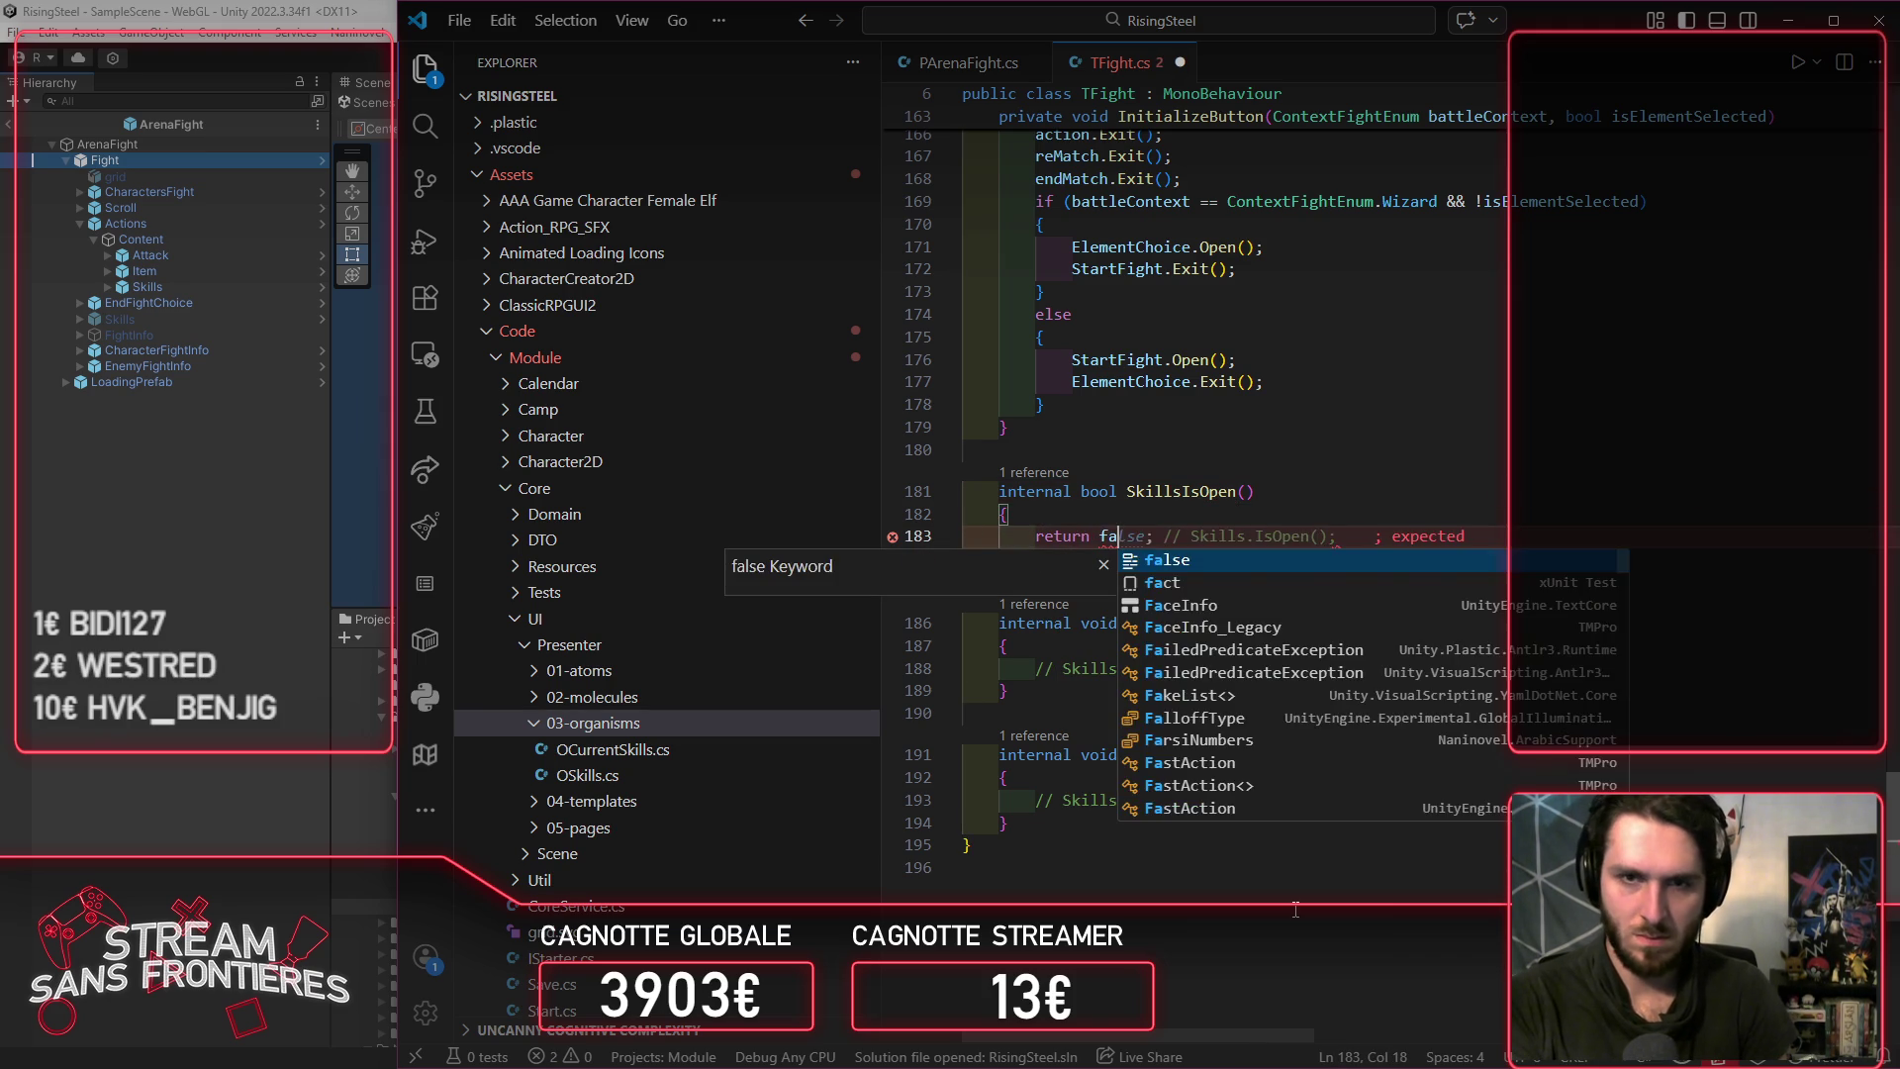
left_click(340, 673)
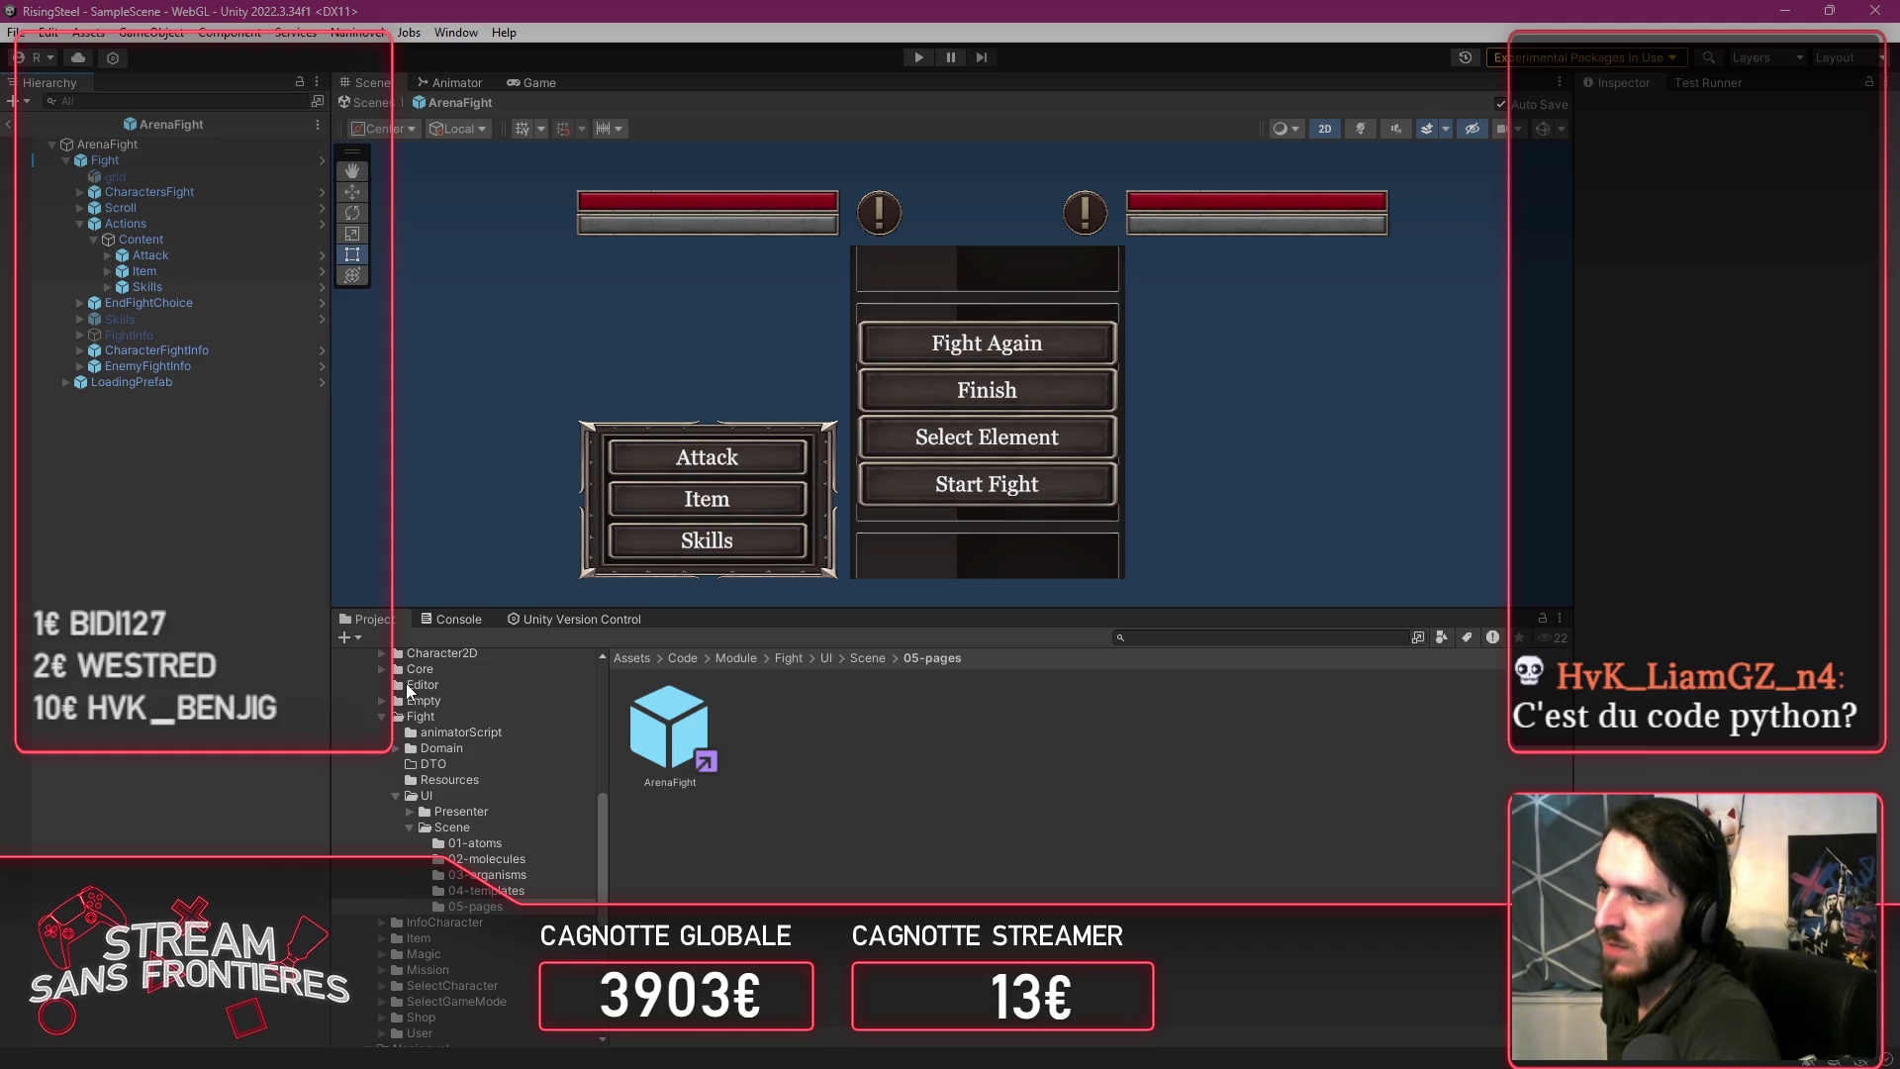
Step: Open the Fight prefab and check that its Skills object has an OCurrentSkills script
key("alt+Tab")
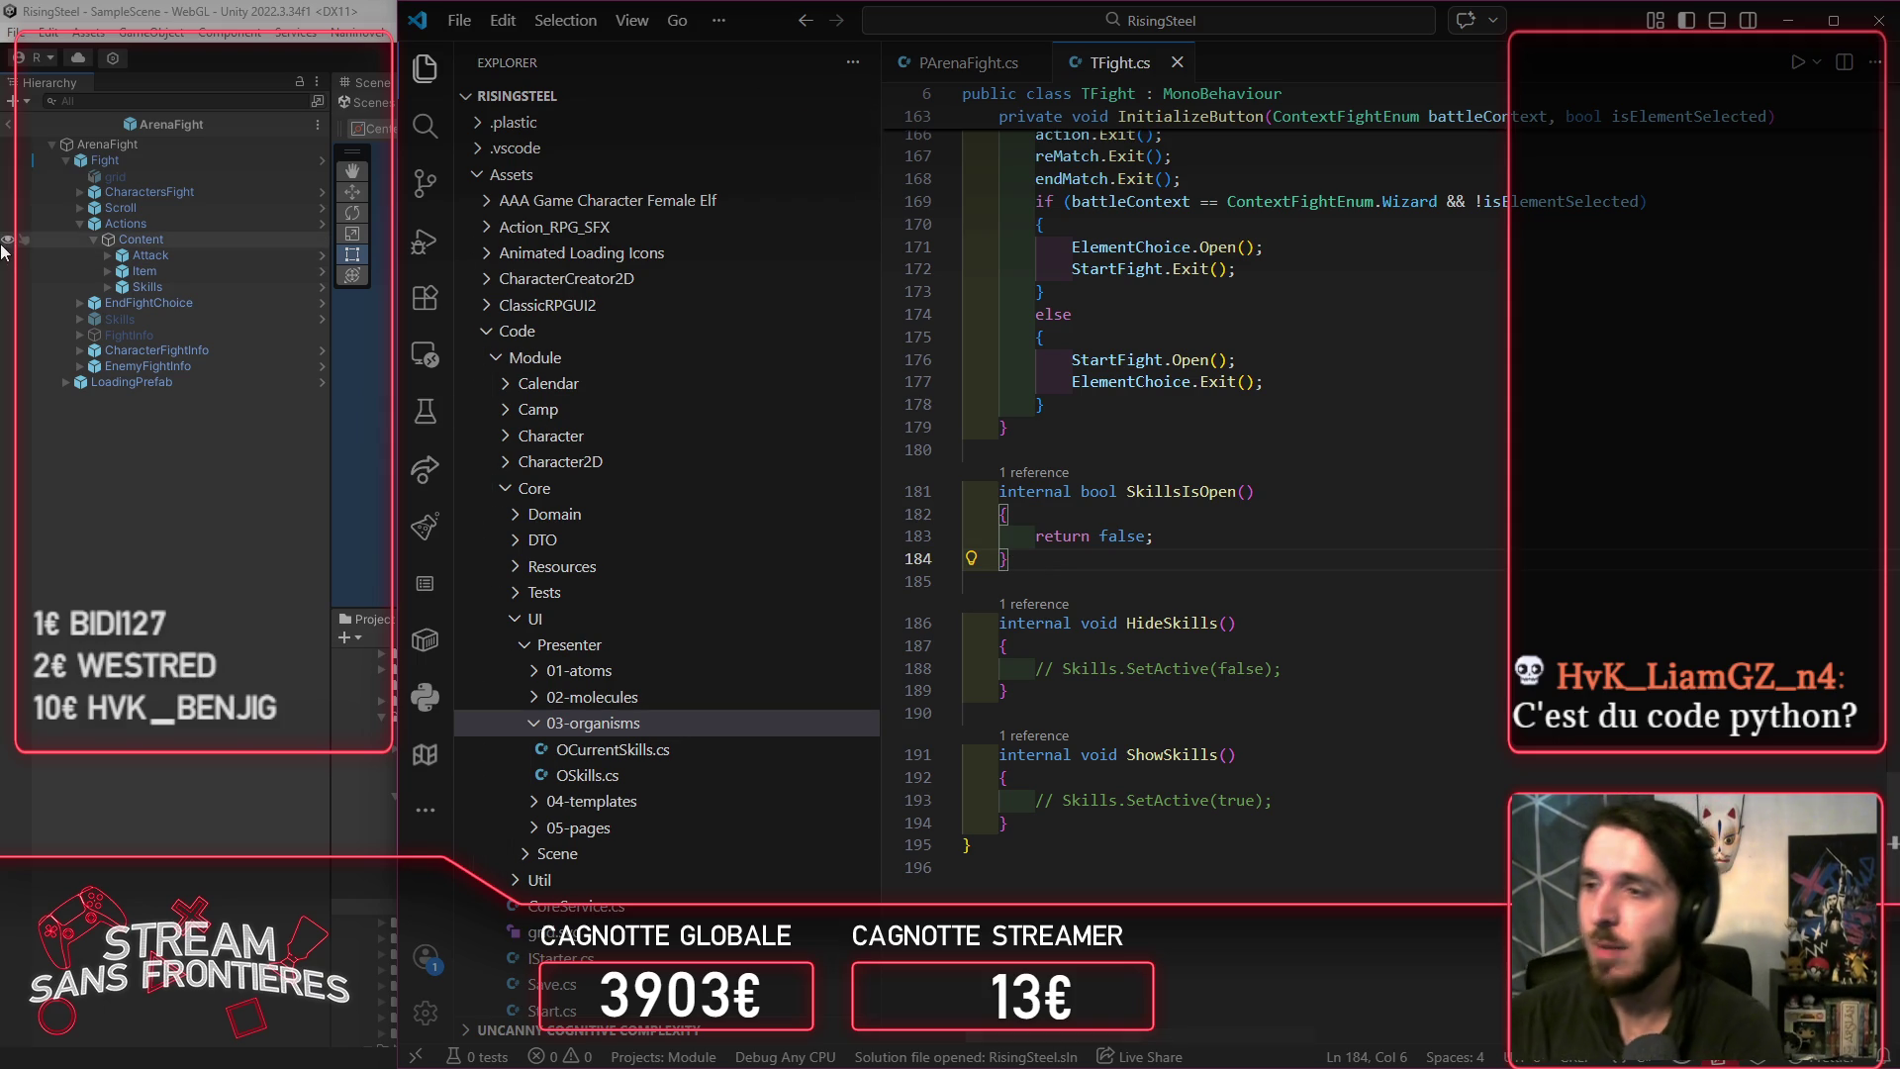
left_click(109, 599)
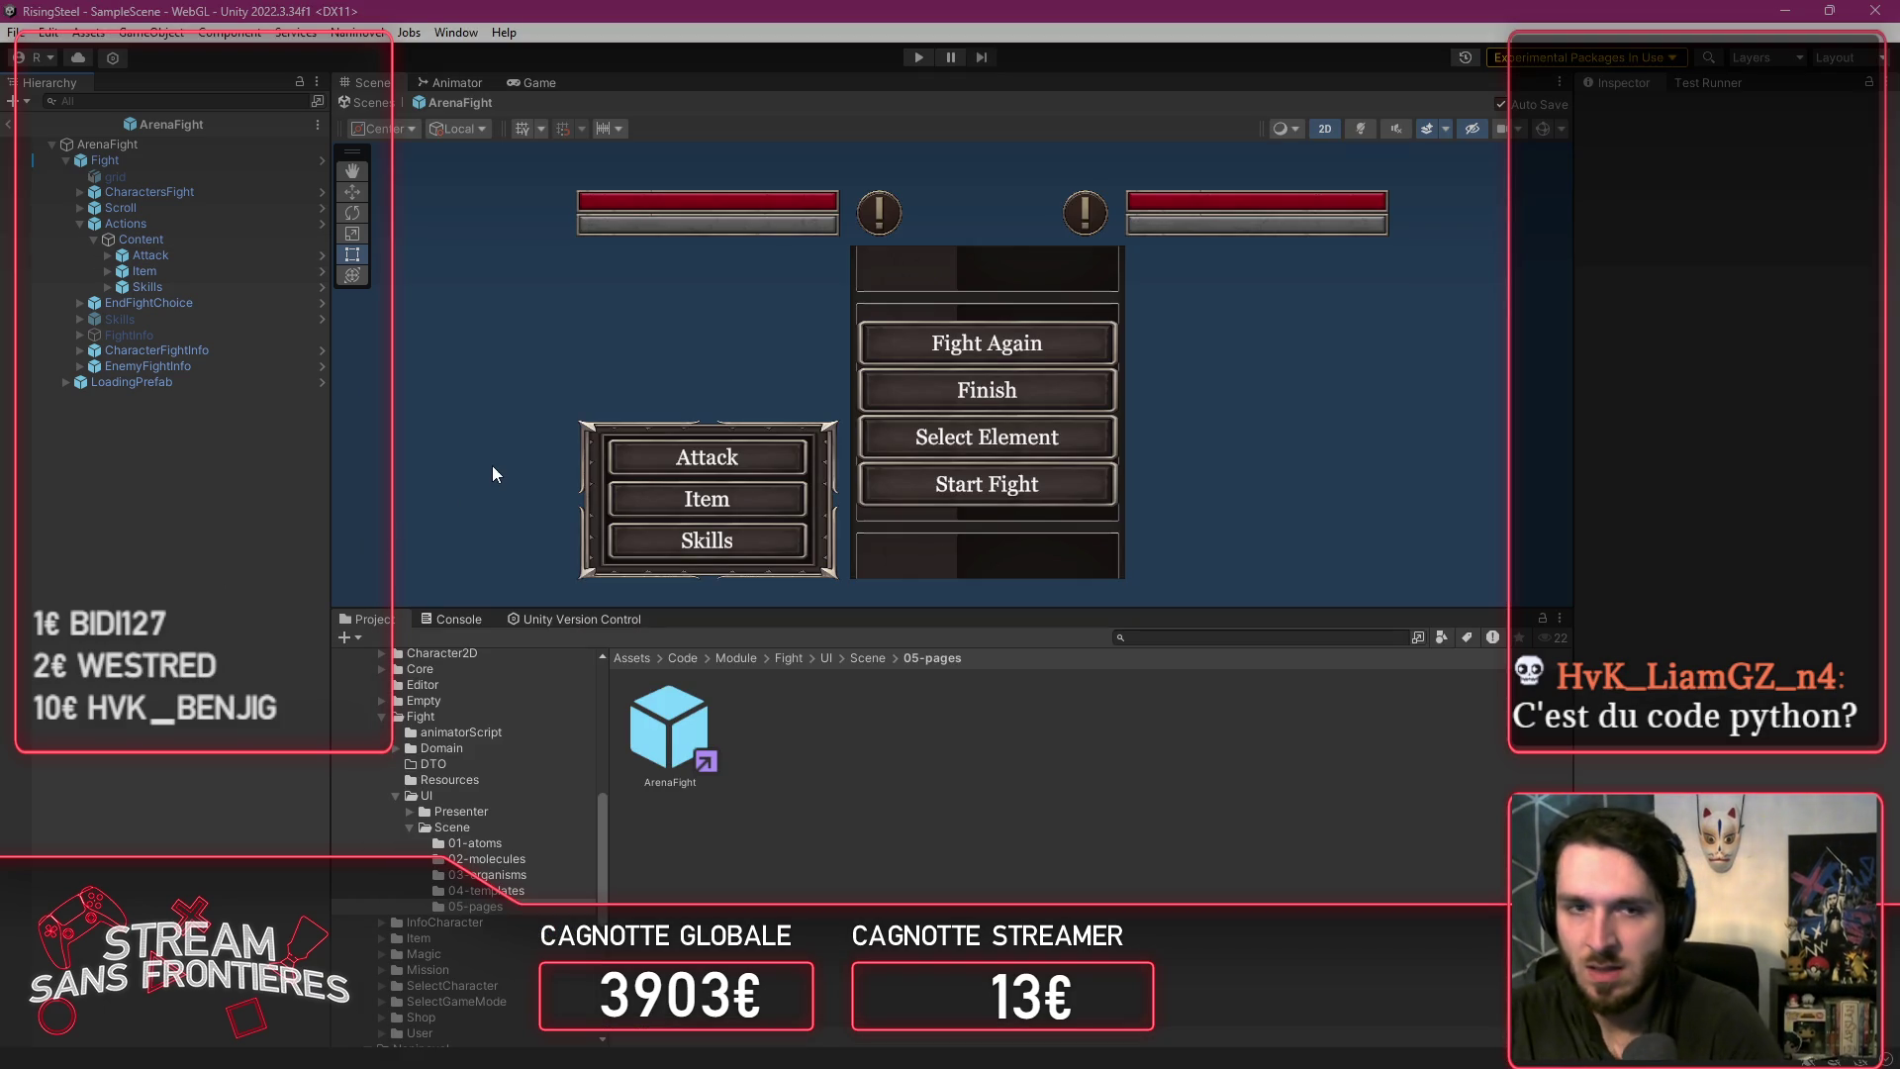
key("alt+Tab")
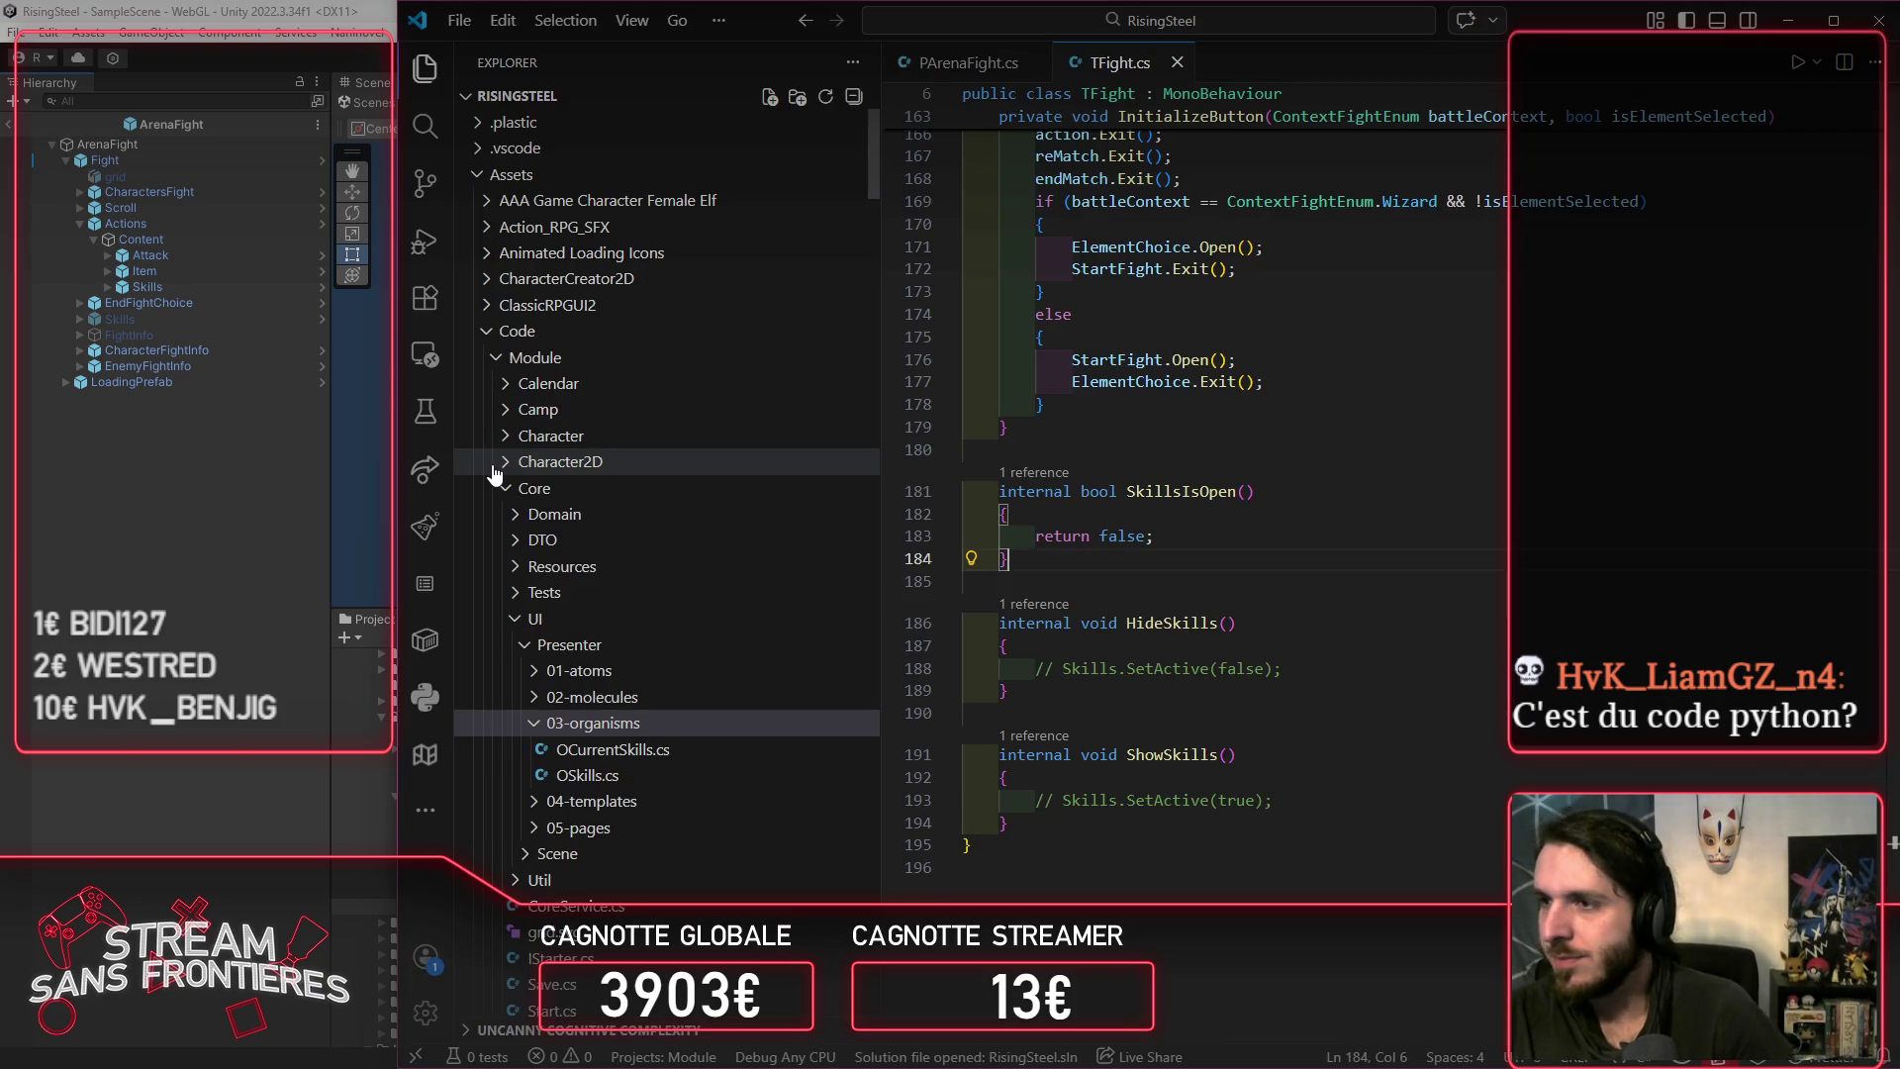
scroll(1286, 555, "up", 10)
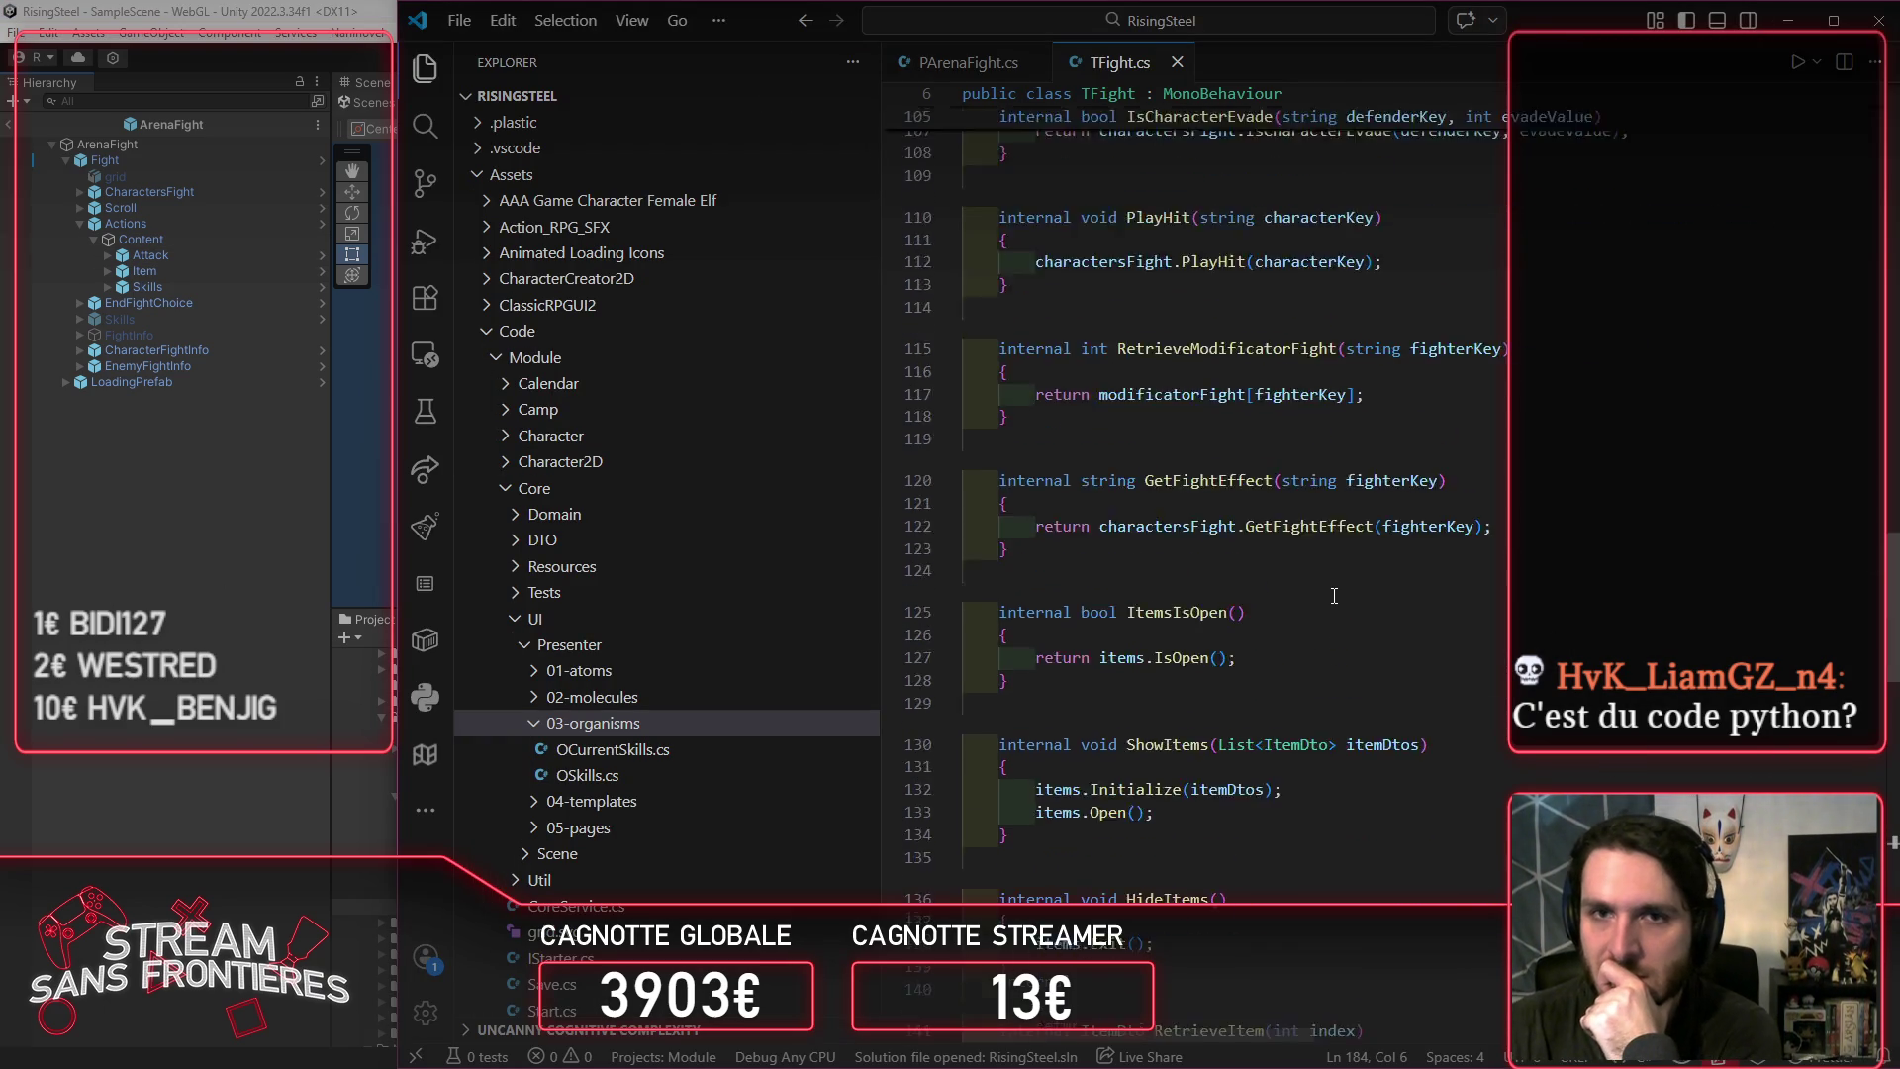
left_click(107, 215)
left_click(320, 158)
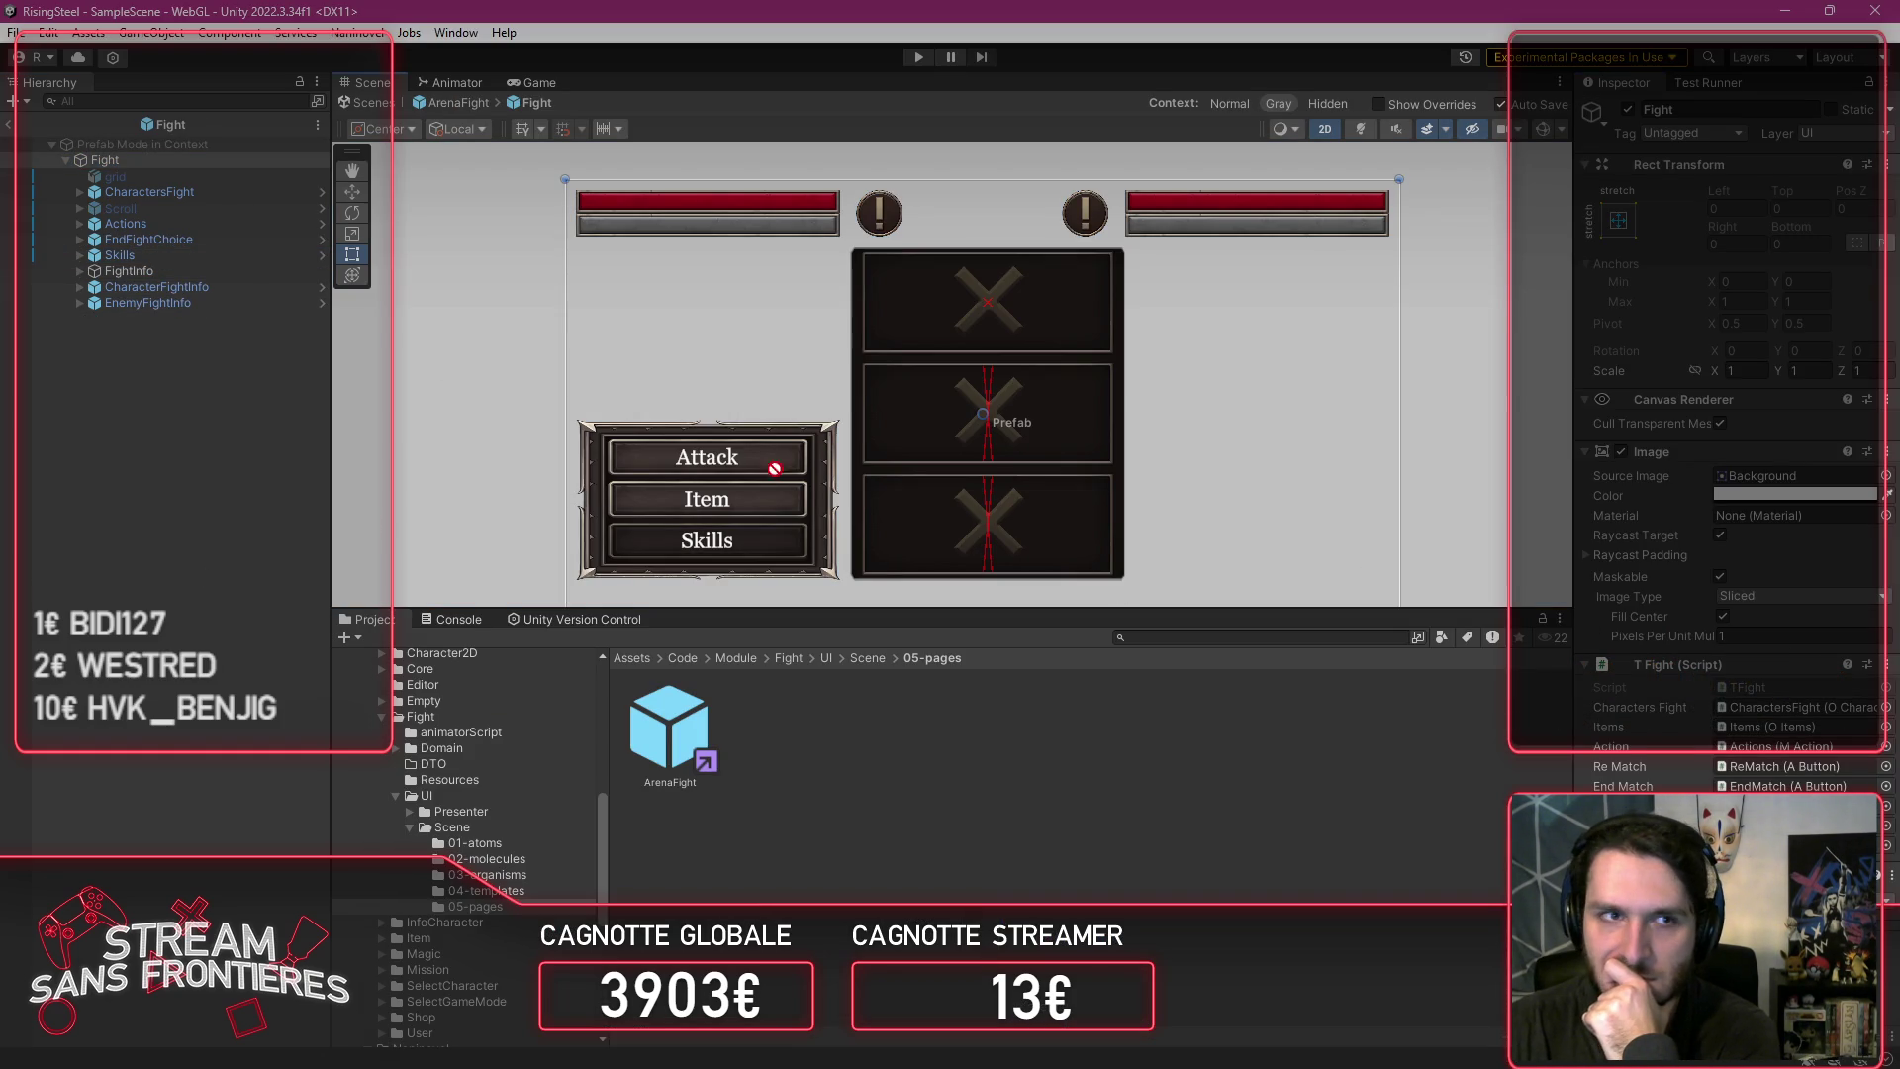
left_click(118, 255)
scroll(1732, 594, "down", 5)
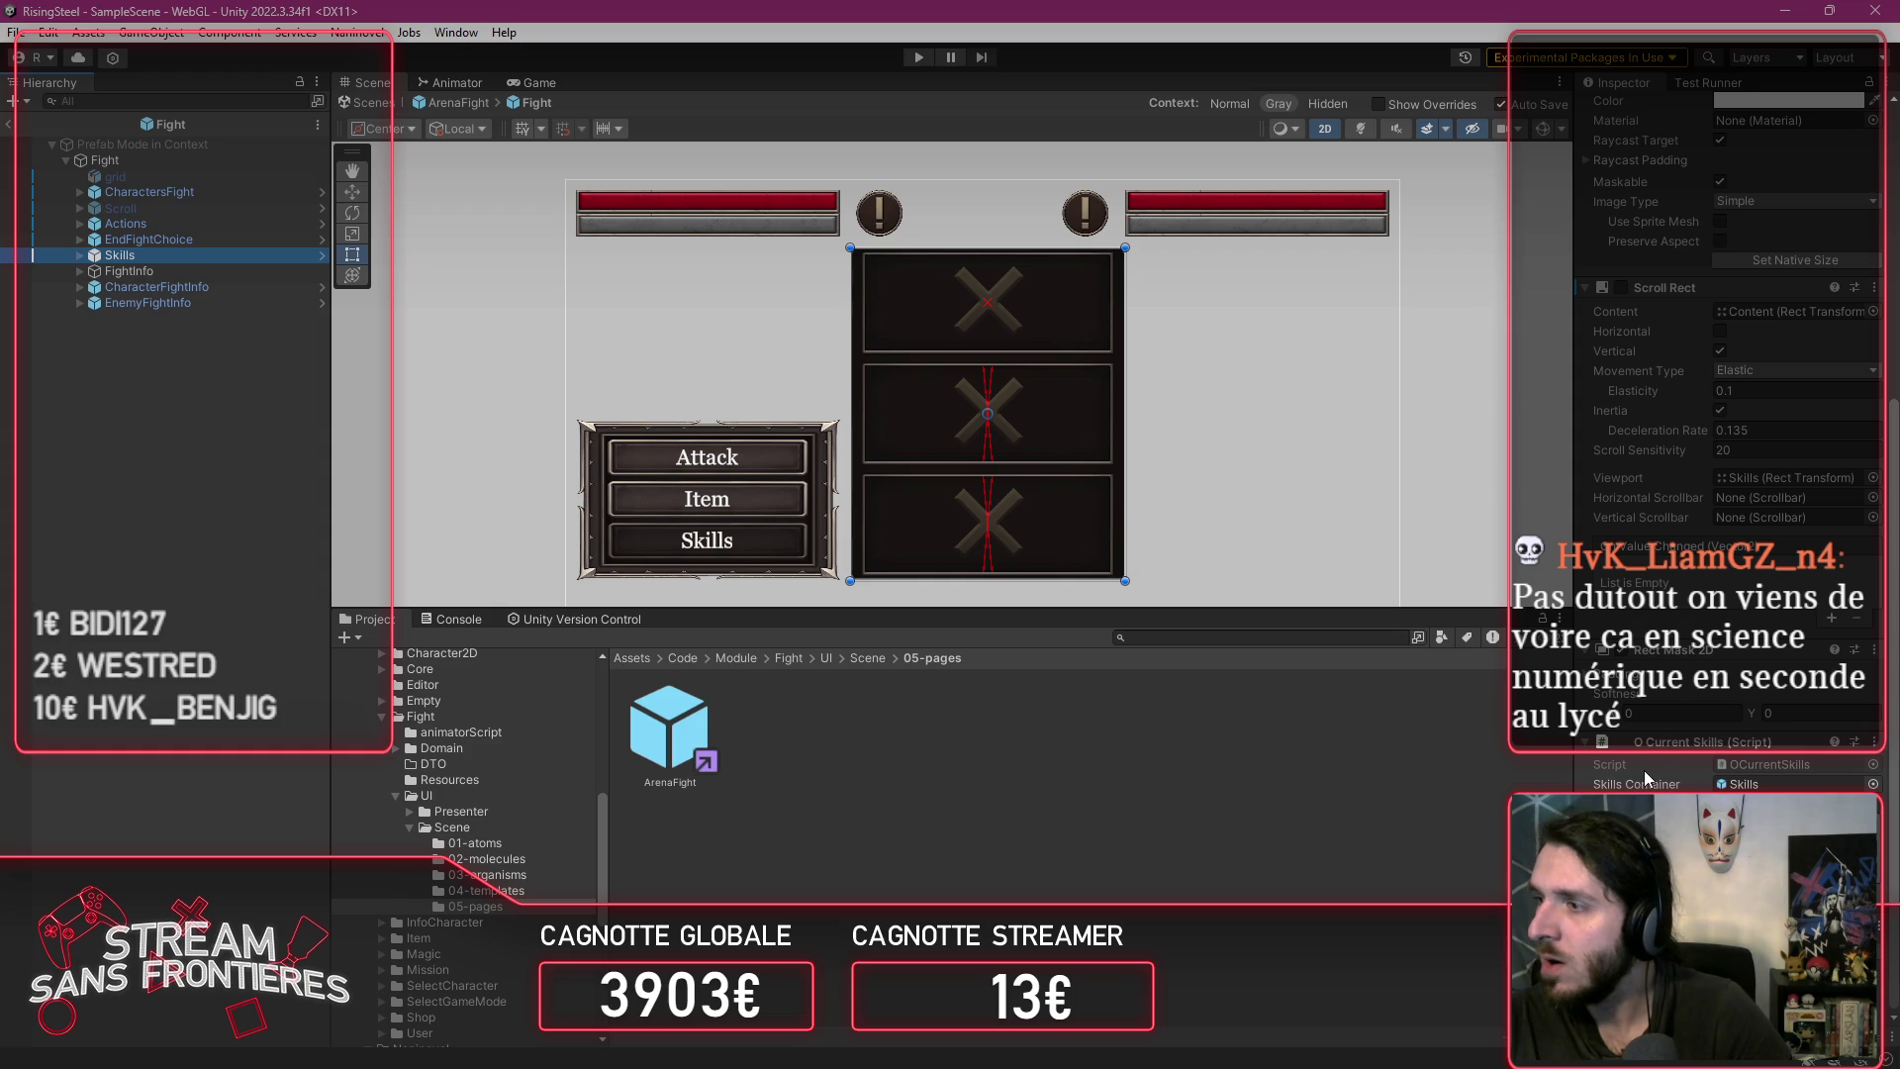
key("alt+Tab")
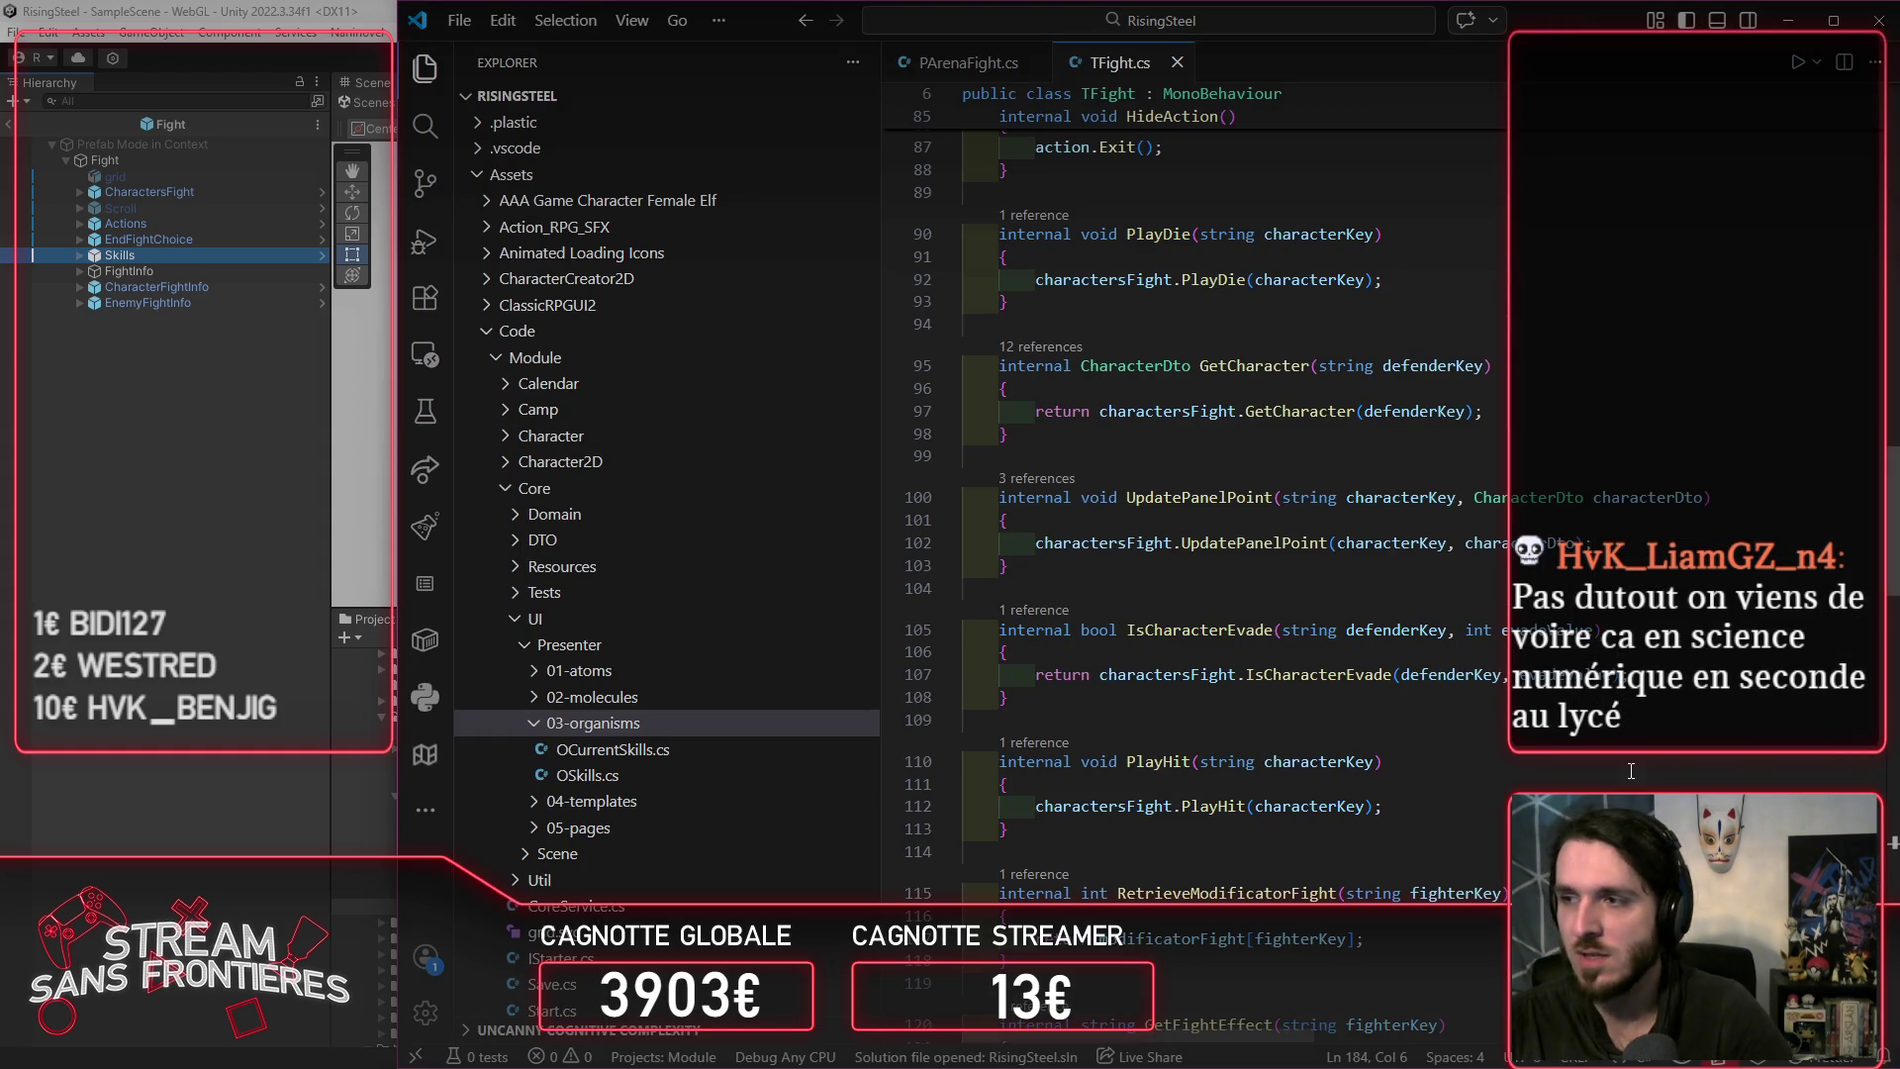
Step: Retype the line-15 Skills field as OCurrentSkills, save, and recompile in Unity
scroll(1247, 572, "up", 20)
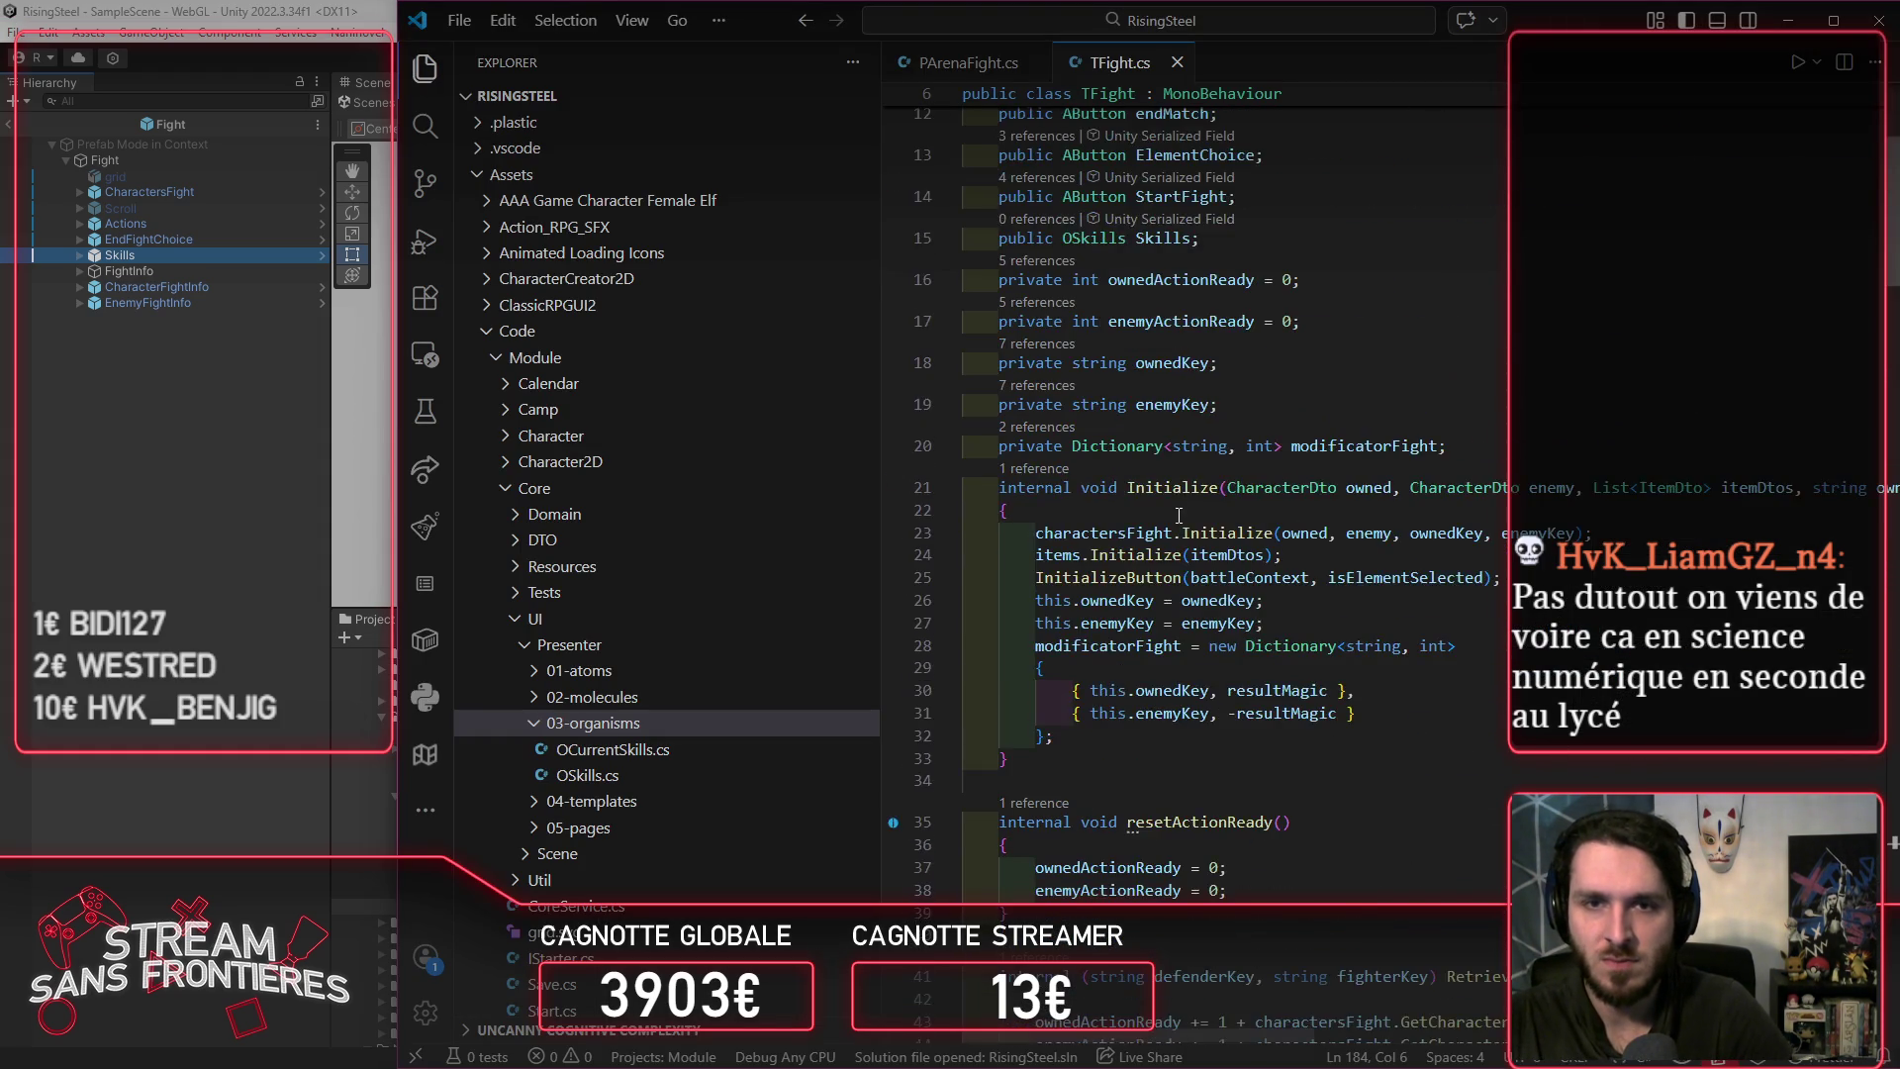
double_click(1089, 581)
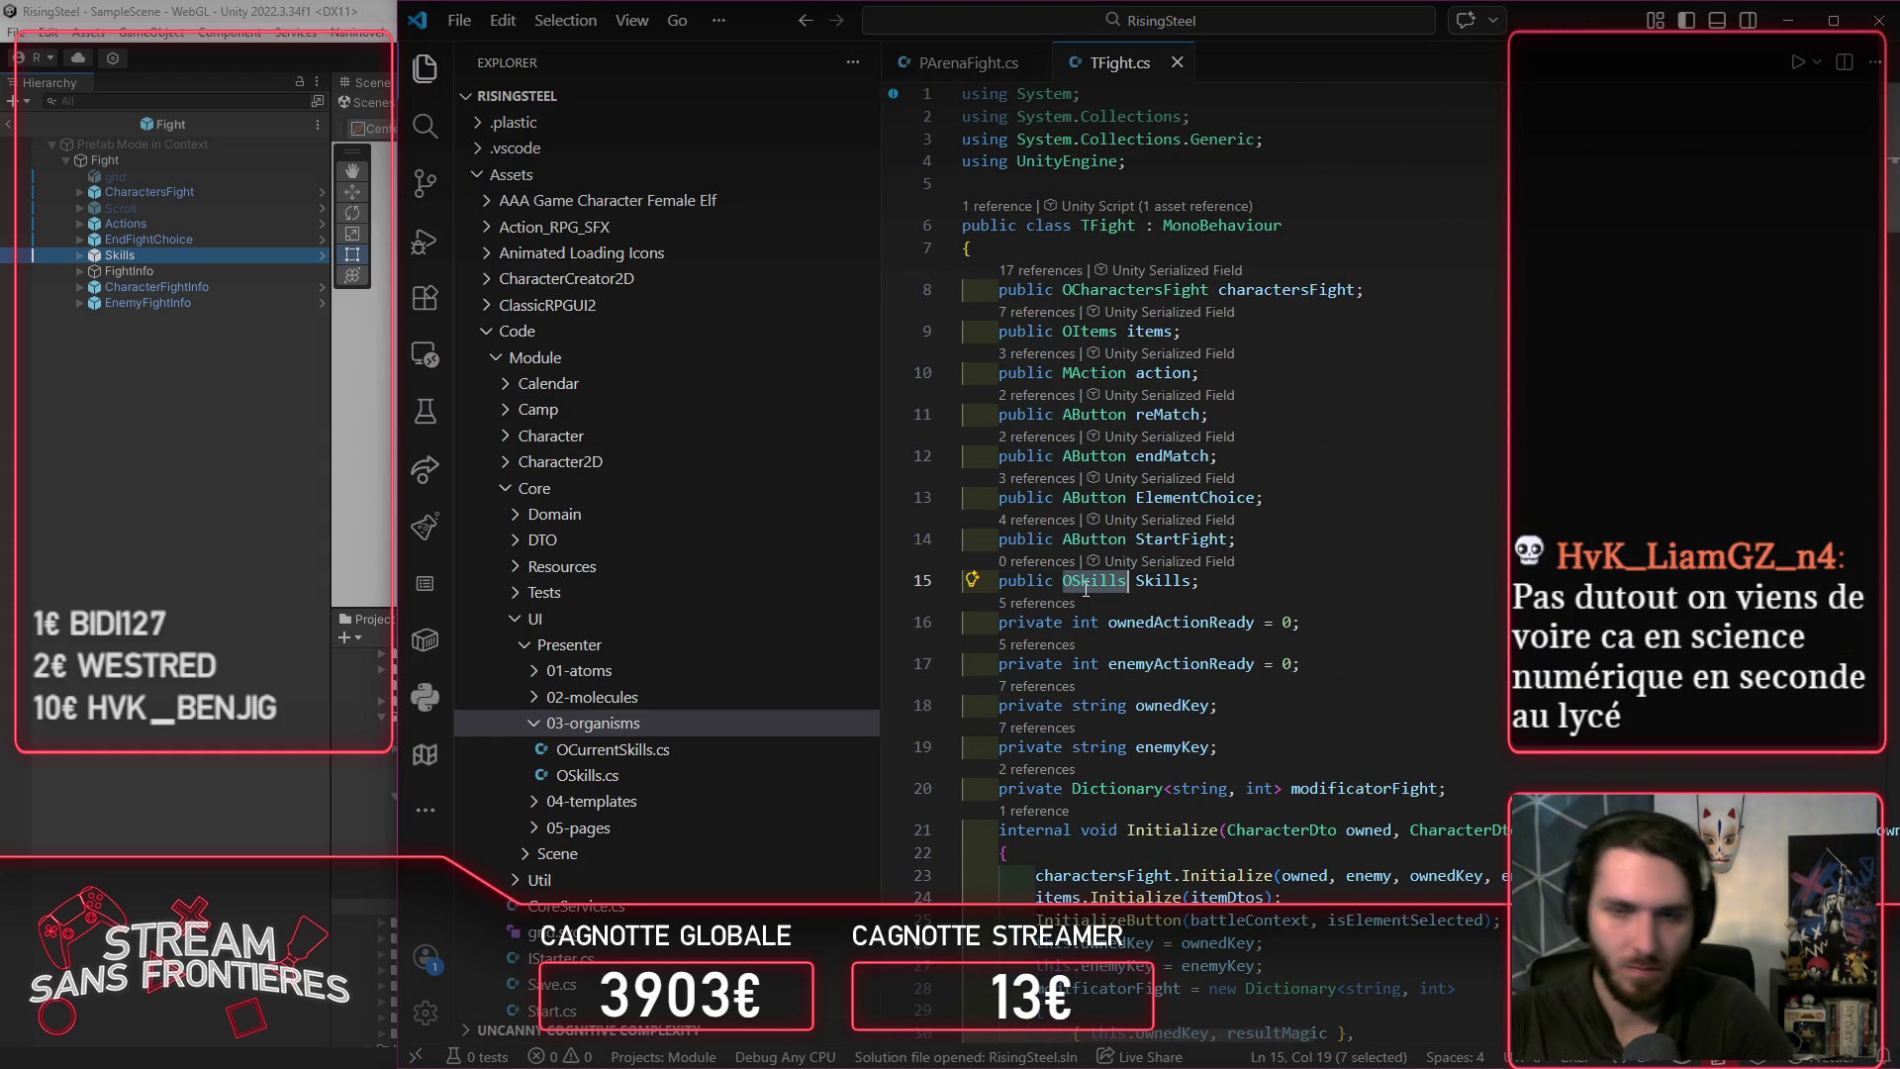
type("OCu")
key("Tab")
key("ctrl+s")
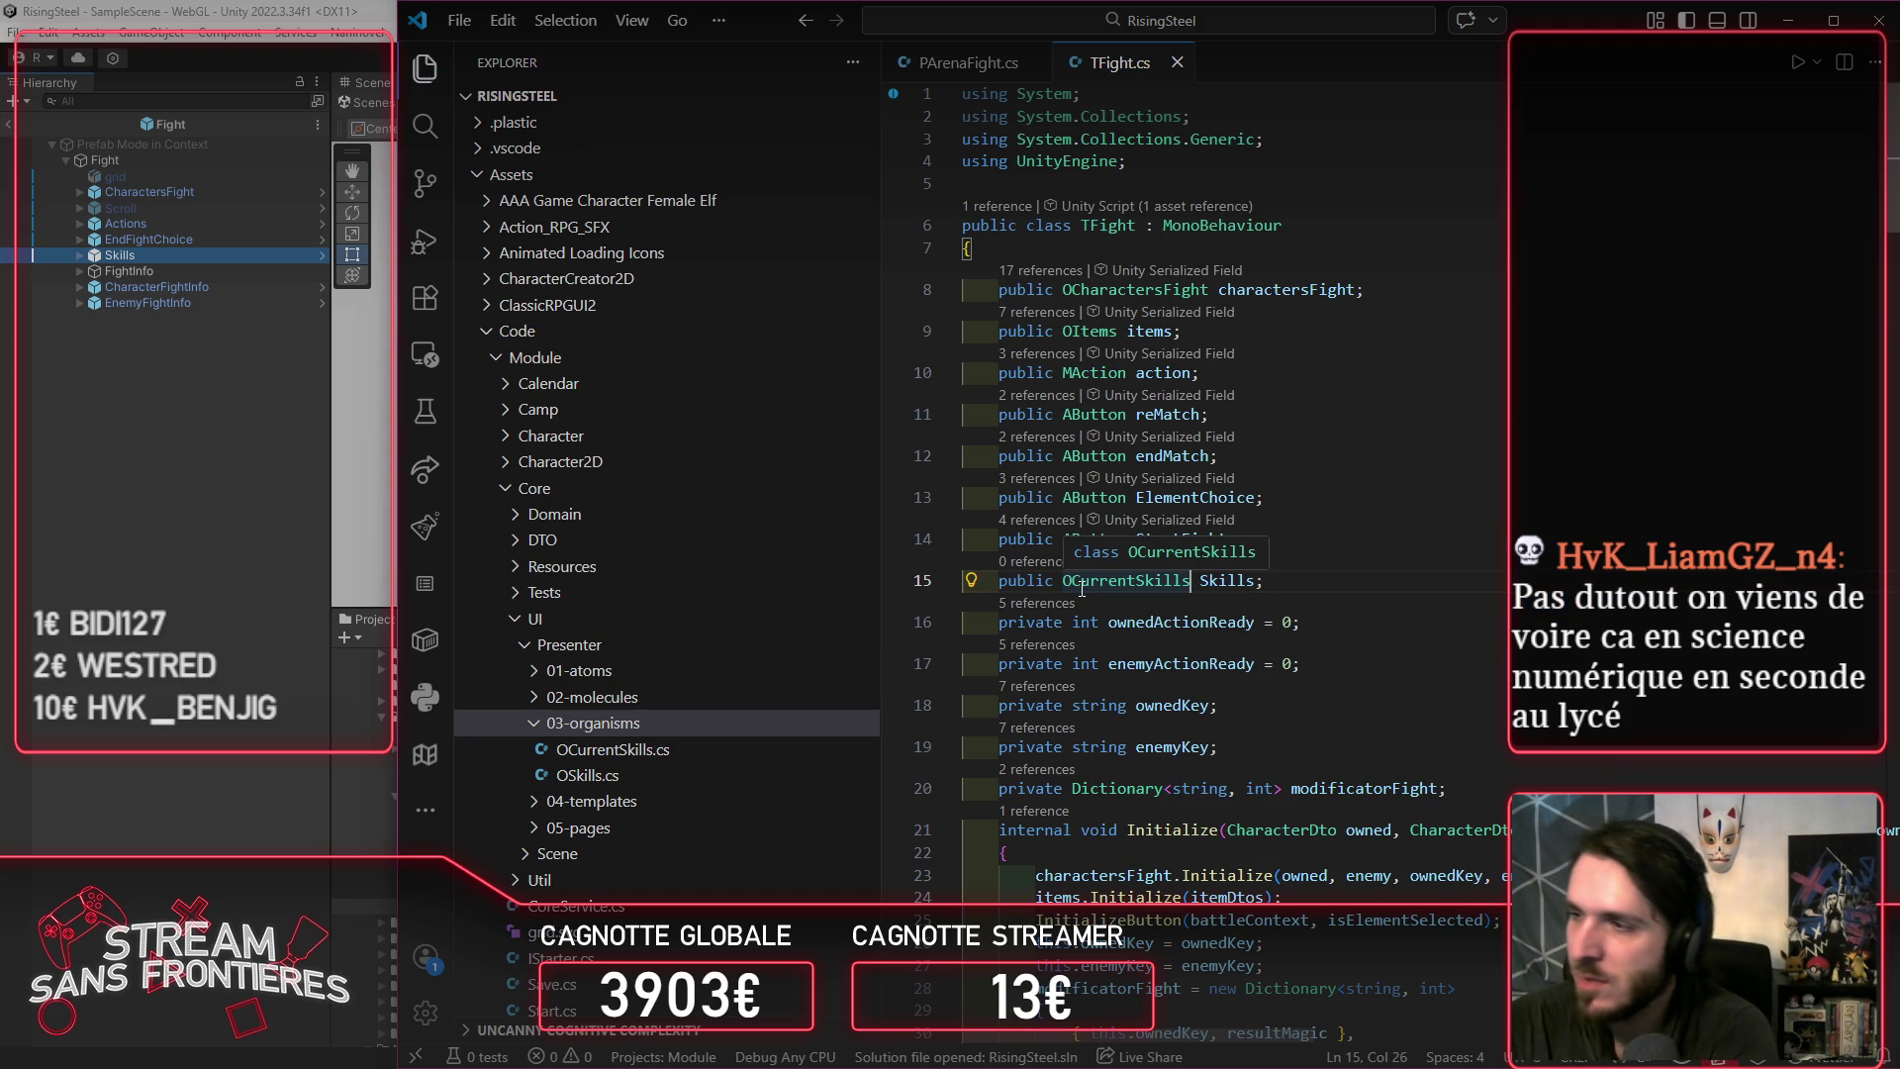
key("alt+Tab")
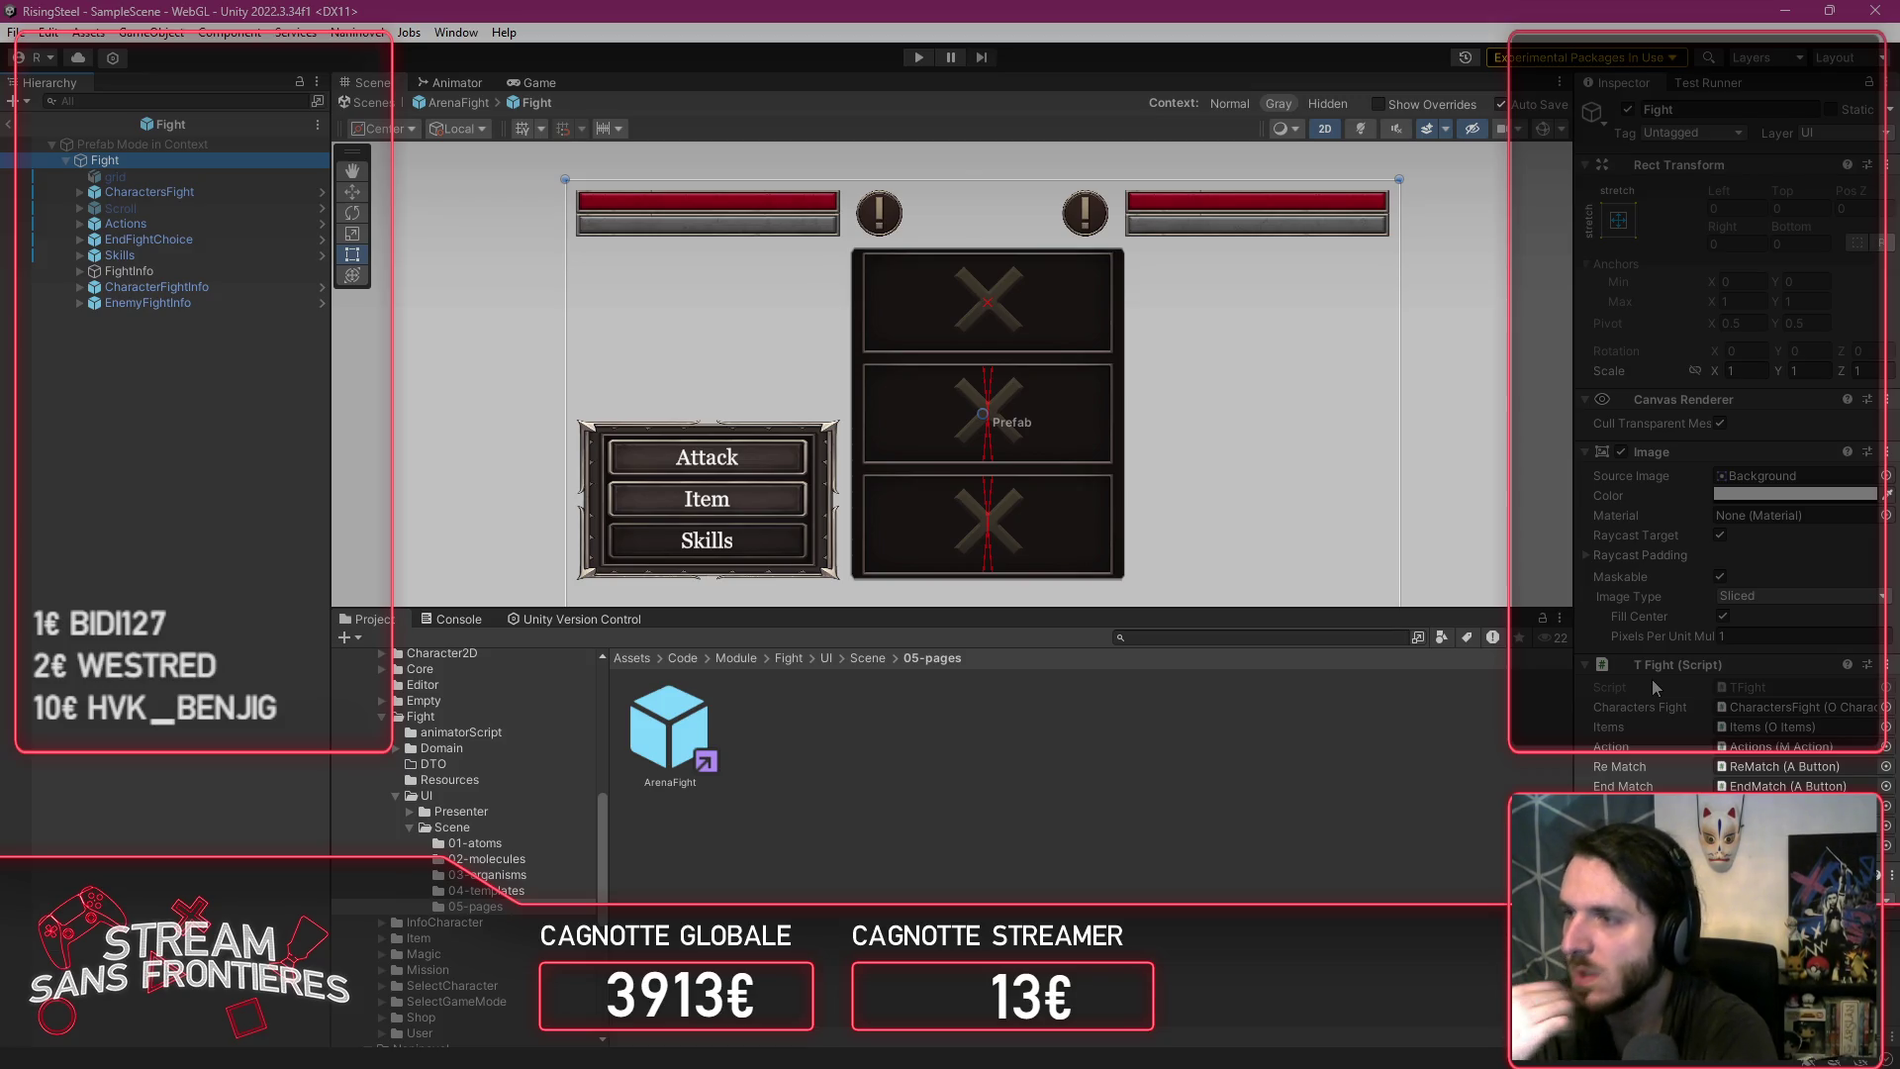
key("alt+Tab")
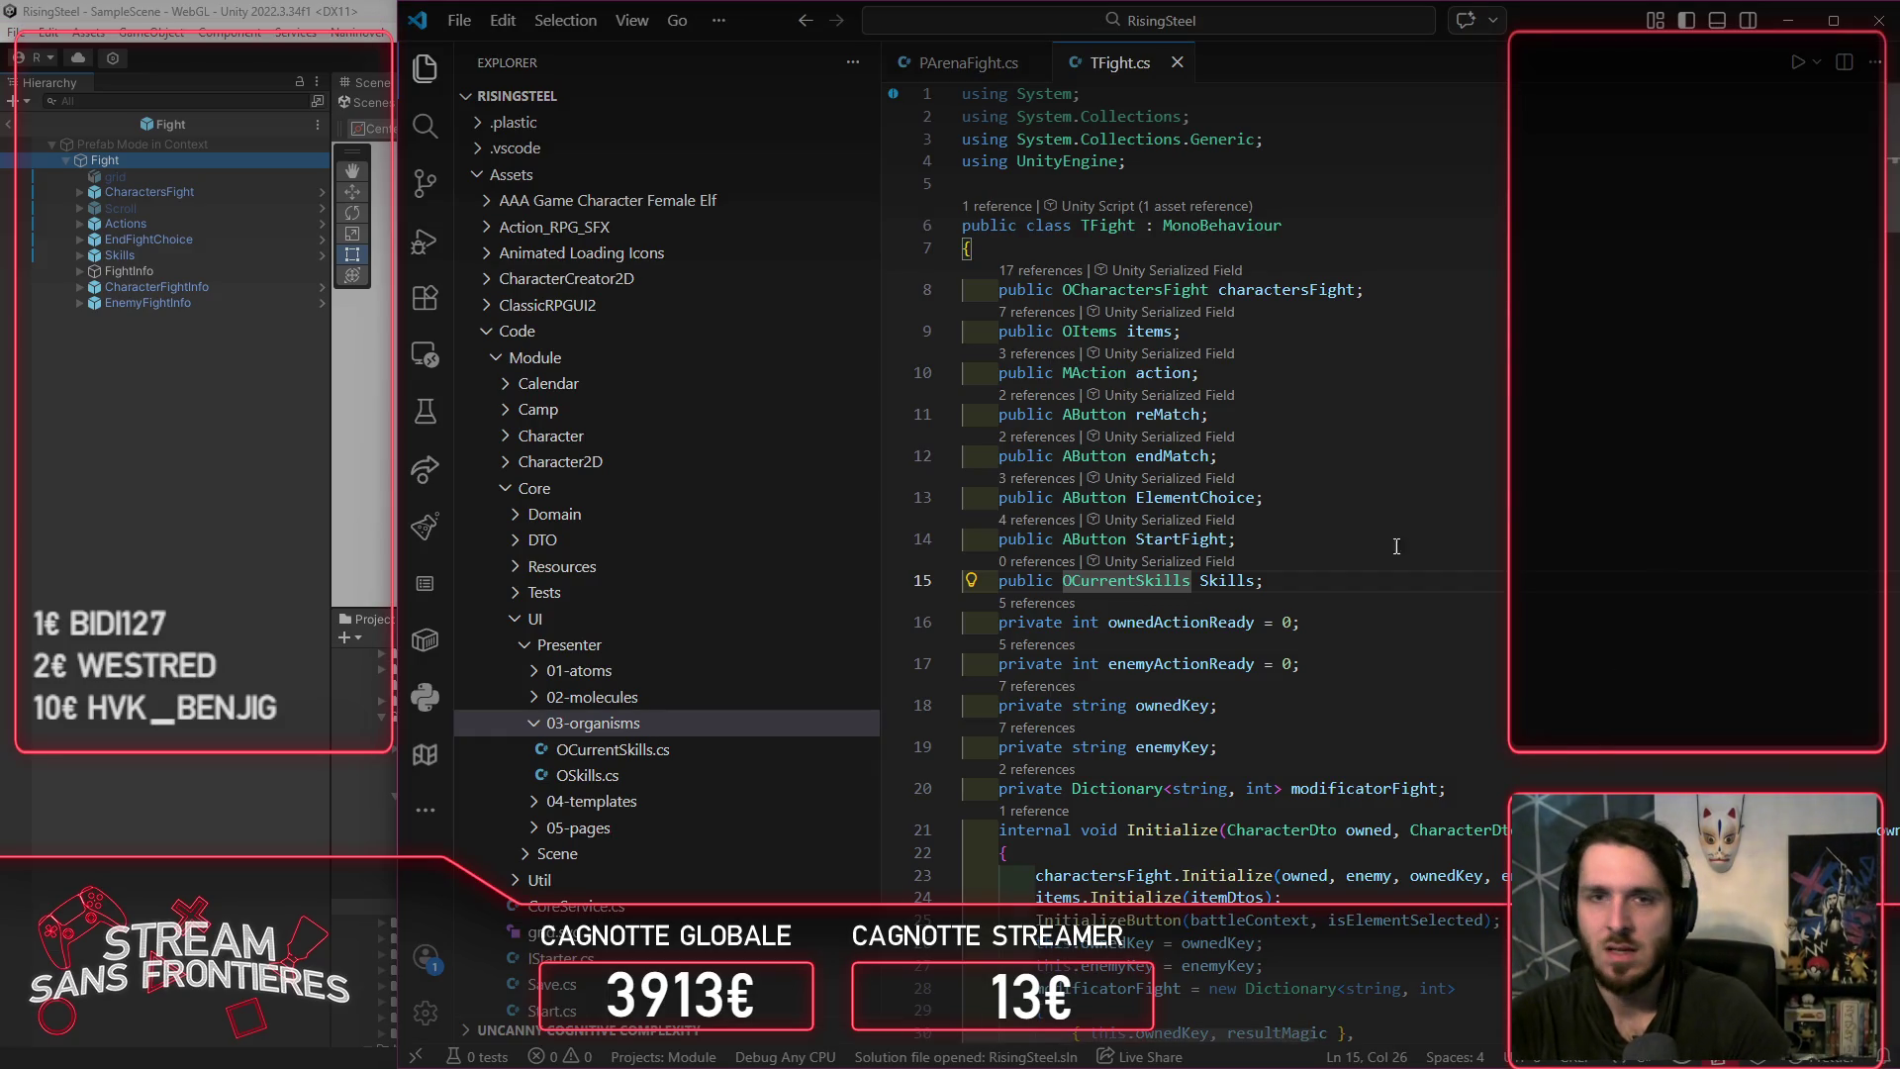
Step: Review the Skills field and move into the SkillsIsOpen method body
double_click(1227, 590)
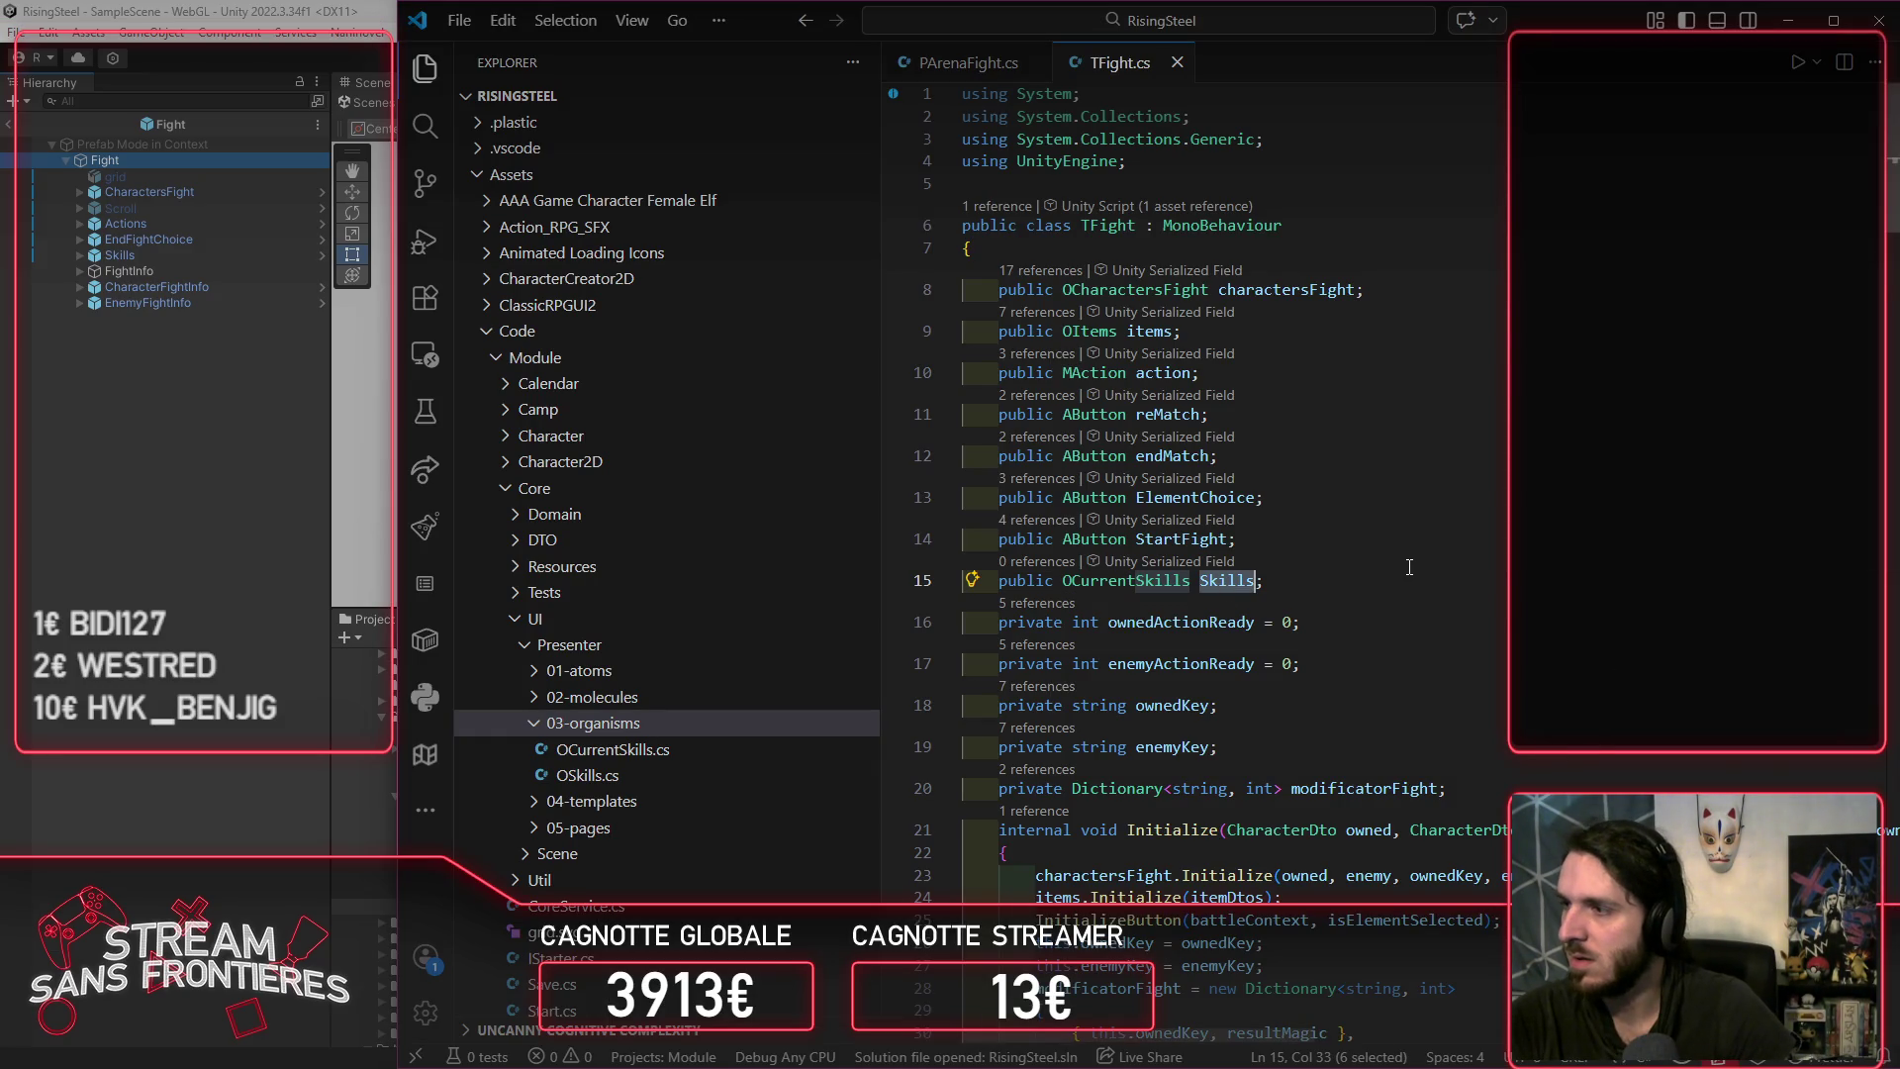
scroll(1410, 566, "down", 5)
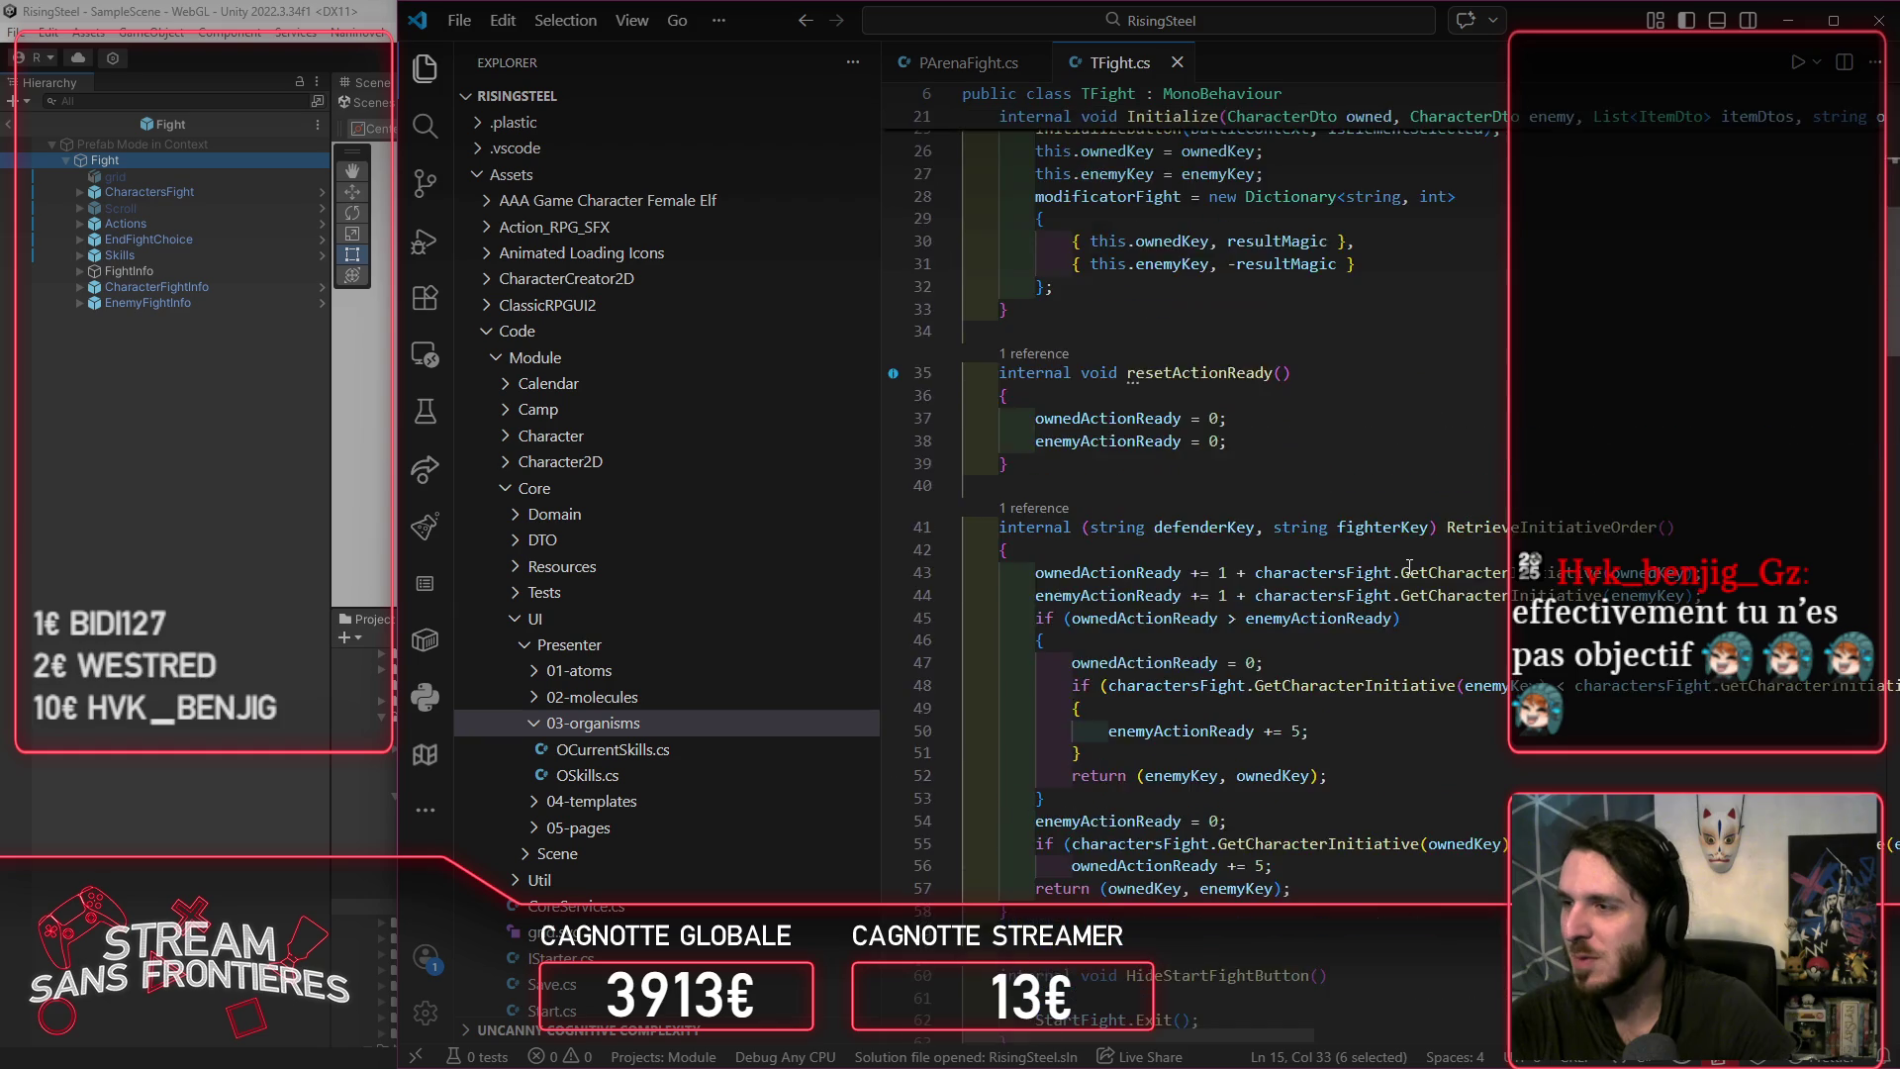
scroll(1410, 566, "up", 5)
scroll(1412, 566, "down", 1)
scroll(1411, 566, "up", 2)
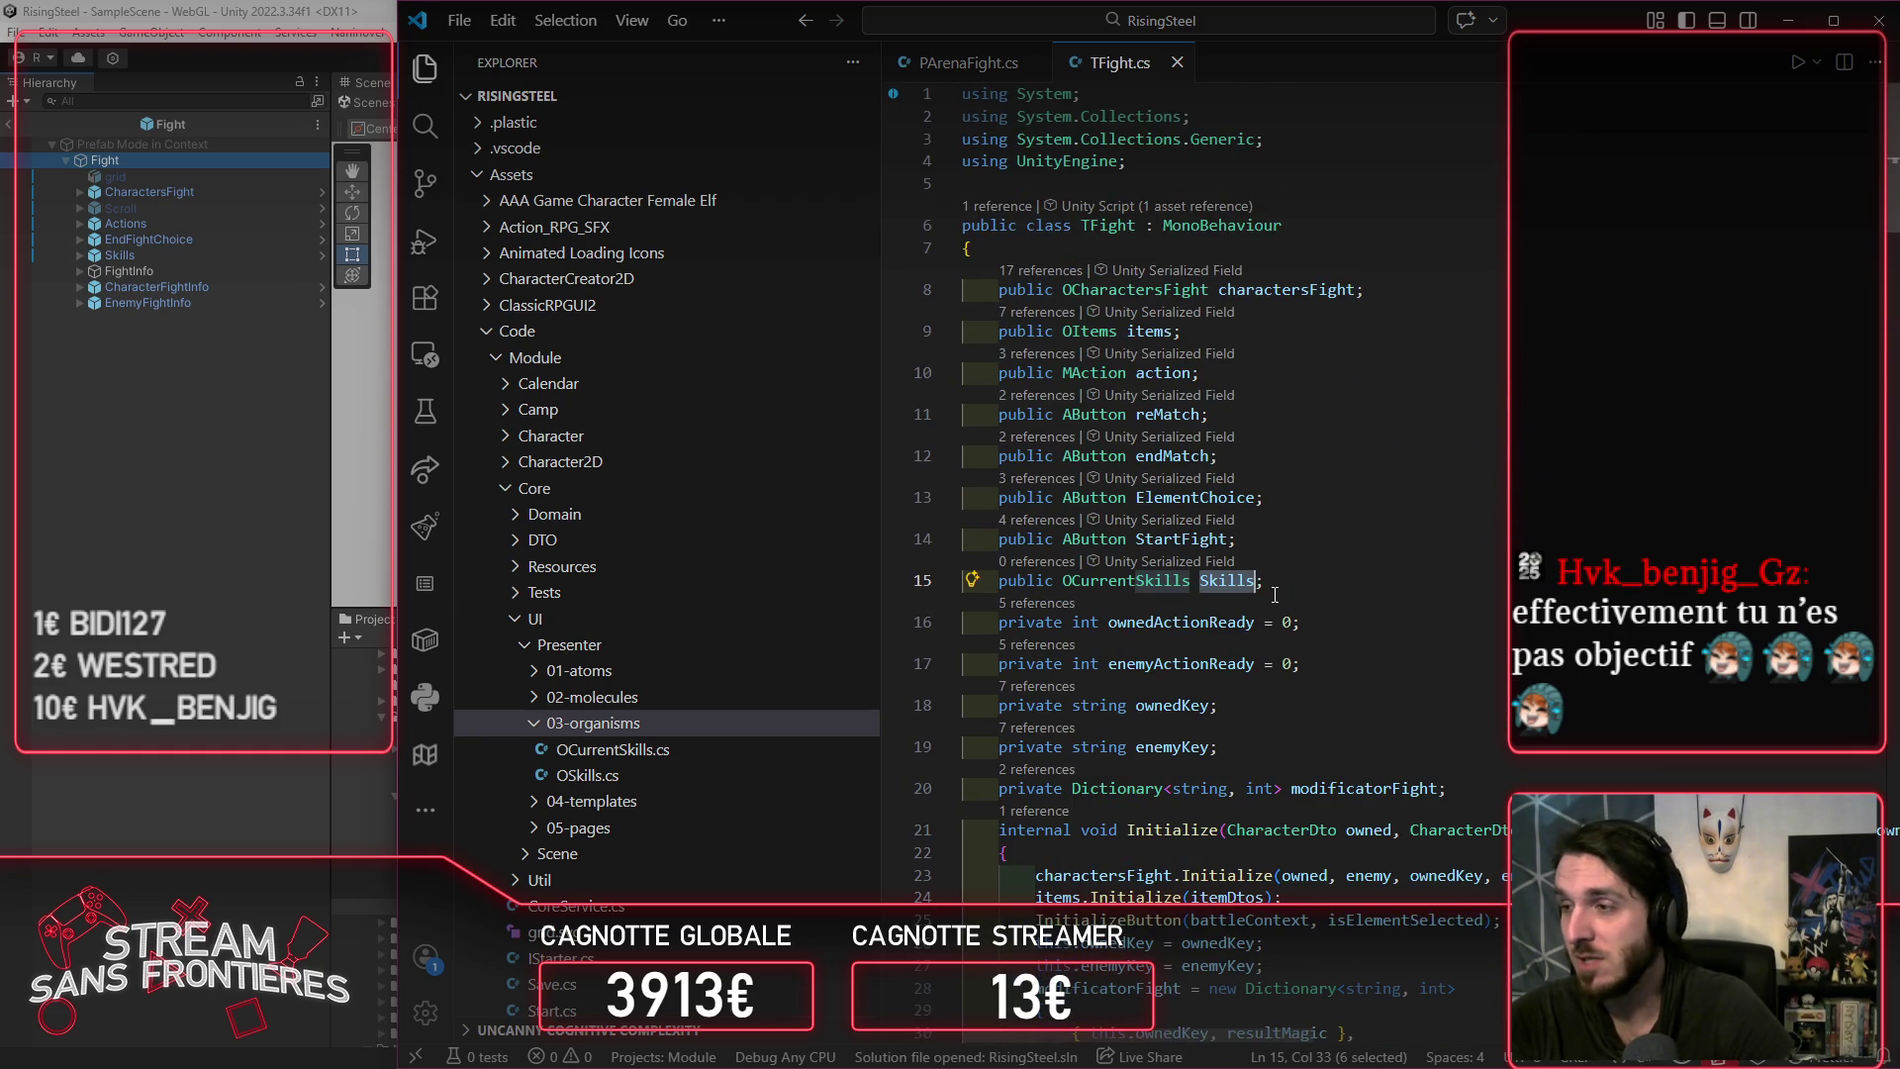
scroll(1275, 594, "down", 20)
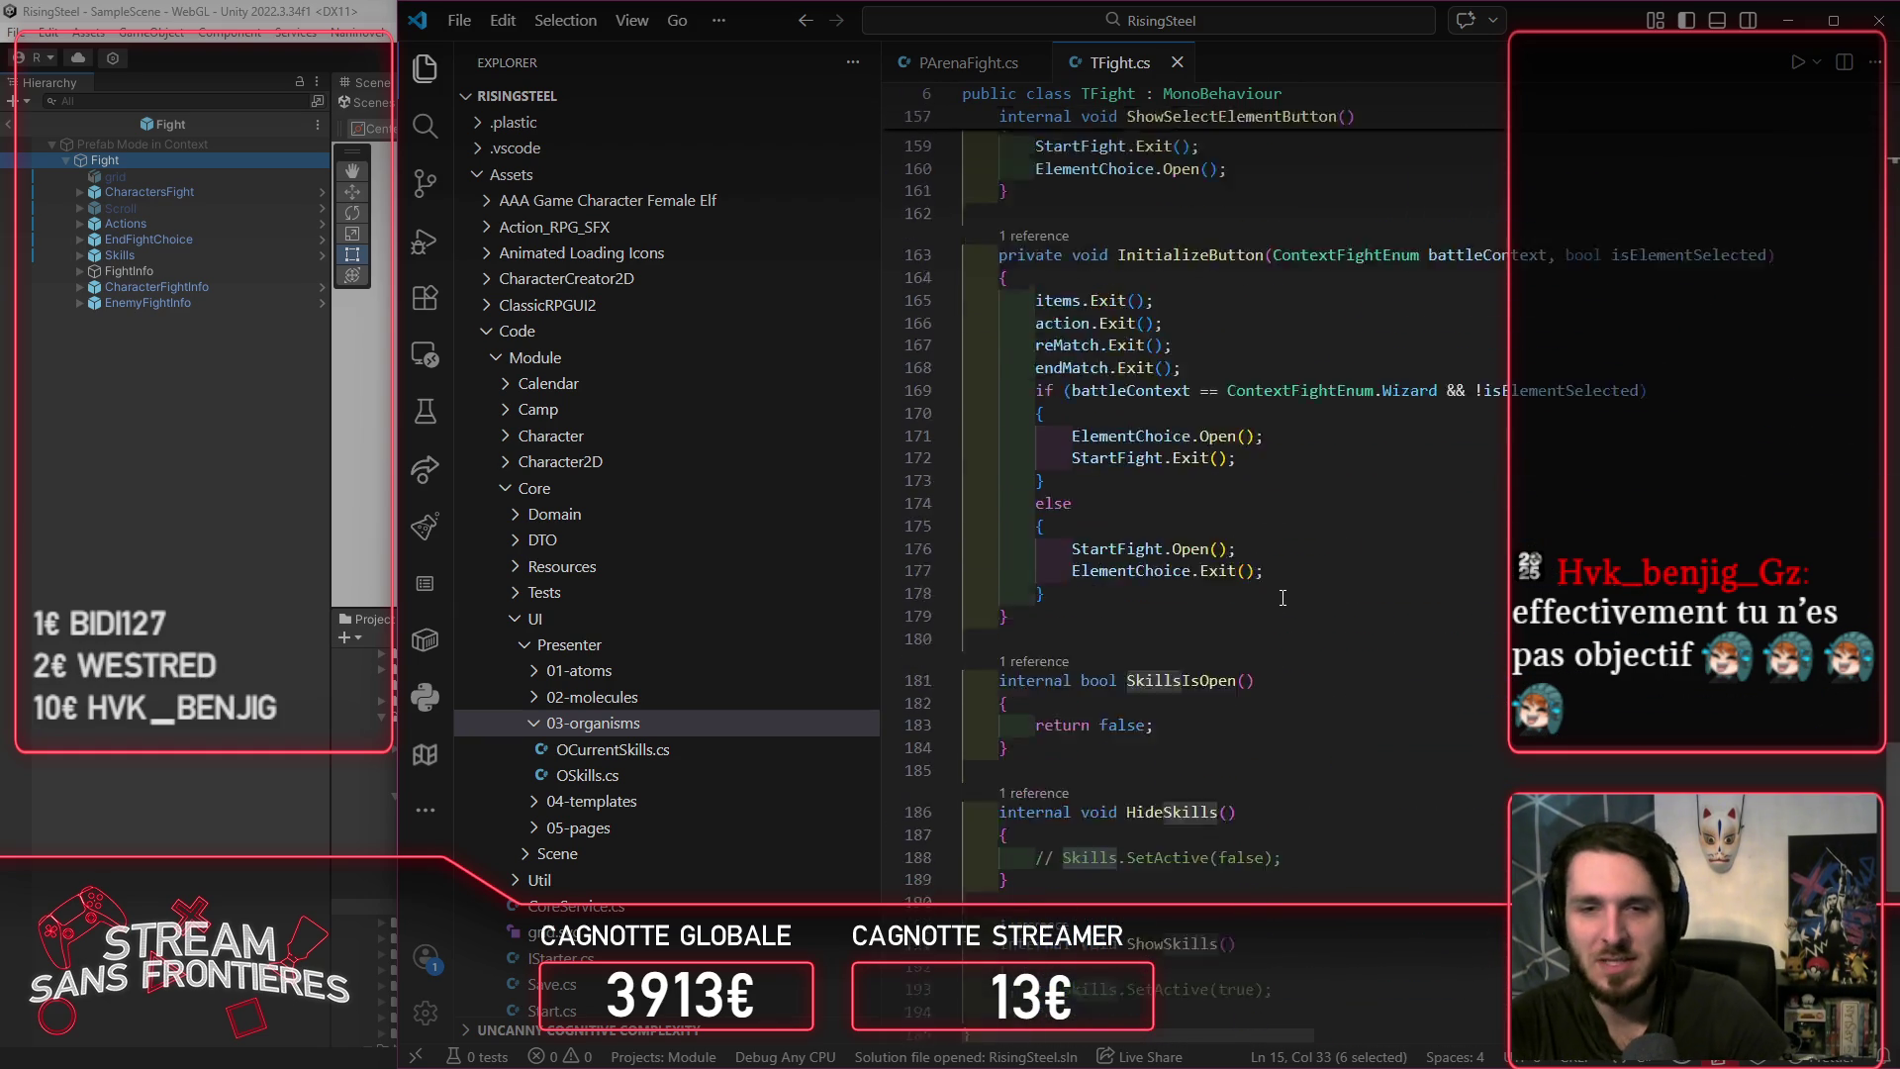
scroll(1283, 598, "down", 2)
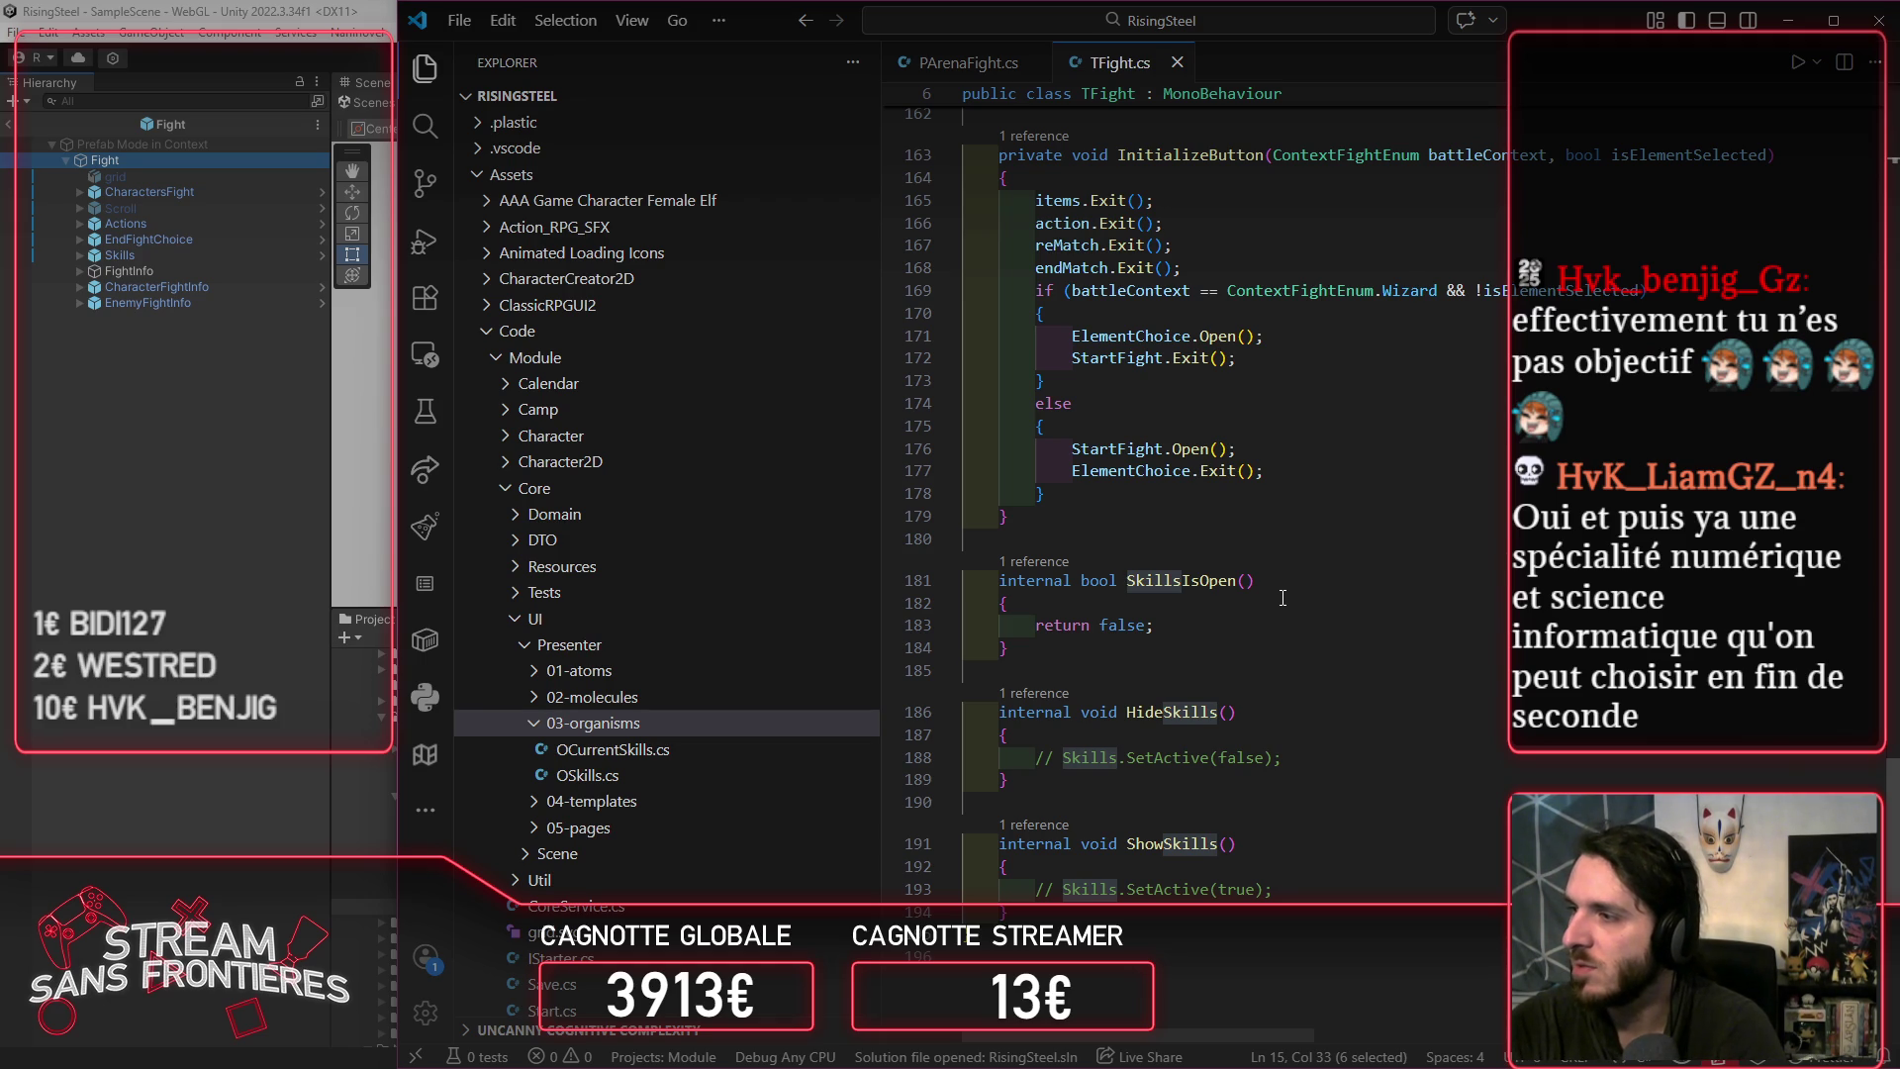
left_click(1260, 596)
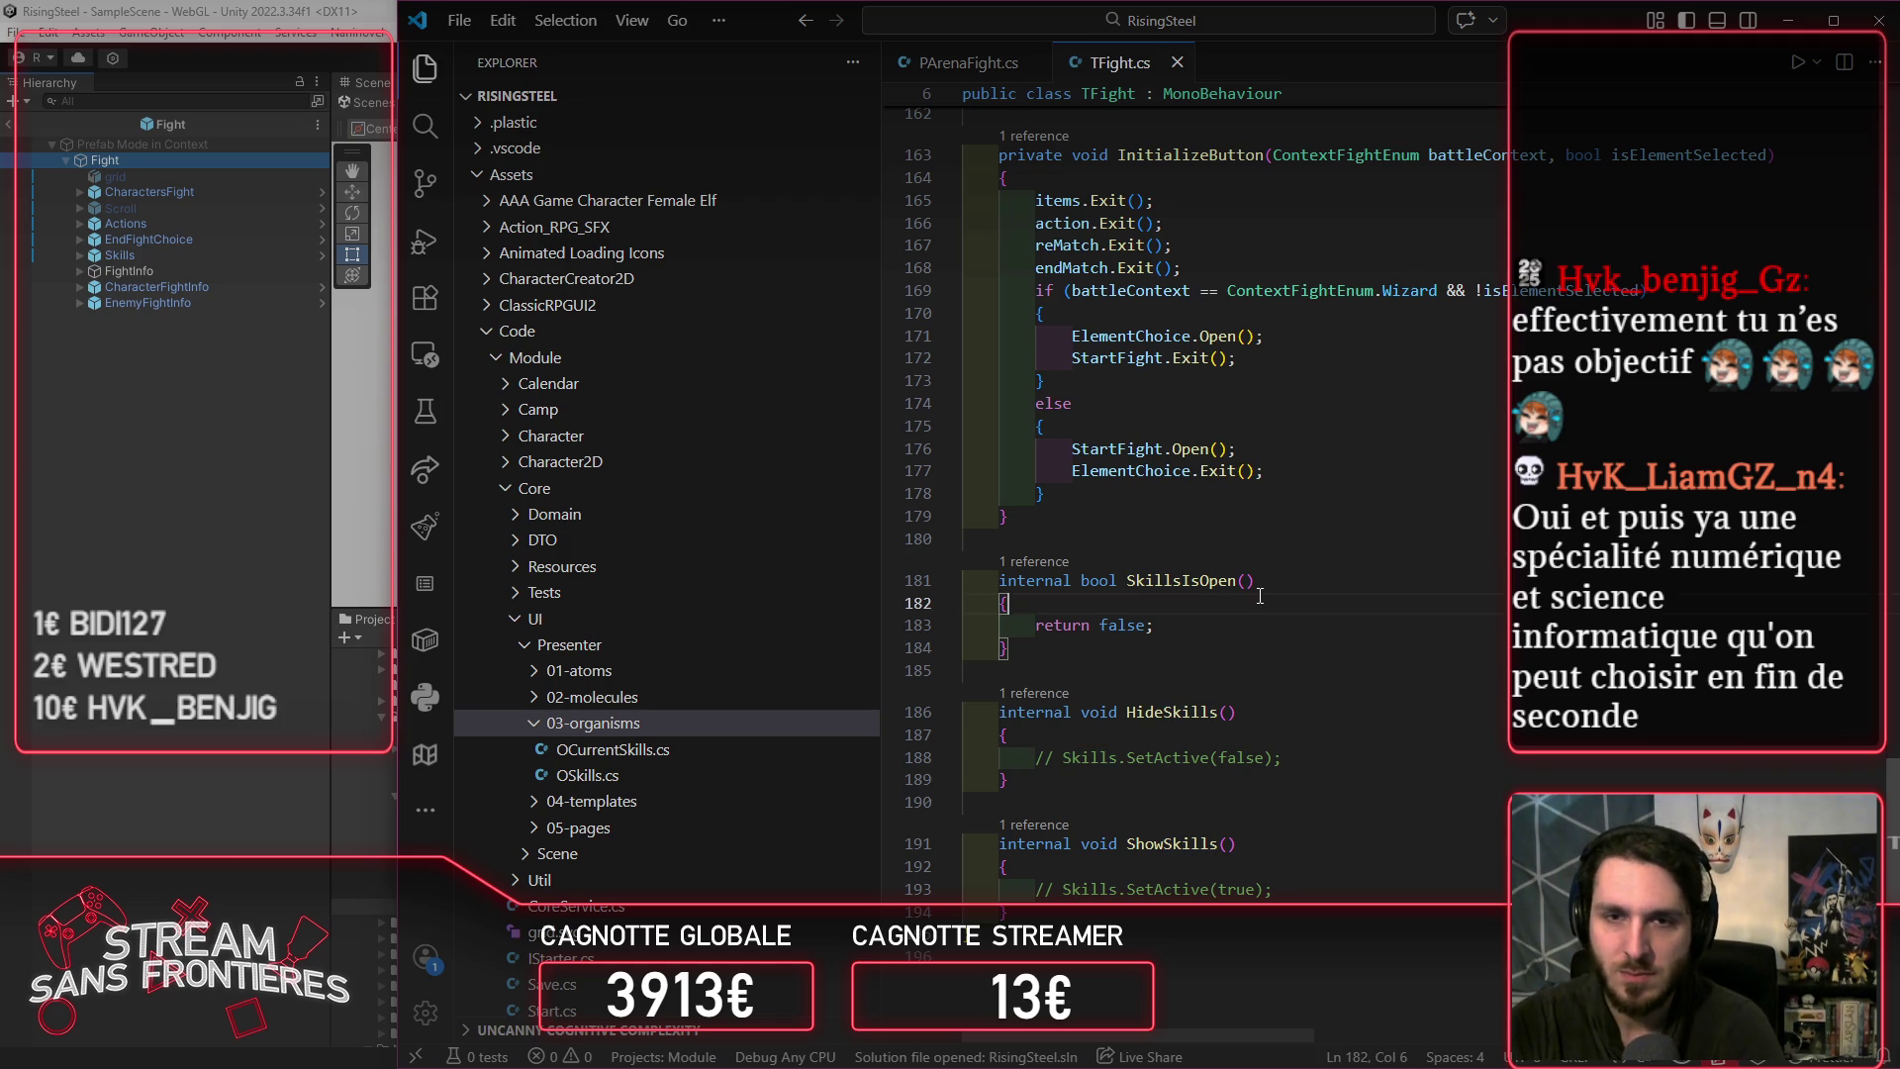
Step: Try out Skills calls in SkillsIsOpen and HideSkills, then delete the unfinished lines
type("Skills.IsOpen(")
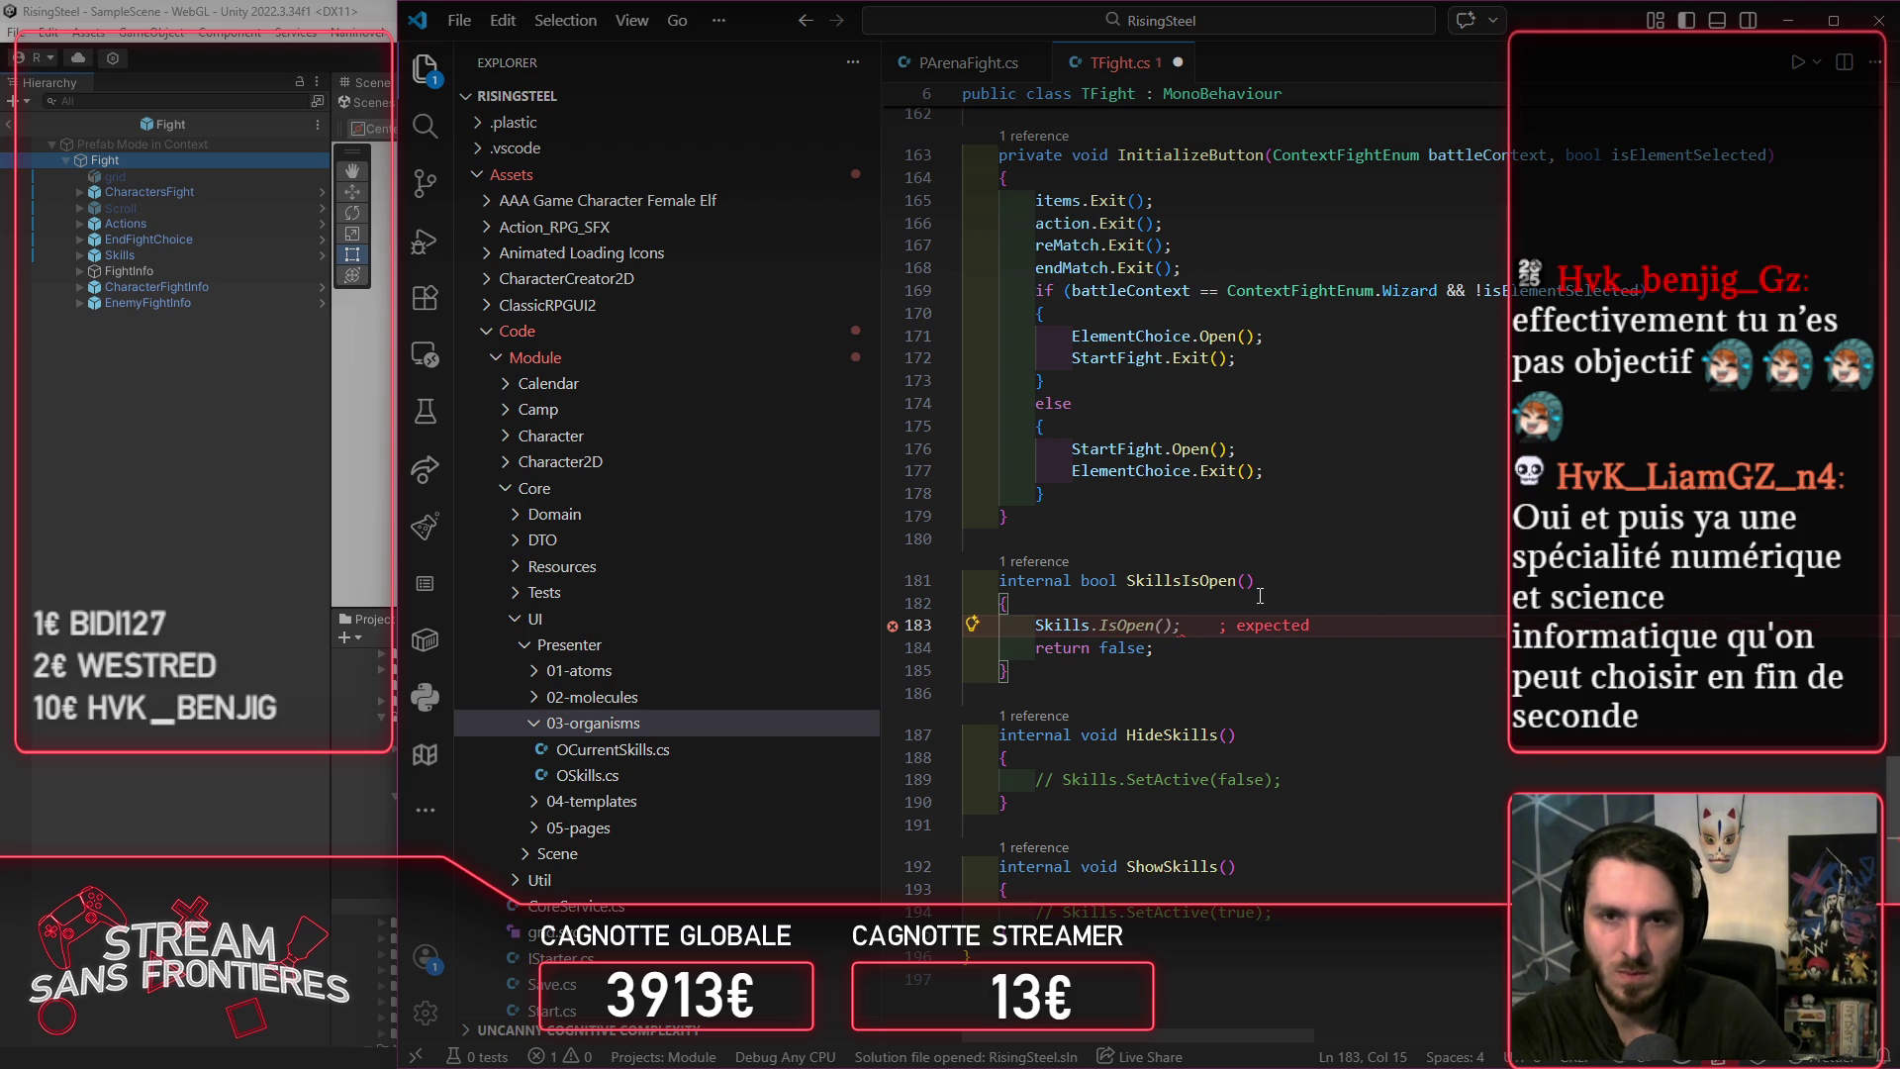
type(".")
key("shift+Home")
key("BackSpace")
key("Down")
key("Down")
key("Down")
key("Down")
key("Down")
key("End")
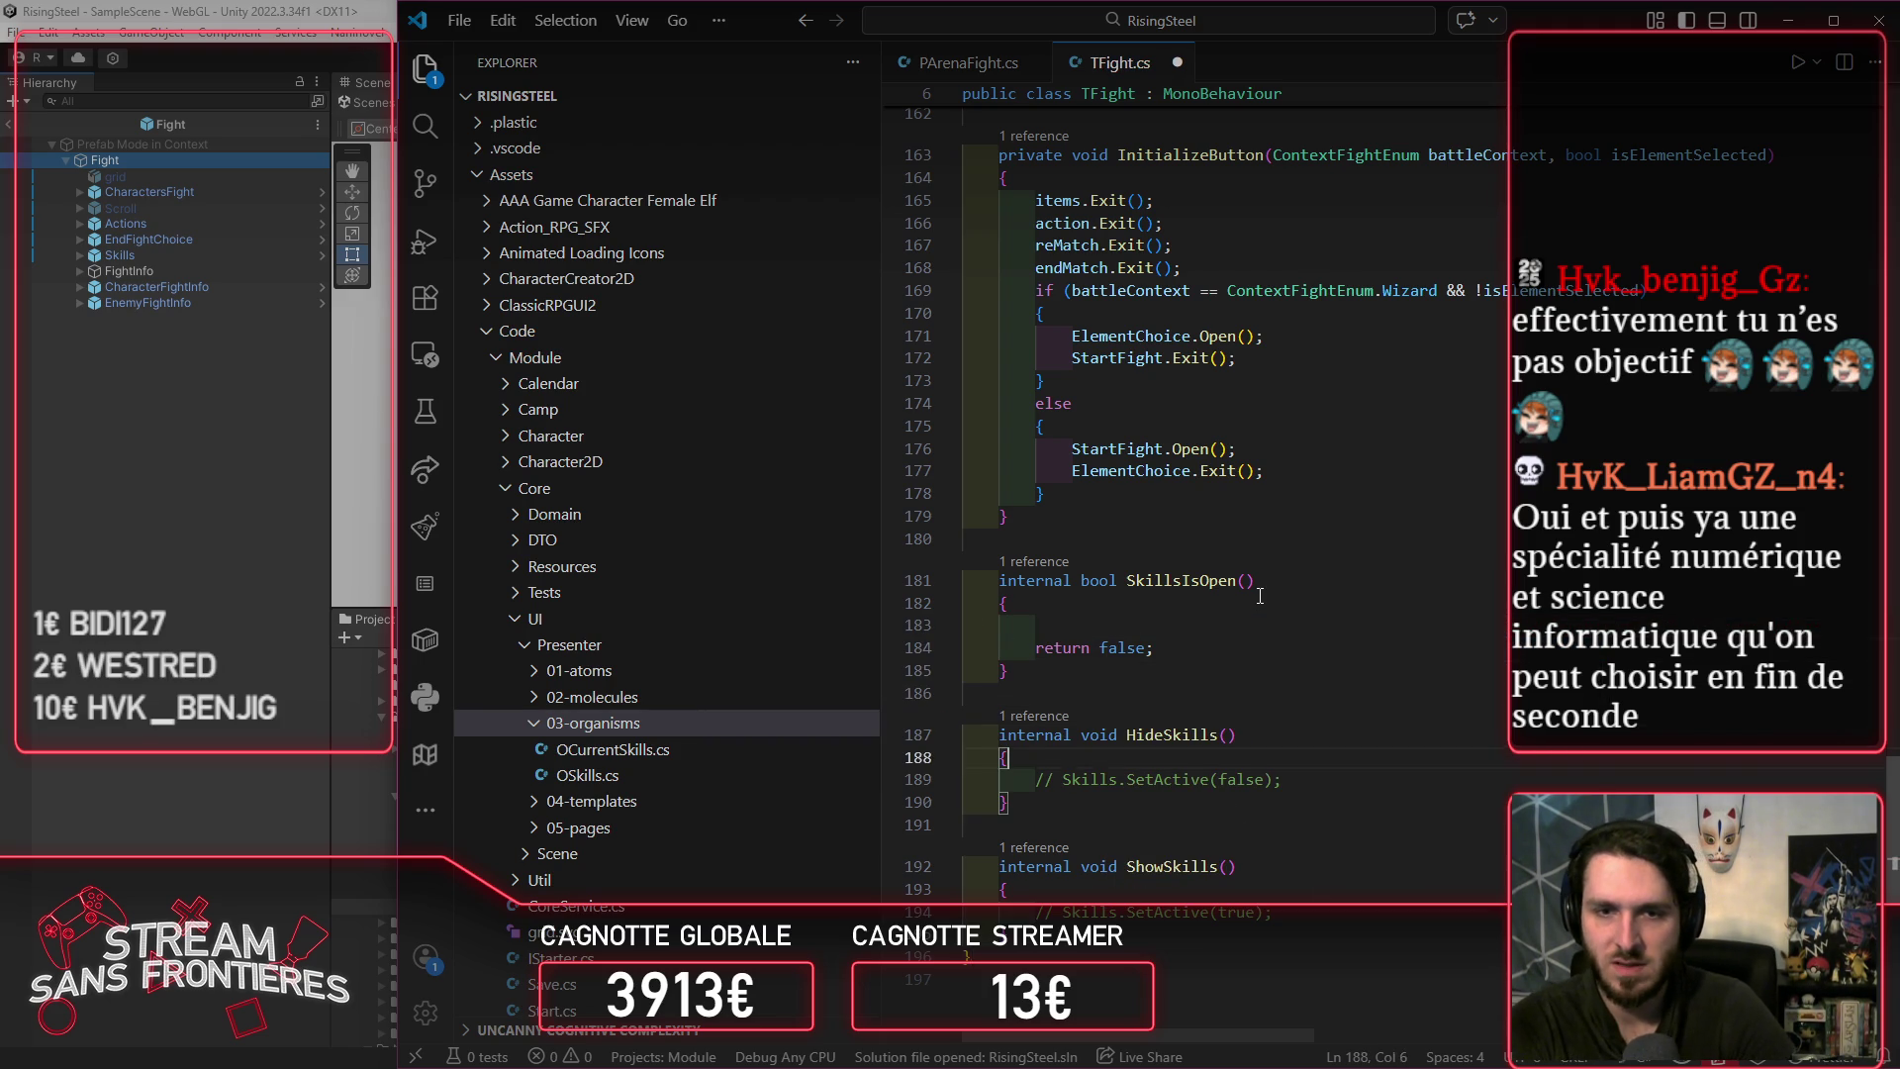
key("Return")
type("Skills.Exit();")
type(".")
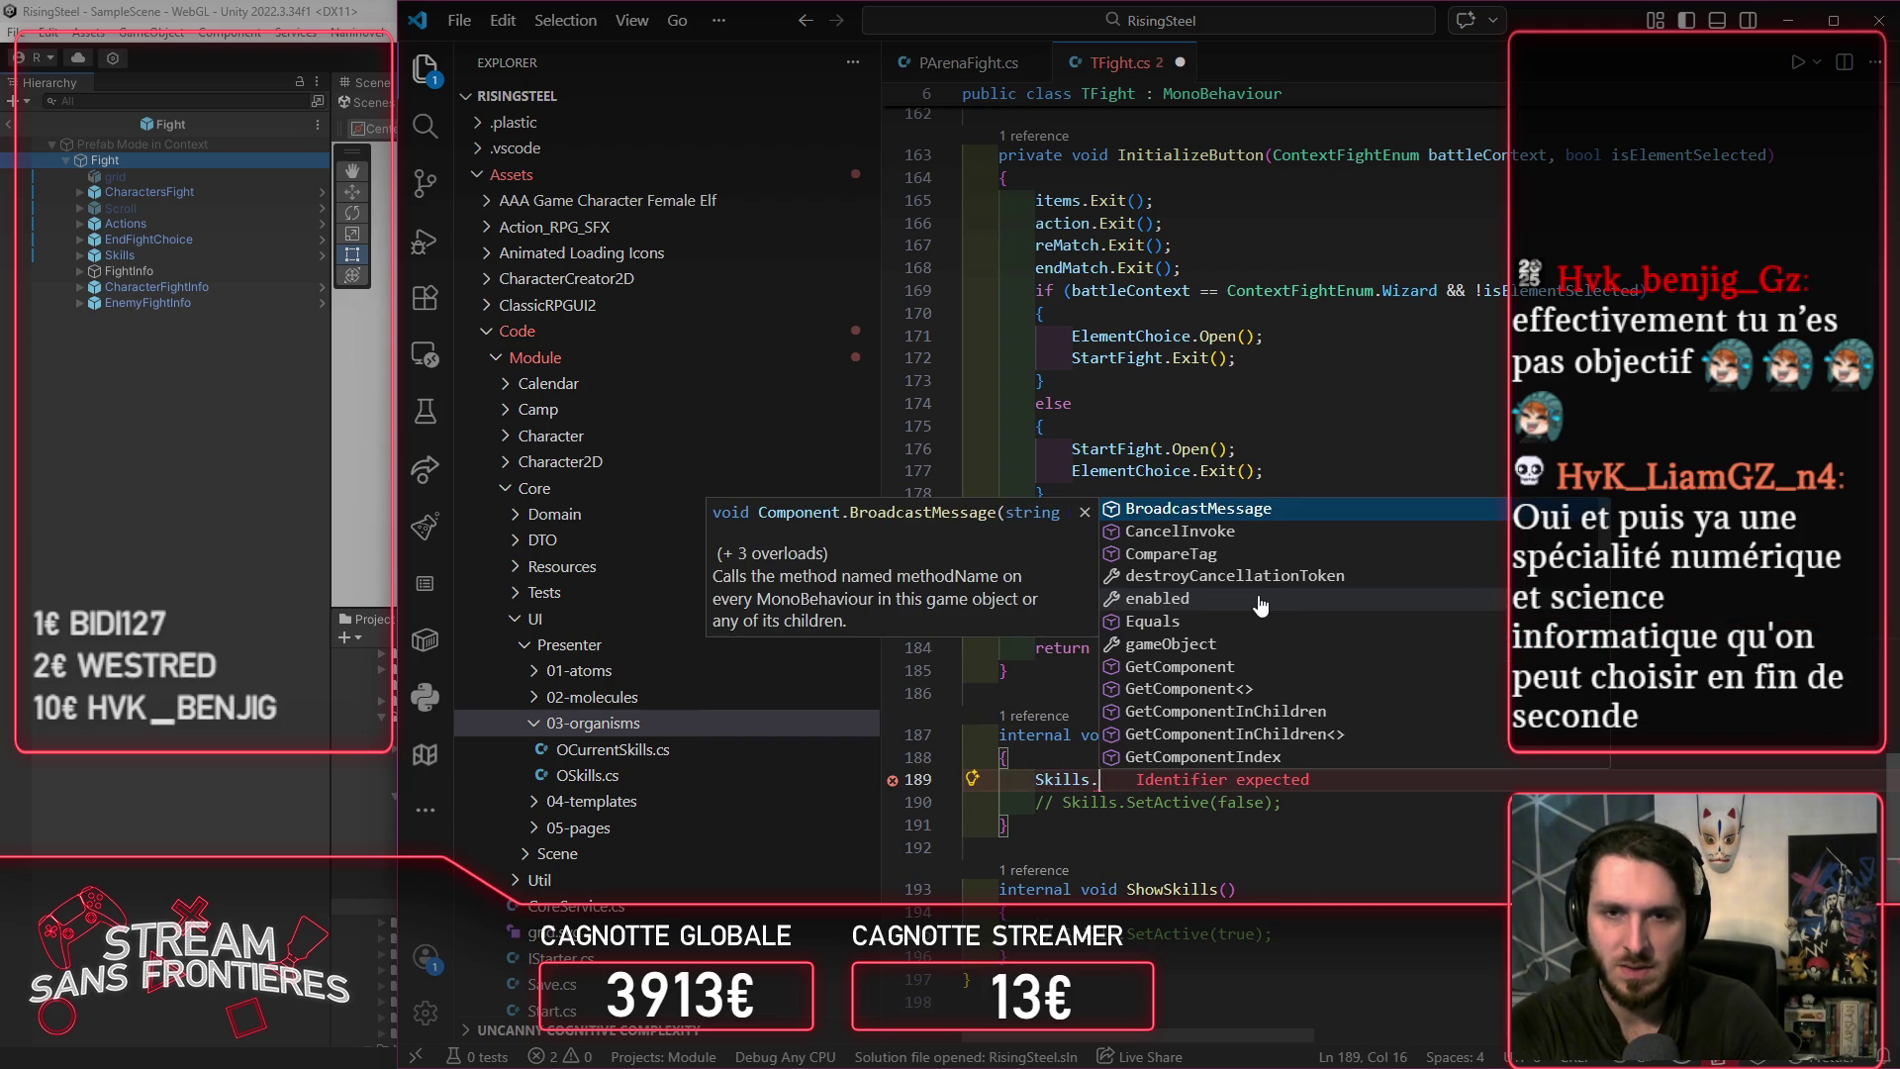
key("Escape")
key("shift+Home")
key("BackSpace")
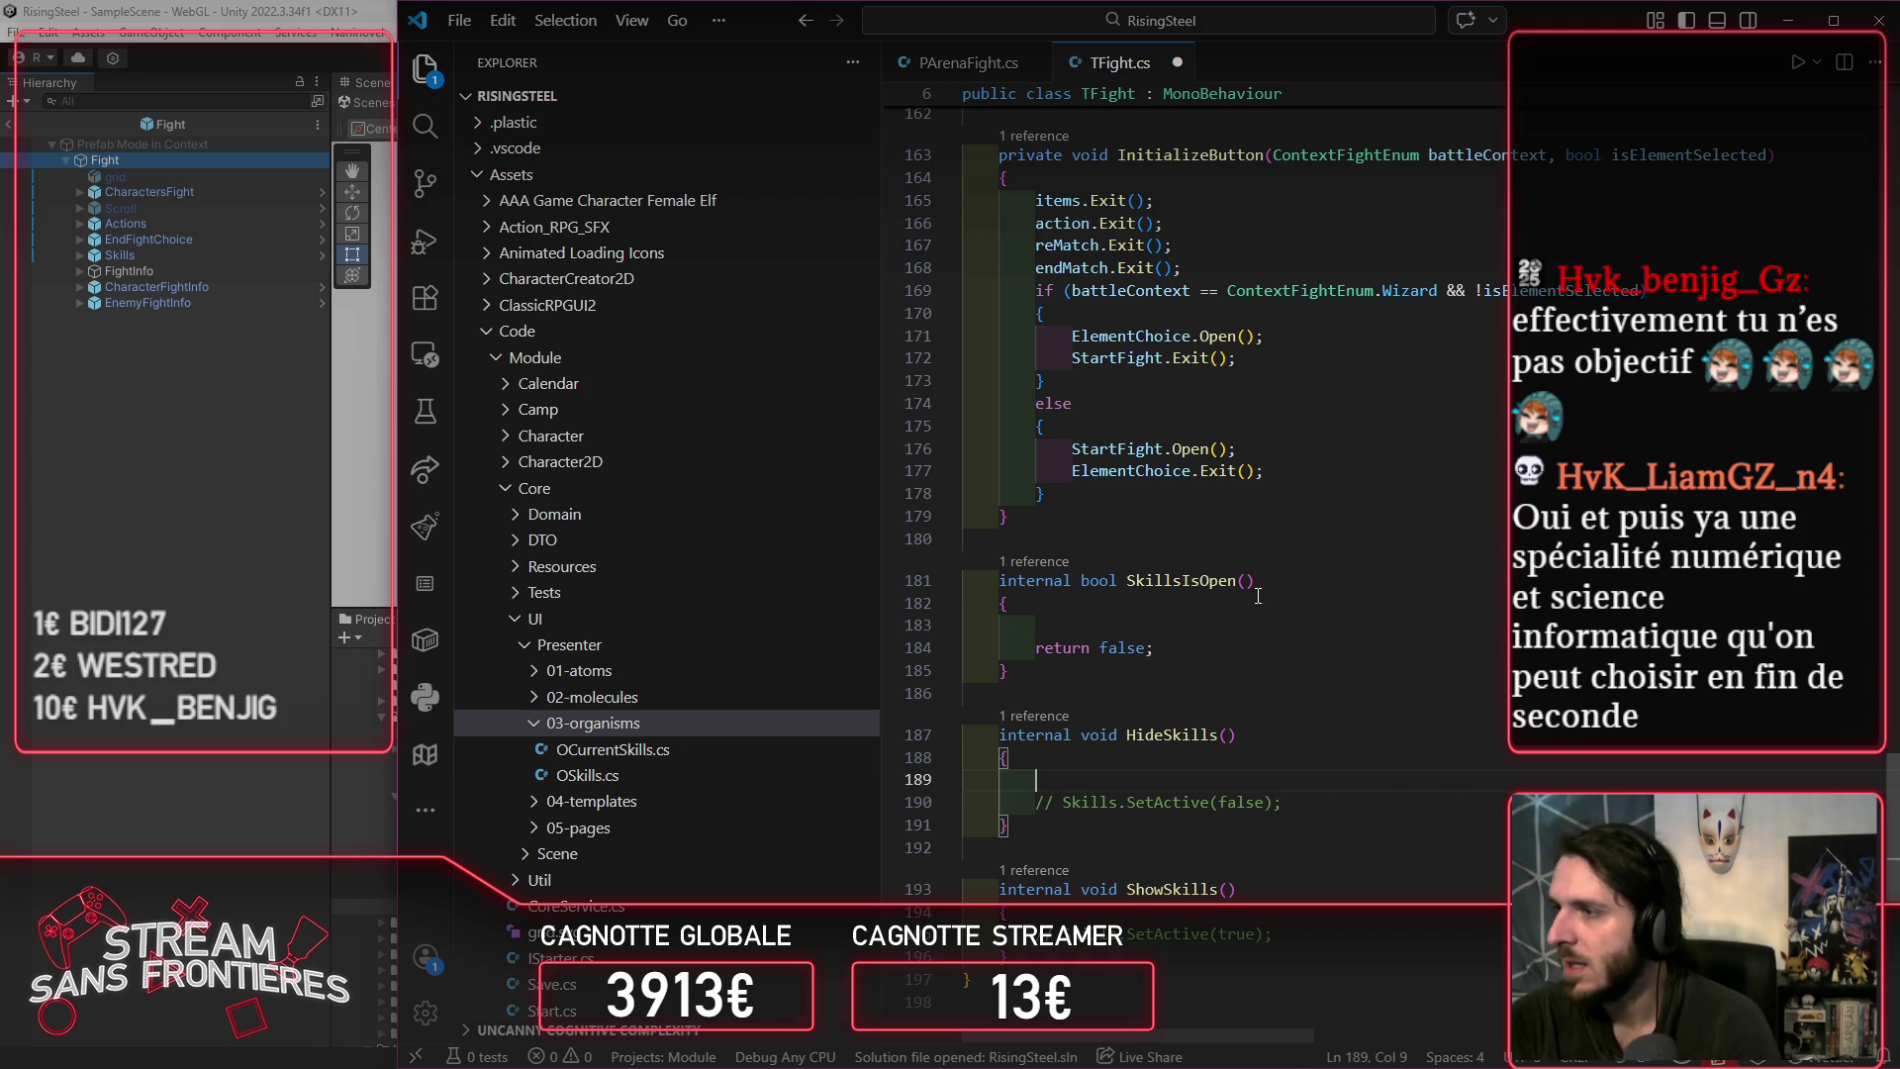
Step: Replace 'false' in SkillsIsOpen with Skills.IsOpen() and save TFight.cs
scroll(1258, 595, "up", 8)
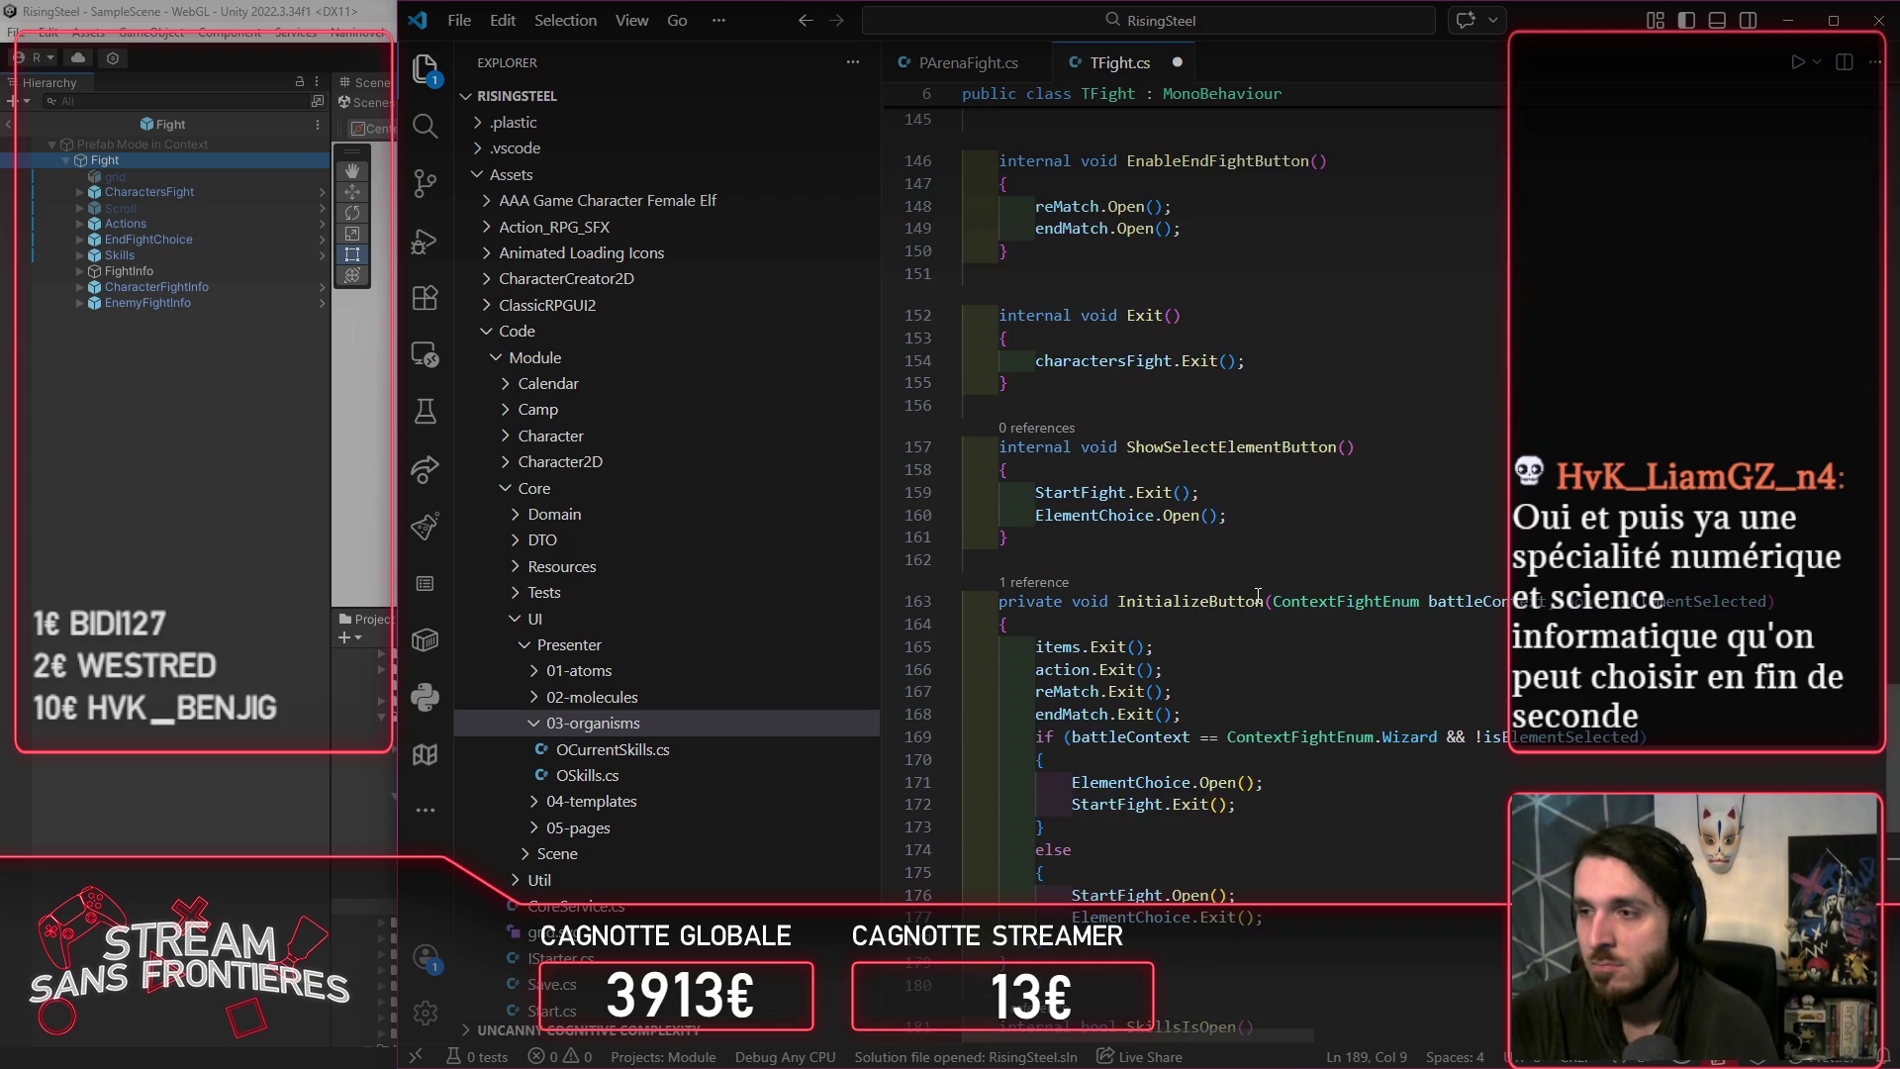
scroll(1258, 595, "down", 10)
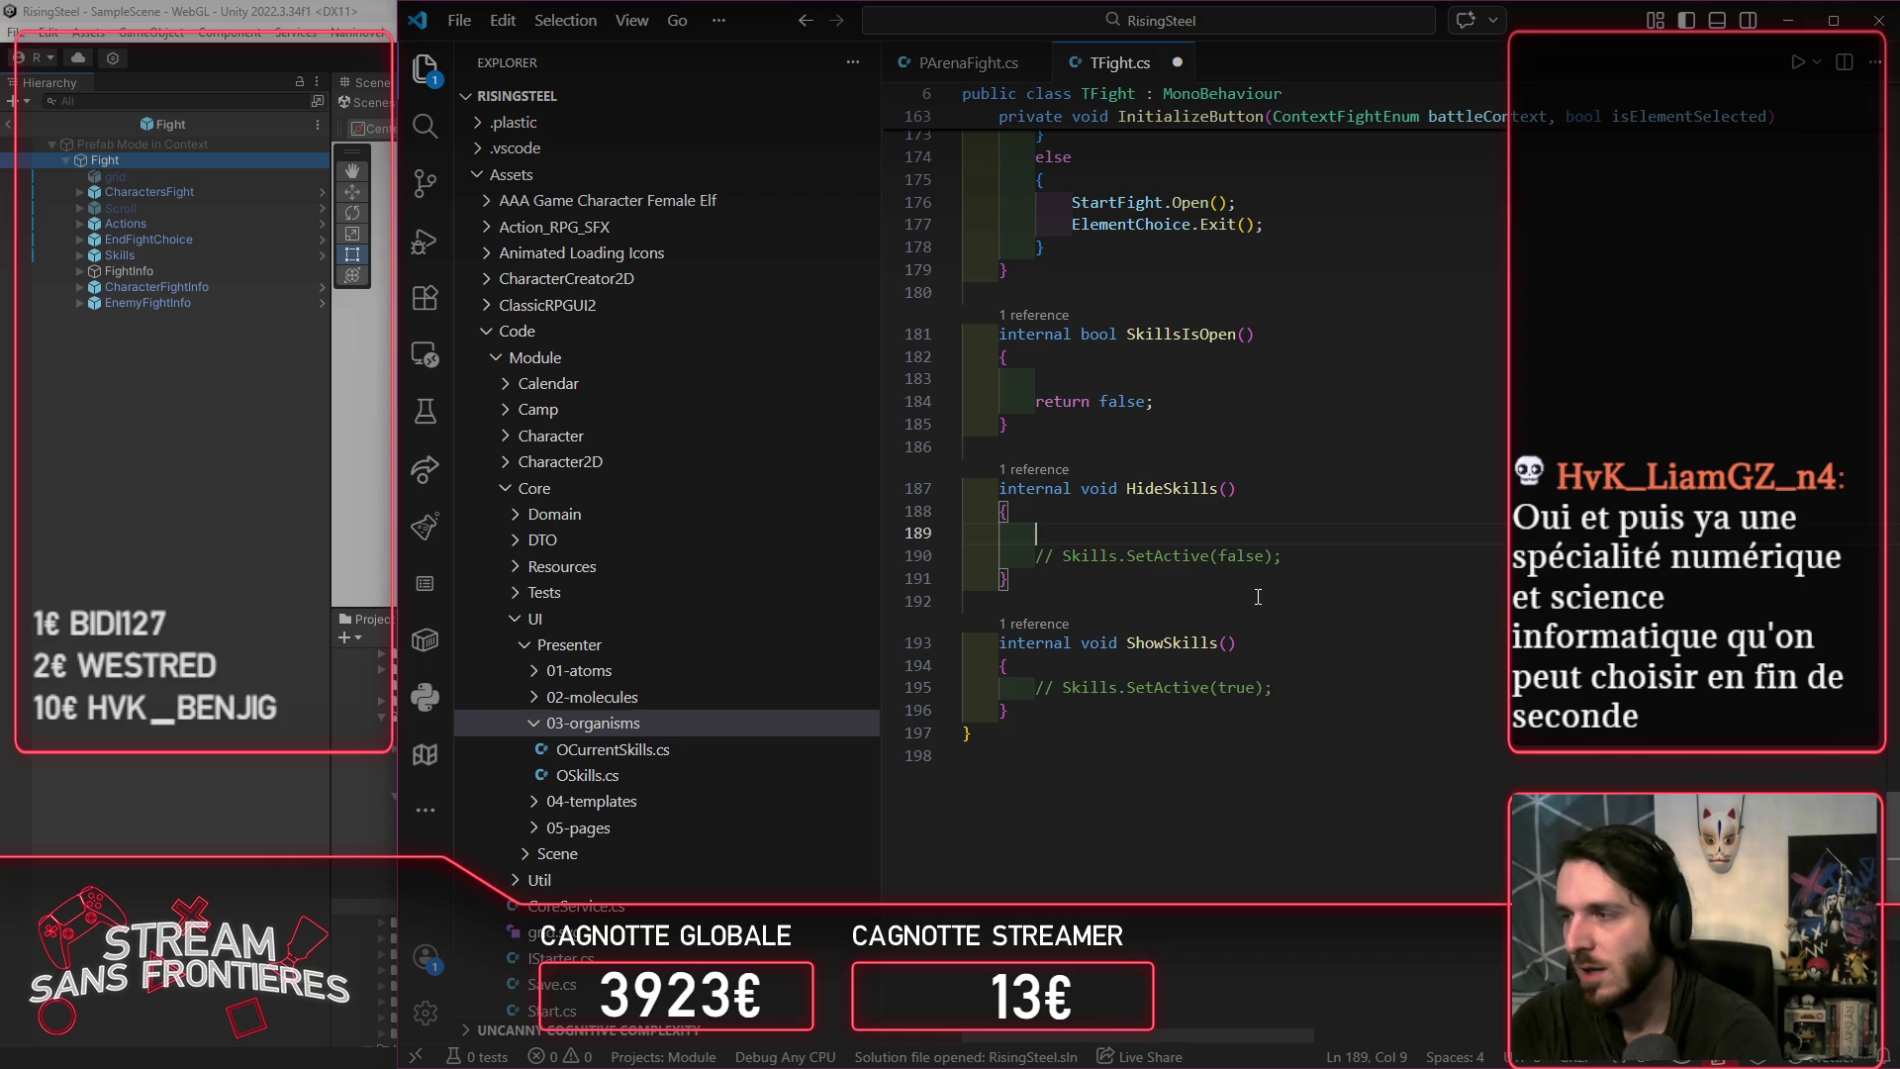
scroll(1258, 596, "up", 3)
left_click(1242, 585)
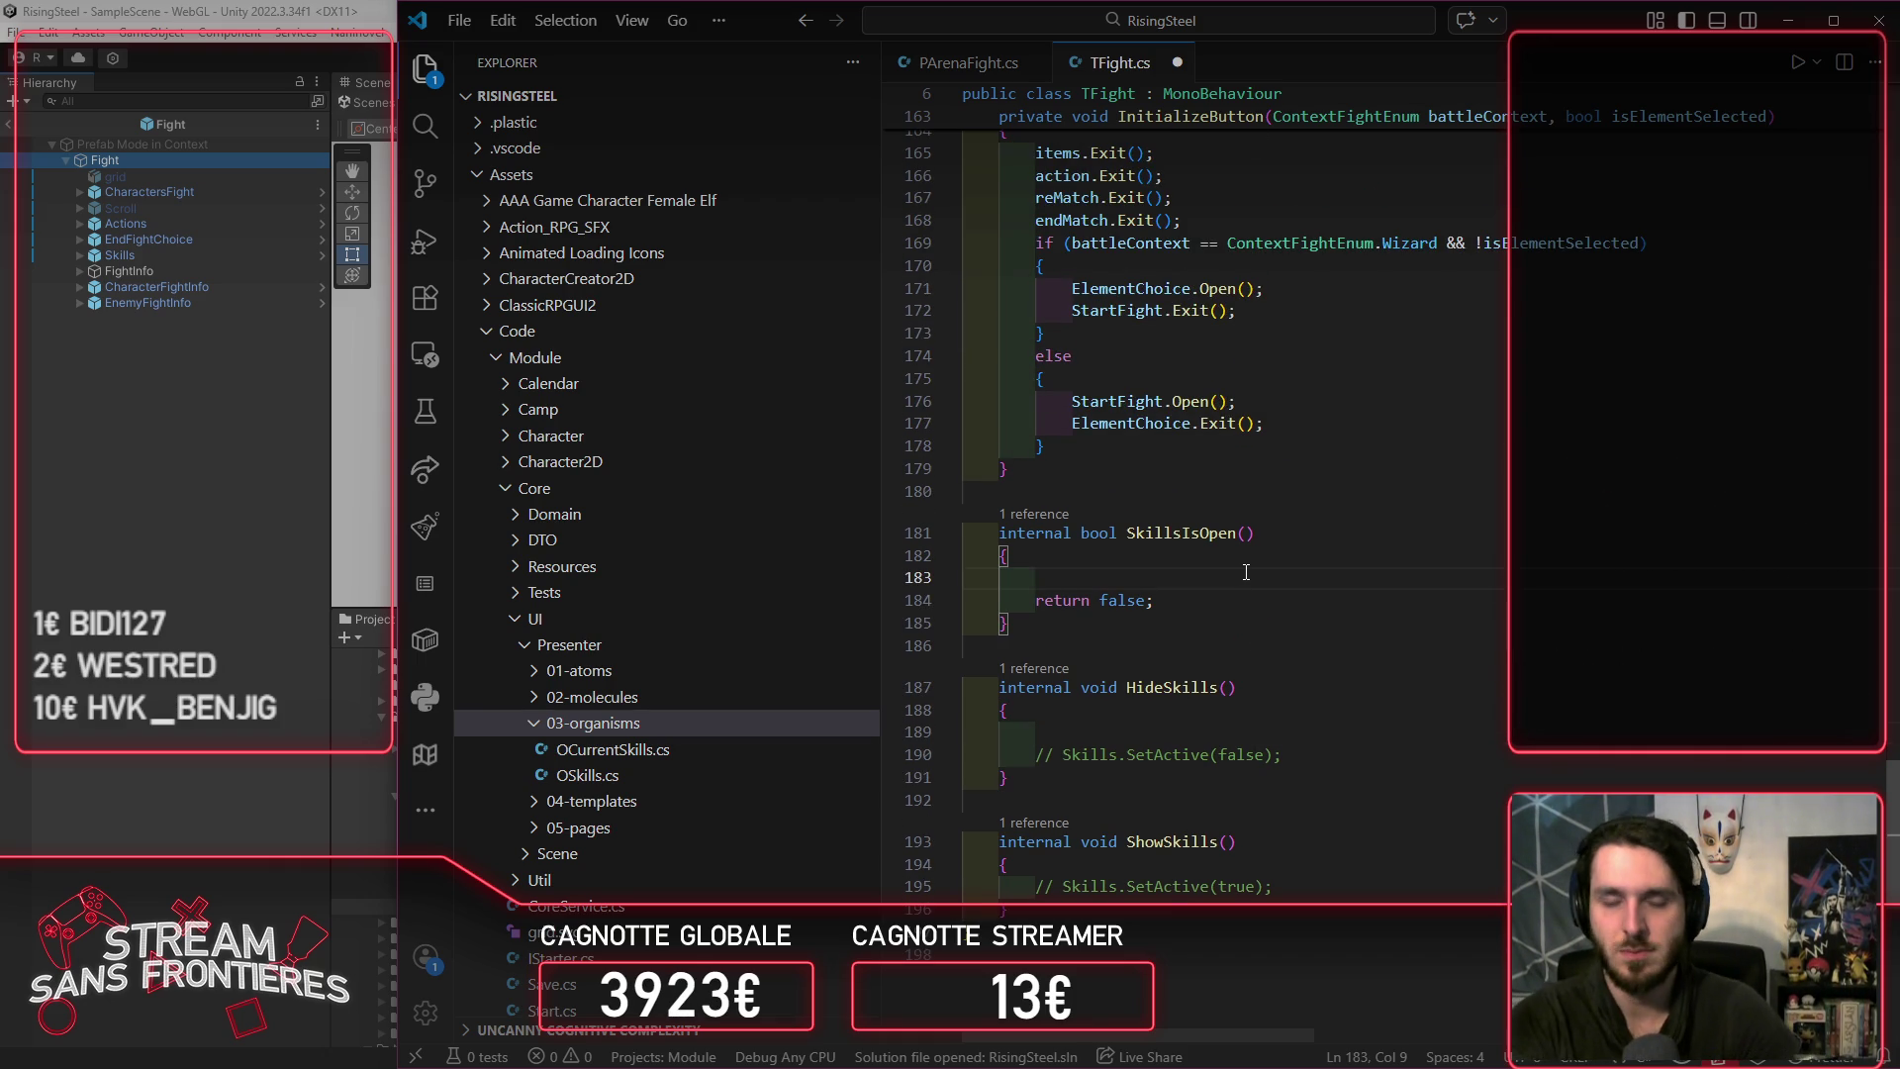
key("ctrl+shift+k")
key("ctrl+Right")
key("ctrl+shift+Right")
type("Skills.IsOpen()")
key("ctrl+s")
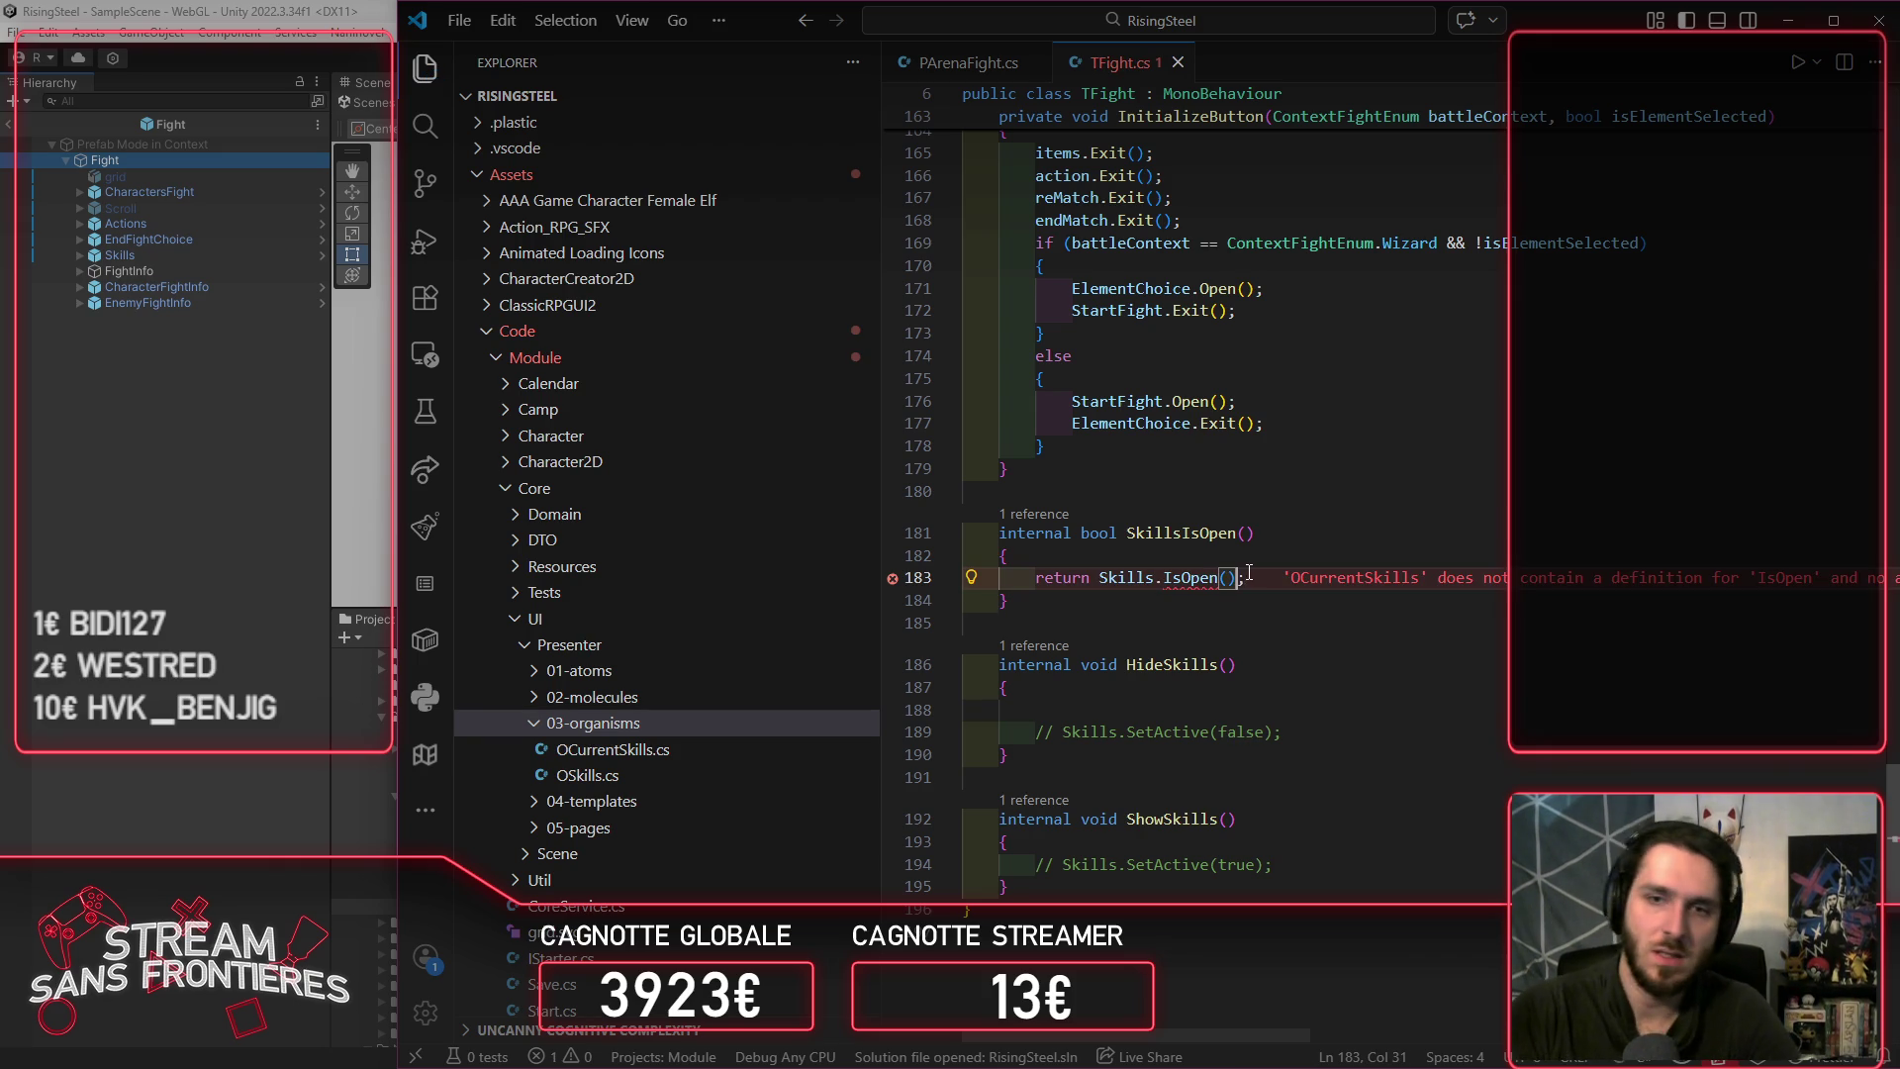
Step: Generate an IsOpen method in OCurrentSkills and add a 'private bool isOpen;' field
left_click(1208, 557)
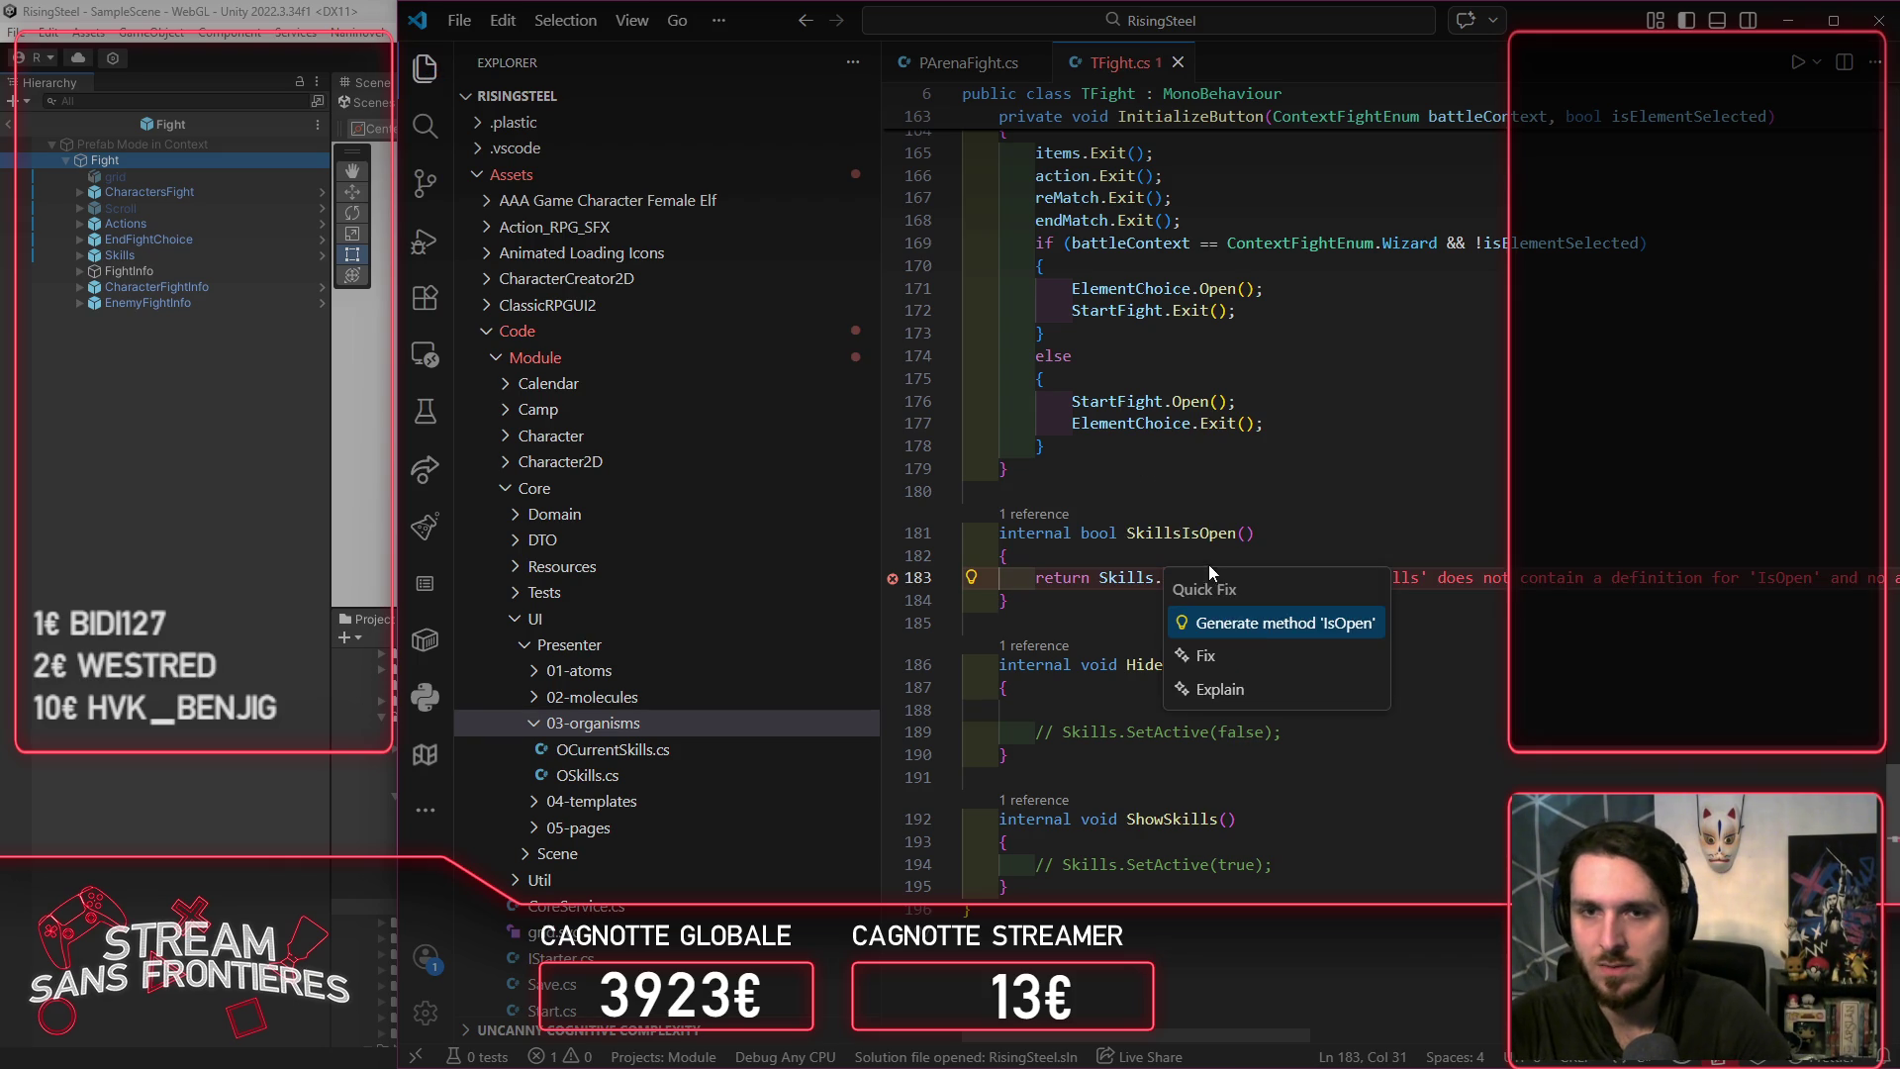
key("Return")
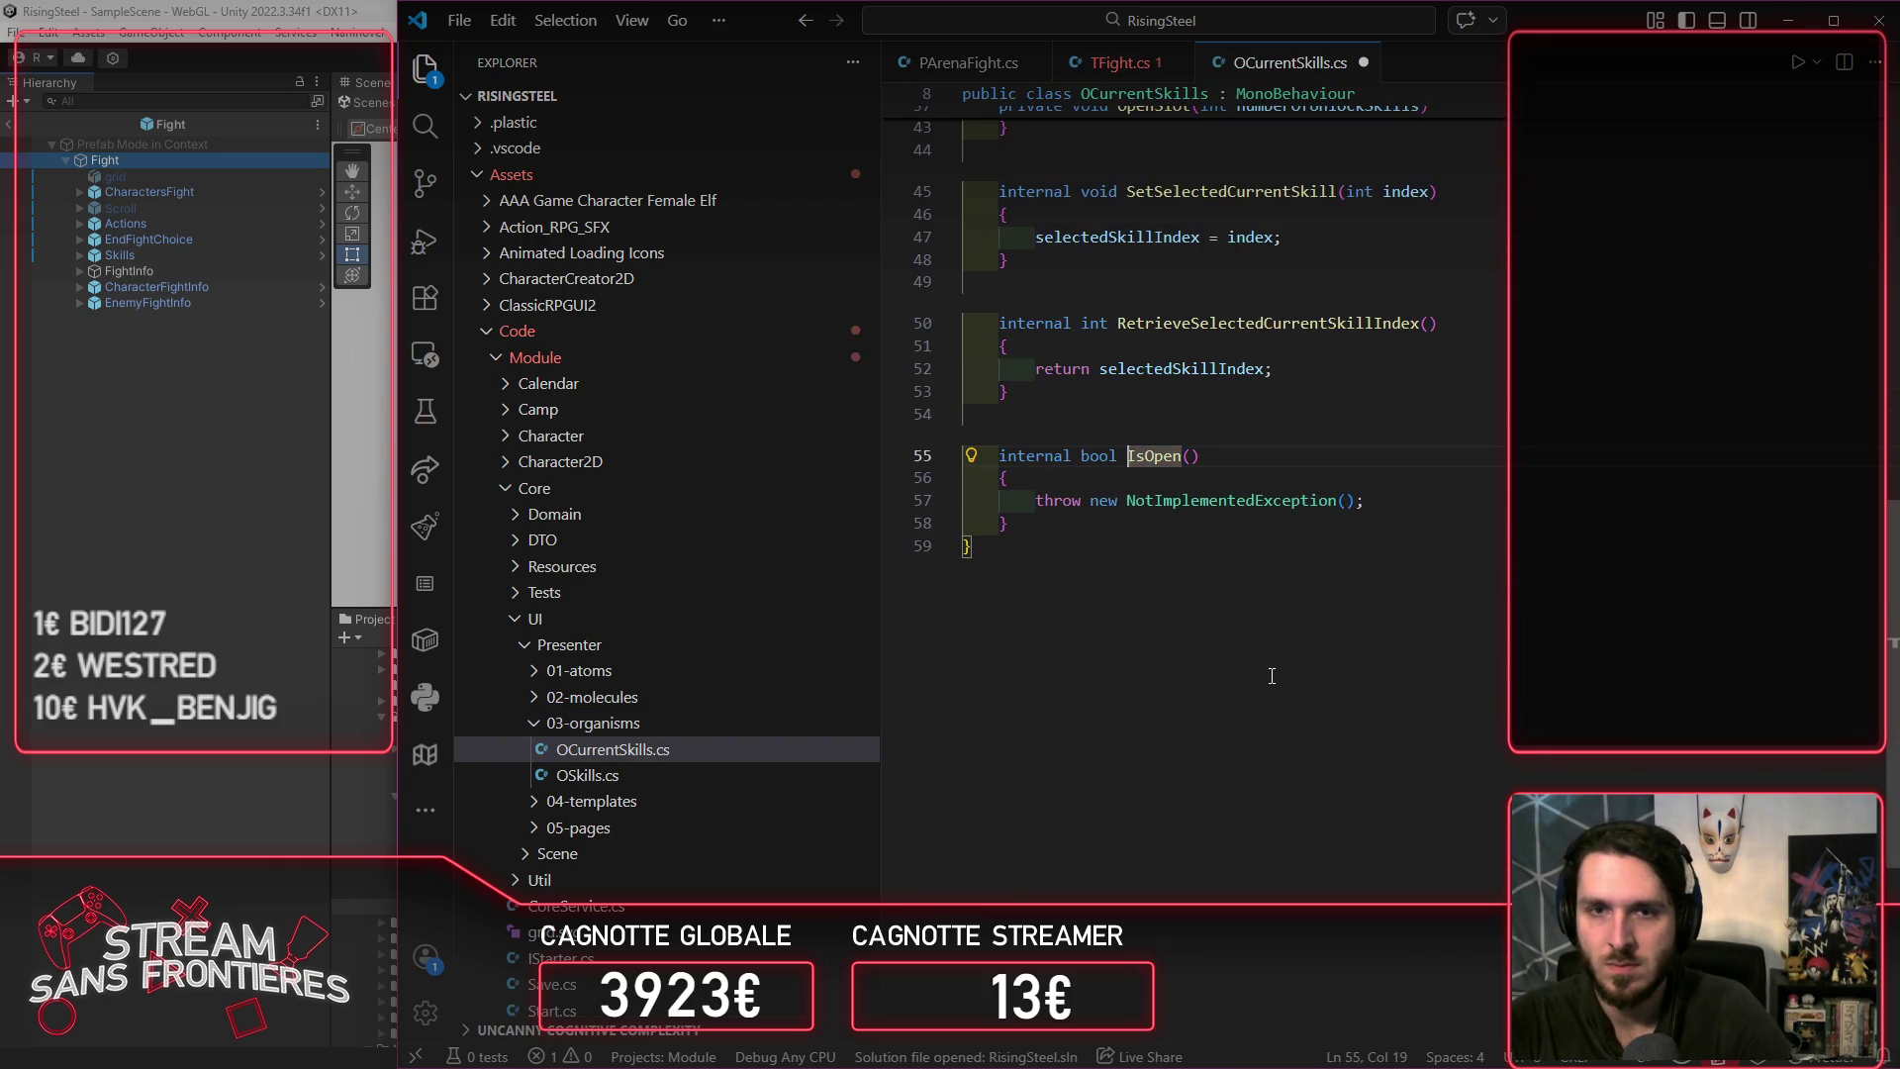
scroll(1273, 676, "up", 10)
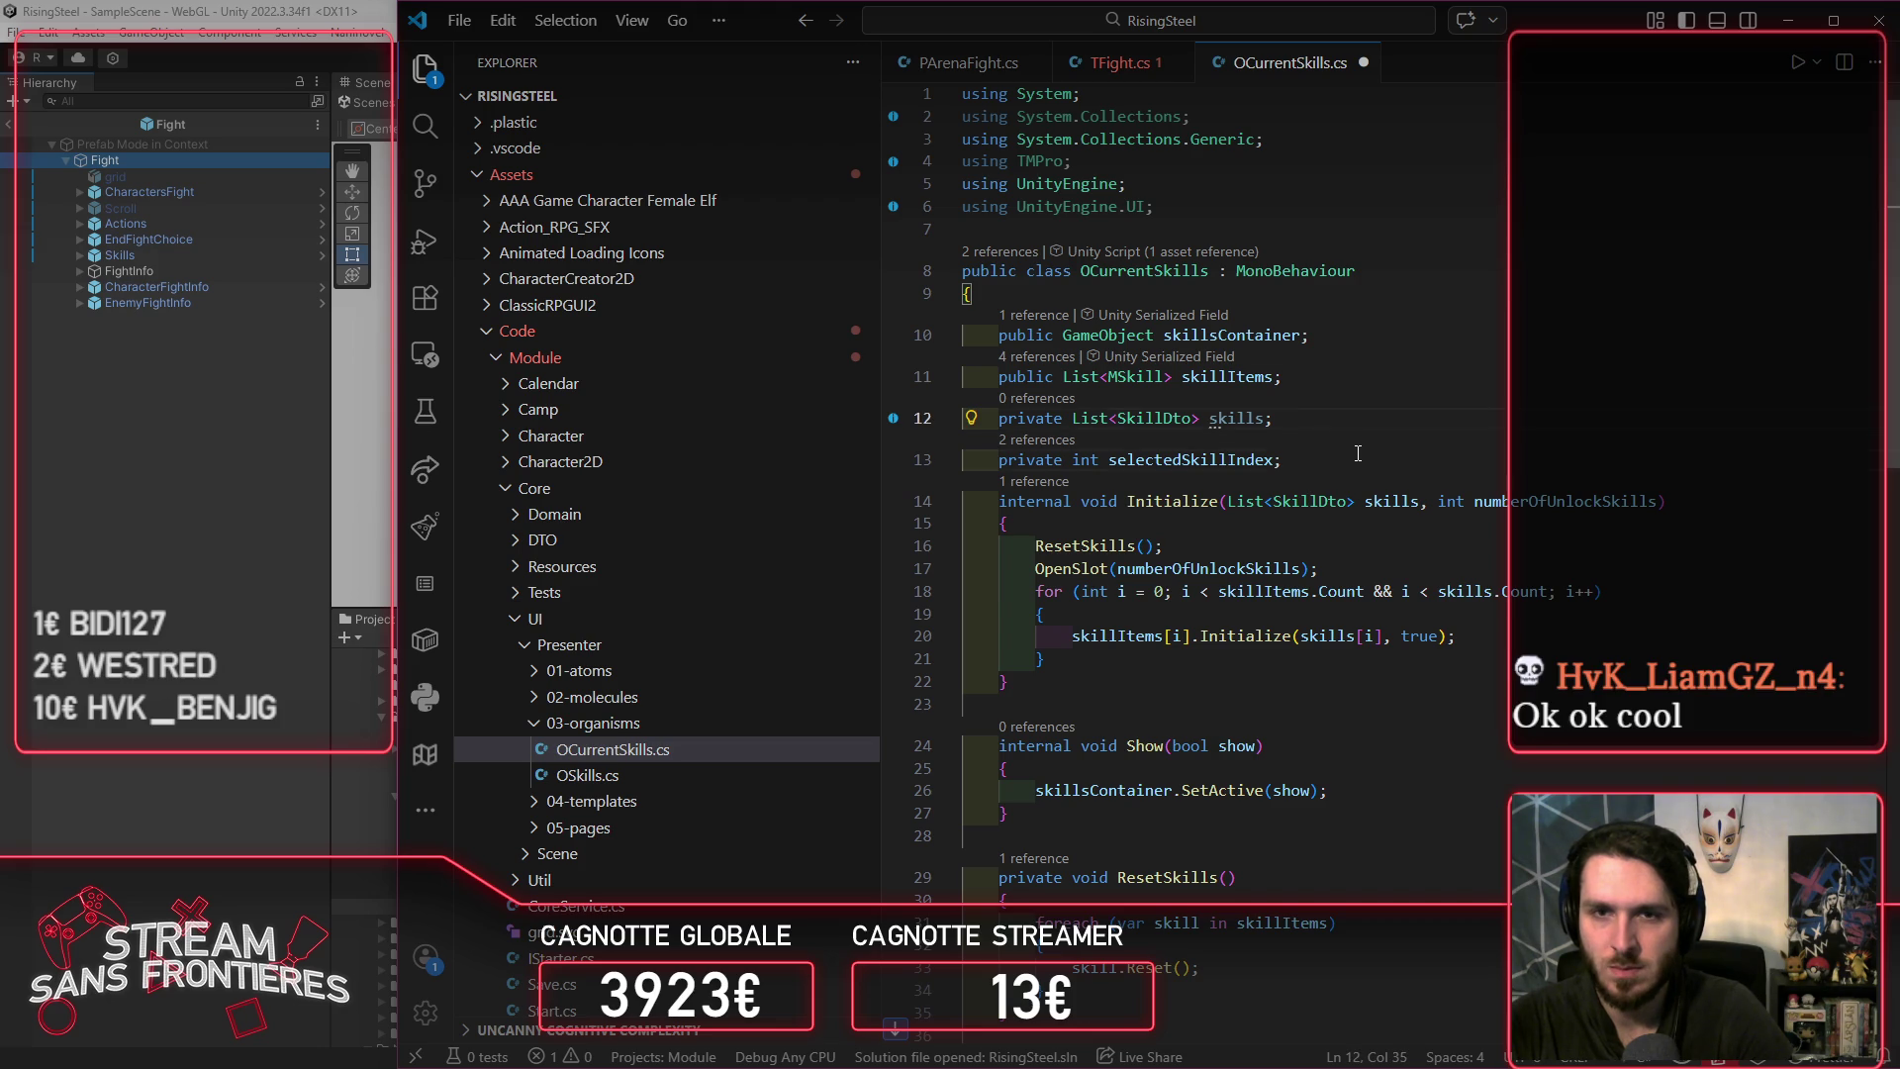
key("Return")
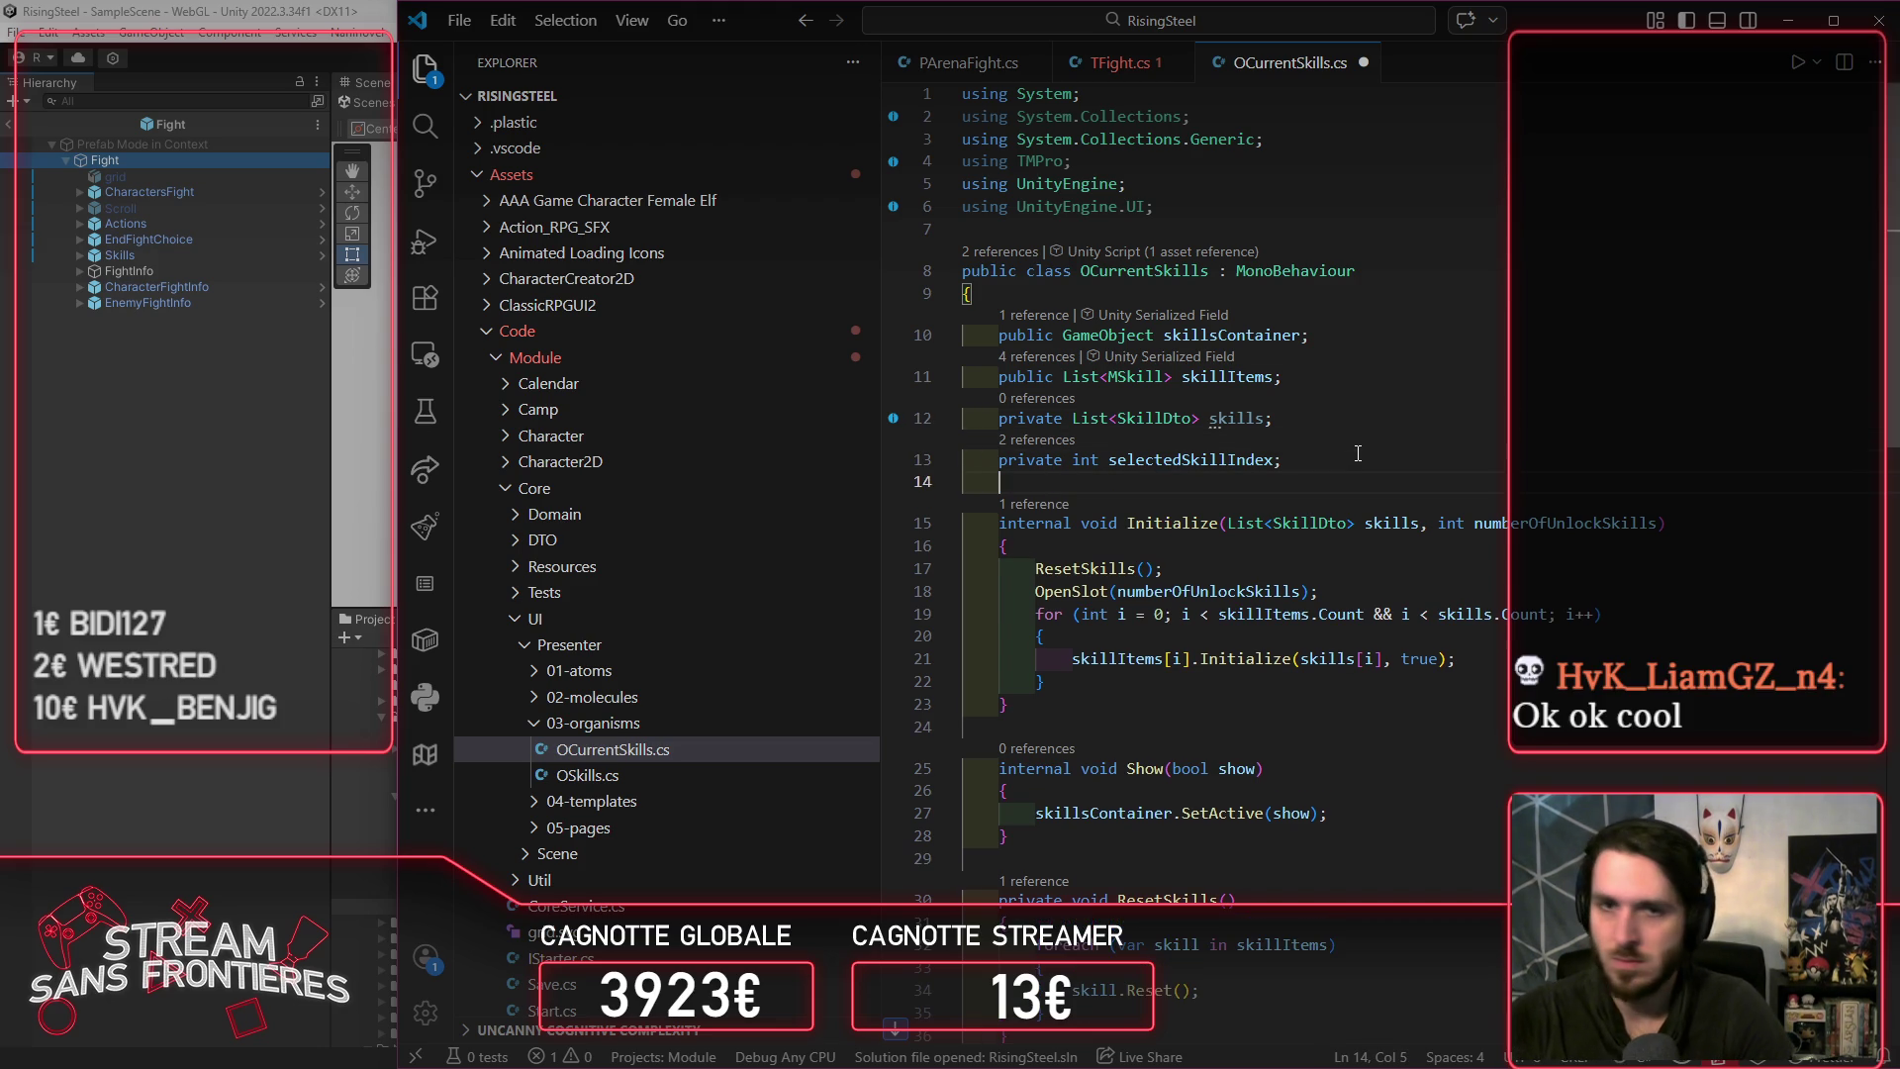
type("private bool")
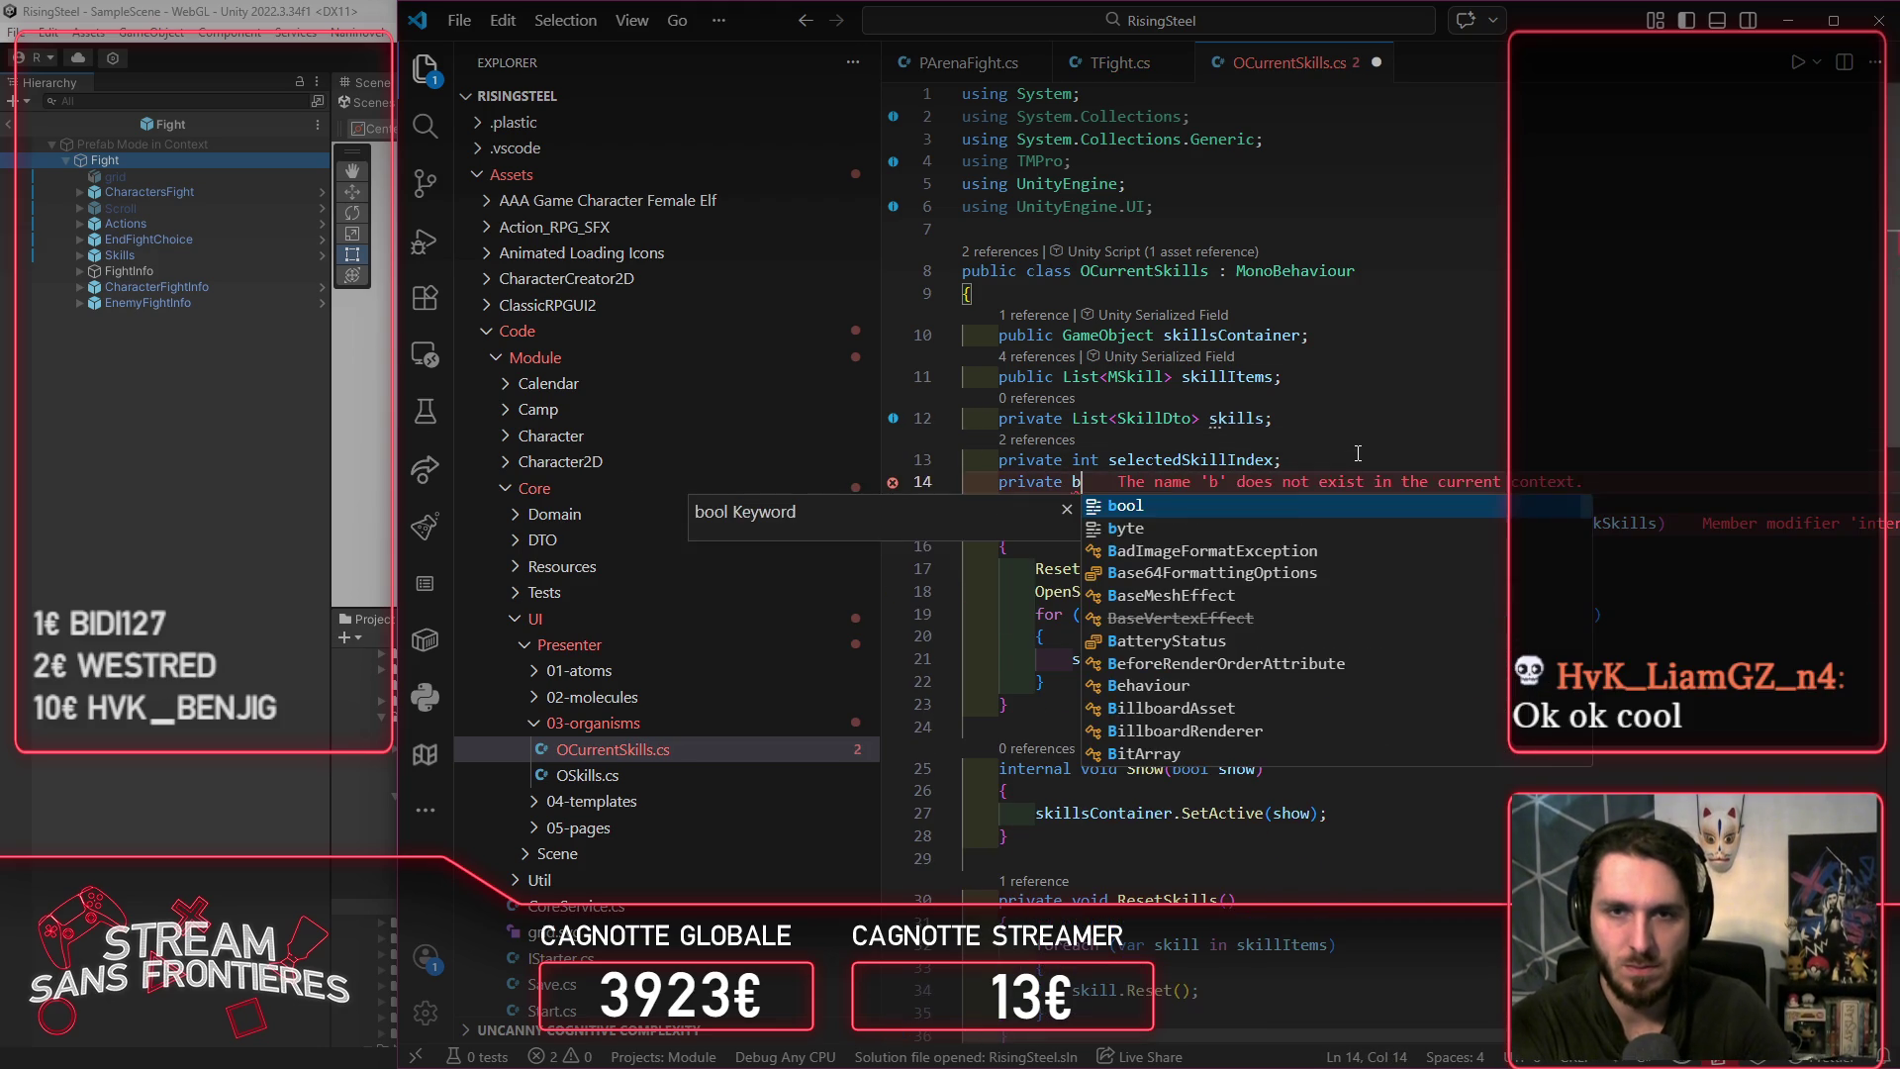
key("Tab")
key("ctrl+s")
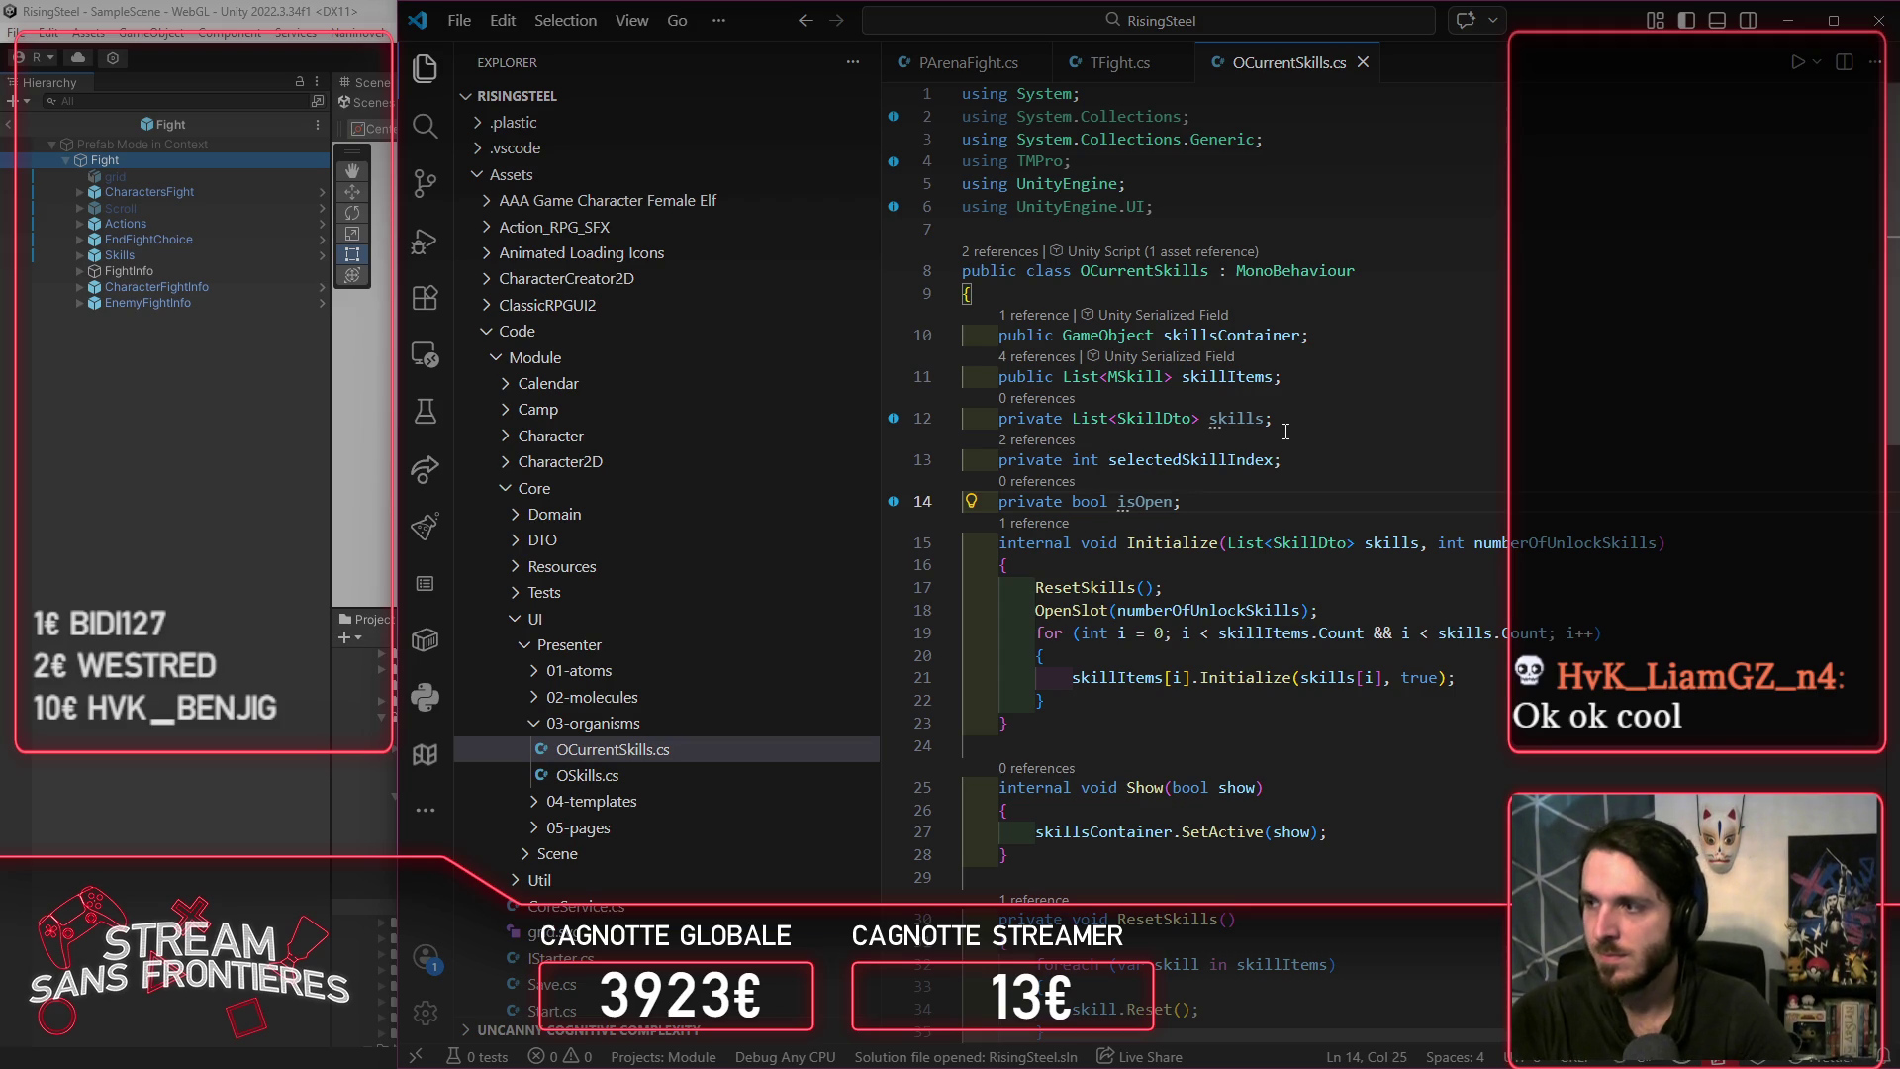
Step: Review the isOpen field and Show method, then redo the 'private bool isOpen;' declaration and save
double_click(1138, 501)
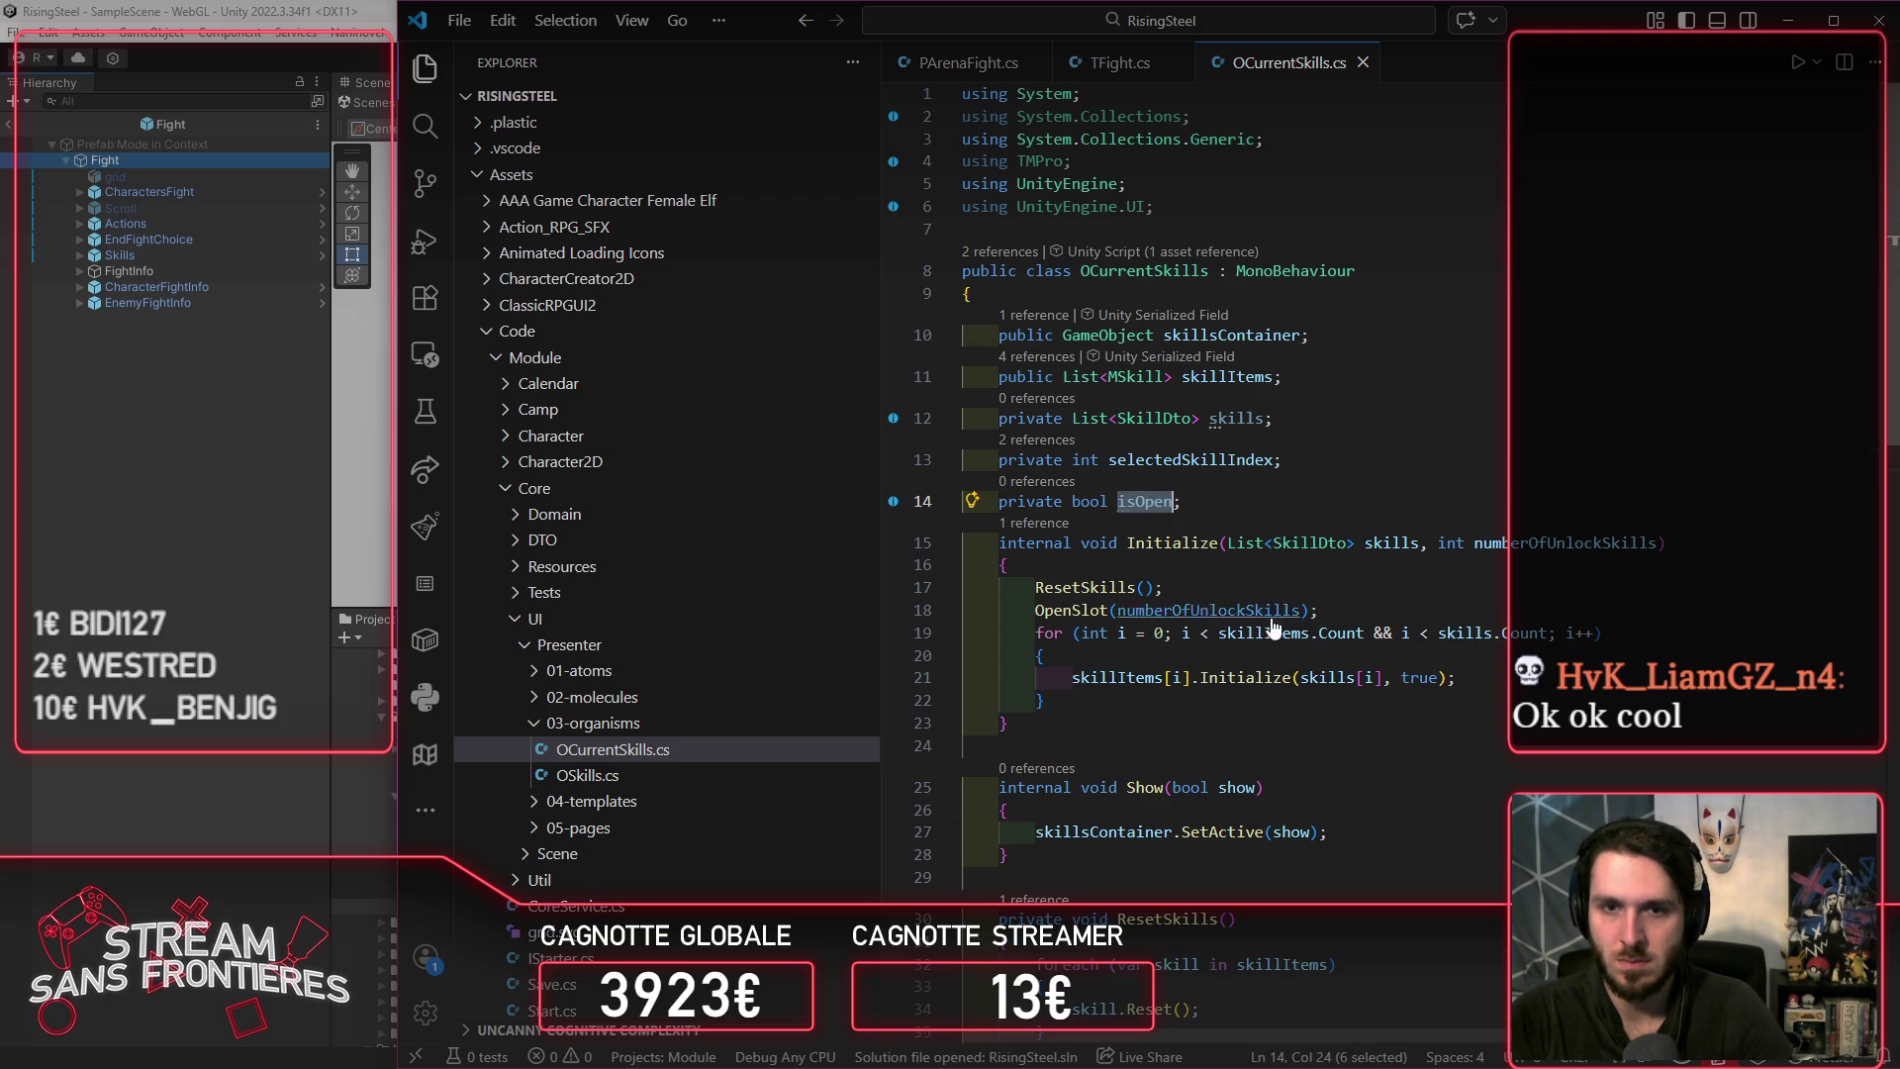
double_click(1144, 789)
double_click(1151, 833)
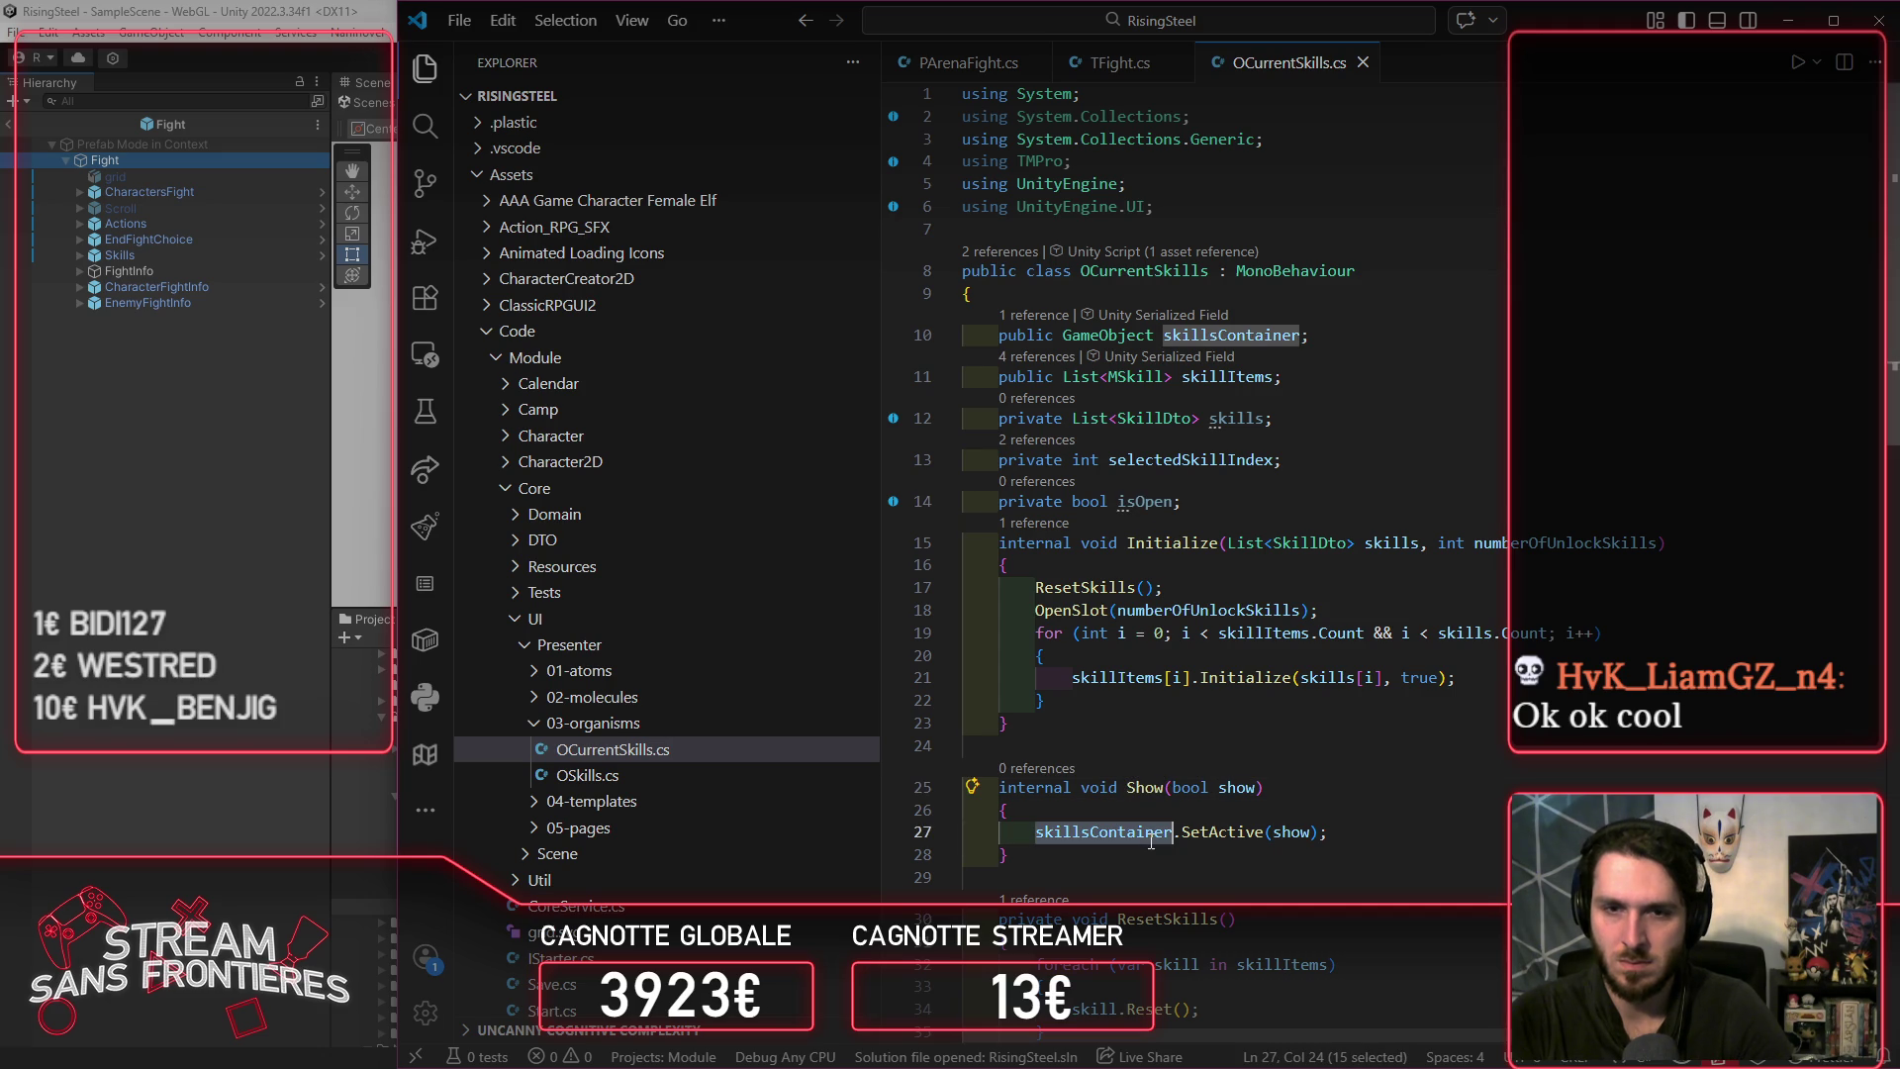
triple_click(1088, 501)
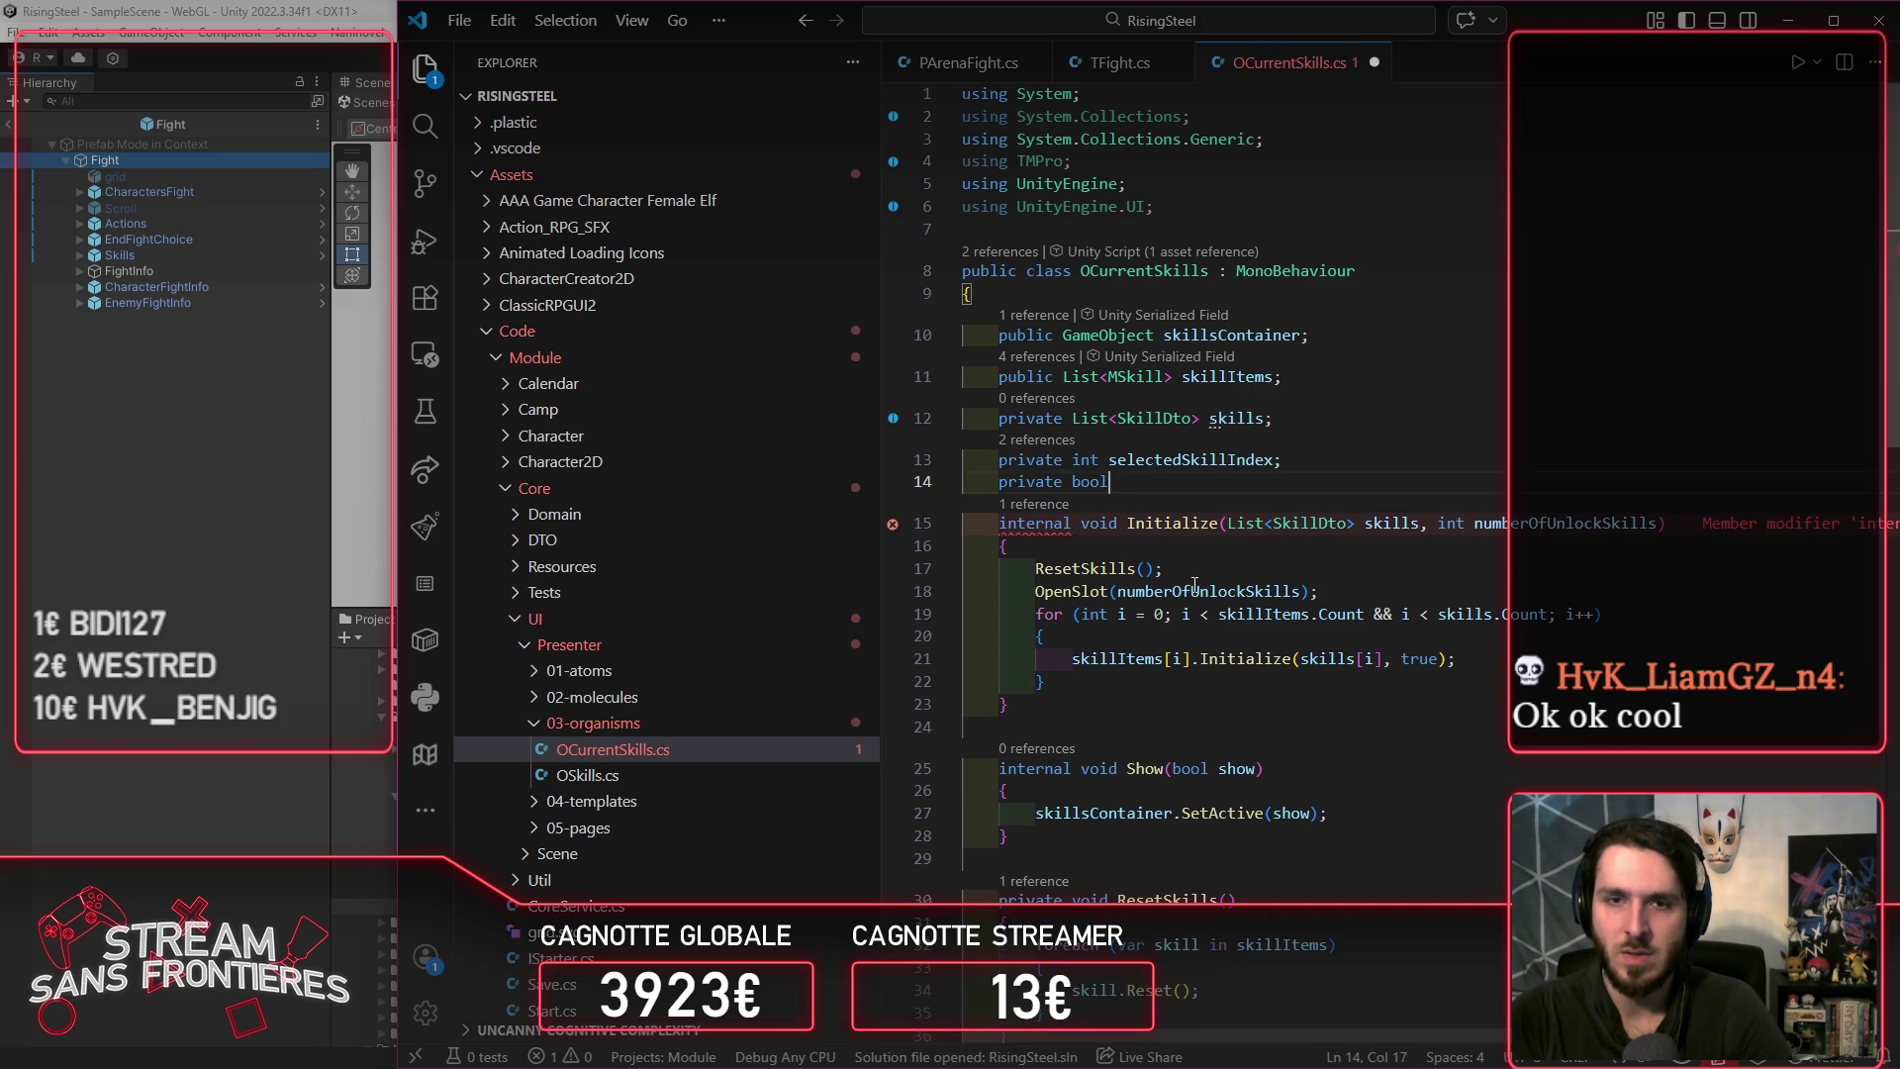
type("p")
key("BackSpace")
key("BackSpace")
key("BackSpace")
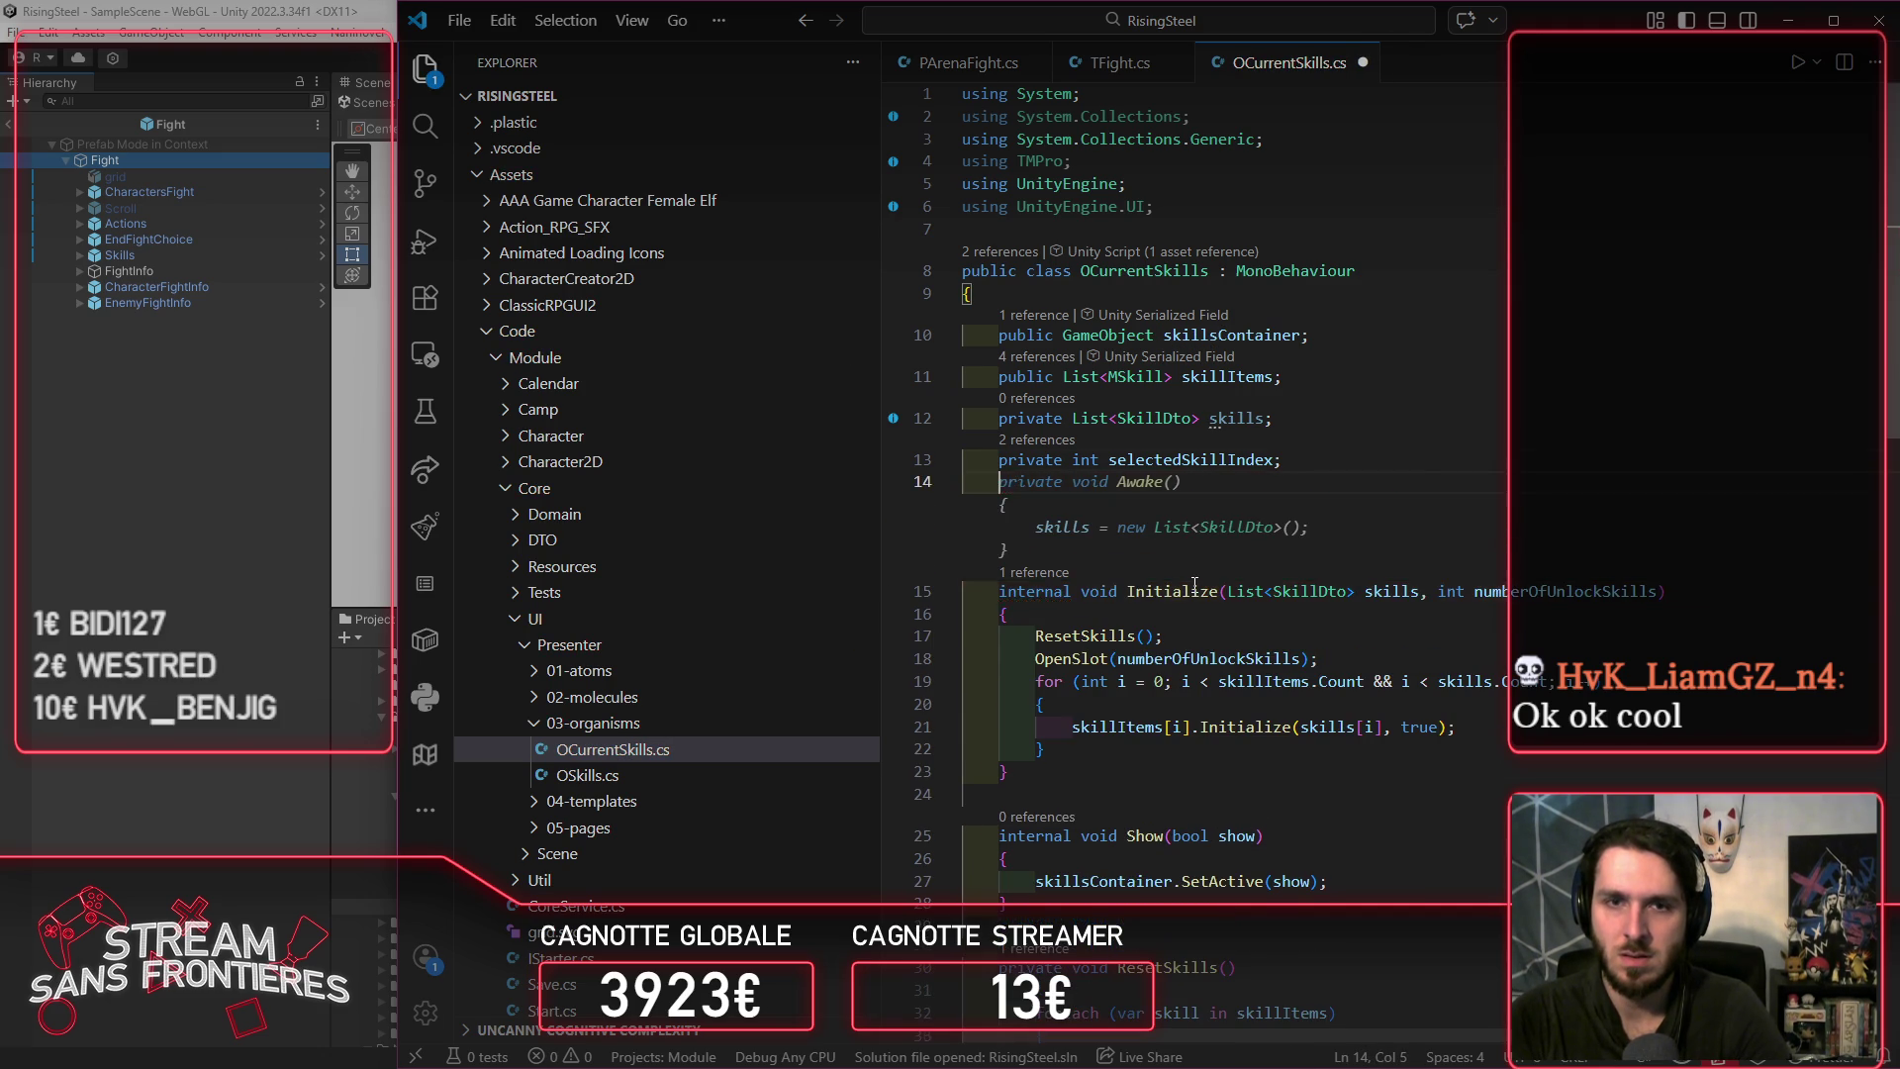
key("ctrl+s")
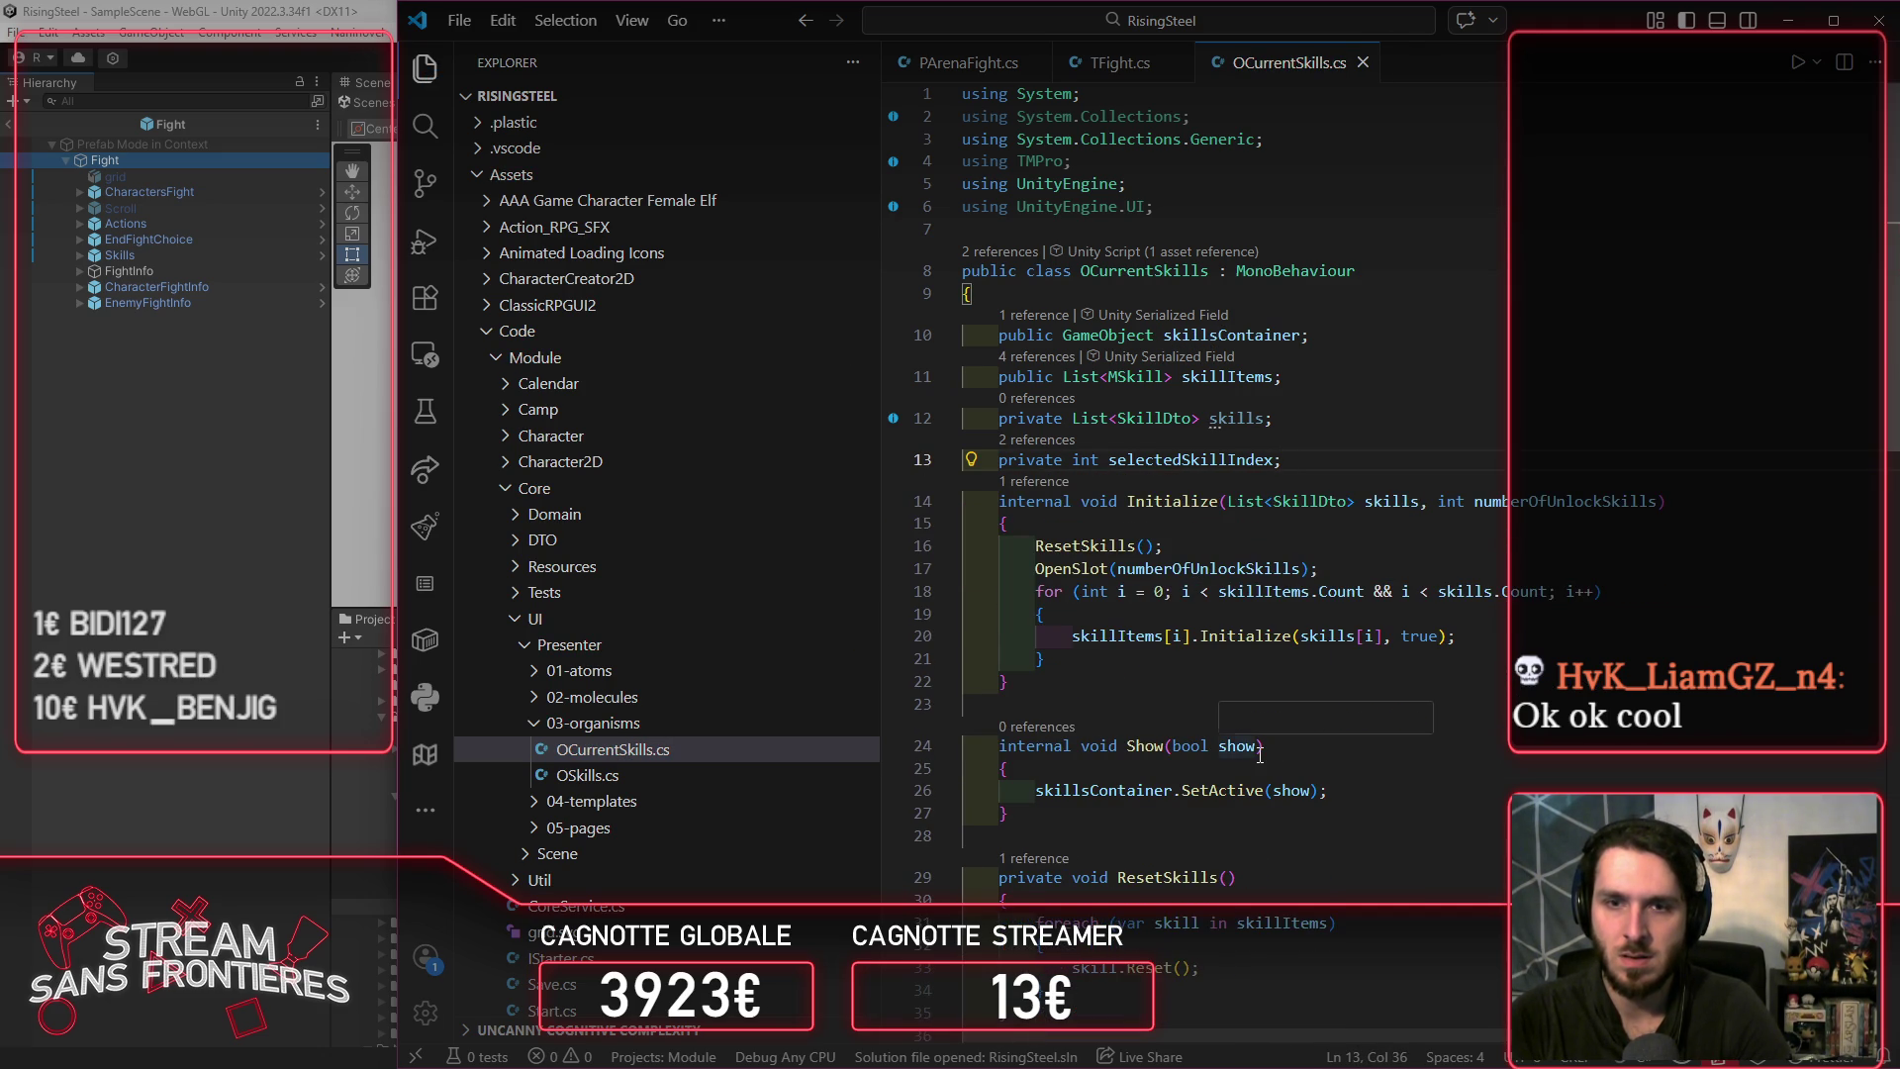
key("Return")
type("p")
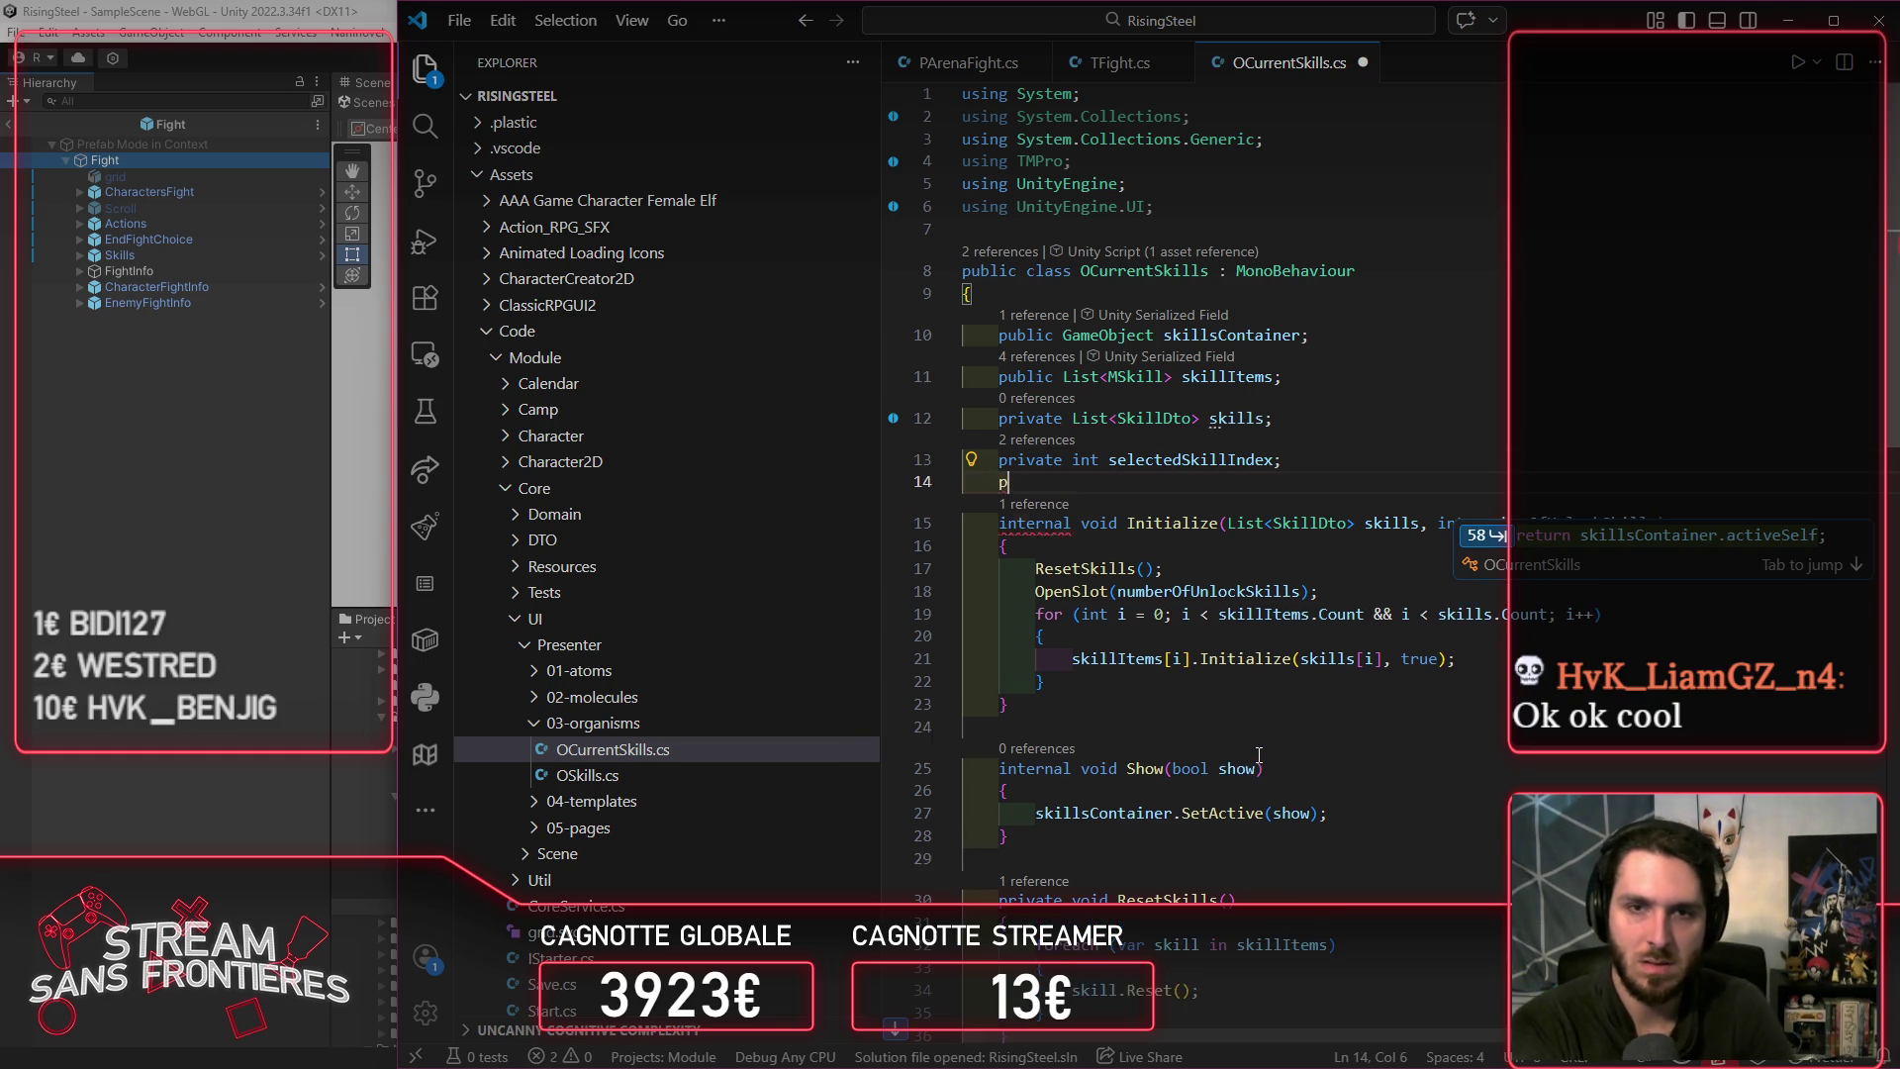
type("rivate bool")
key("Tab")
key("ctrl+s")
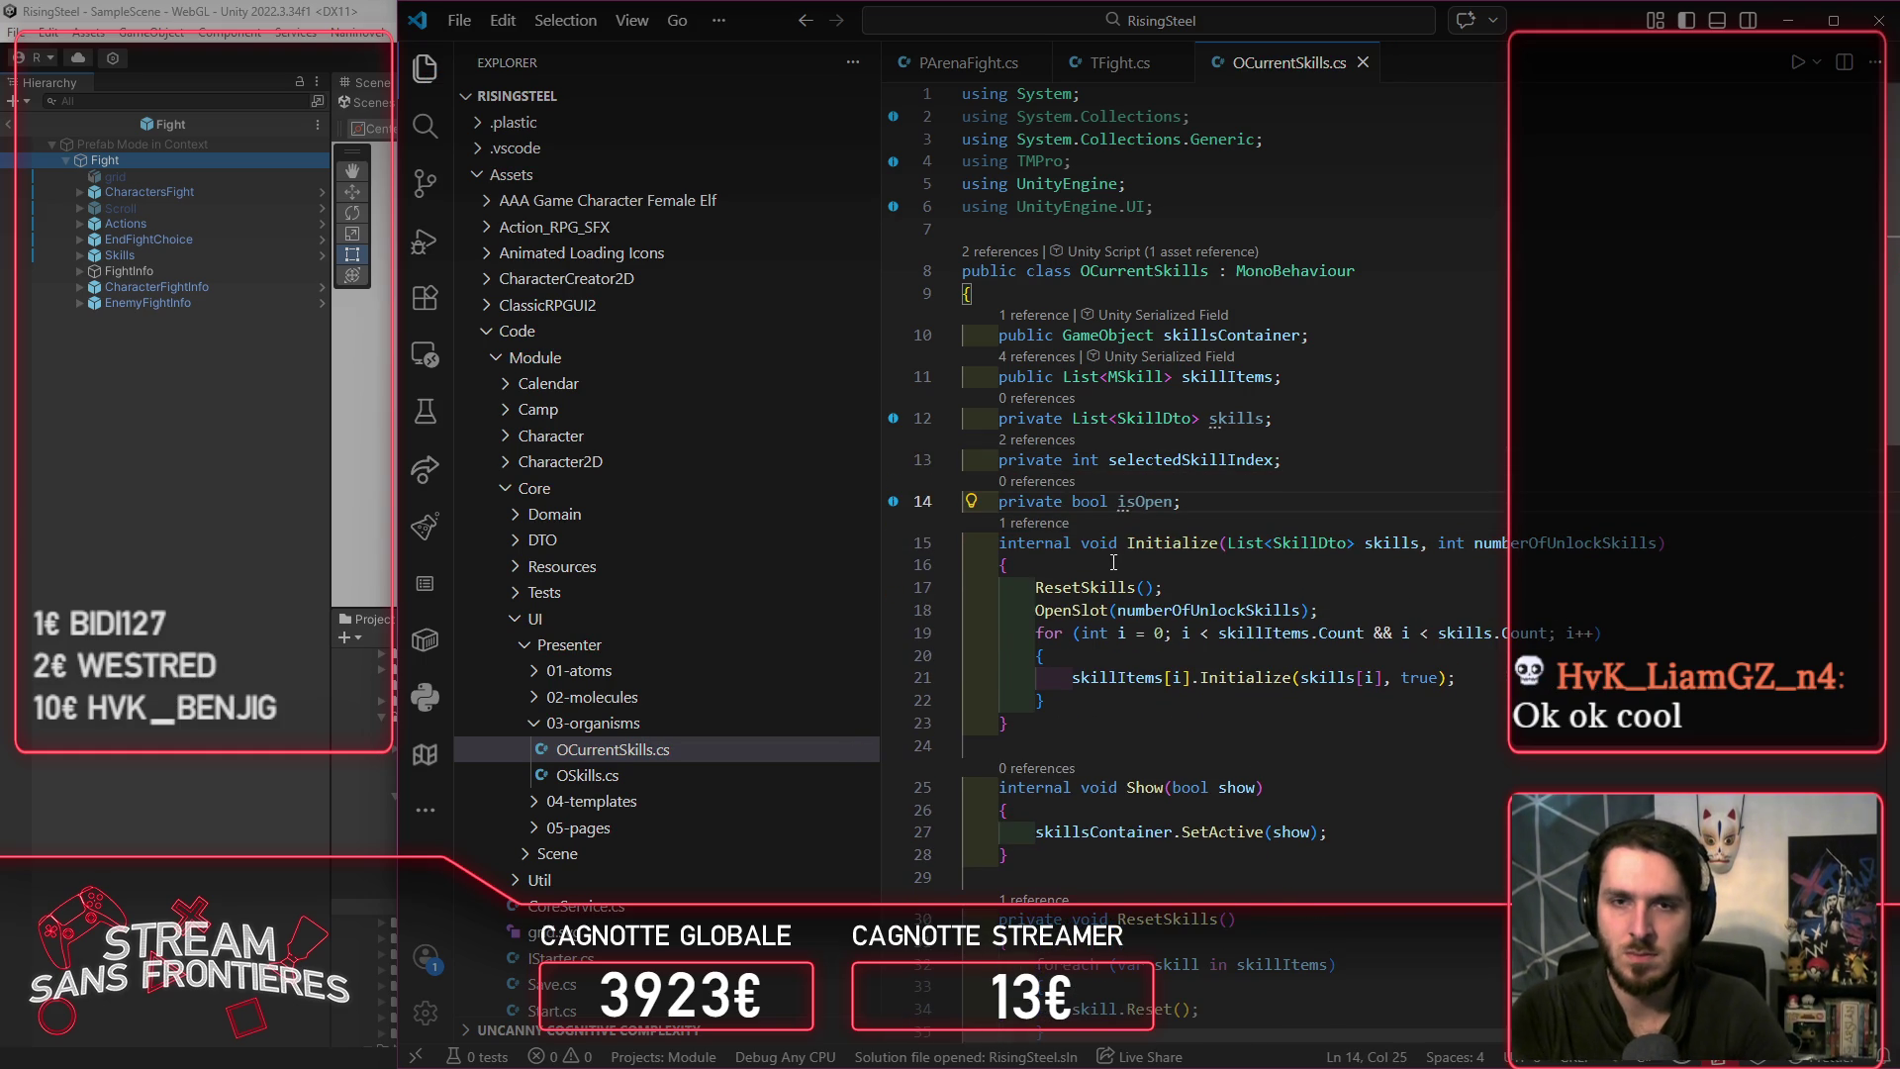
Step: Add 'isOpen = show;' inside the Show method
left_click(1135, 814)
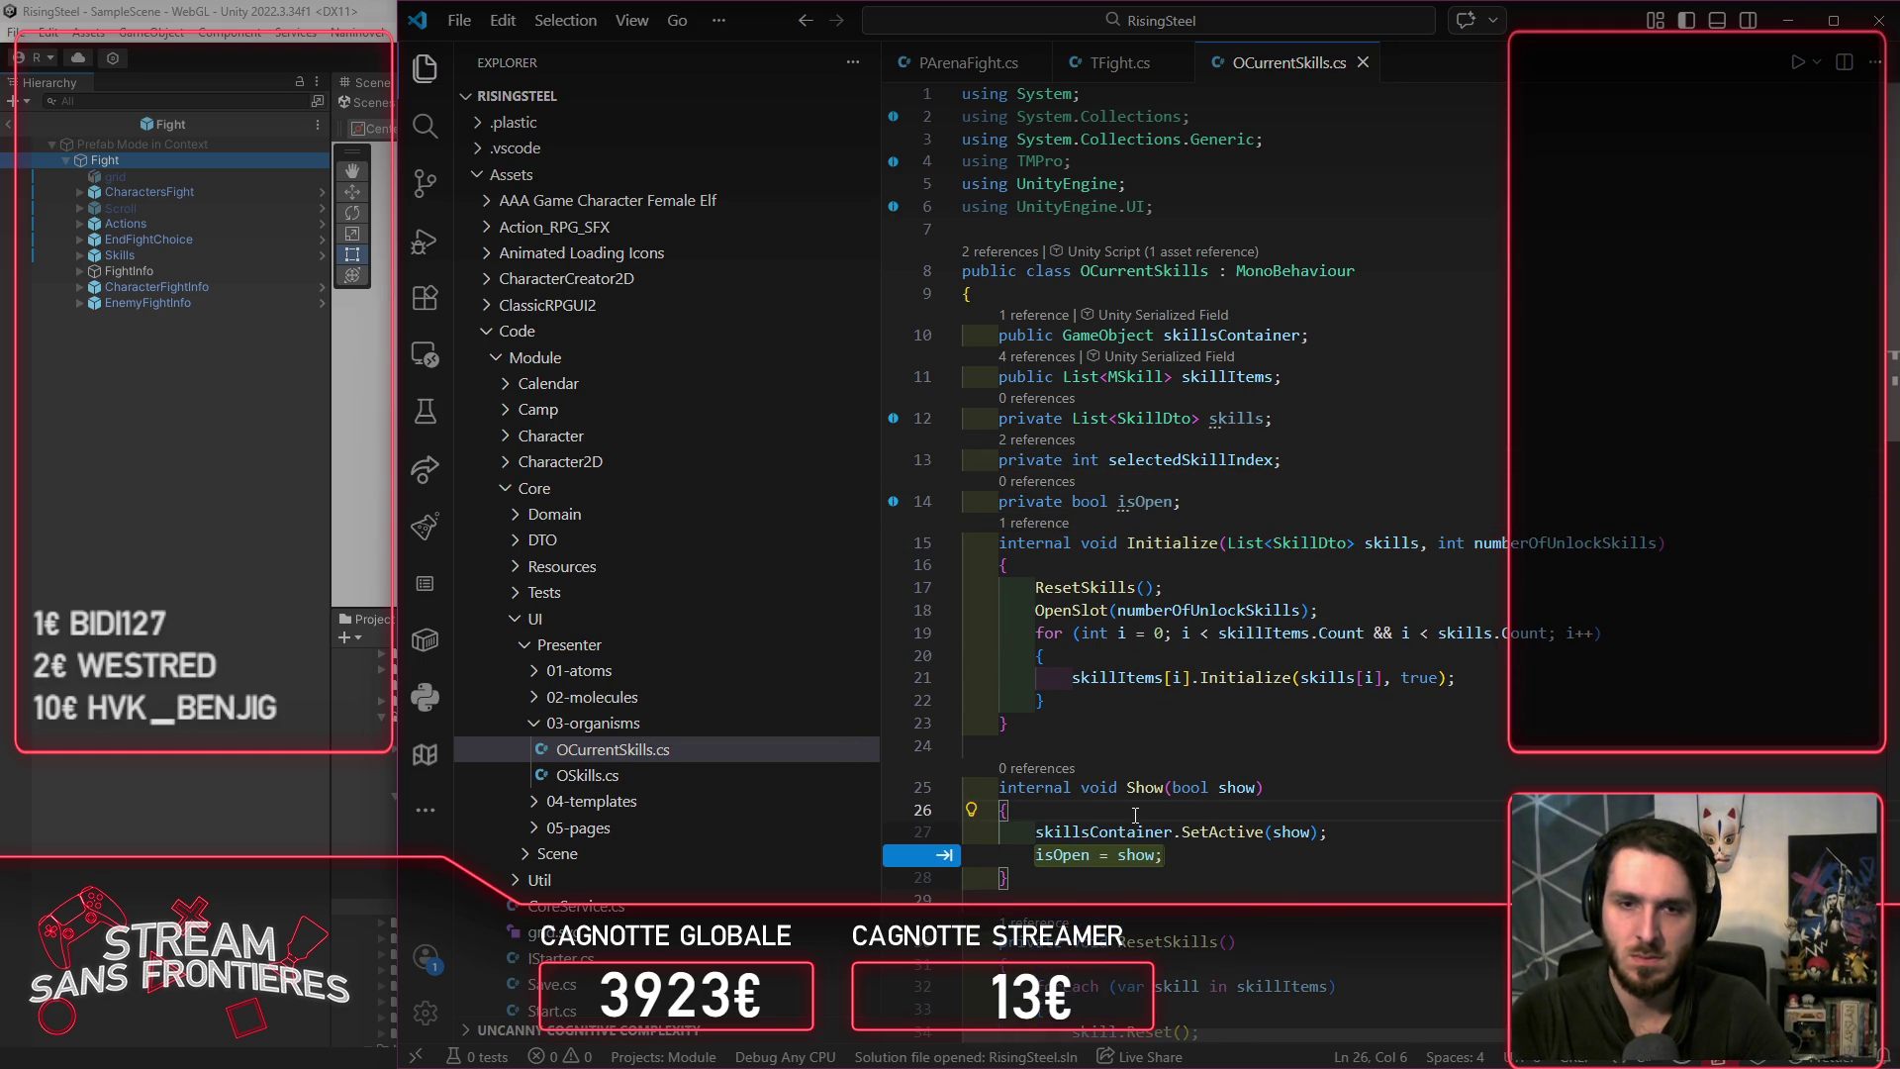
key("Tab")
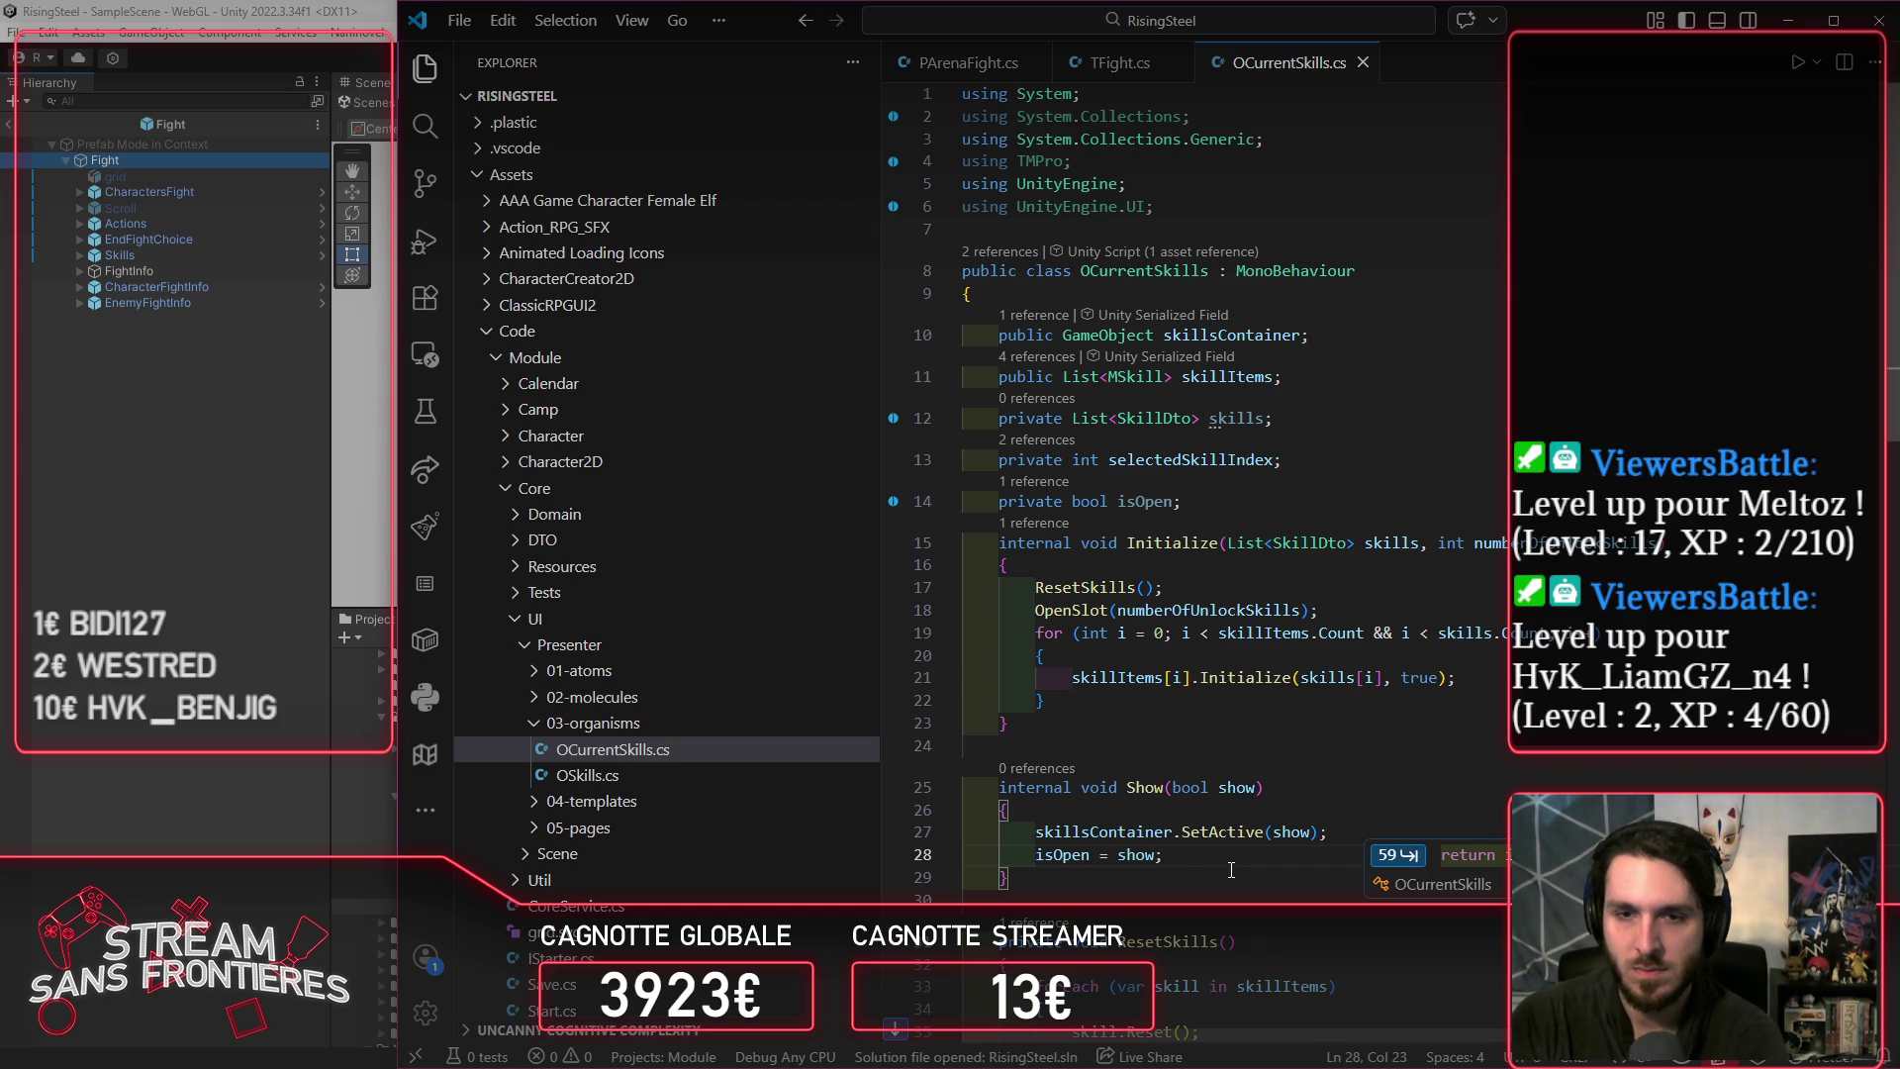
scroll(1227, 864, "down", 9)
scroll(1219, 860, "up", 5)
Step: Replace IsOpen's placeholder throw with 'return isOpen;' and save OCurrentSkills.cs
double_click(1069, 410)
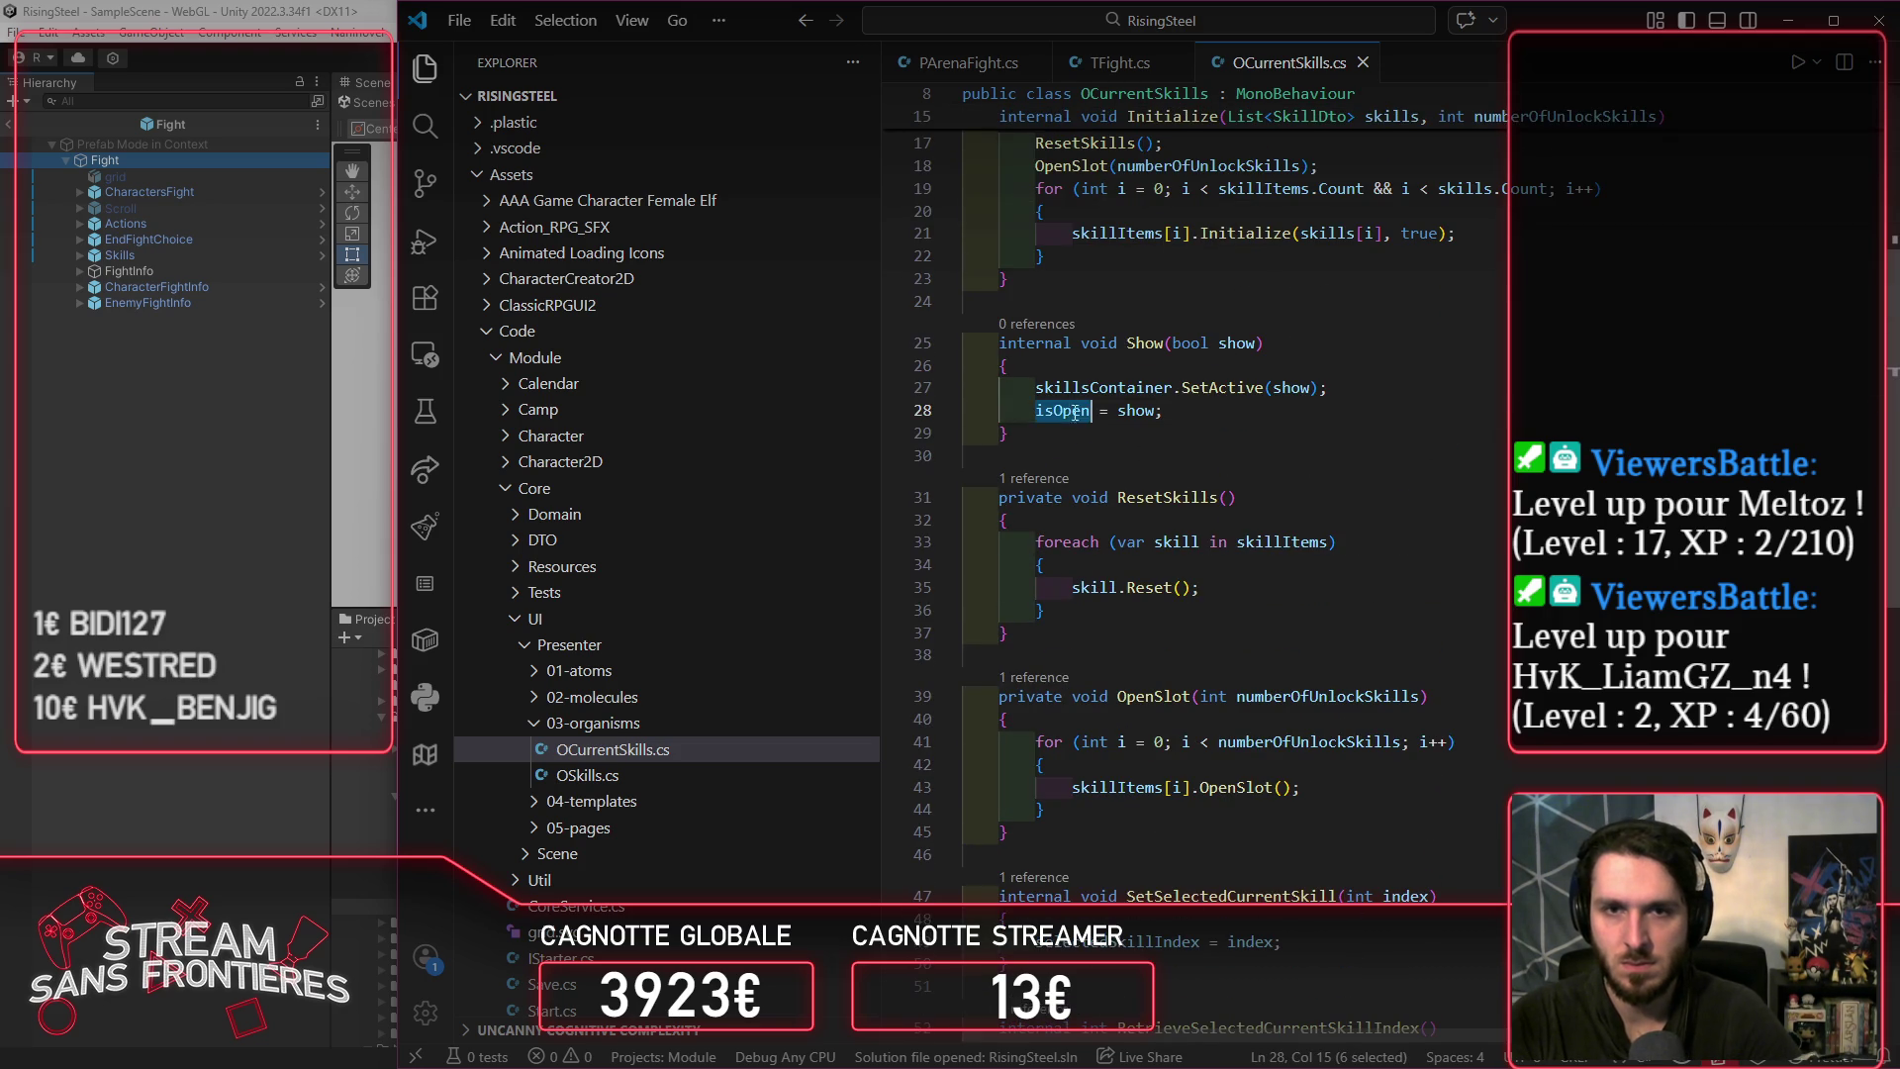
scroll(1353, 759, "down", 9)
left_click(1407, 506)
key("shift+Home")
type("return isOpen;")
key("ctrl+s")
Step: Navigate back to the SkillsIsOpen definition in TFight.cs
scroll(1396, 515, "up", 10)
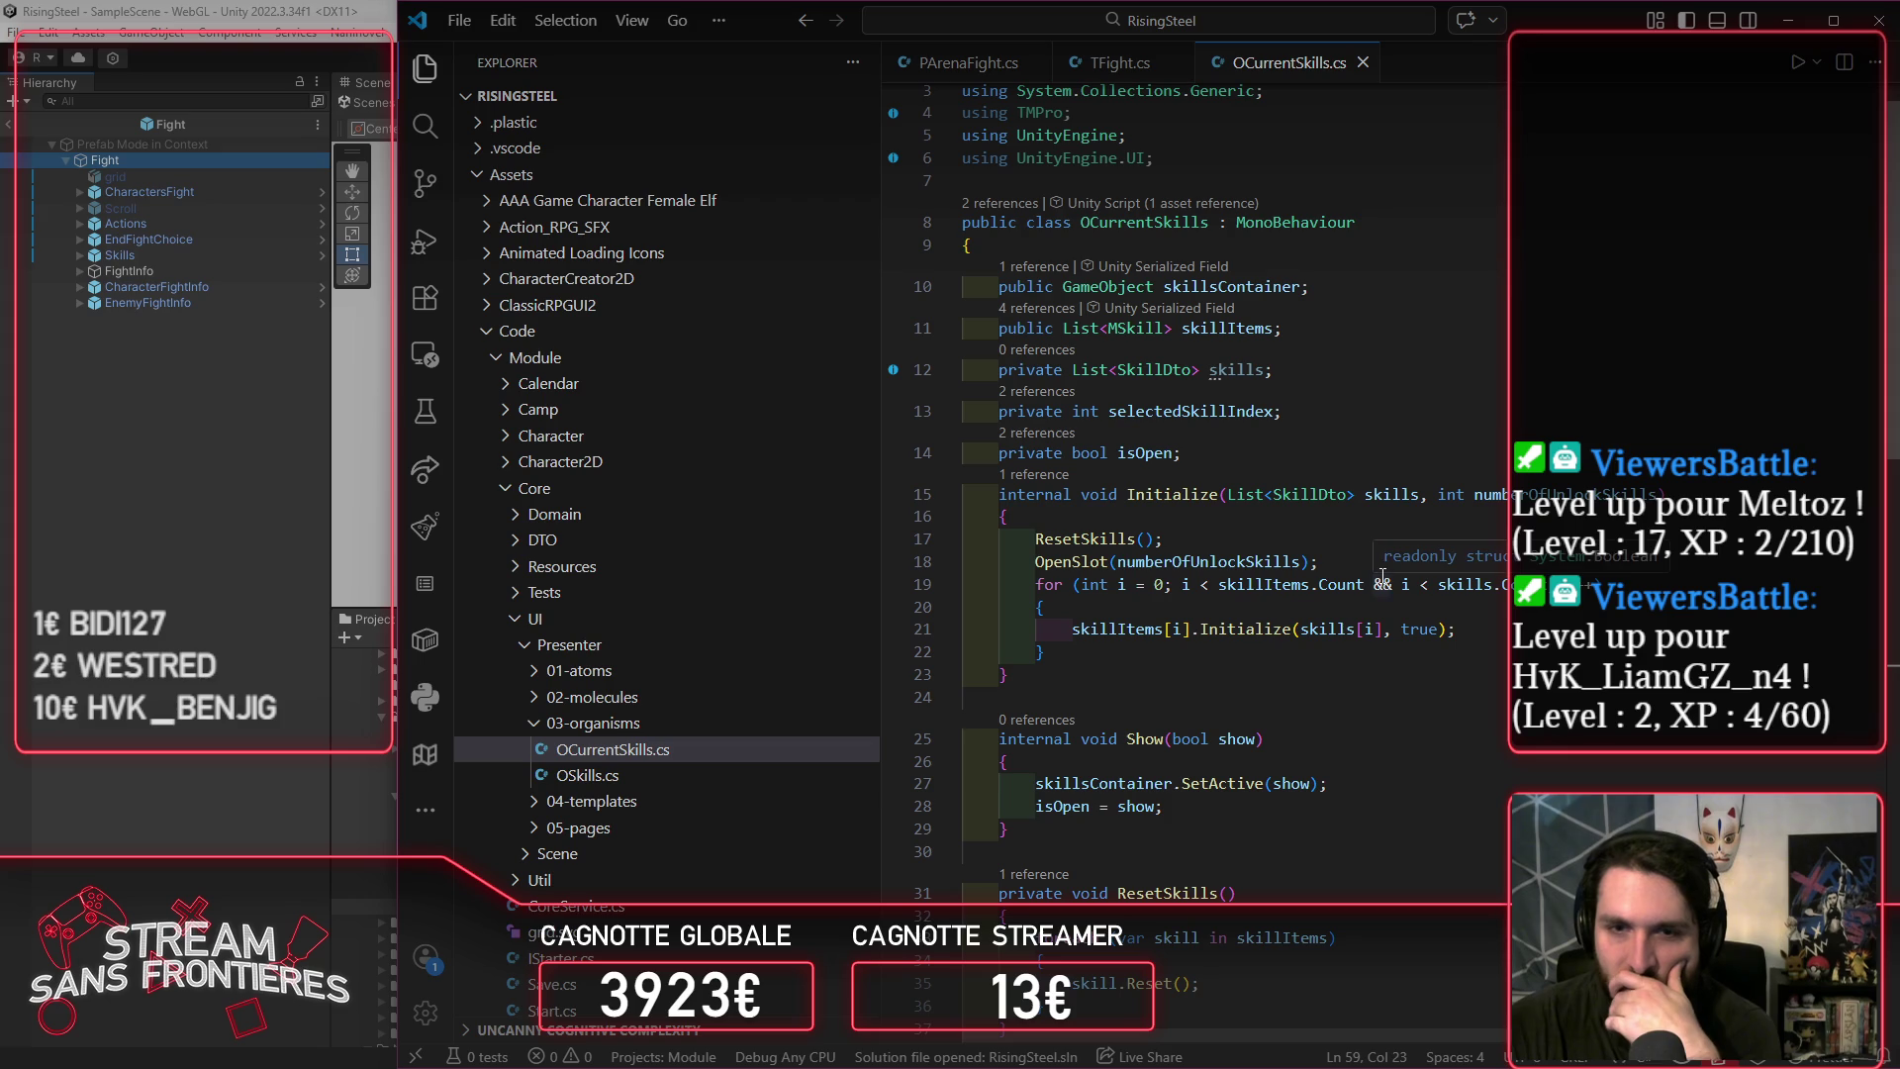
key("alt+Left")
scroll(1289, 553, "down", 10)
scroll(1237, 445, "up", 9)
key("F12")
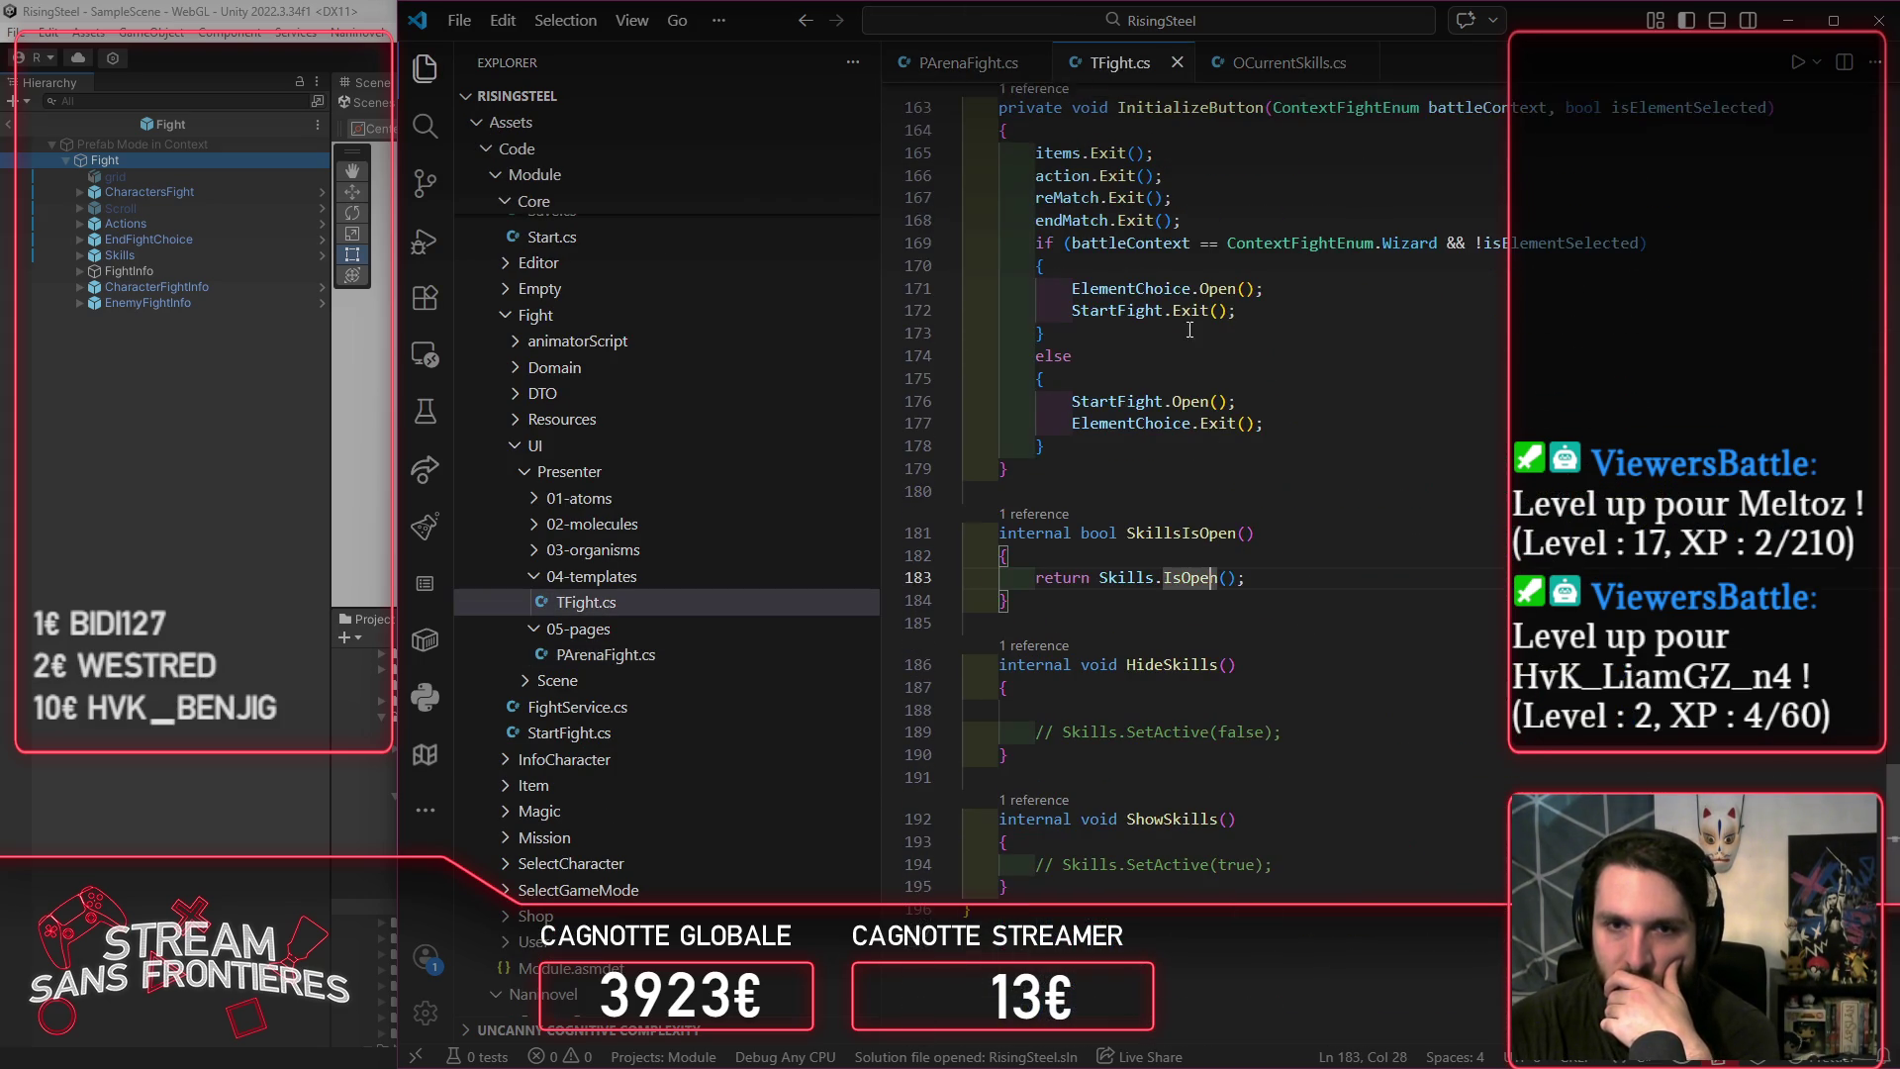
Step: Swap the commented SetActive lines for Skills.Show(false) and Skills.Show(true), fix indentation, and save
left_click(1289, 732)
key("shift+Home")
key("BackSpace")
key("Tab")
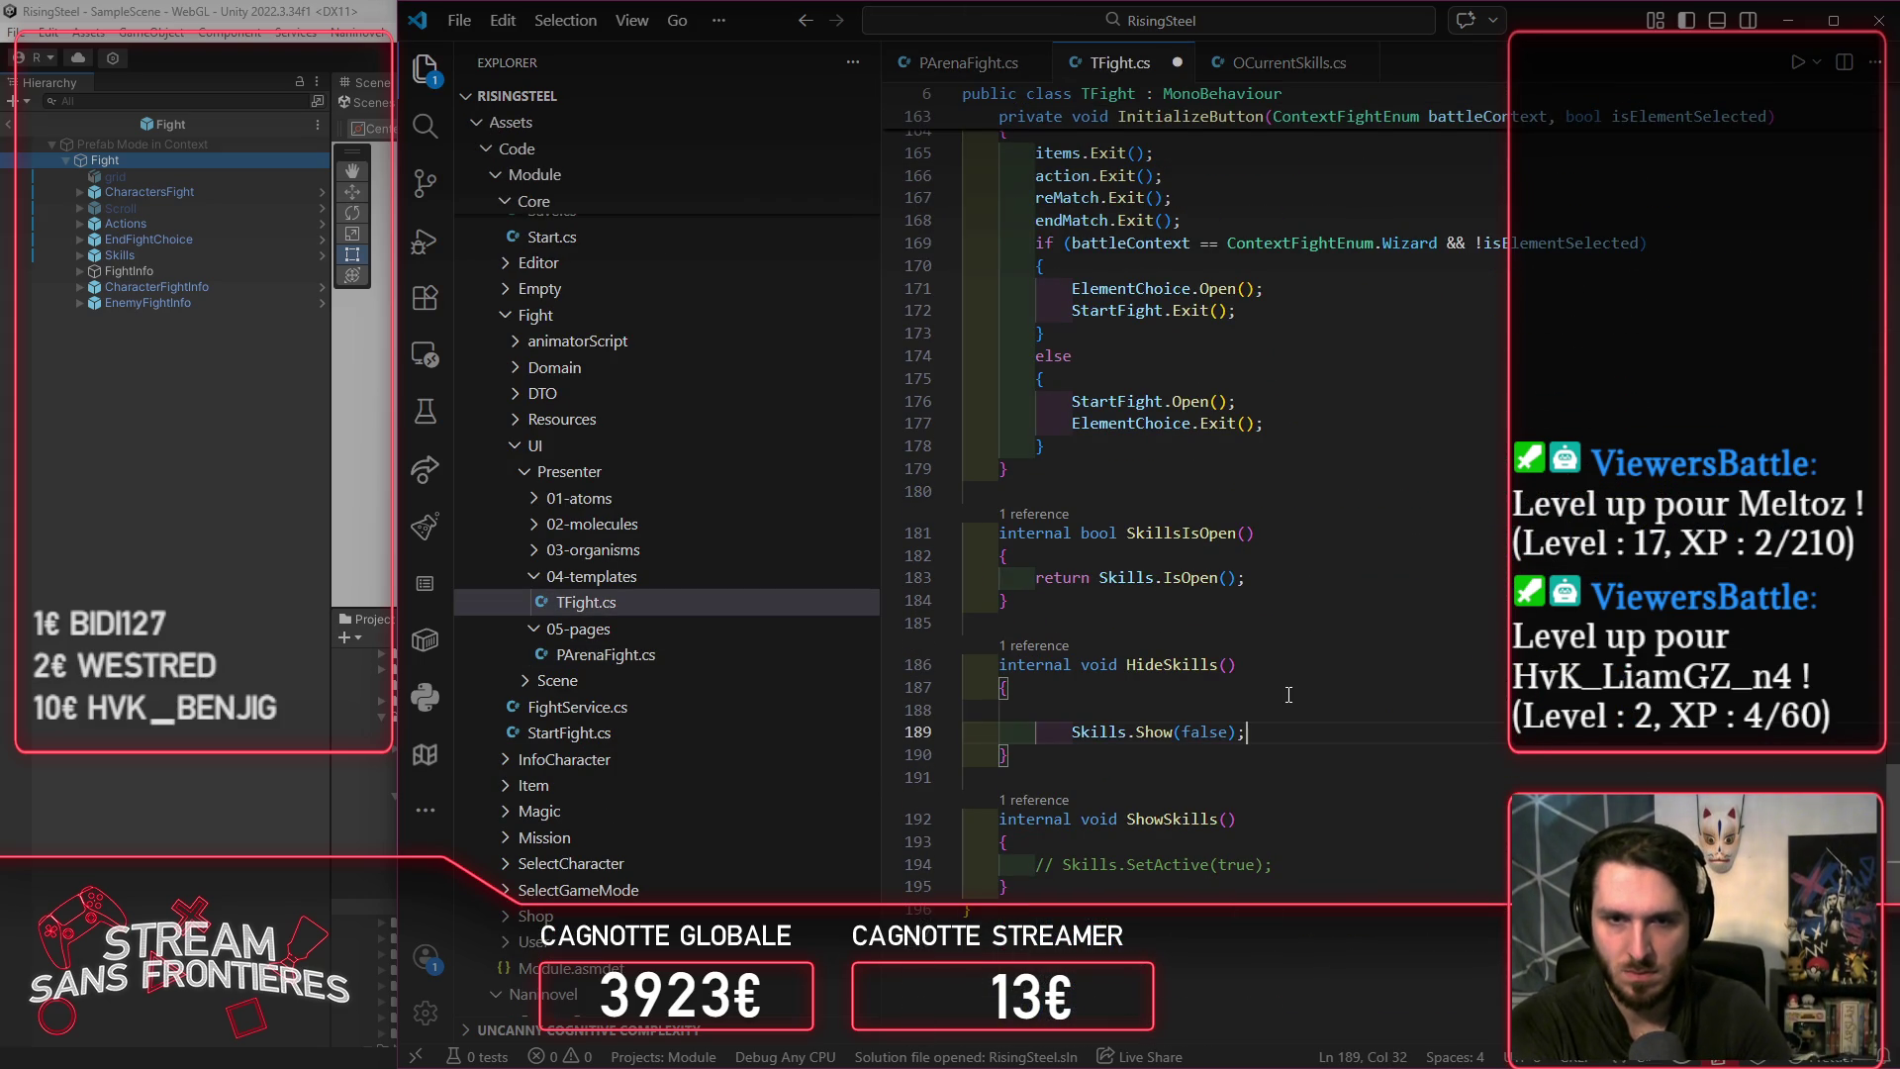
key("Home")
key("ctrl+shift+Right")
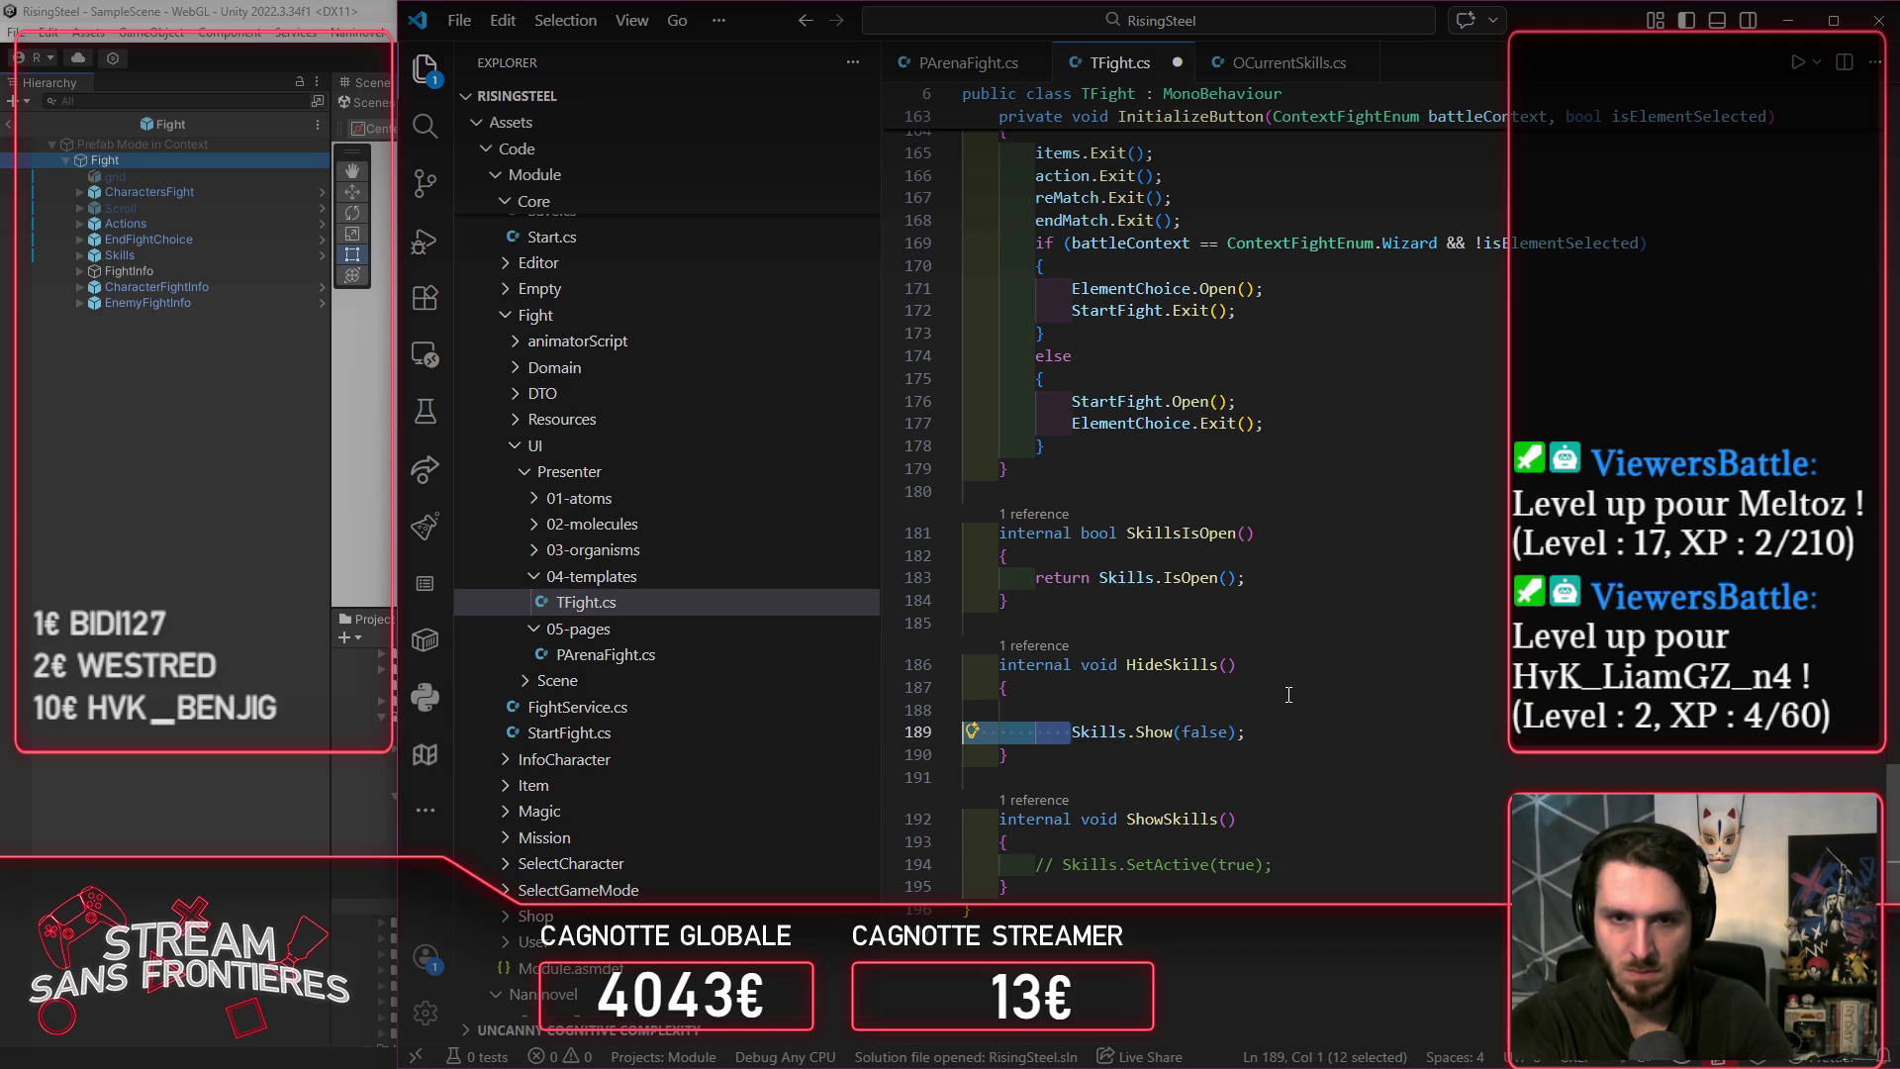
key("shift+Tab")
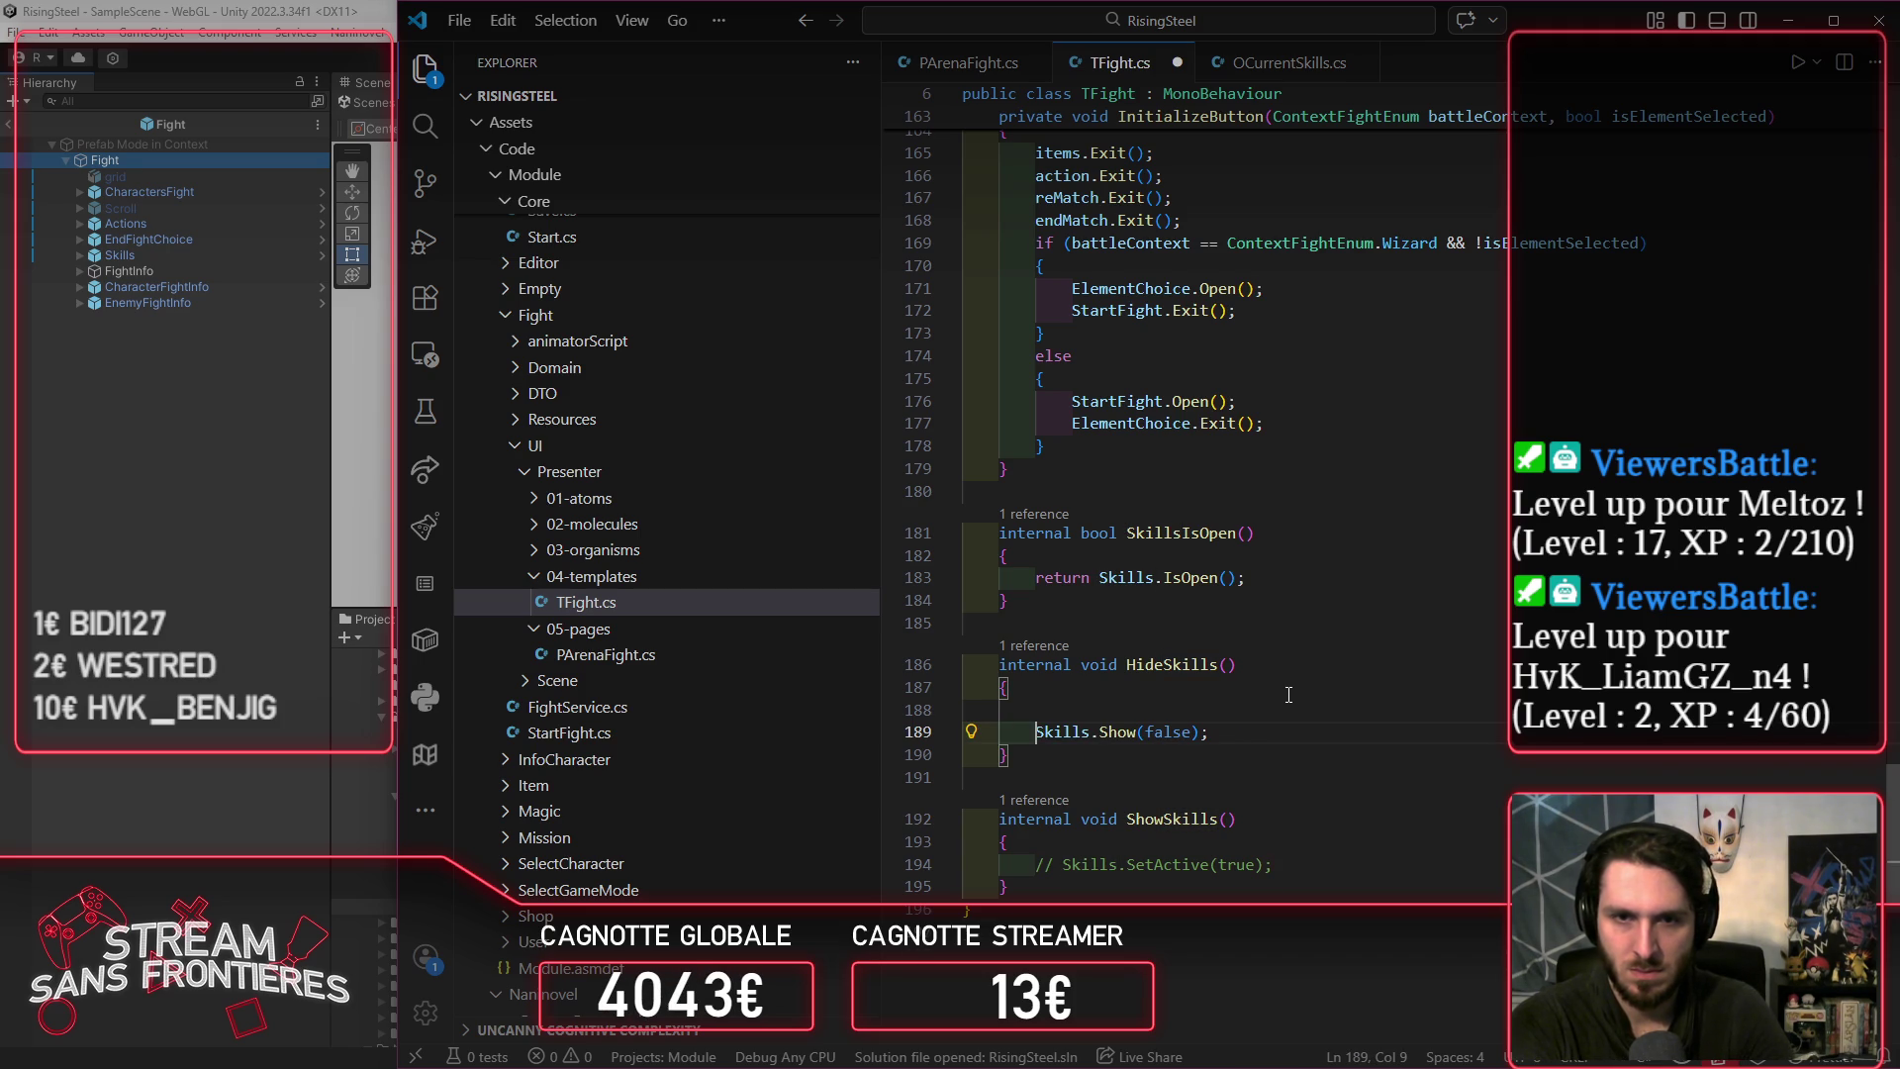
key("Tab")
key("ctrl+s")
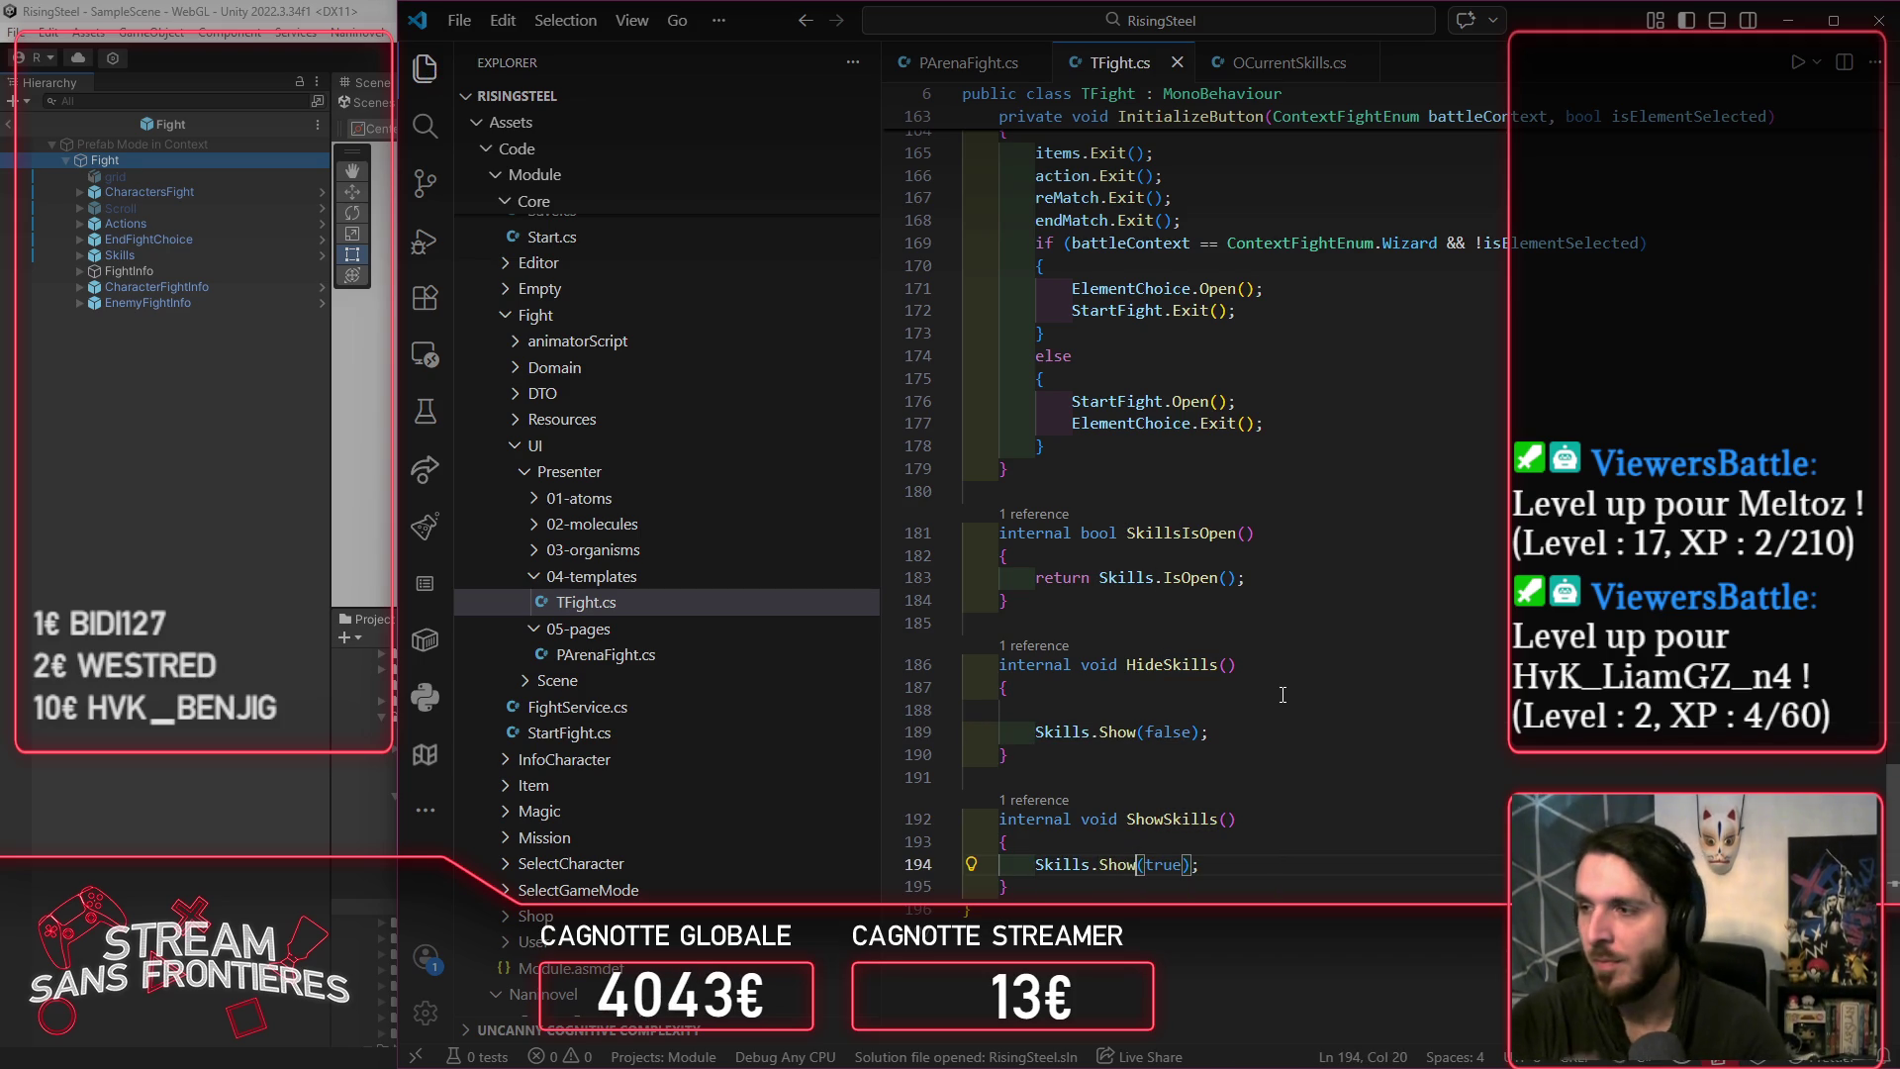
key("alt+Tab")
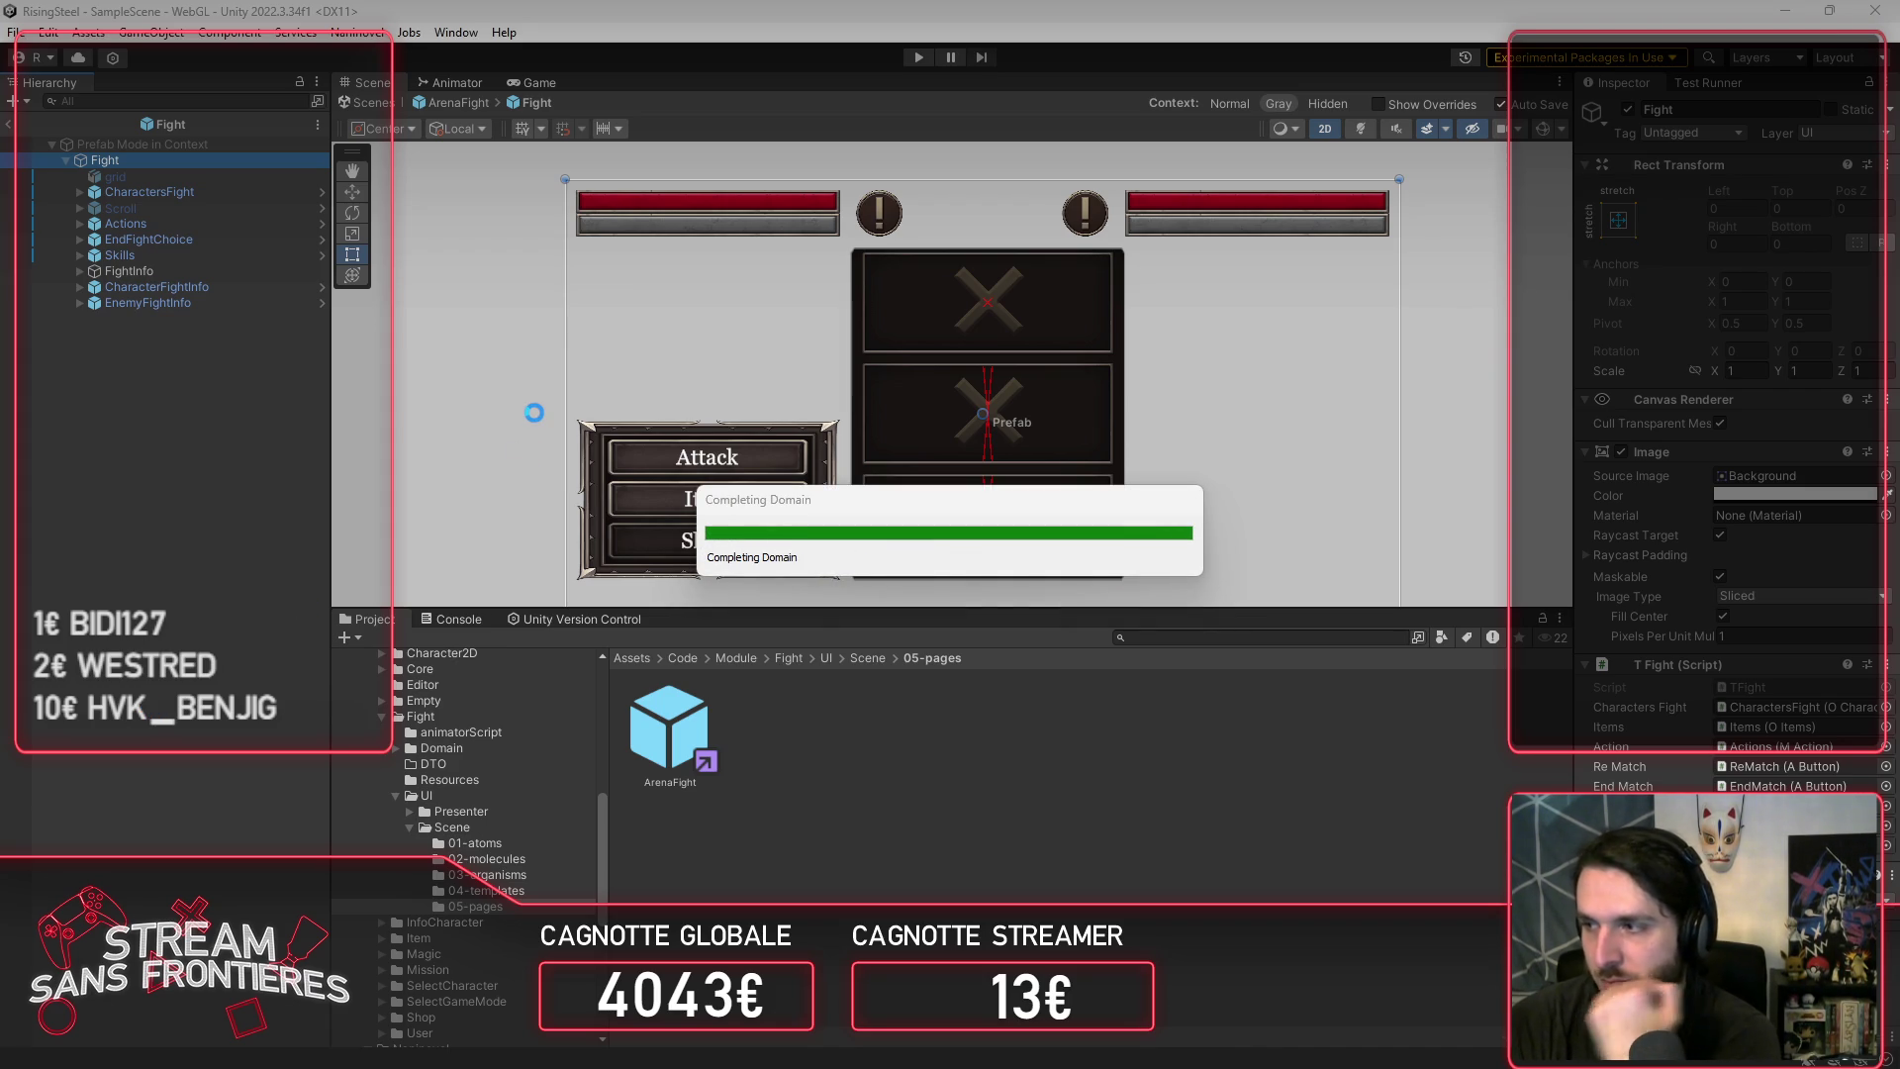
Step: Leave the Fight prefab and test-play from a save into a Magical duel arena fight
left_click(443, 105)
left_click(918, 56)
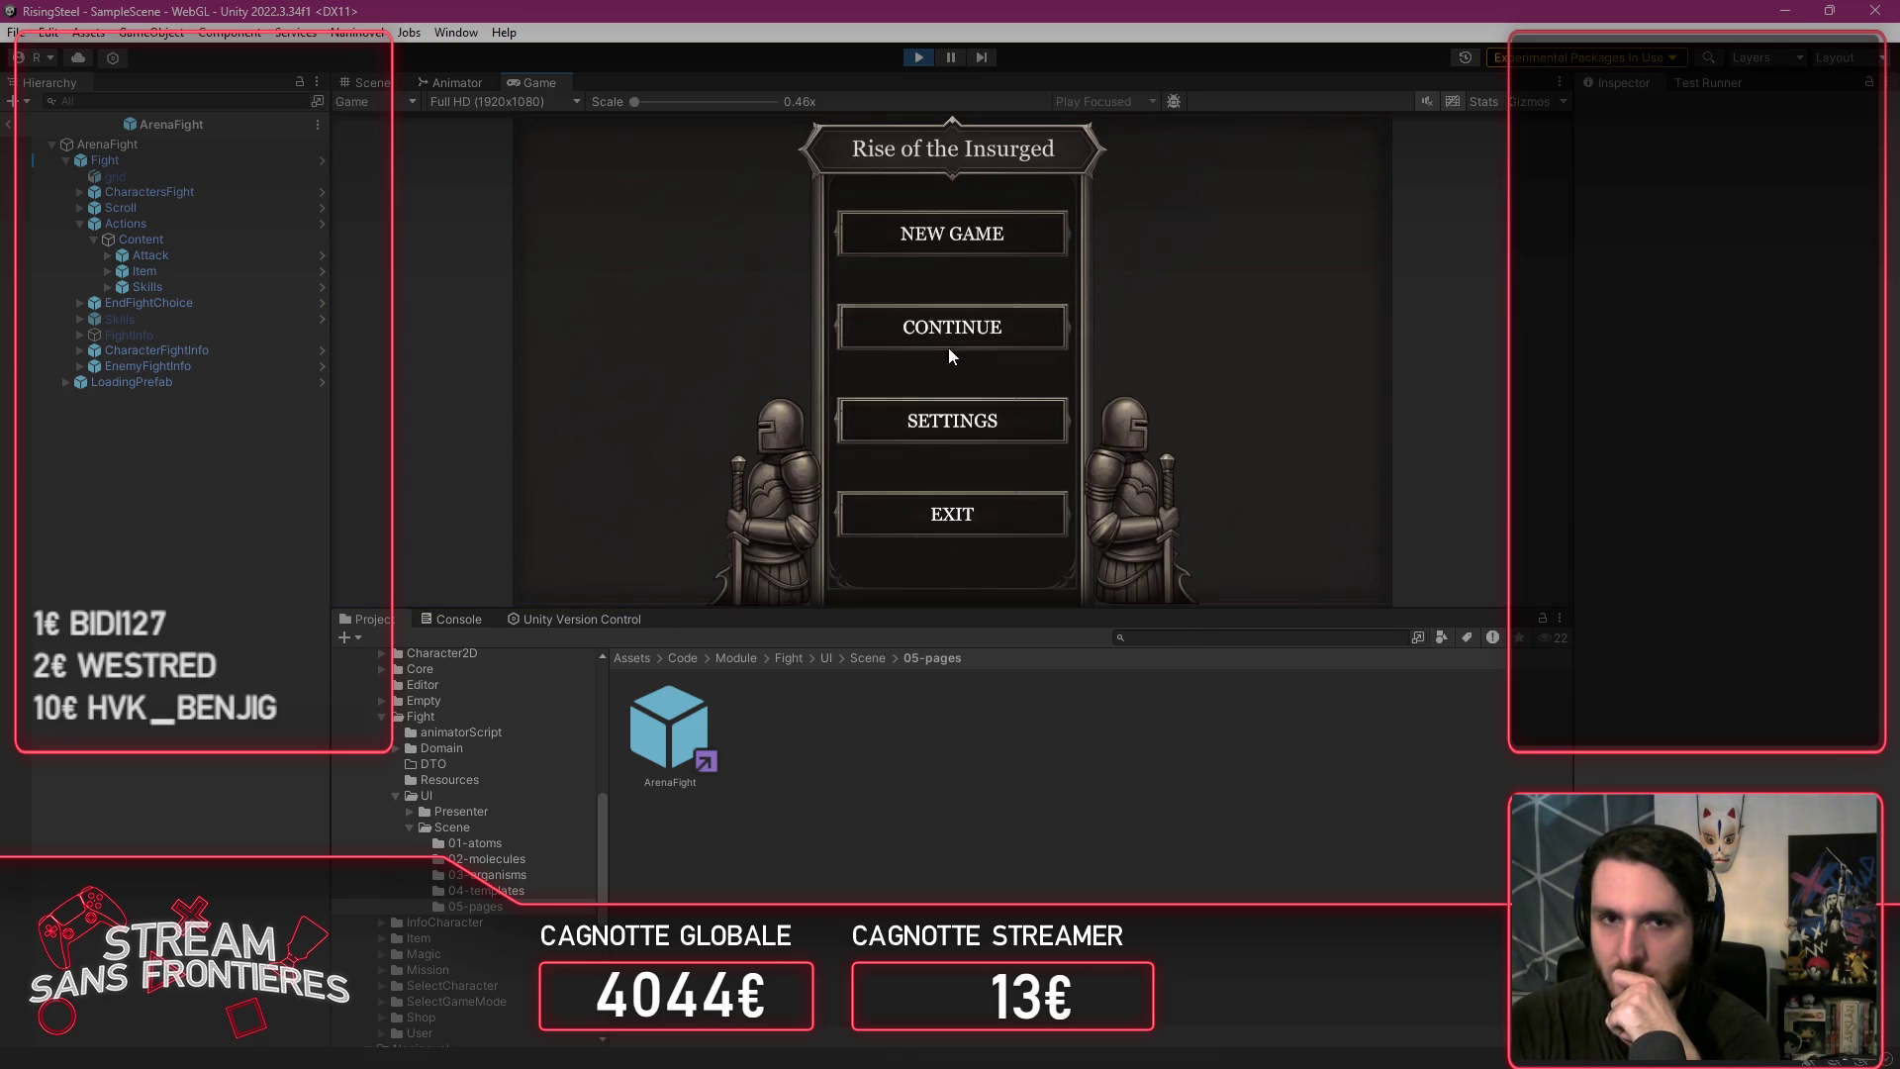
left_click(953, 332)
left_click(1029, 279)
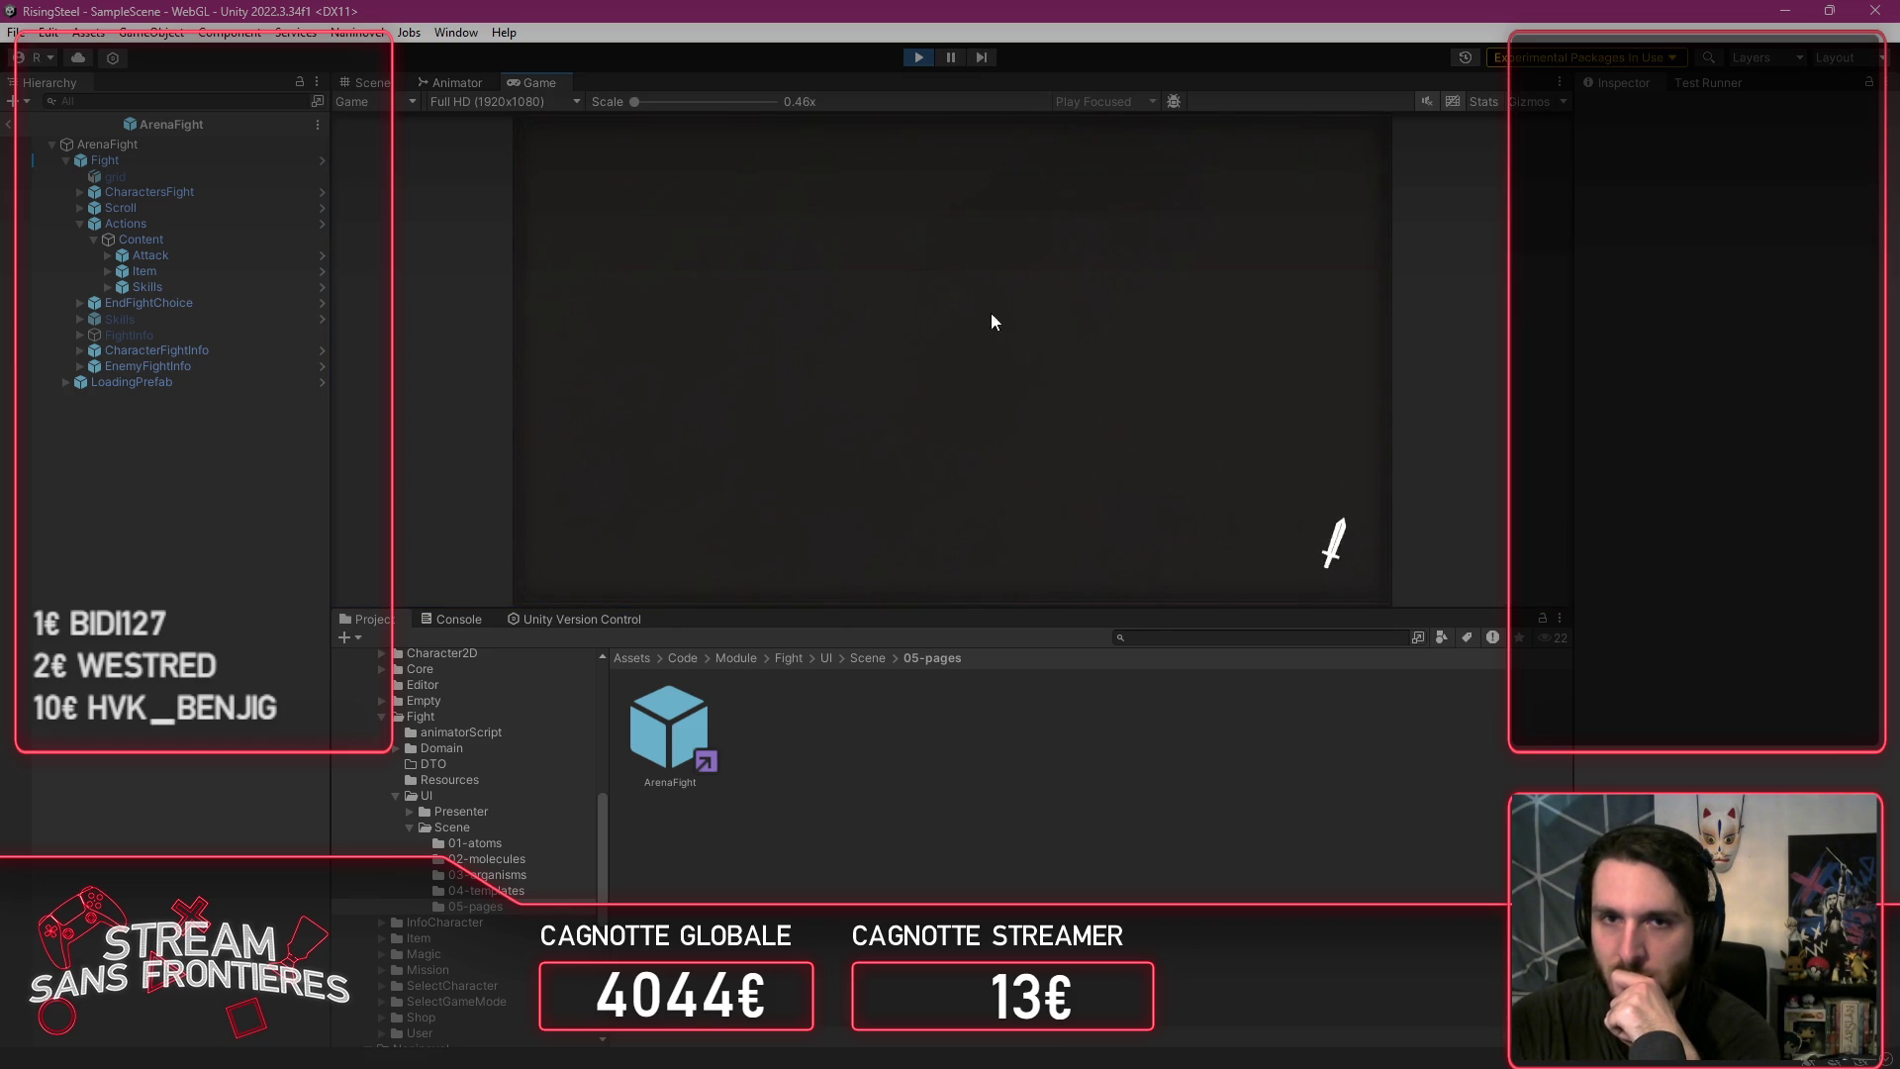
left_click(609, 199)
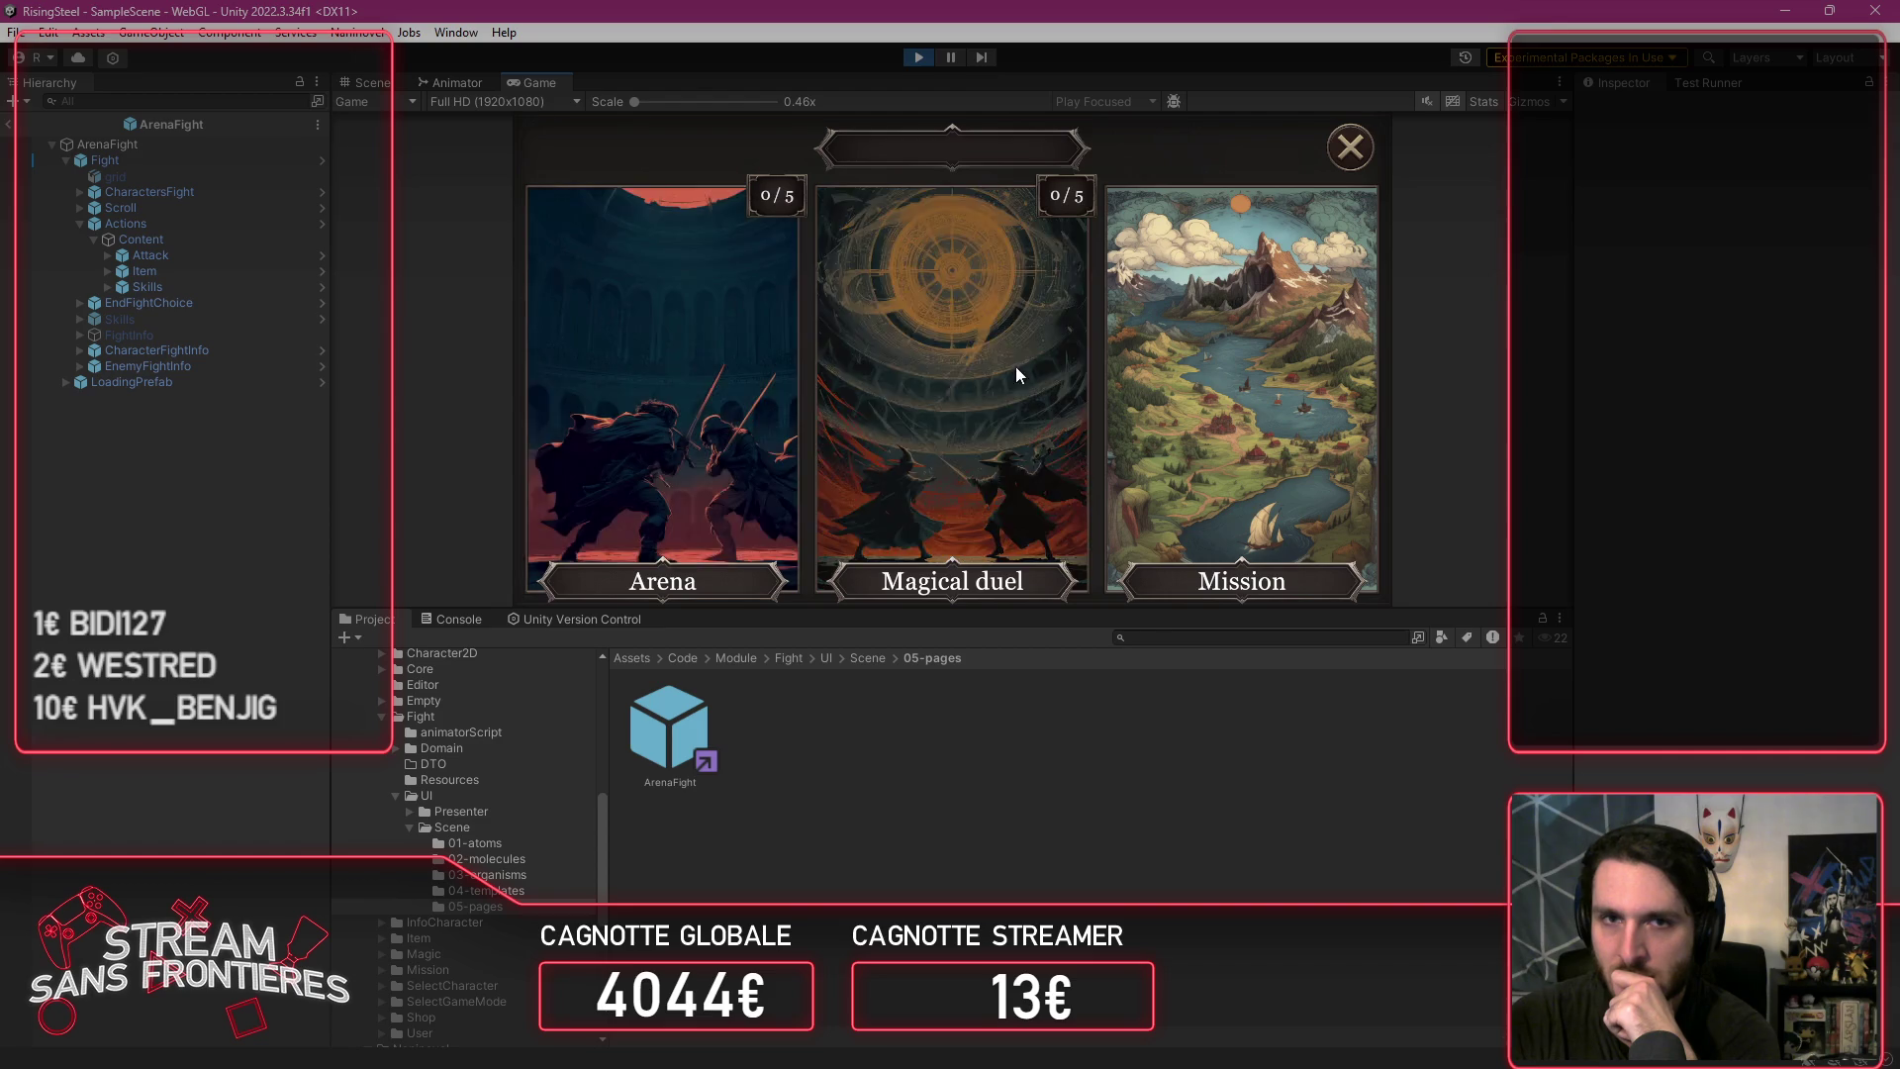
left_click(1015, 366)
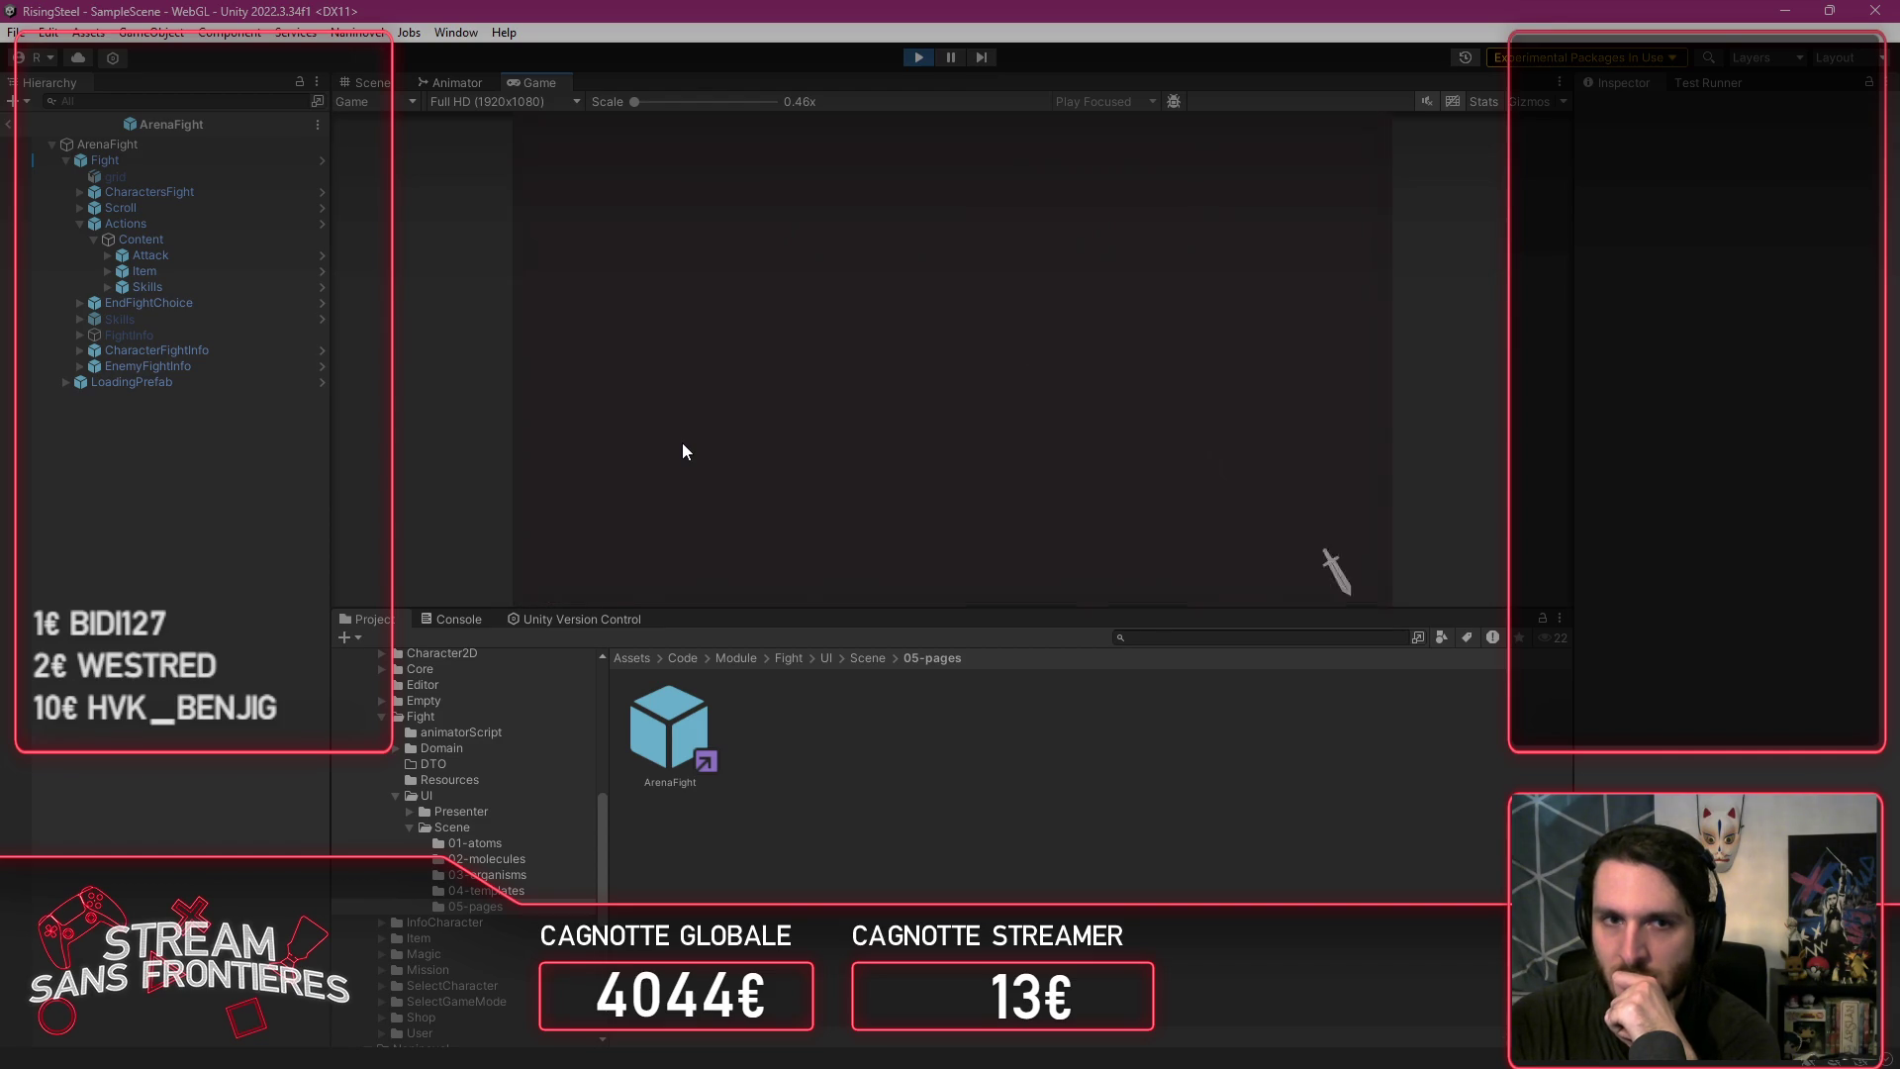
left_click(928, 364)
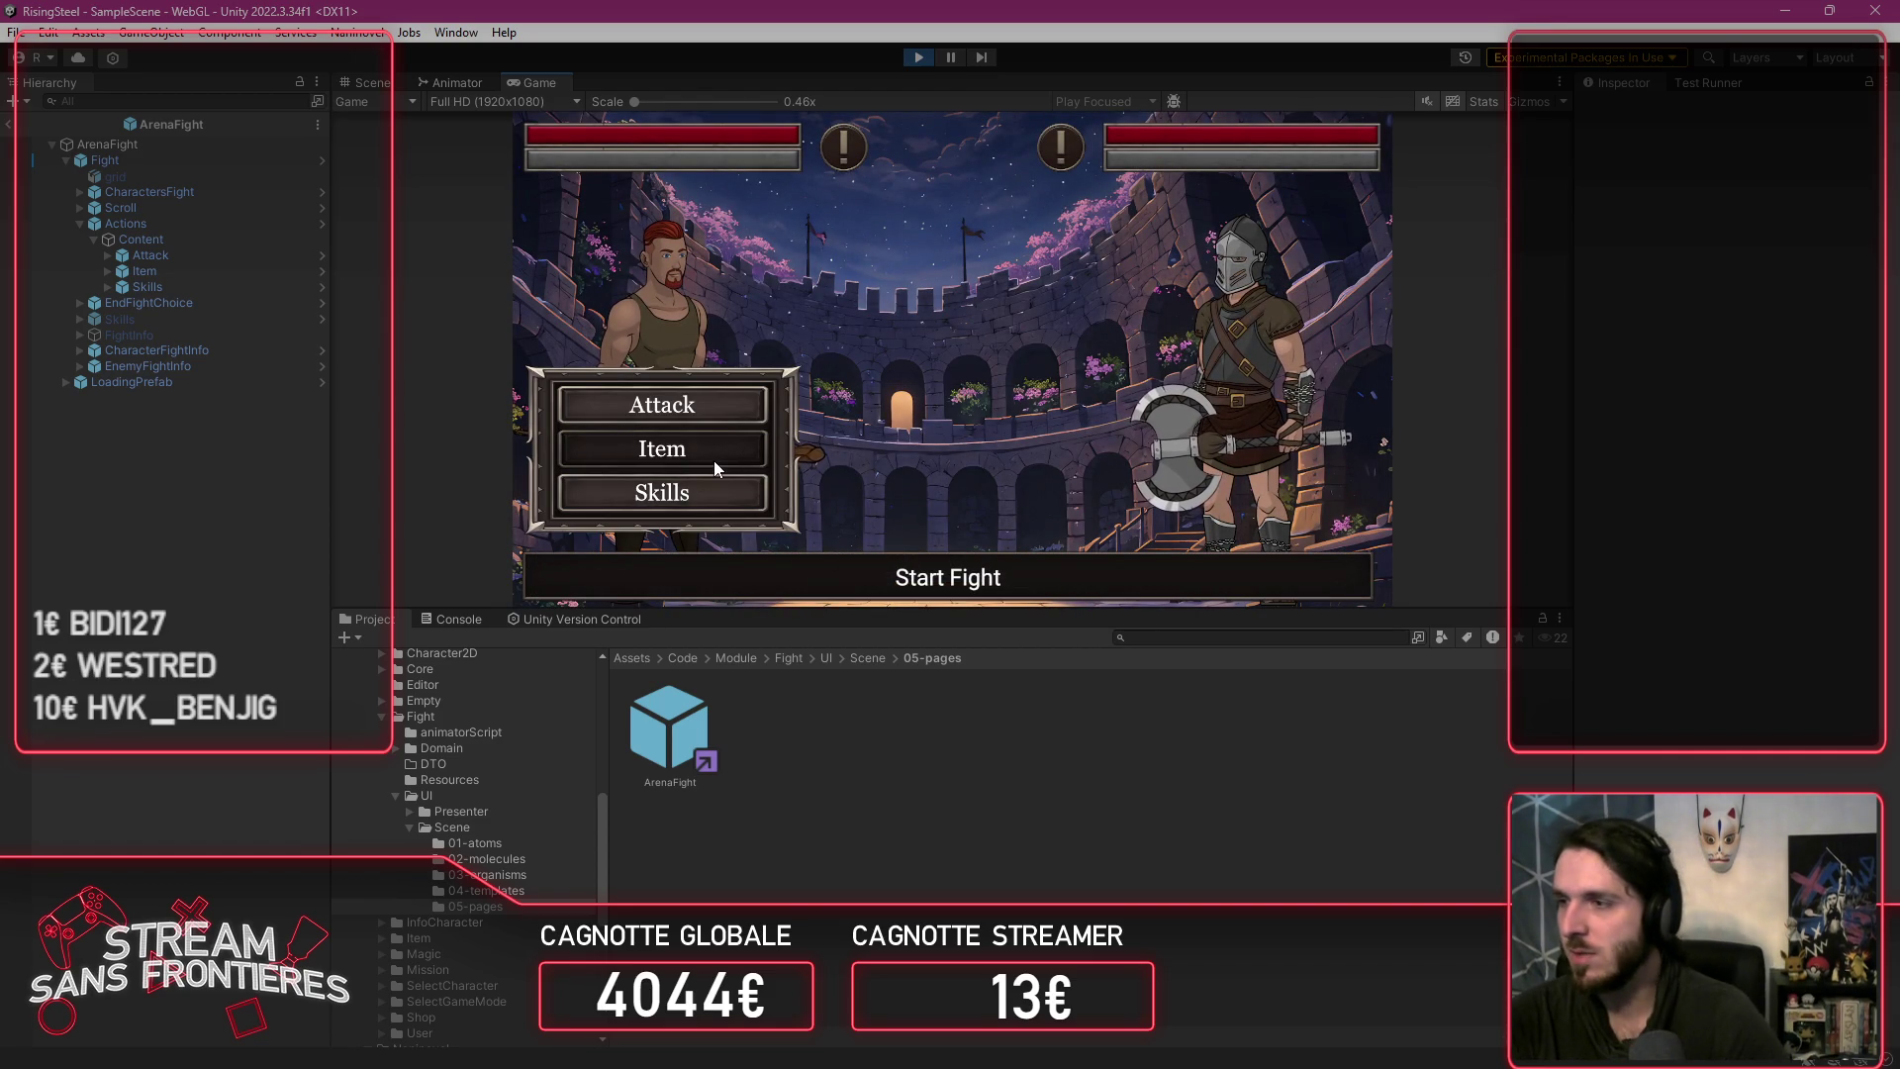
left_click(918, 56)
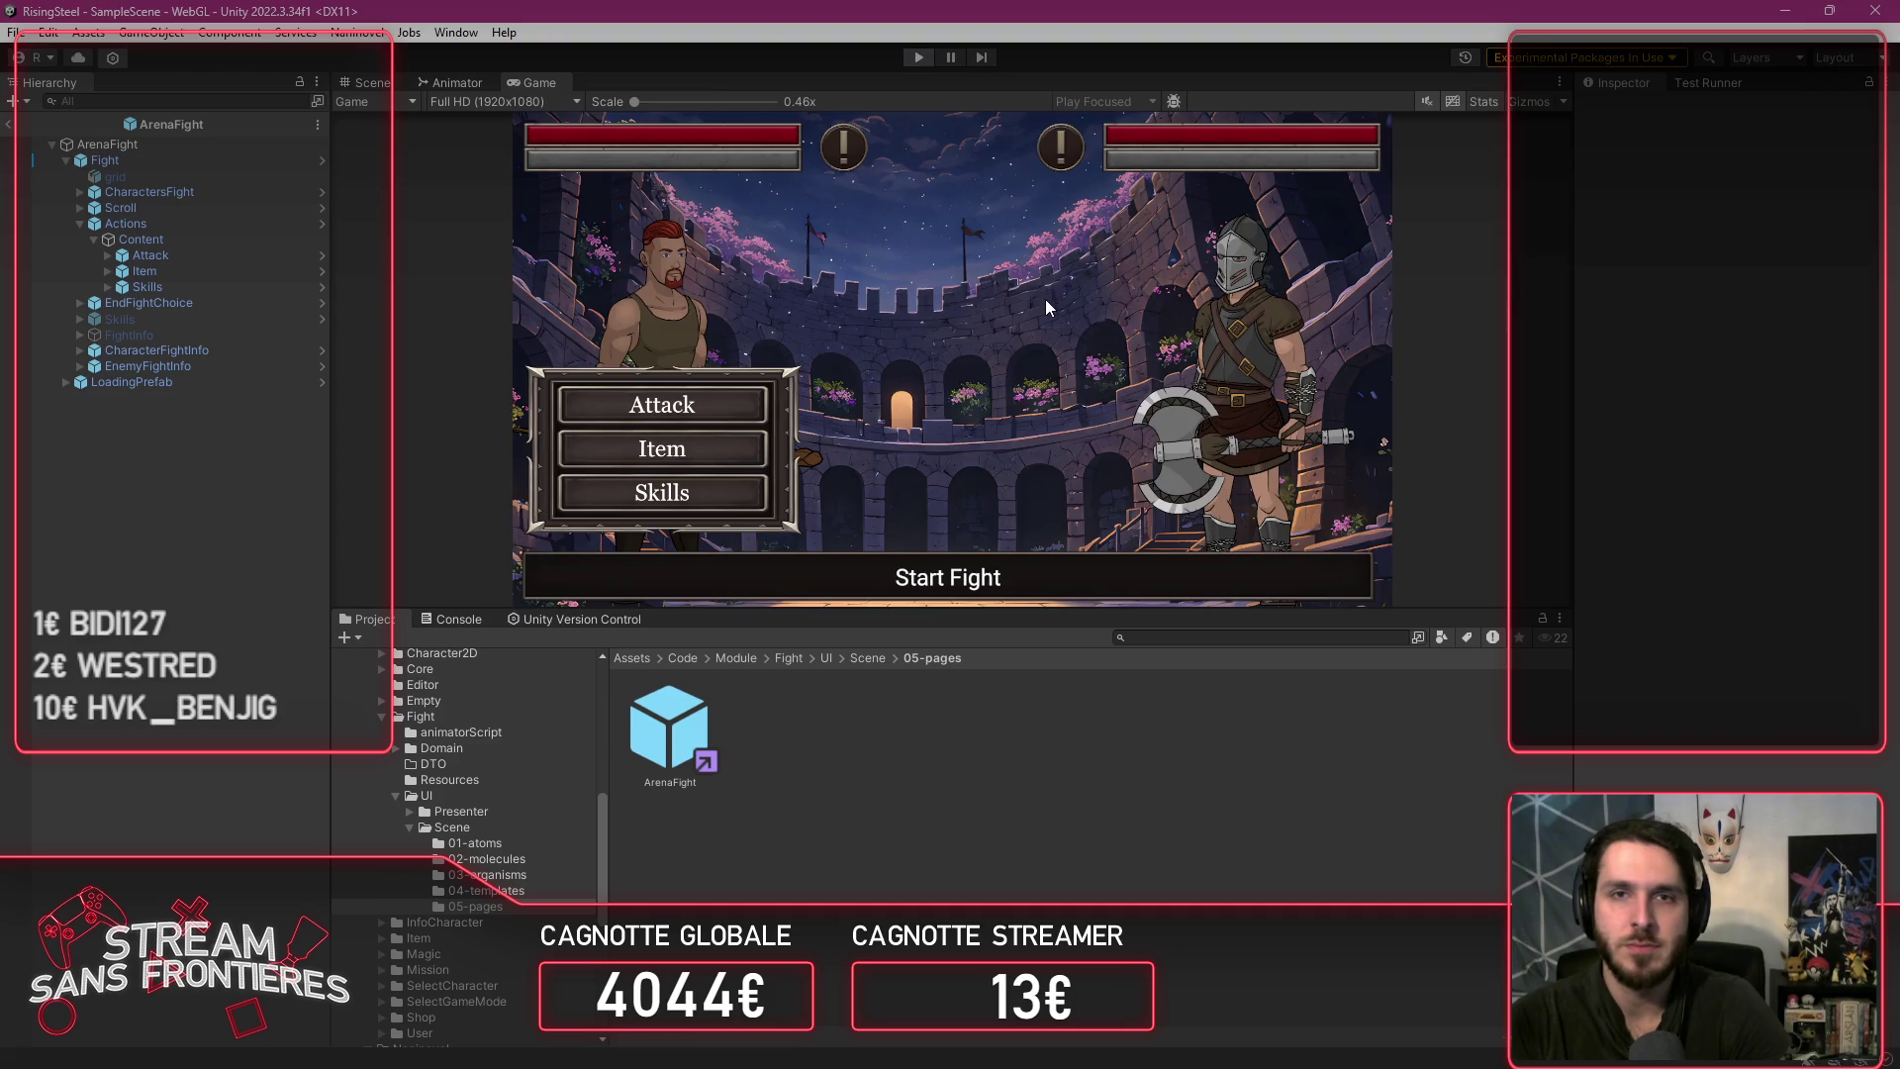
key("alt+Tab")
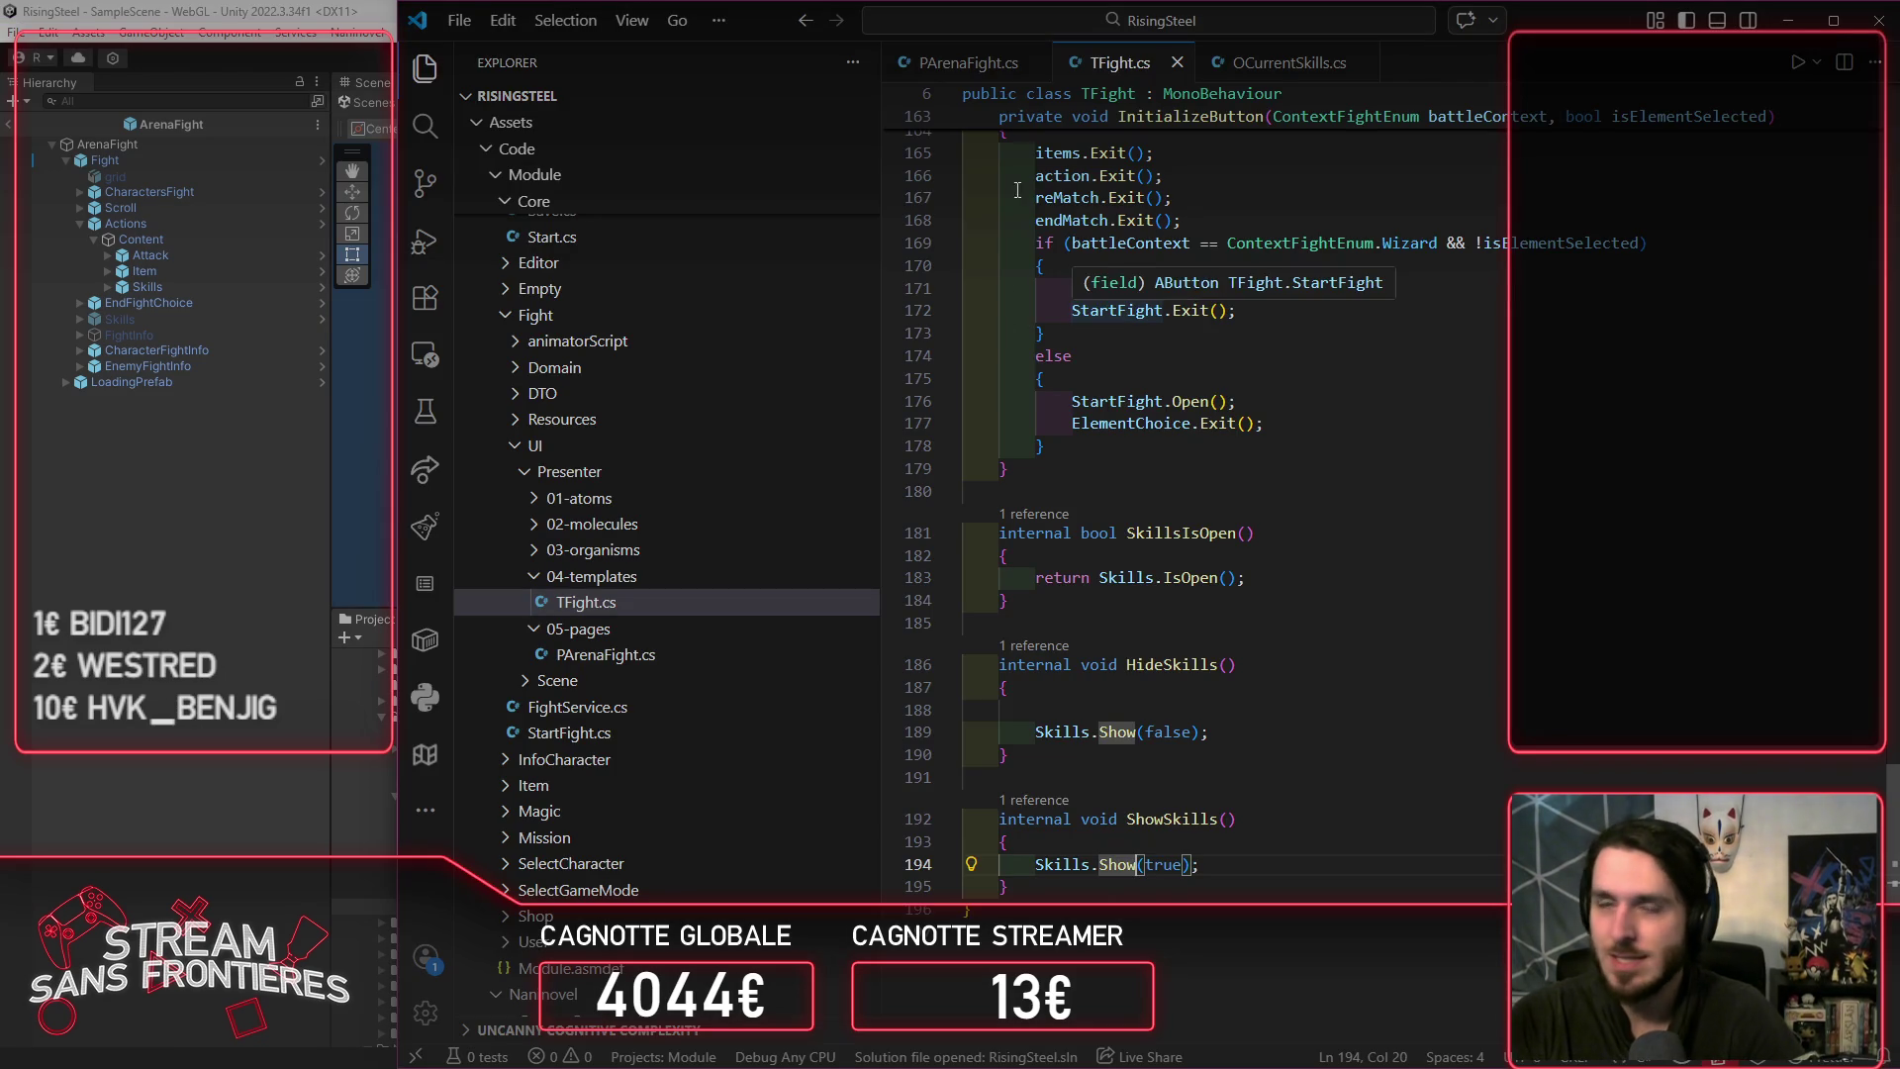
Step: Insert Debug.Log("ShowSkills"); as the first line of ShowSkills in PArenaFight.cs, then switch back to Unity
left_click(964, 77)
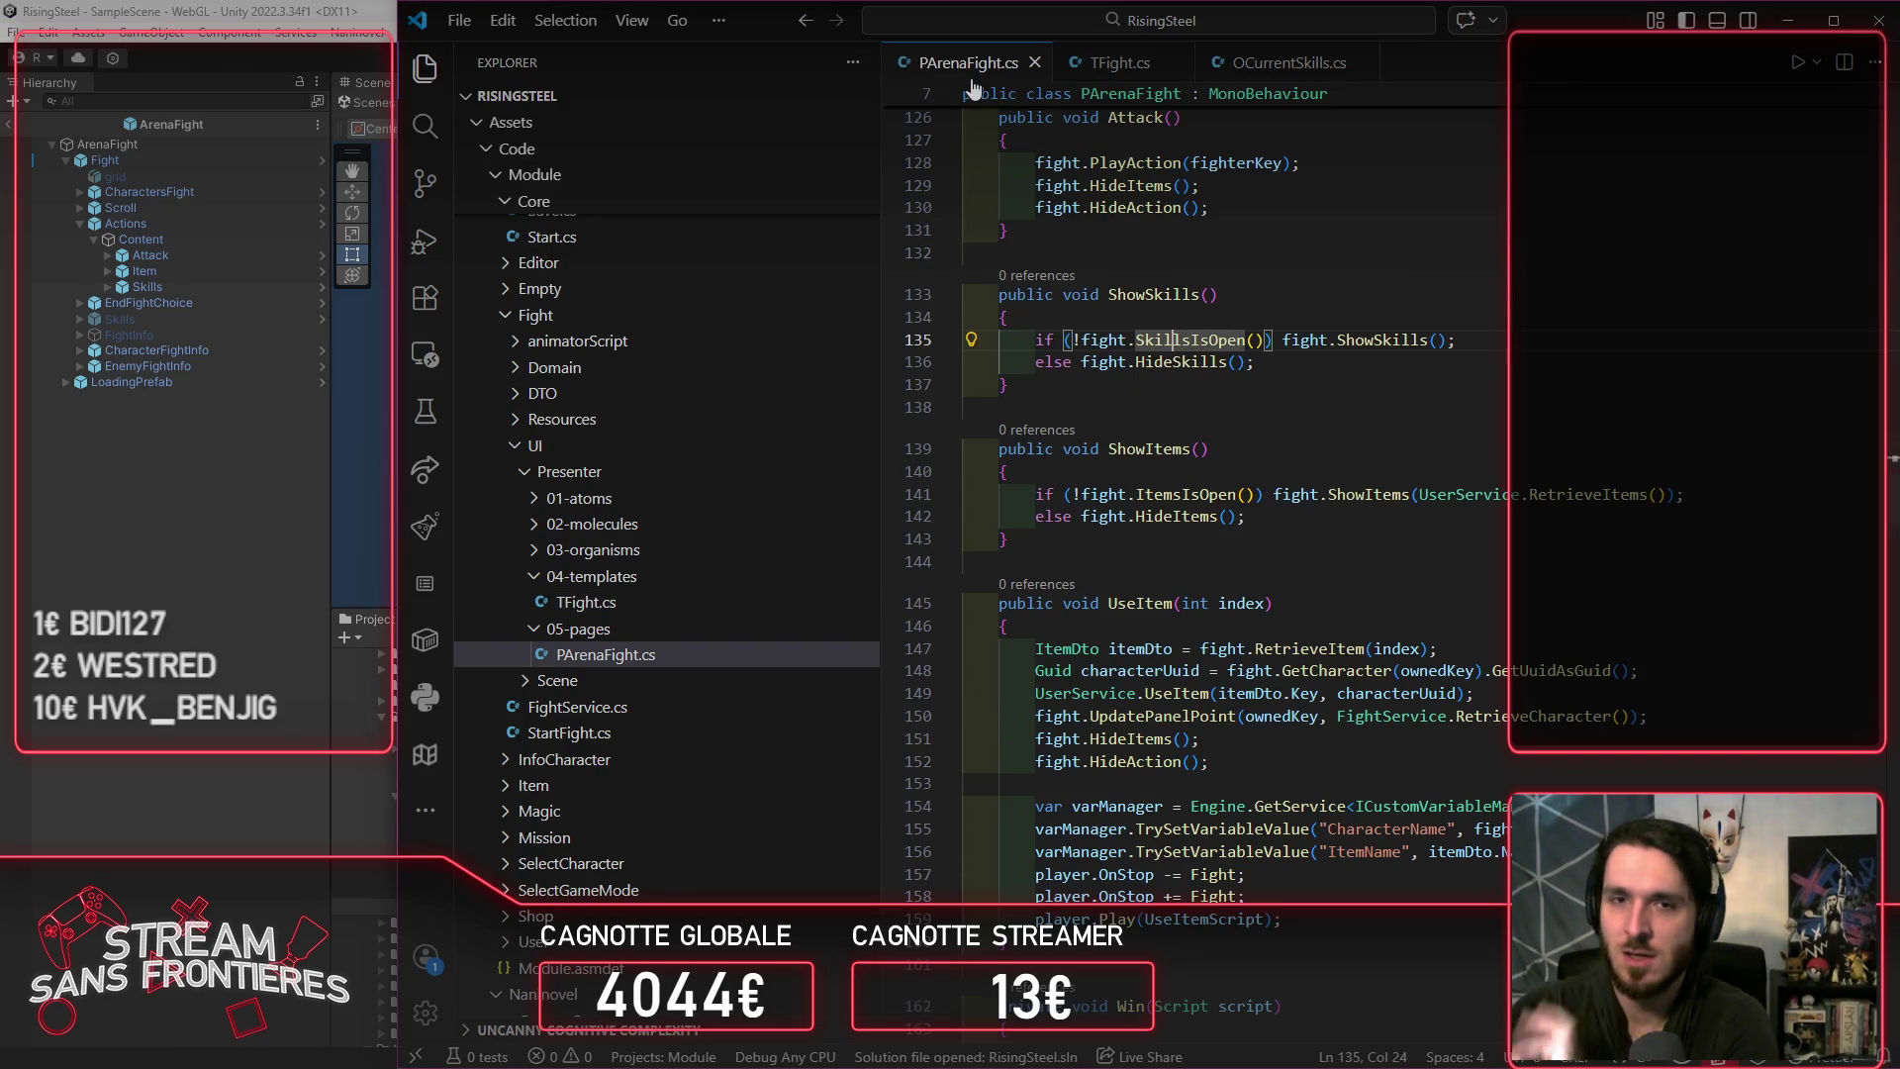
left_click(1262, 322)
key("Return")
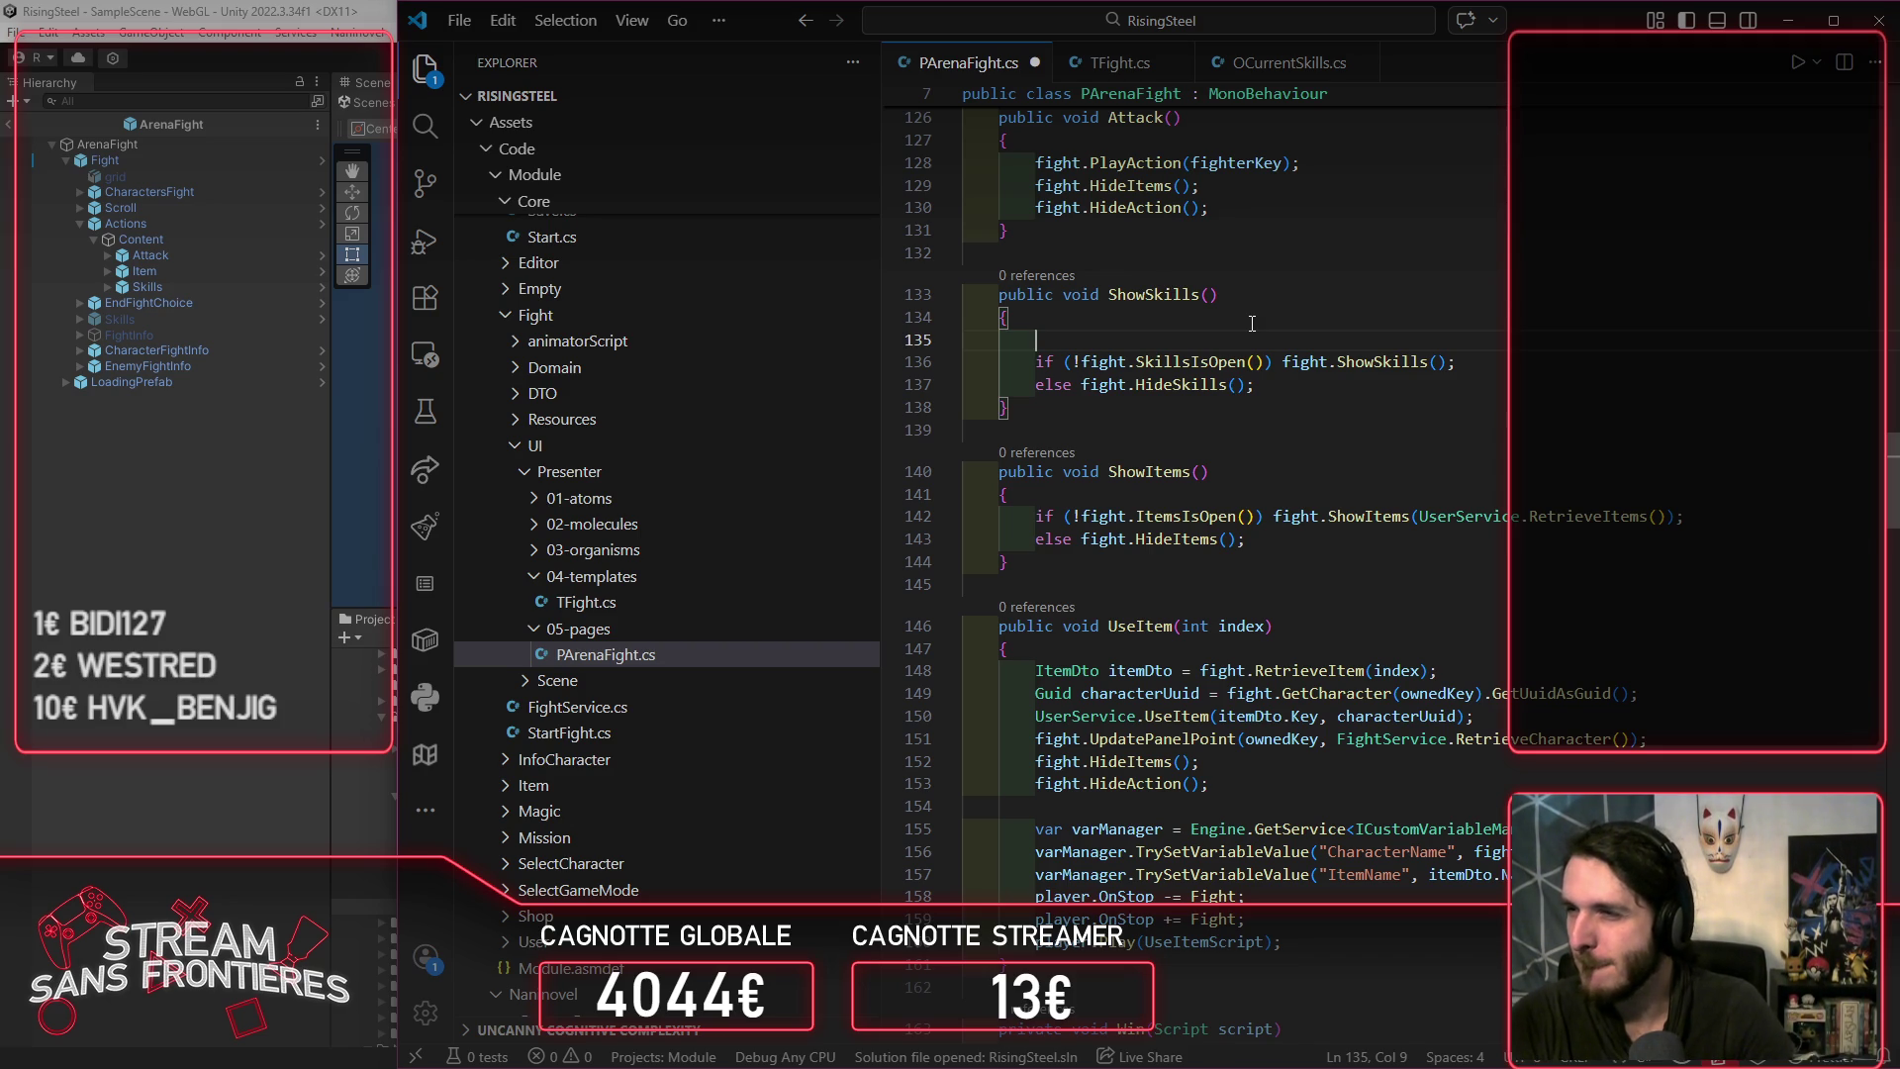
type("De")
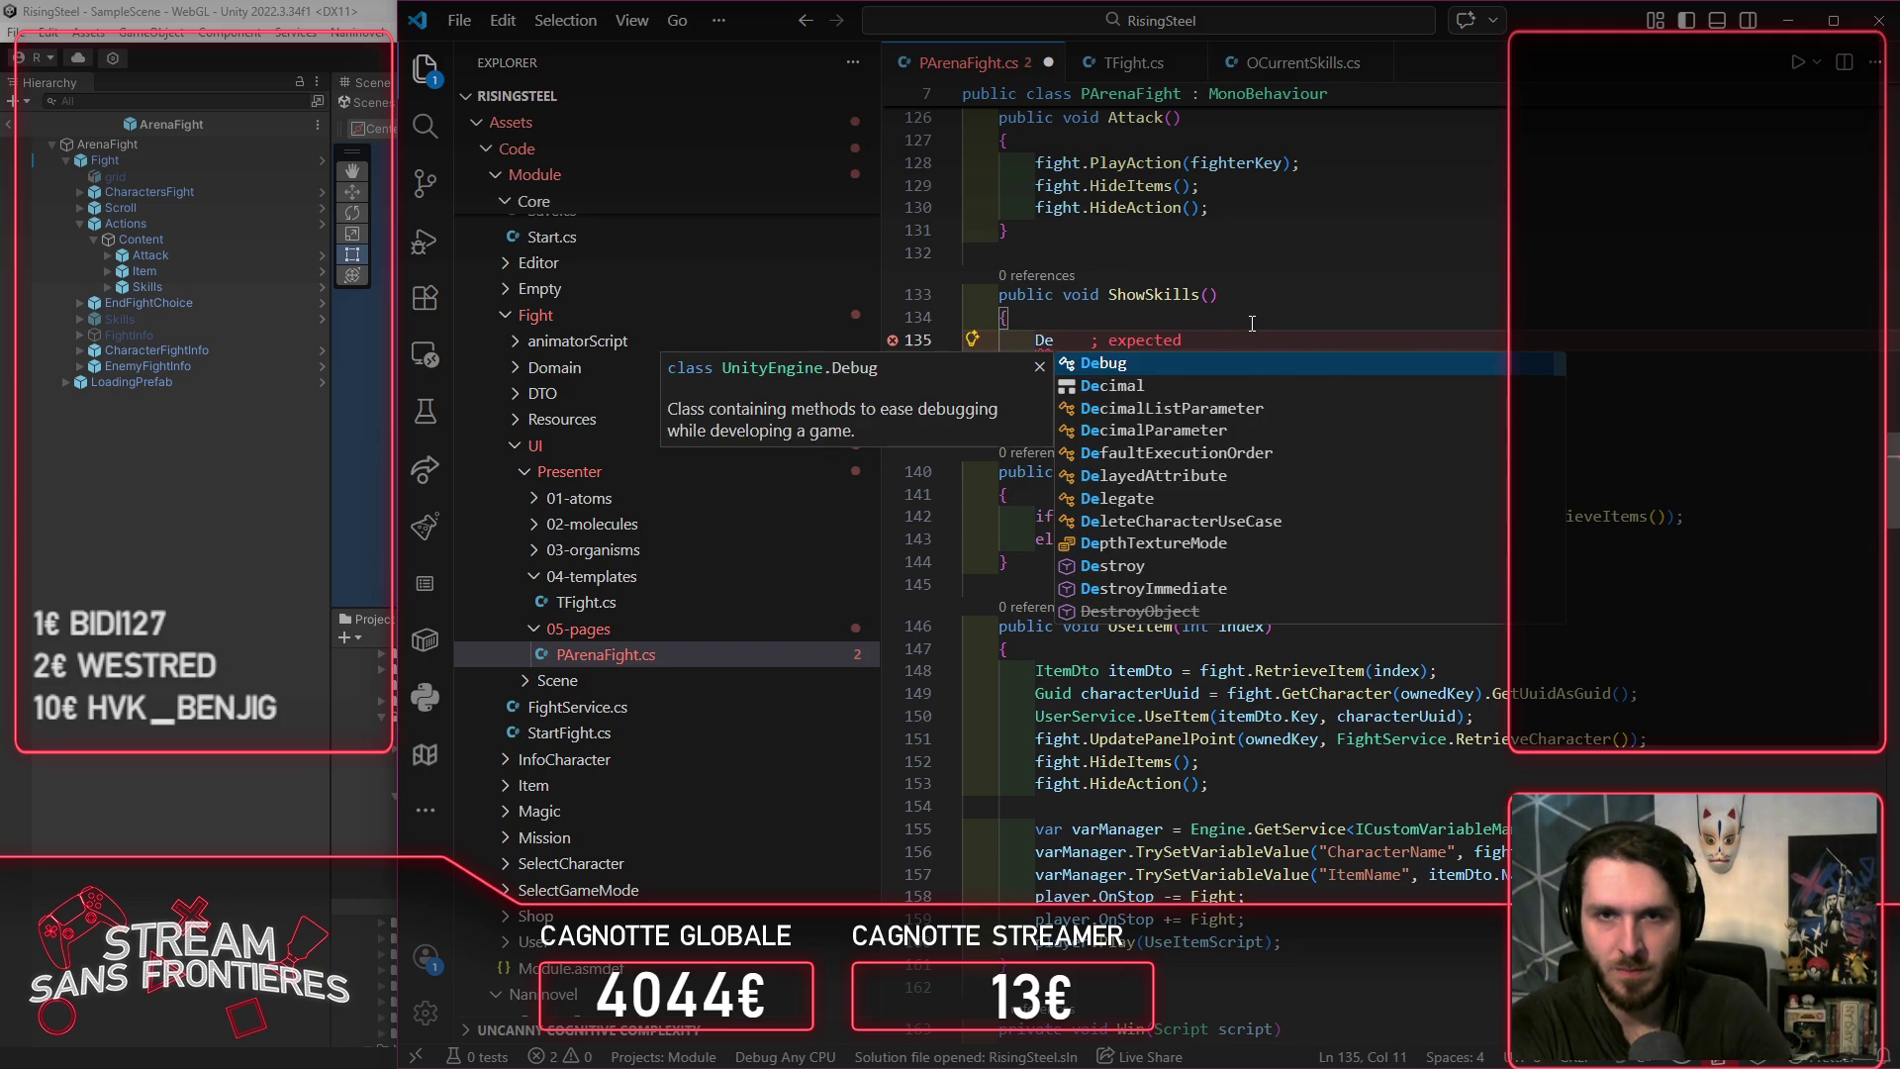
key("Escape")
key("Tab")
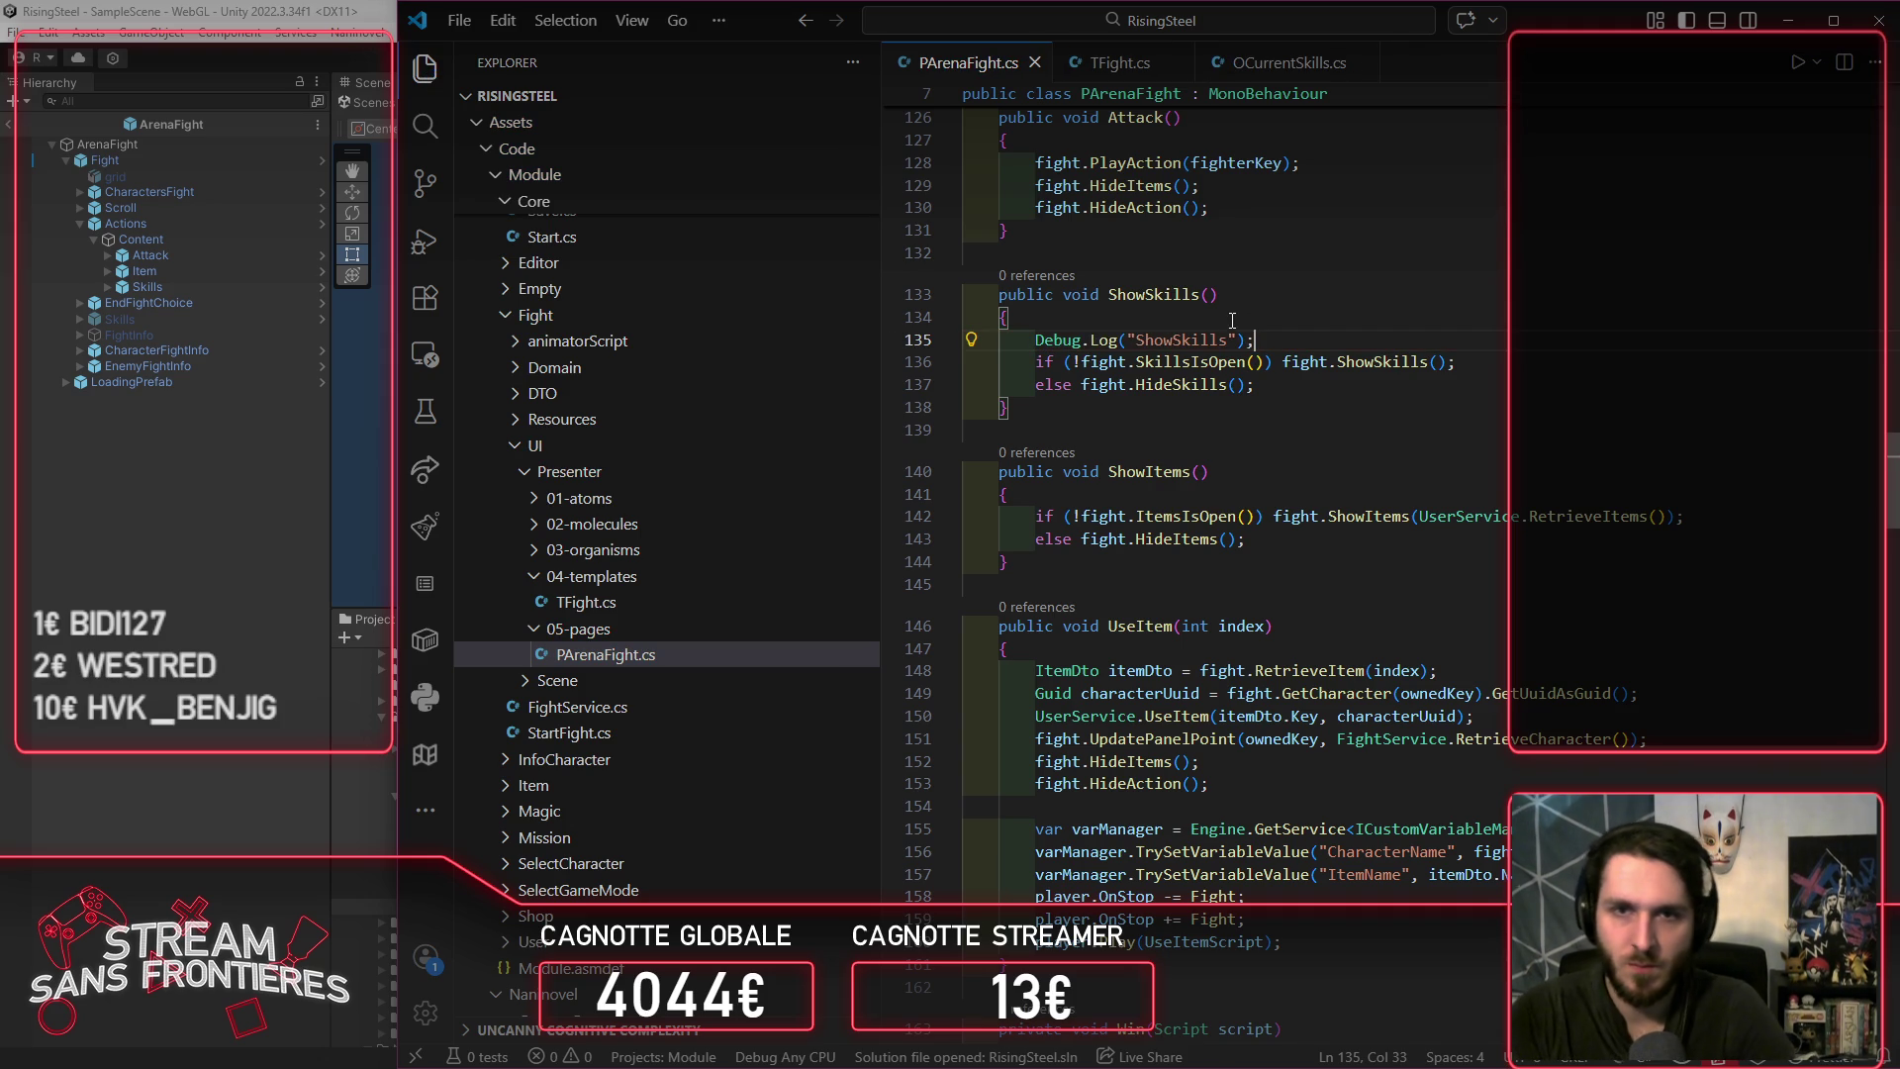
left_click(208, 604)
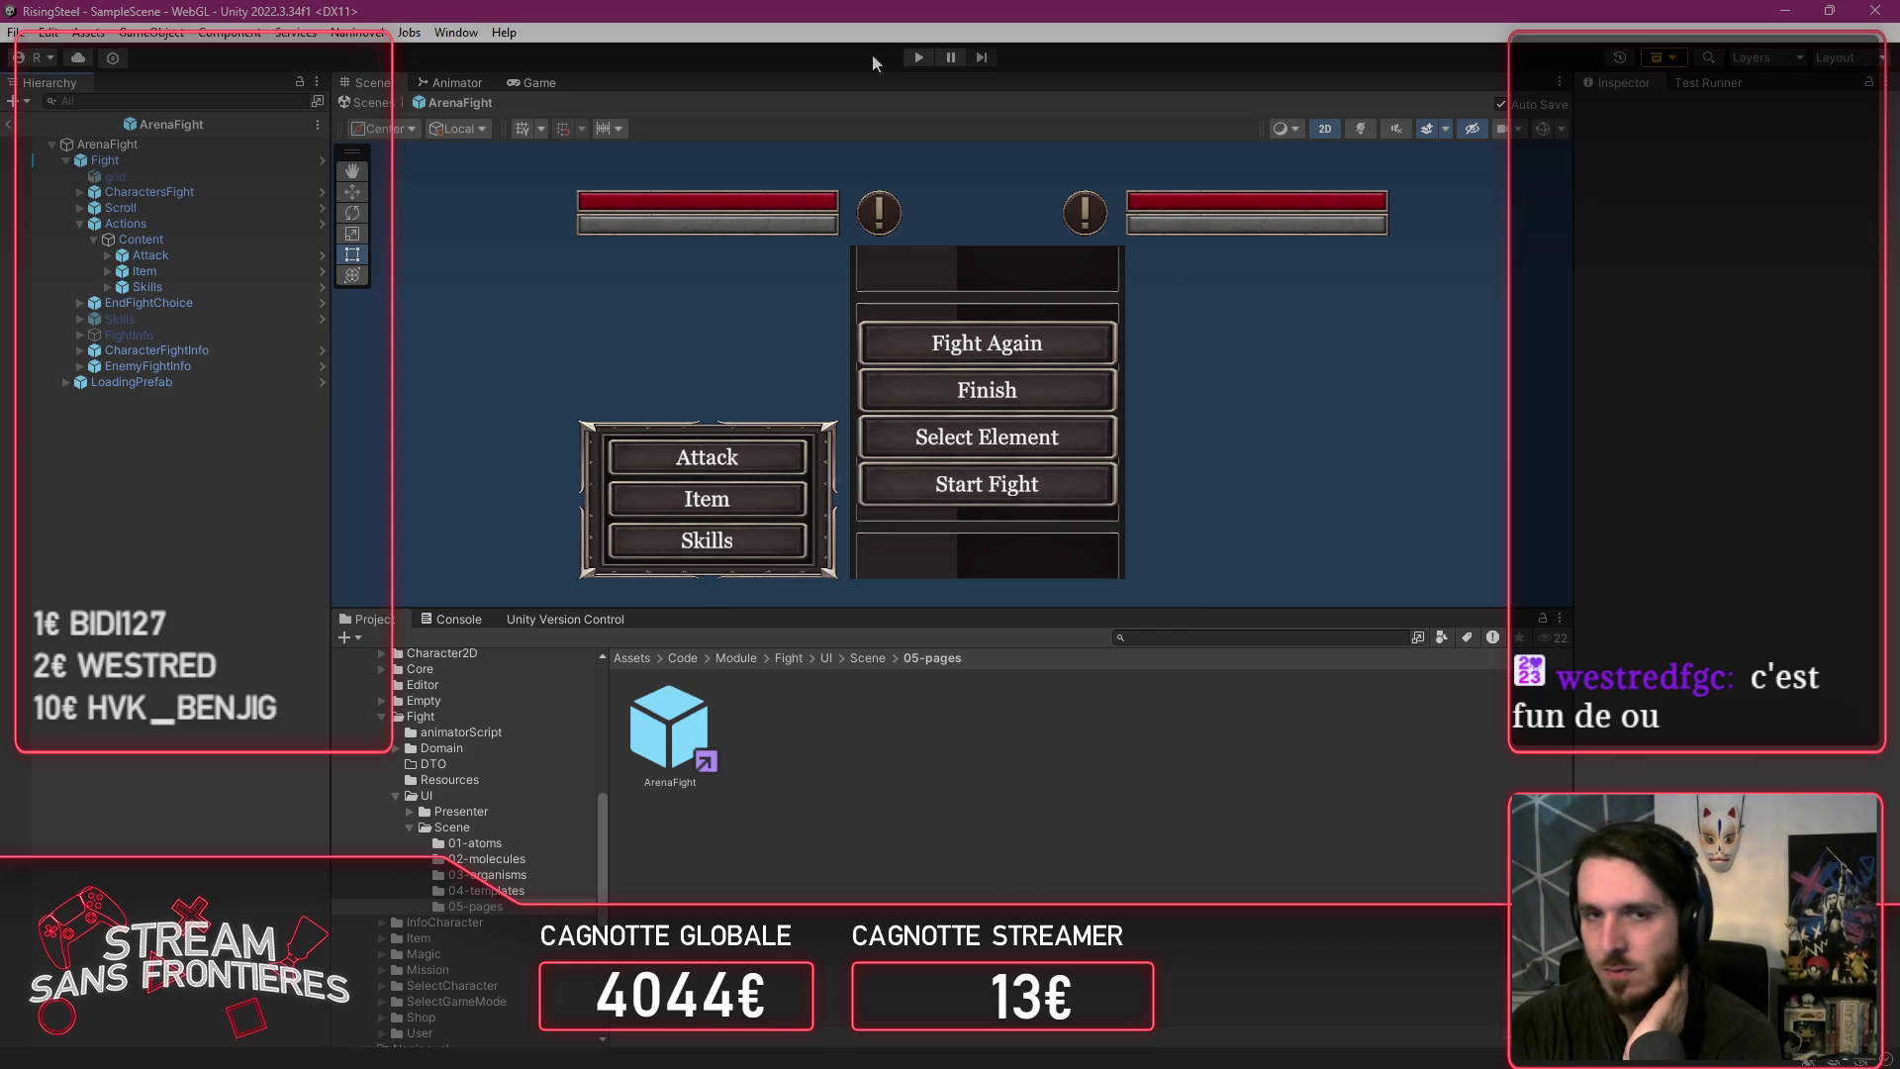
Step: Play the game from save slot 3 and briefly view a recruit's stats in the recruitment panel
left_click(909, 60)
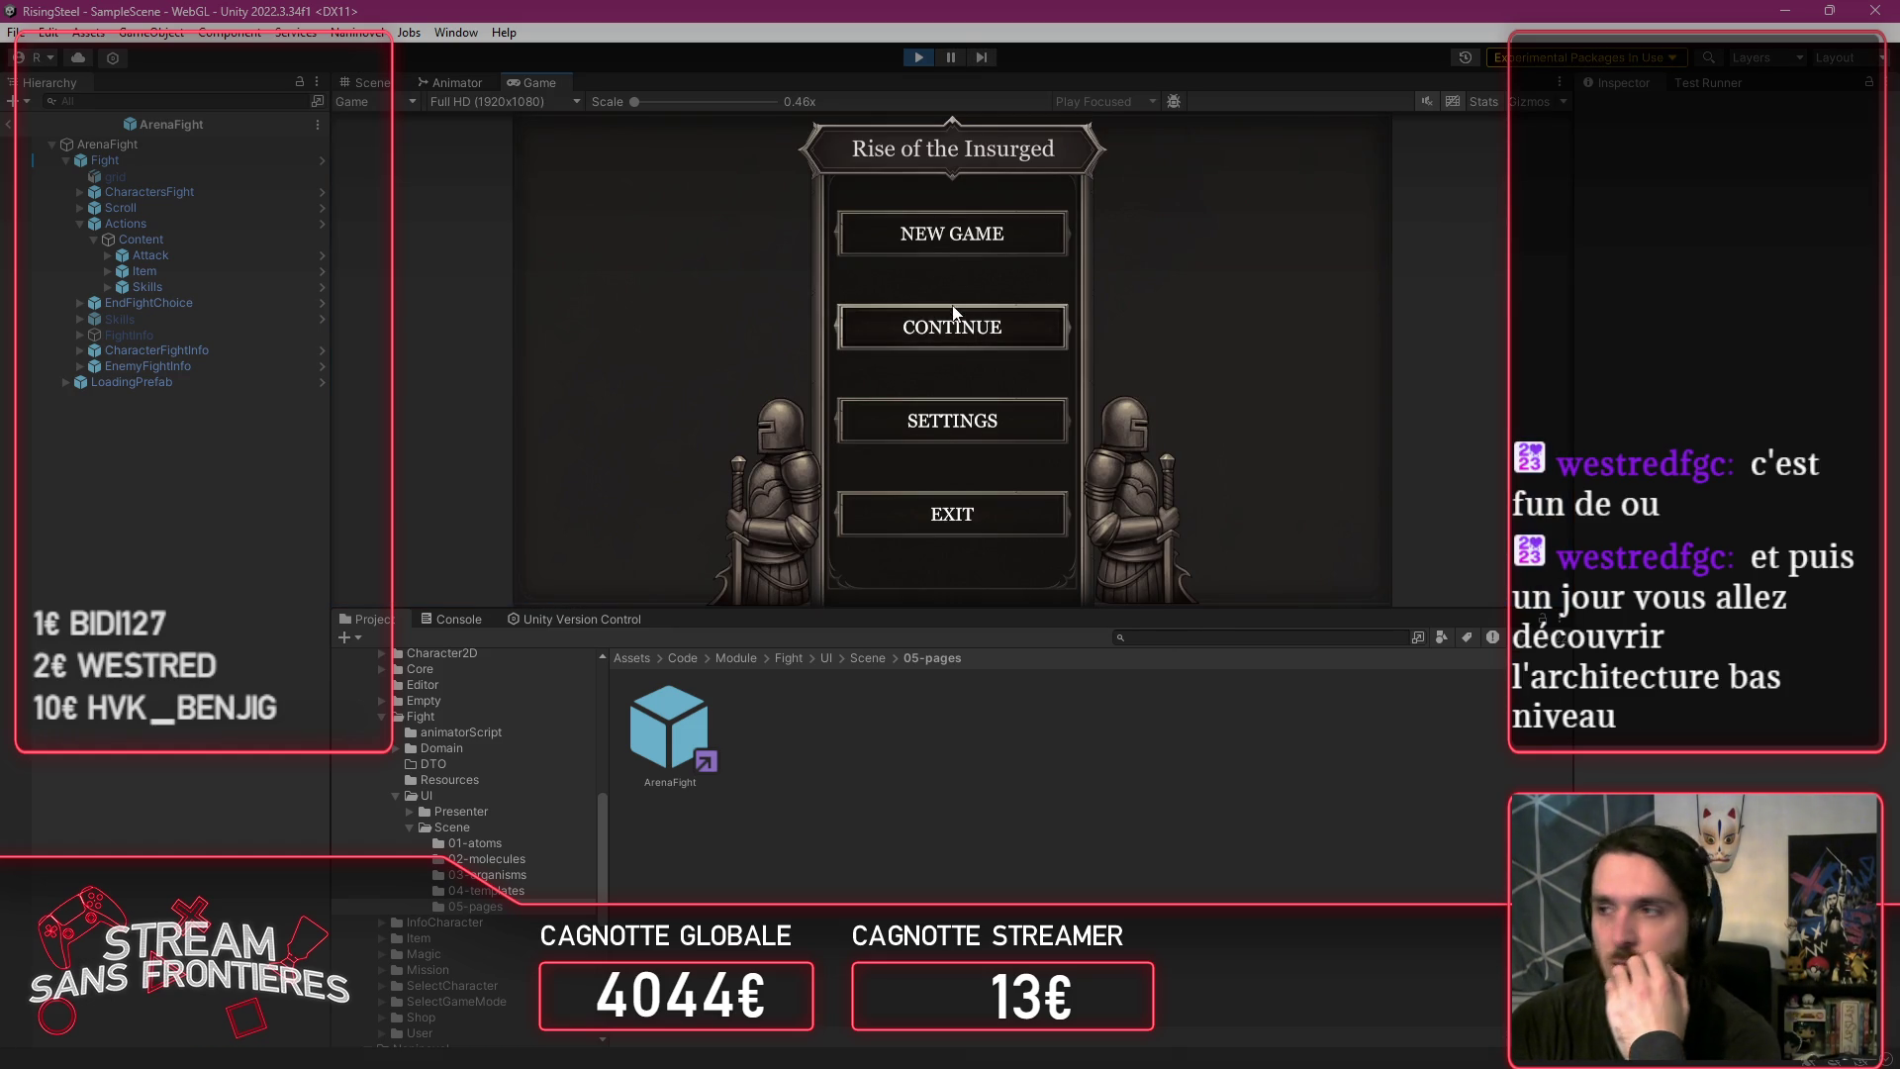
left_click(952, 313)
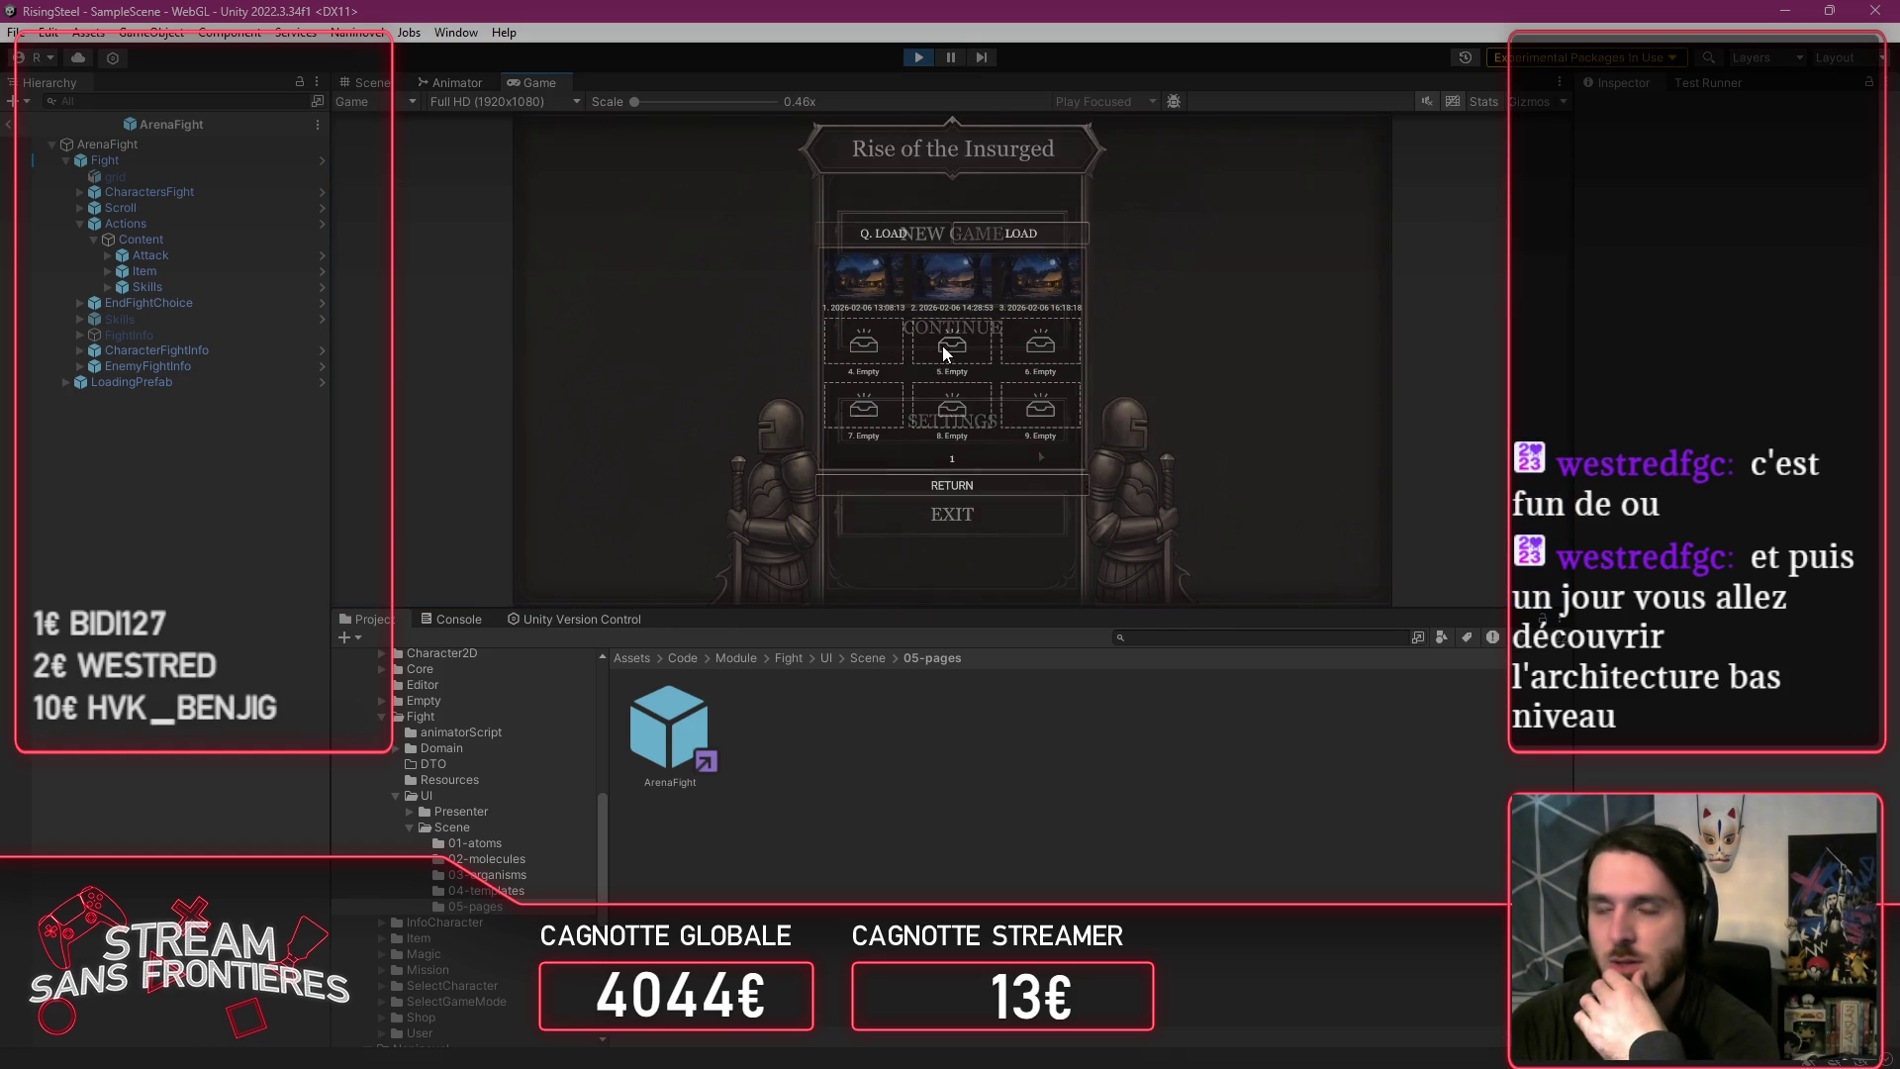
left_click(1029, 267)
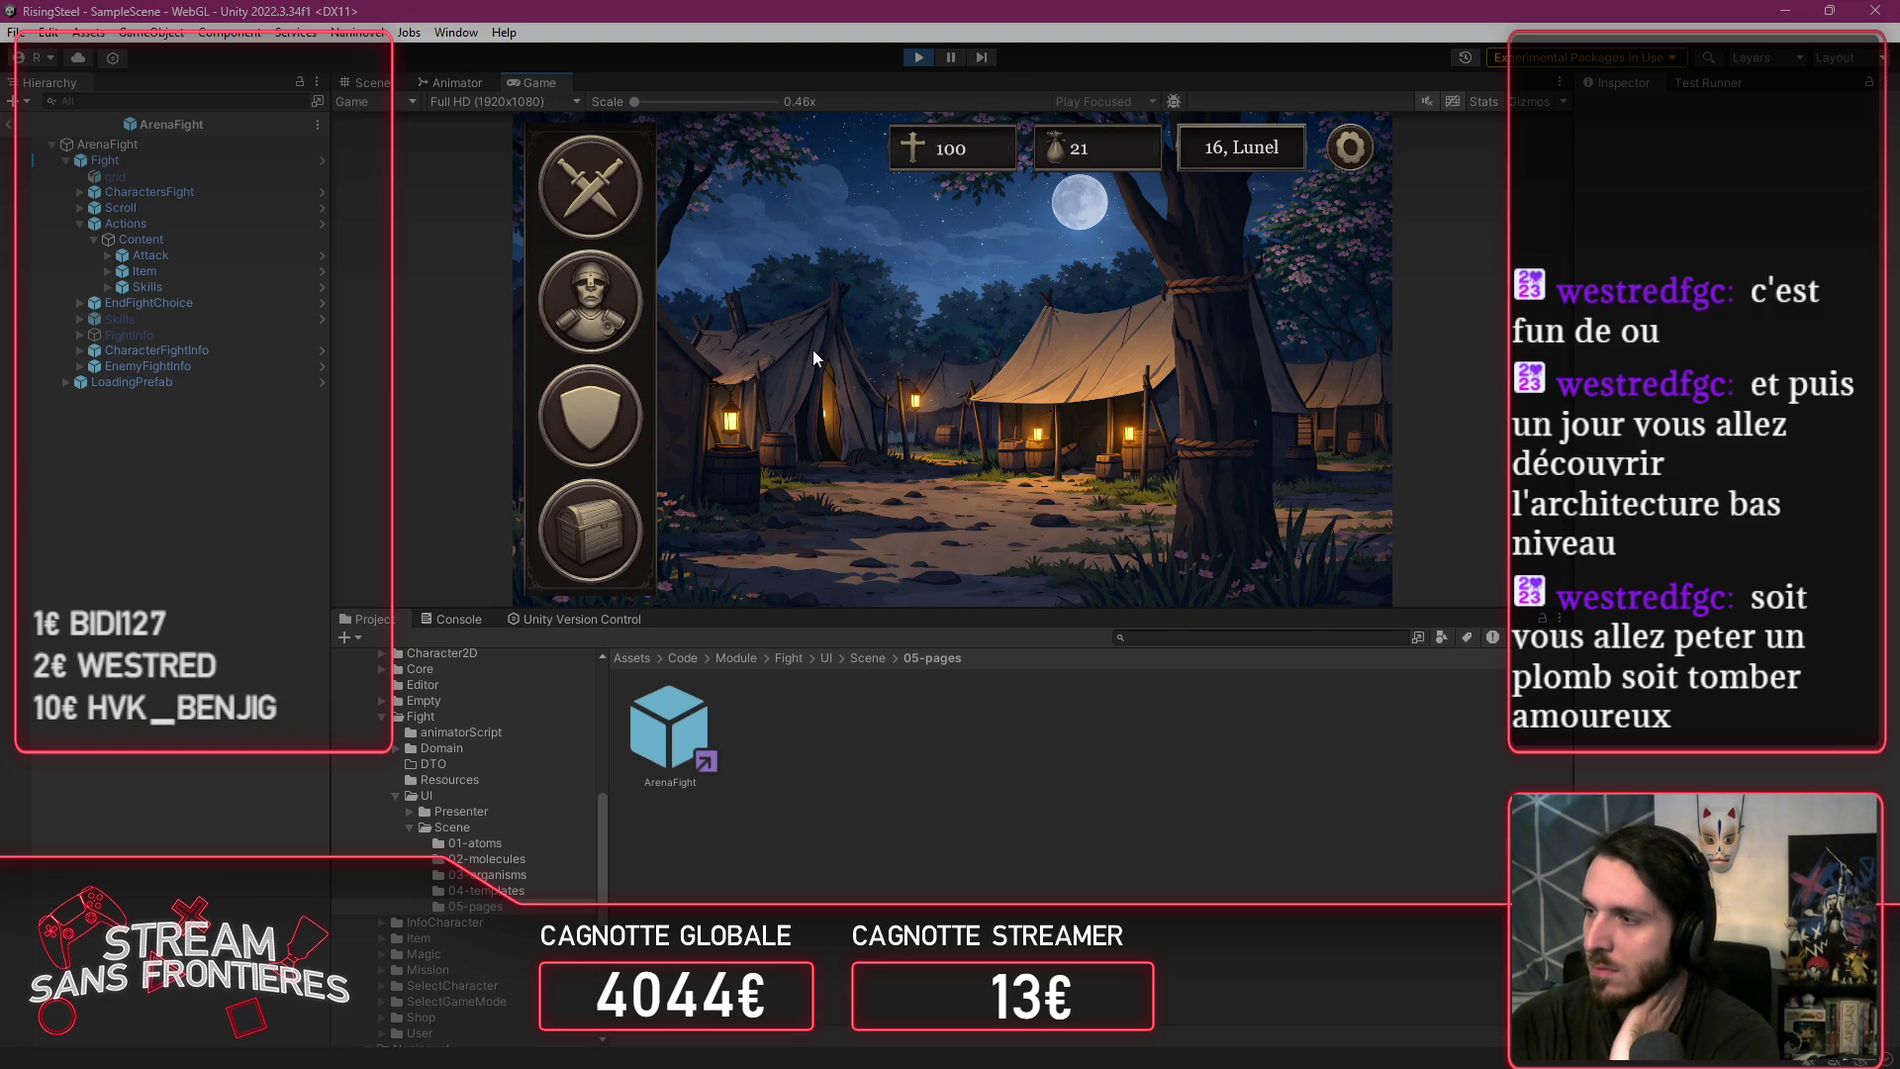
left_click(632, 423)
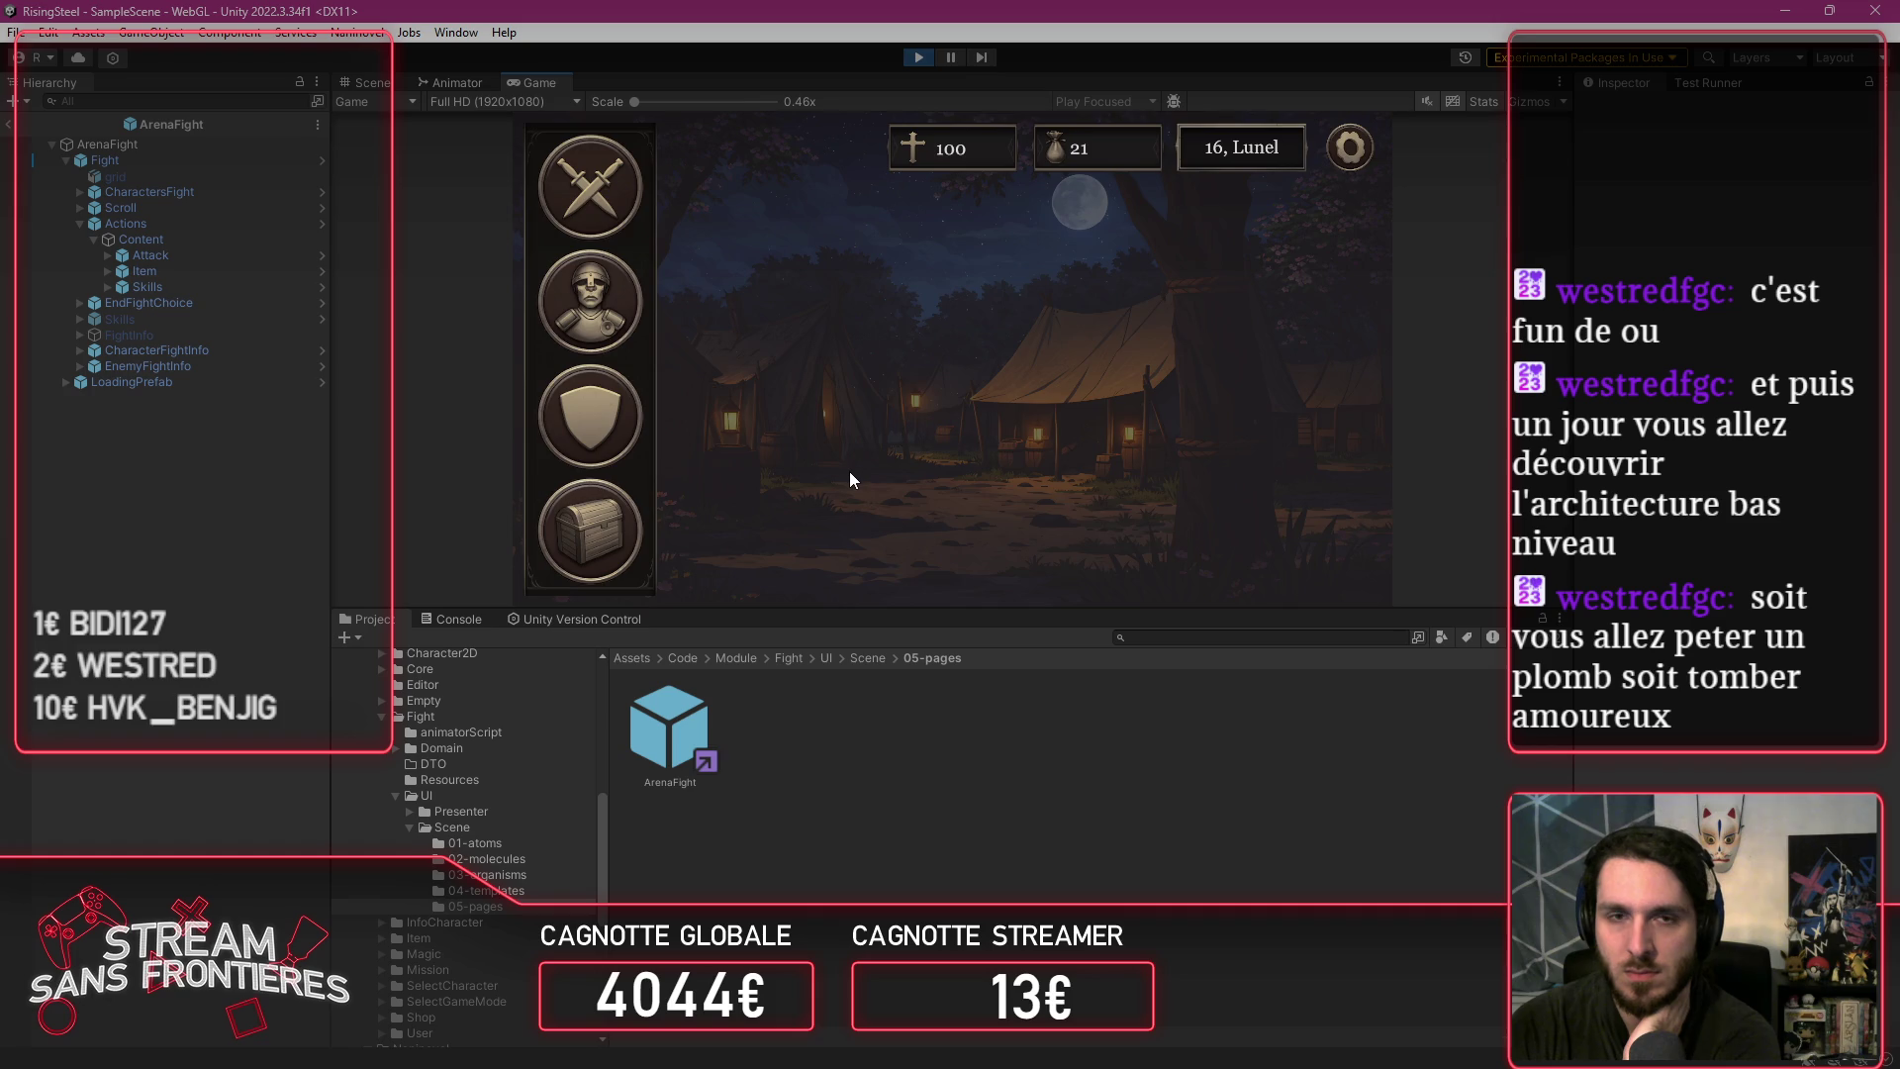
left_click(726, 438)
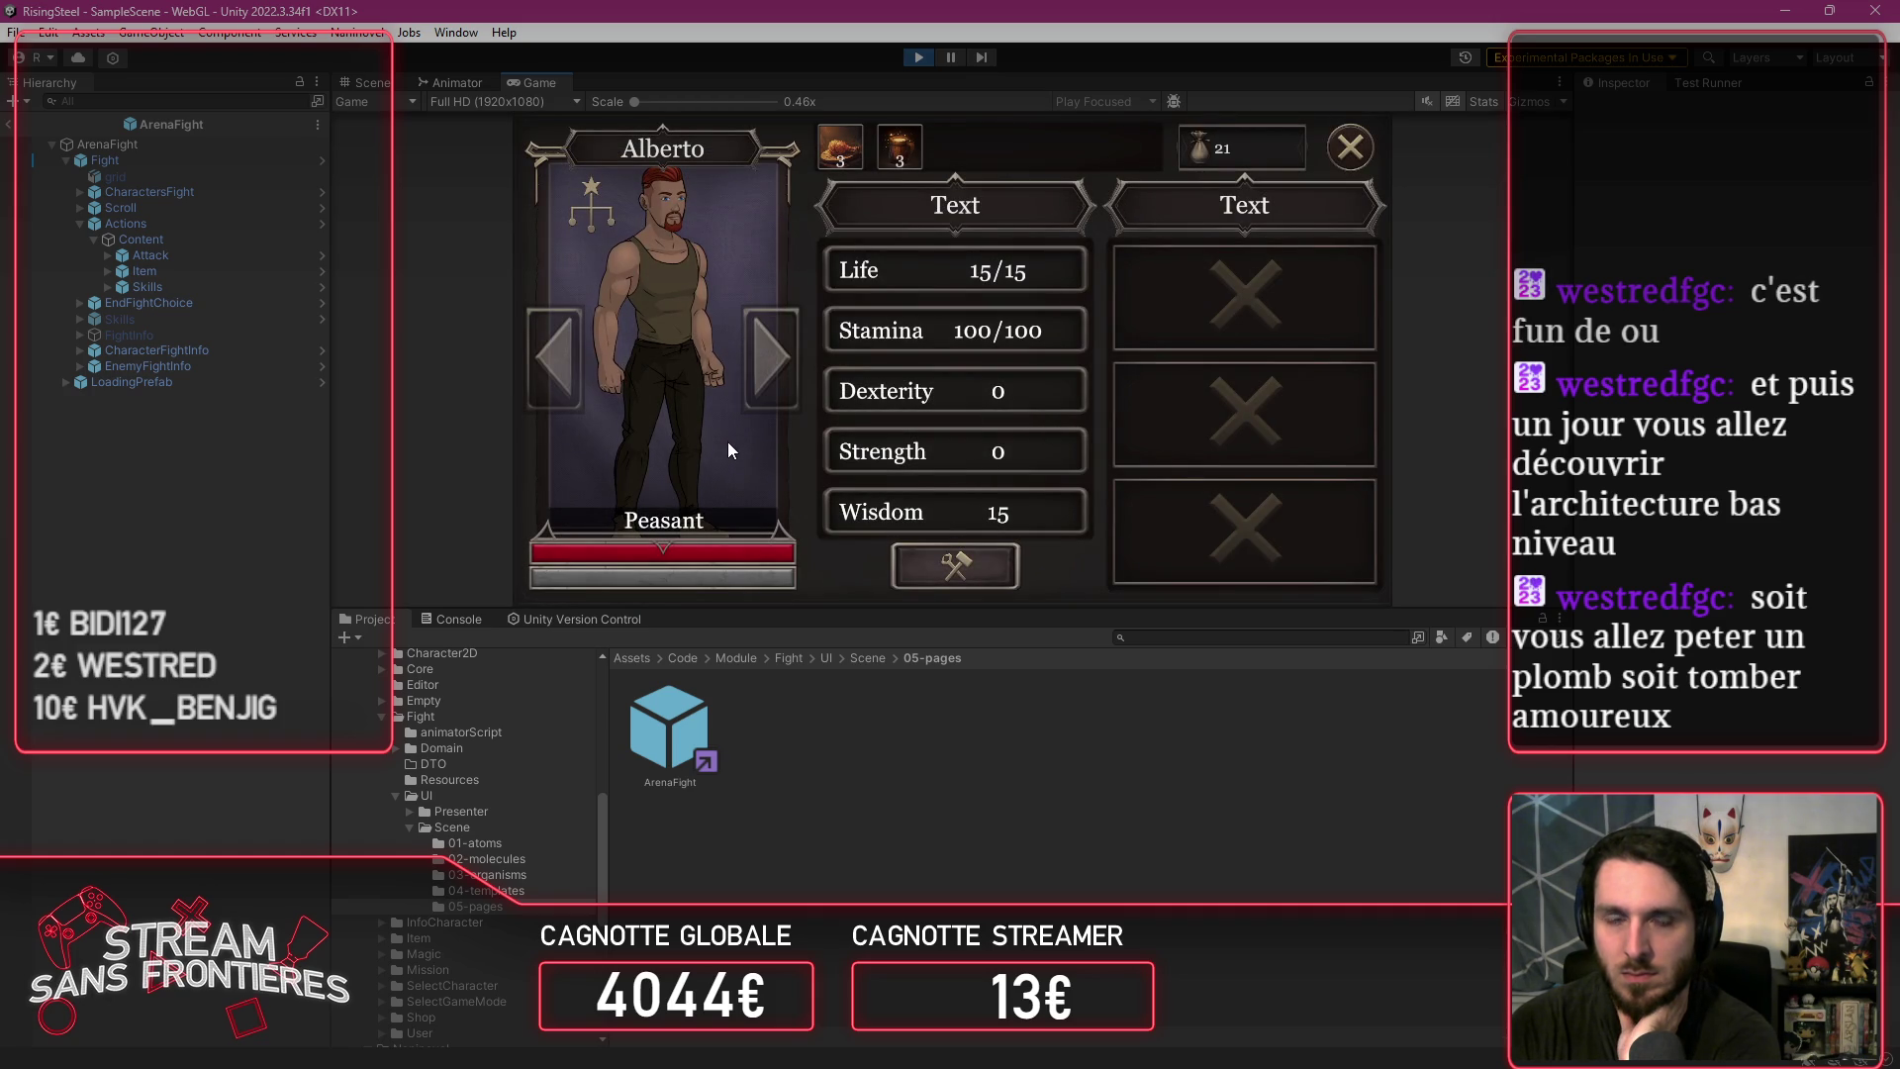
left_click(1348, 154)
left_click(1348, 153)
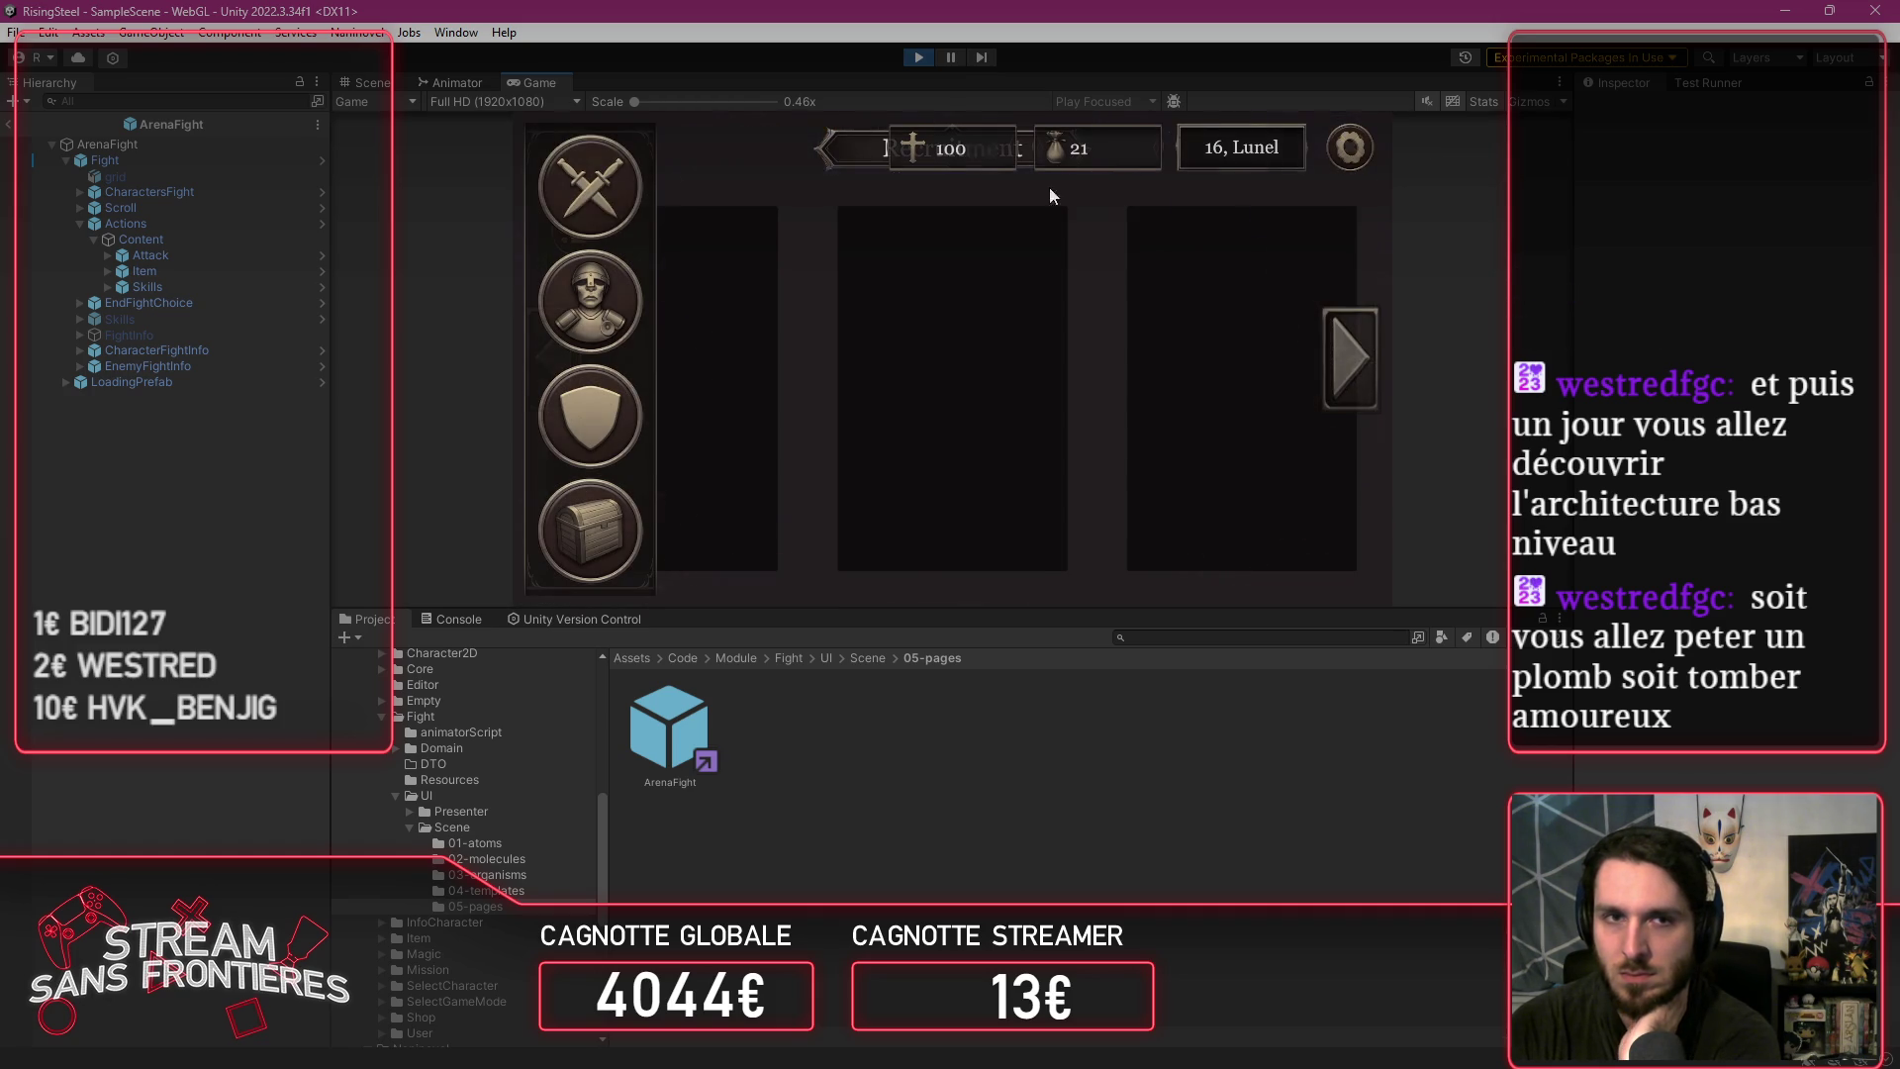
Step: Enter an Arena fight until the Attack, Item and Skills actions appear, then stop play mode
left_click(606, 182)
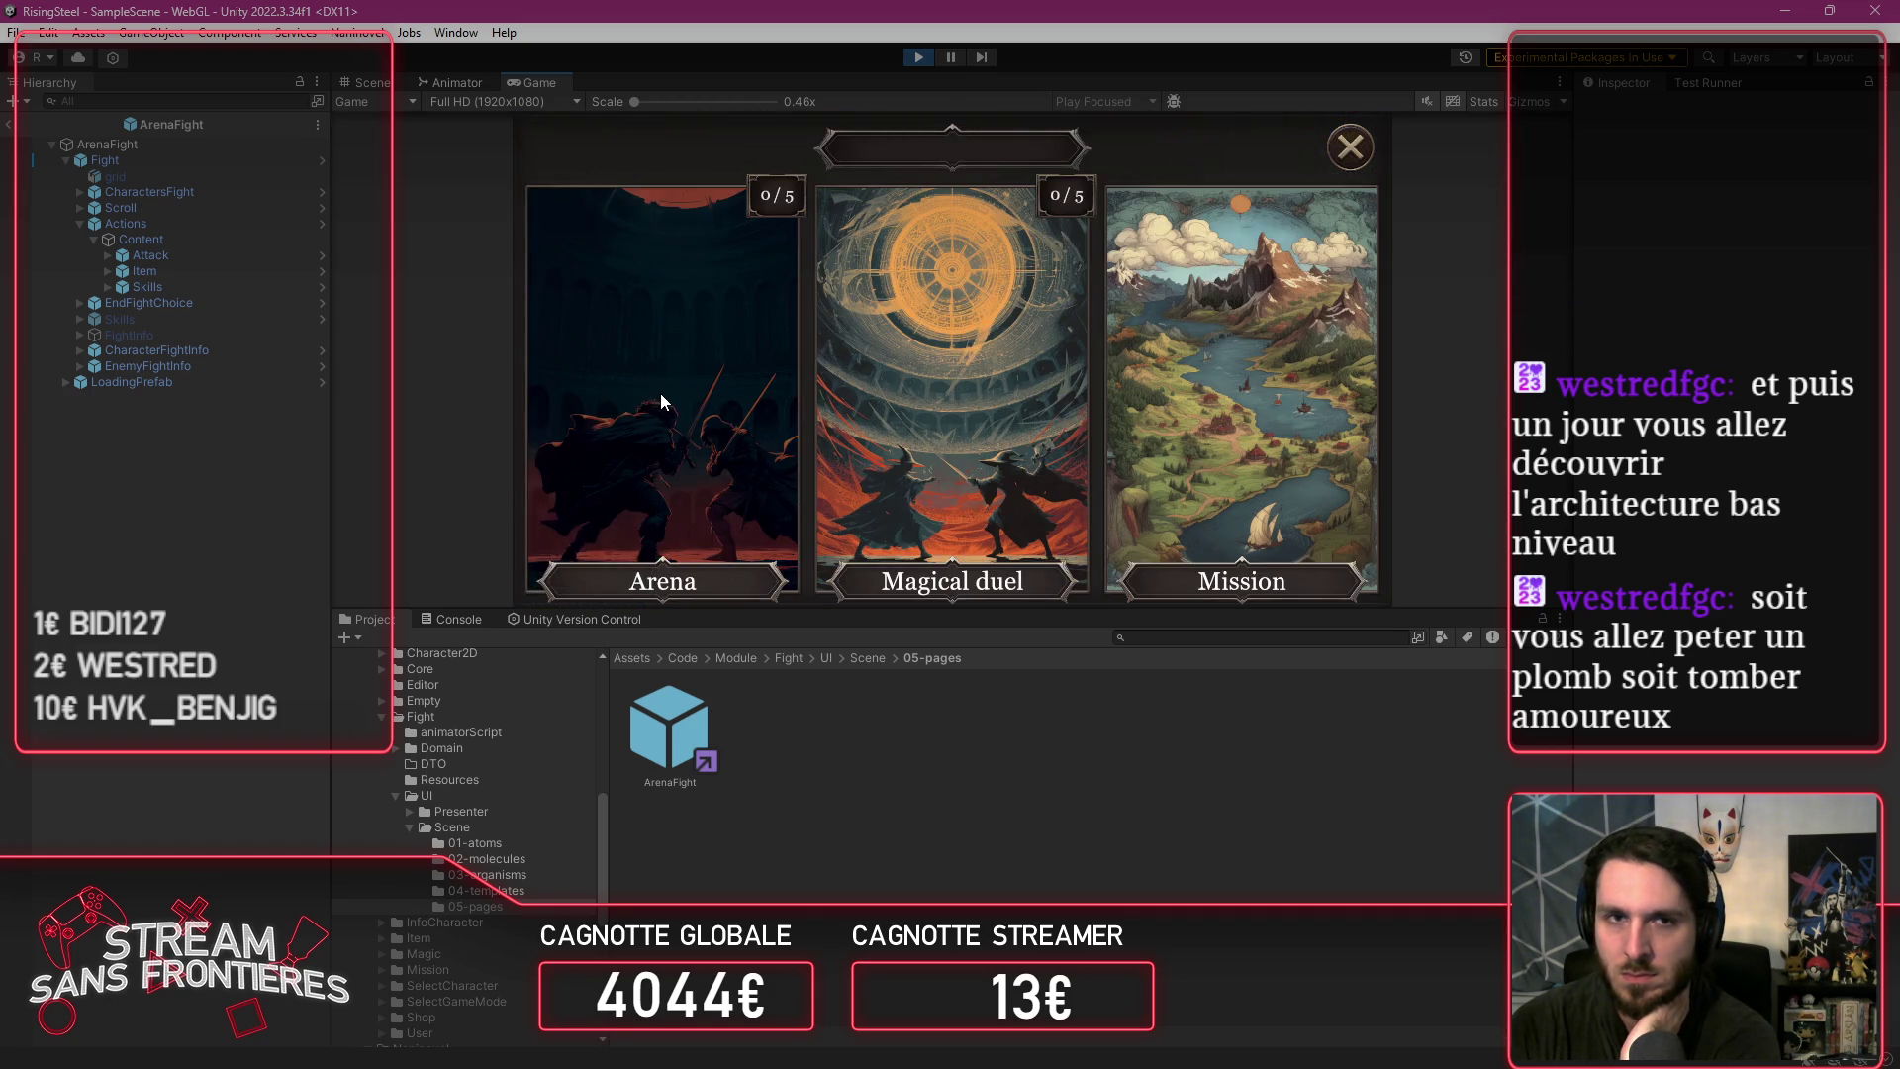
left_click(661, 394)
left_click(661, 394)
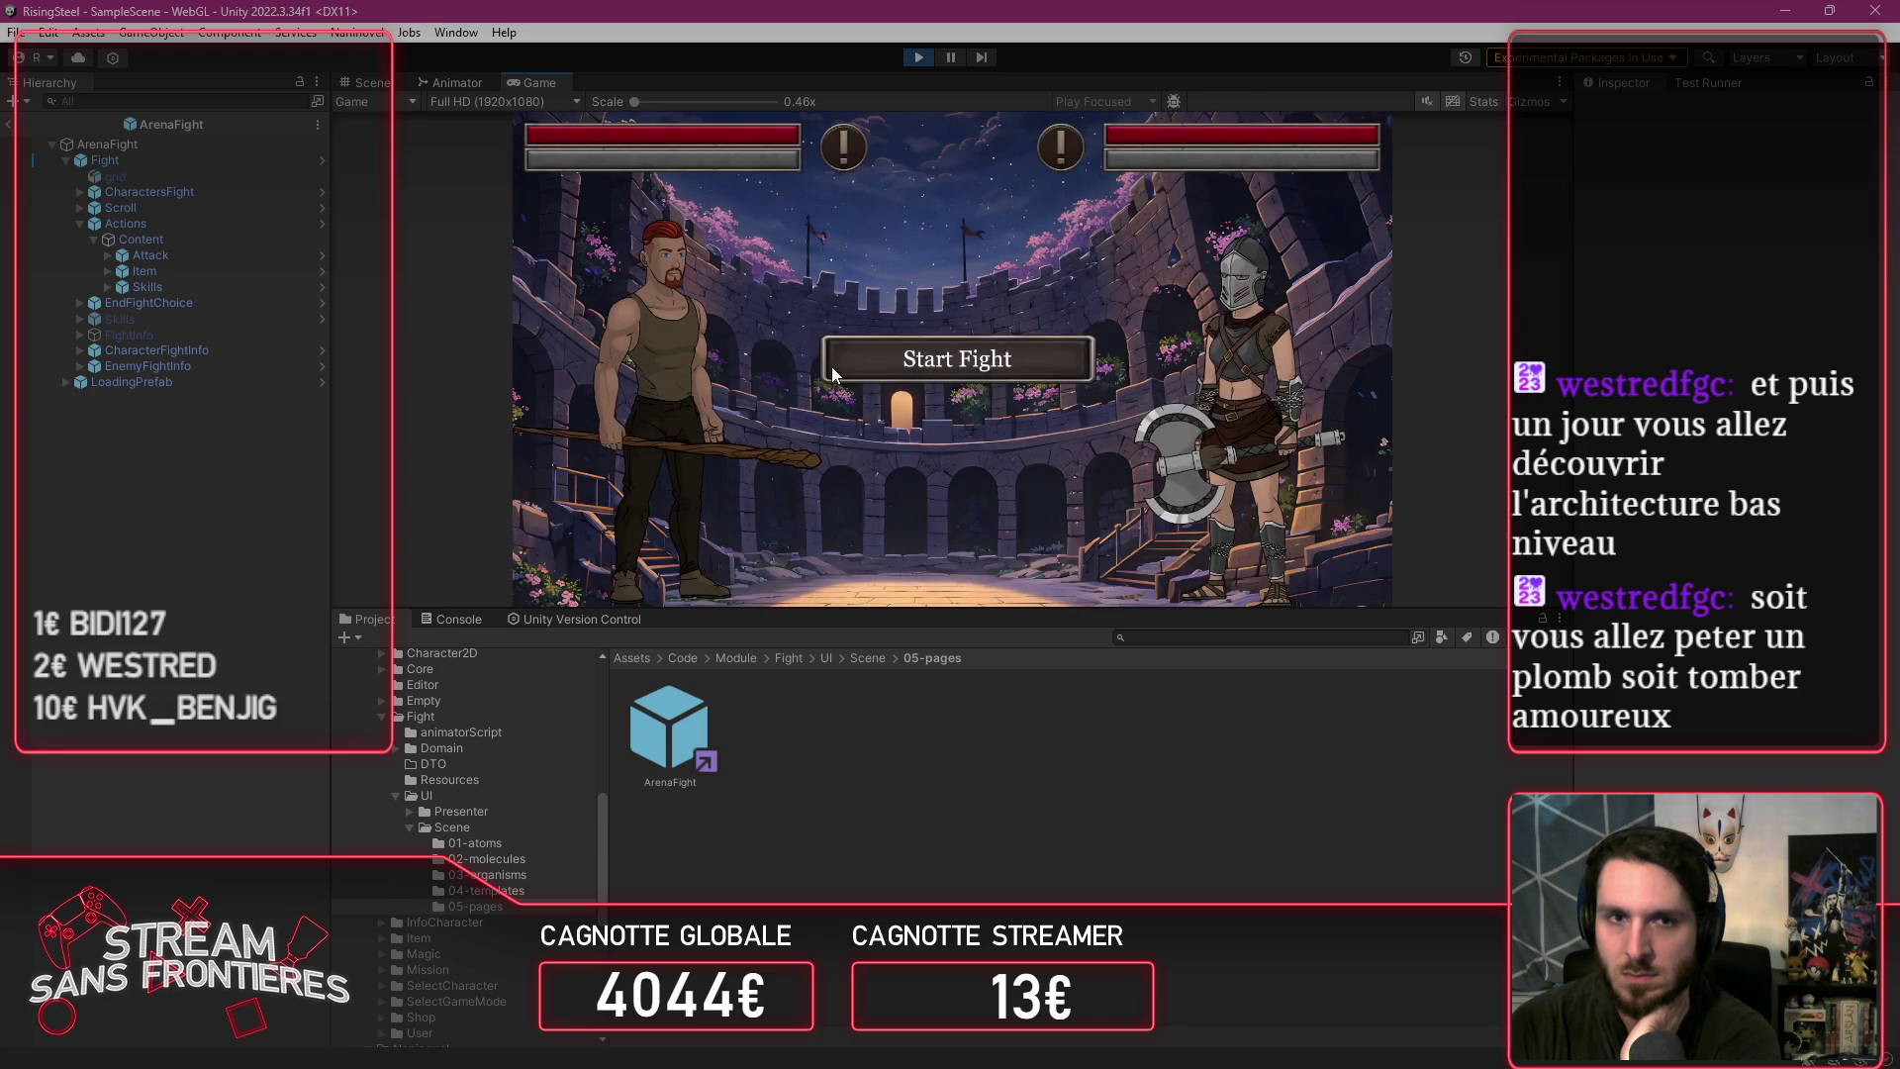
left_click(941, 360)
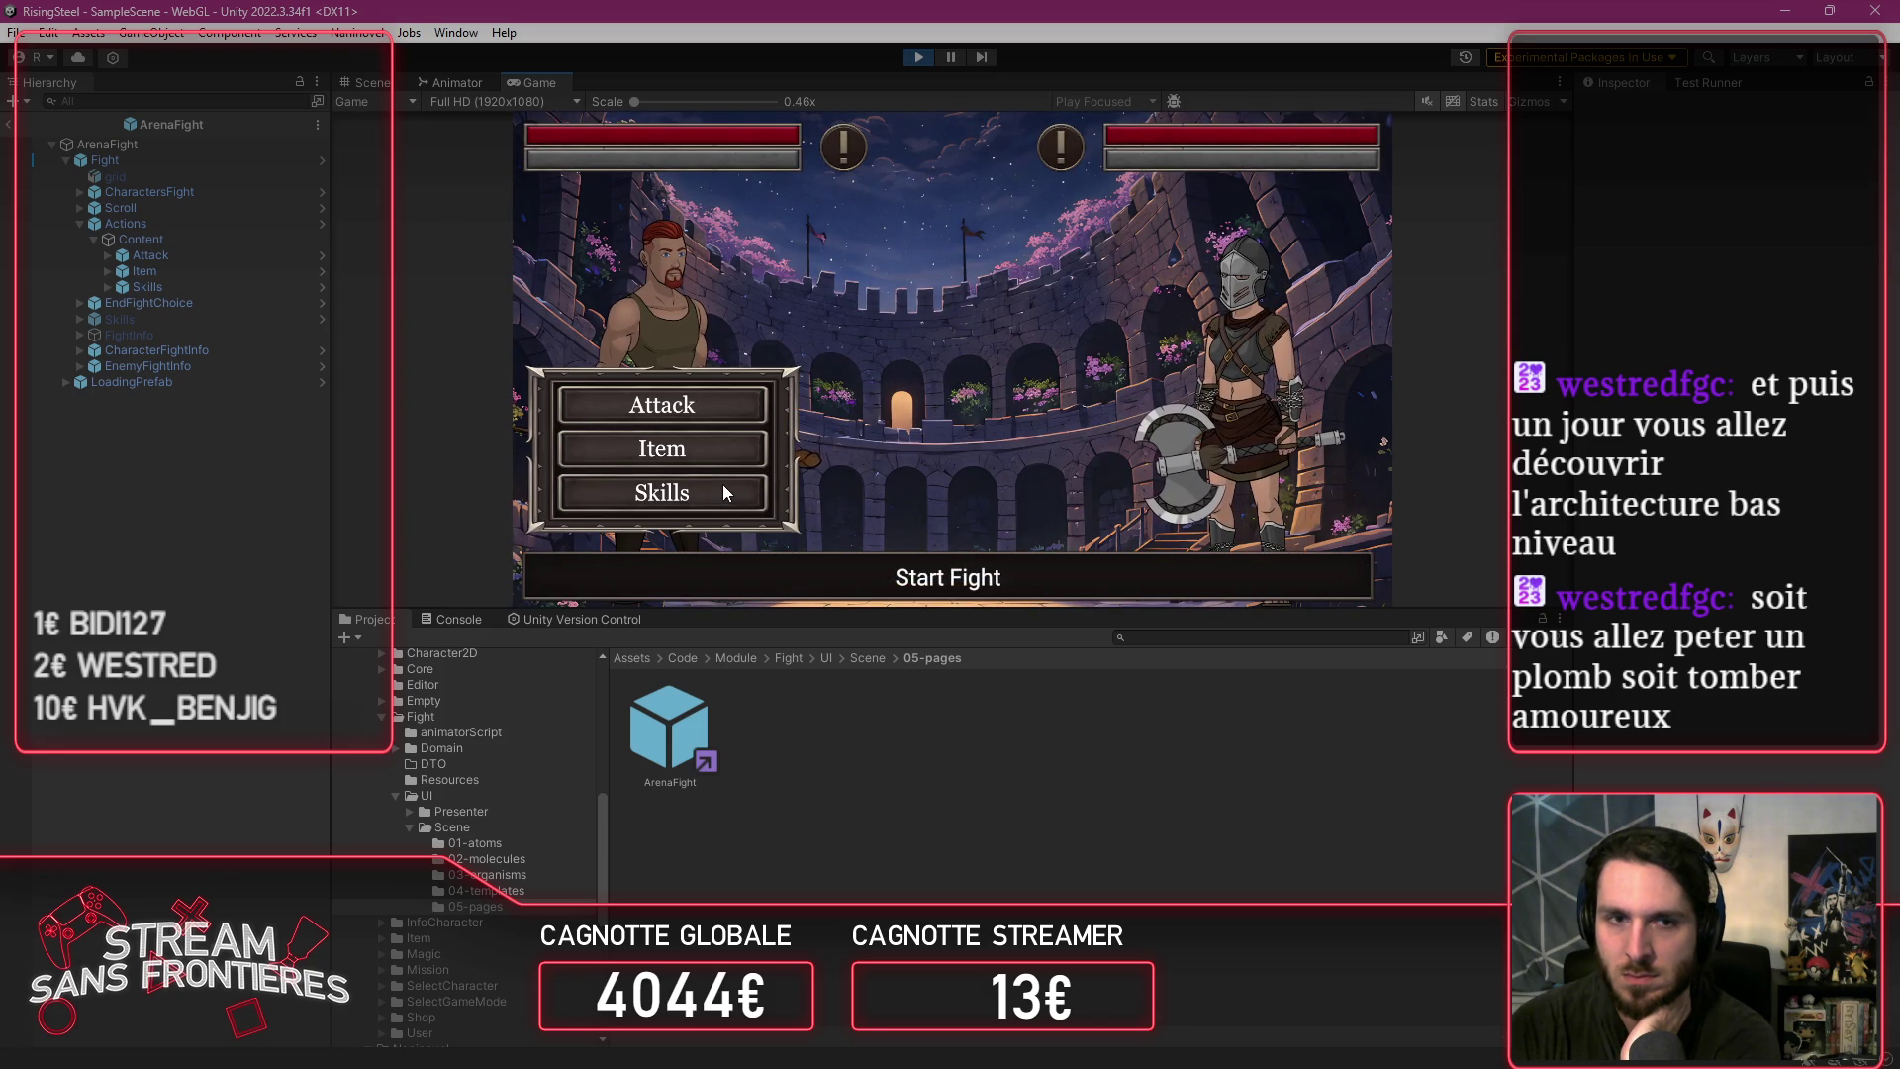
left_click(922, 58)
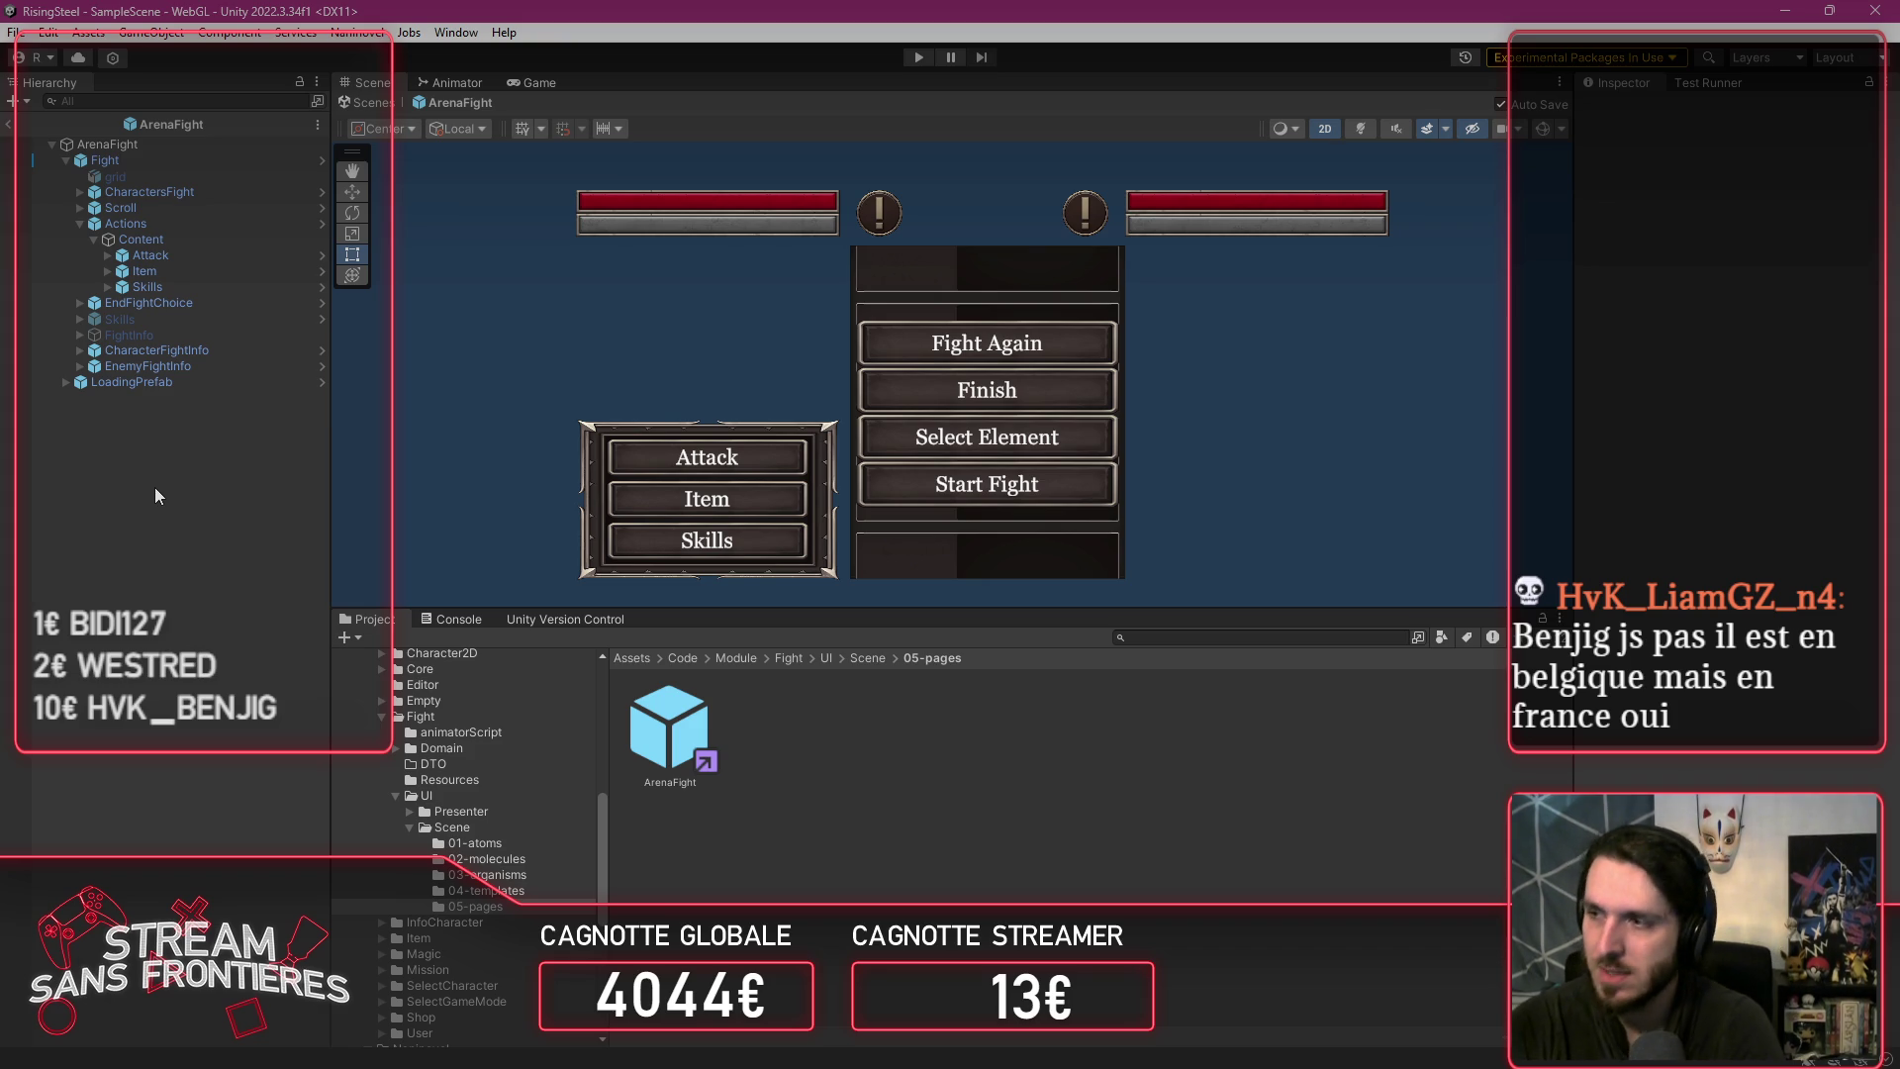
Step: Select the Actions/Content/Skills button object in the Hierarchy
left_click(168, 333)
left_click(181, 273)
left_click(177, 257)
left_click(167, 287)
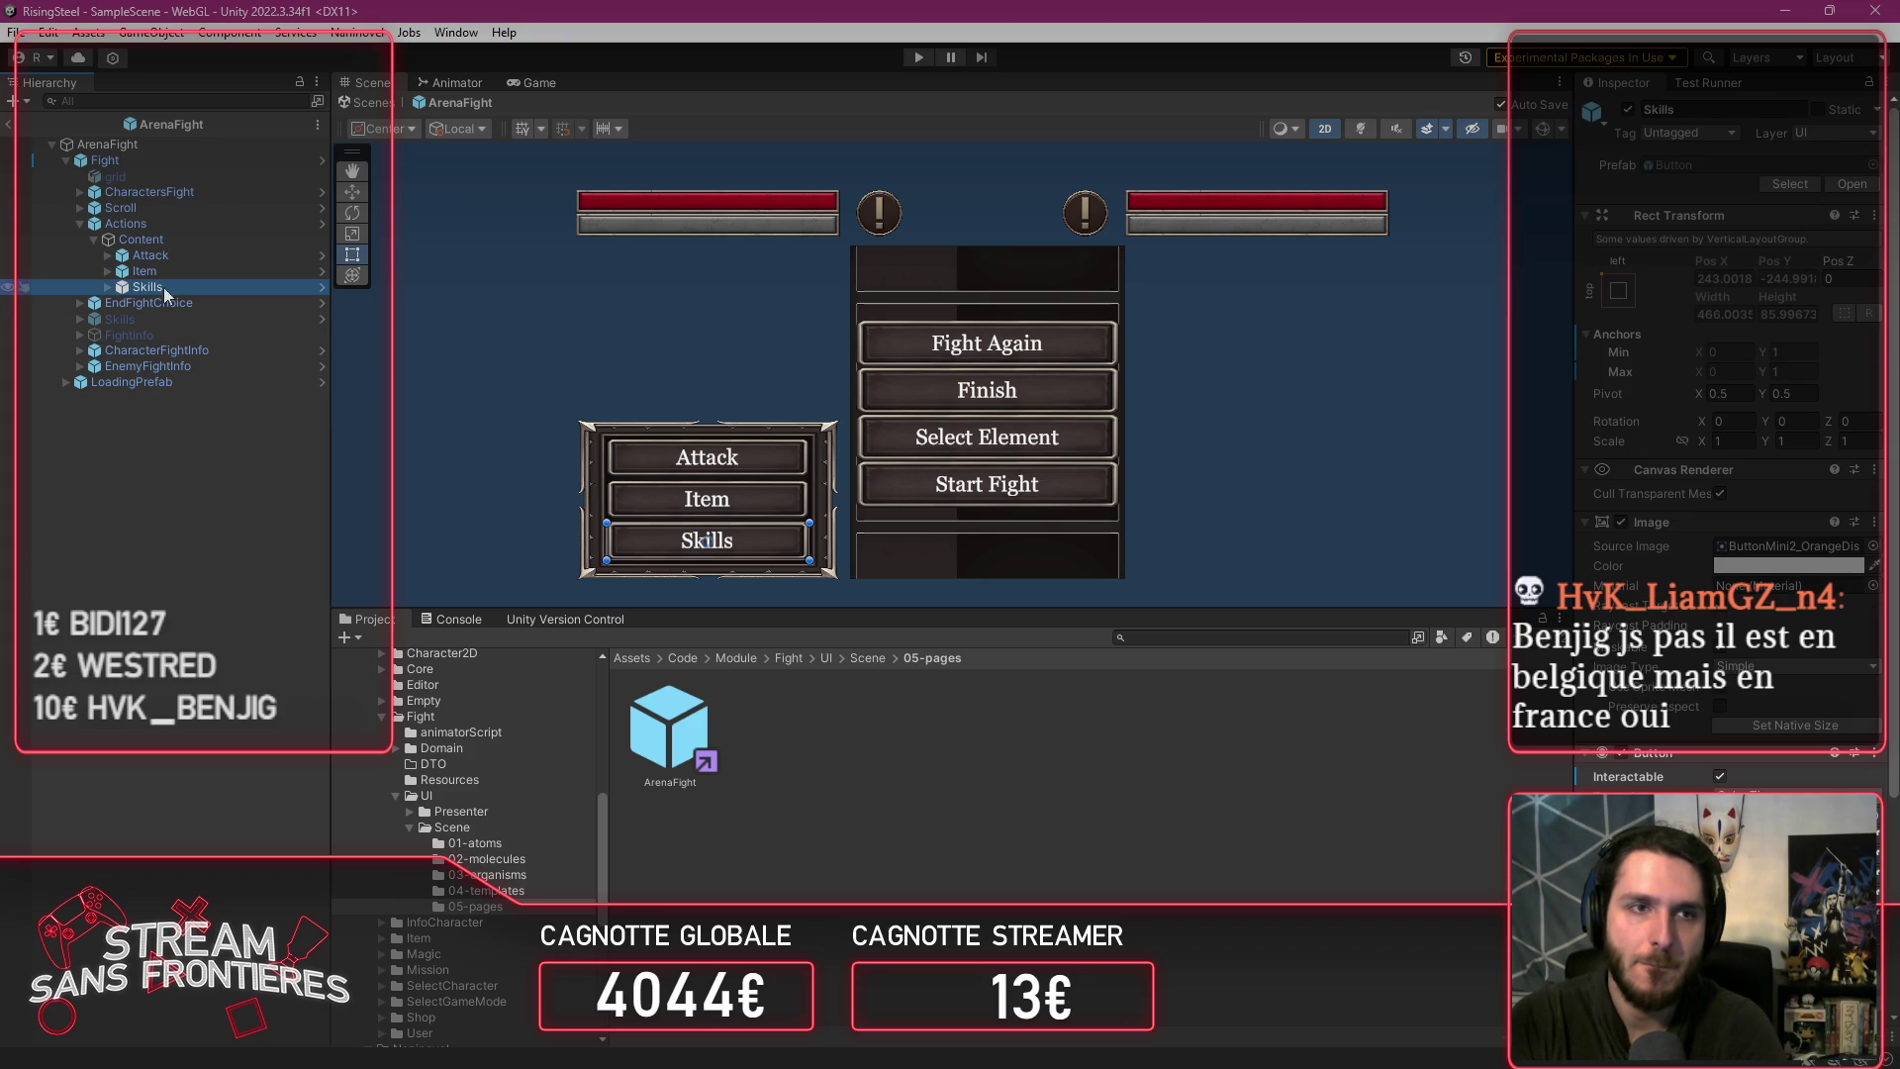
left_click(107, 287)
key("Down")
key("Left")
key("Left")
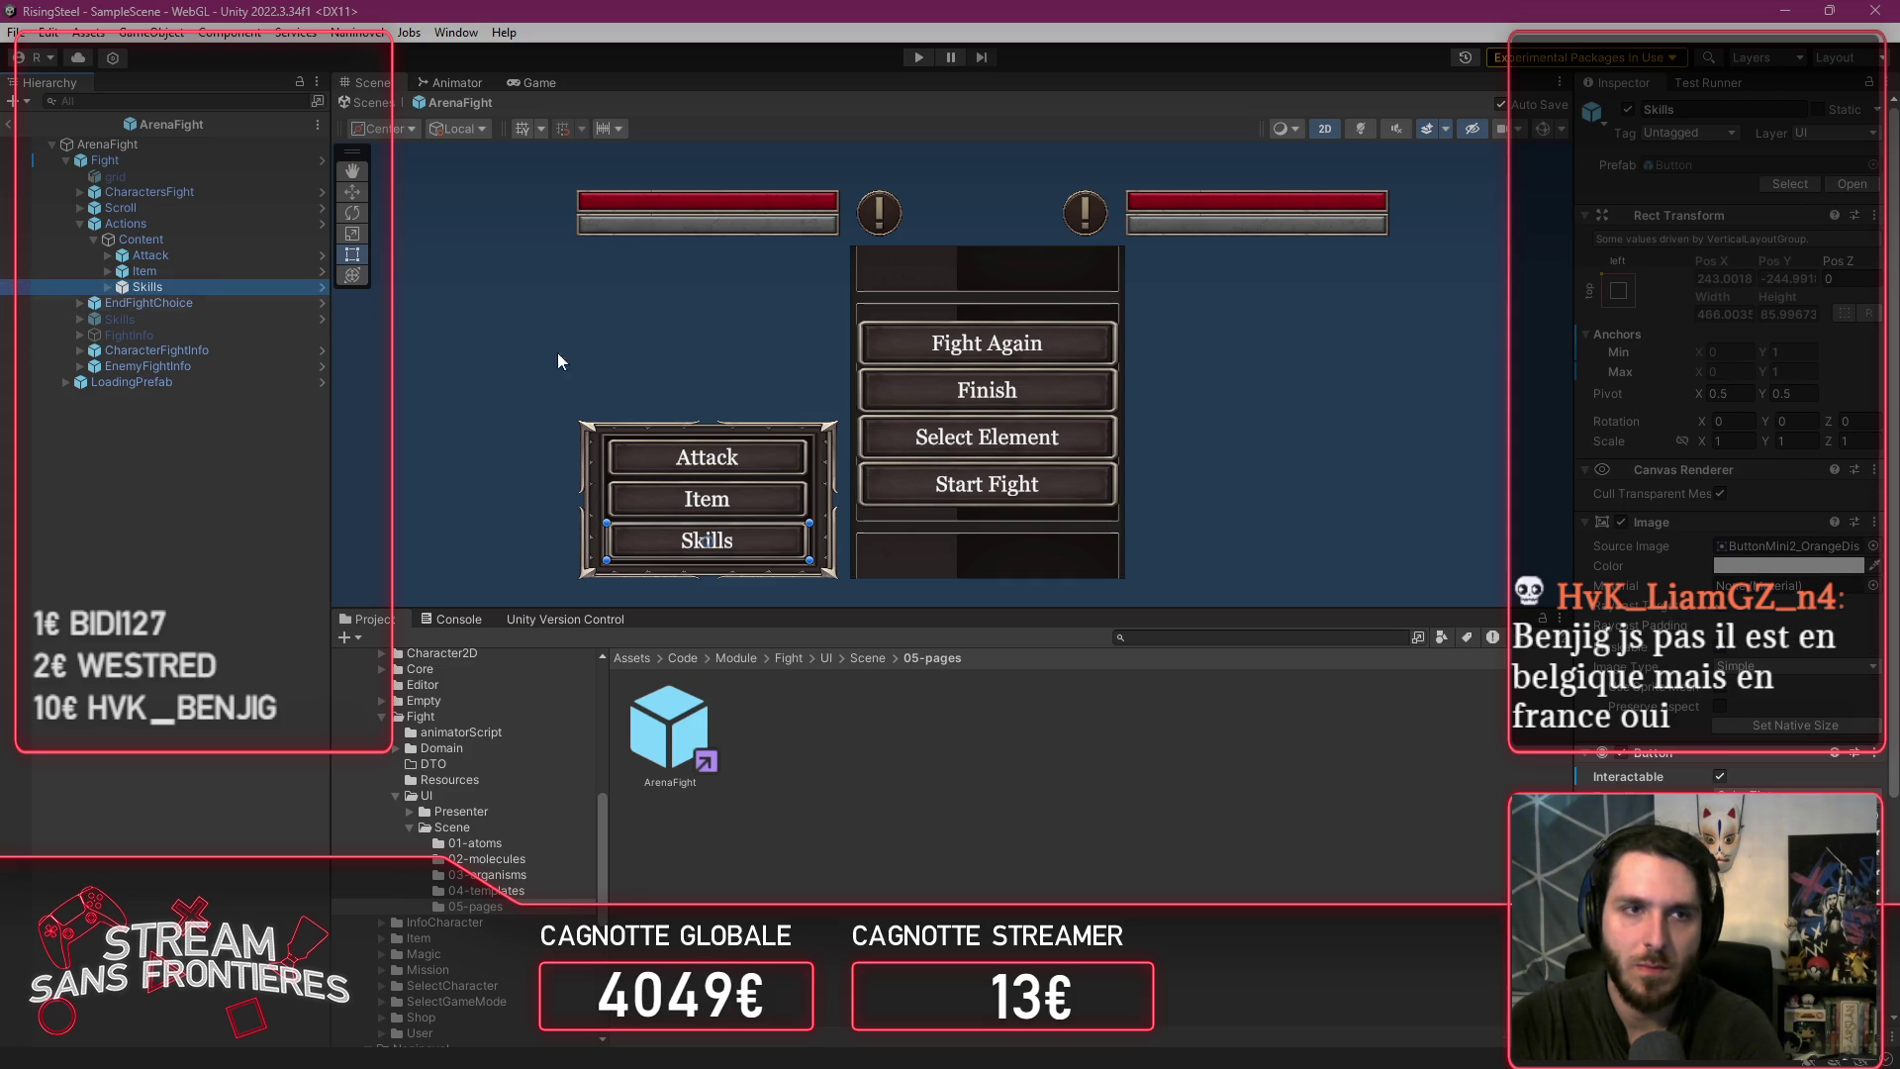
scroll(1796, 581, "down", 2)
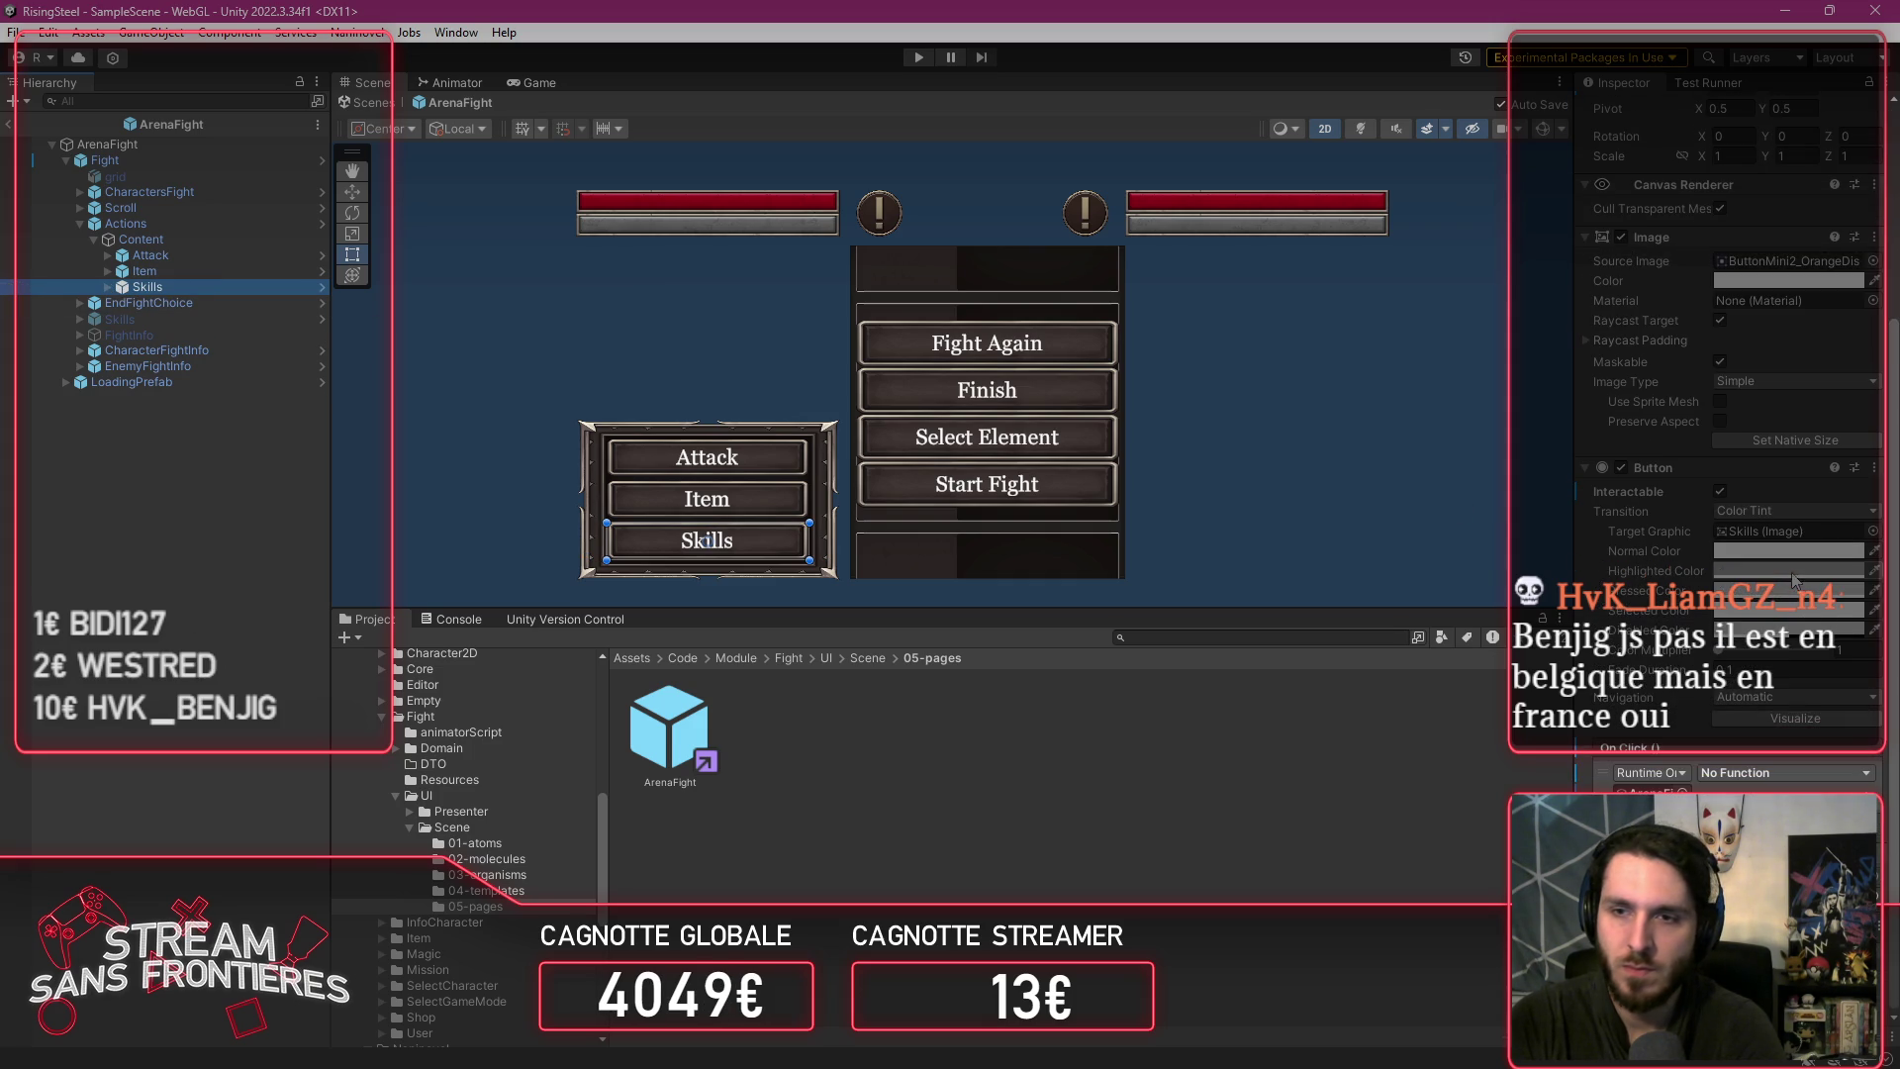
Step: Set the Skills button's On Click function to PArenaFight > ShowSkills
left_click(1761, 774)
mouse_move(1771, 859)
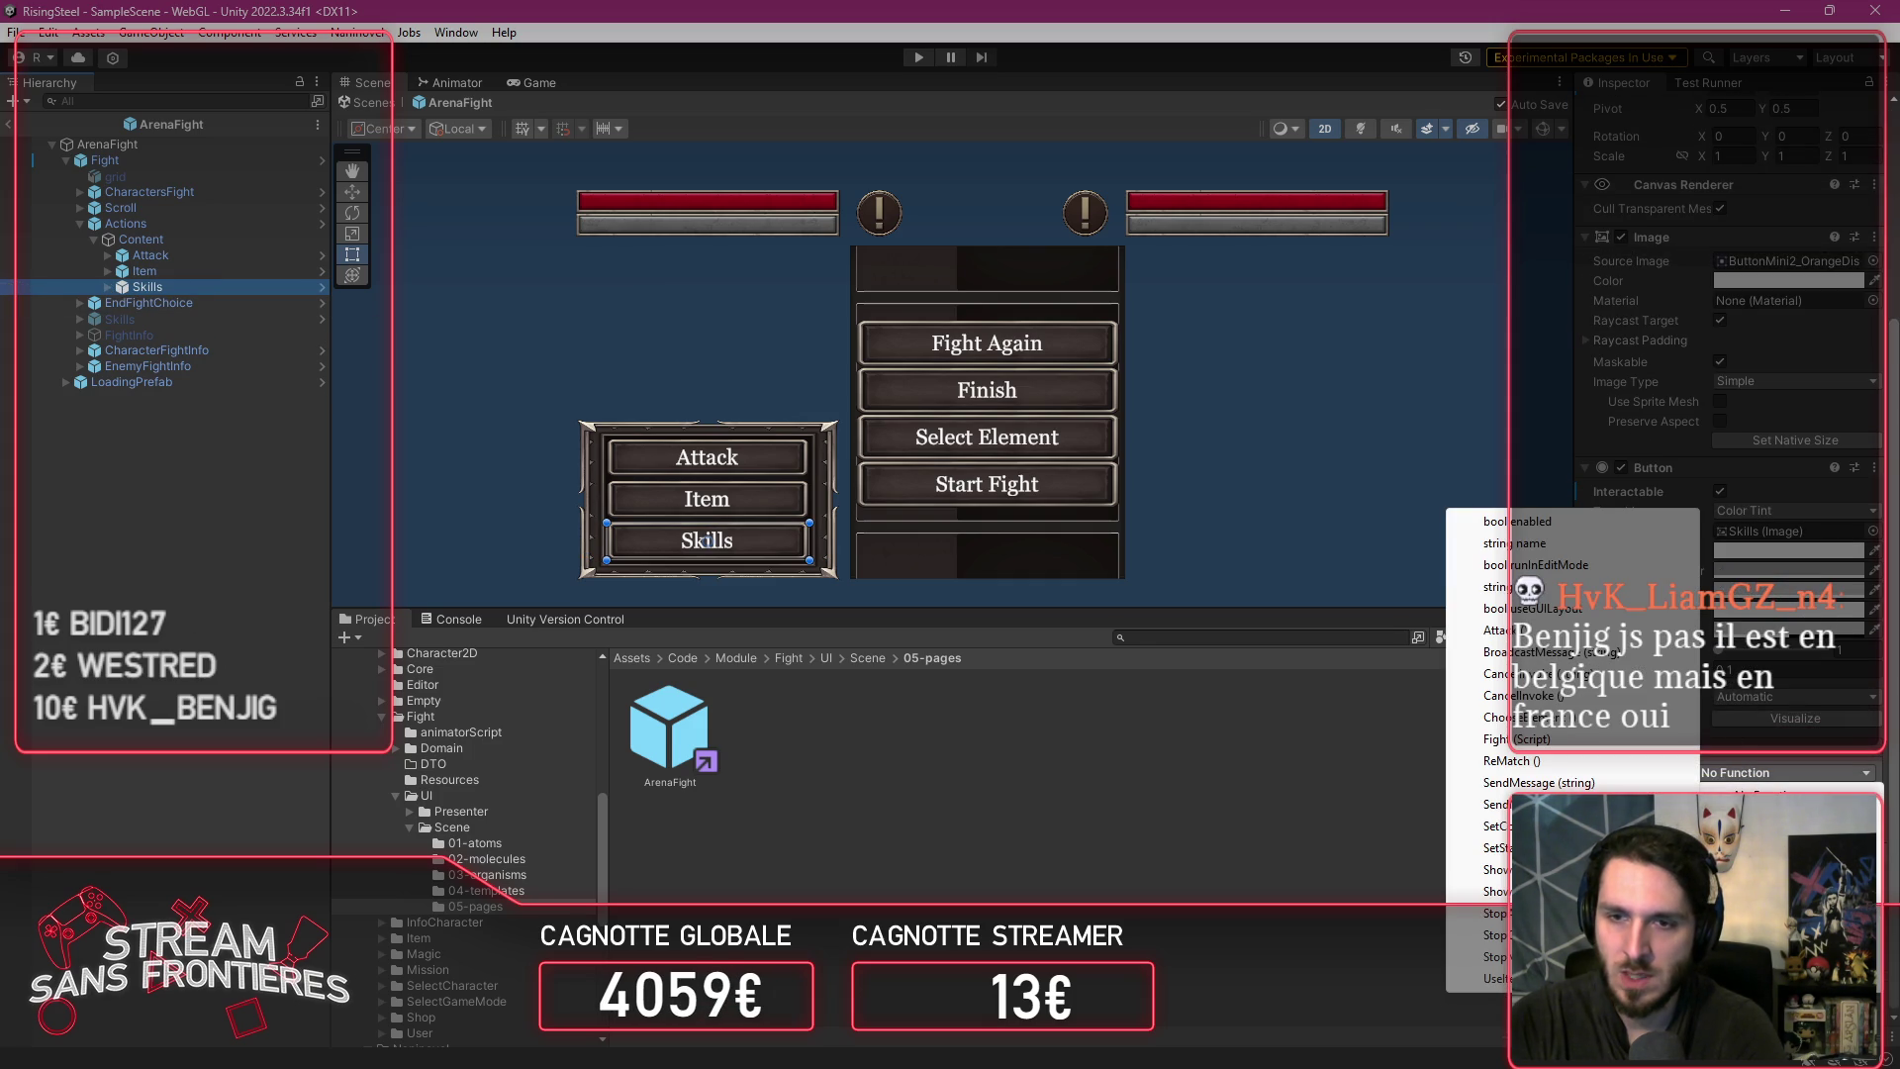
left_click(1544, 869)
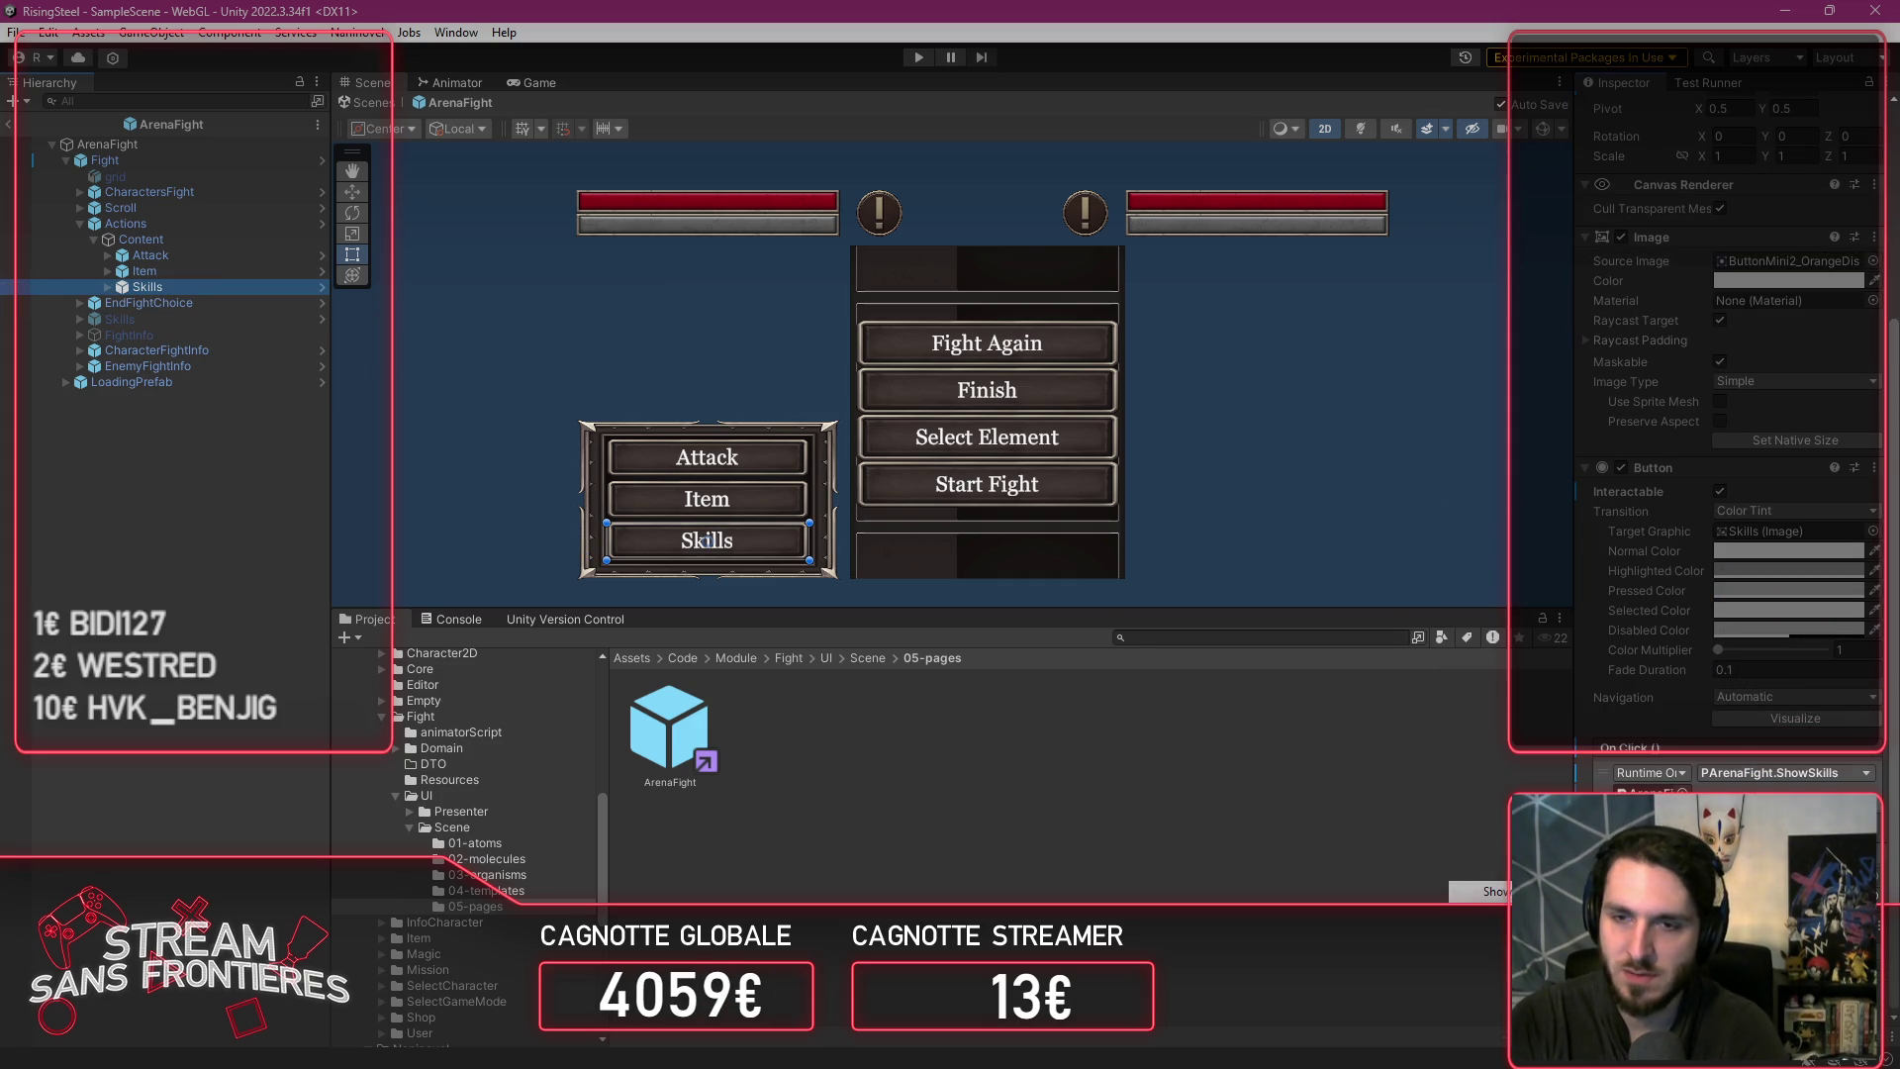
left_click(1321, 500)
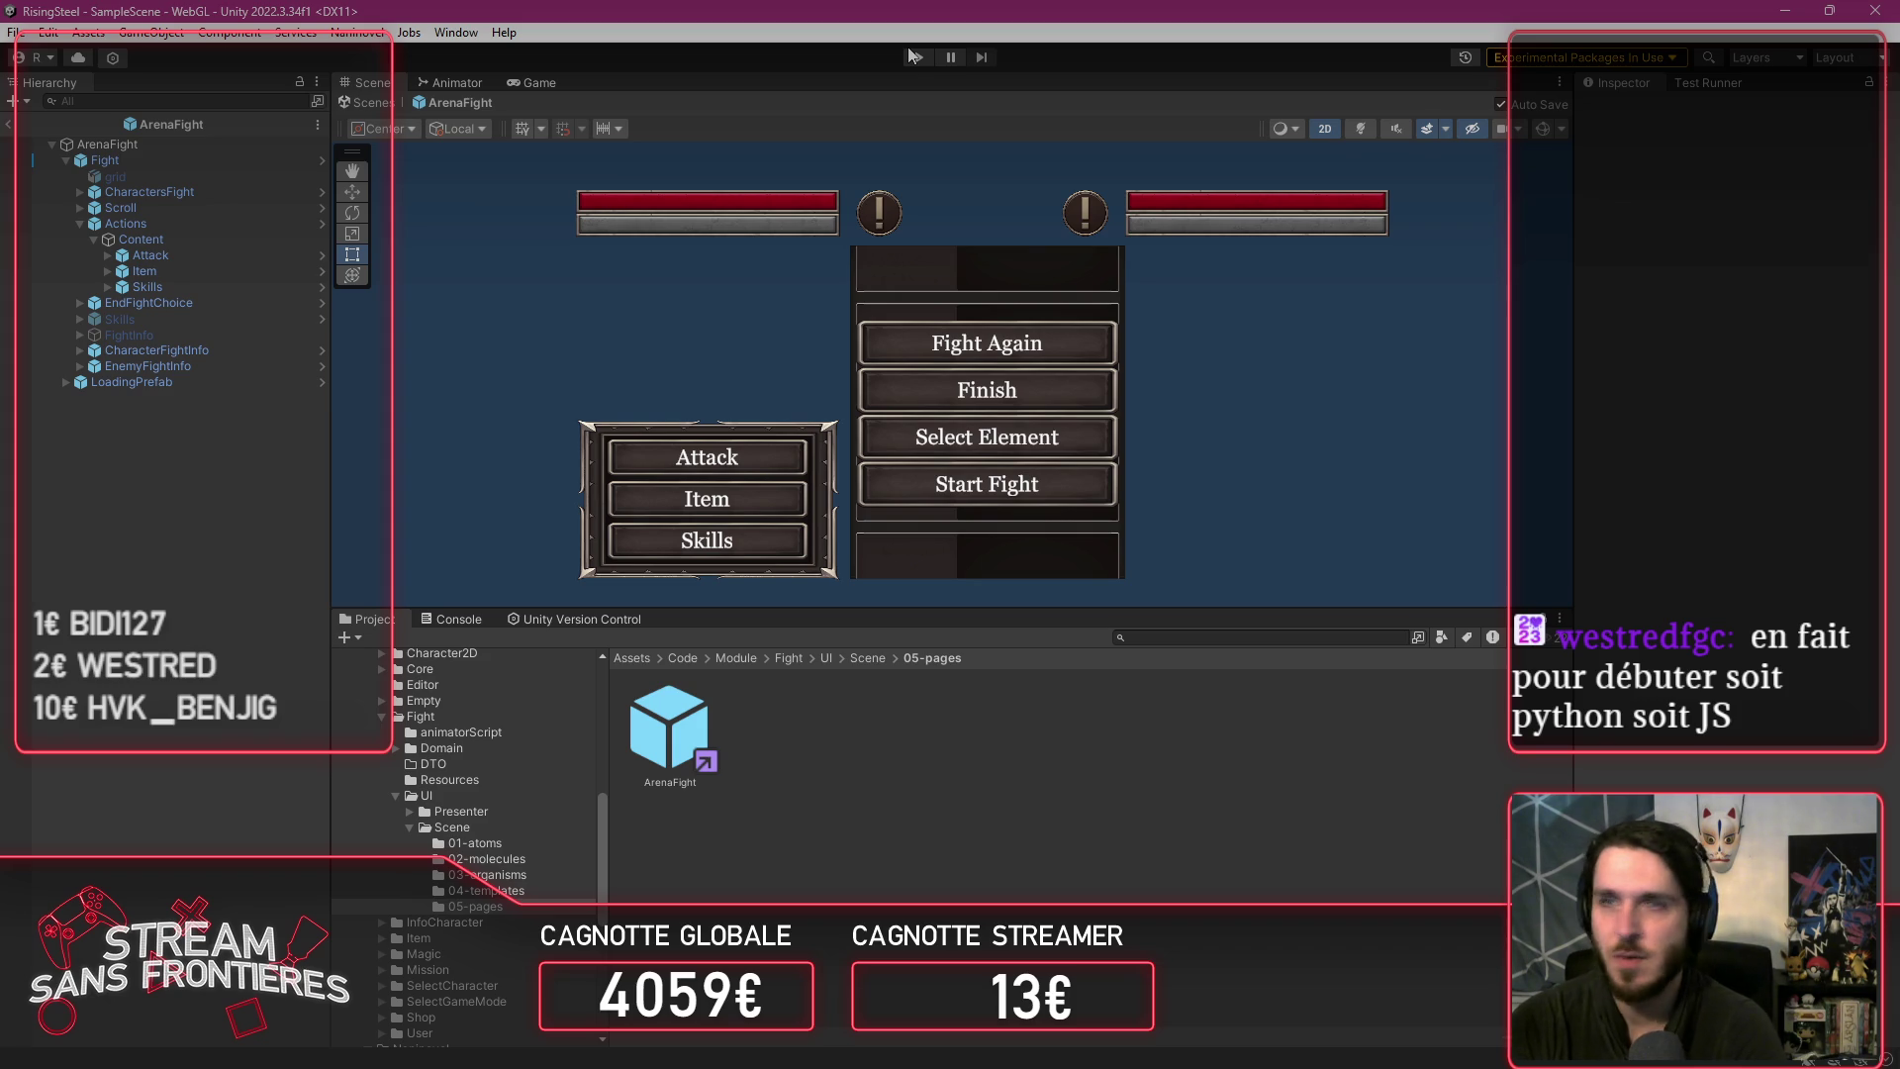
Step: Play from save slot 3 into an Arena fight, use Skills, and inspect the NullReferenceException in the Console
left_click(916, 55)
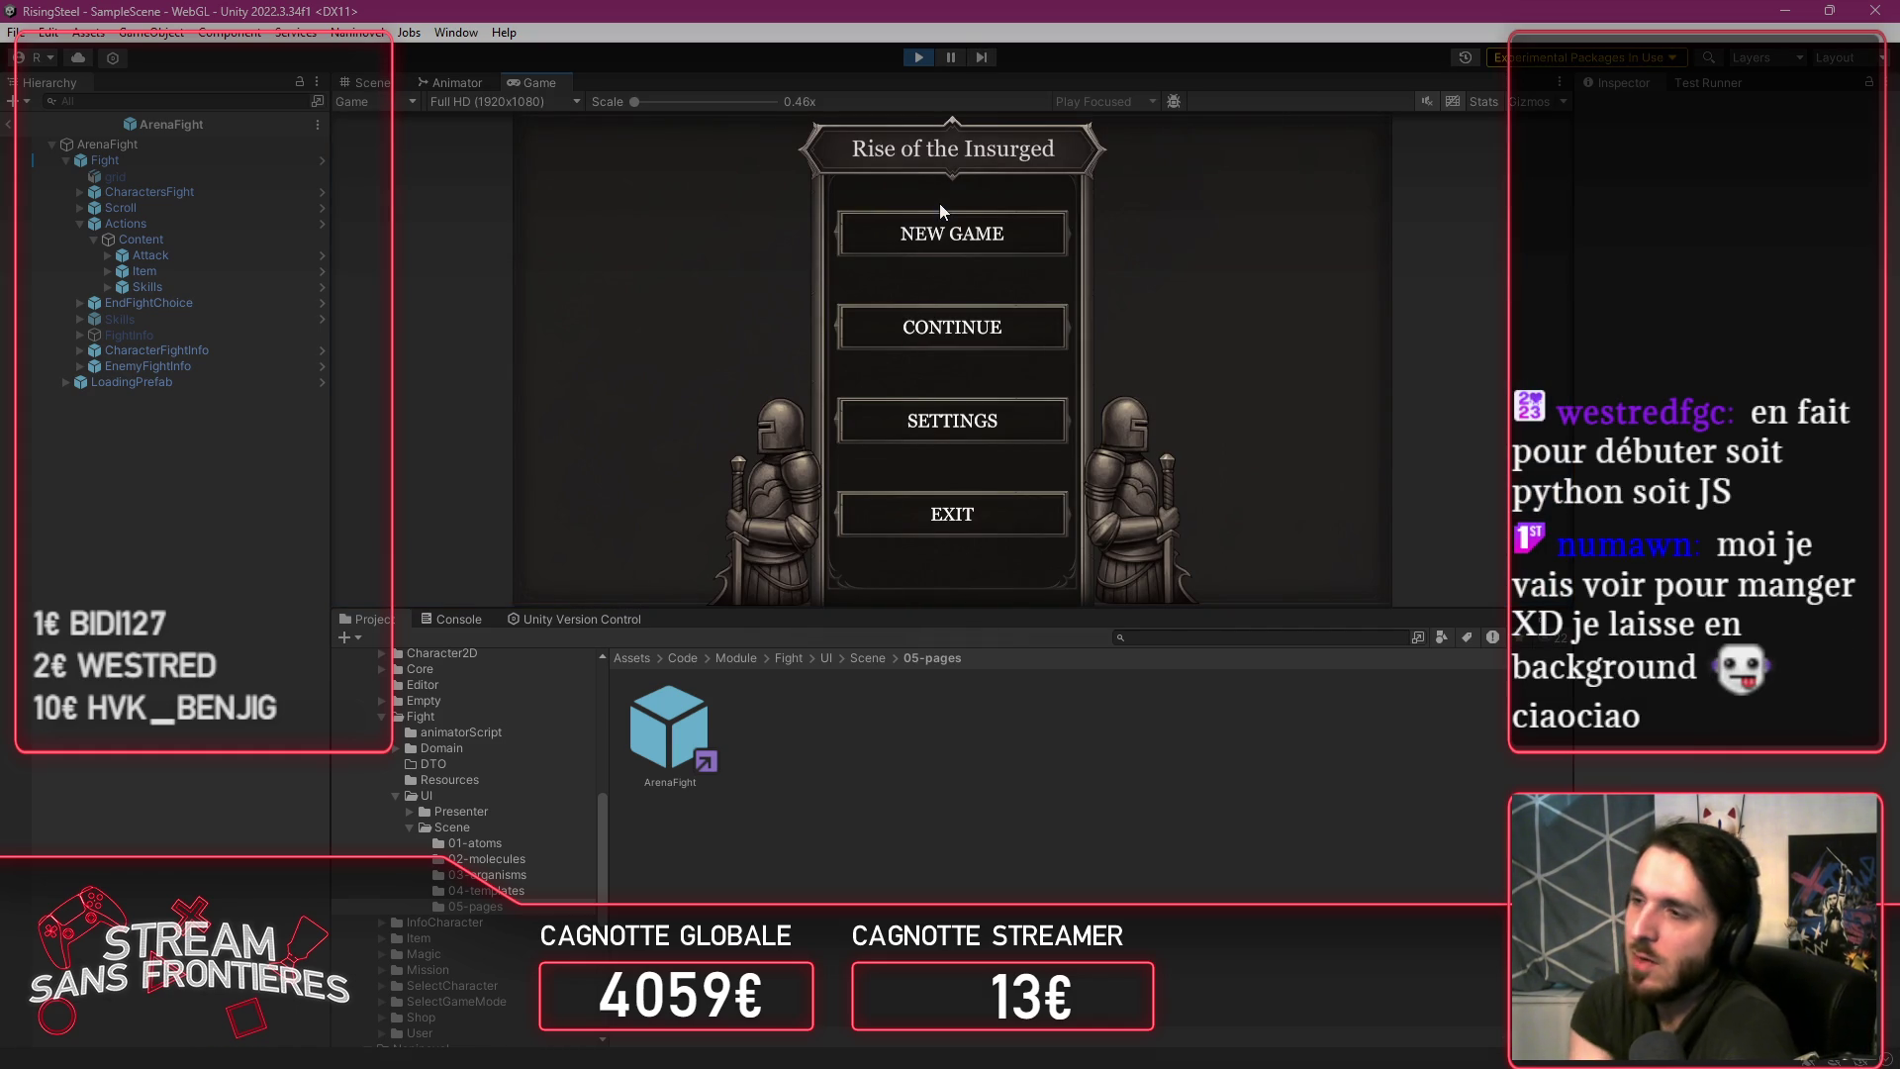
left_click(968, 325)
left_click(1024, 291)
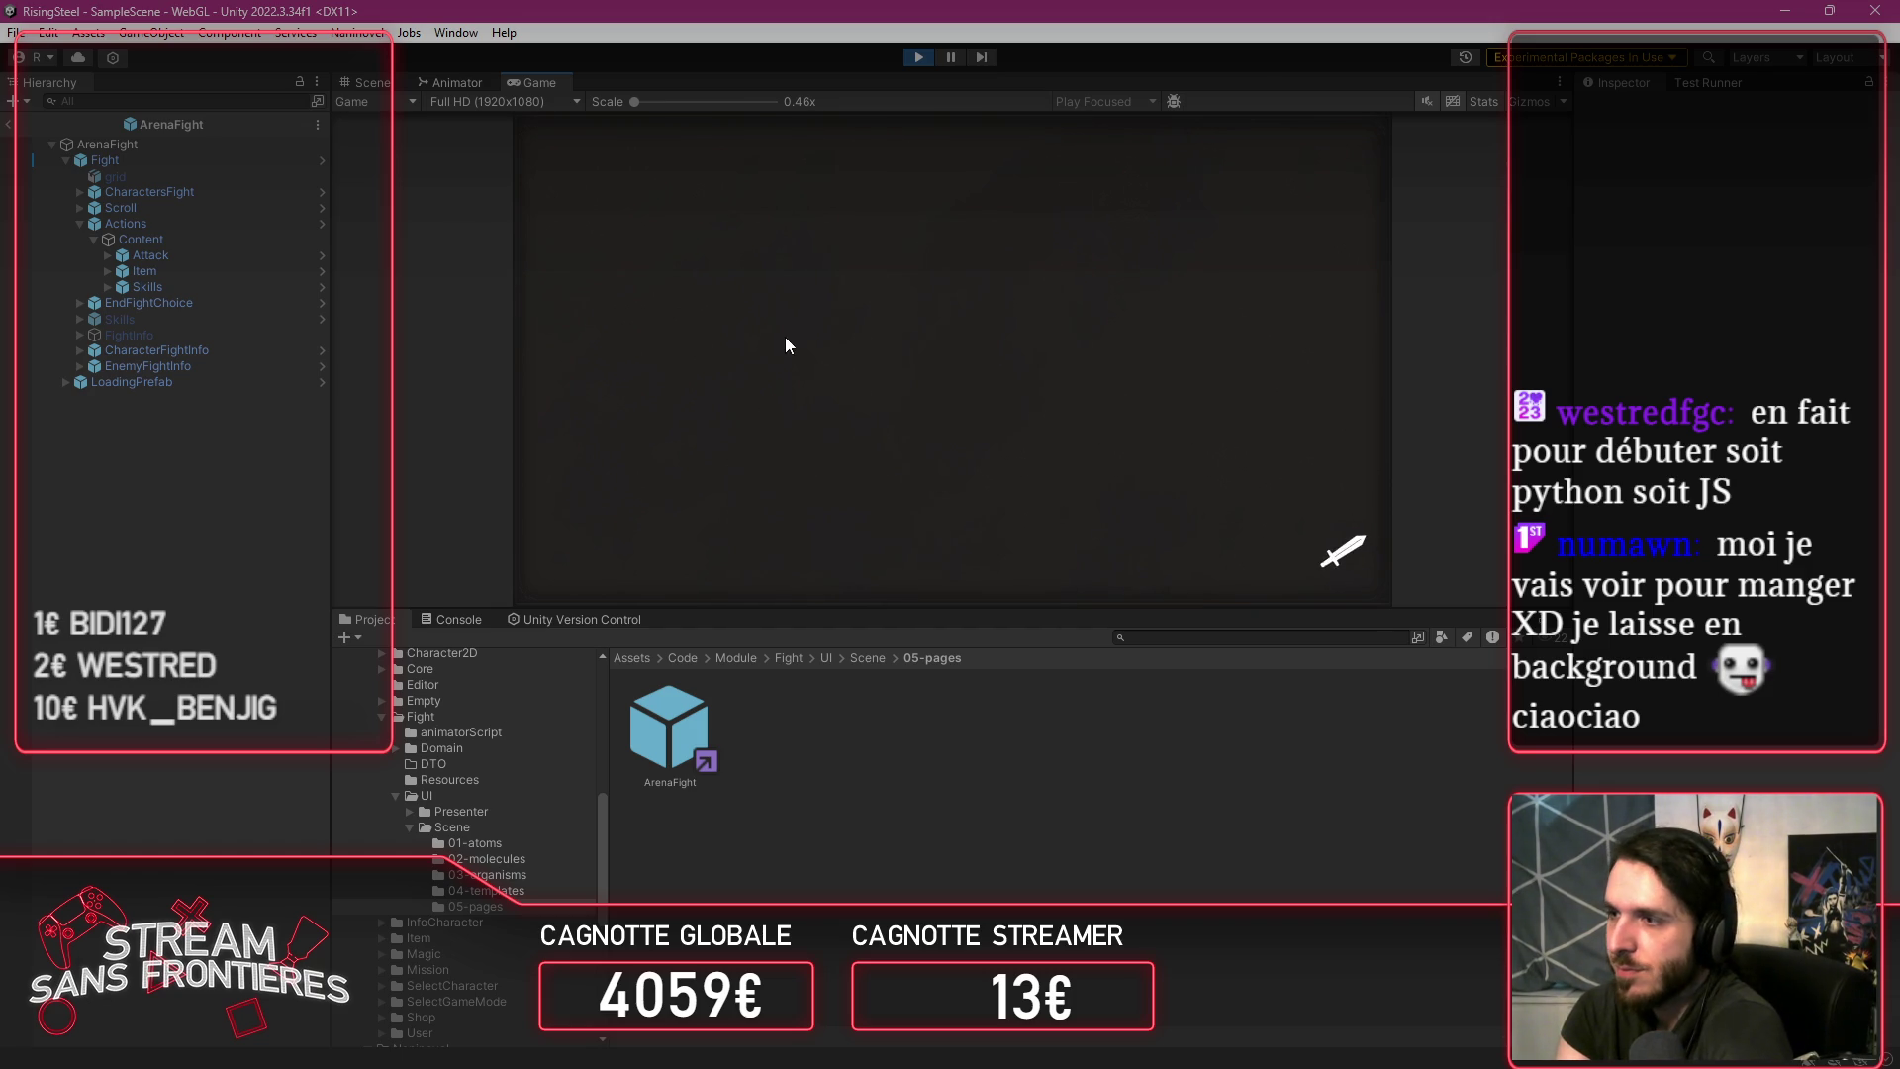
left_click(584, 225)
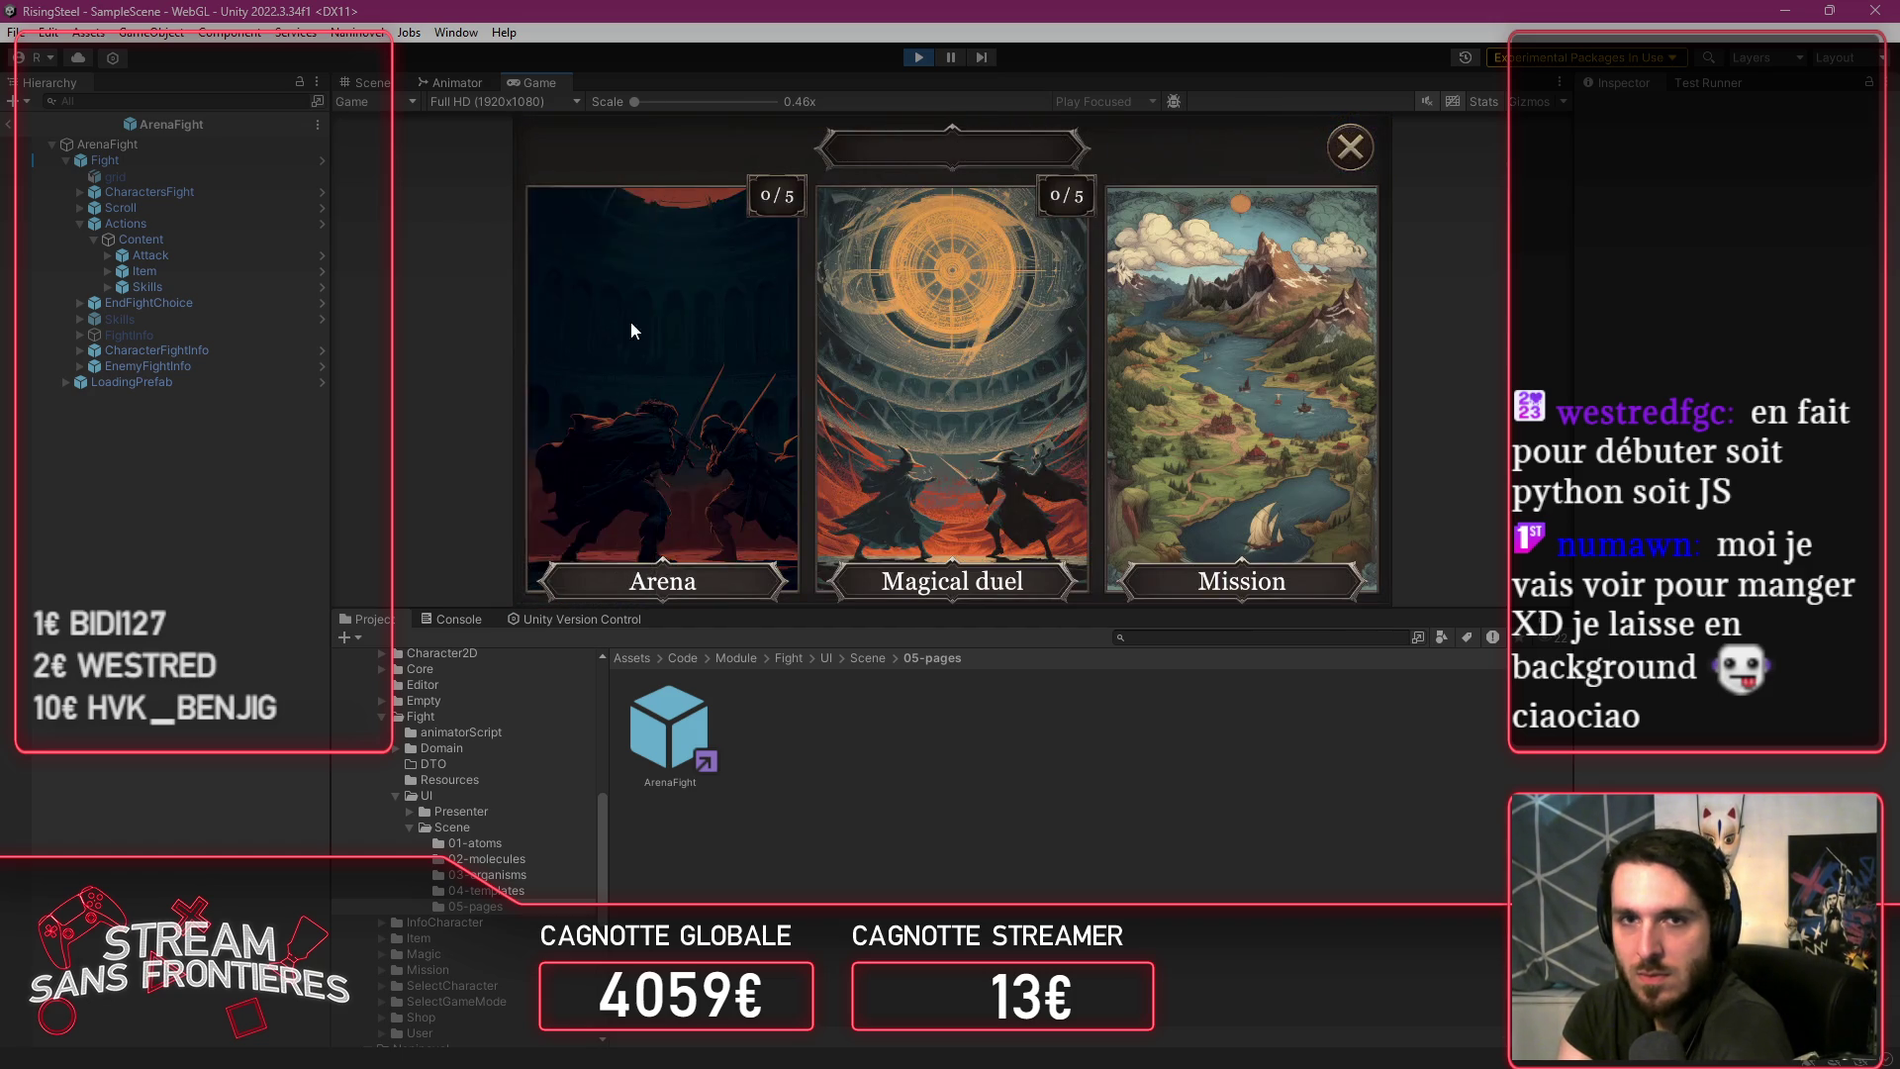
left_click(614, 412)
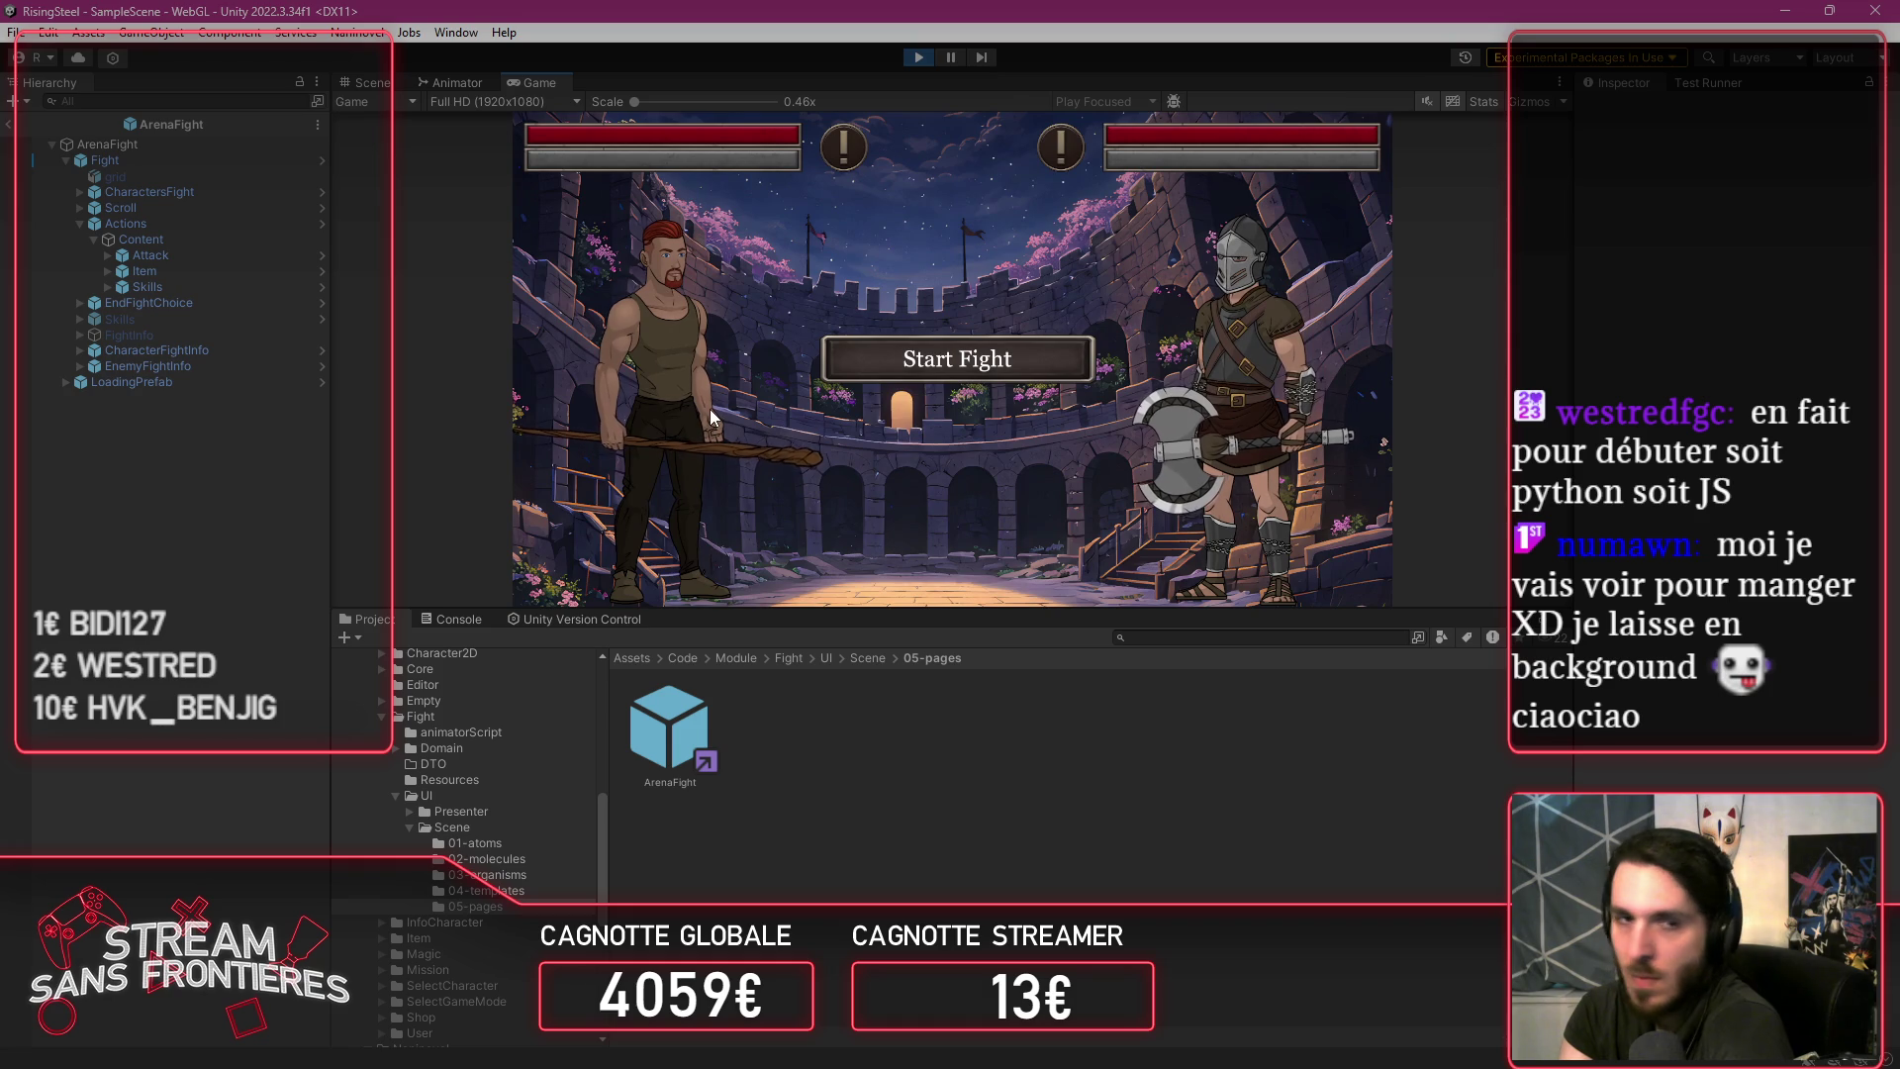
left_click(928, 380)
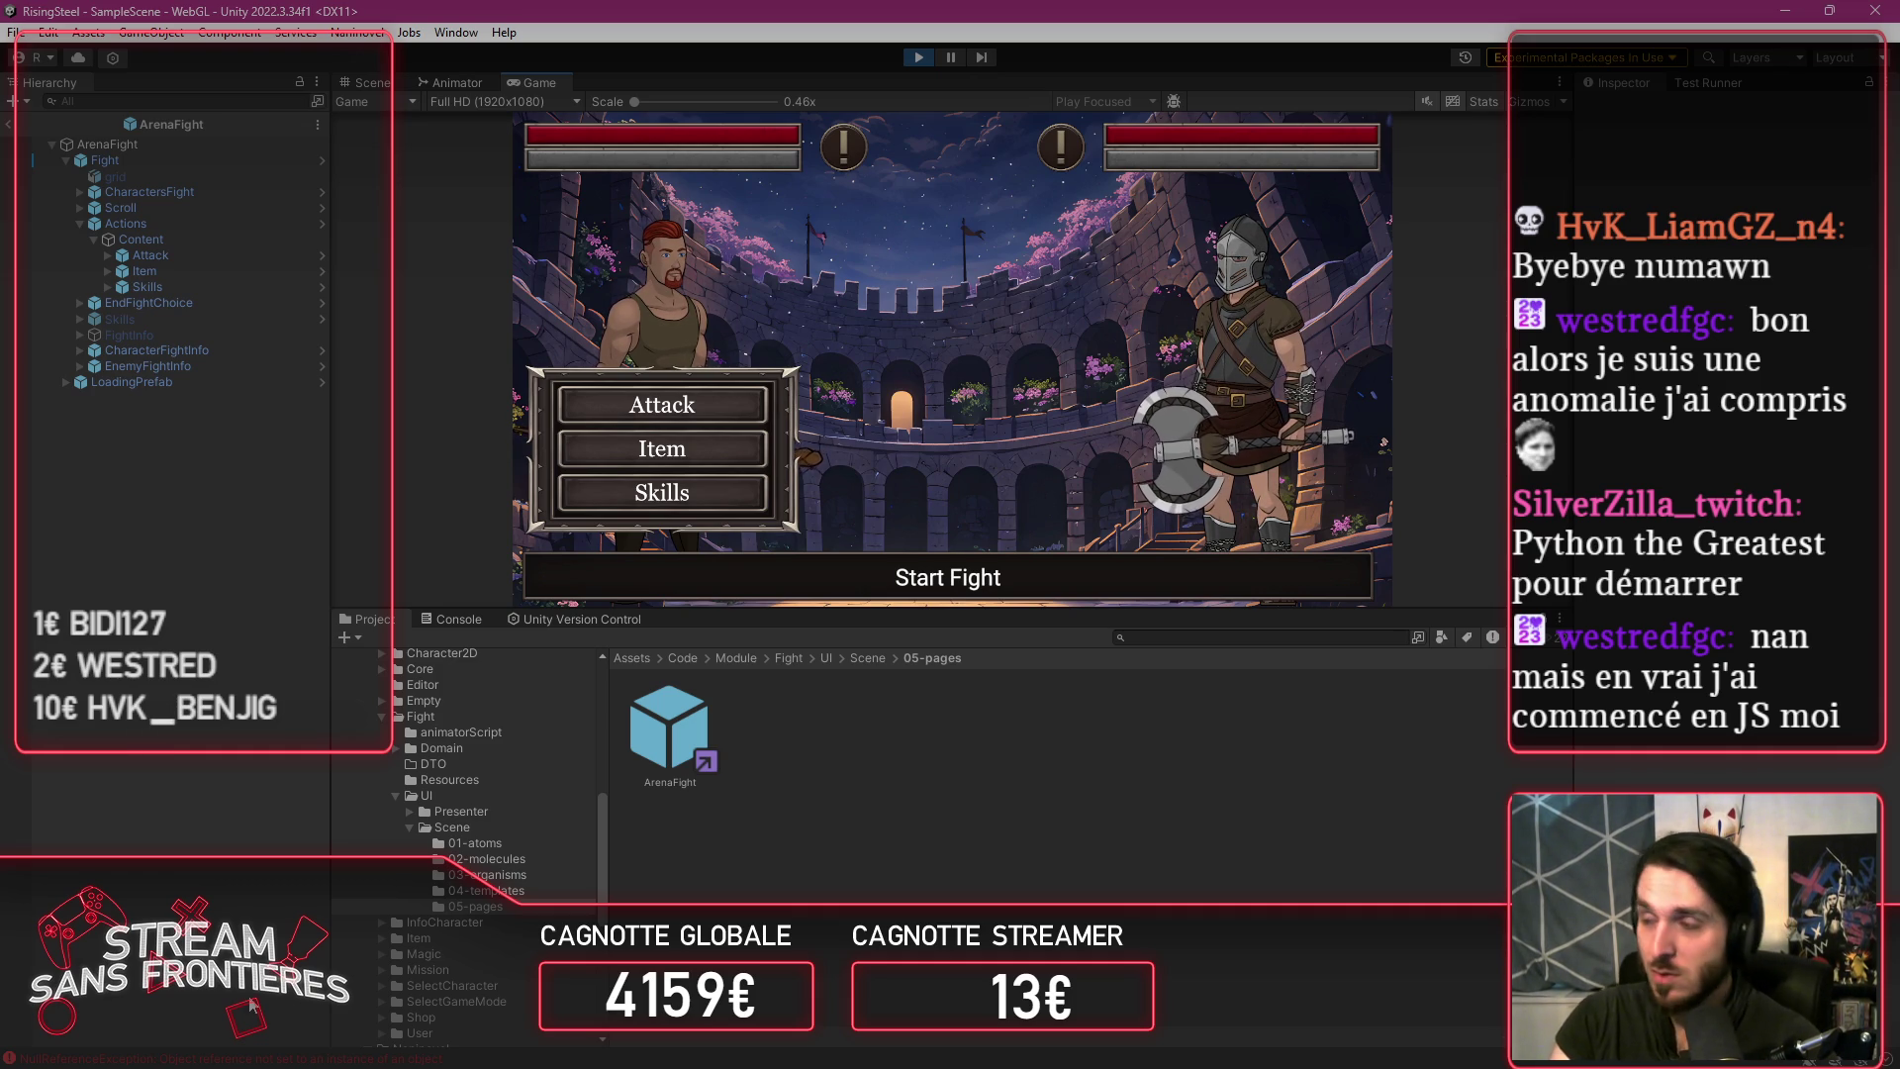
left_click(178, 1058)
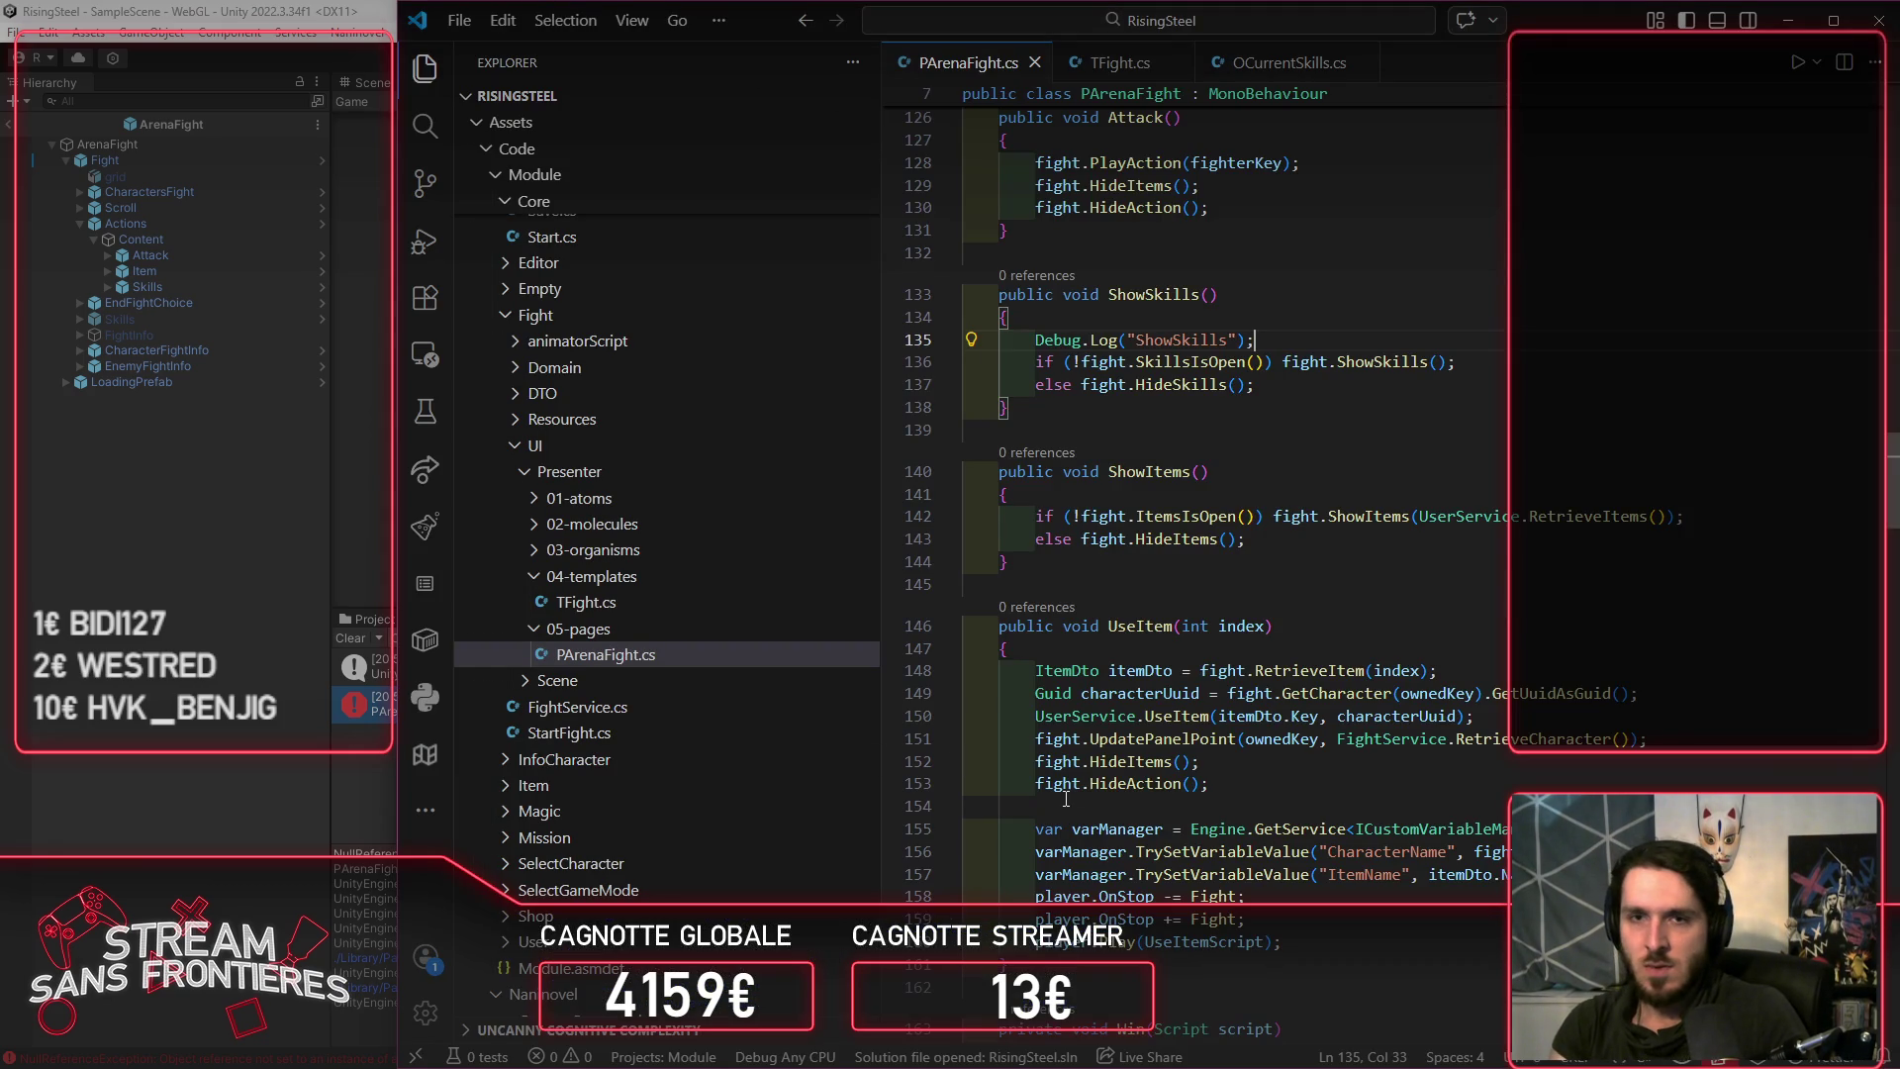
Step: Select the Console's stack trace text, then exit play mode
left_click(281, 770)
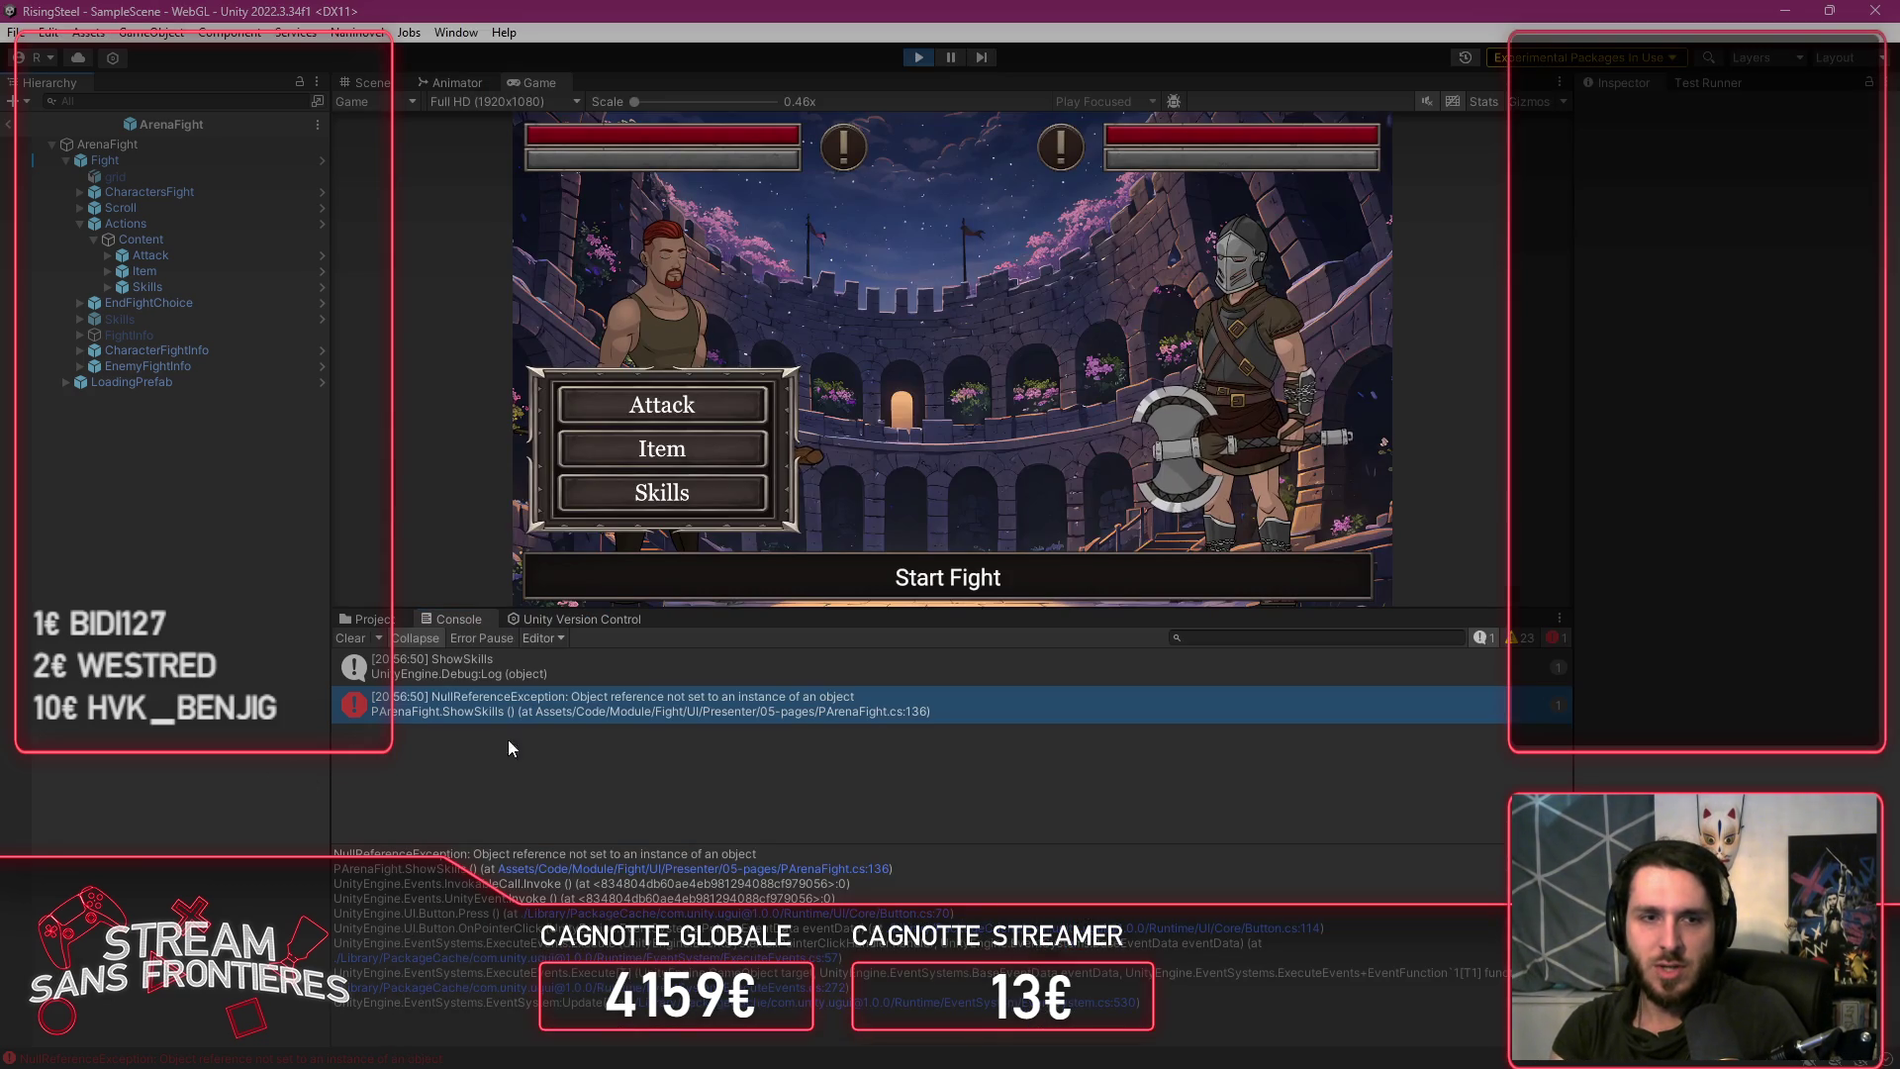
left_click(488, 911)
key("ctrl+a")
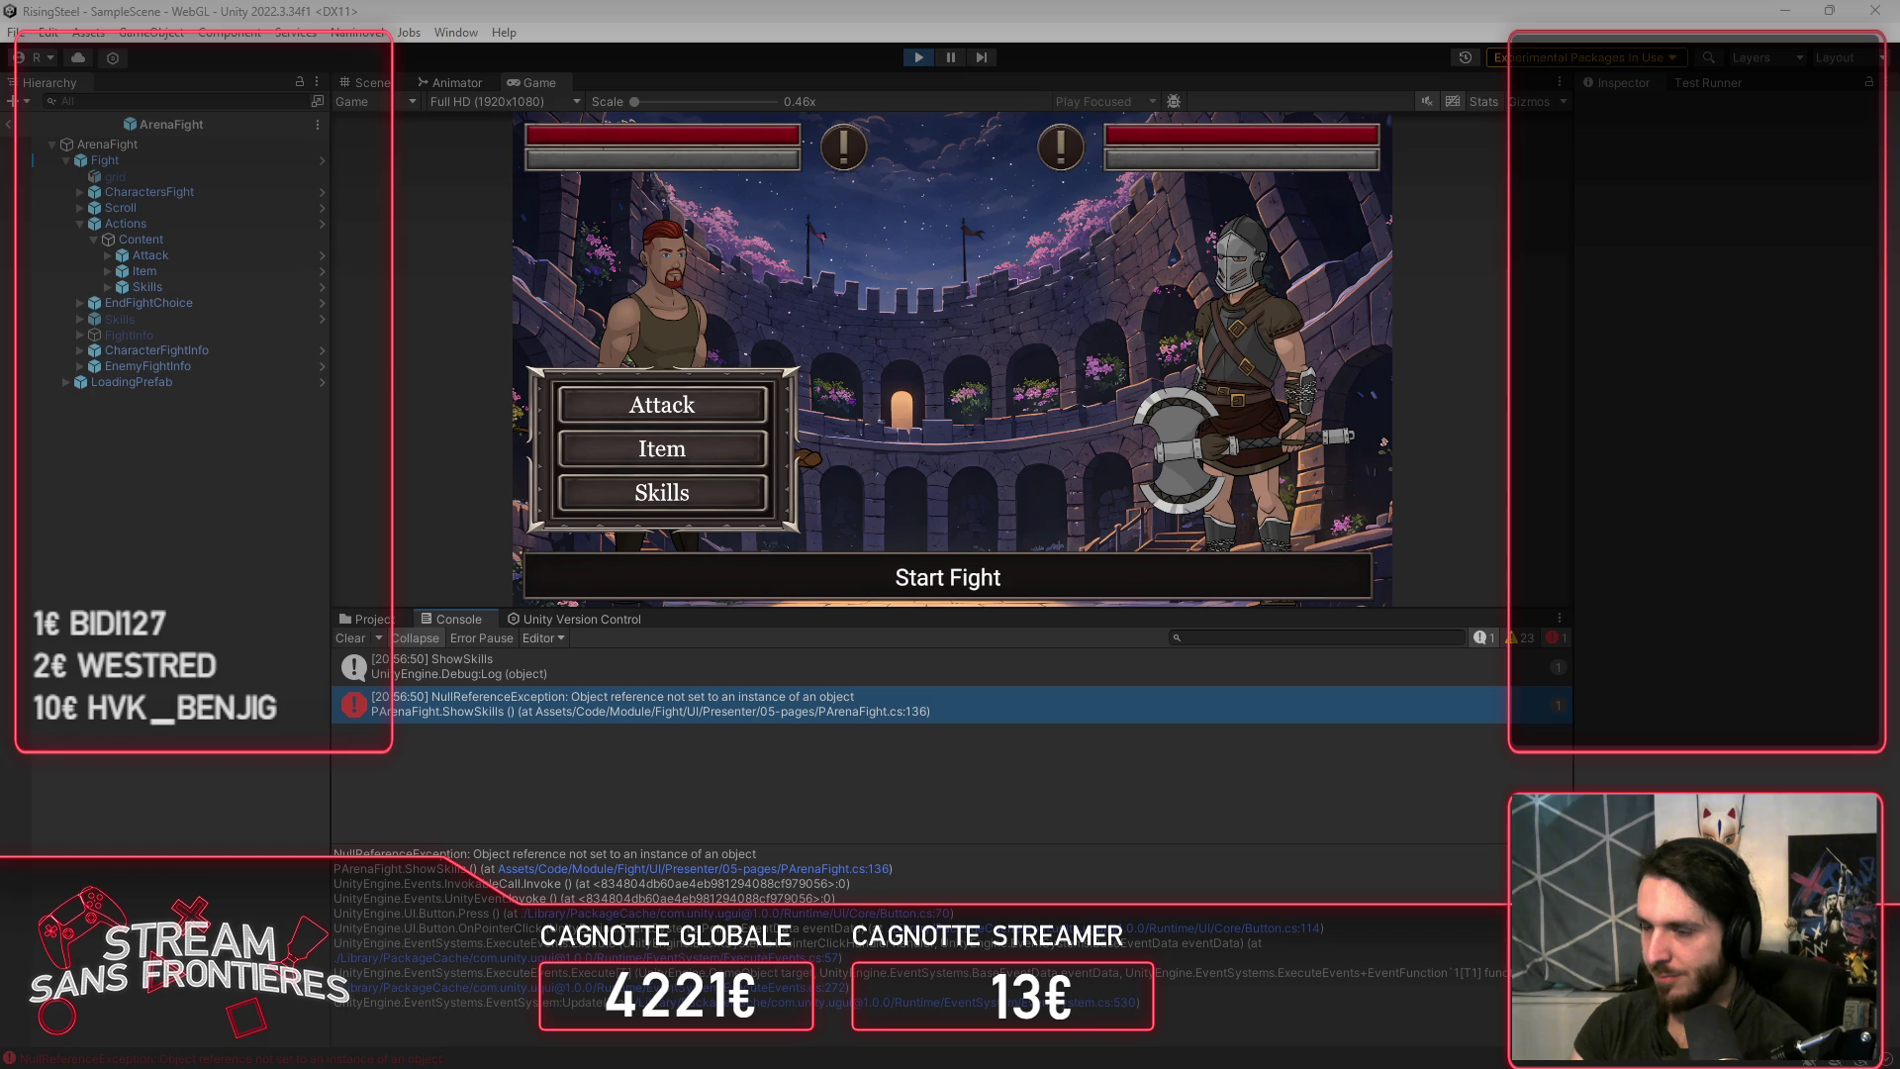
left_click(906, 68)
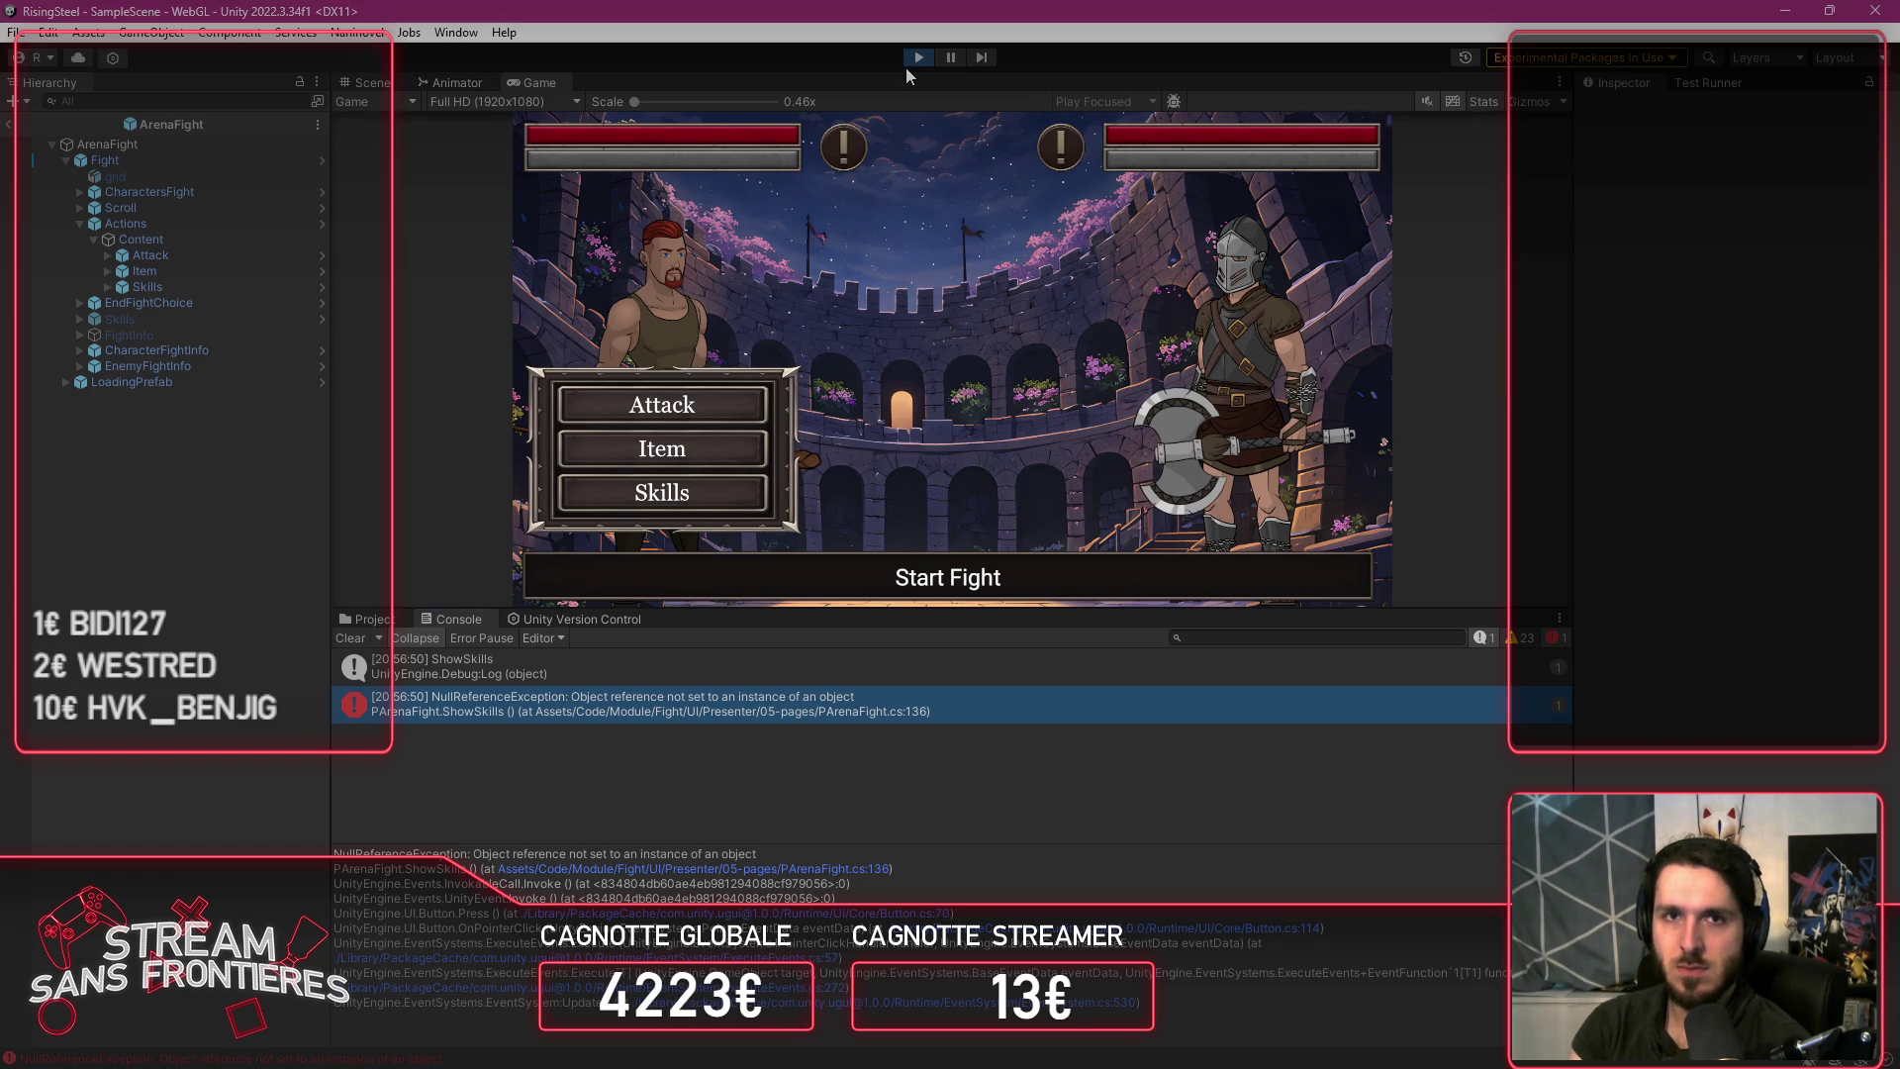
left_click(918, 60)
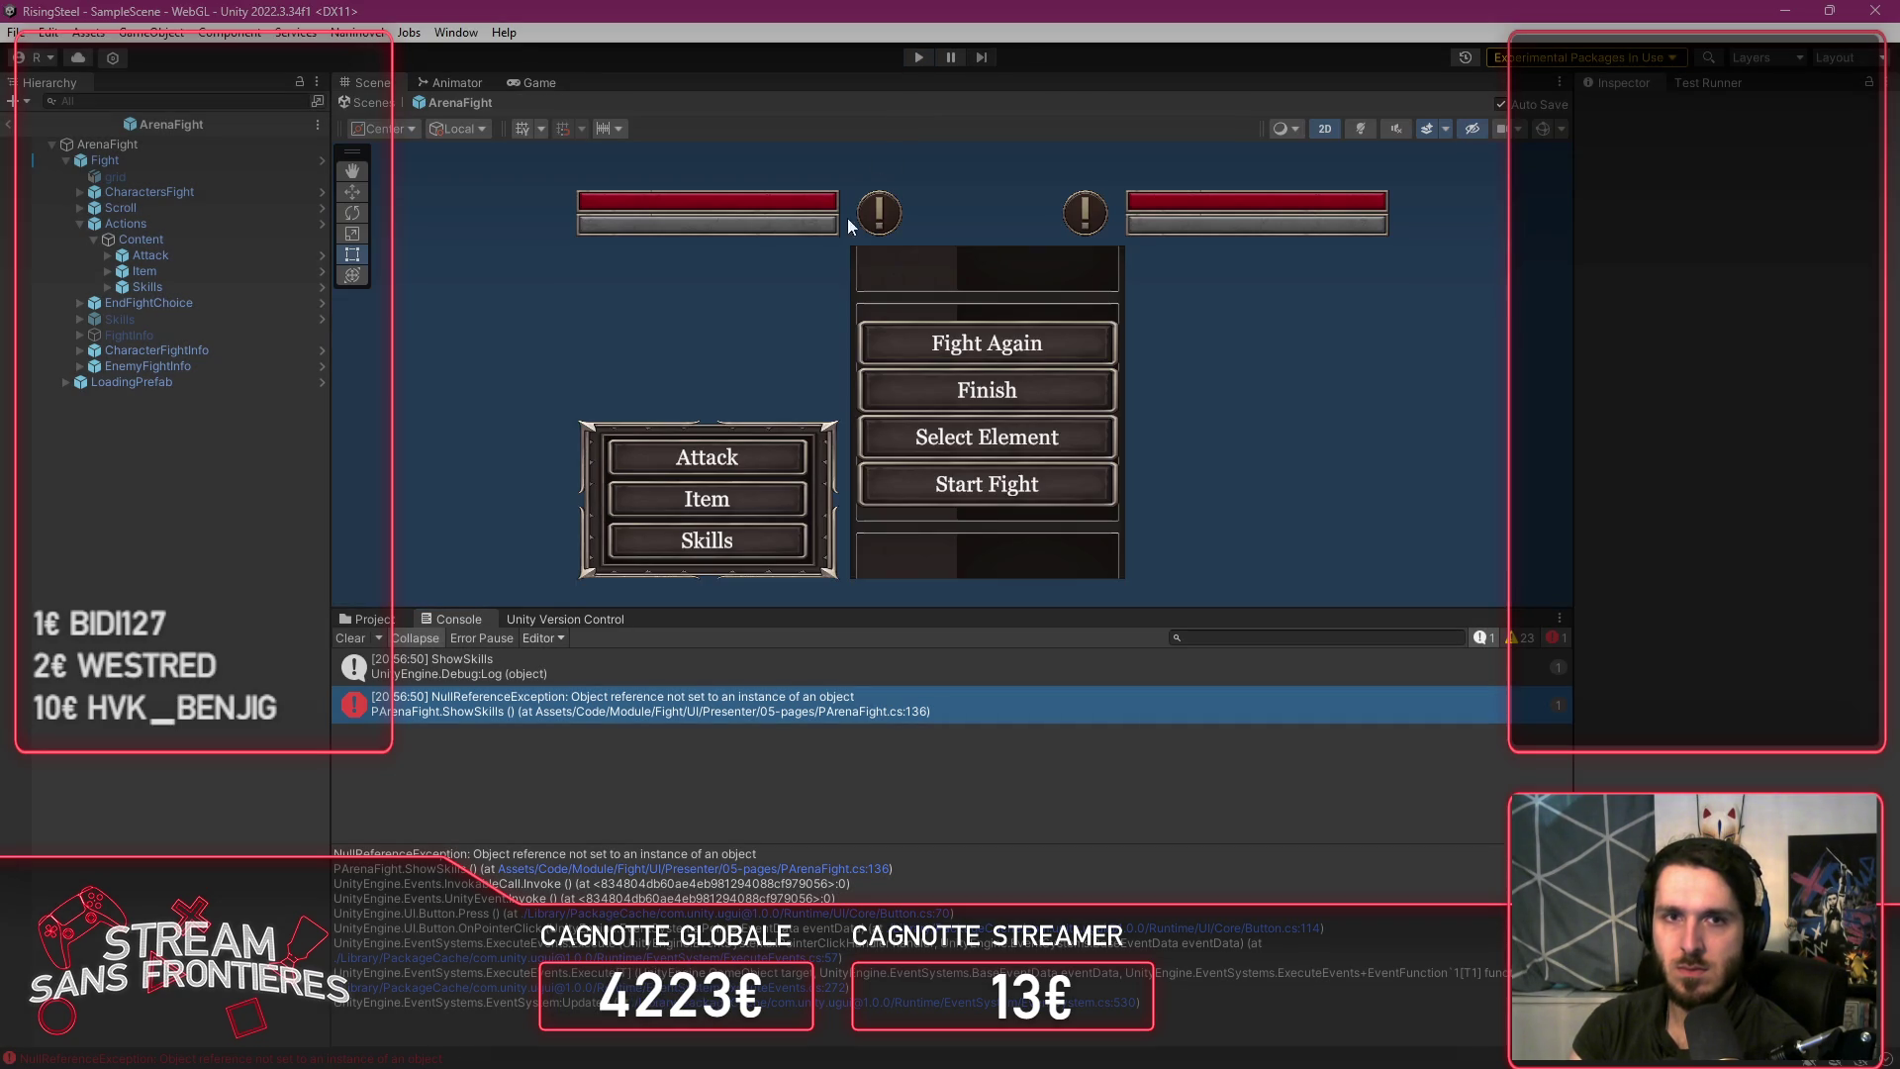
Step: Comment out lines 136–137 of ShowSkills and add a blank line below the Debug.Log call
left_click(175, 162)
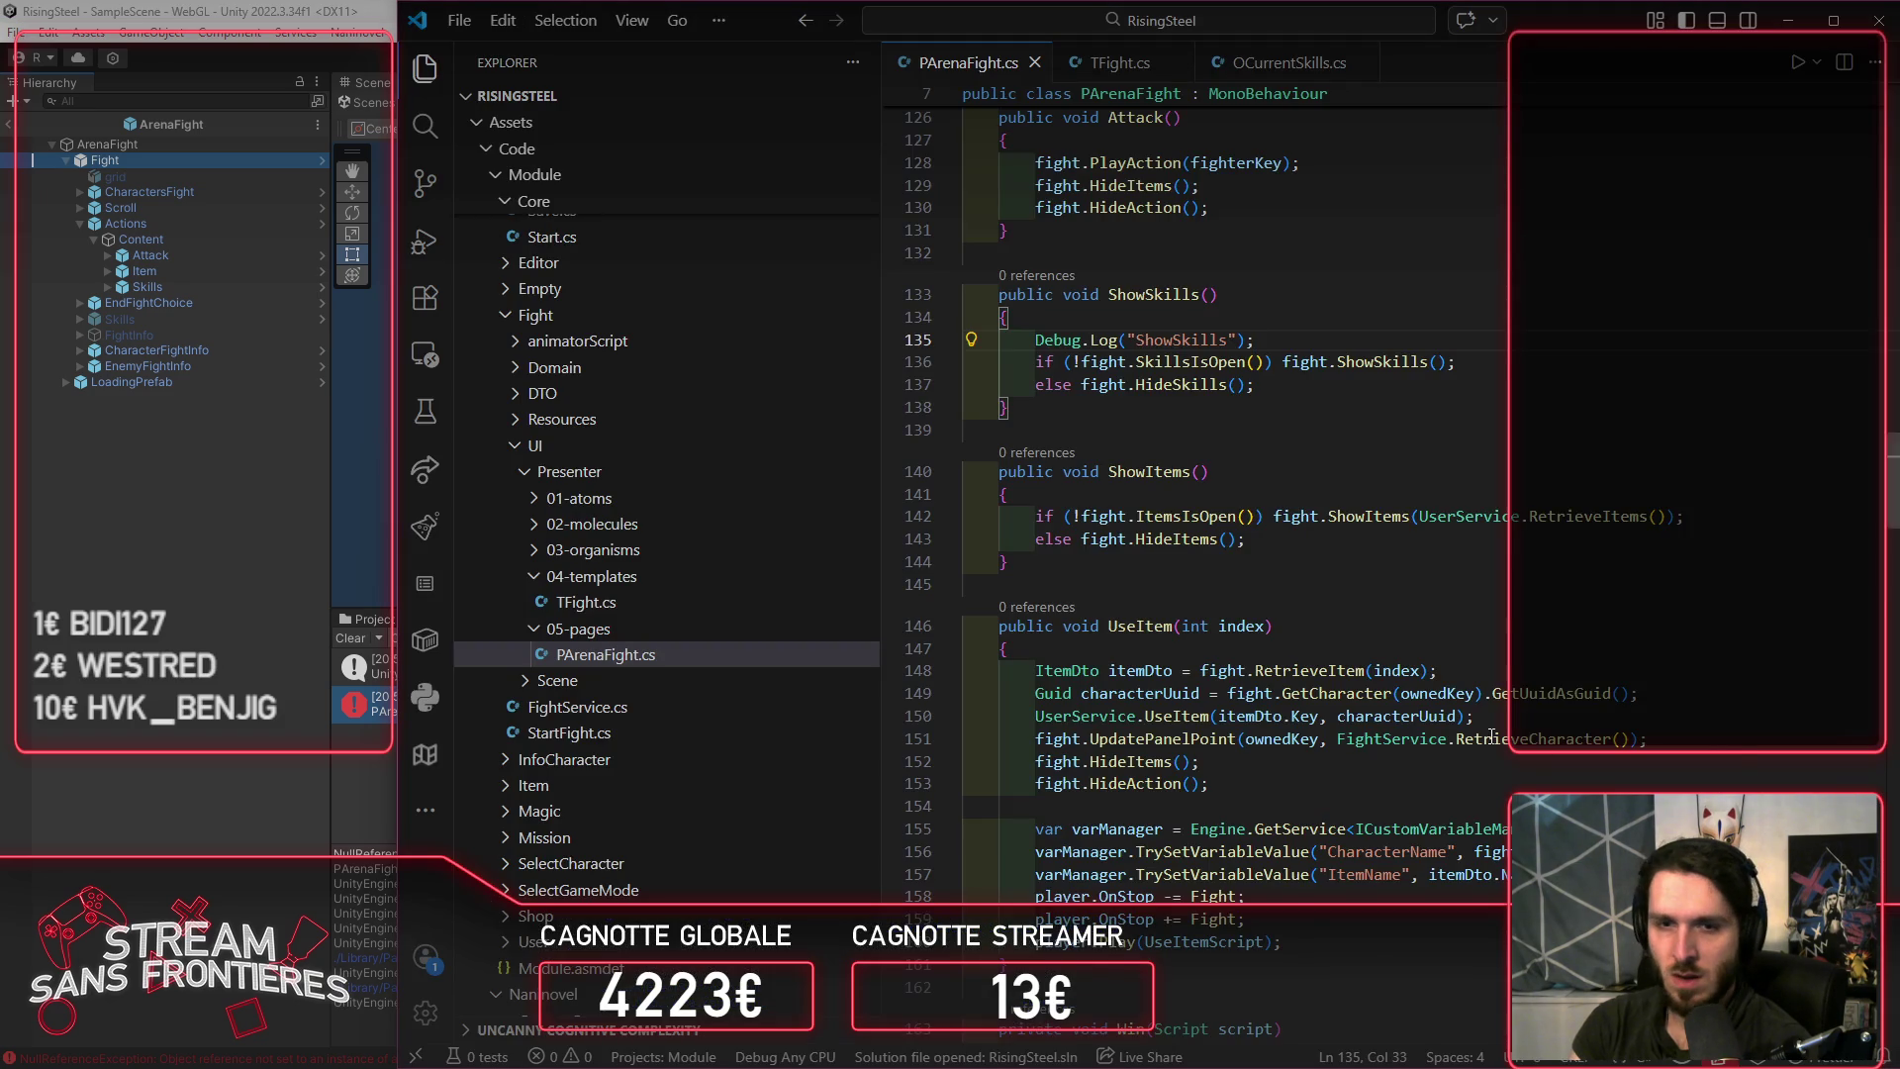
scroll(1464, 733, "down", 15)
scroll(1464, 733, "up", 15)
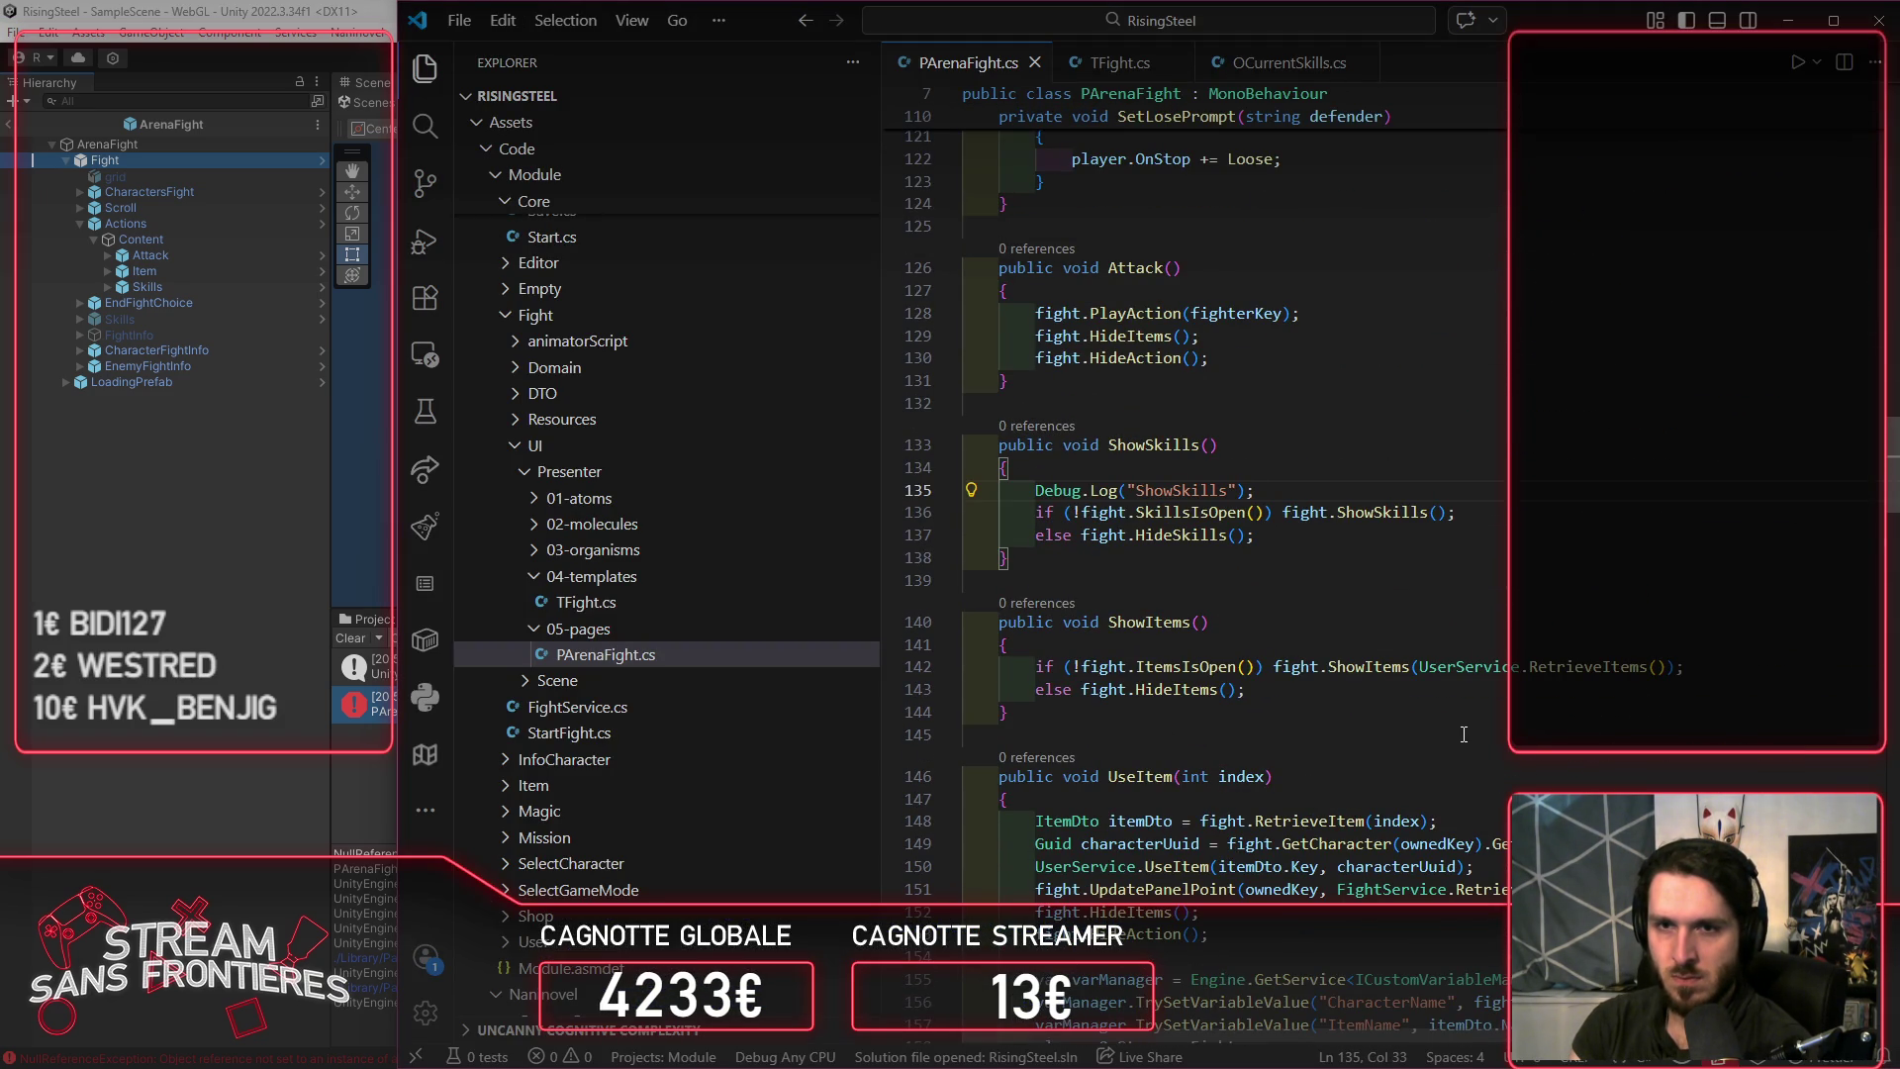
left_click(1308, 487)
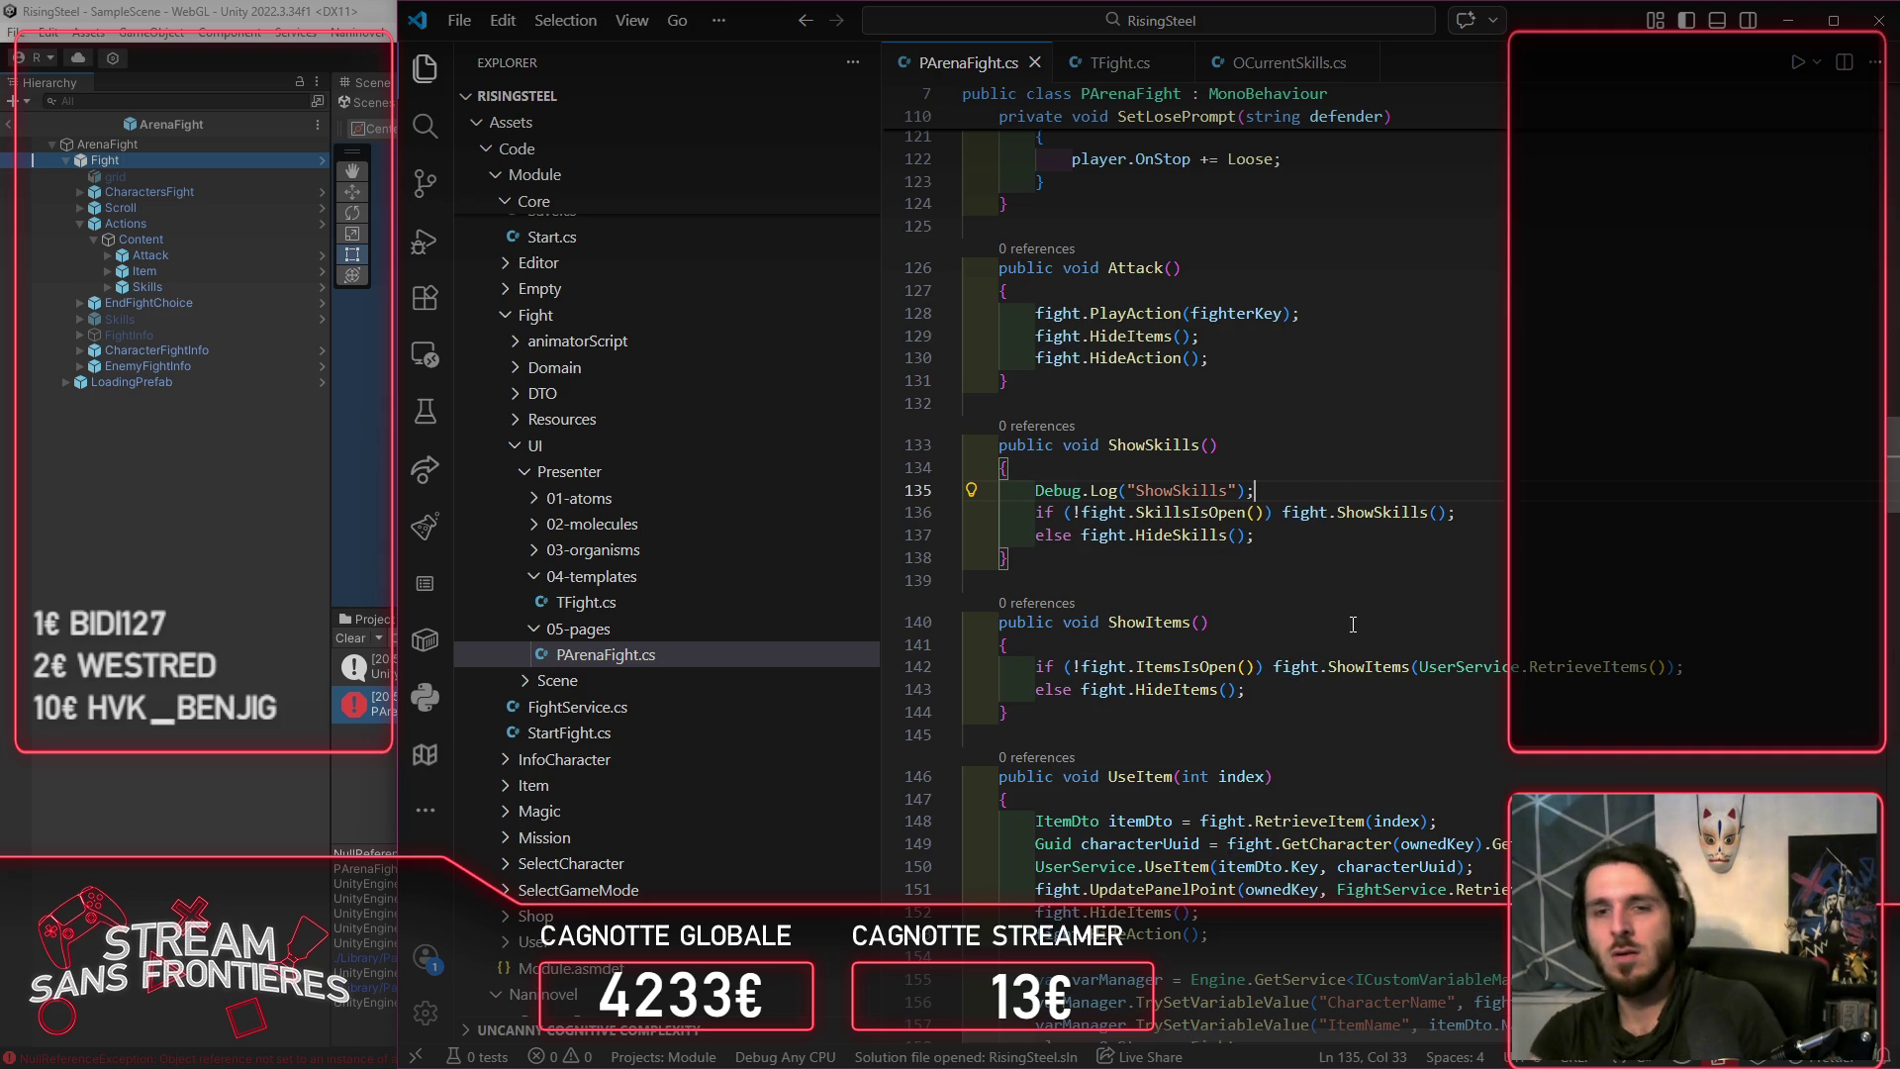
key("Down")
key("Down")
left_click(1282, 514, "shift")
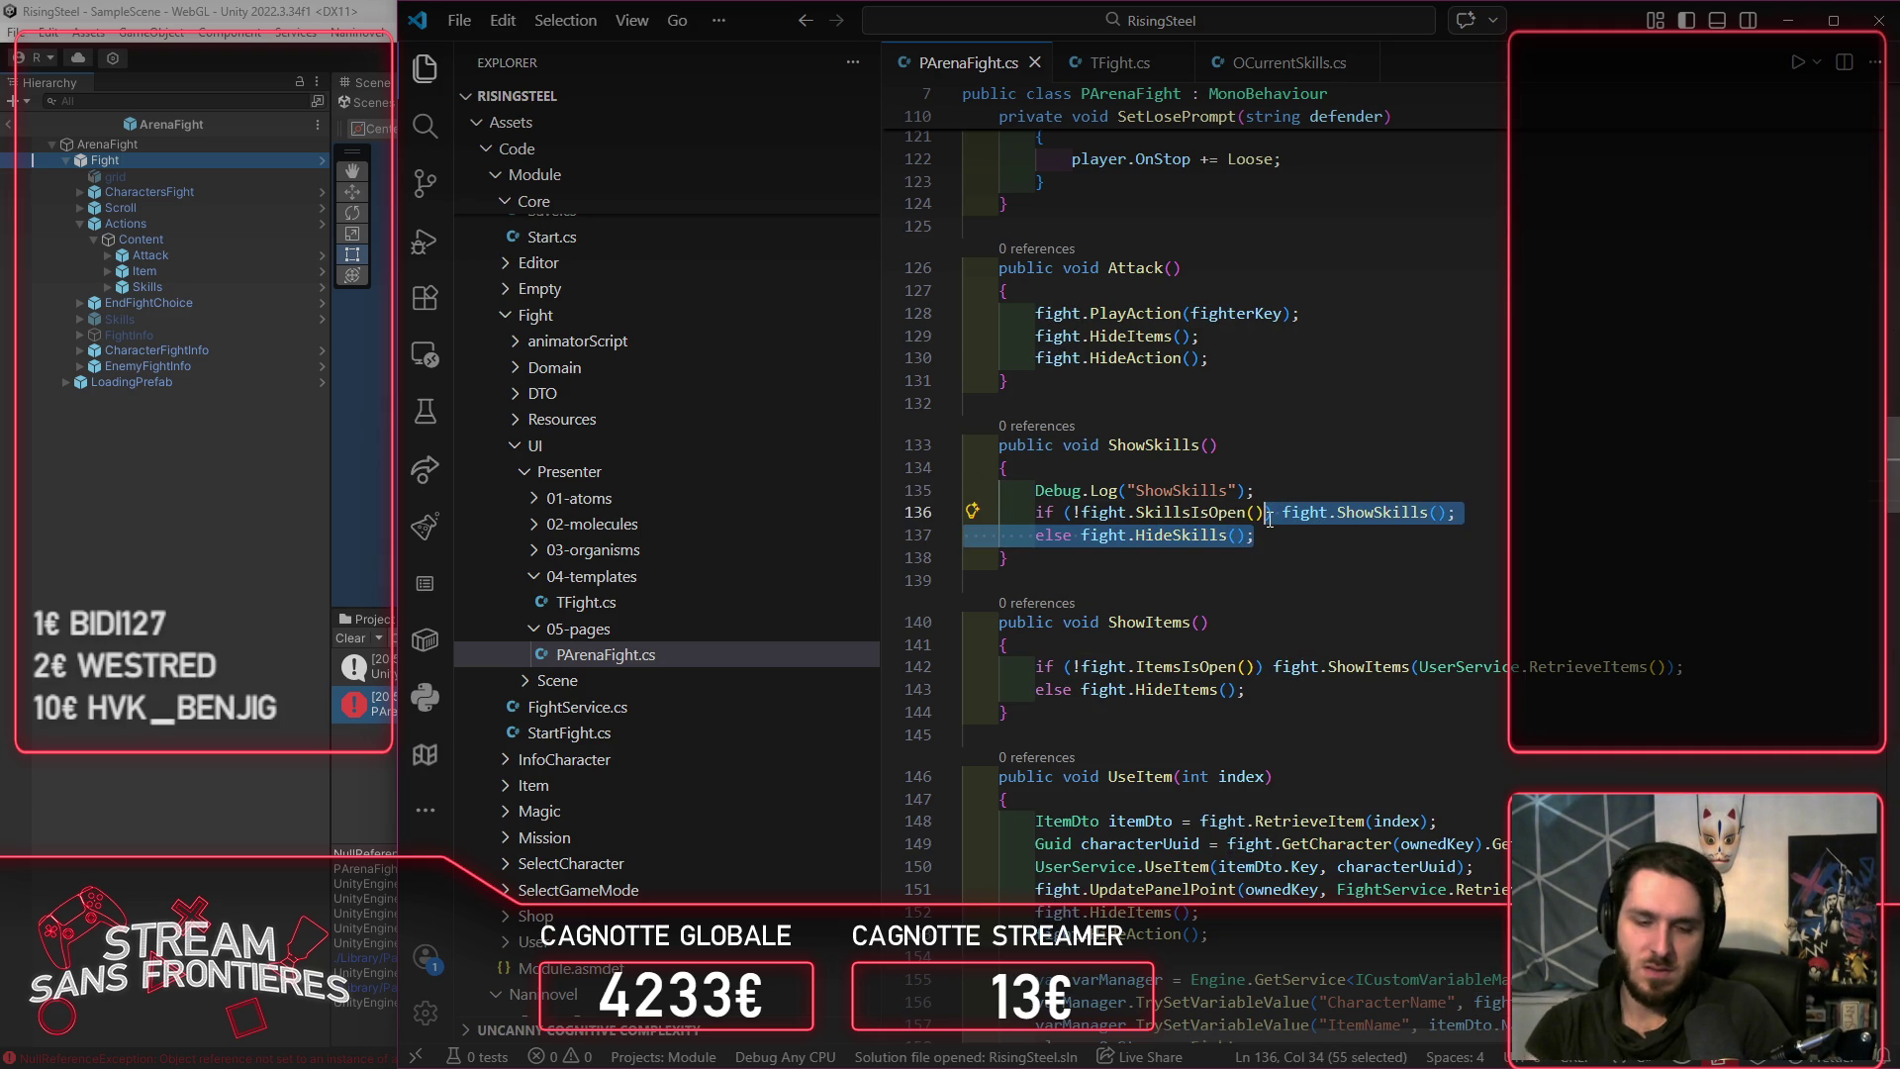
key("ctrl+slash")
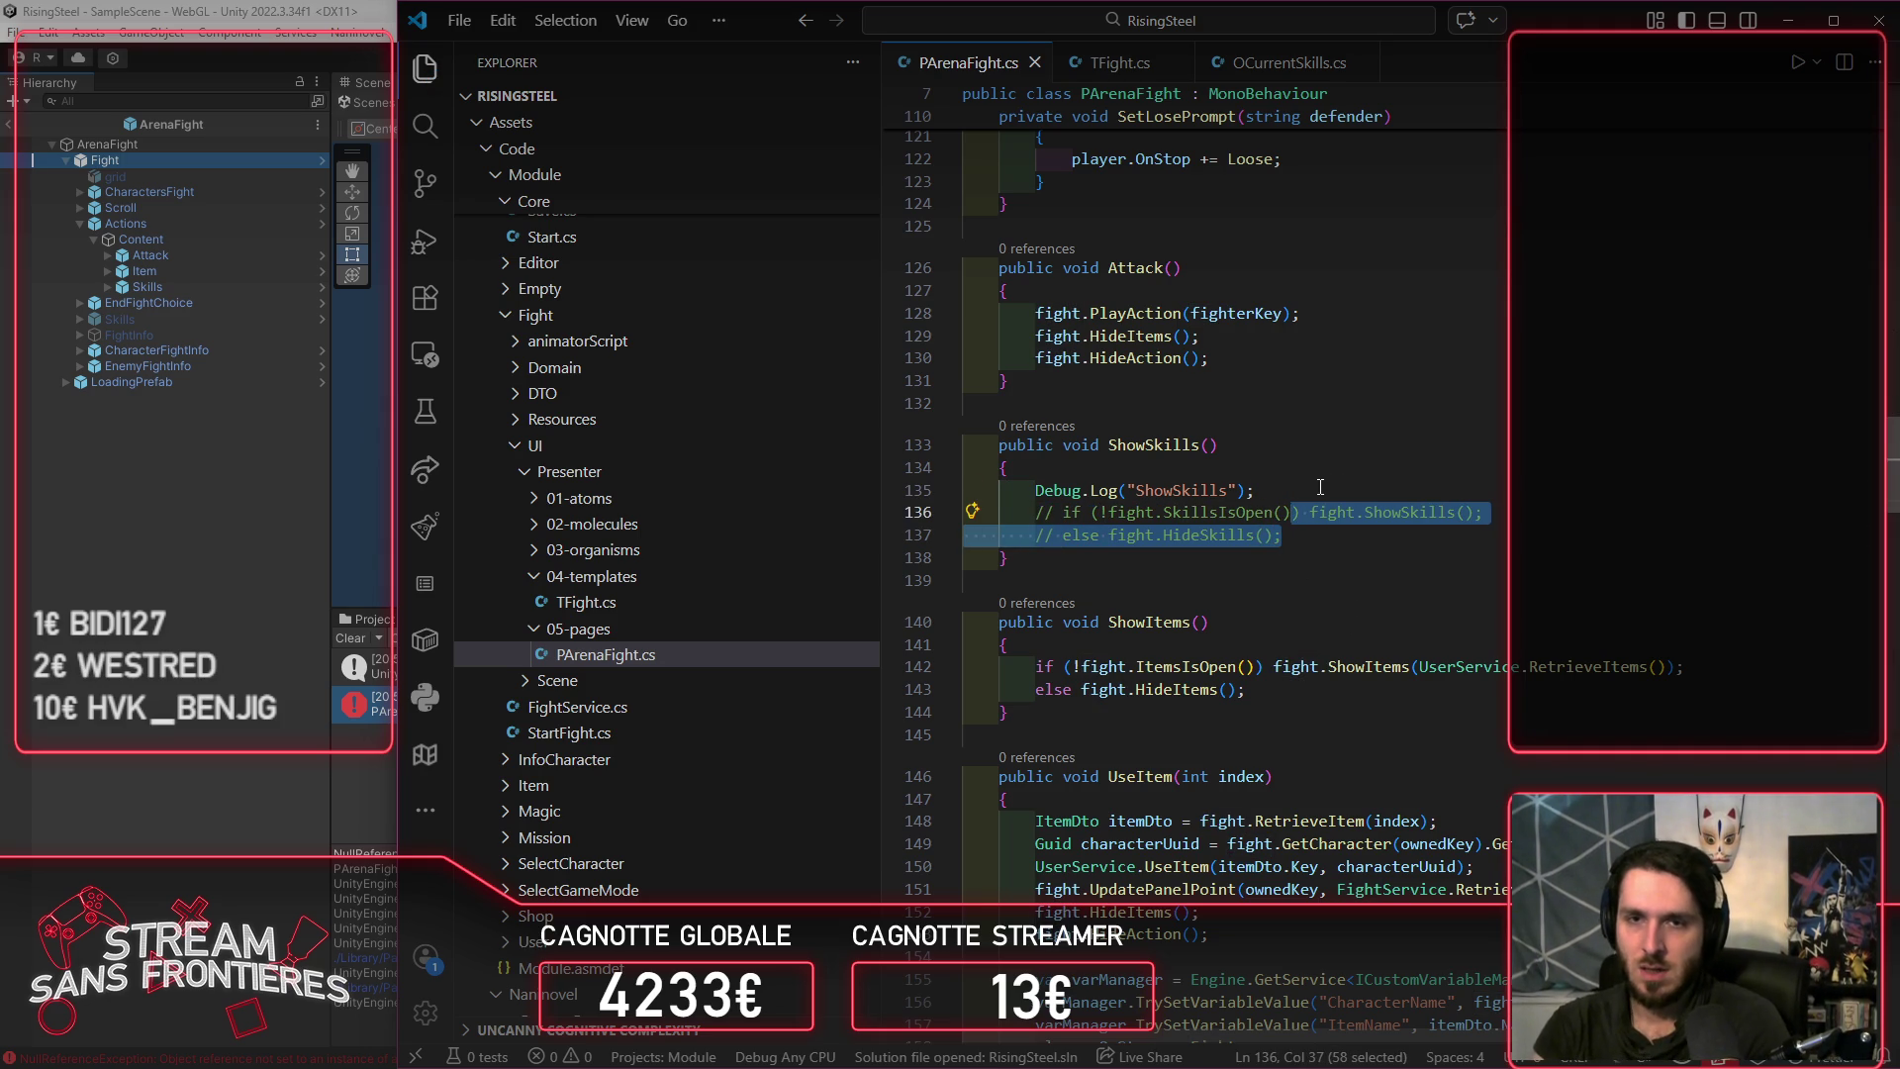
left_click(1320, 486)
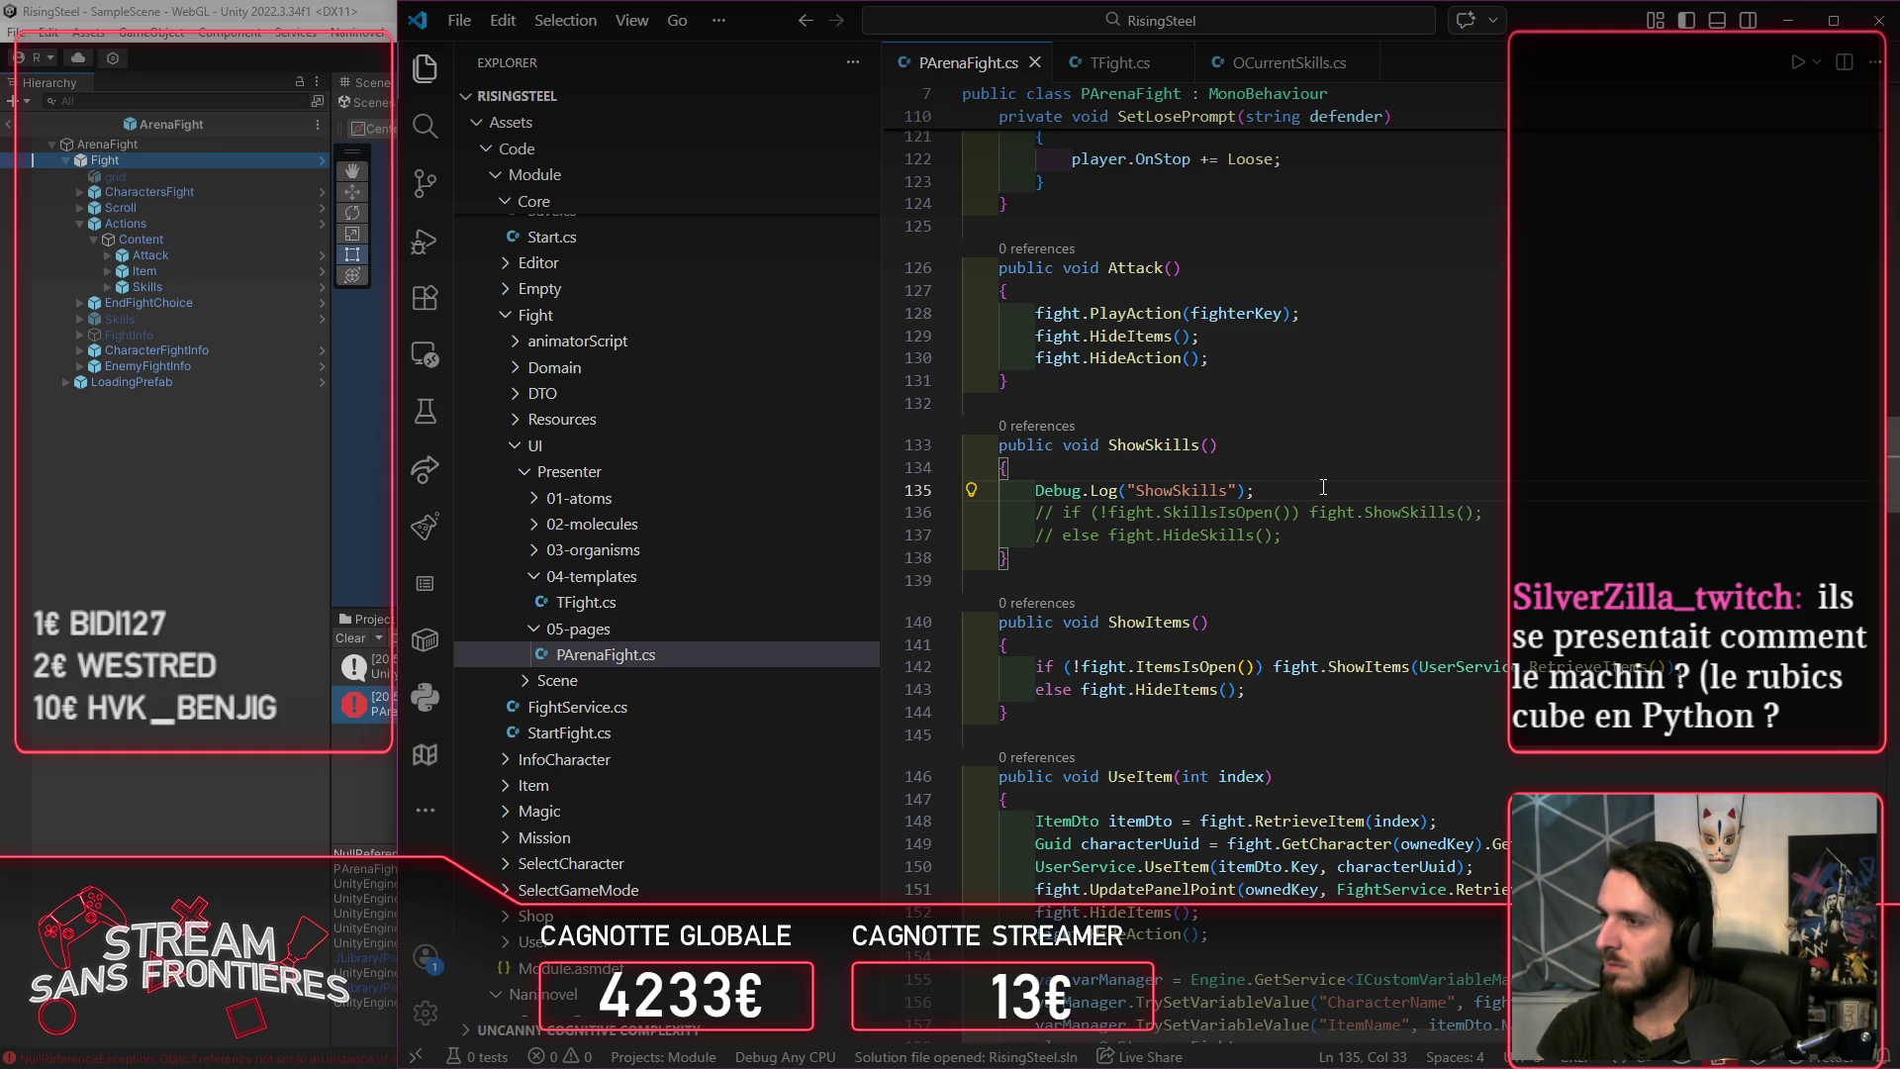
key("Return")
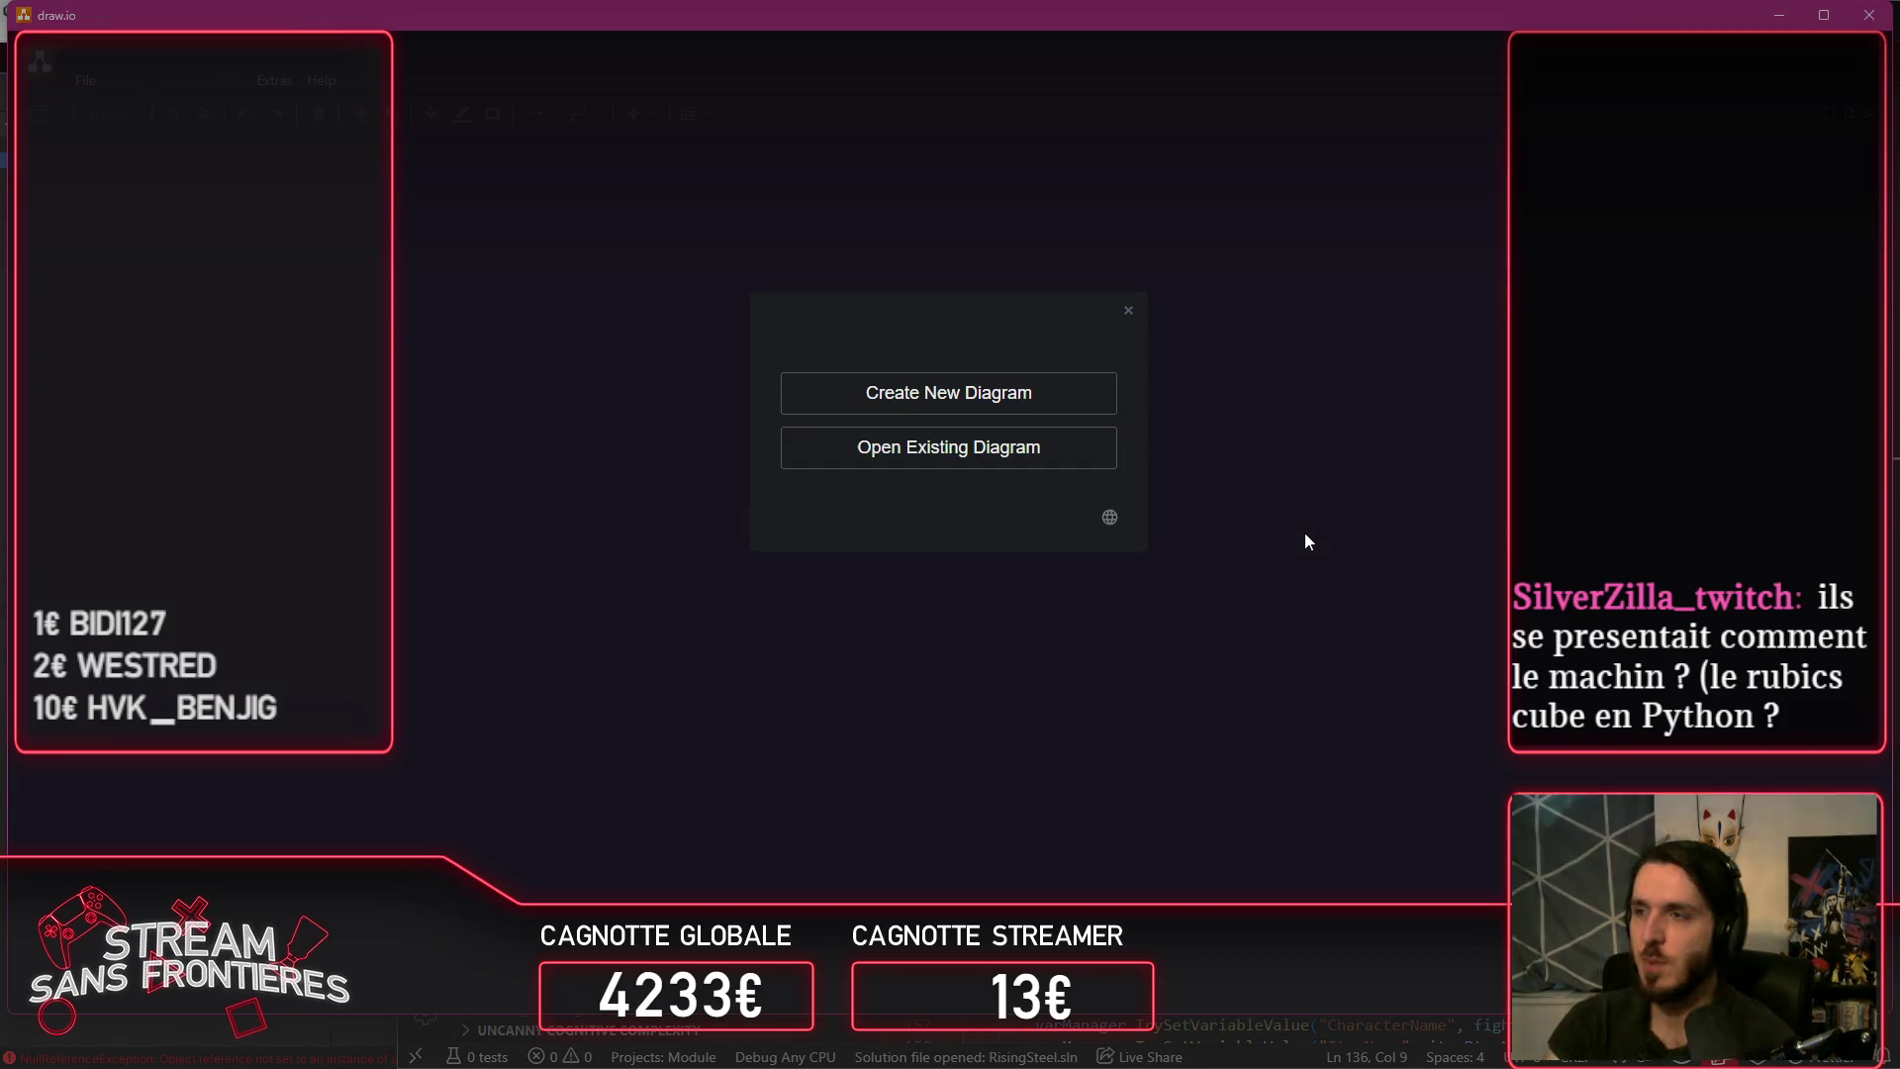
Step: Create a new blank draw.io diagram and switch to the Light theme
left_click(1096, 375)
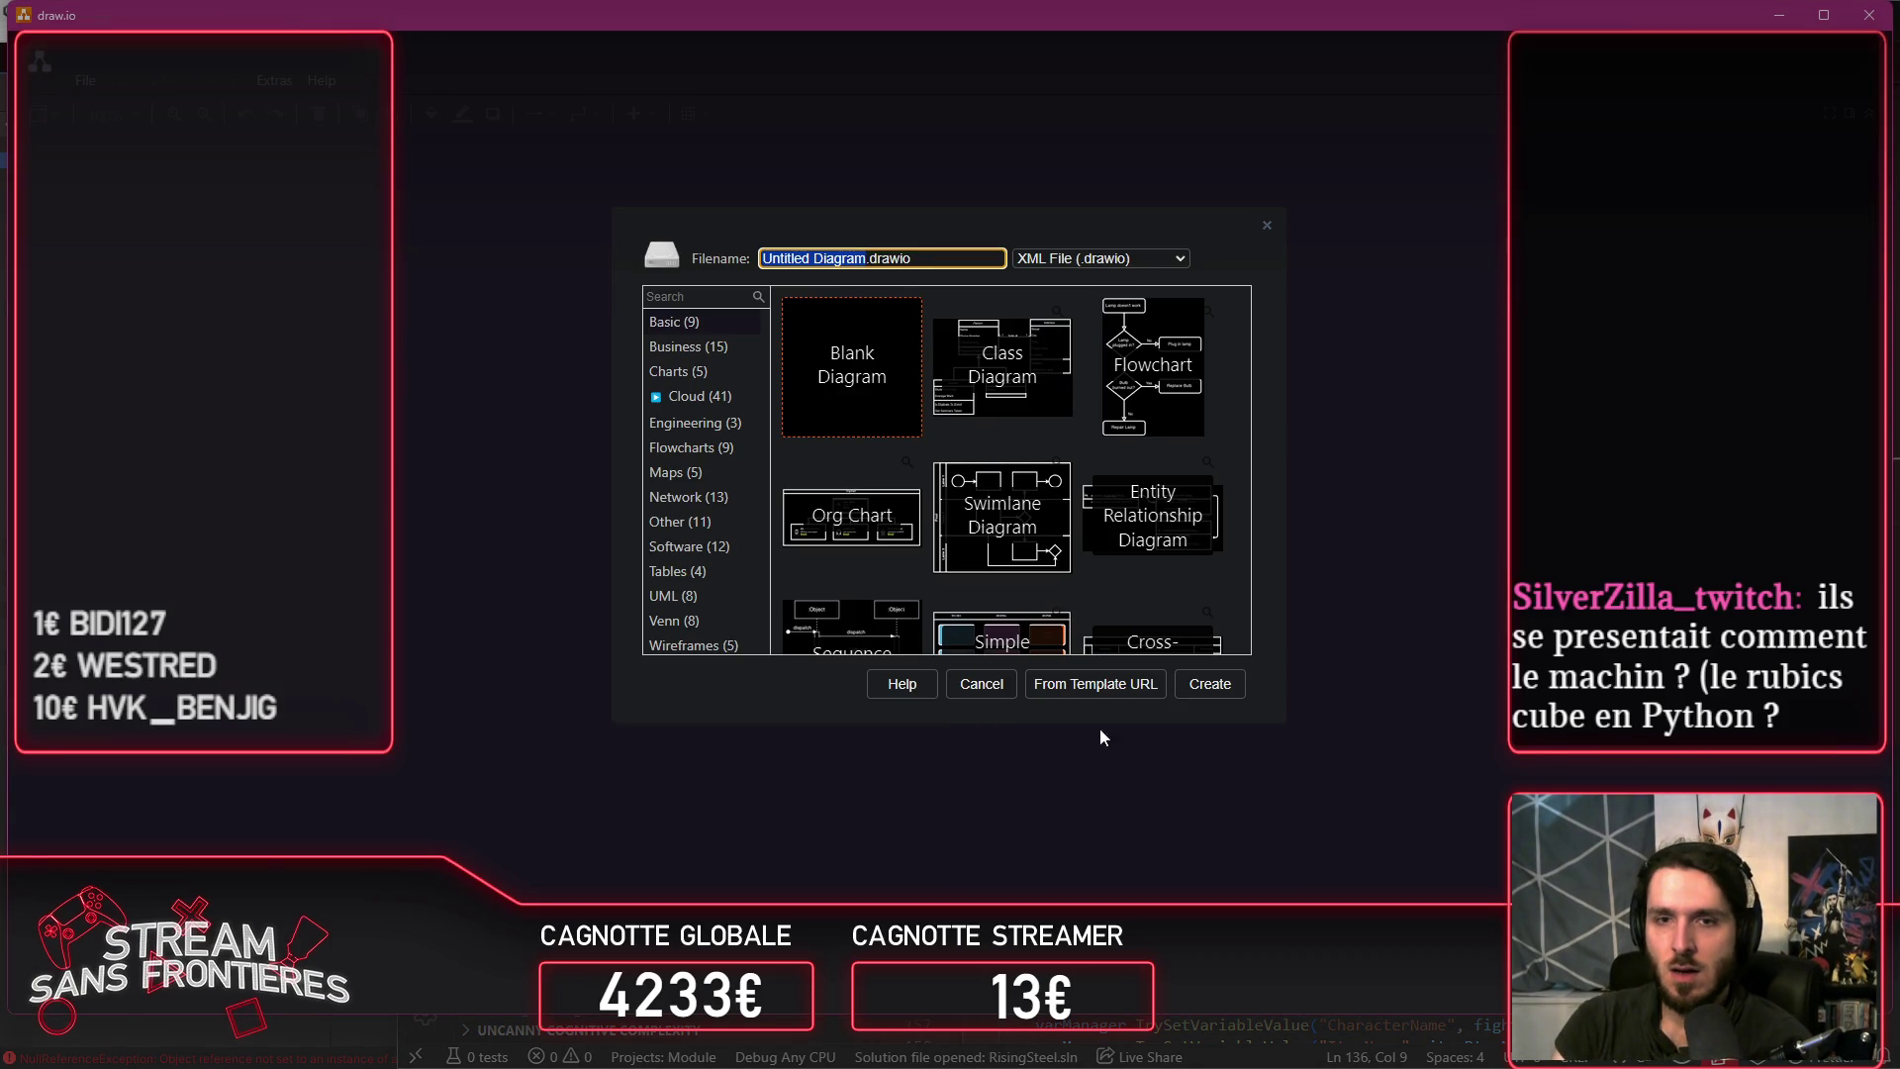
left_click(1218, 691)
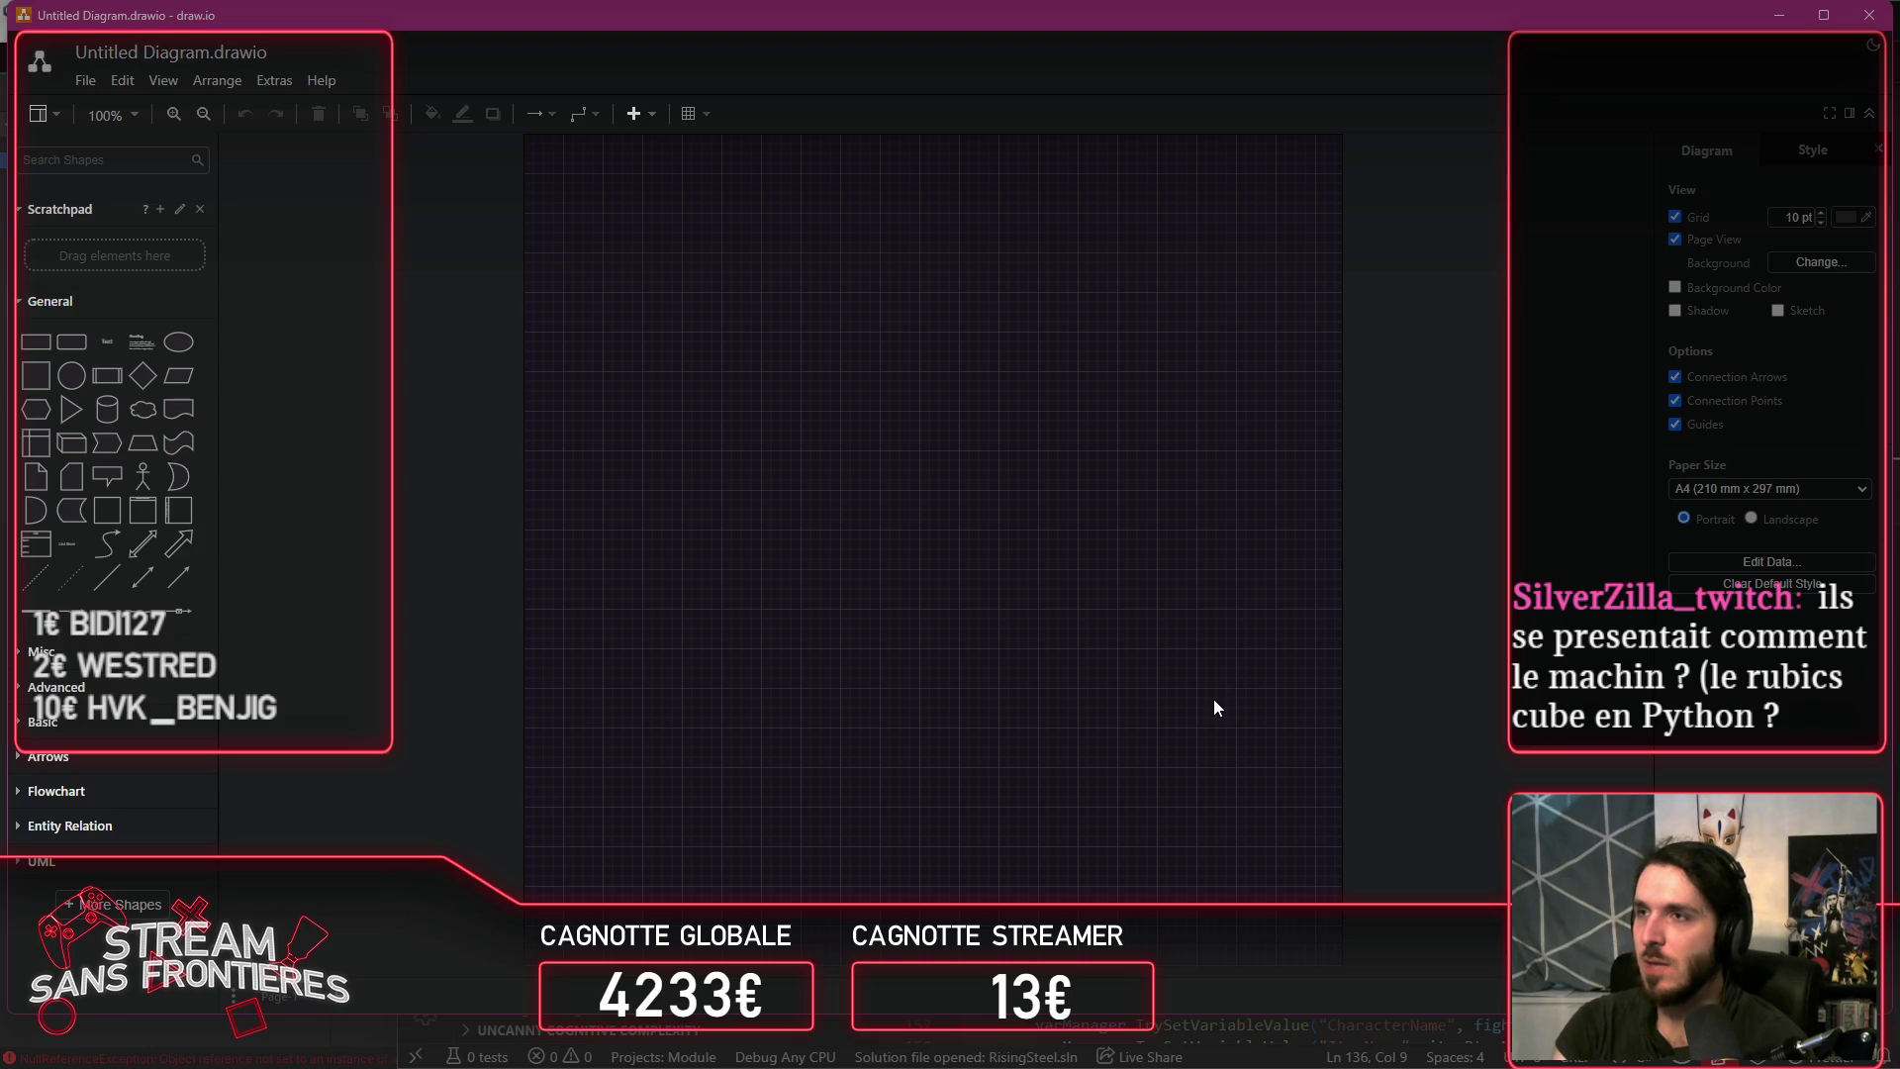
left_click(1874, 46)
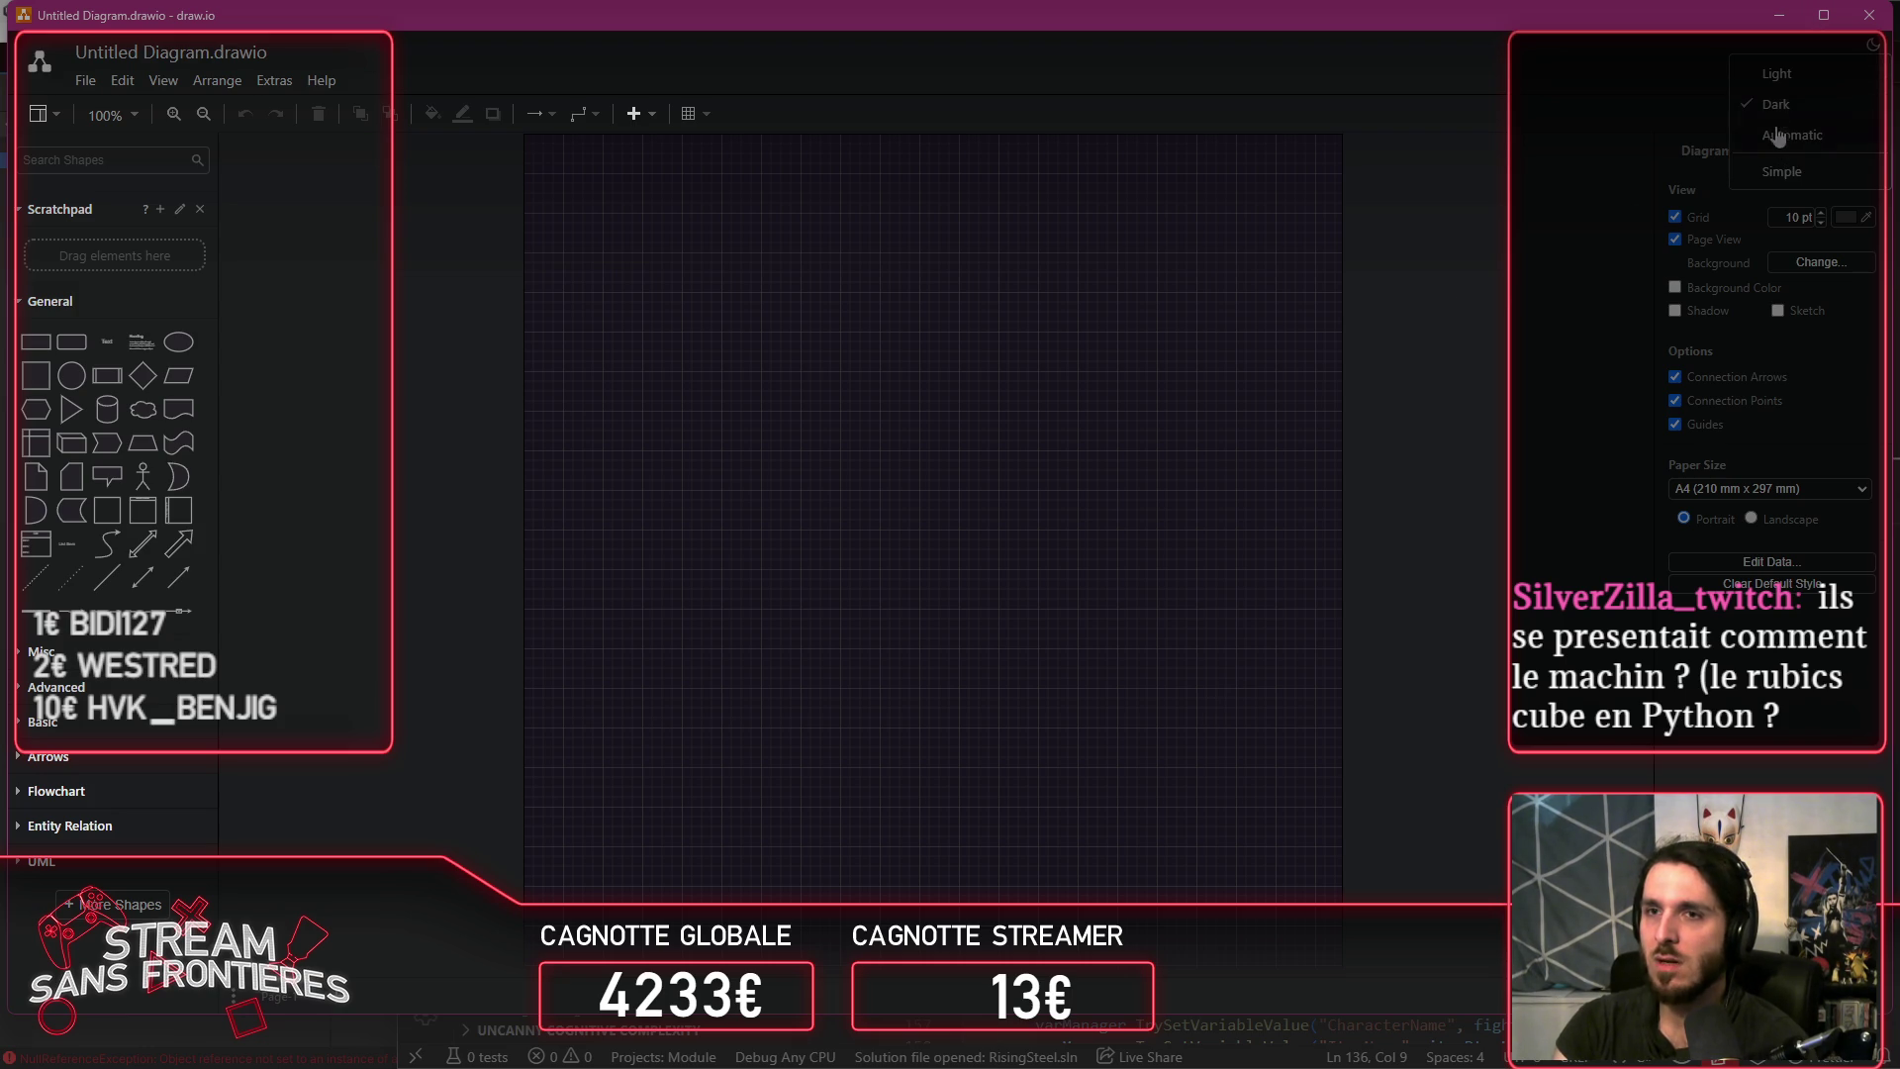
left_click(1778, 73)
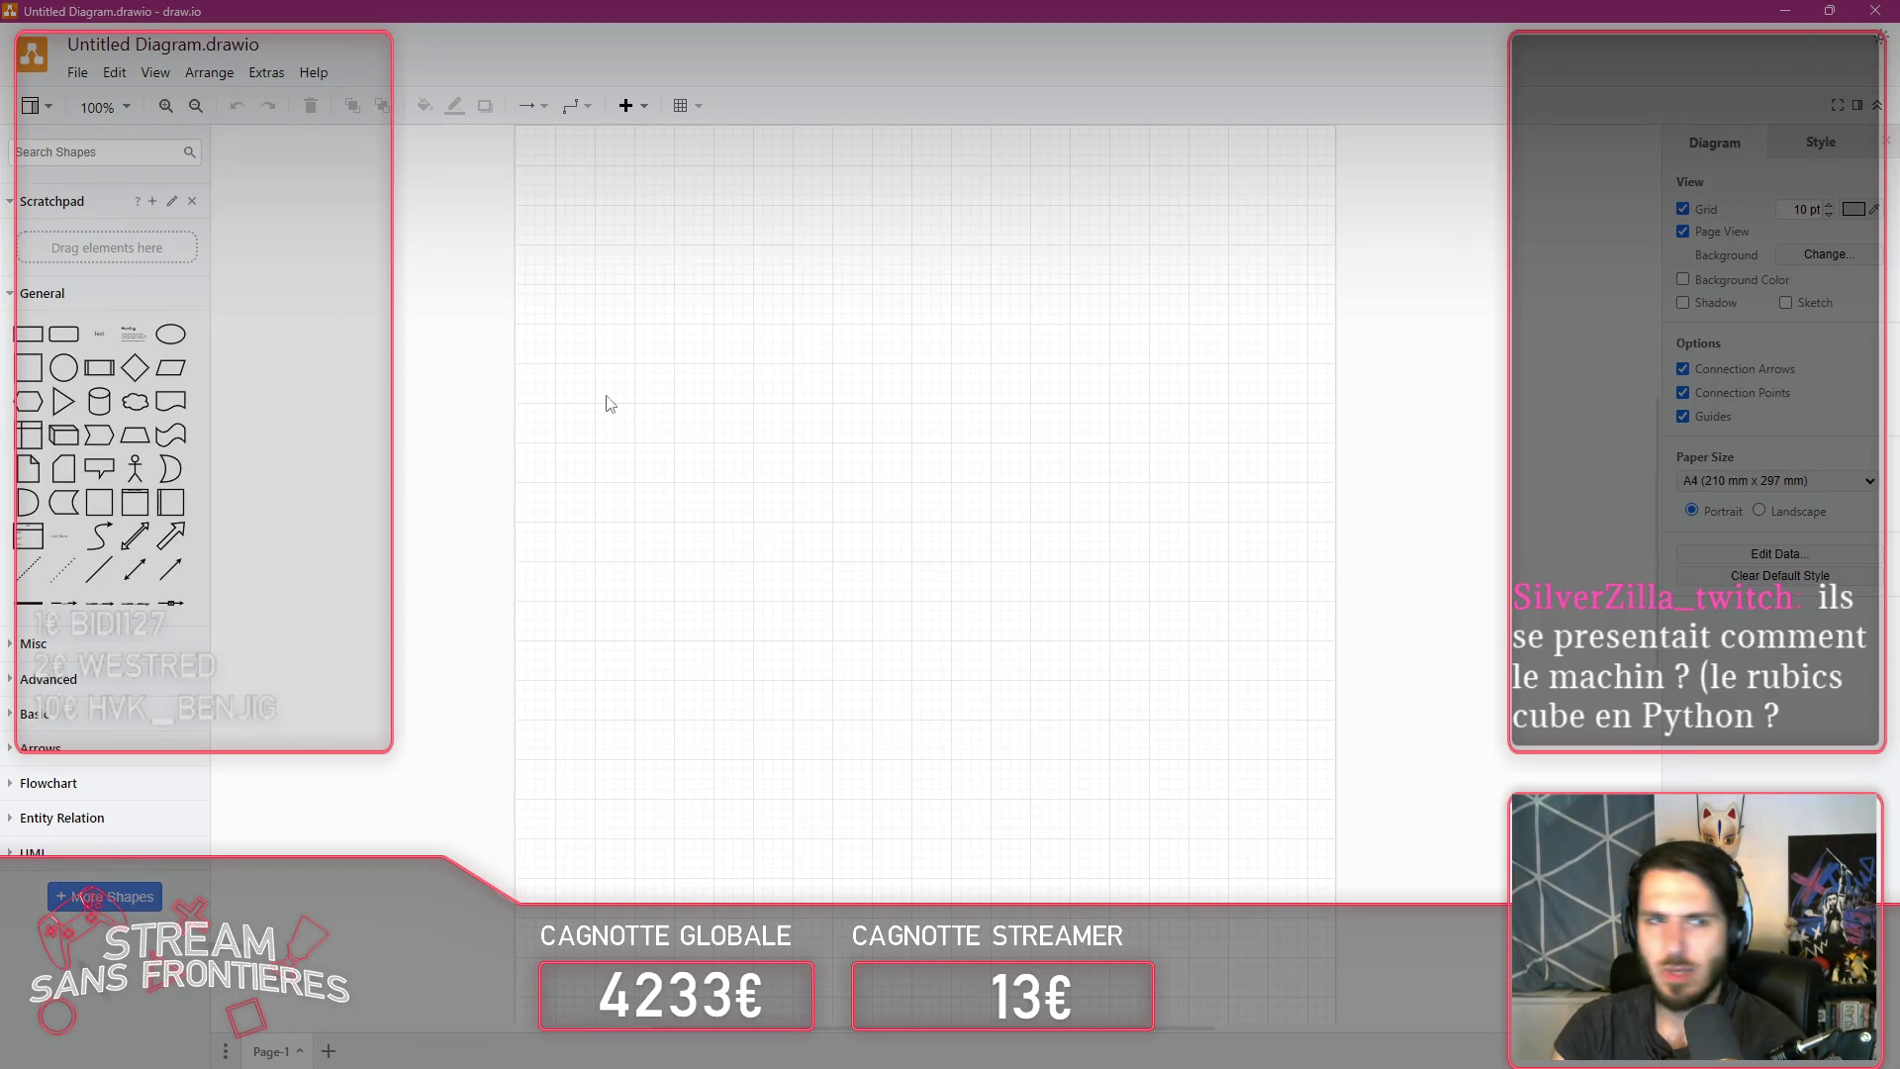
Step: Build a 3×3 grid of equal squares from a General rectangle
left_click(29, 334)
mouse_move(956, 559)
left_mouse_down()
mouse_move(684, 475)
mouse_move(722, 430)
mouse_move(683, 436)
mouse_move(703, 429)
mouse_move(669, 478)
mouse_move(856, 462)
left_mouse_up()
key("ctrl+v")
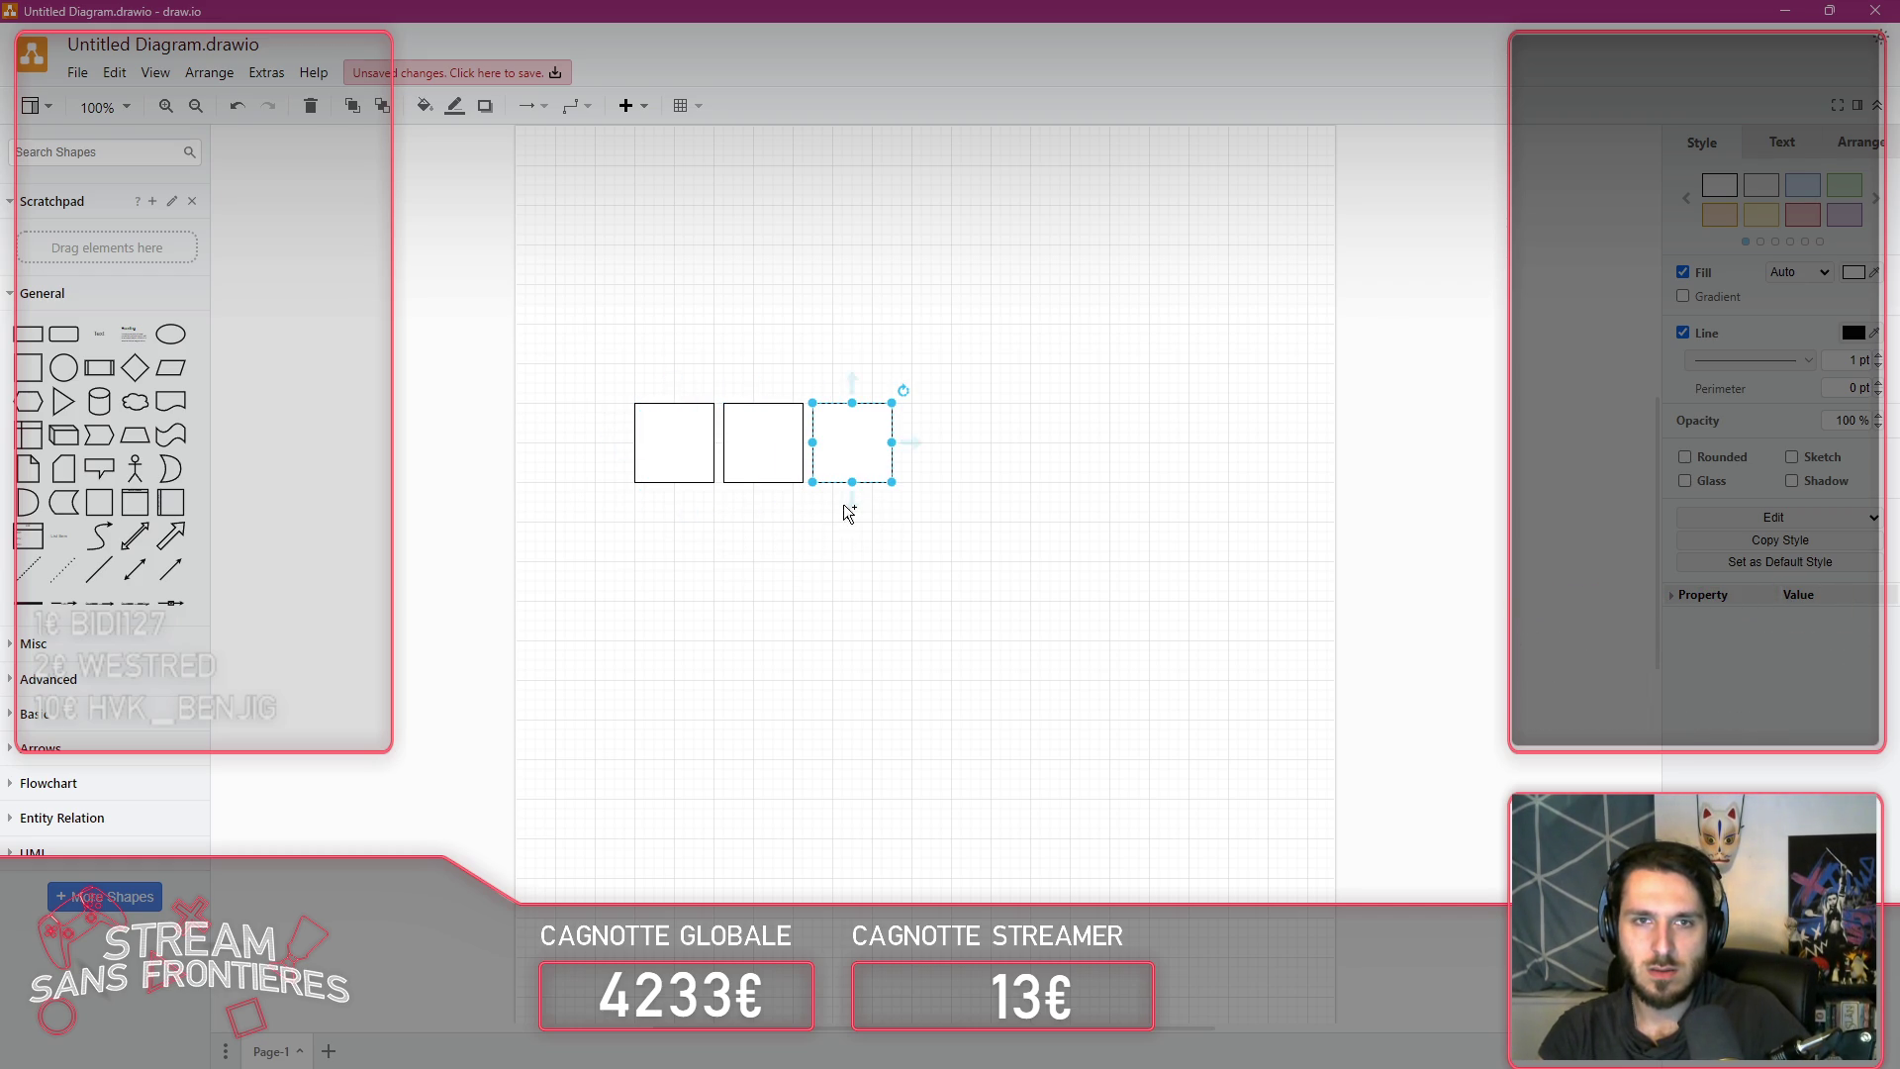
mouse_move(561, 385)
left_mouse_down()
mouse_move(908, 445)
mouse_move(965, 536)
left_mouse_up()
mouse_move(687, 458)
left_mouse_down()
mouse_move(676, 565)
mouse_move(698, 504)
mouse_move(700, 646)
mouse_move(681, 641)
left_mouse_up()
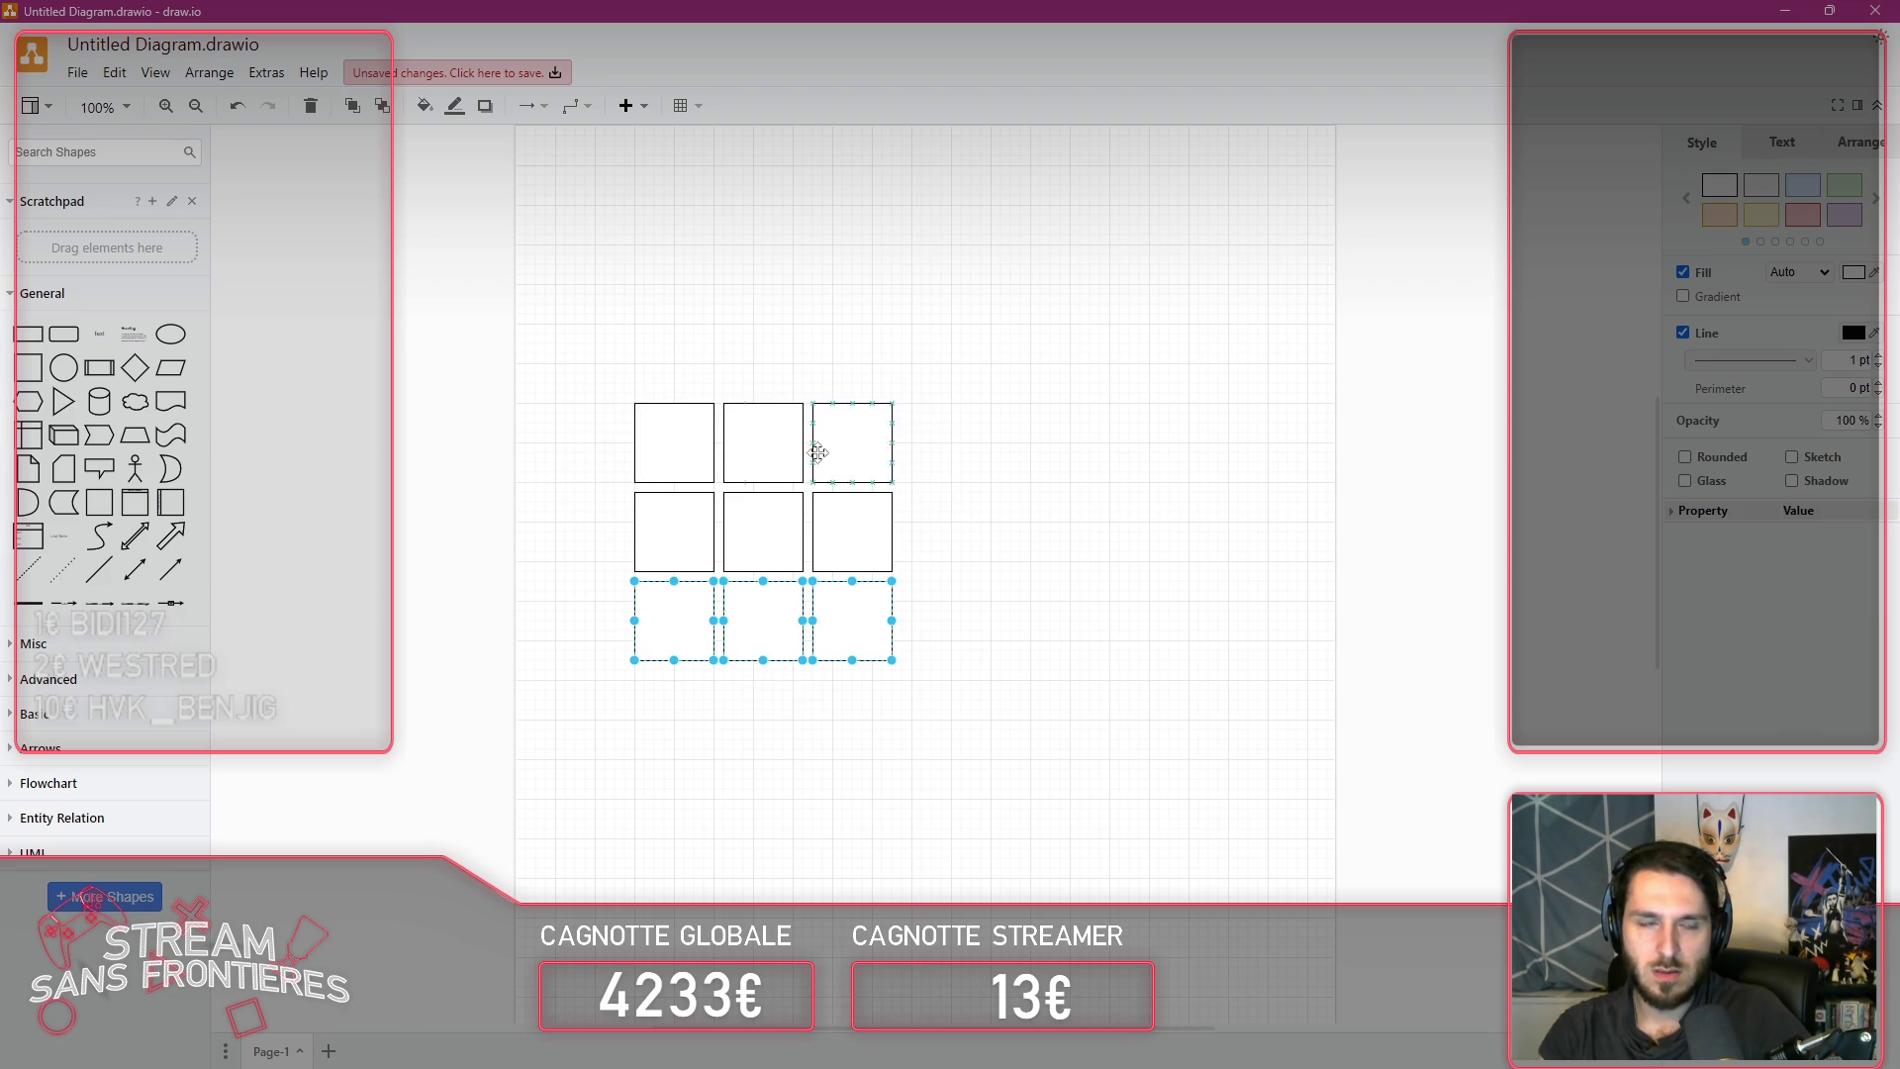
Step: Place a parallelogram above the square grid and duplicate it into offset rows
mouse_move(163, 574)
mouse_move(171, 367)
left_mouse_down()
mouse_move(980, 548)
mouse_move(859, 417)
mouse_move(712, 360)
mouse_move(875, 377)
left_mouse_up()
mouse_move(960, 307)
left_mouse_down()
mouse_move(624, 416)
mouse_move(657, 392)
mouse_move(667, 314)
mouse_move(718, 304)
mouse_move(722, 407)
mouse_move(759, 248)
left_mouse_up()
Step: Copy the nine parallelograms right, group and try rotating them, then delete the copies
mouse_move(666, 150)
left_mouse_down()
mouse_move(1124, 484)
mouse_move(578, 225)
mouse_move(549, 180)
mouse_move(973, 401)
left_mouse_up()
left_click_drag(821, 303, 1119, 482)
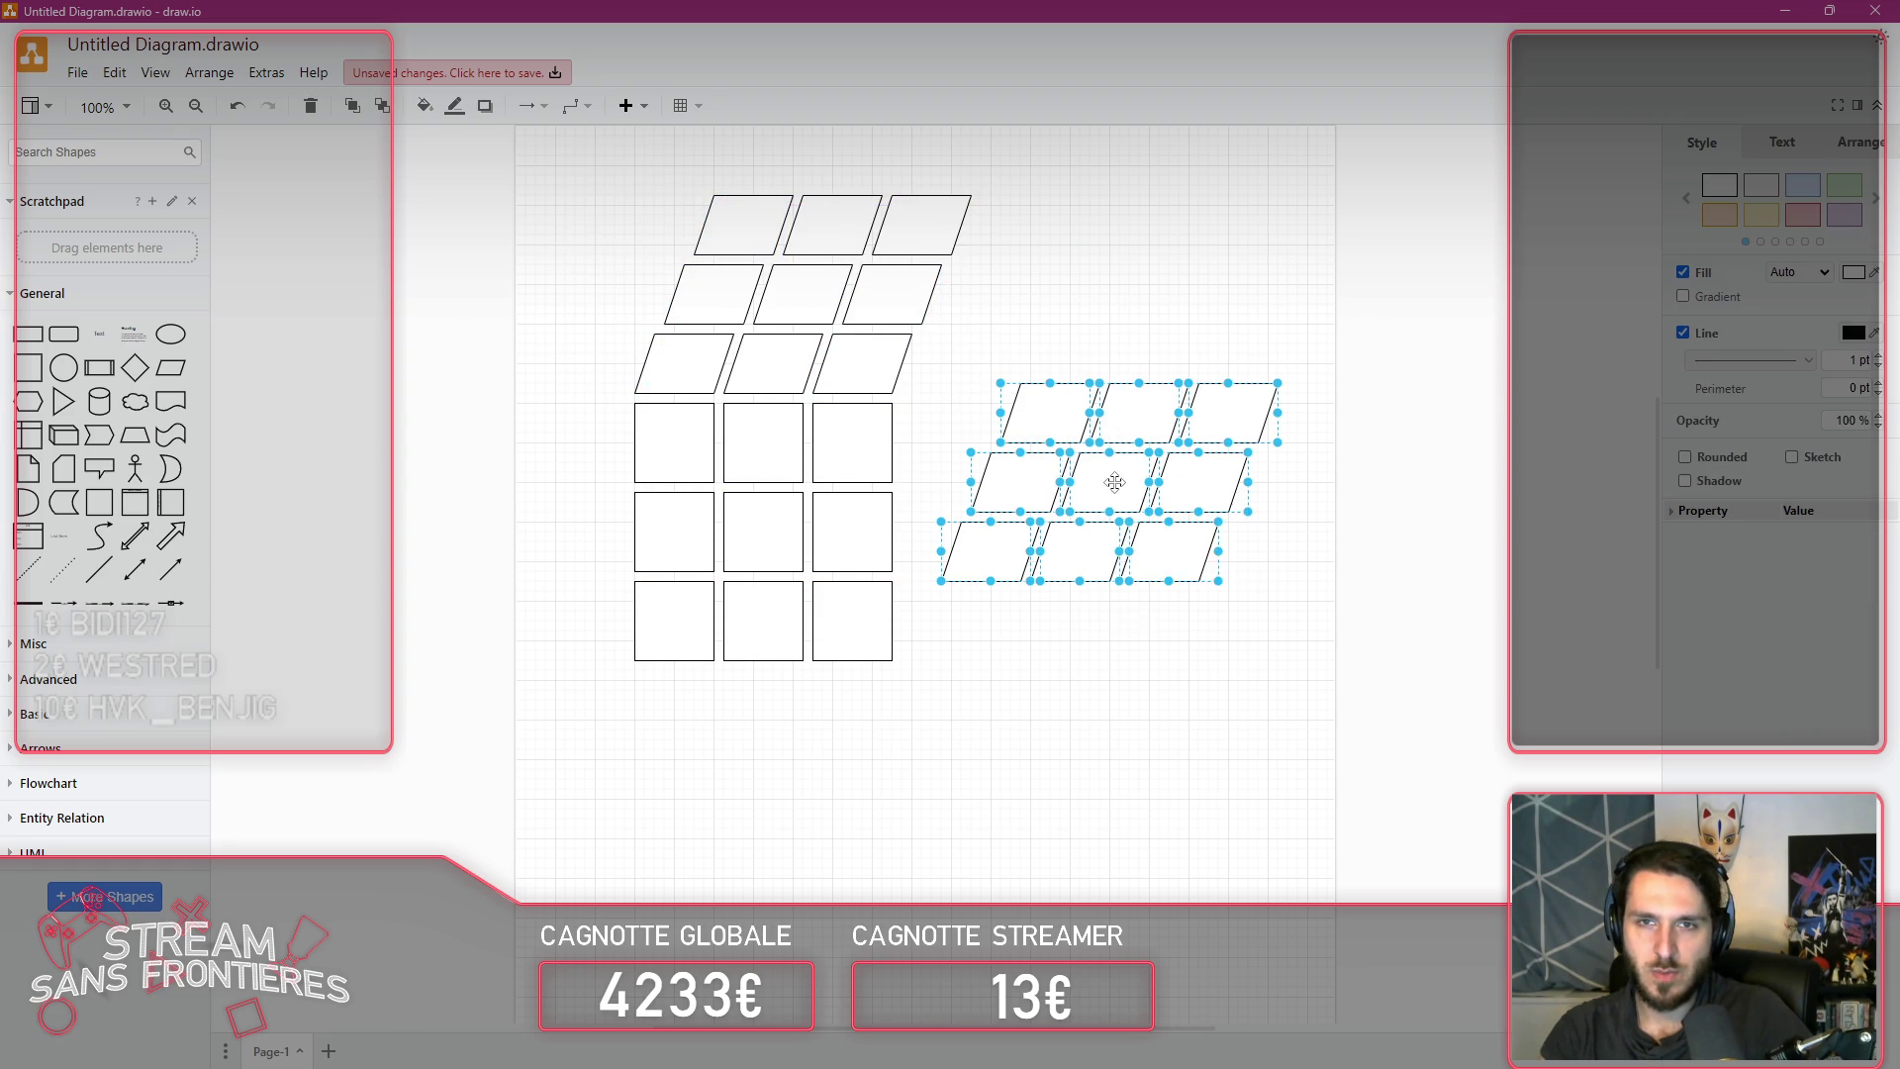
right_click(1115, 483)
left_click(1196, 701)
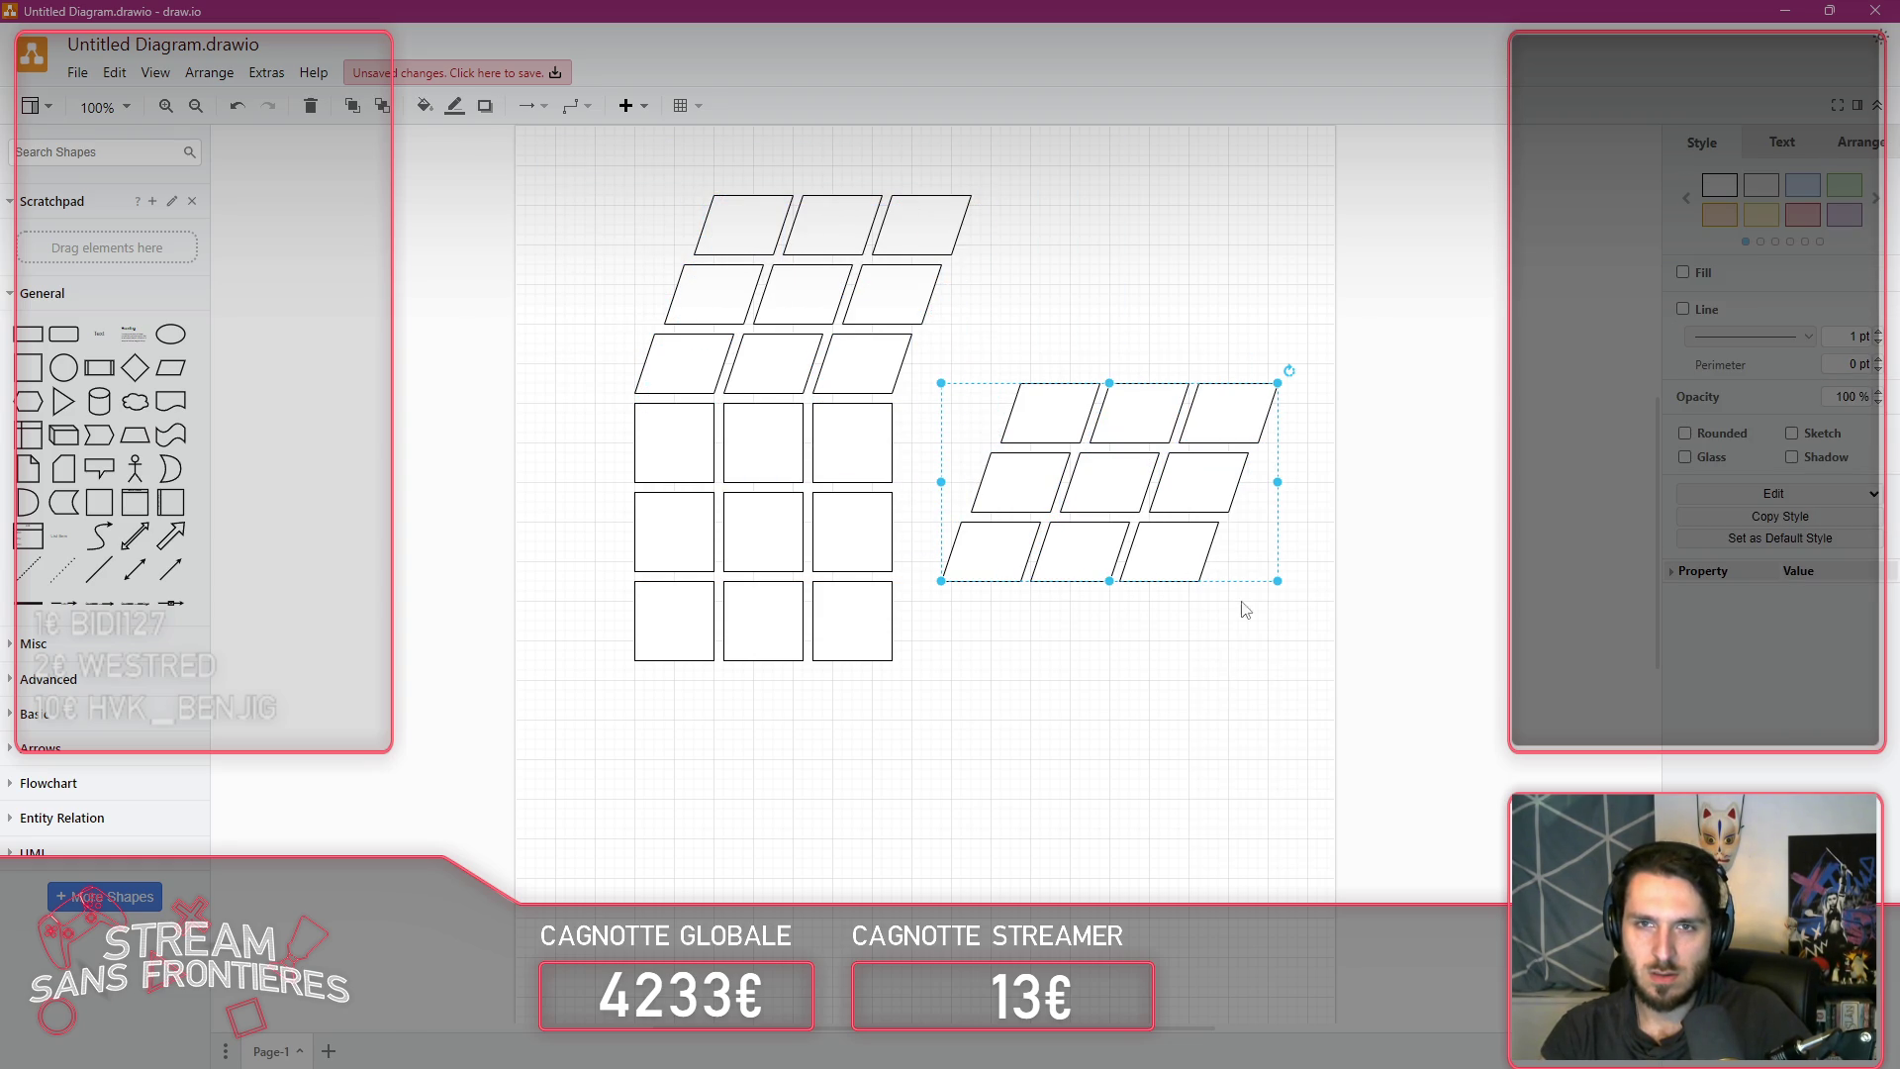
mouse_move(1293, 372)
left_mouse_down()
mouse_move(1307, 518)
mouse_move(1276, 624)
mouse_move(1200, 670)
mouse_move(1017, 606)
mouse_move(995, 569)
left_mouse_up()
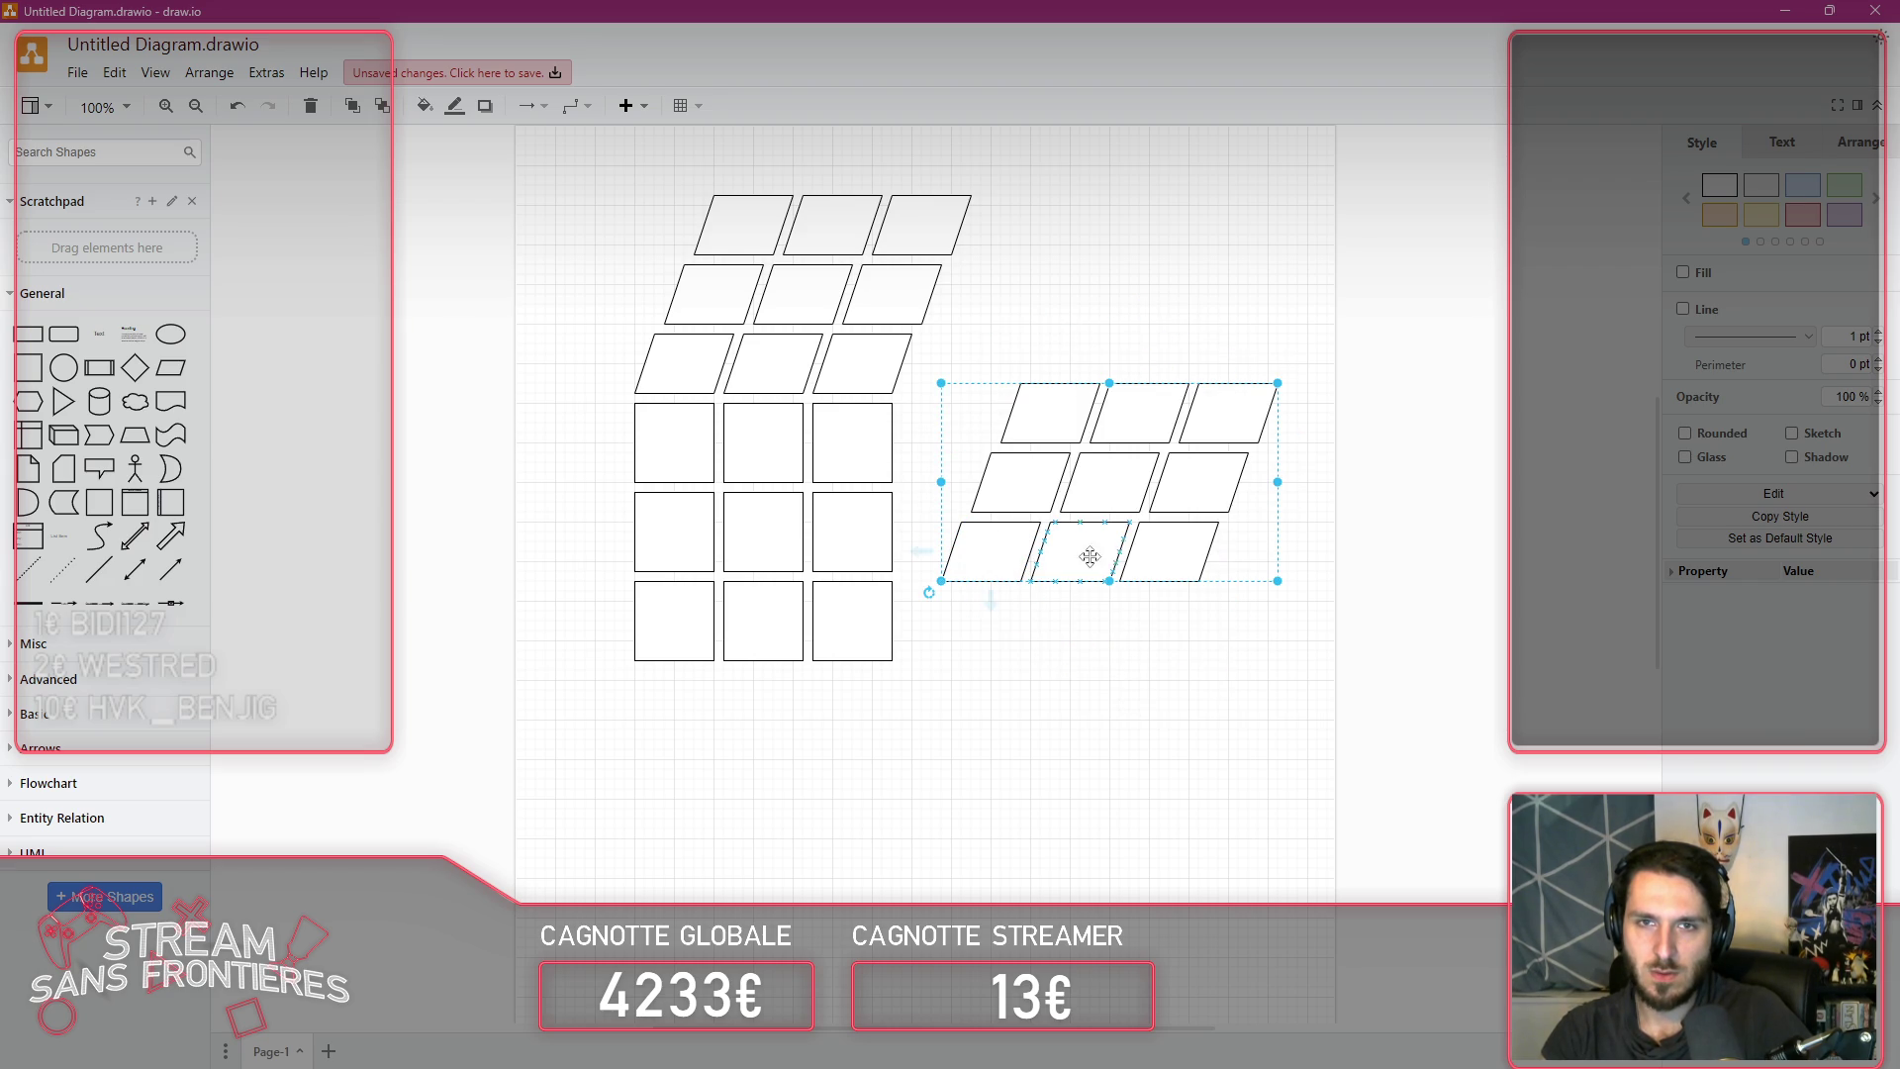
left_click(1100, 526)
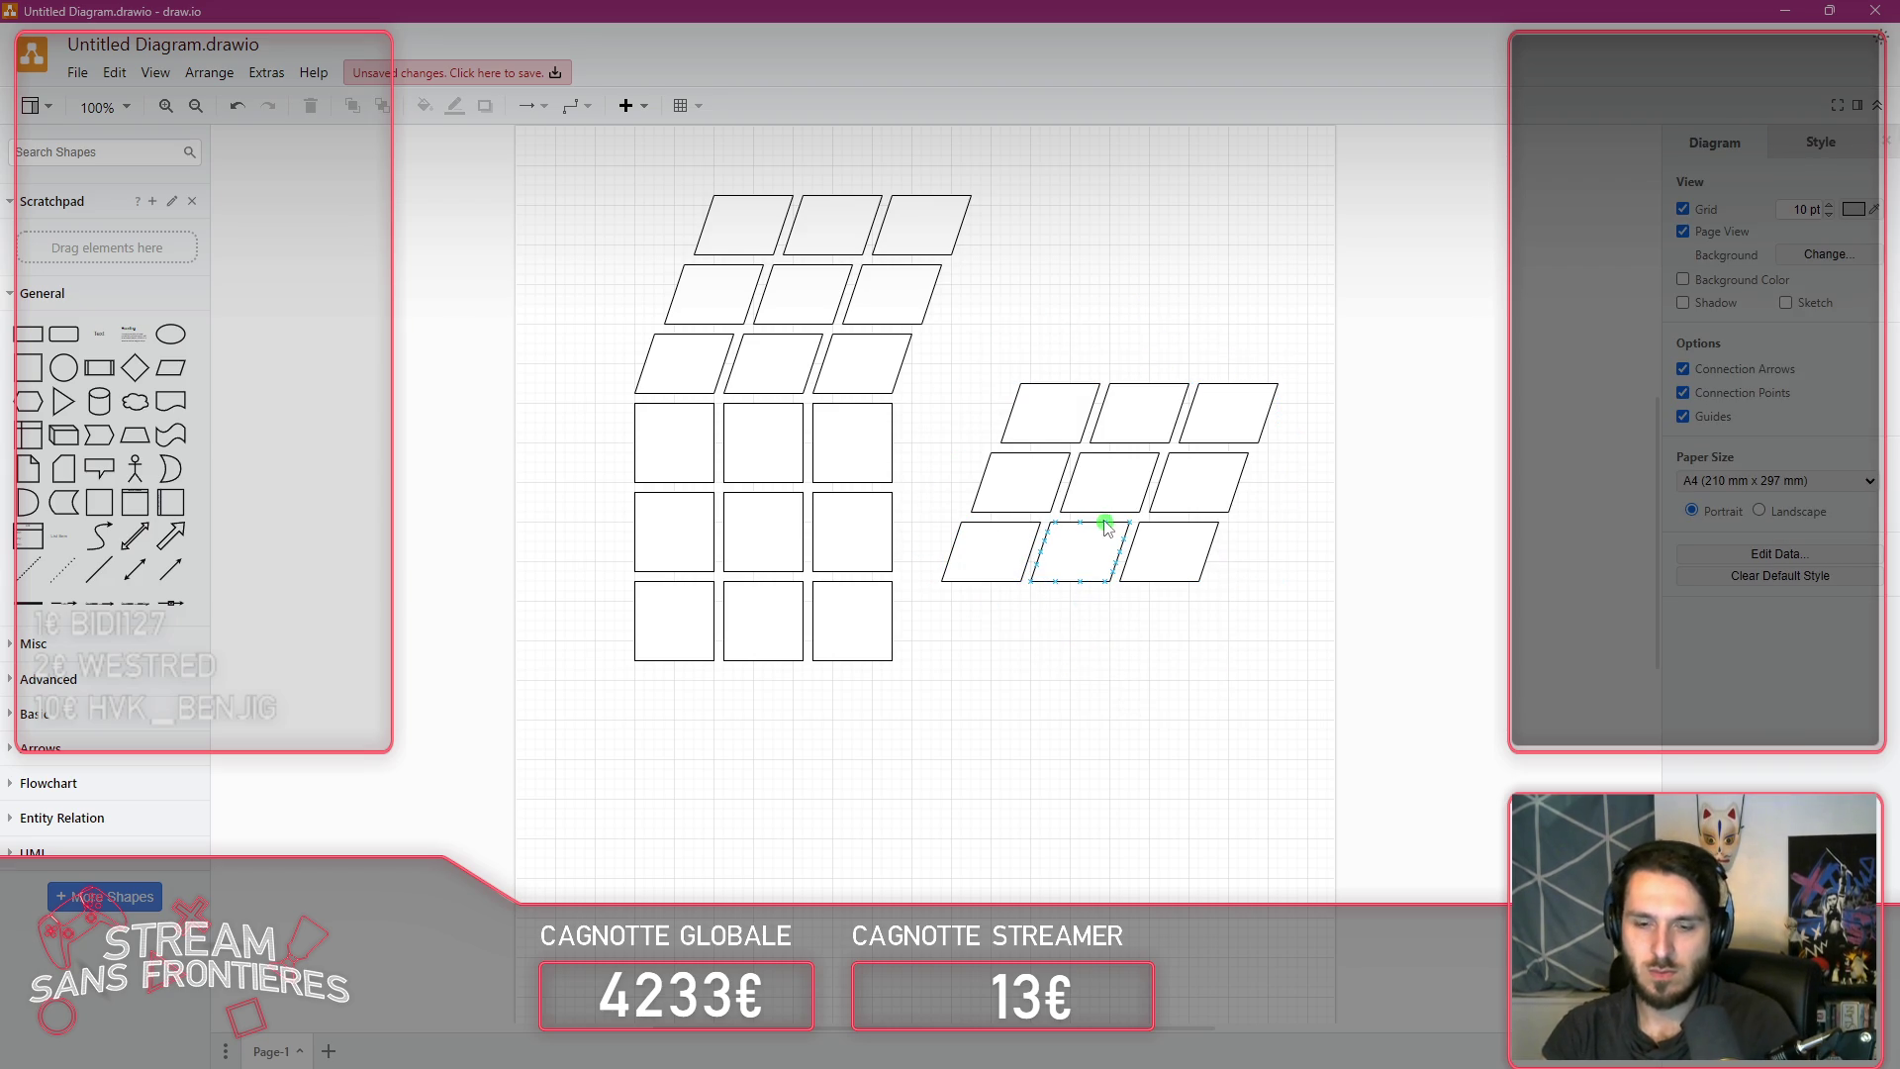
mouse_move(947, 317)
left_mouse_down()
mouse_move(1225, 650)
mouse_move(1316, 688)
left_mouse_up()
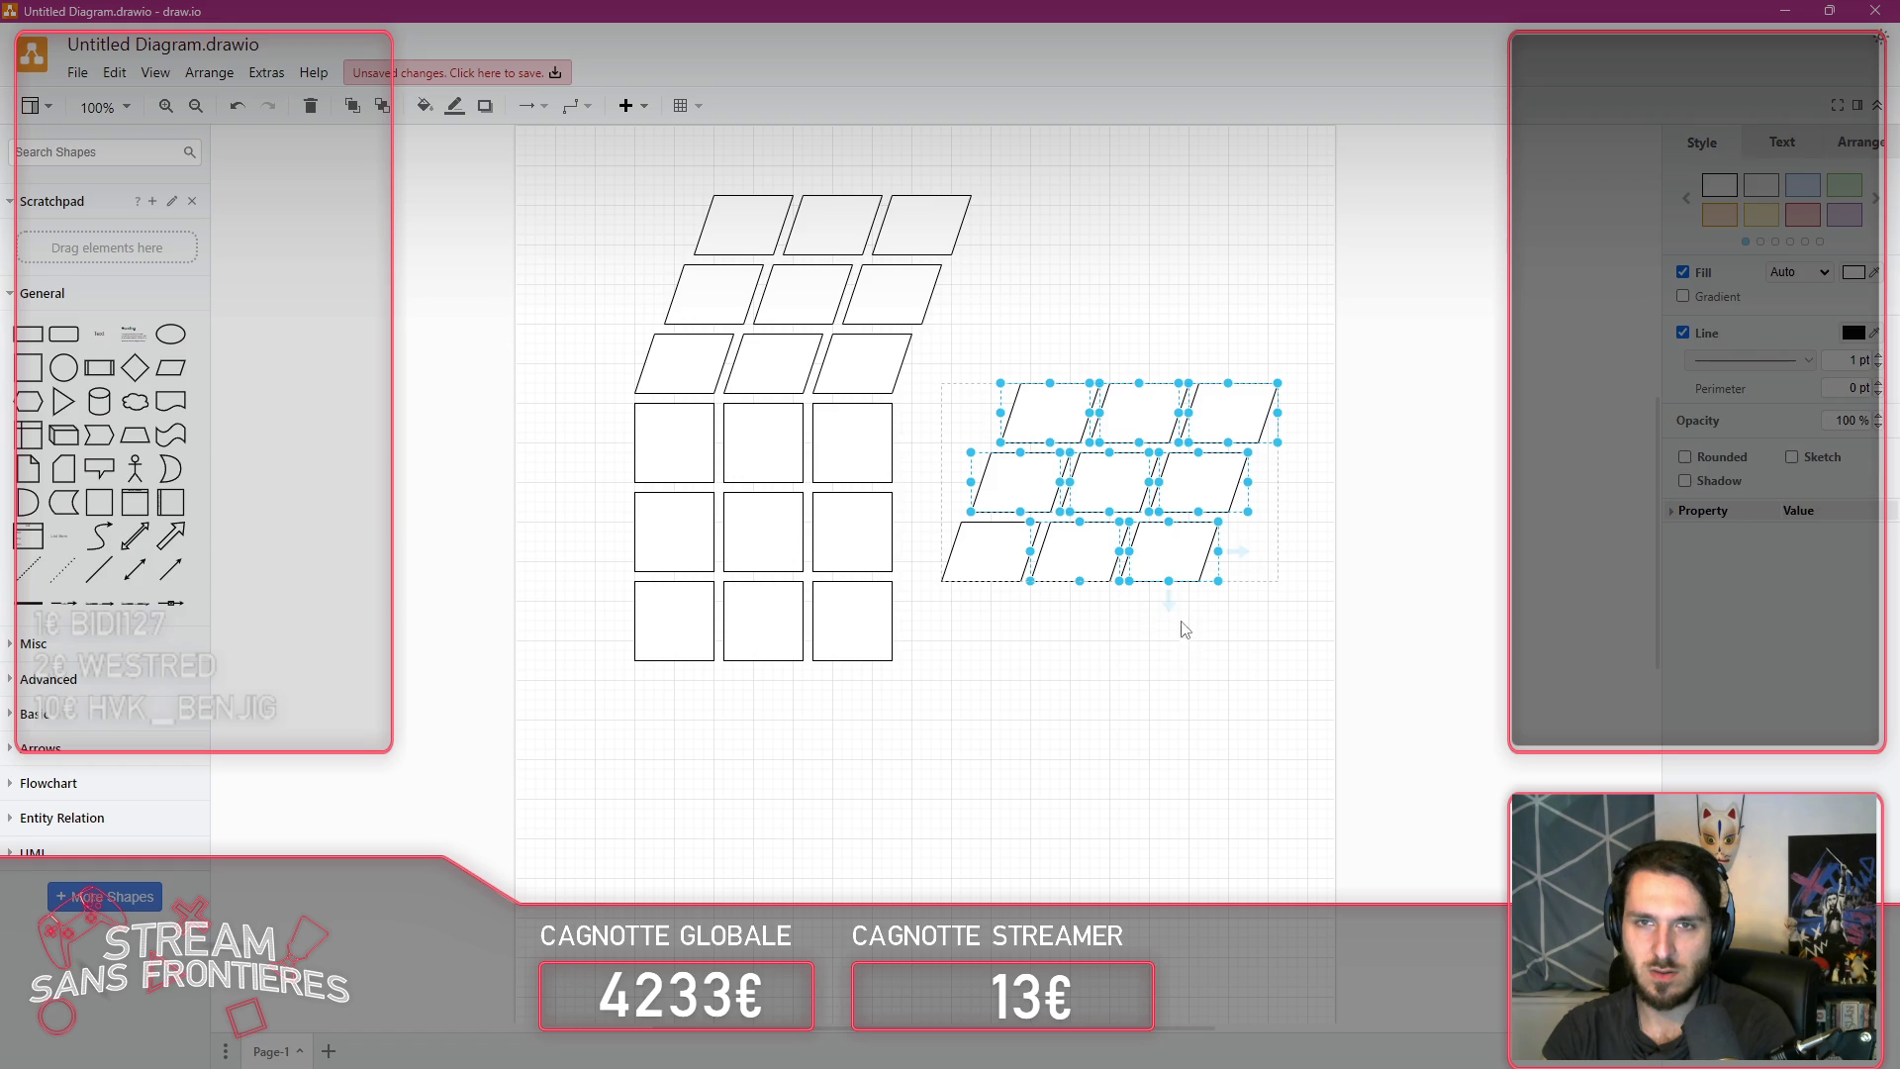
left_click(1039, 475)
mouse_move(958, 332)
left_mouse_down()
mouse_move(1255, 726)
mouse_move(1290, 722)
left_mouse_up()
key("Delete")
left_click(989, 547)
key("Delete")
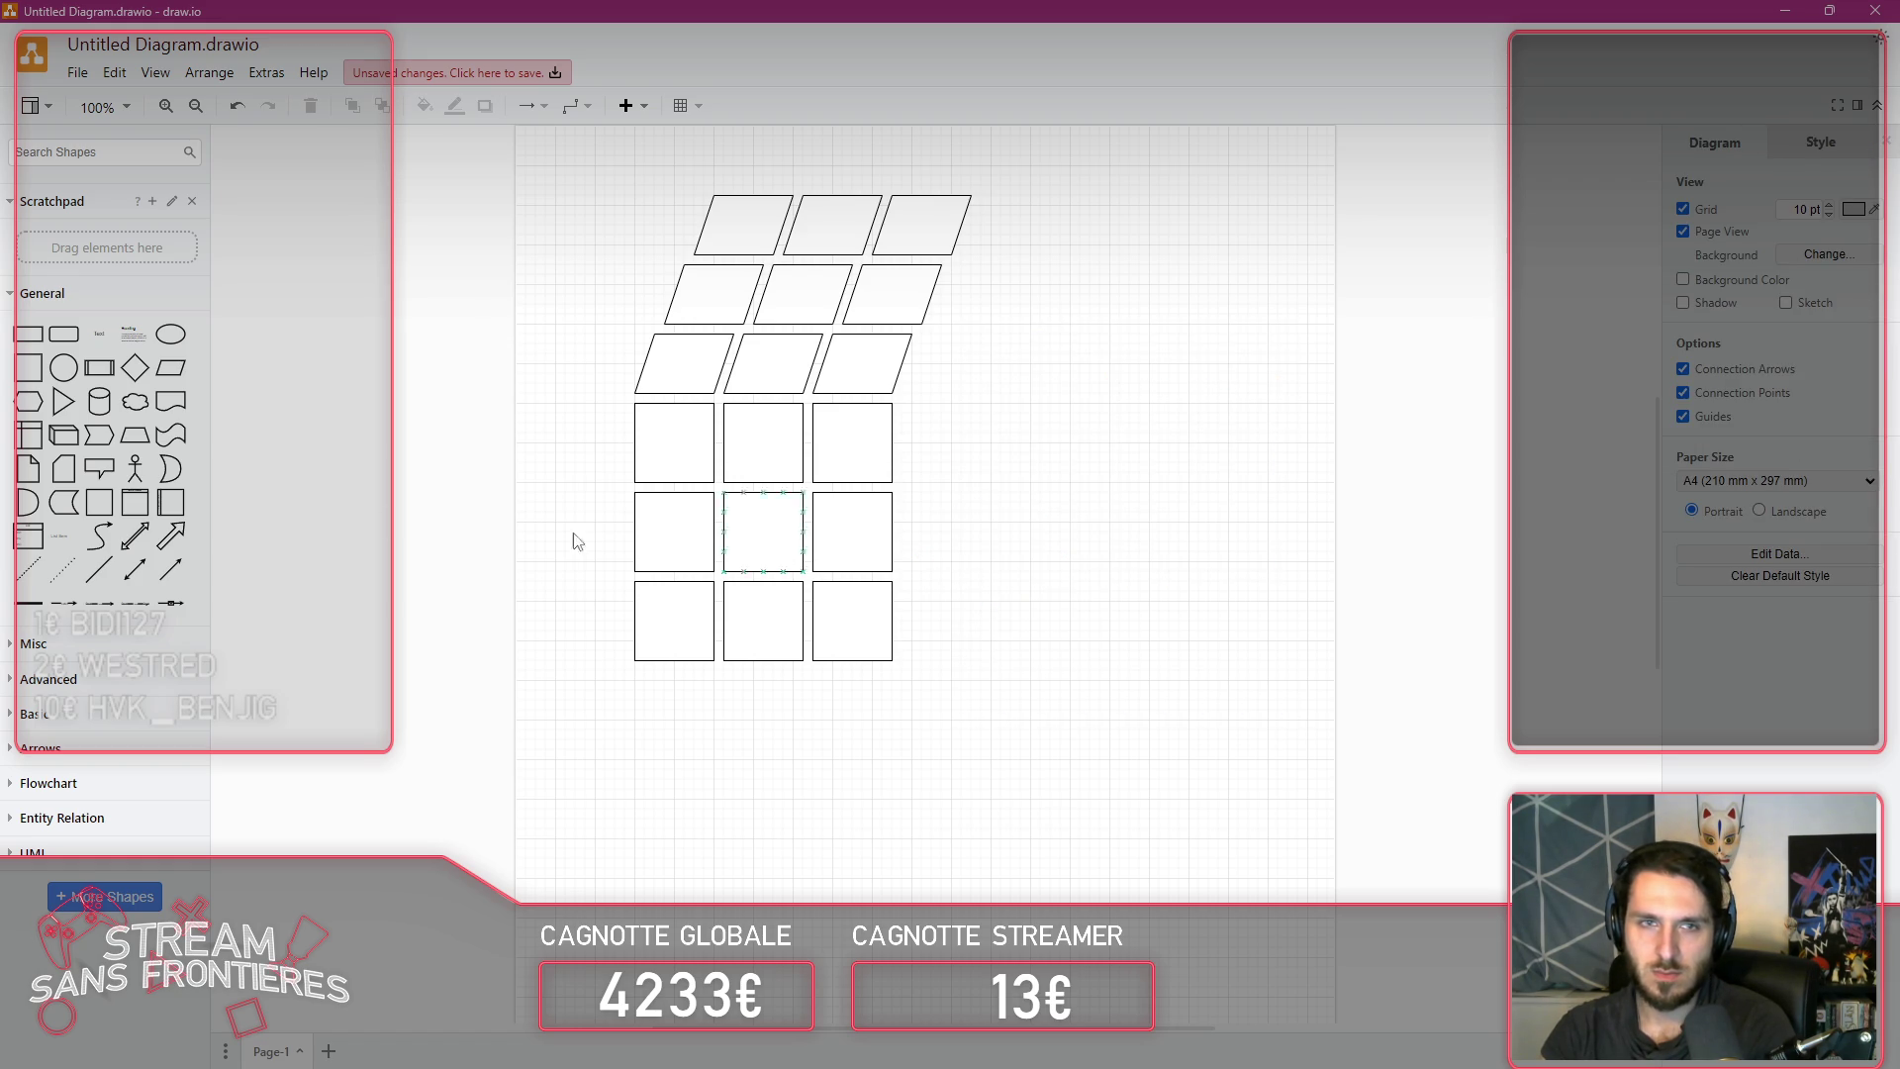
key("ctrl+z")
mouse_move(931, 571)
left_mouse_down()
mouse_move(971, 452)
mouse_move(920, 424)
mouse_move(955, 416)
mouse_move(958, 482)
mouse_move(1104, 485)
left_mouse_up()
mouse_move(1041, 412)
left_mouse_down()
mouse_move(1042, 533)
mouse_move(1145, 585)
left_mouse_up()
mouse_move(1091, 484)
left_mouse_down()
mouse_move(938, 465)
mouse_move(941, 509)
mouse_move(1035, 508)
mouse_move(1048, 412)
mouse_move(1019, 369)
mouse_move(864, 349)
mouse_move(980, 441)
mouse_move(991, 477)
left_mouse_up()
key("Delete")
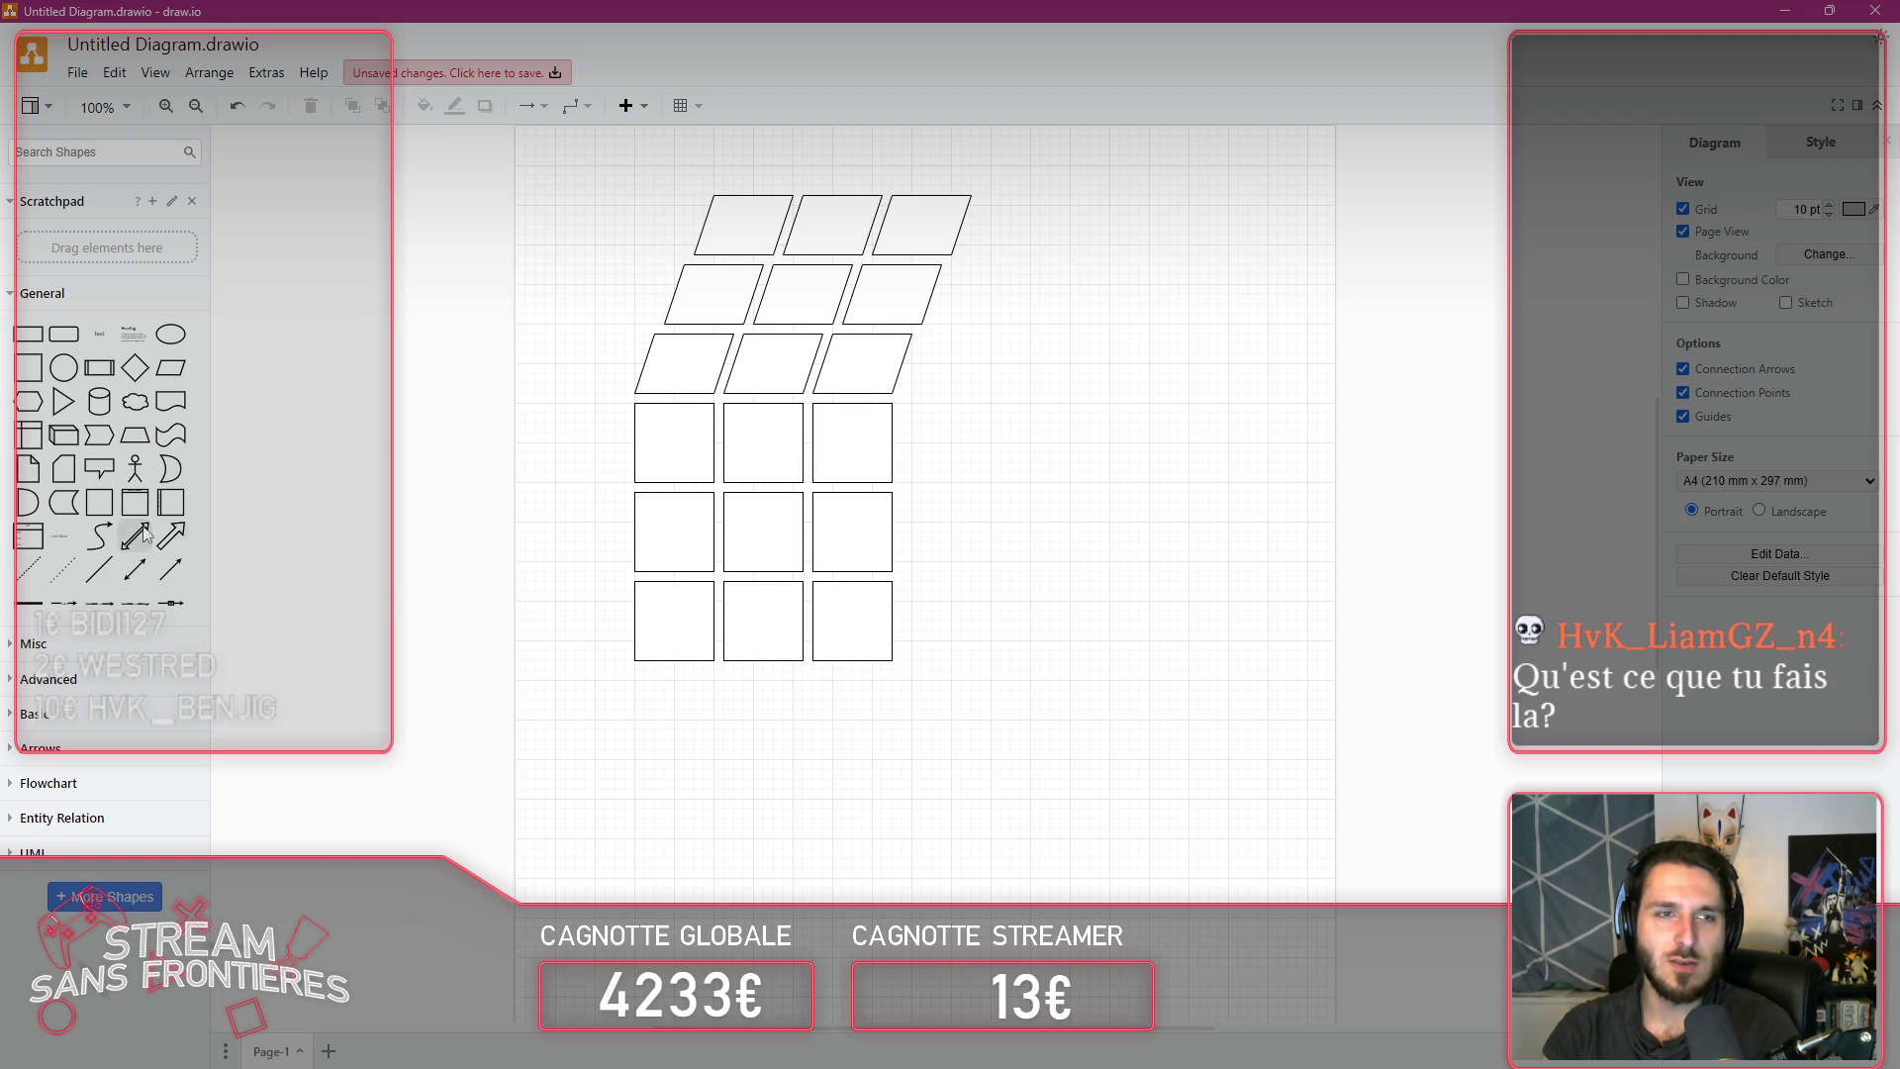
left_click(38, 363)
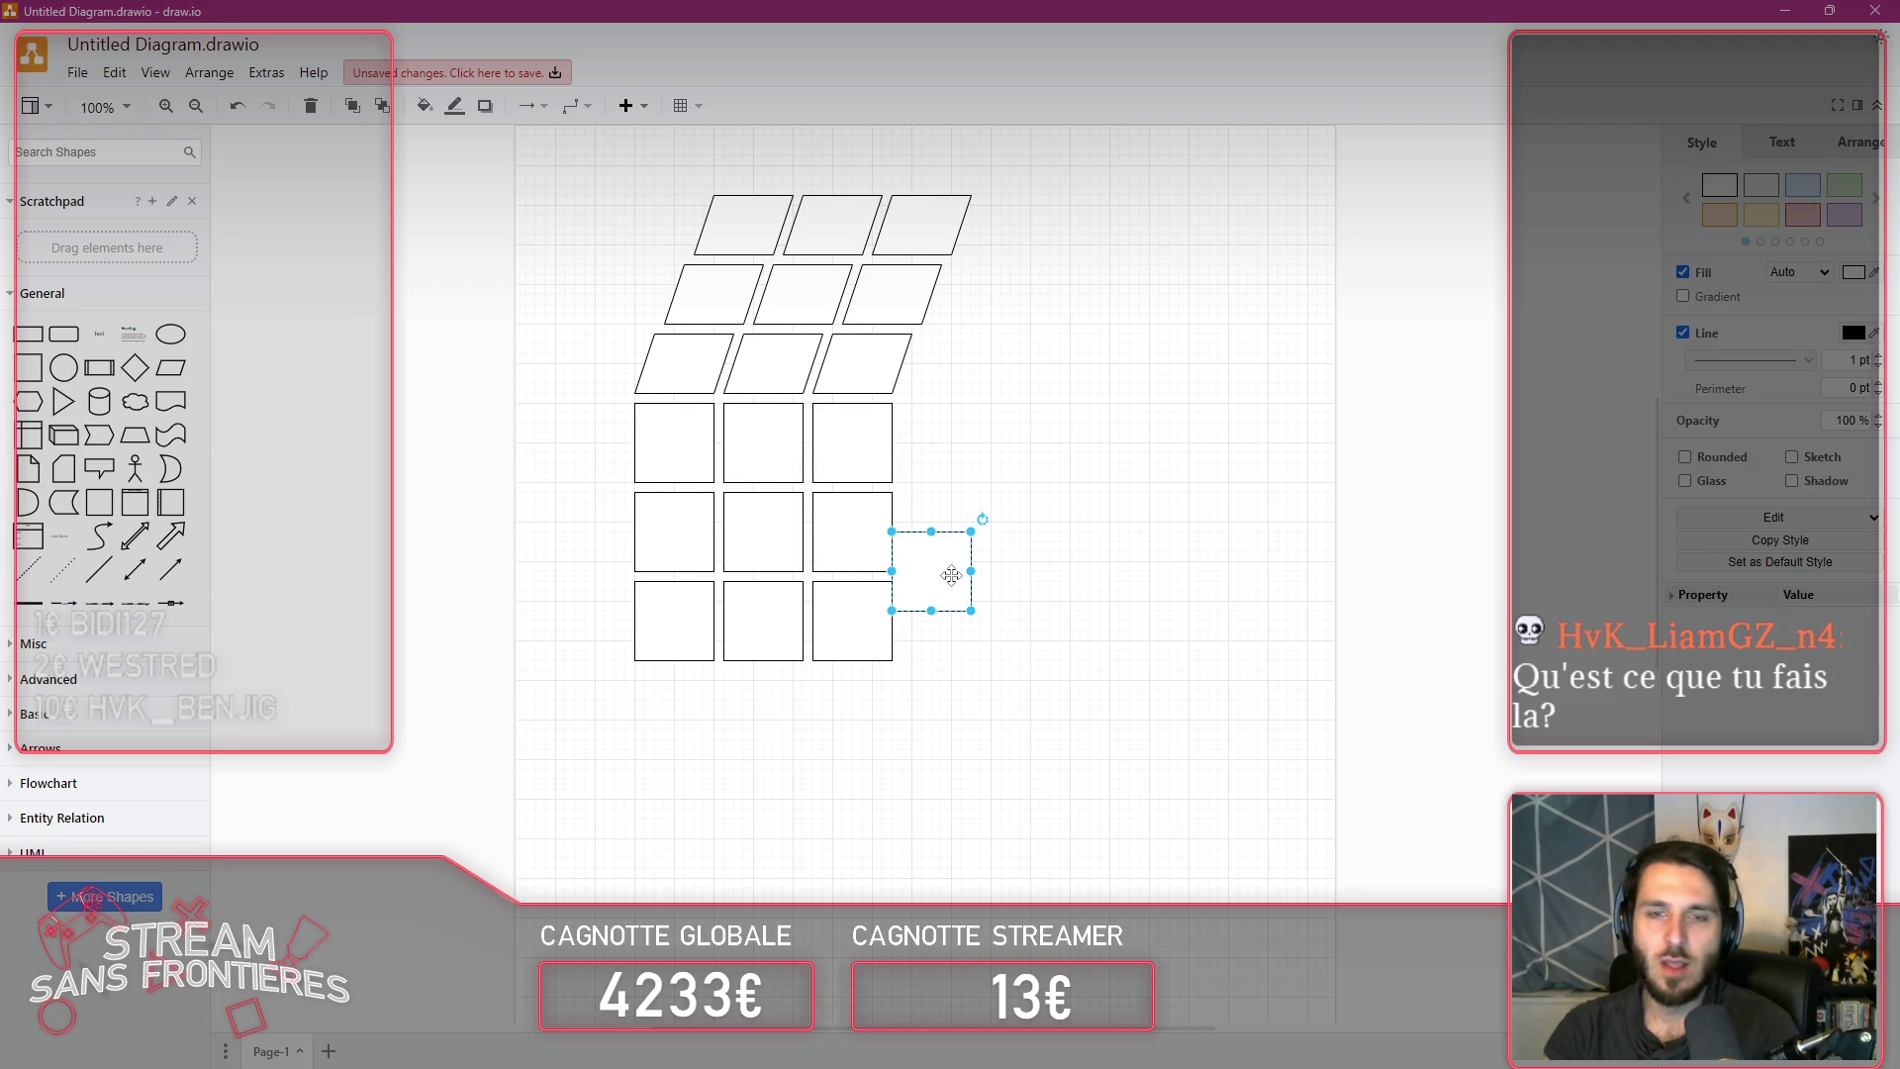
key("Delete")
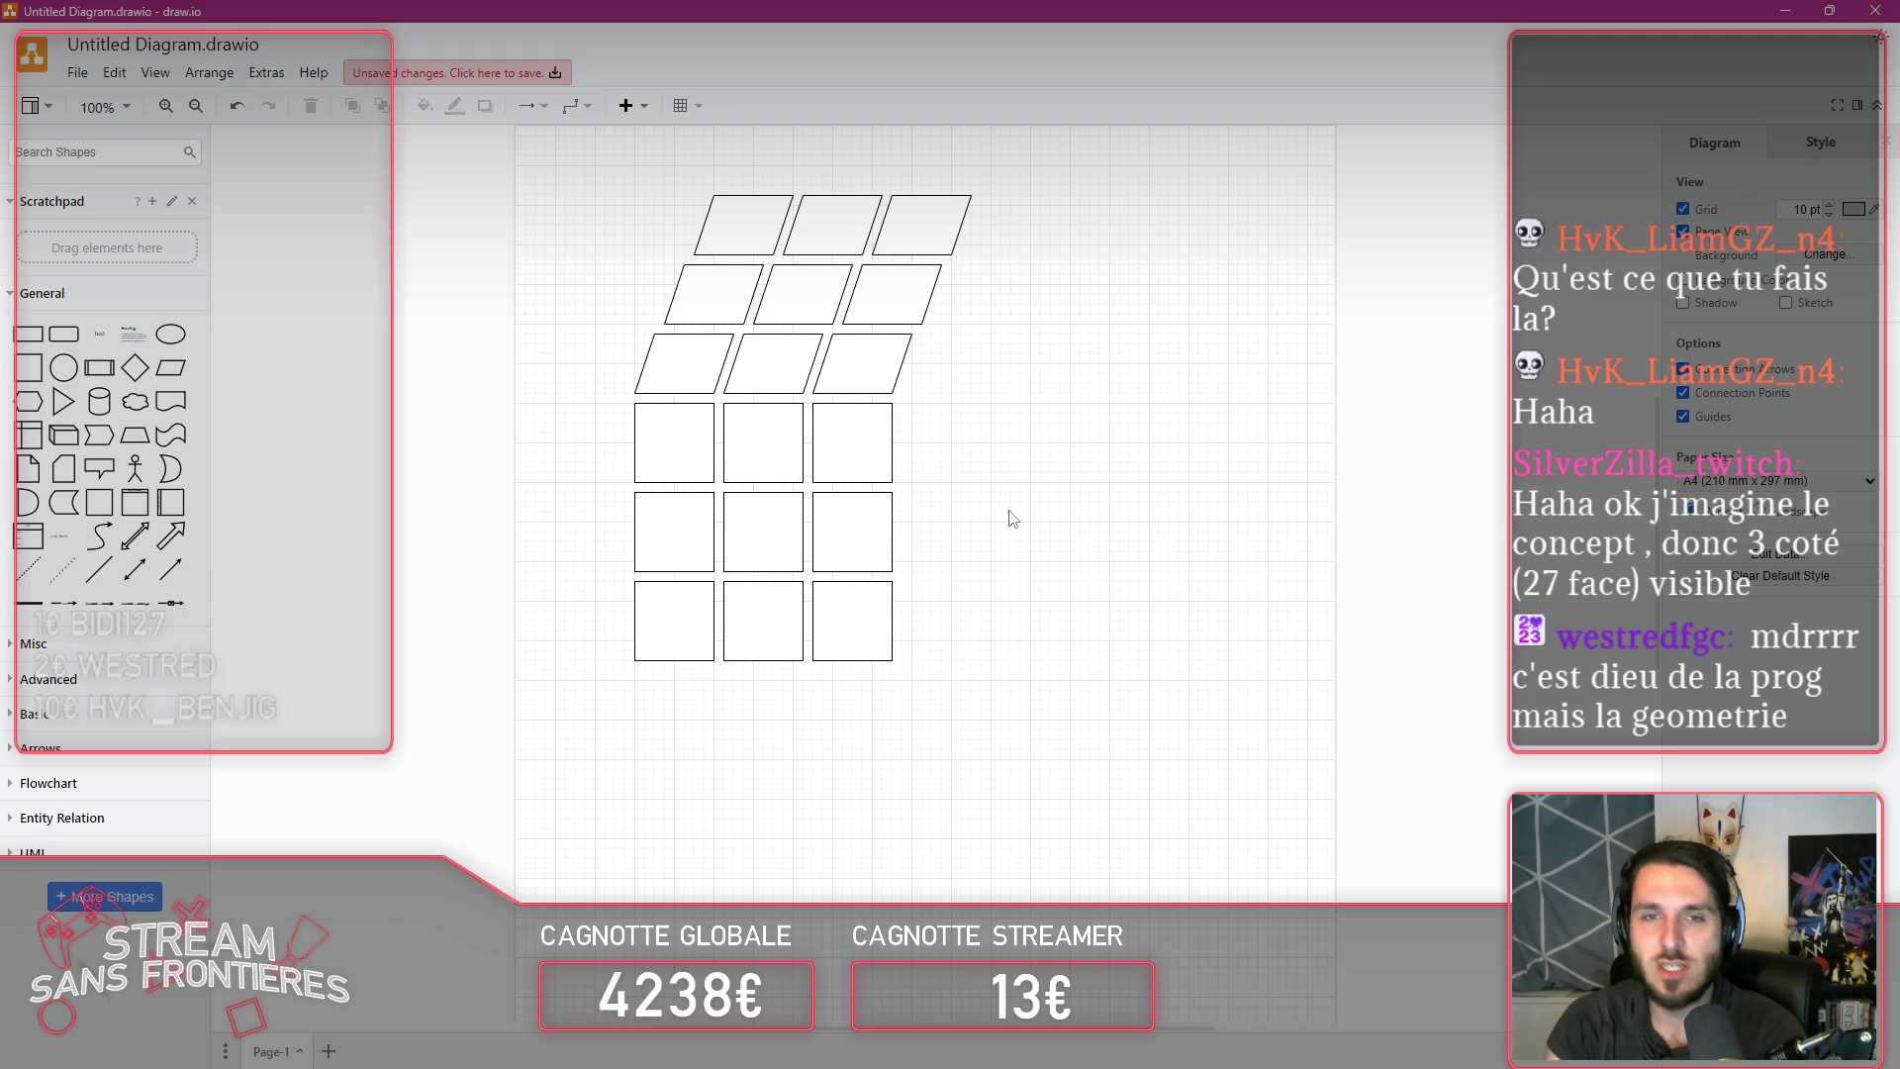
Step: Add two right-pointing triangles beside the grid and a row of three downward triangles below
left_click(63, 401)
mouse_move(836, 592)
left_mouse_down()
mouse_move(1122, 617)
mouse_move(1116, 655)
mouse_move(1105, 512)
left_mouse_up()
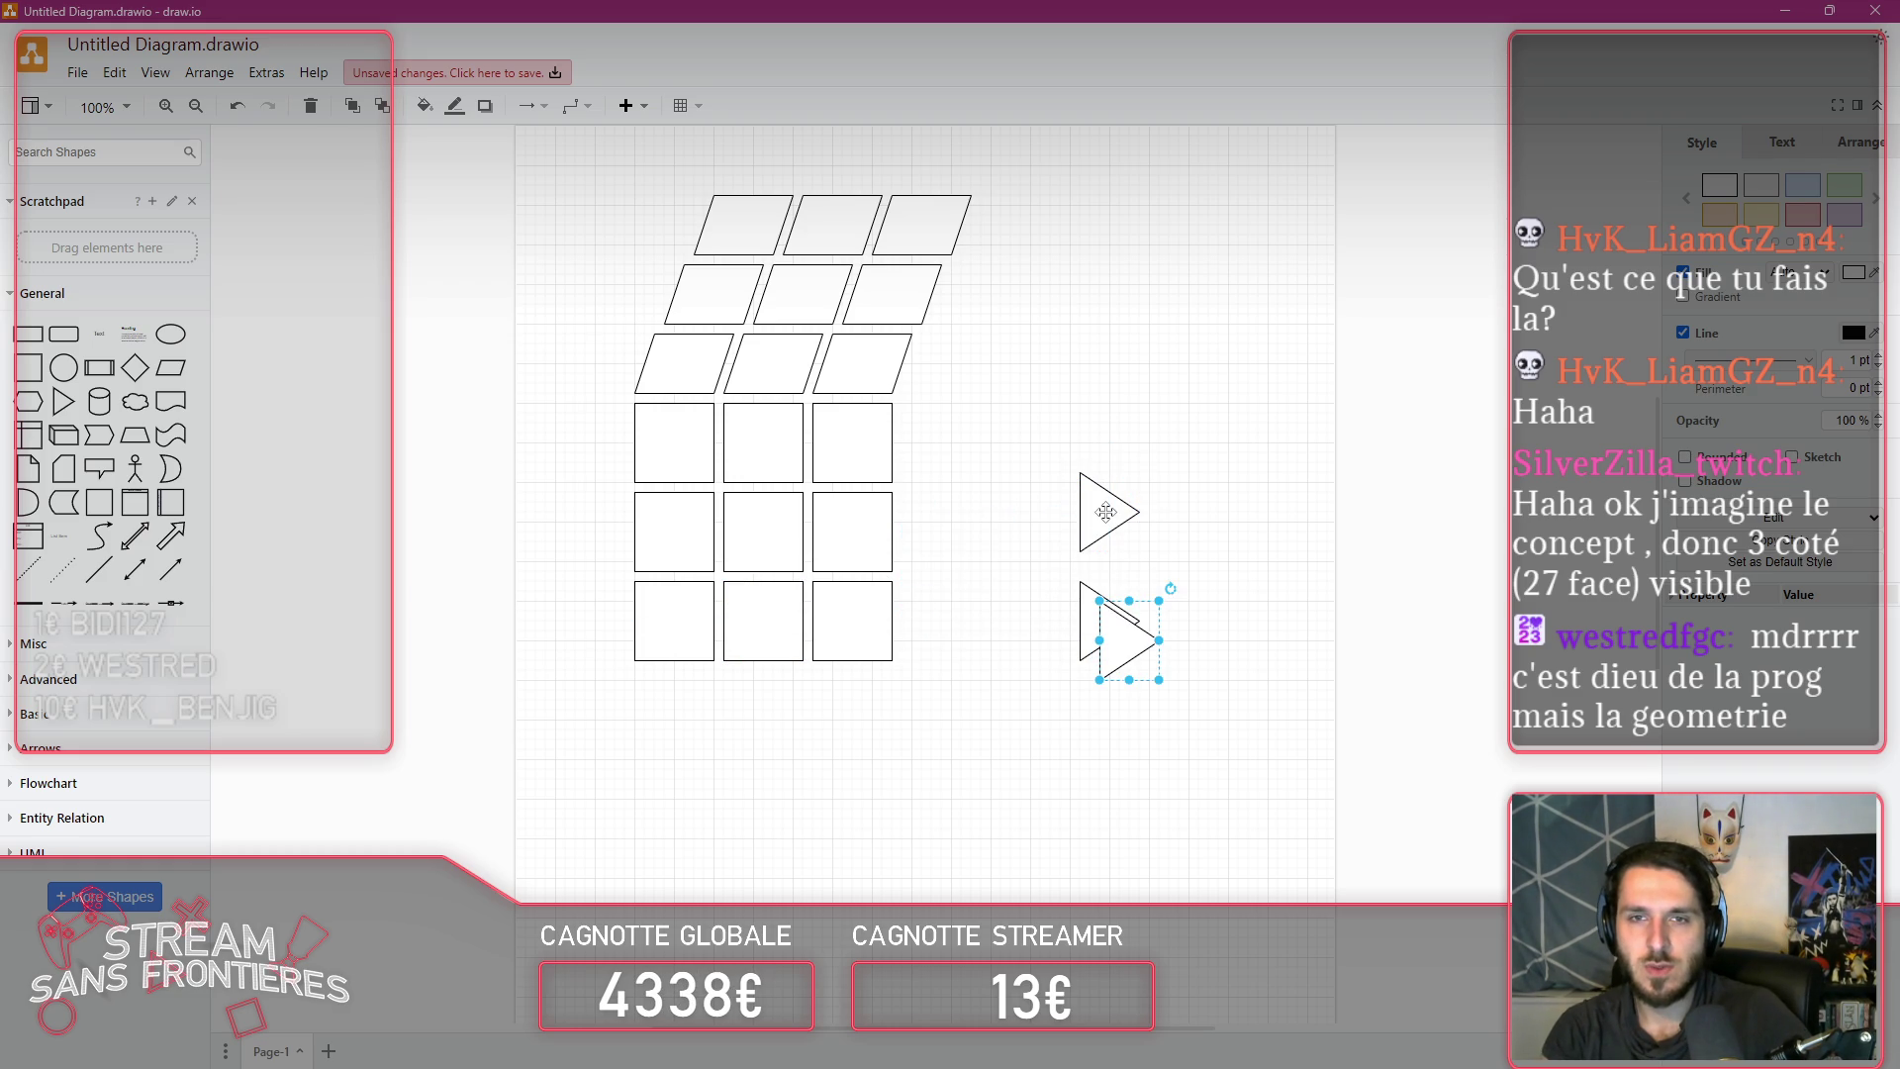
mouse_move(1131, 621)
left_mouse_down()
mouse_move(1151, 413)
mouse_move(1113, 402)
mouse_move(793, 822)
mouse_move(752, 832)
left_mouse_up()
mouse_move(794, 768)
left_mouse_down()
mouse_move(818, 877)
mouse_move(695, 795)
mouse_move(896, 769)
left_mouse_up()
left_click(734, 769)
left_click(1104, 833)
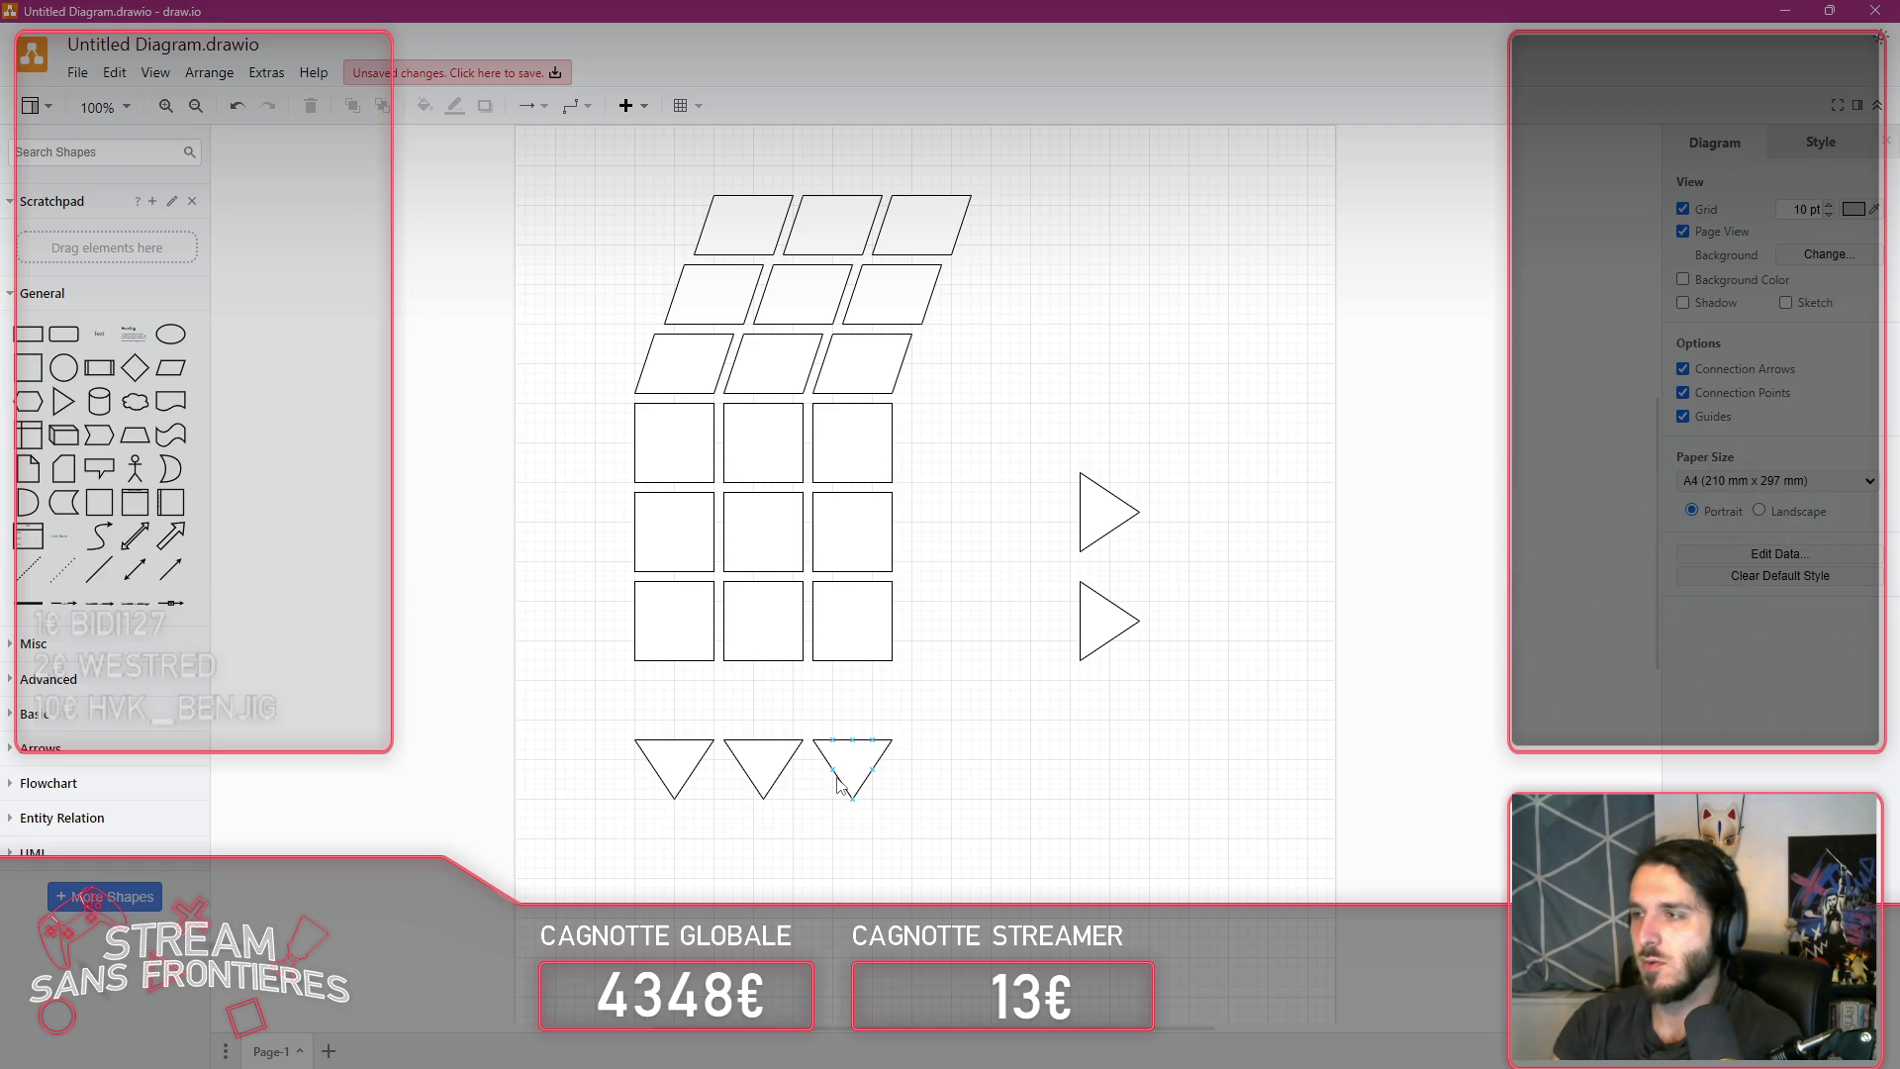
Step: Switch draw.io to the Dark theme and quit without saving the diagram
left_click(1884, 40)
left_click(1814, 98)
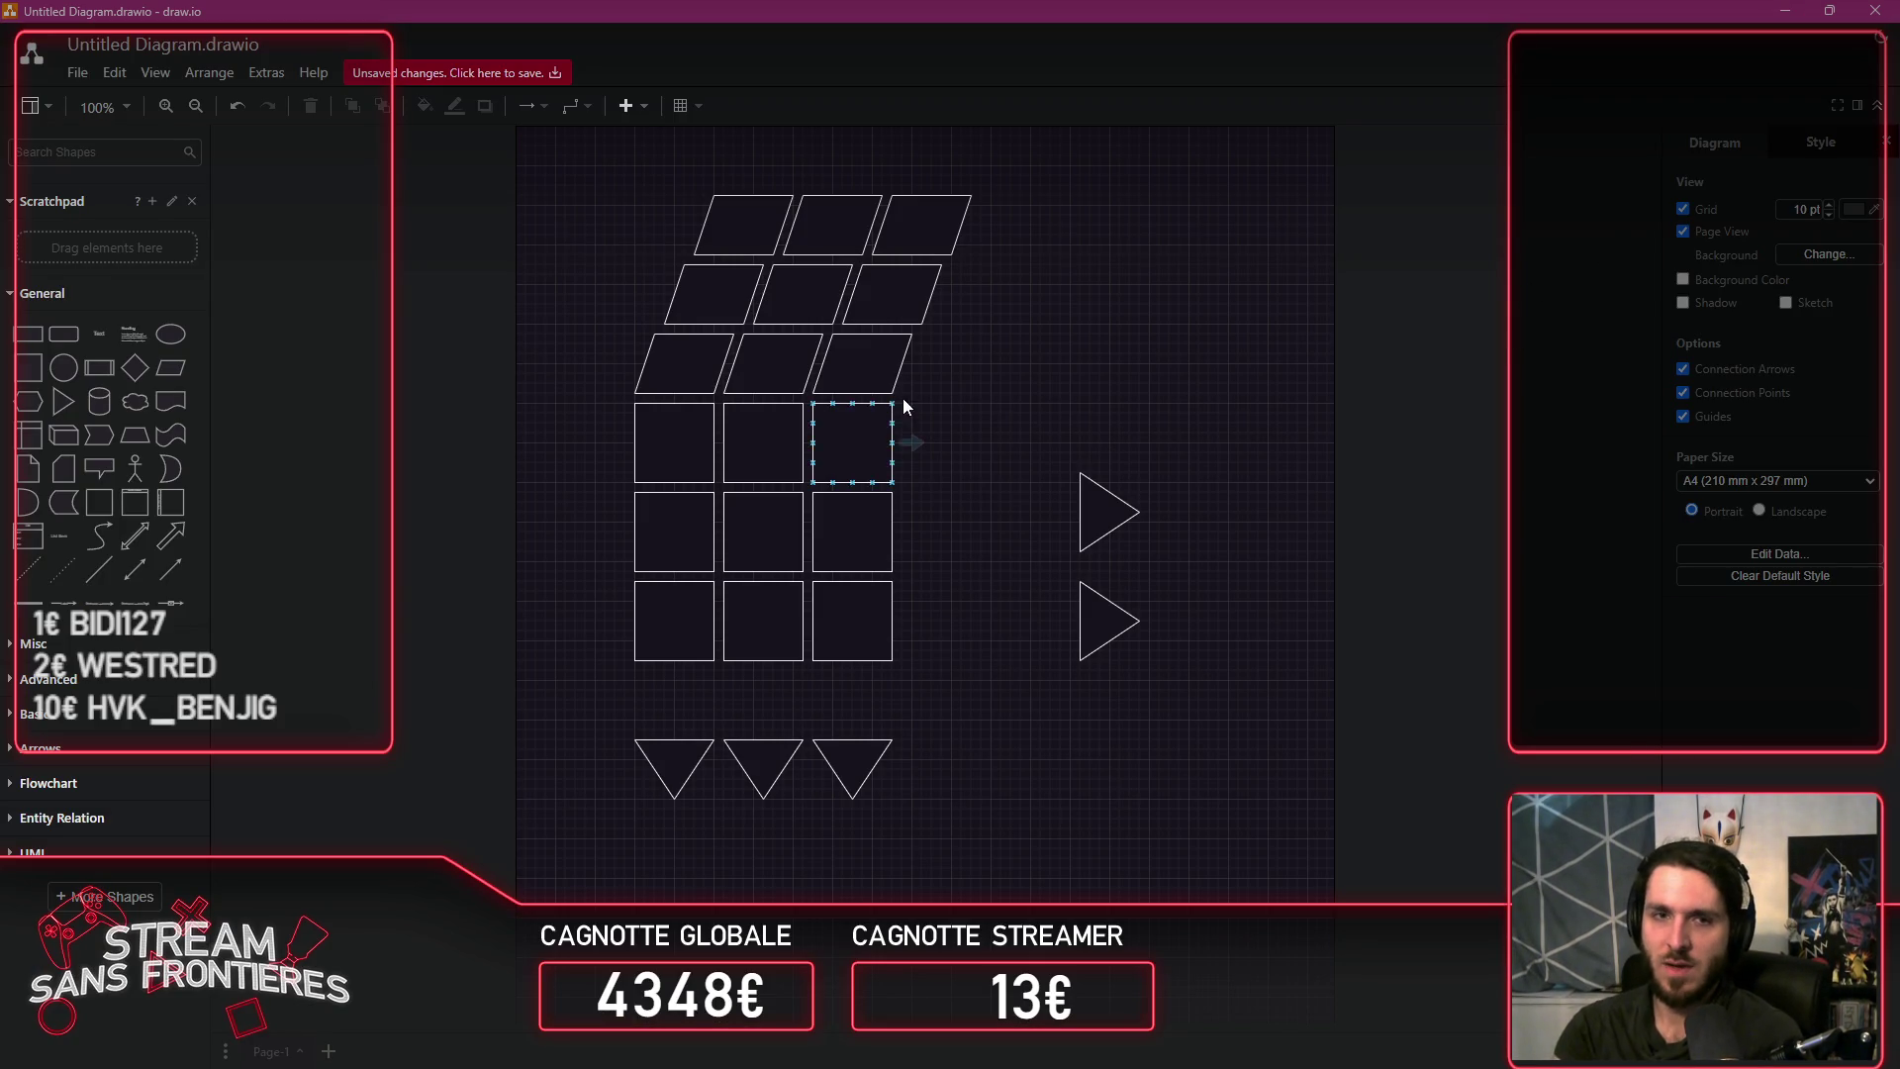
left_click(1873, 12)
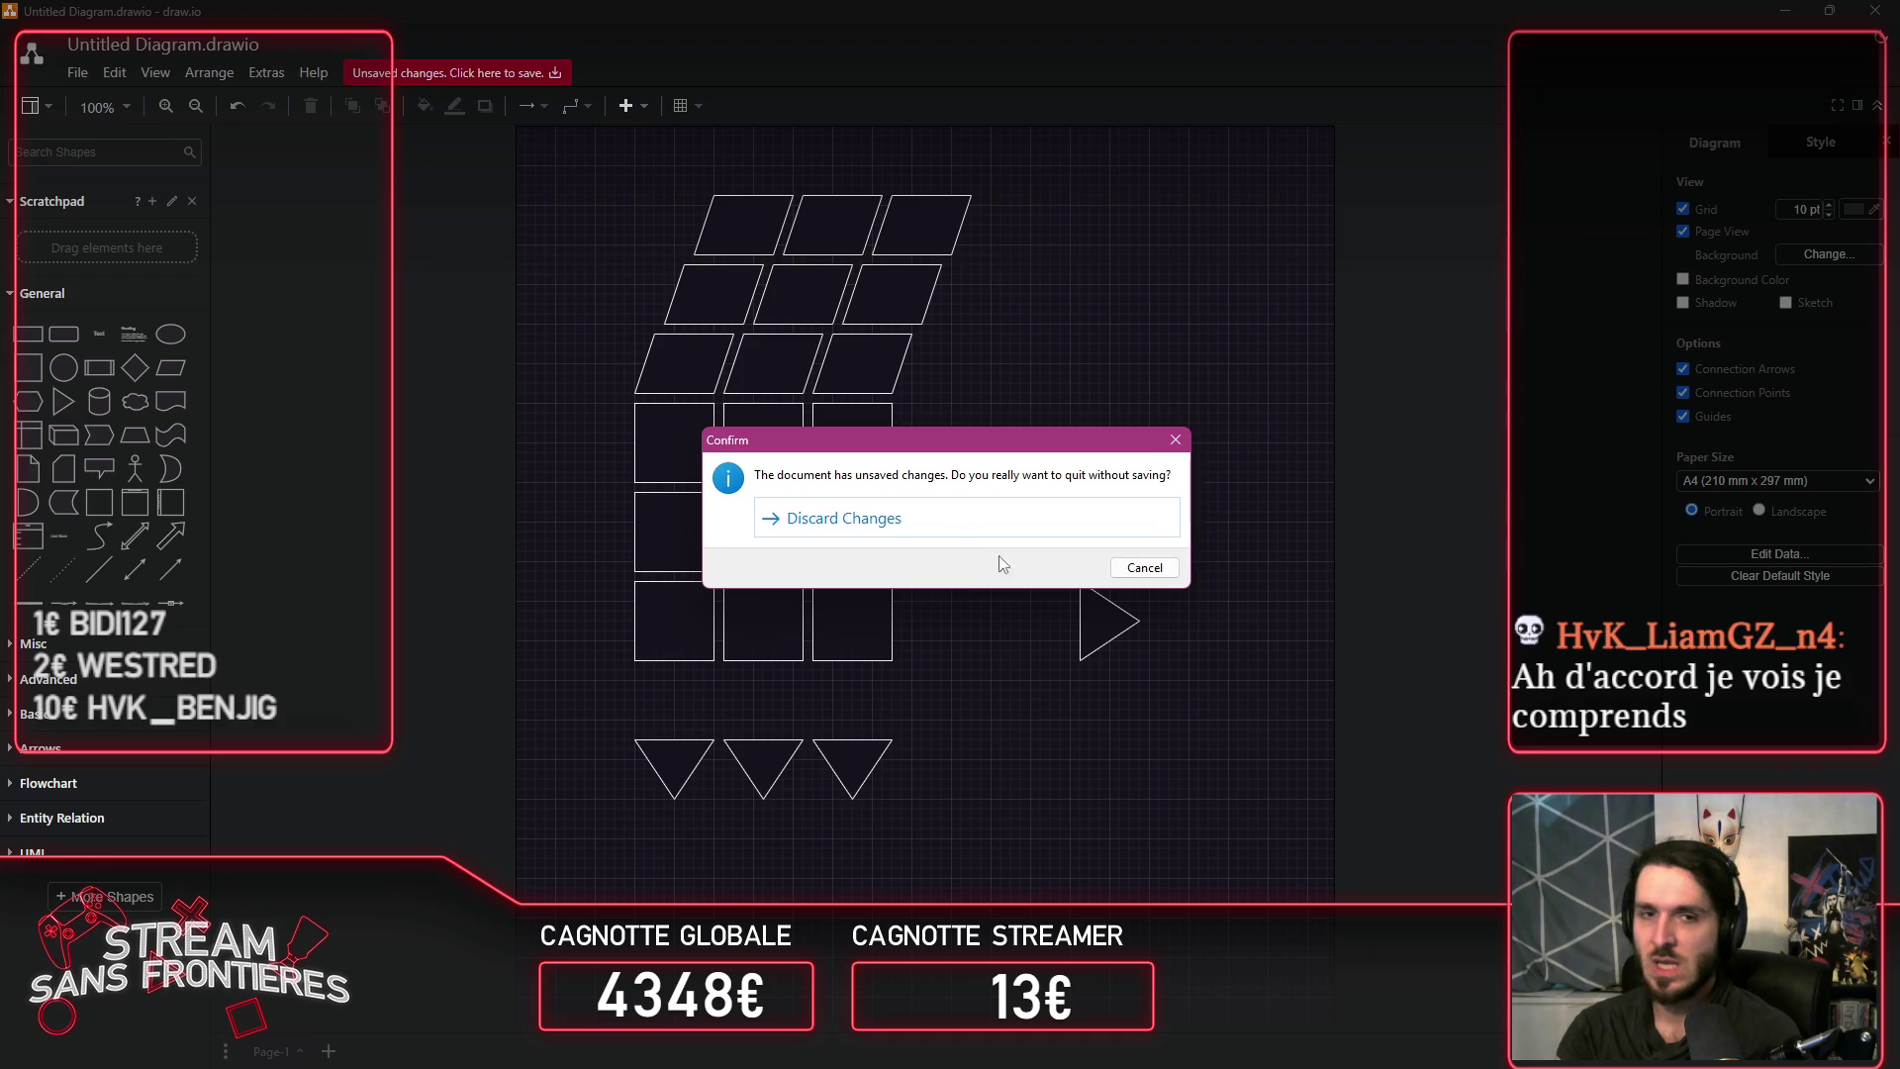
left_click(952, 530)
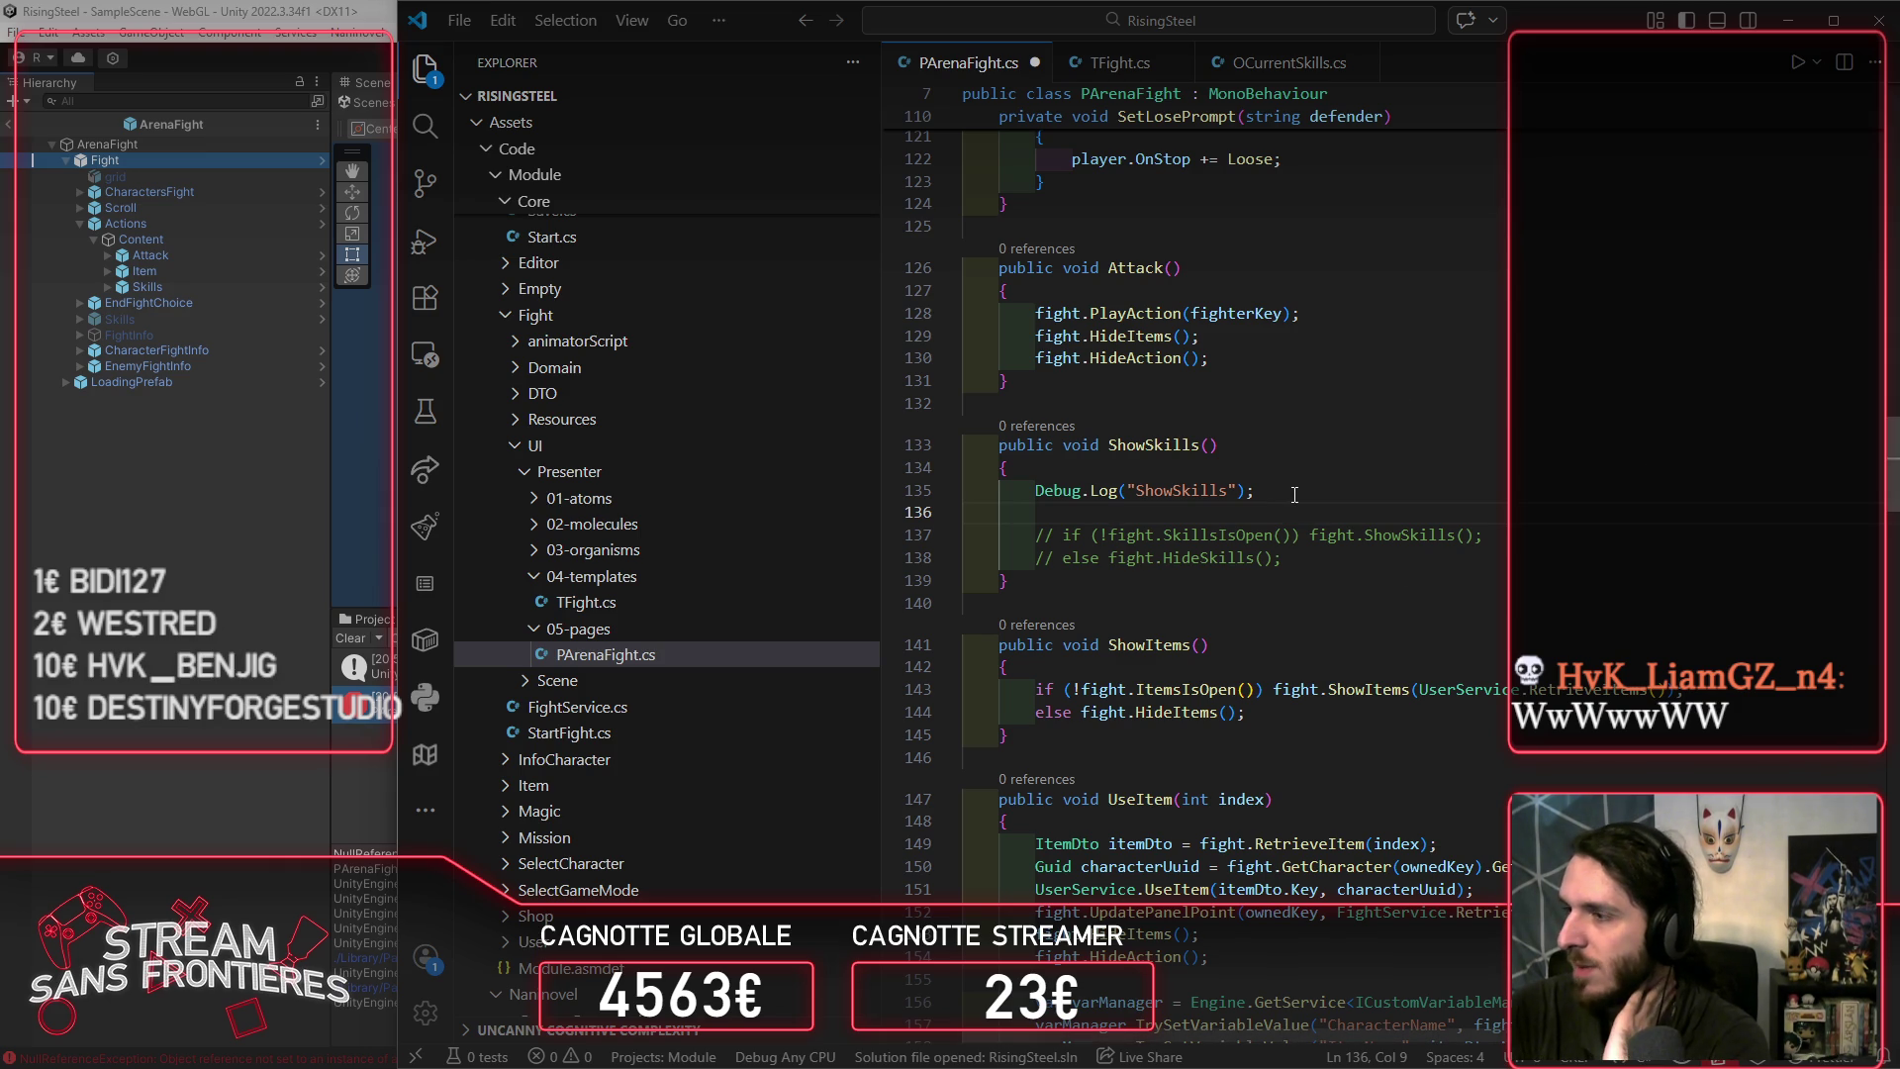
Step: Move the caret to the end of the commented-out skills toggle lines
key("Down")
key("Down")
key("End")
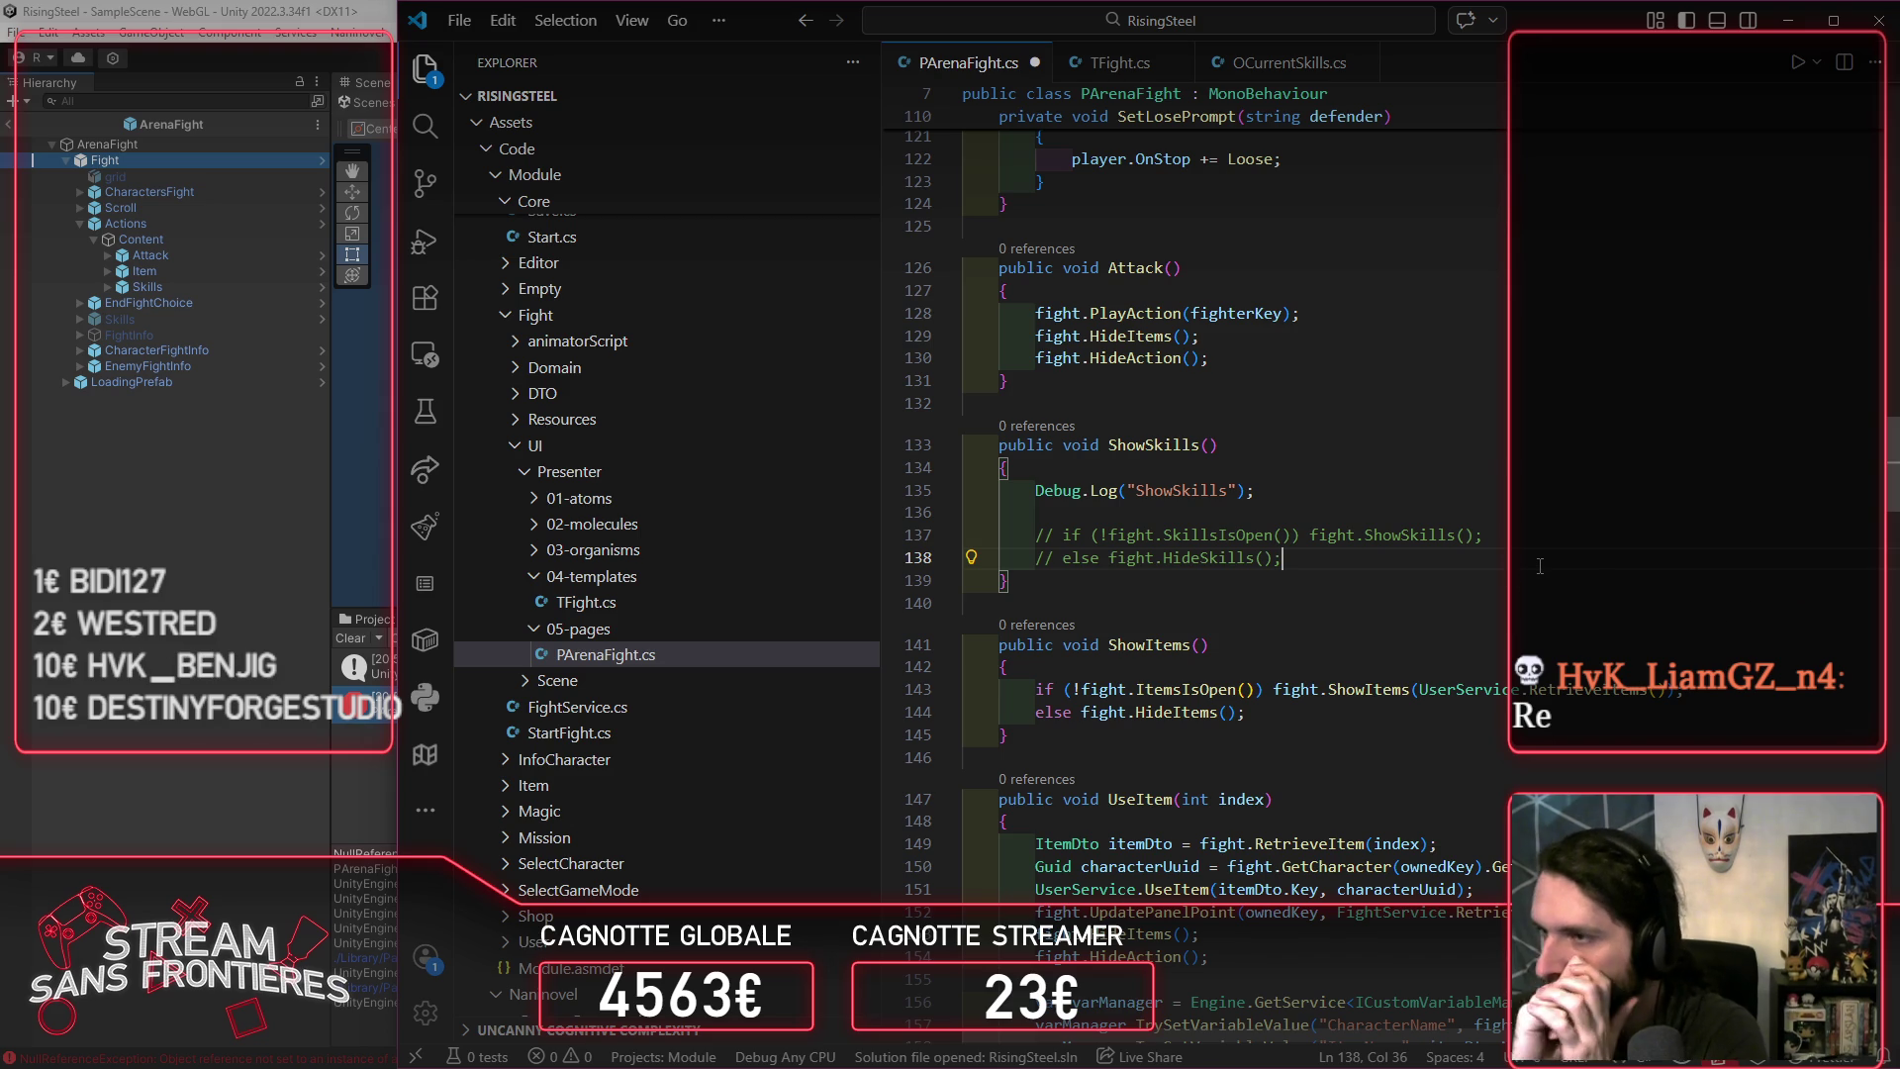
Step: Add Debug.Log("IsOpen: " + fight.SkillsIsOpen()) on line 136 of ShowSkills and save PArenaFight.cs
key("Up")
key("Up")
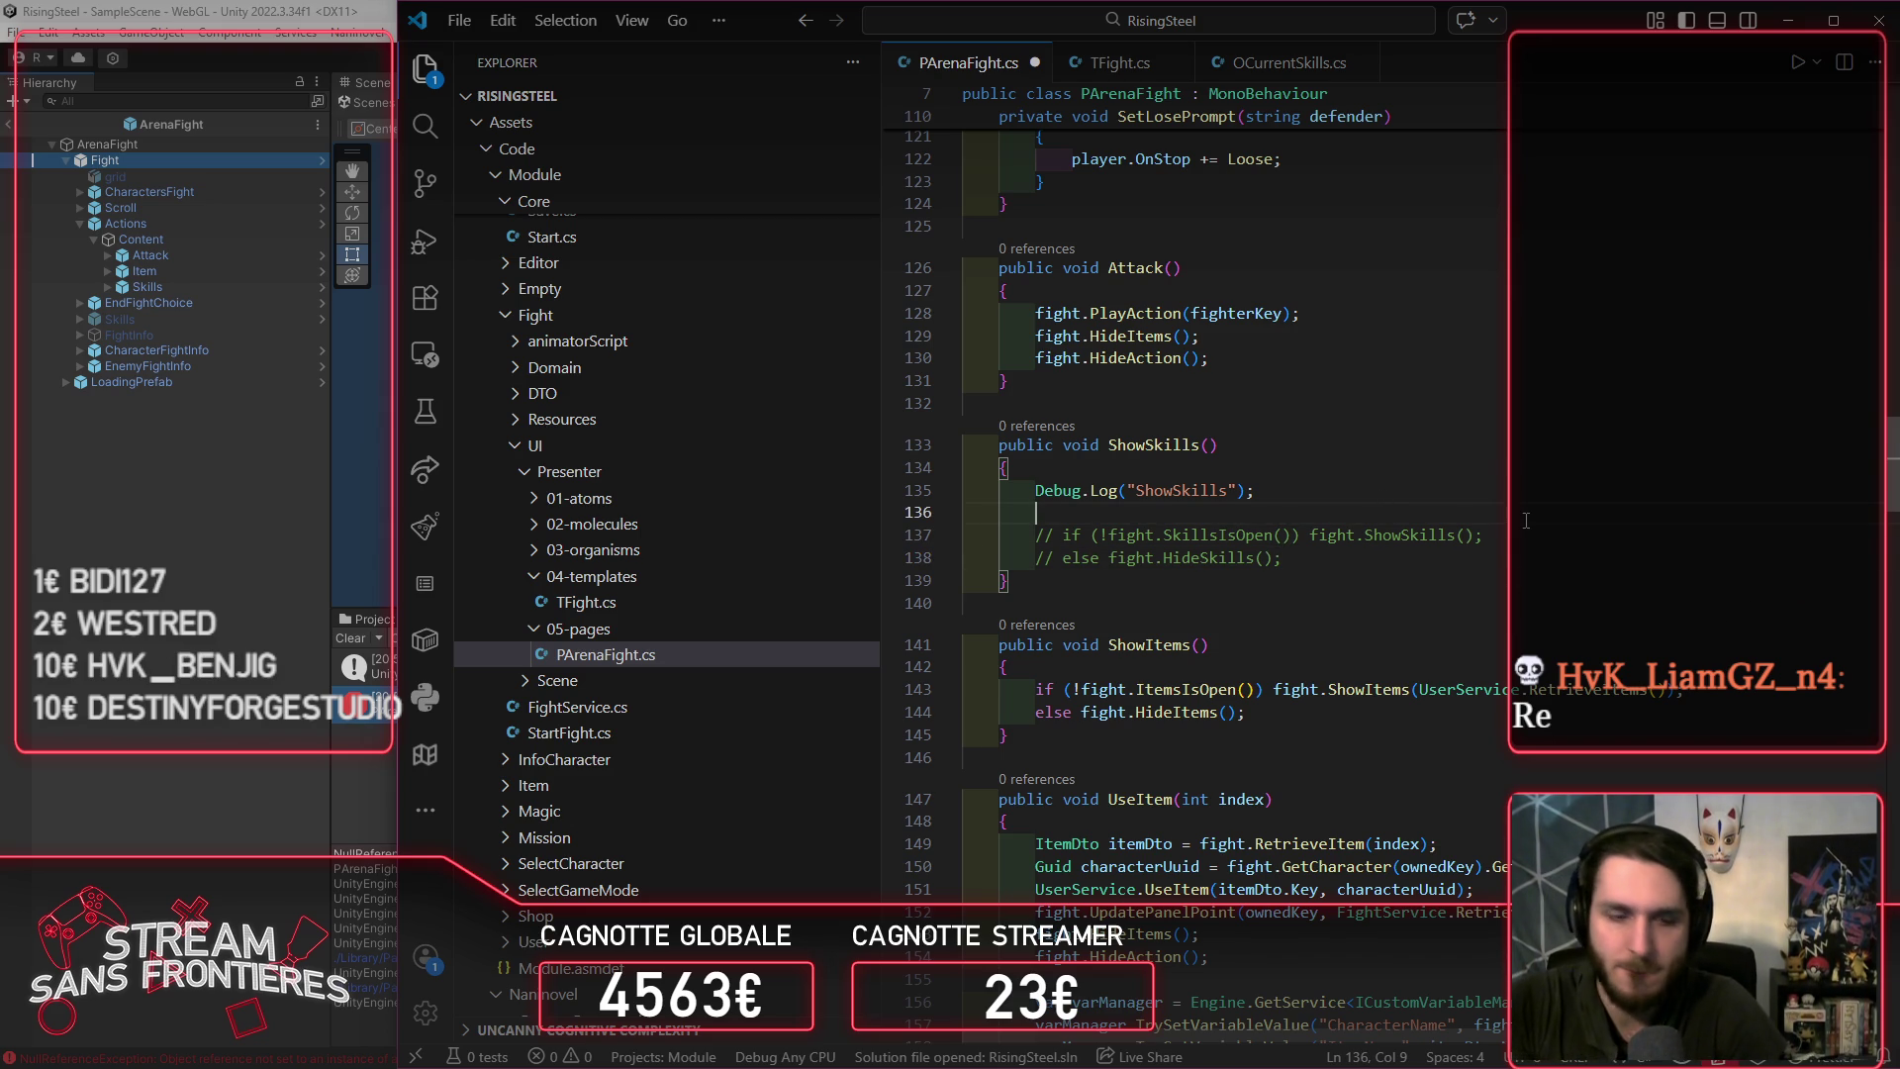
type("De")
key("Tab")
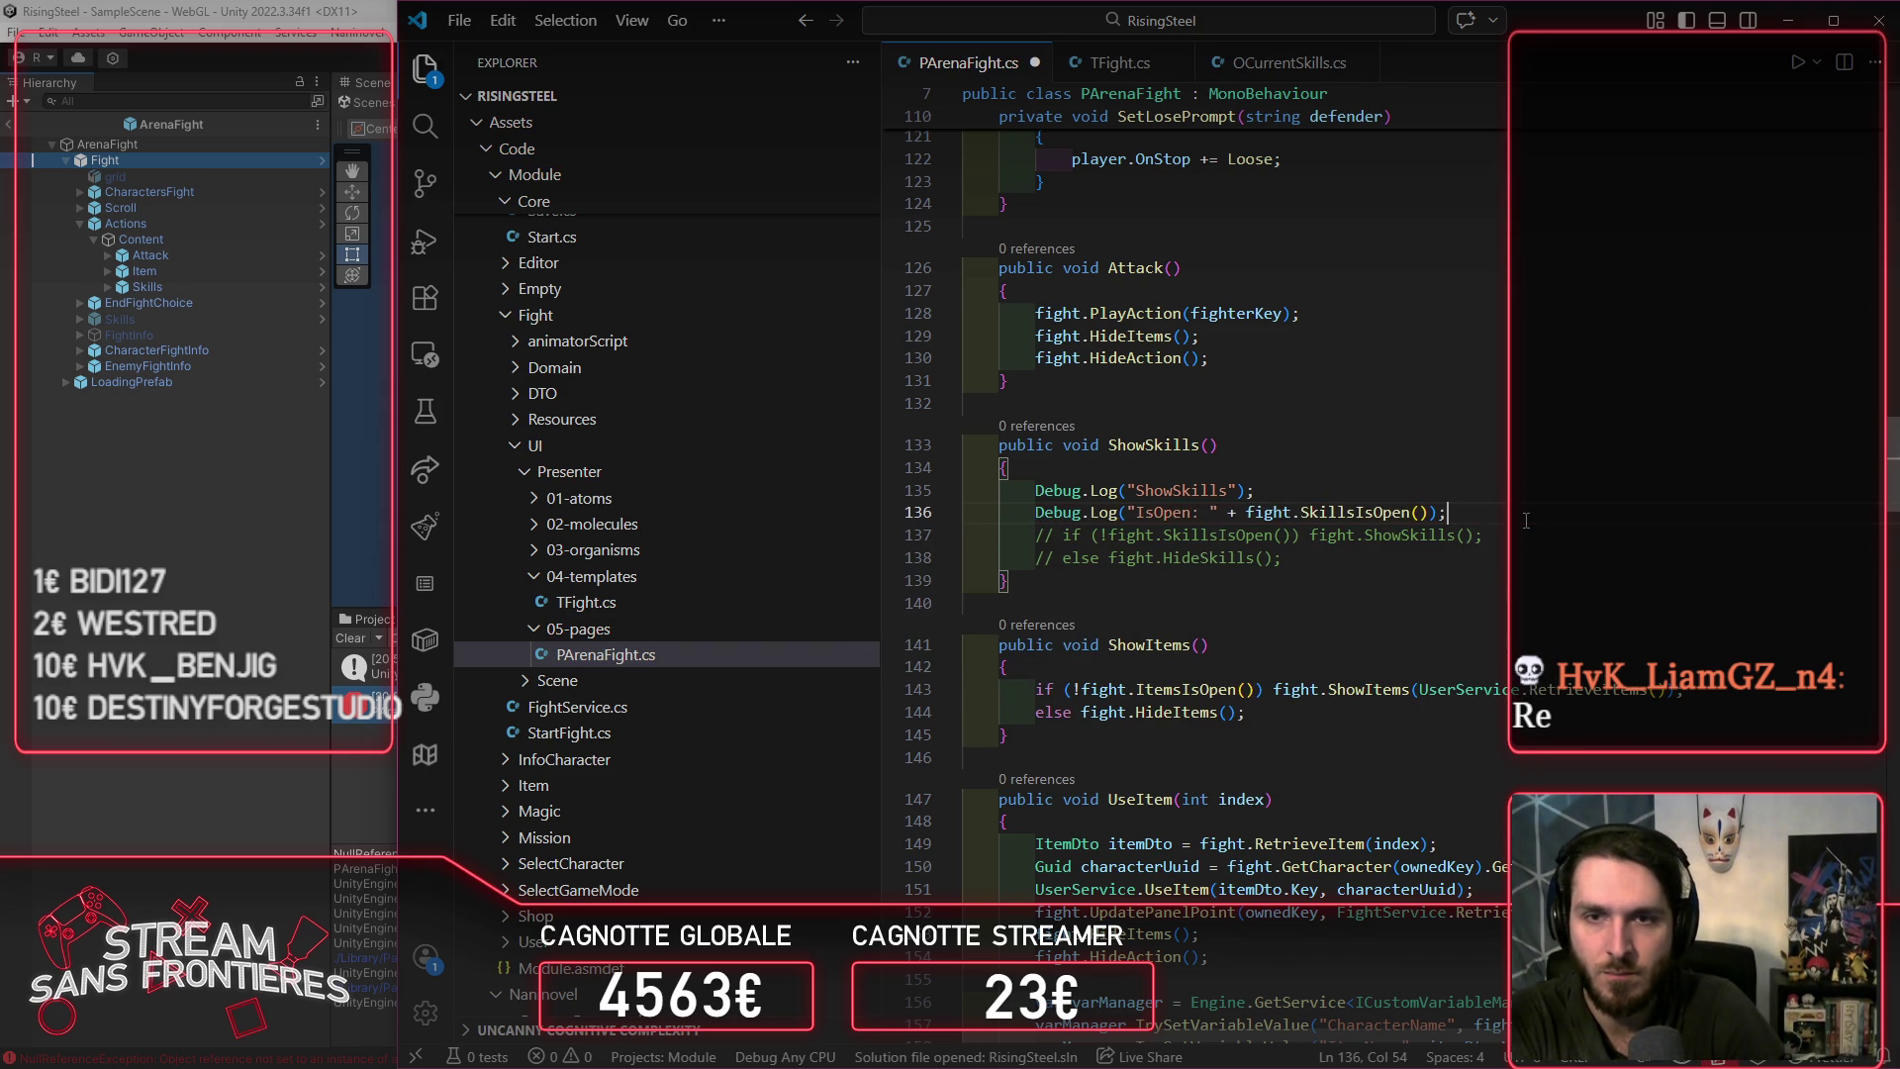
key("Left")
key("Left")
key("ctrl+shift+Left")
key("ctrl+shift+Left")
key("ctrl+shift+Left")
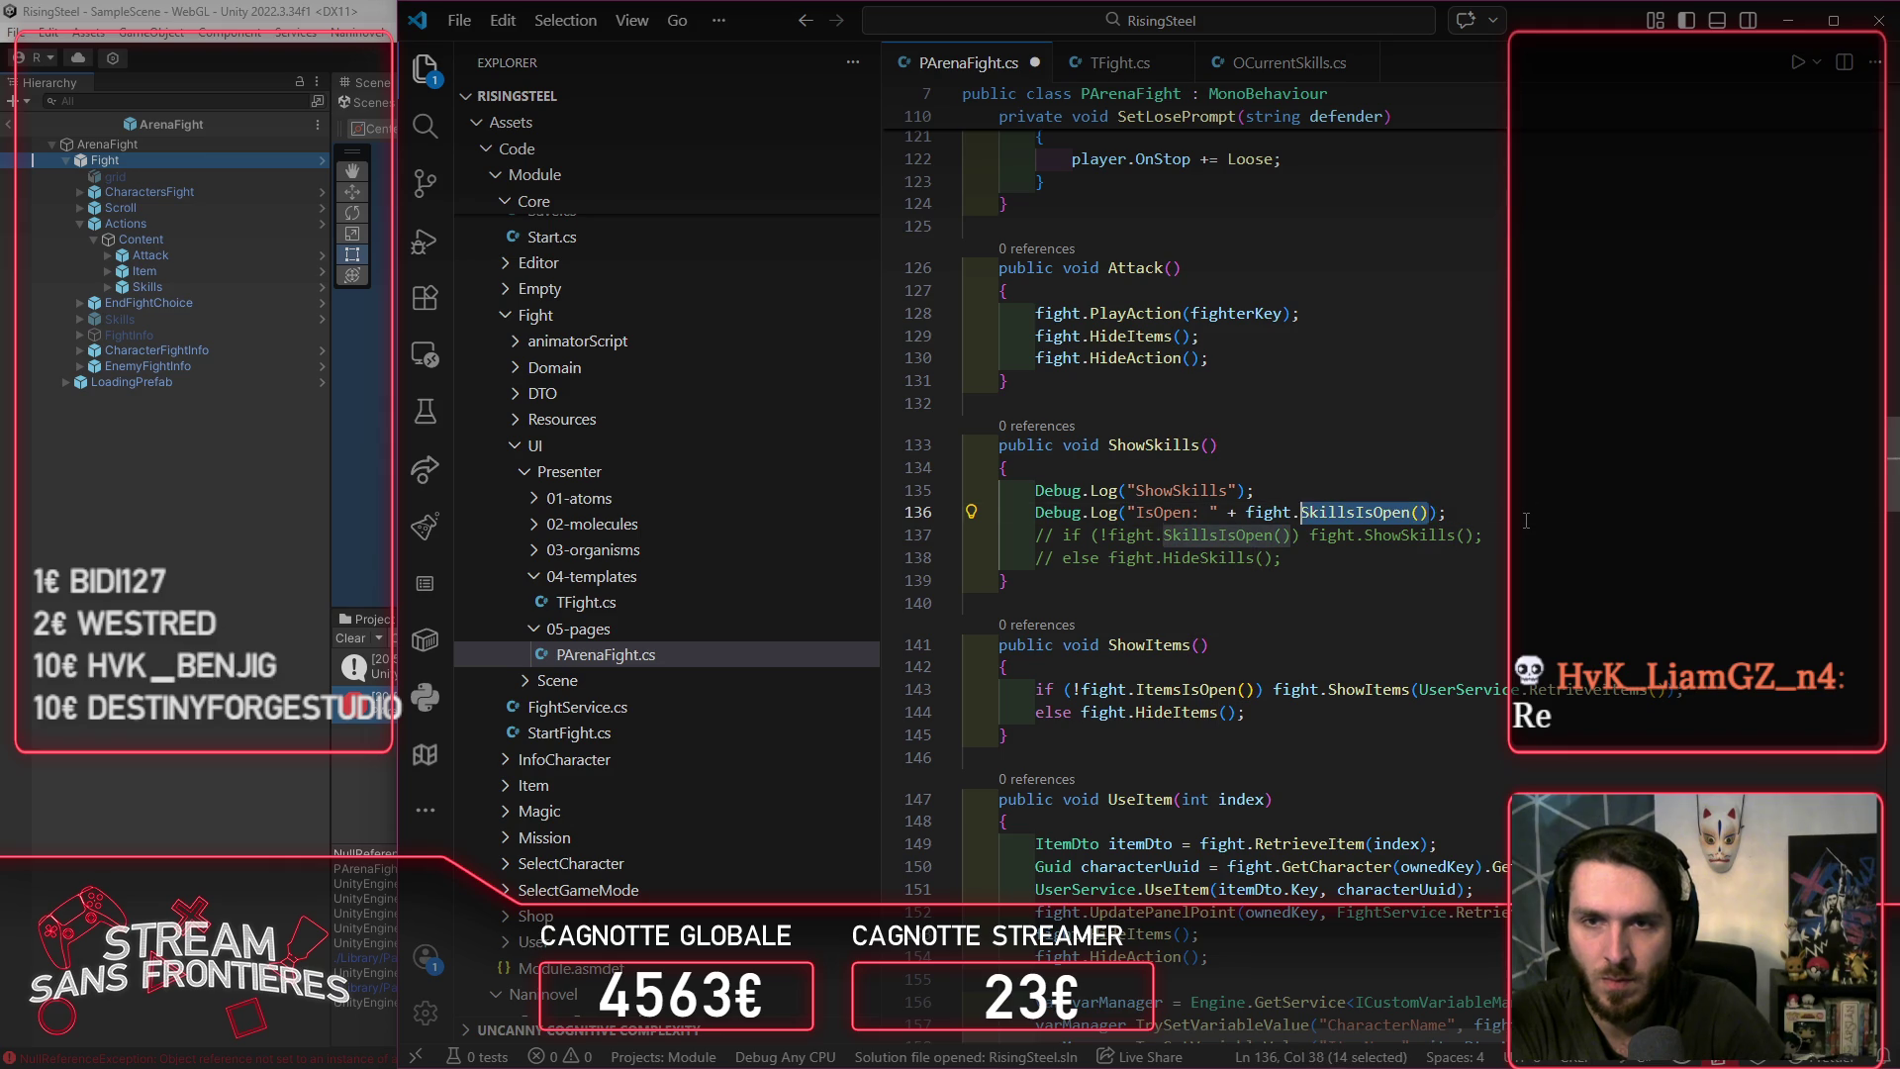
key("ctrl+shift+Left")
key("ctrl+shift+Left")
key("ctrl+s")
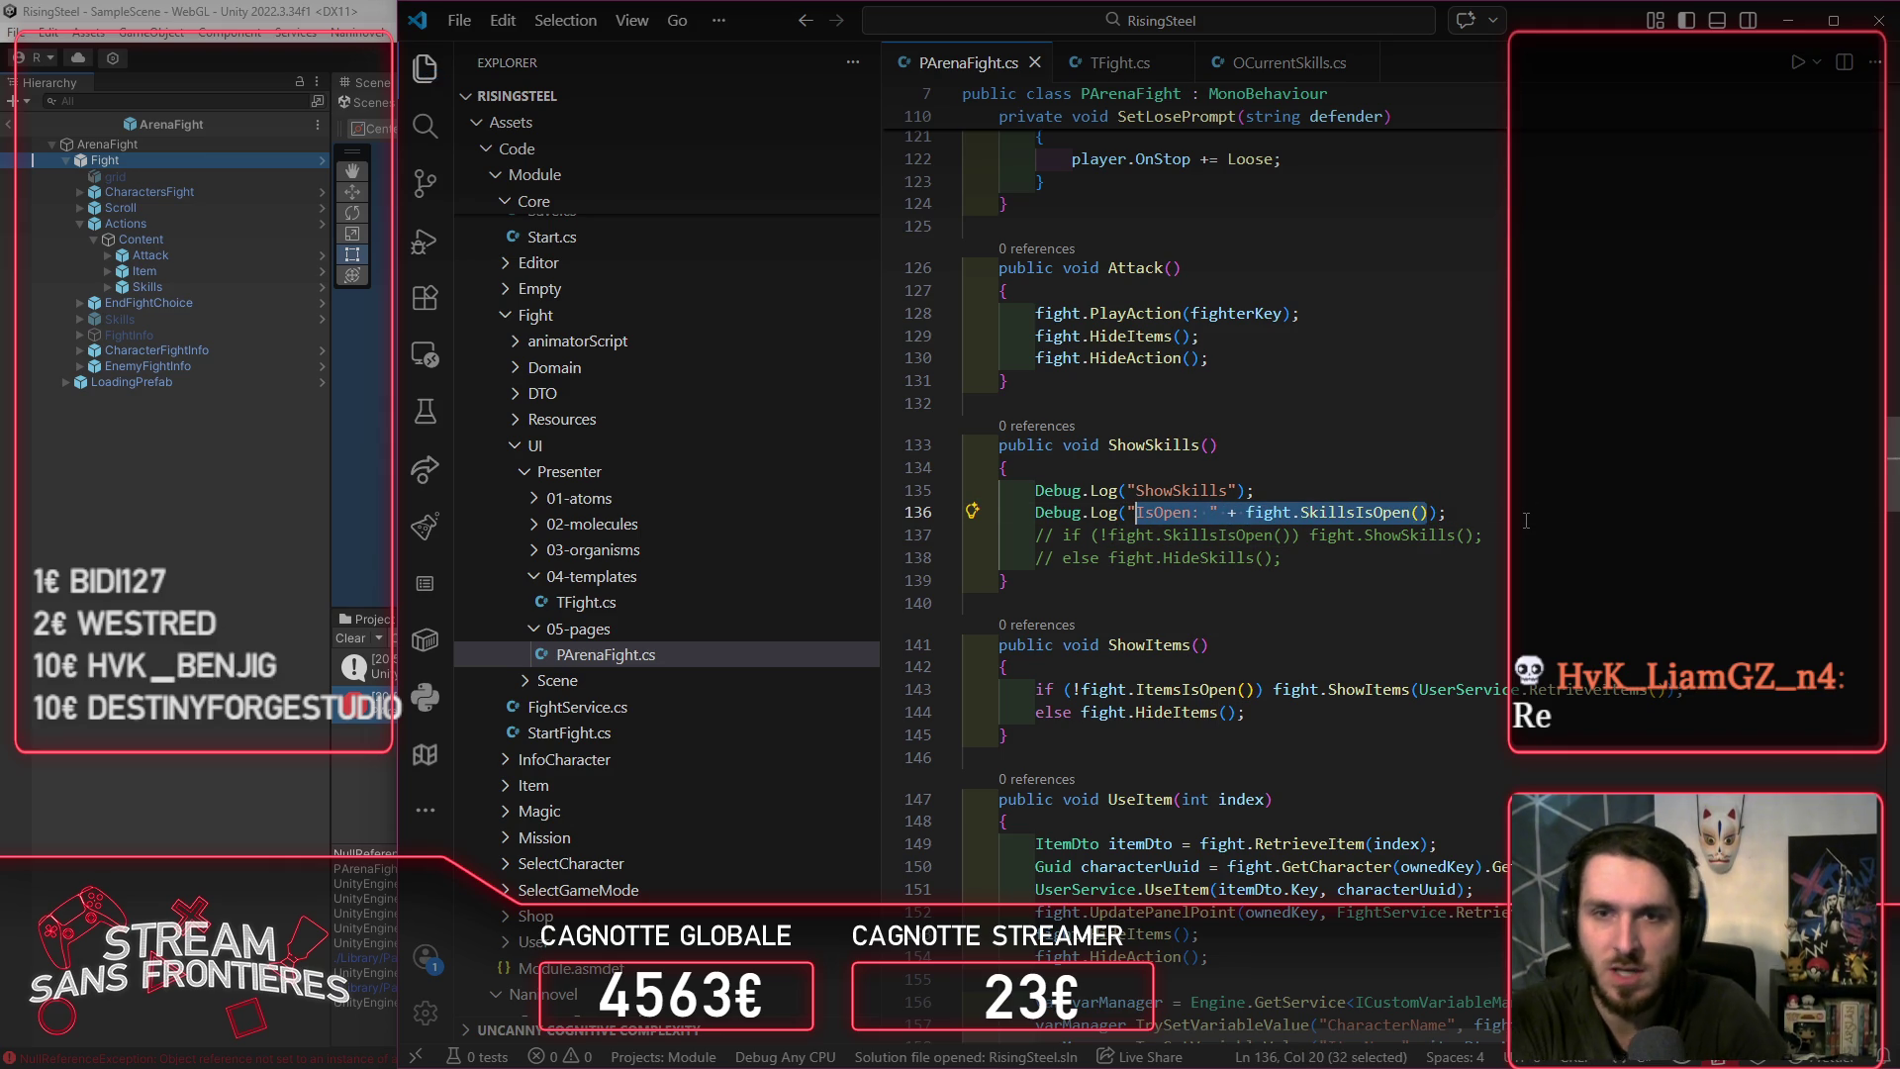
key("alt+Tab")
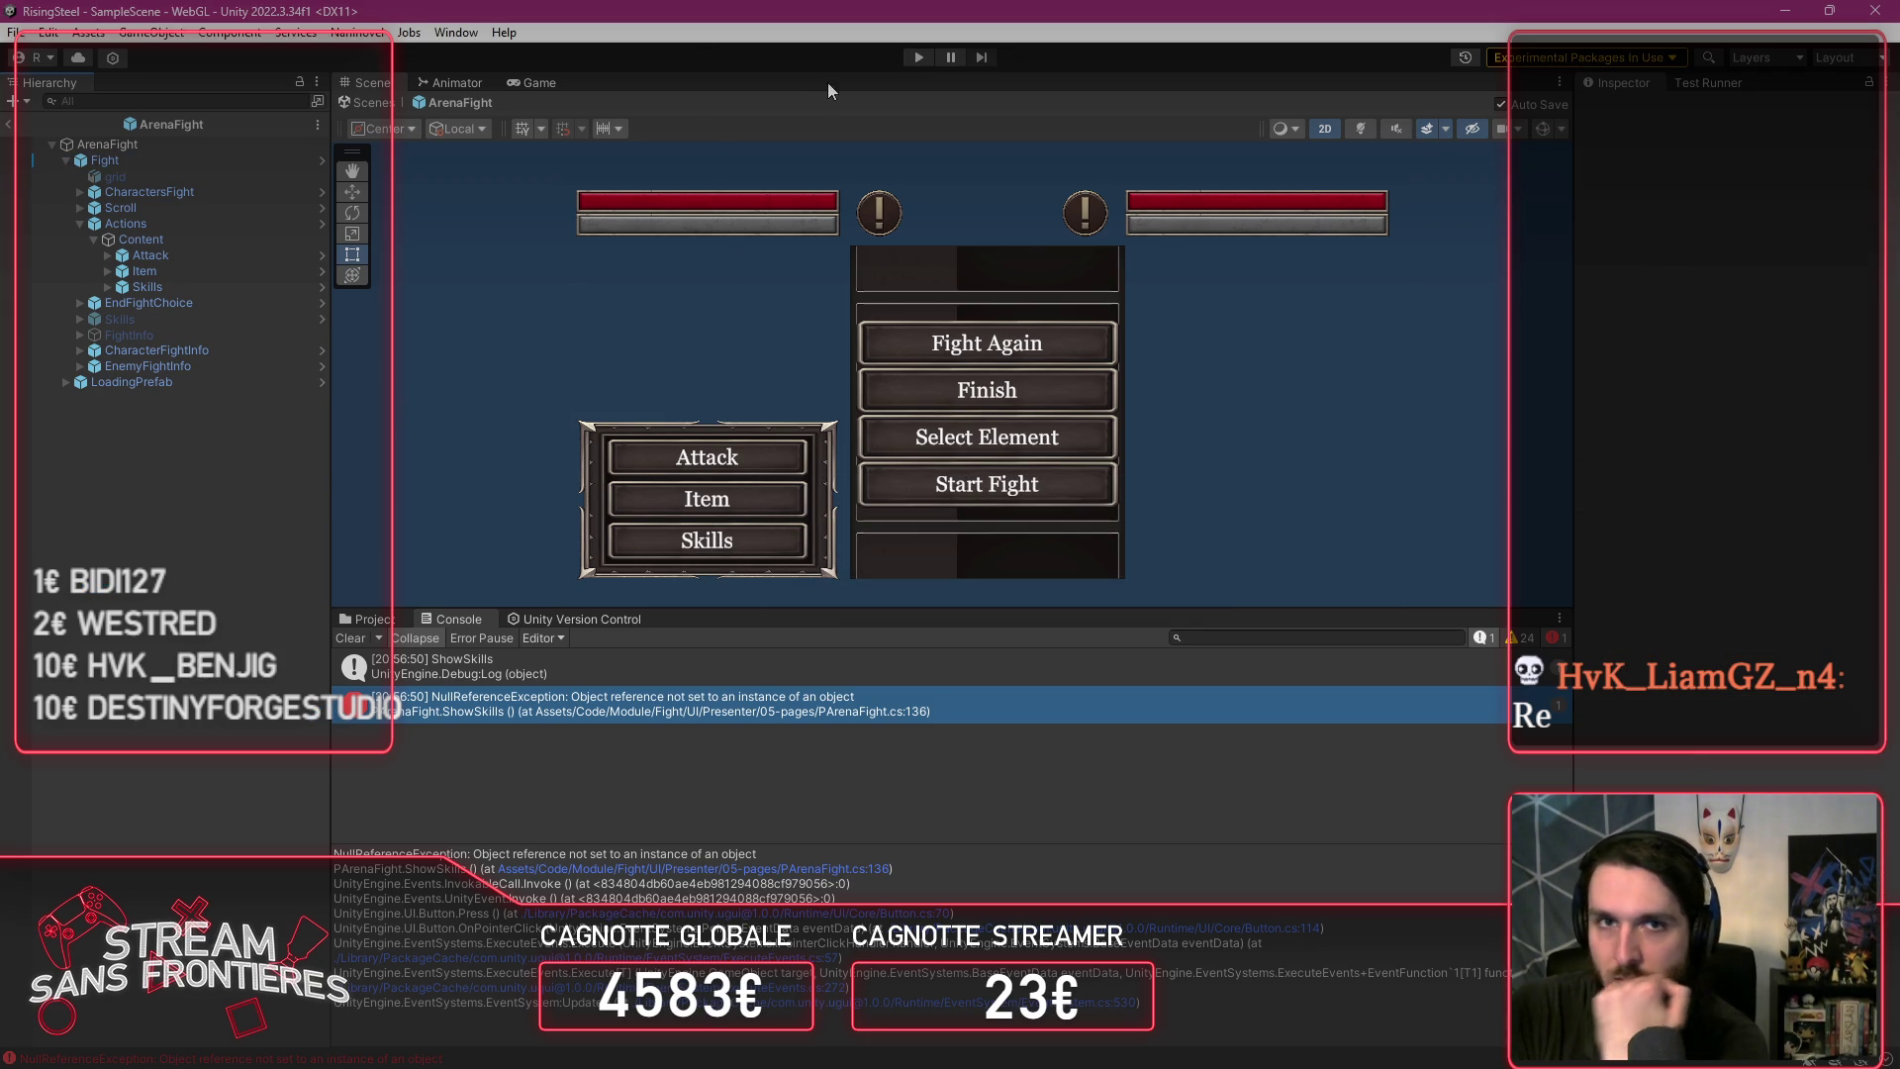
Step: Enter play mode in Unity to bring up the Rise of the Insurged title menu
left_click(913, 58)
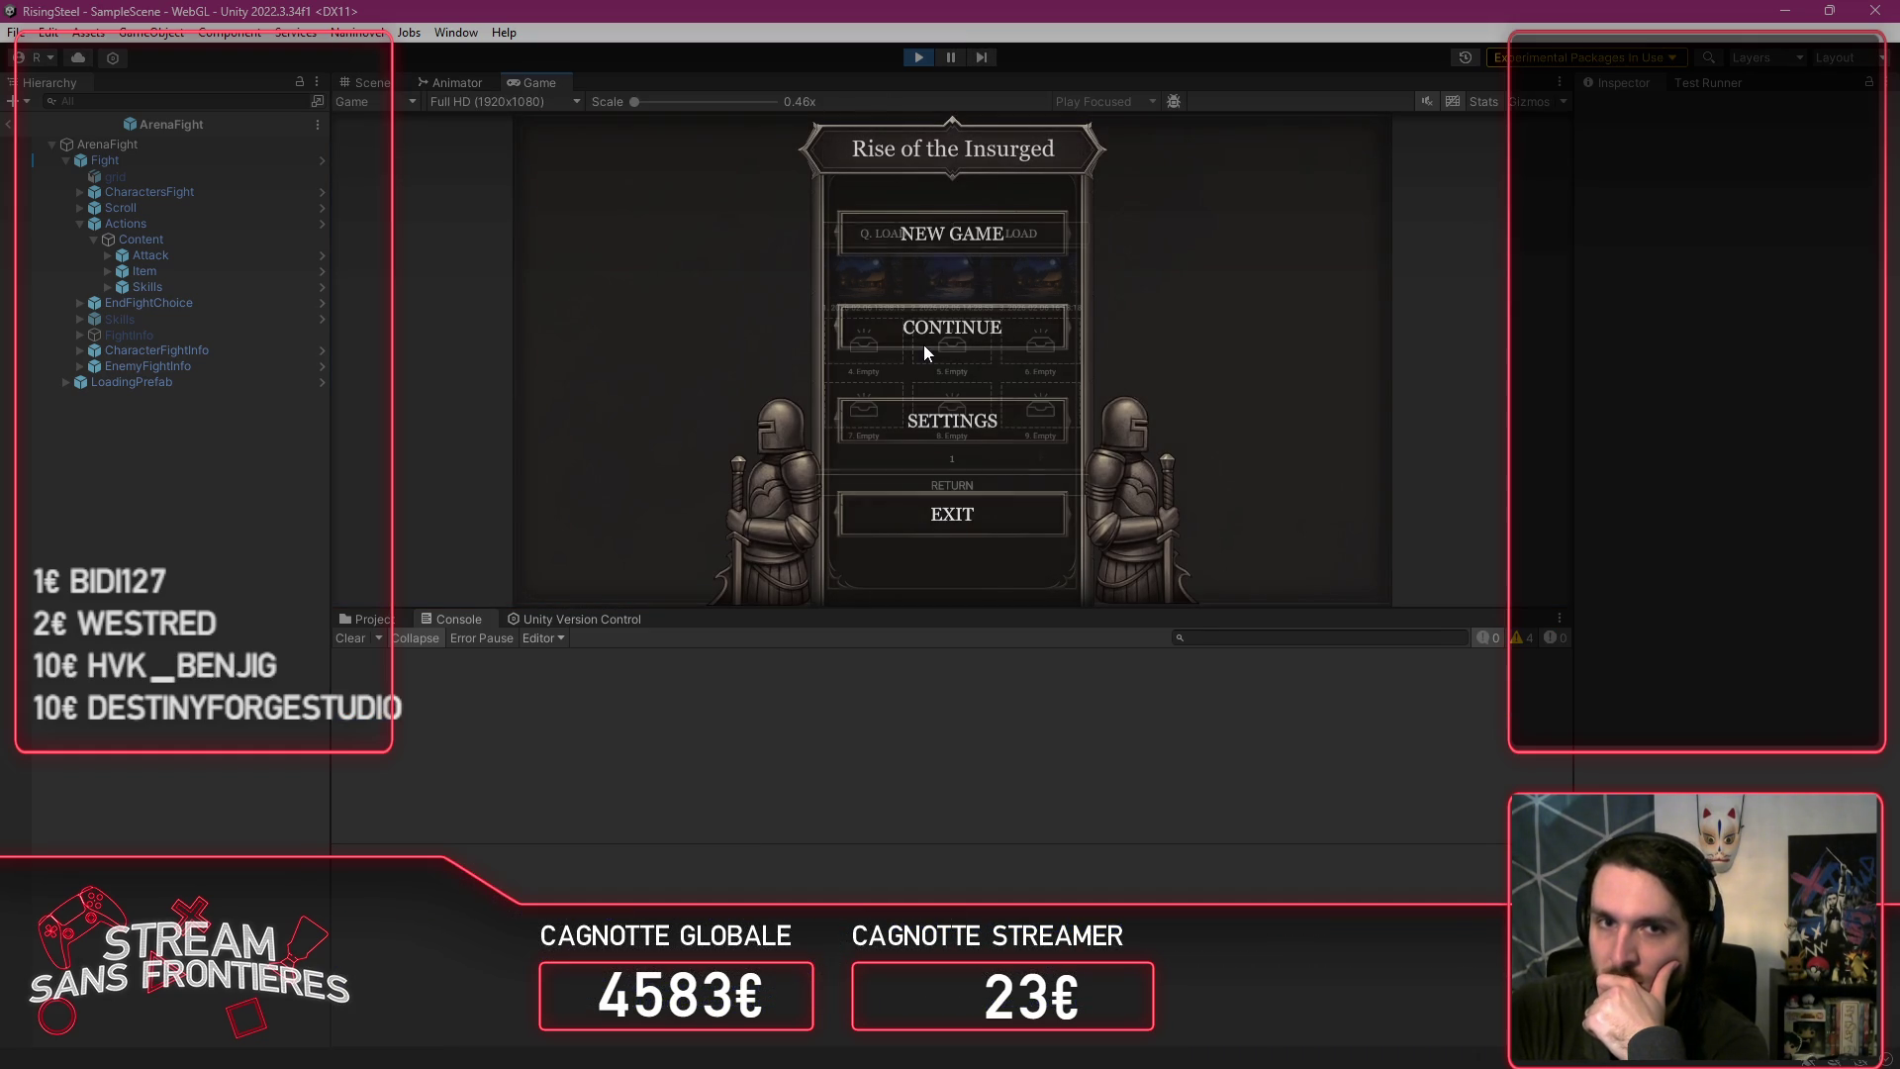
Step: Continue from save slot 3 and change Alberto's class to Aspirant
left_click(923, 345)
left_click(1035, 284)
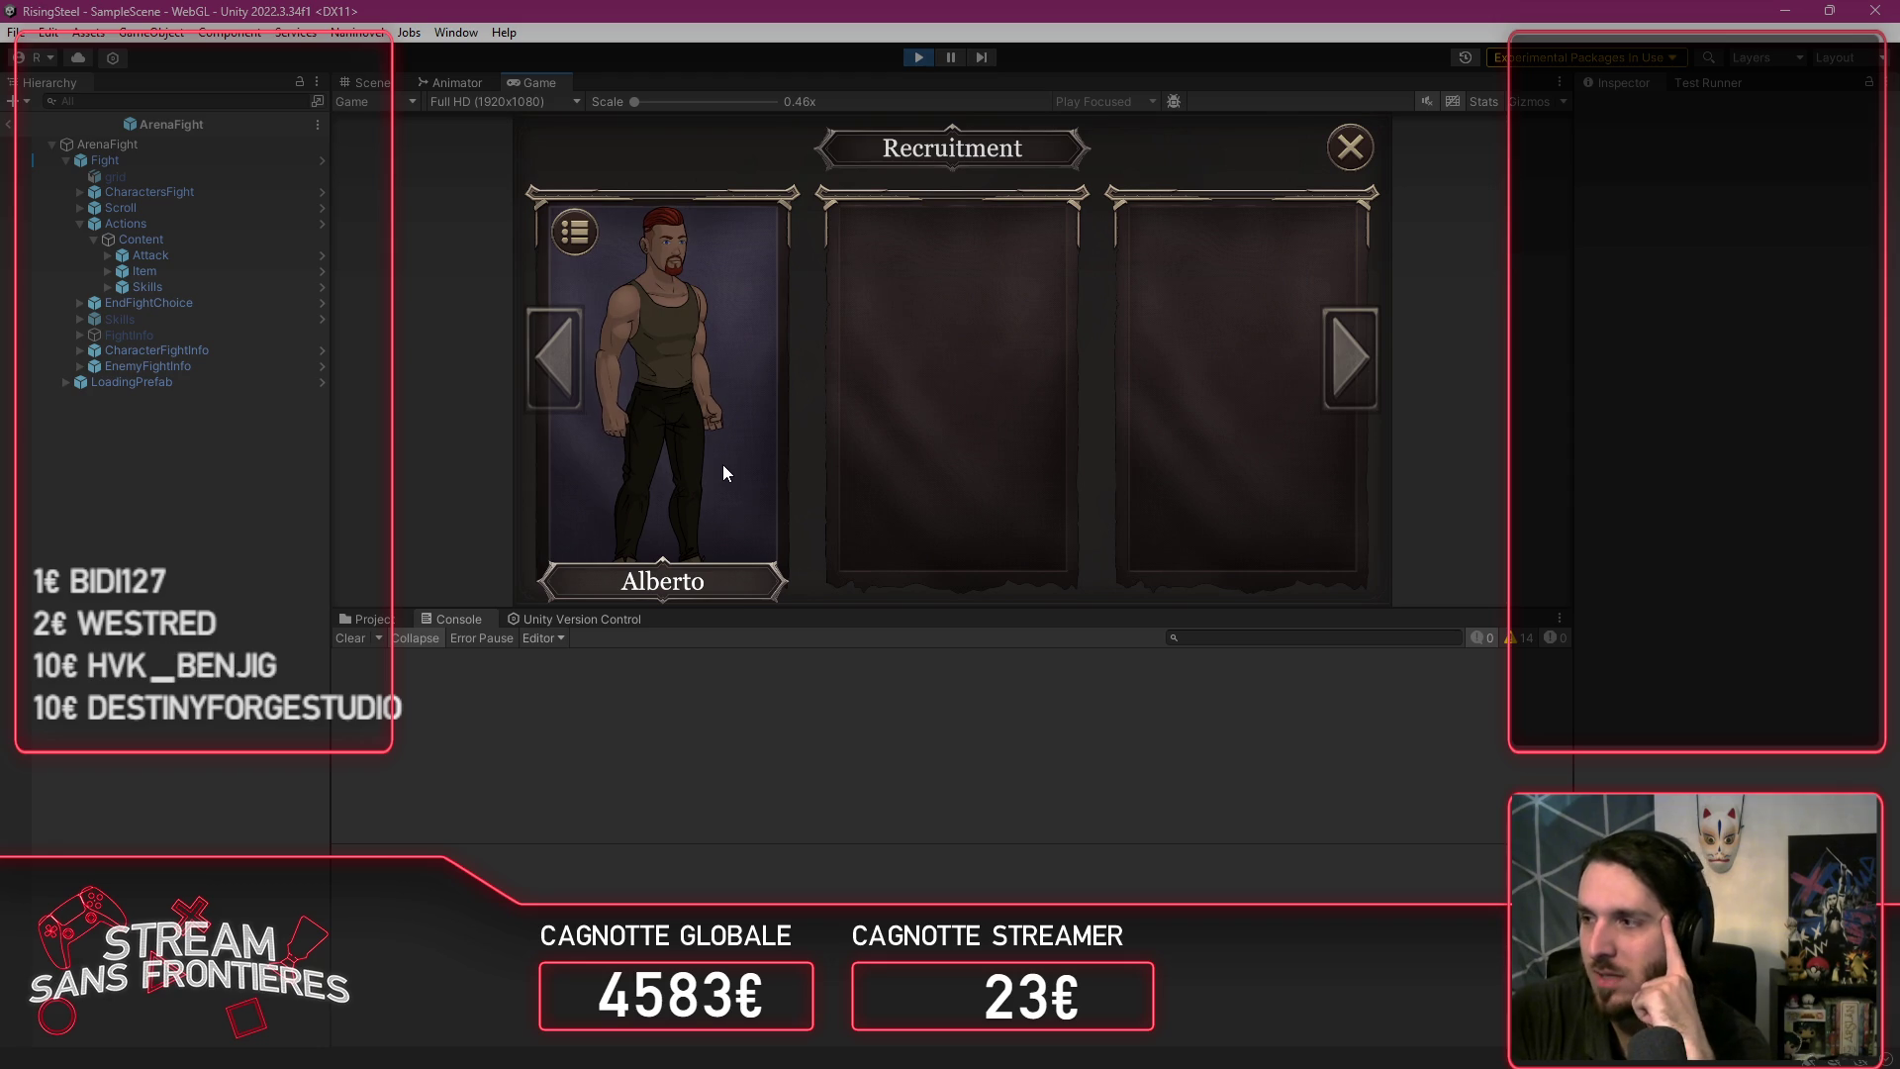
left_click(667, 475)
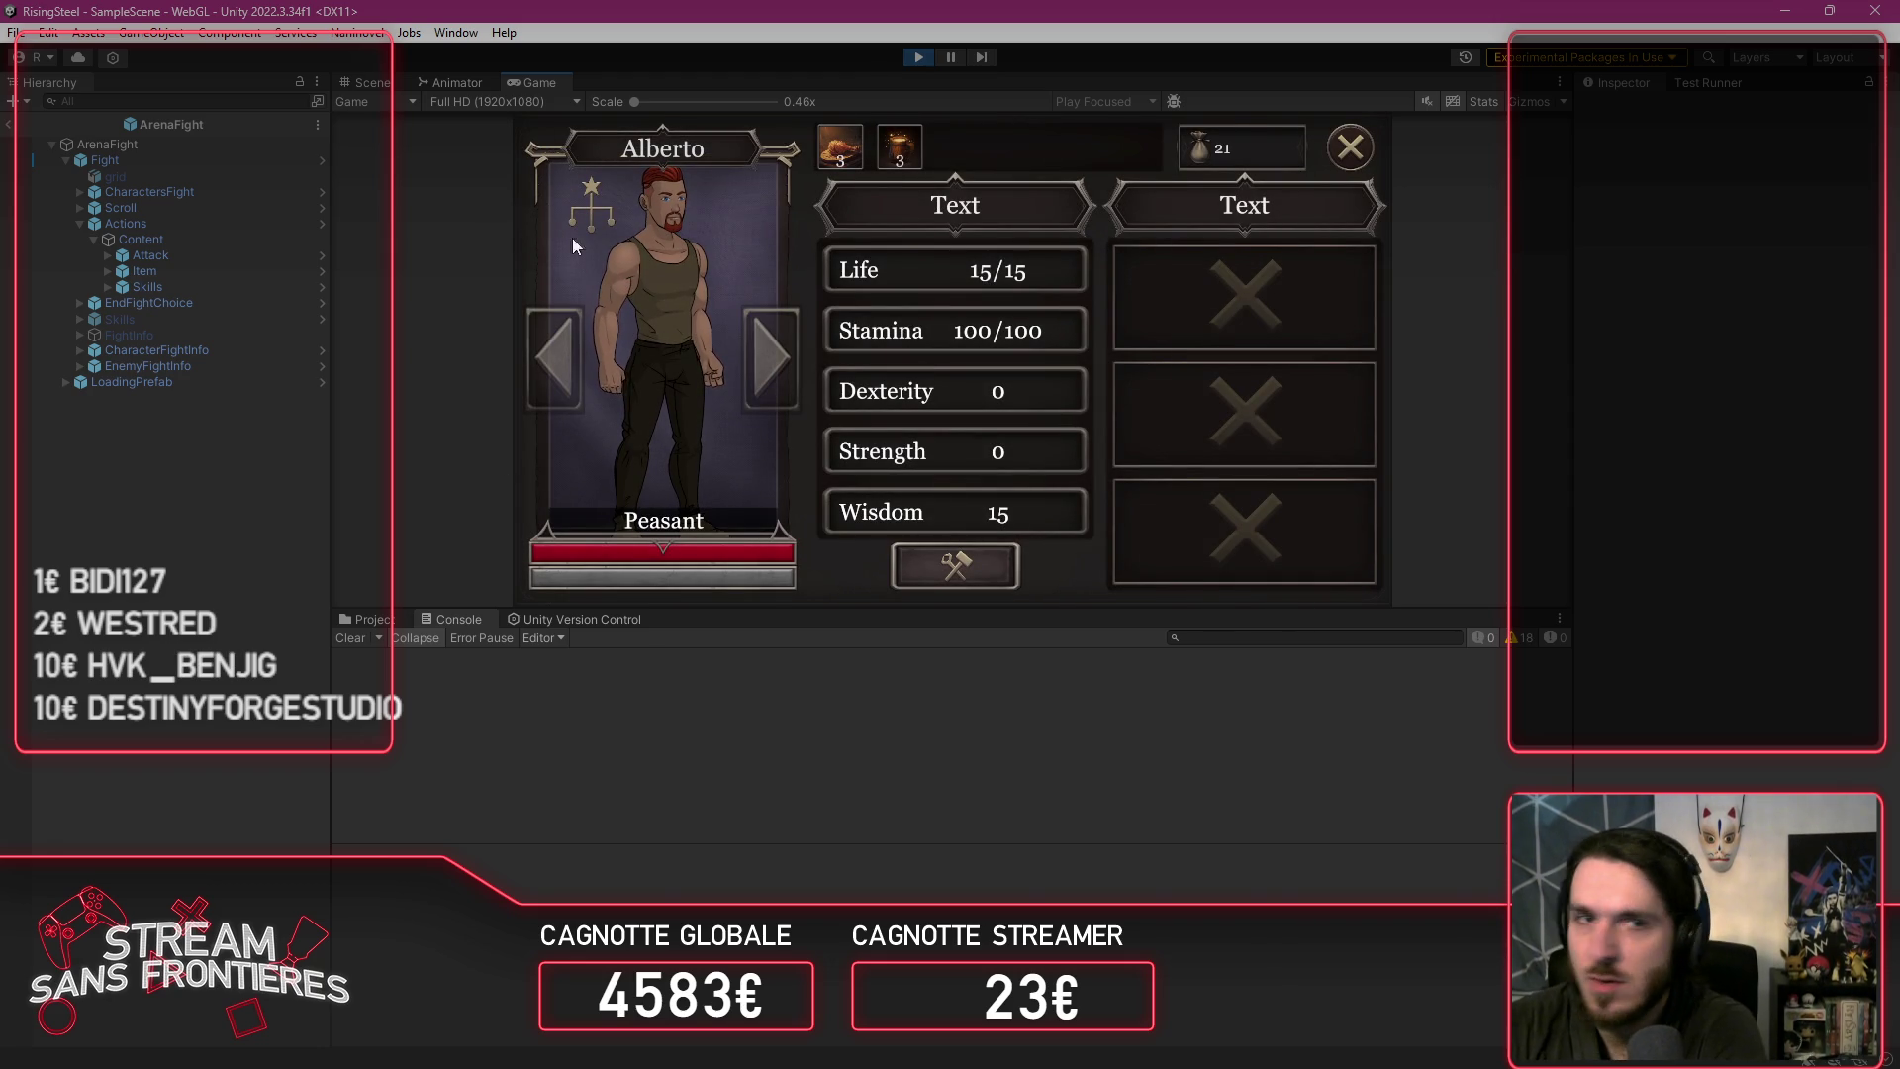
left_click(591, 210)
left_click(1038, 166)
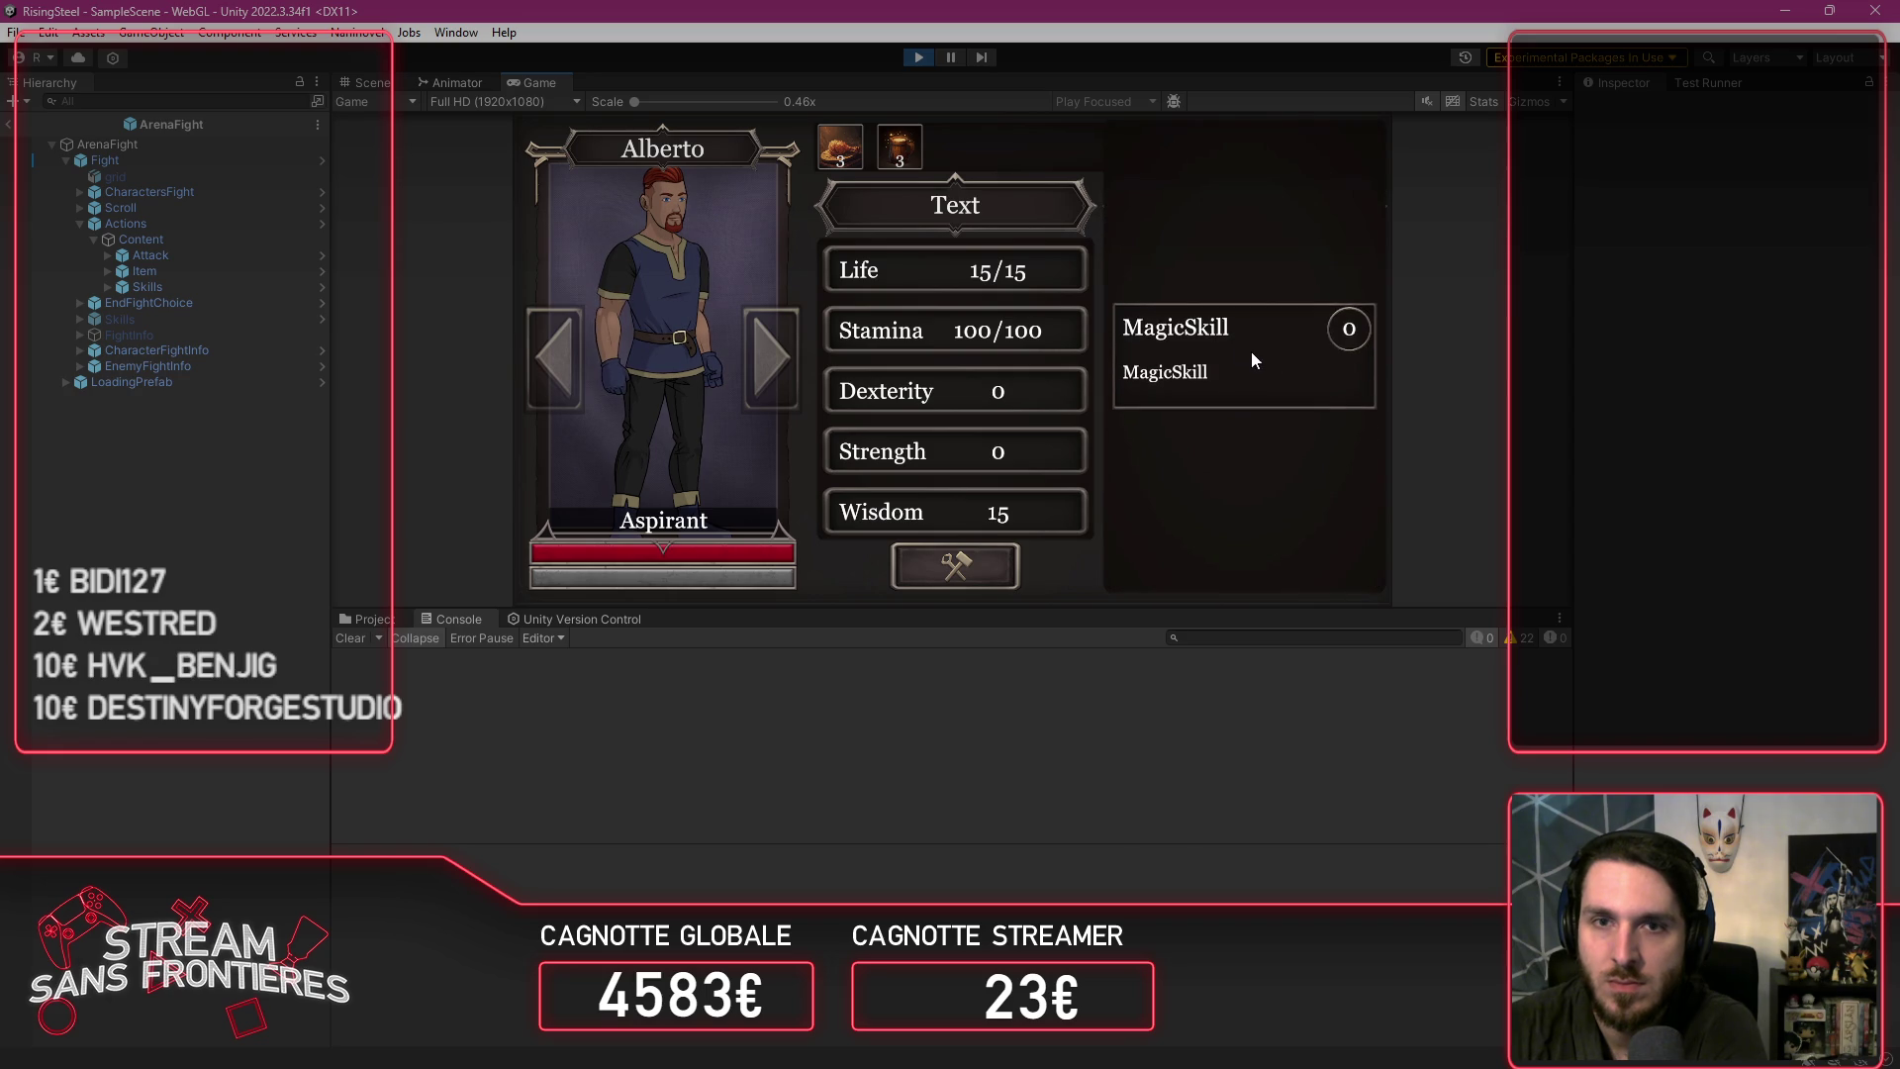
Step: Craft an Earth-element Earthbind skill for Alberto's MagicSkill slot and close the Recruitment screens
left_click(1249, 297)
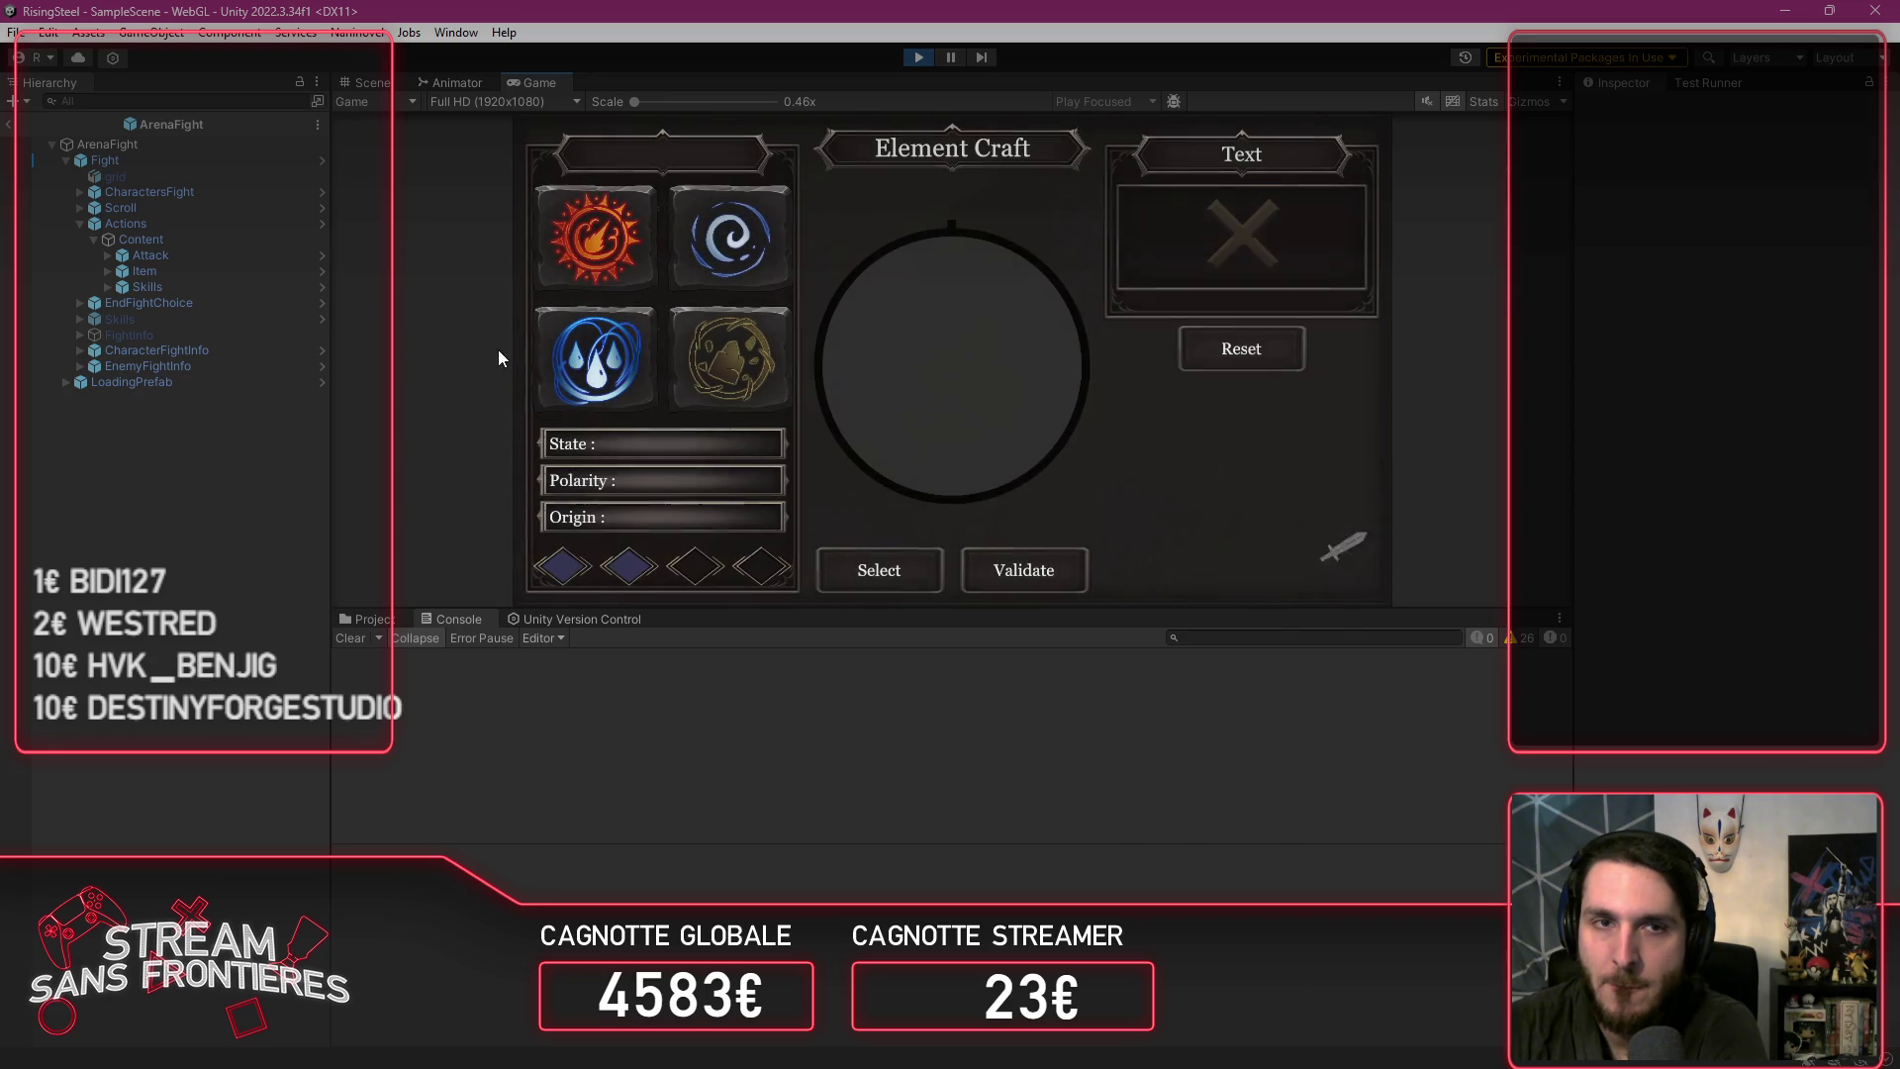
left_click(729, 356)
left_click(879, 570)
left_click(1057, 573)
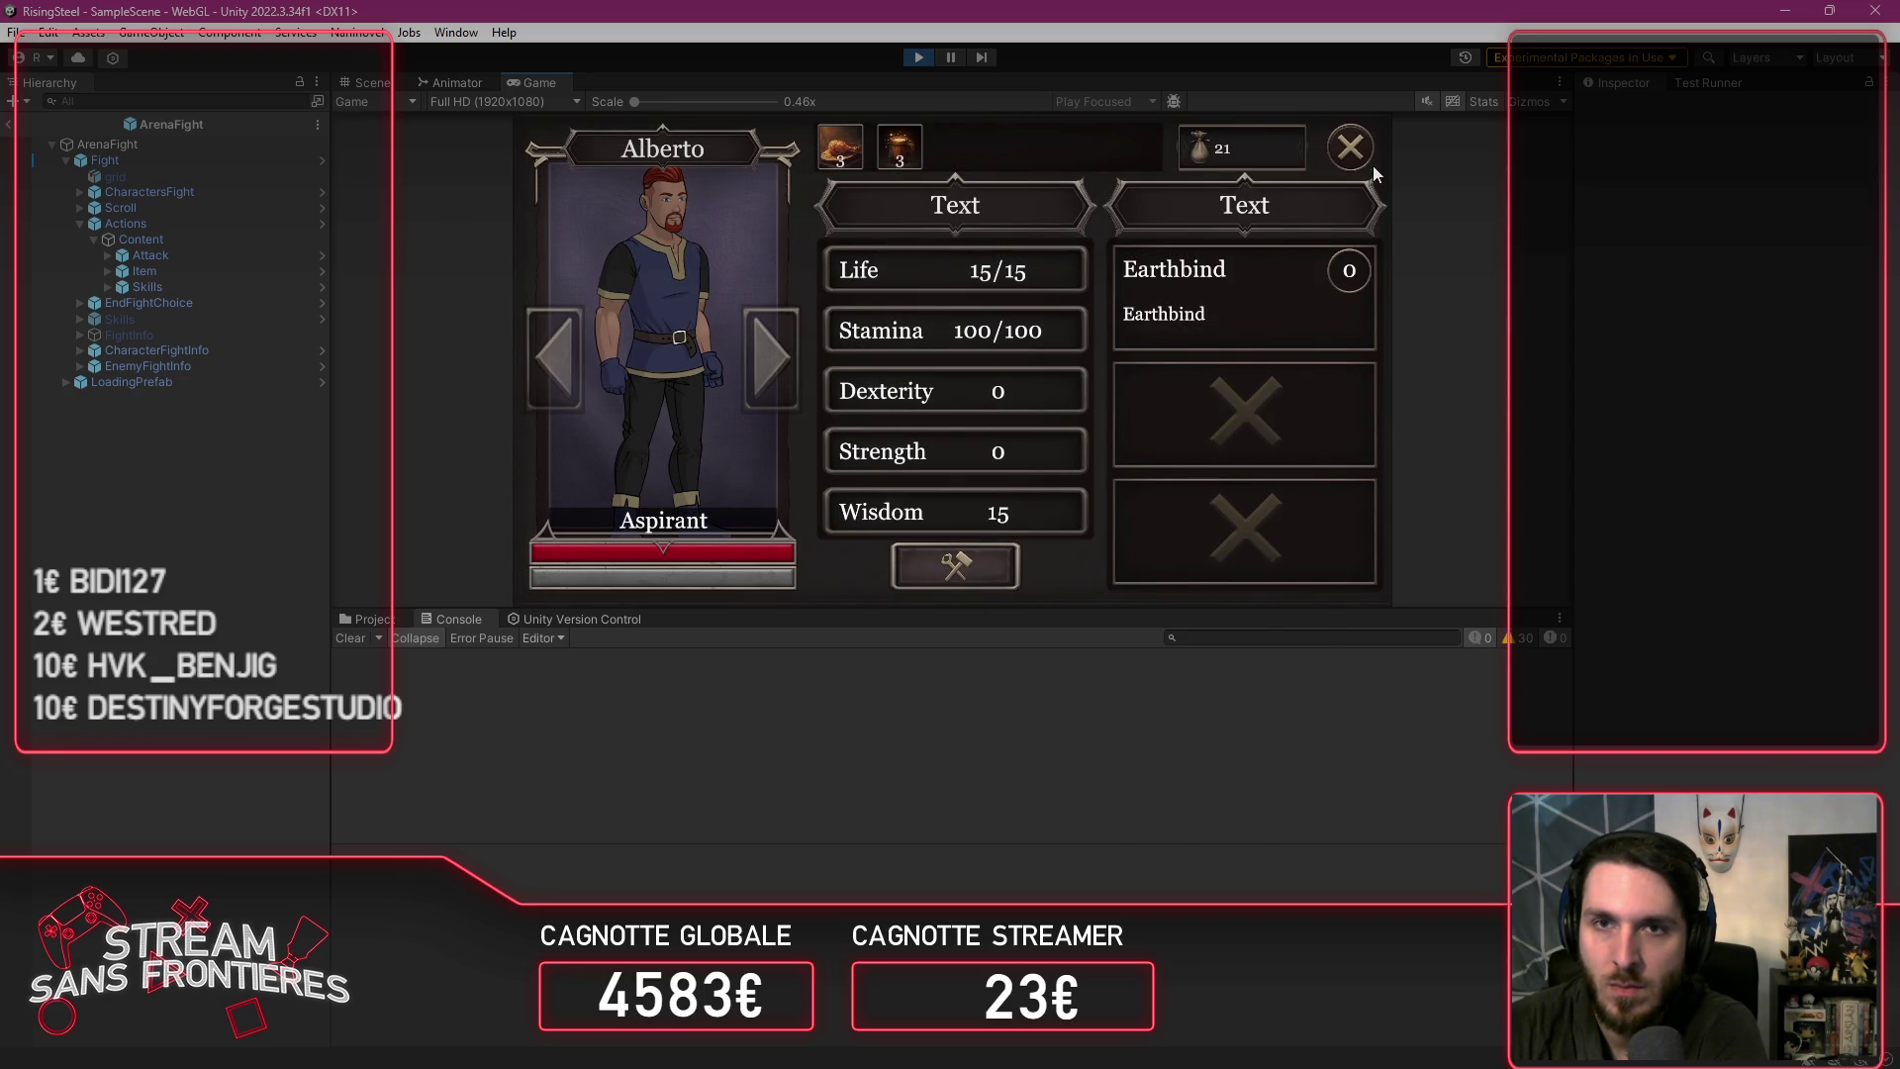
left_click(1362, 153)
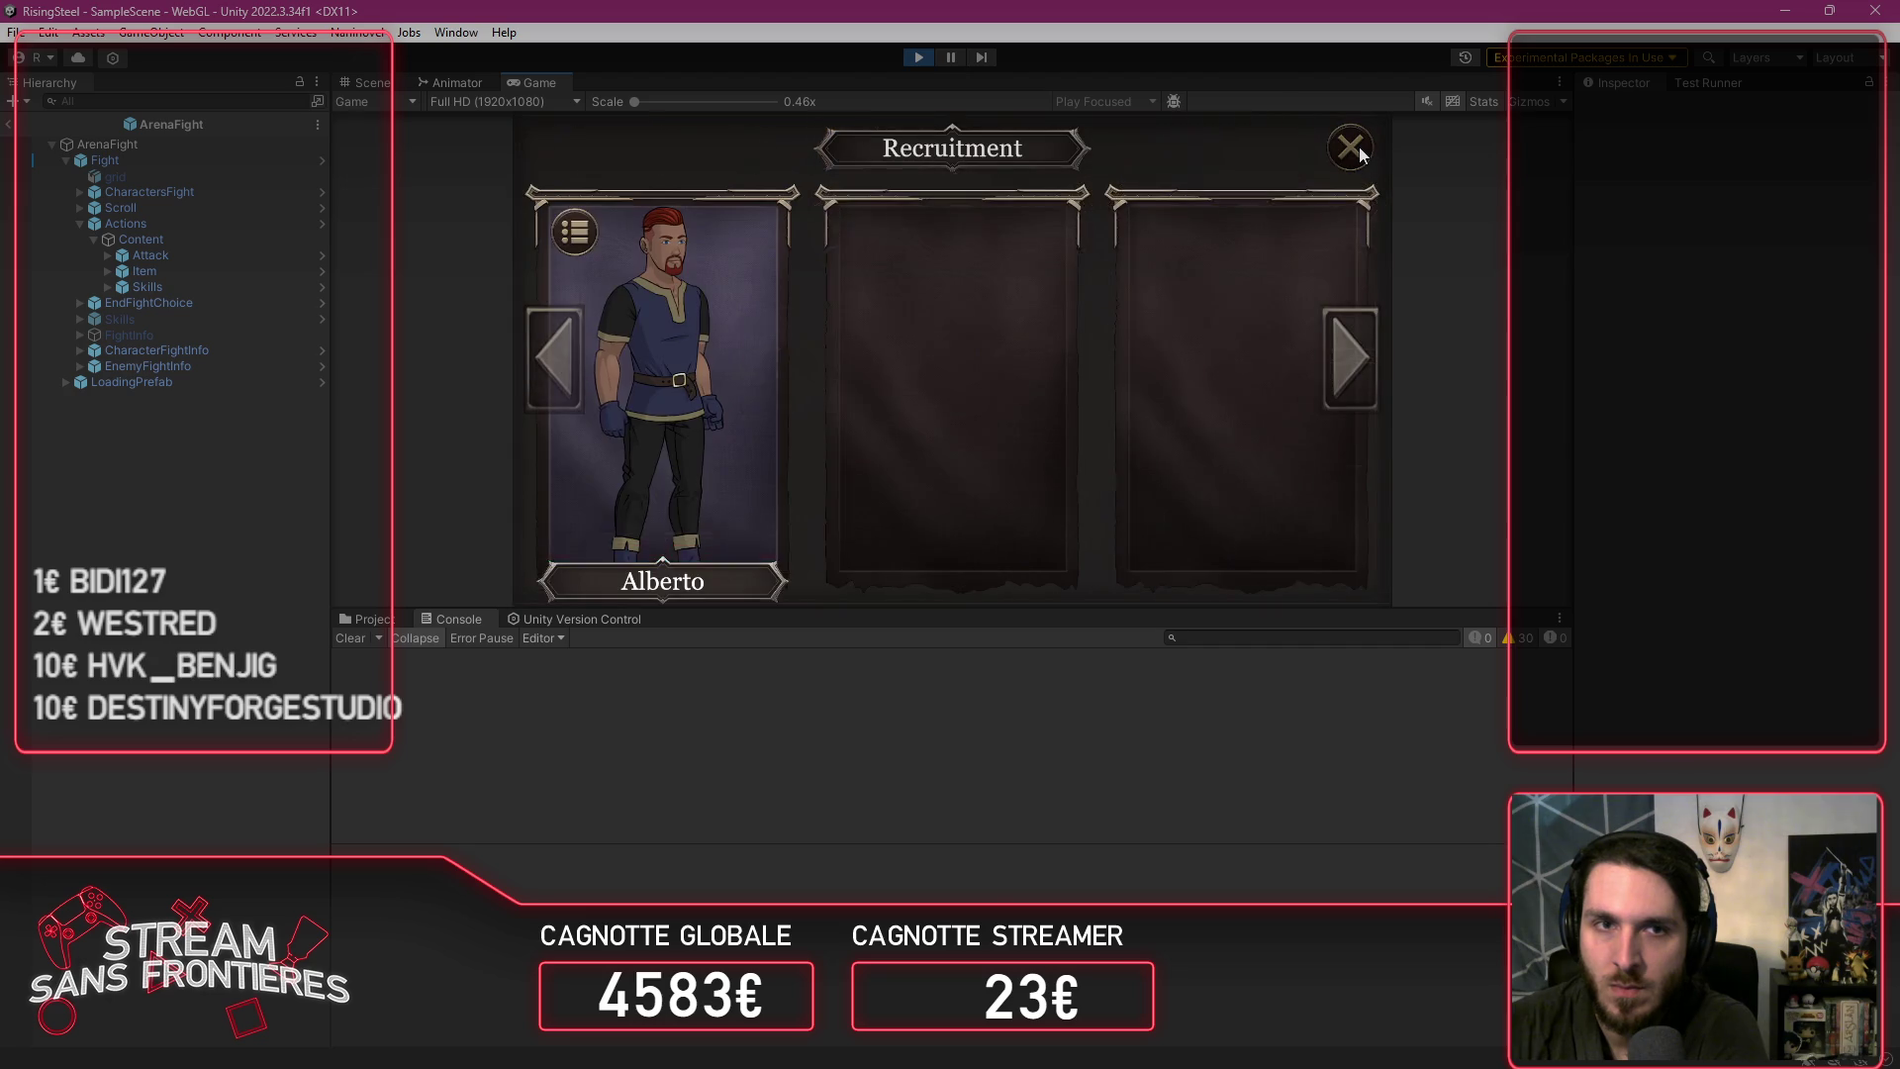
left_click(1362, 154)
Step: Send Alberto into an Arena fight and try Skills, hitting a NullReferenceException at line 136
left_click(580, 169)
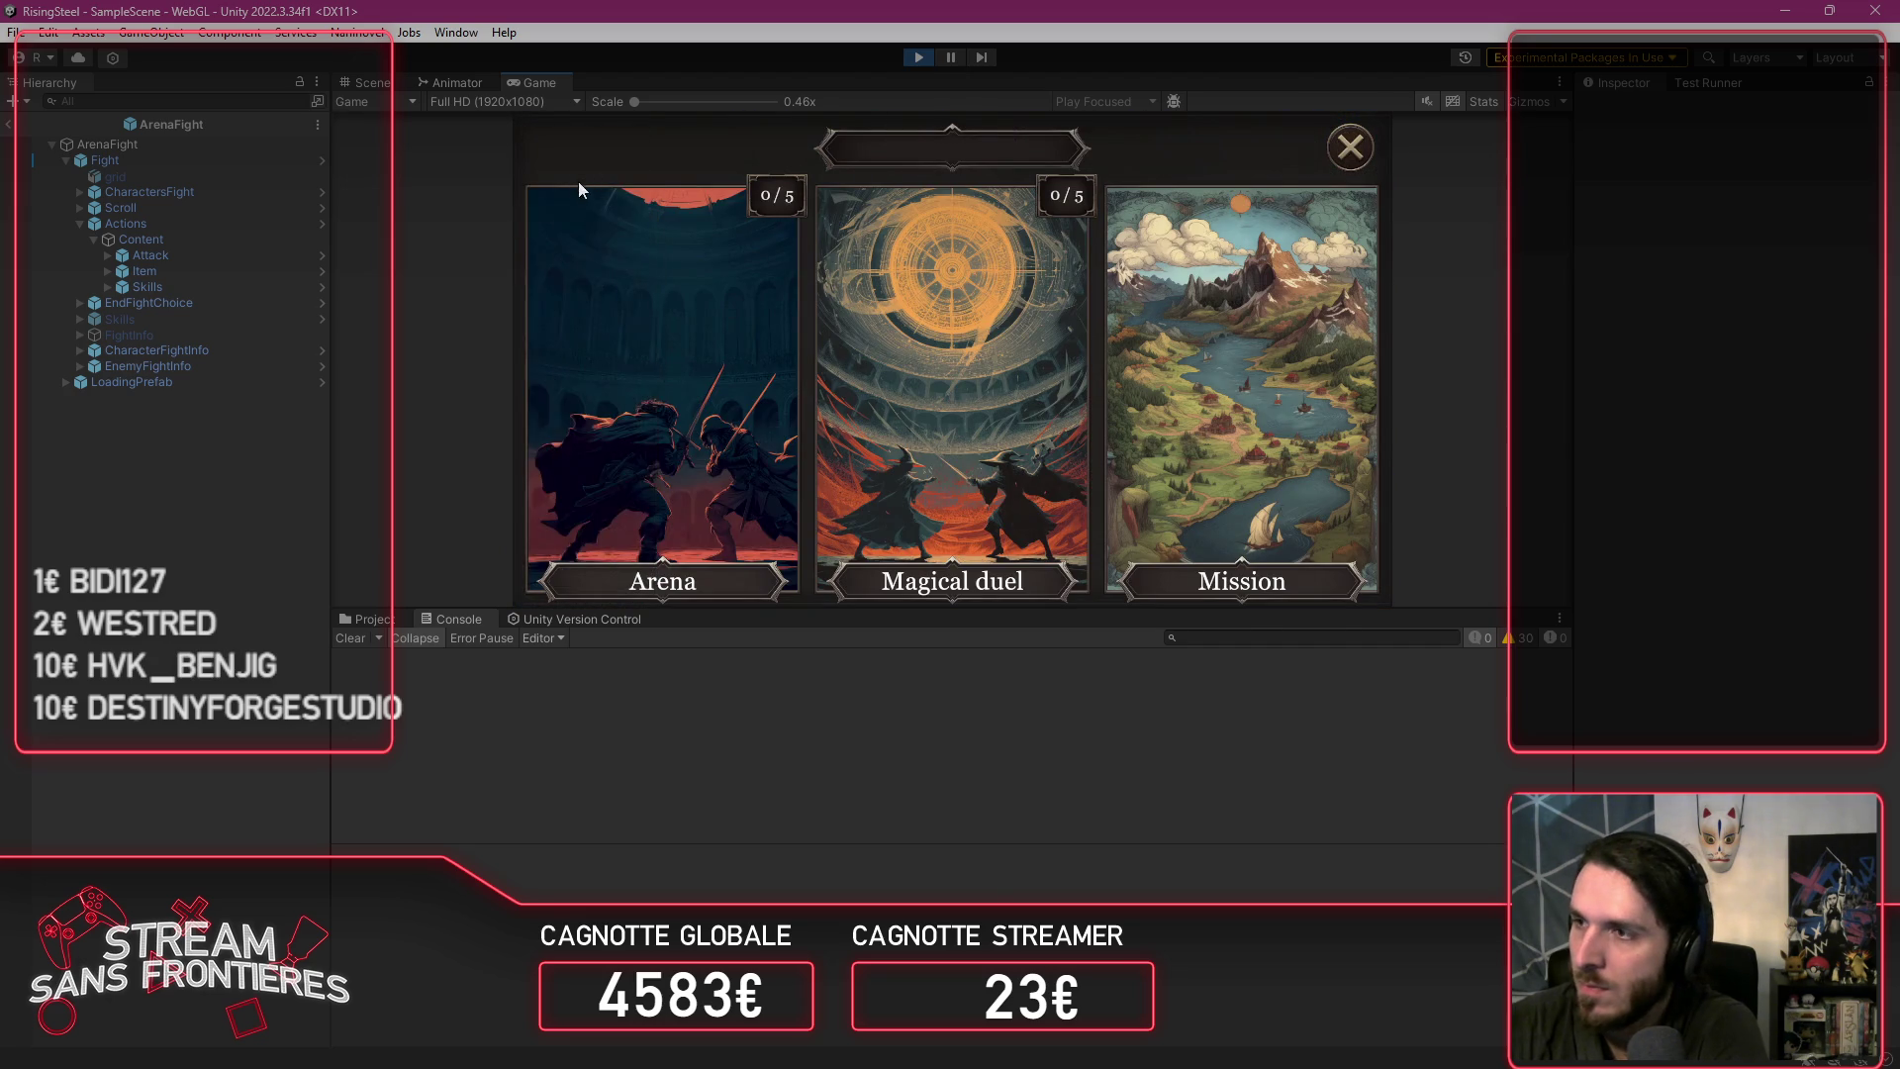
left_click(647, 358)
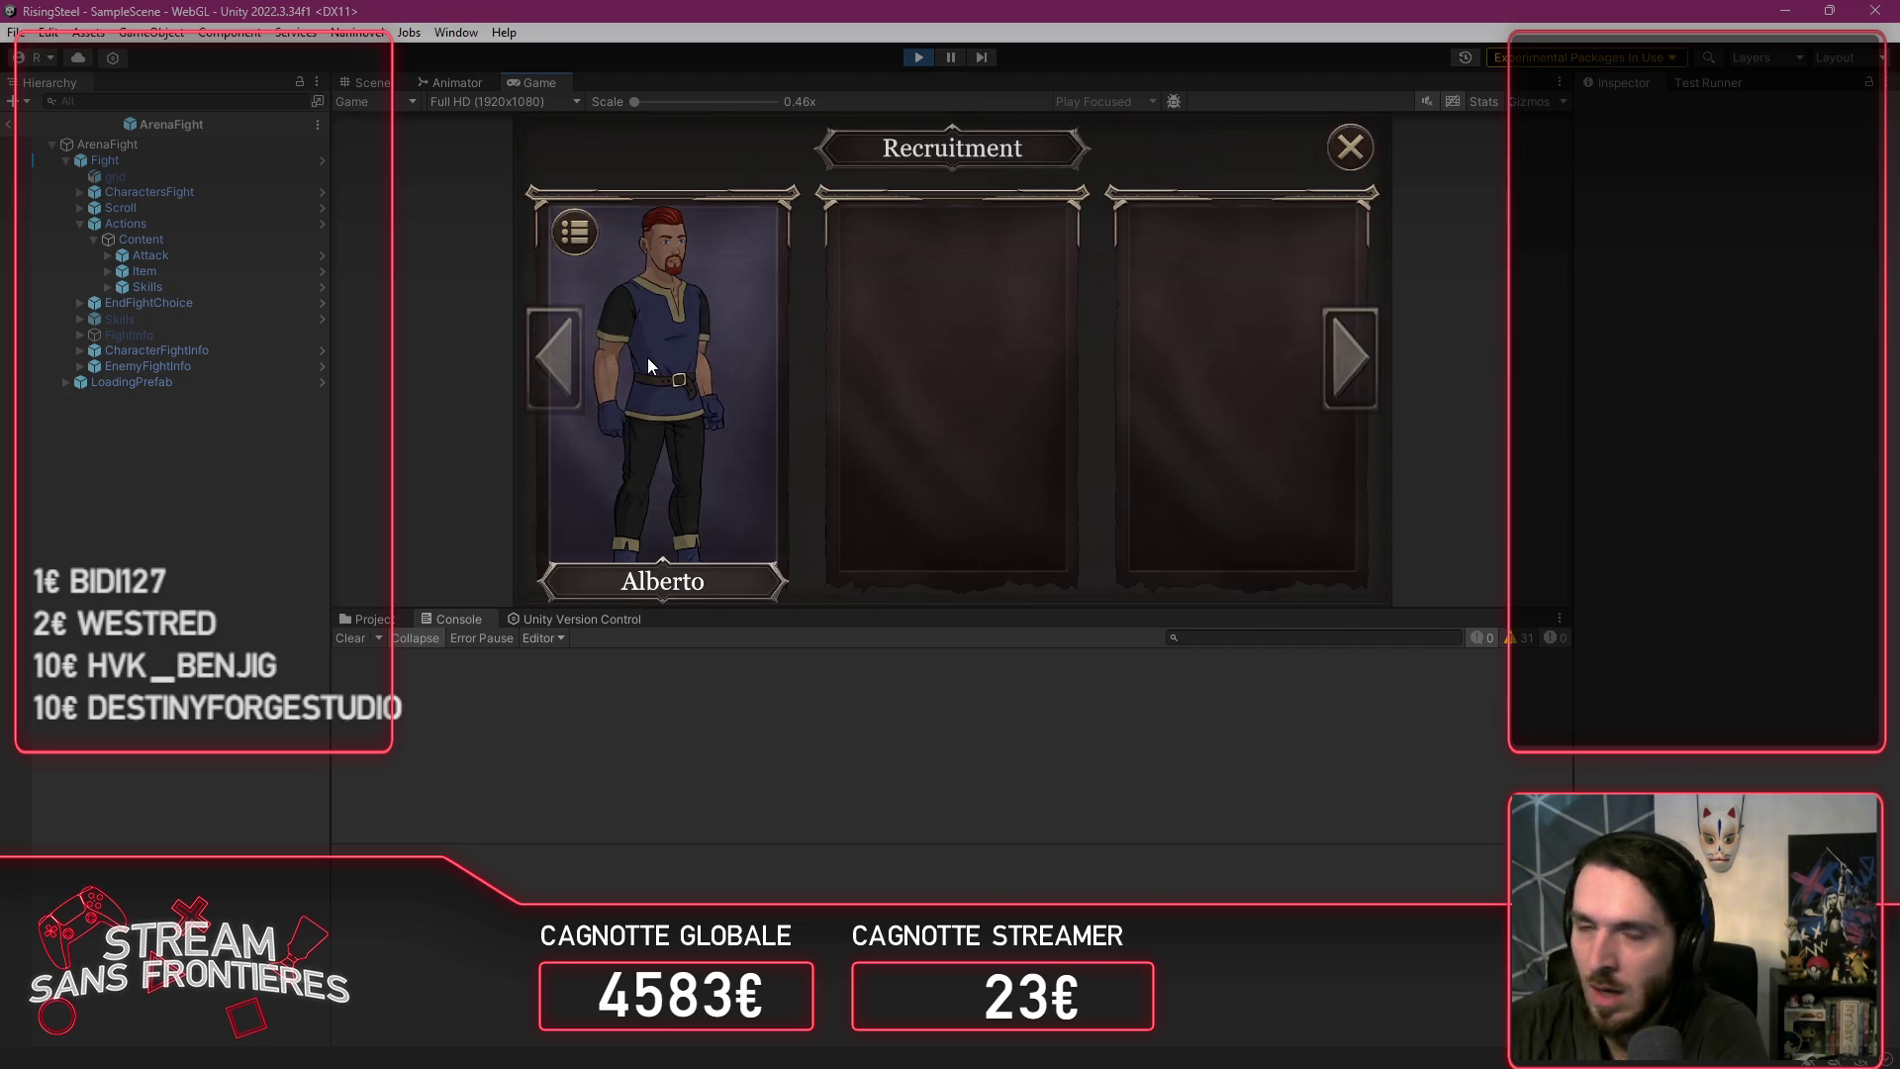
left_click(648, 359)
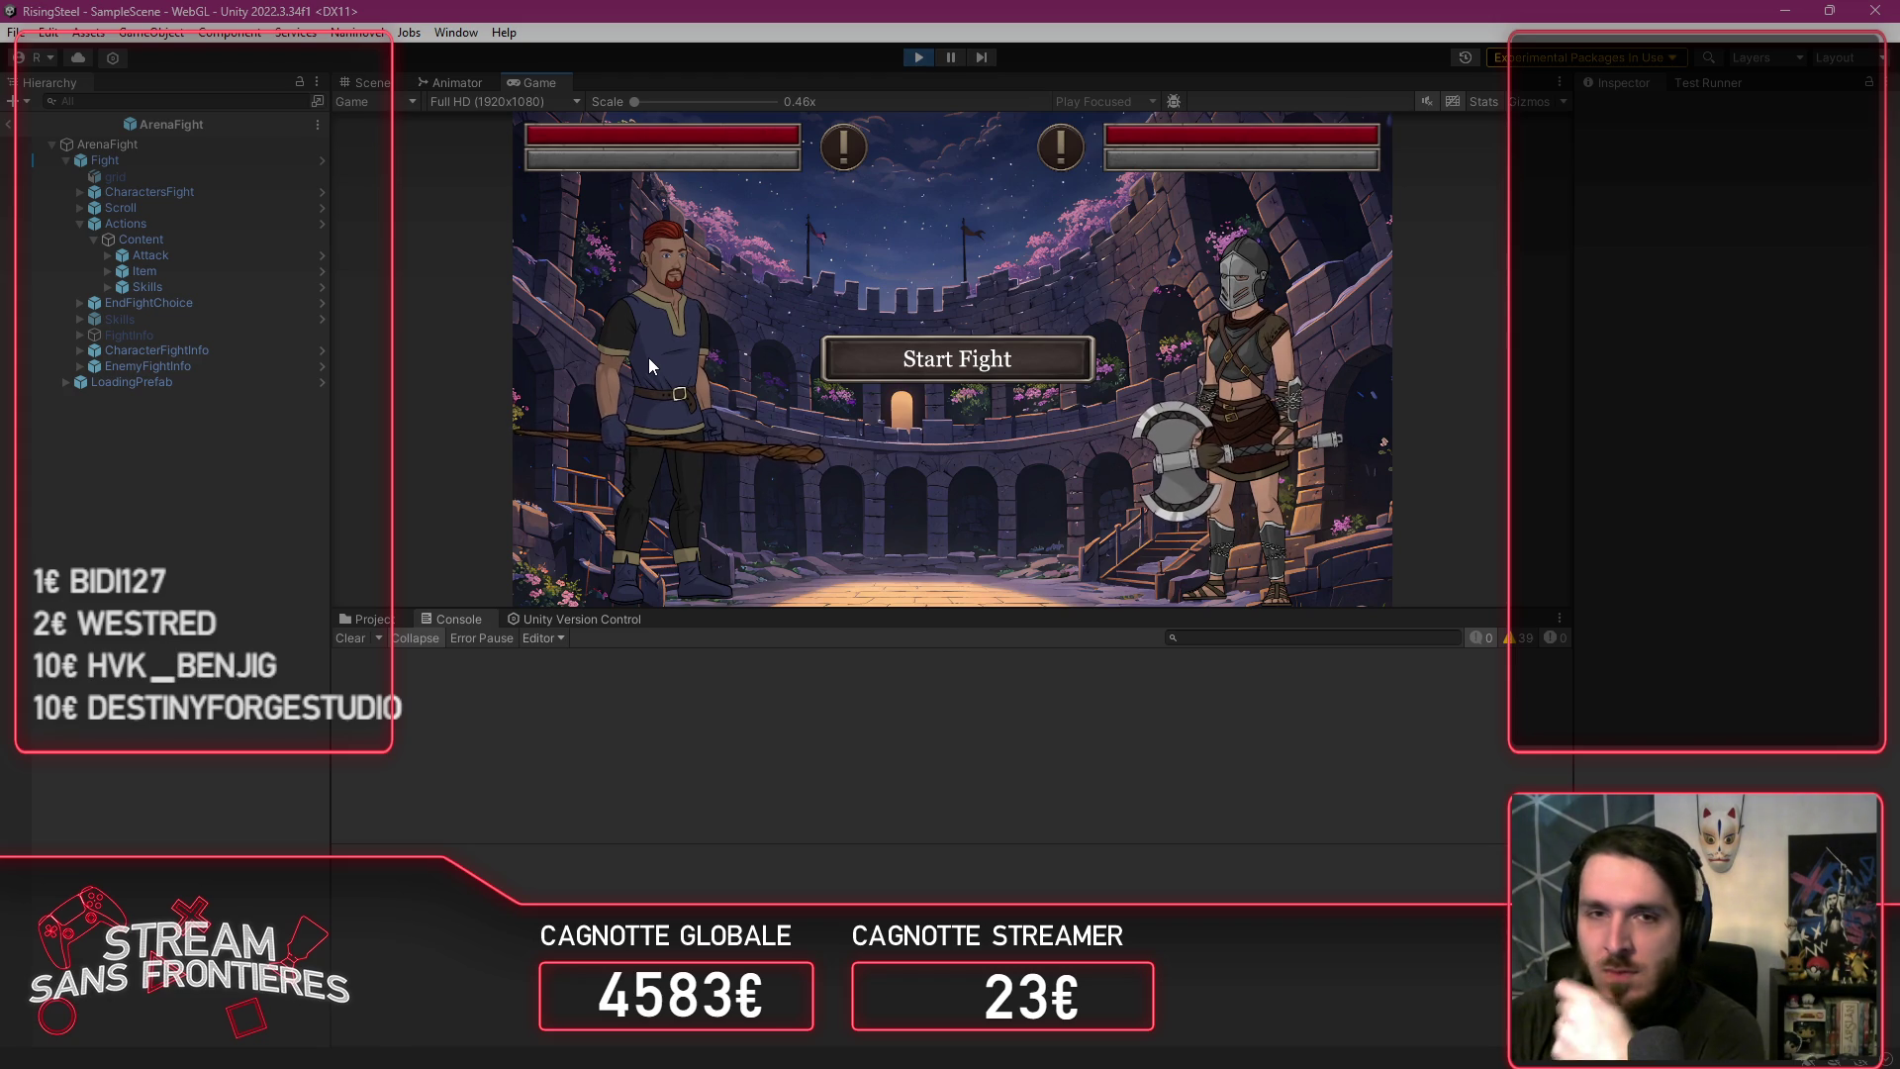
left_click(649, 495)
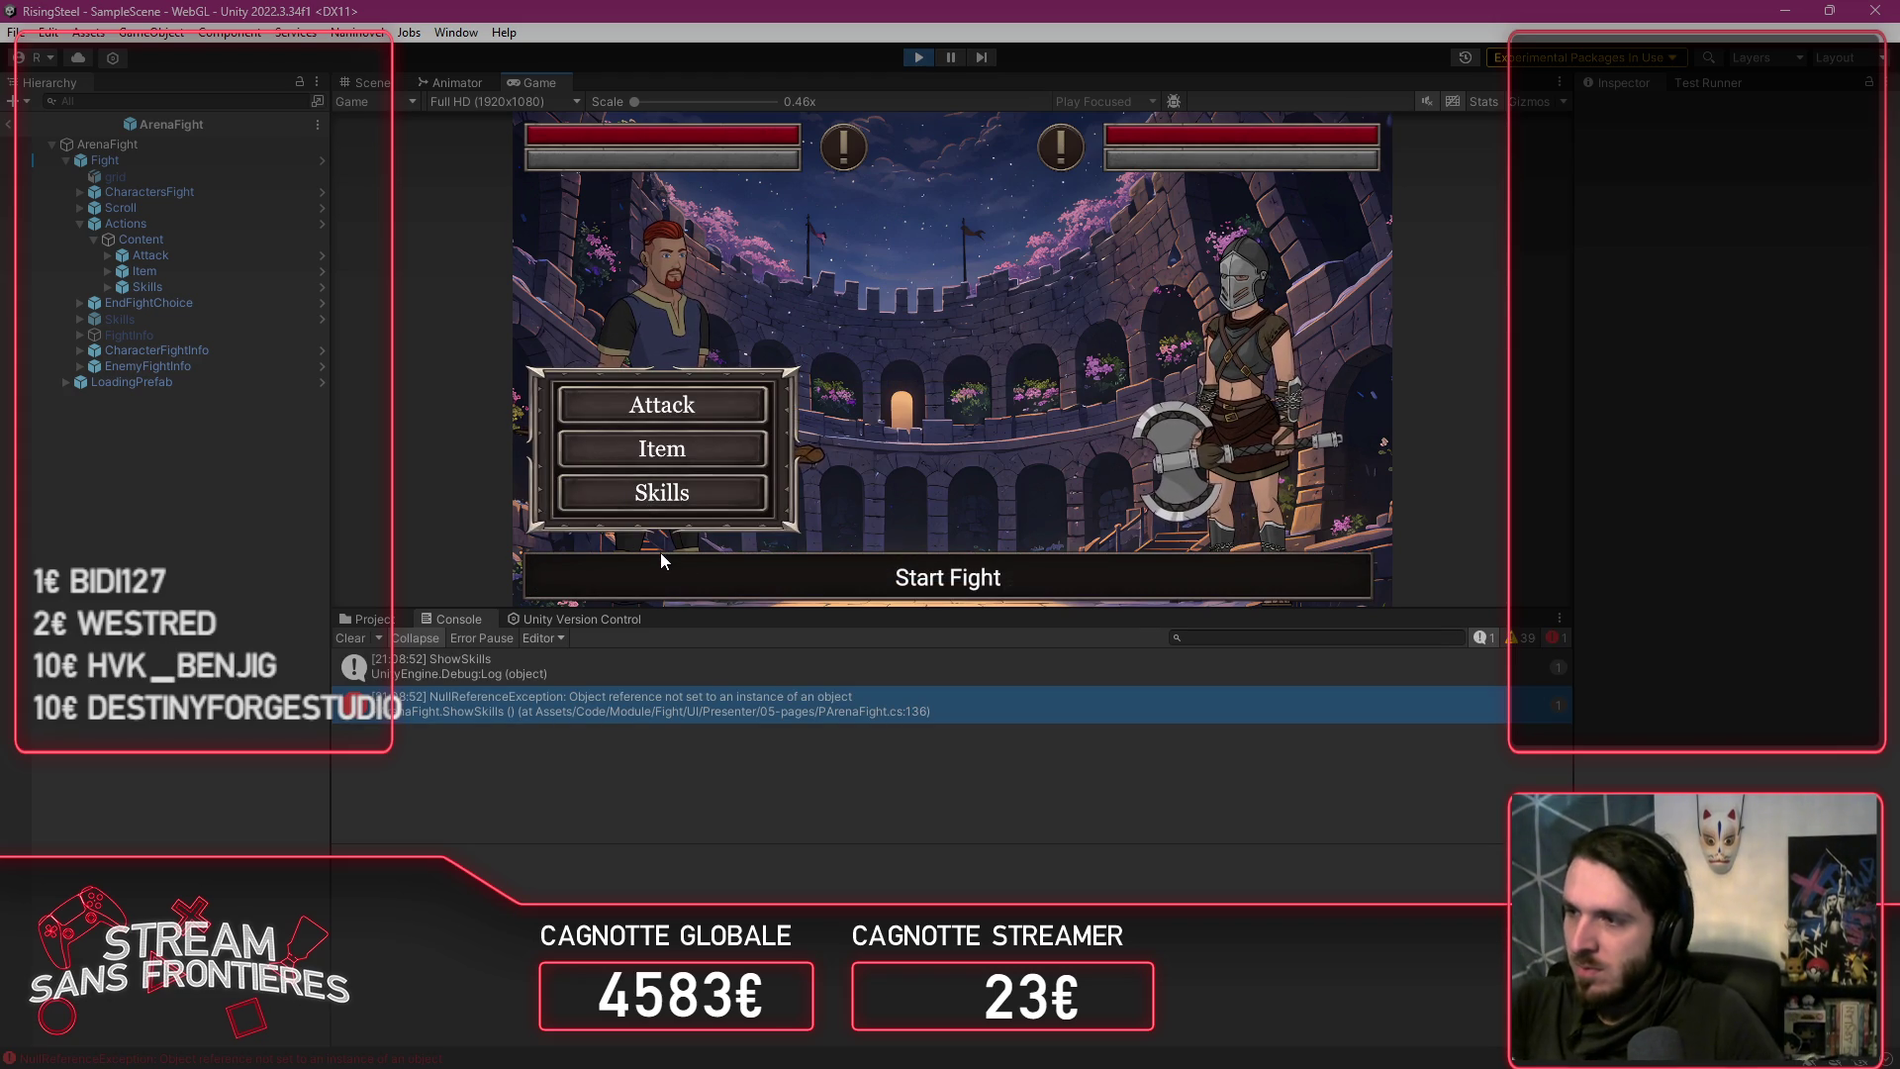
key("alt+Tab")
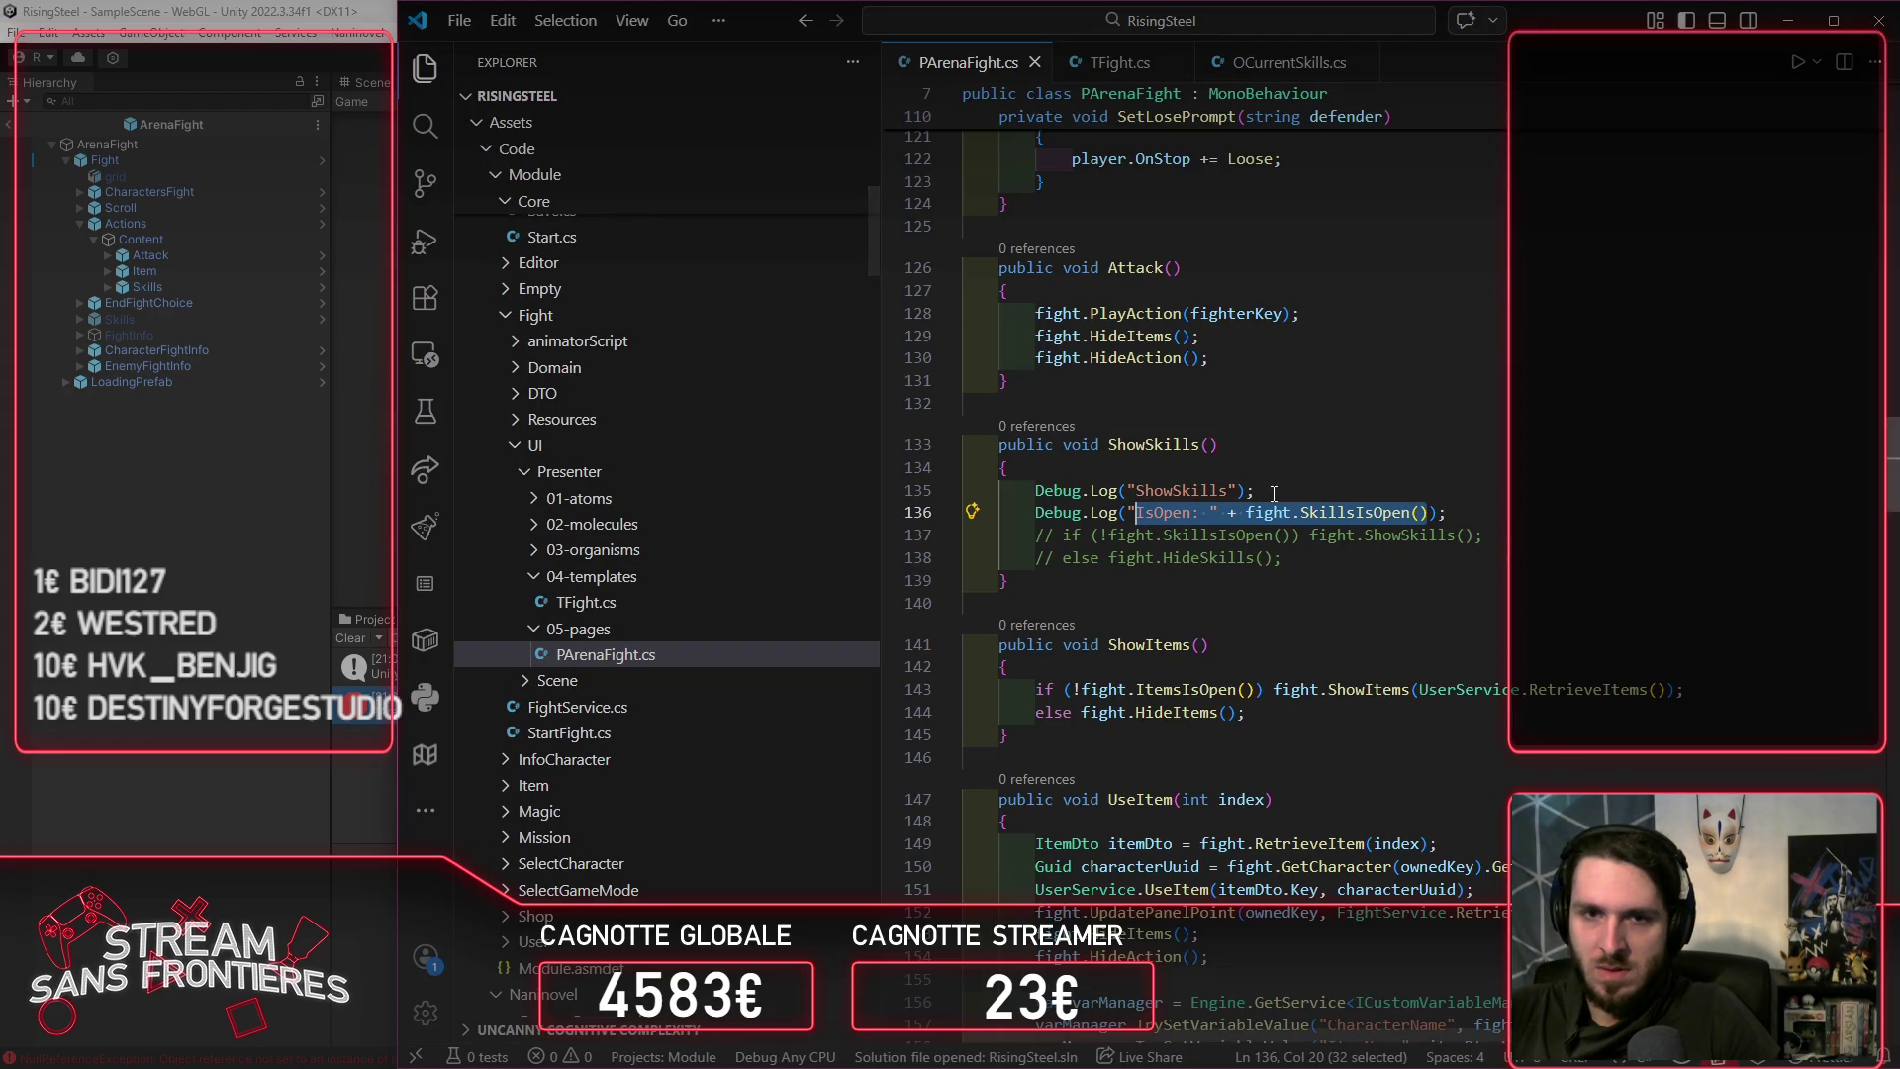
Step: Inspect the SkillsIsOpen definition in TFight.cs and stop the Unity playtest
left_click(1406, 512)
key("Right")
key("Right")
key("Right")
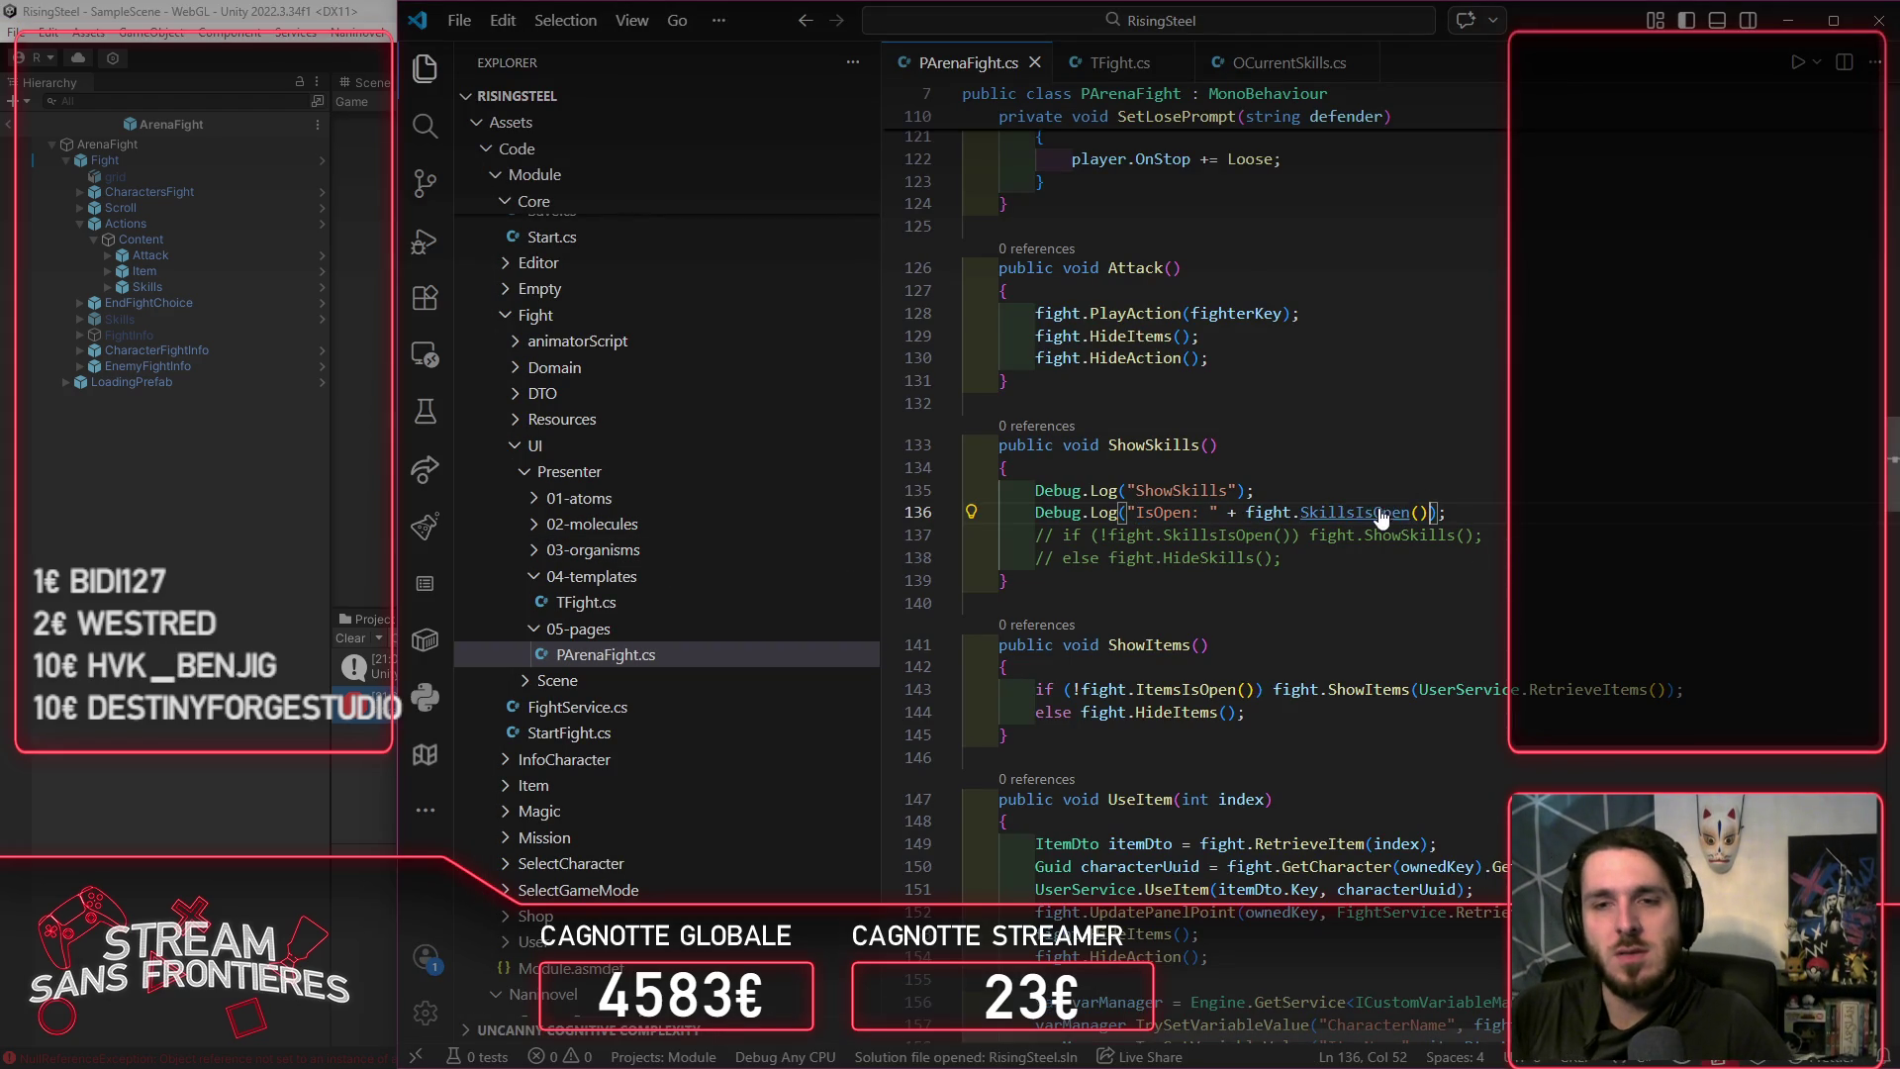
left_click(1386, 512, "ctrl")
scroll(1299, 602, "up", 20)
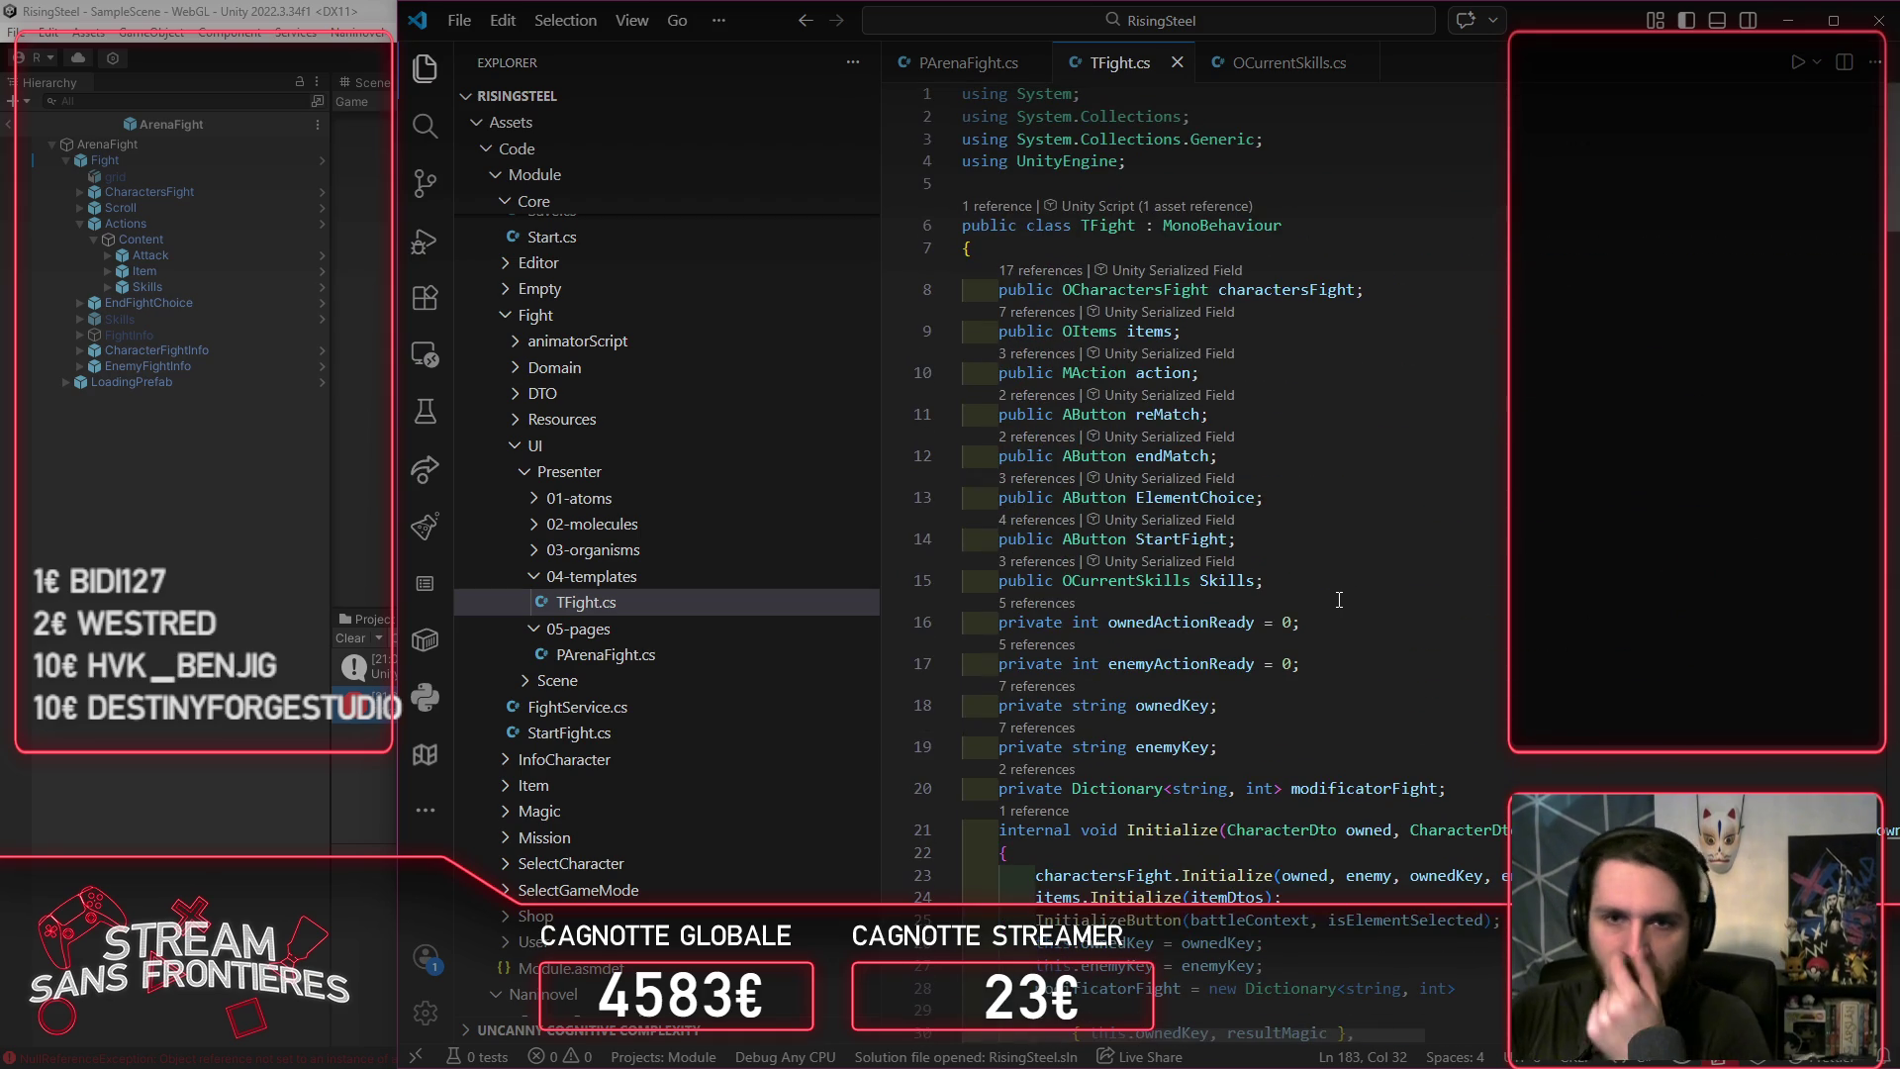
key("alt+Tab")
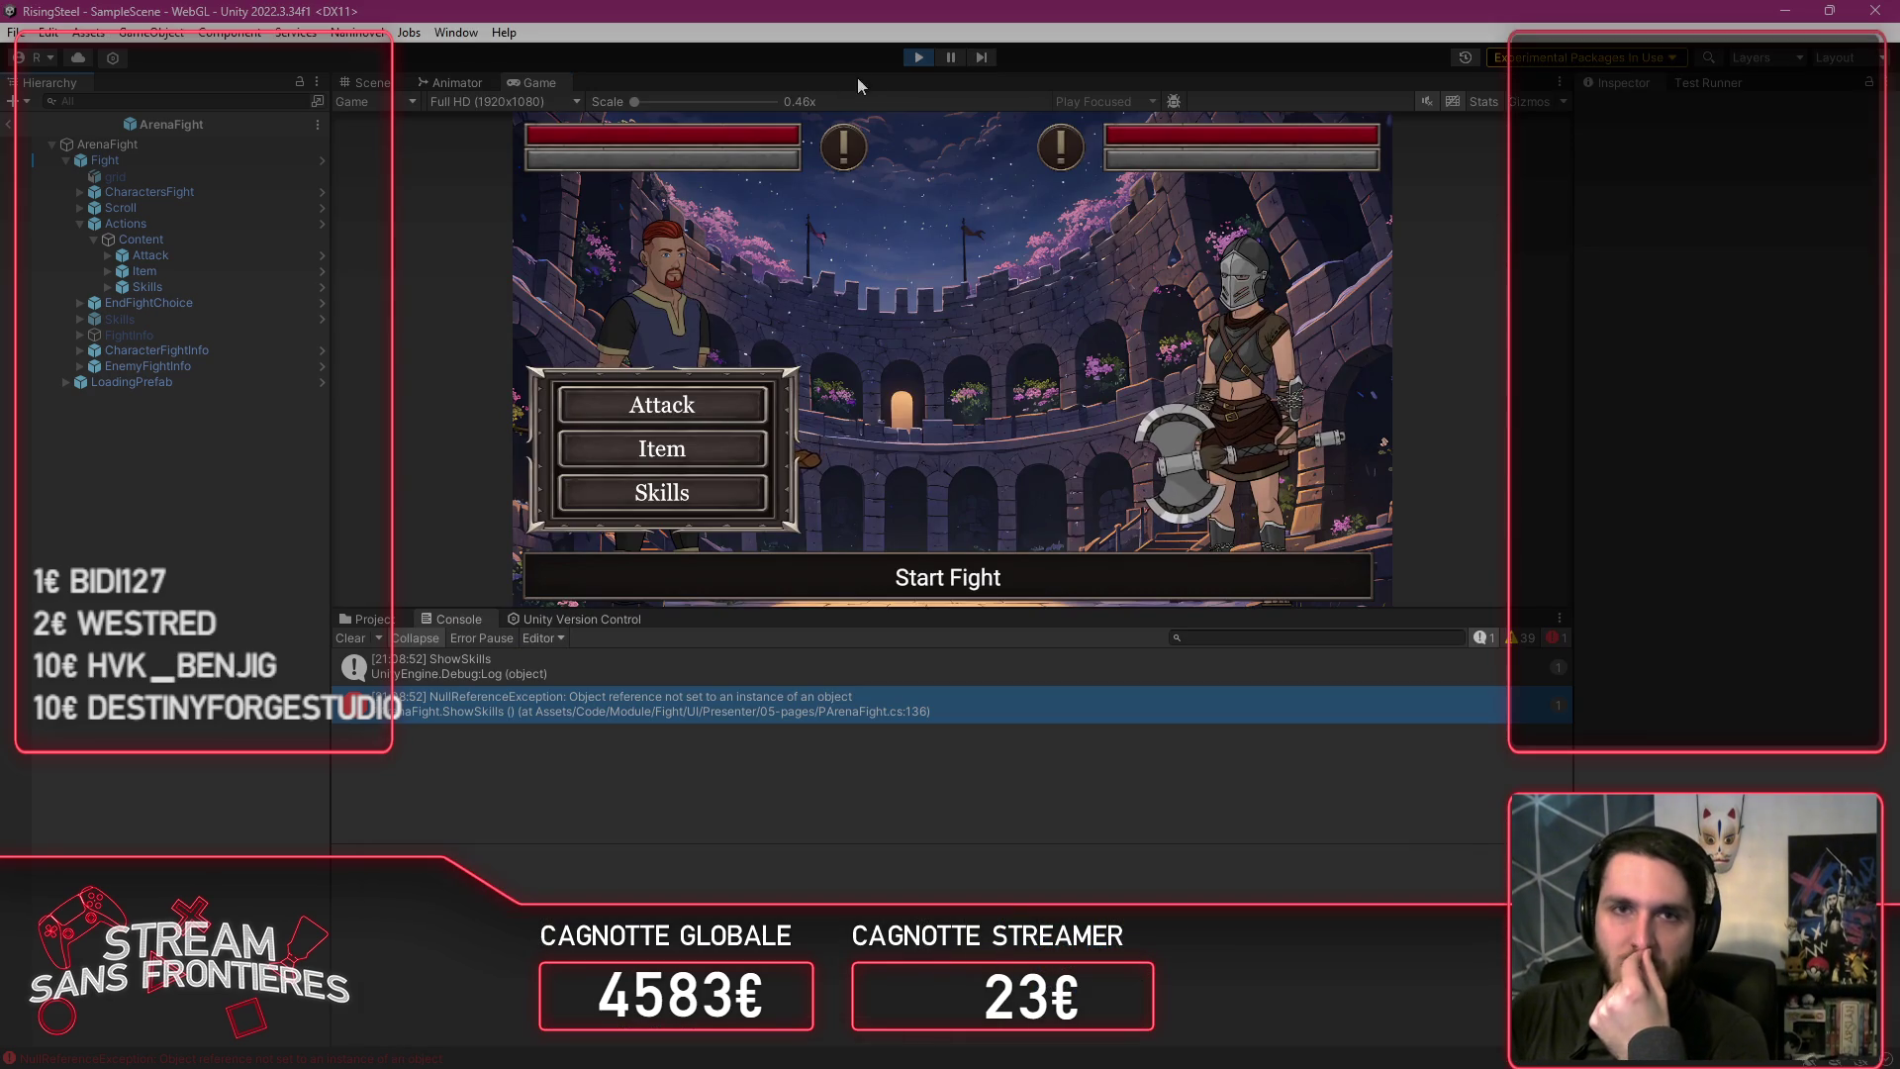
left_click(919, 57)
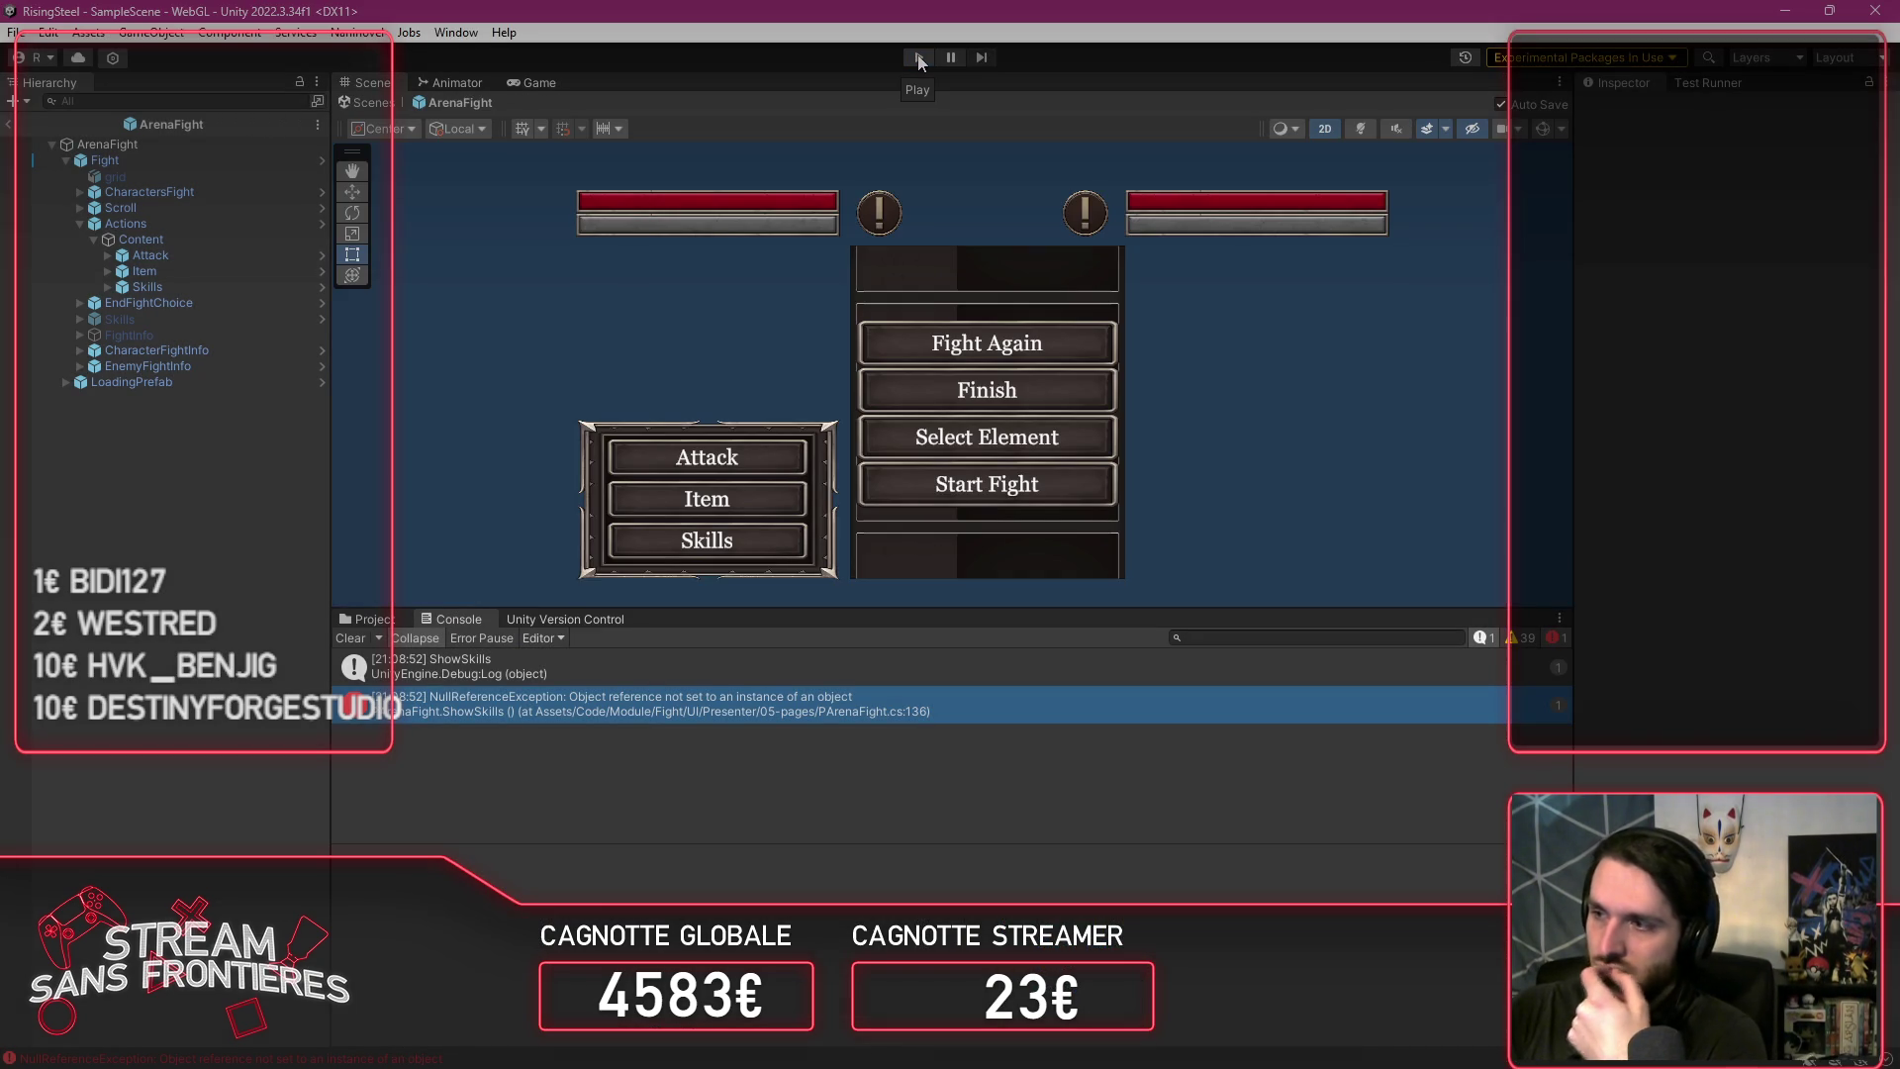
key("alt+Tab")
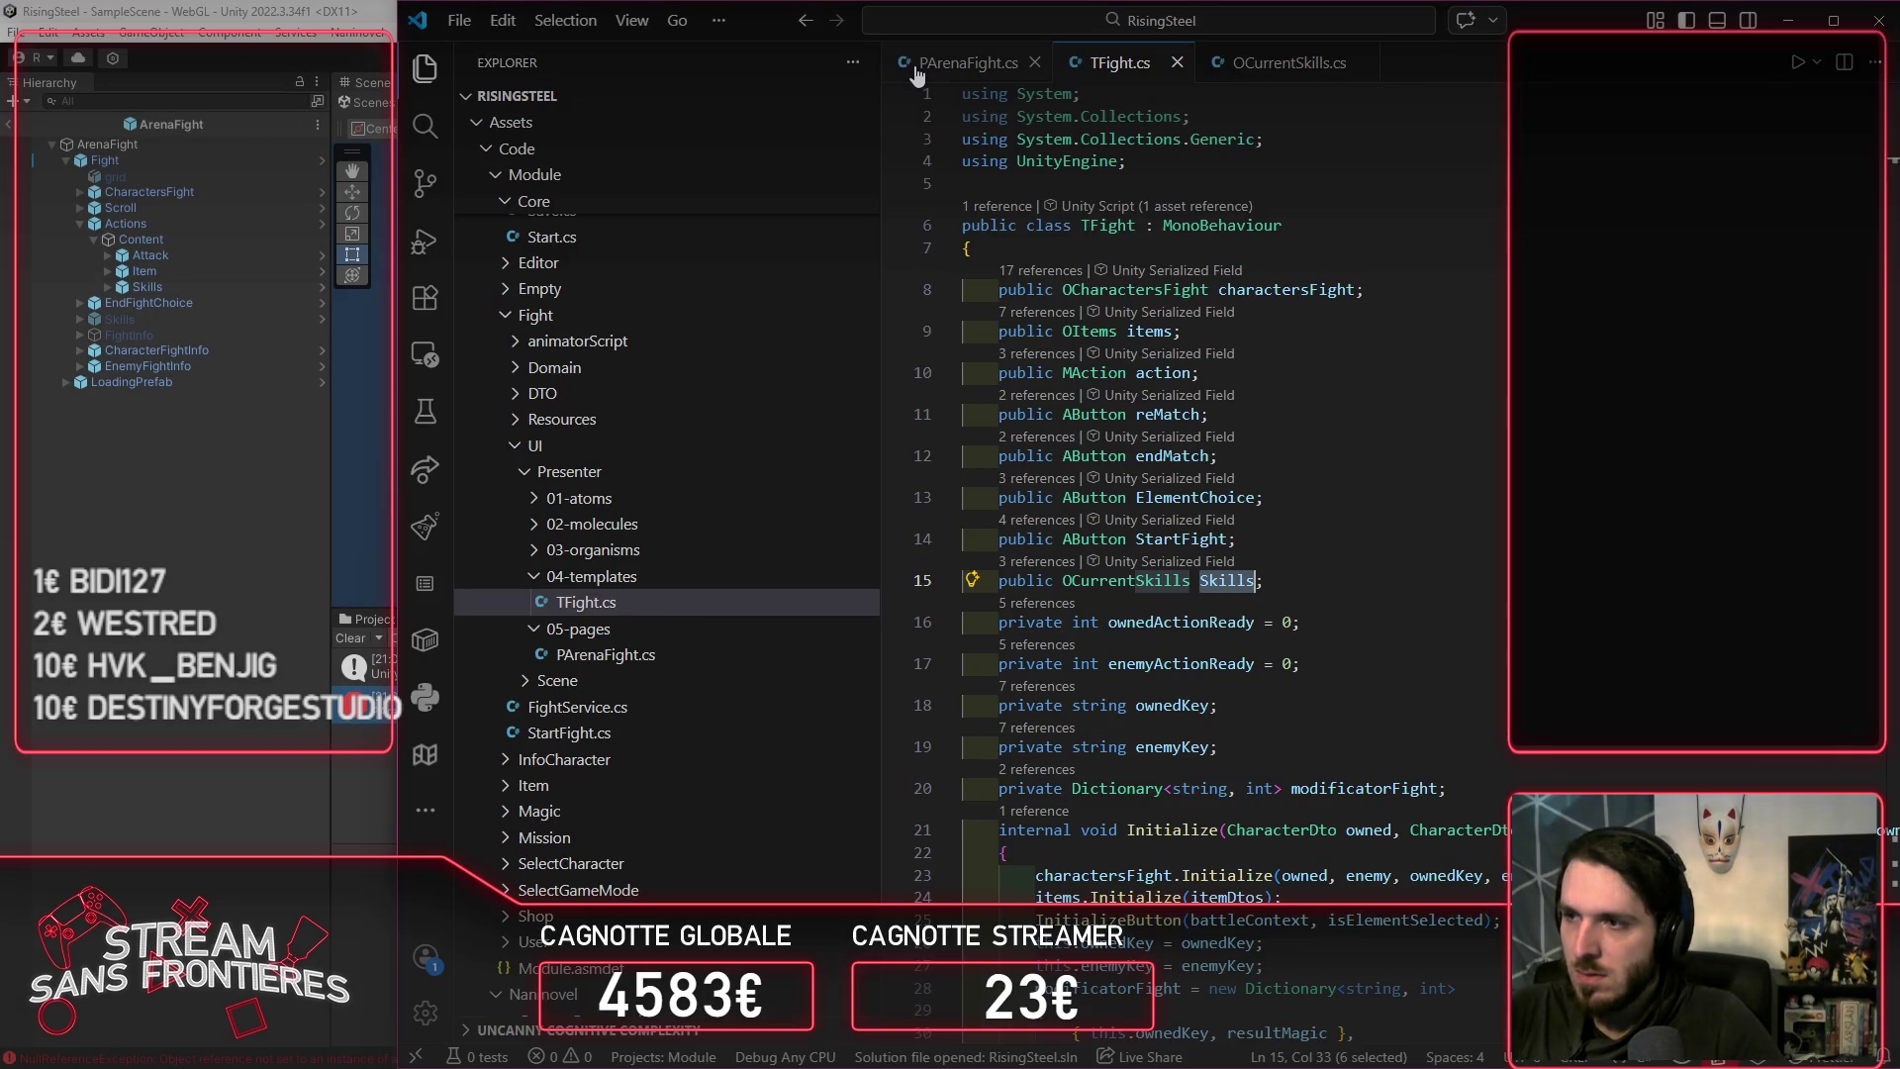
Step: Remove .SkillsIsOpen() from line 136's log so it prints just fight, then save
left_click(917, 65)
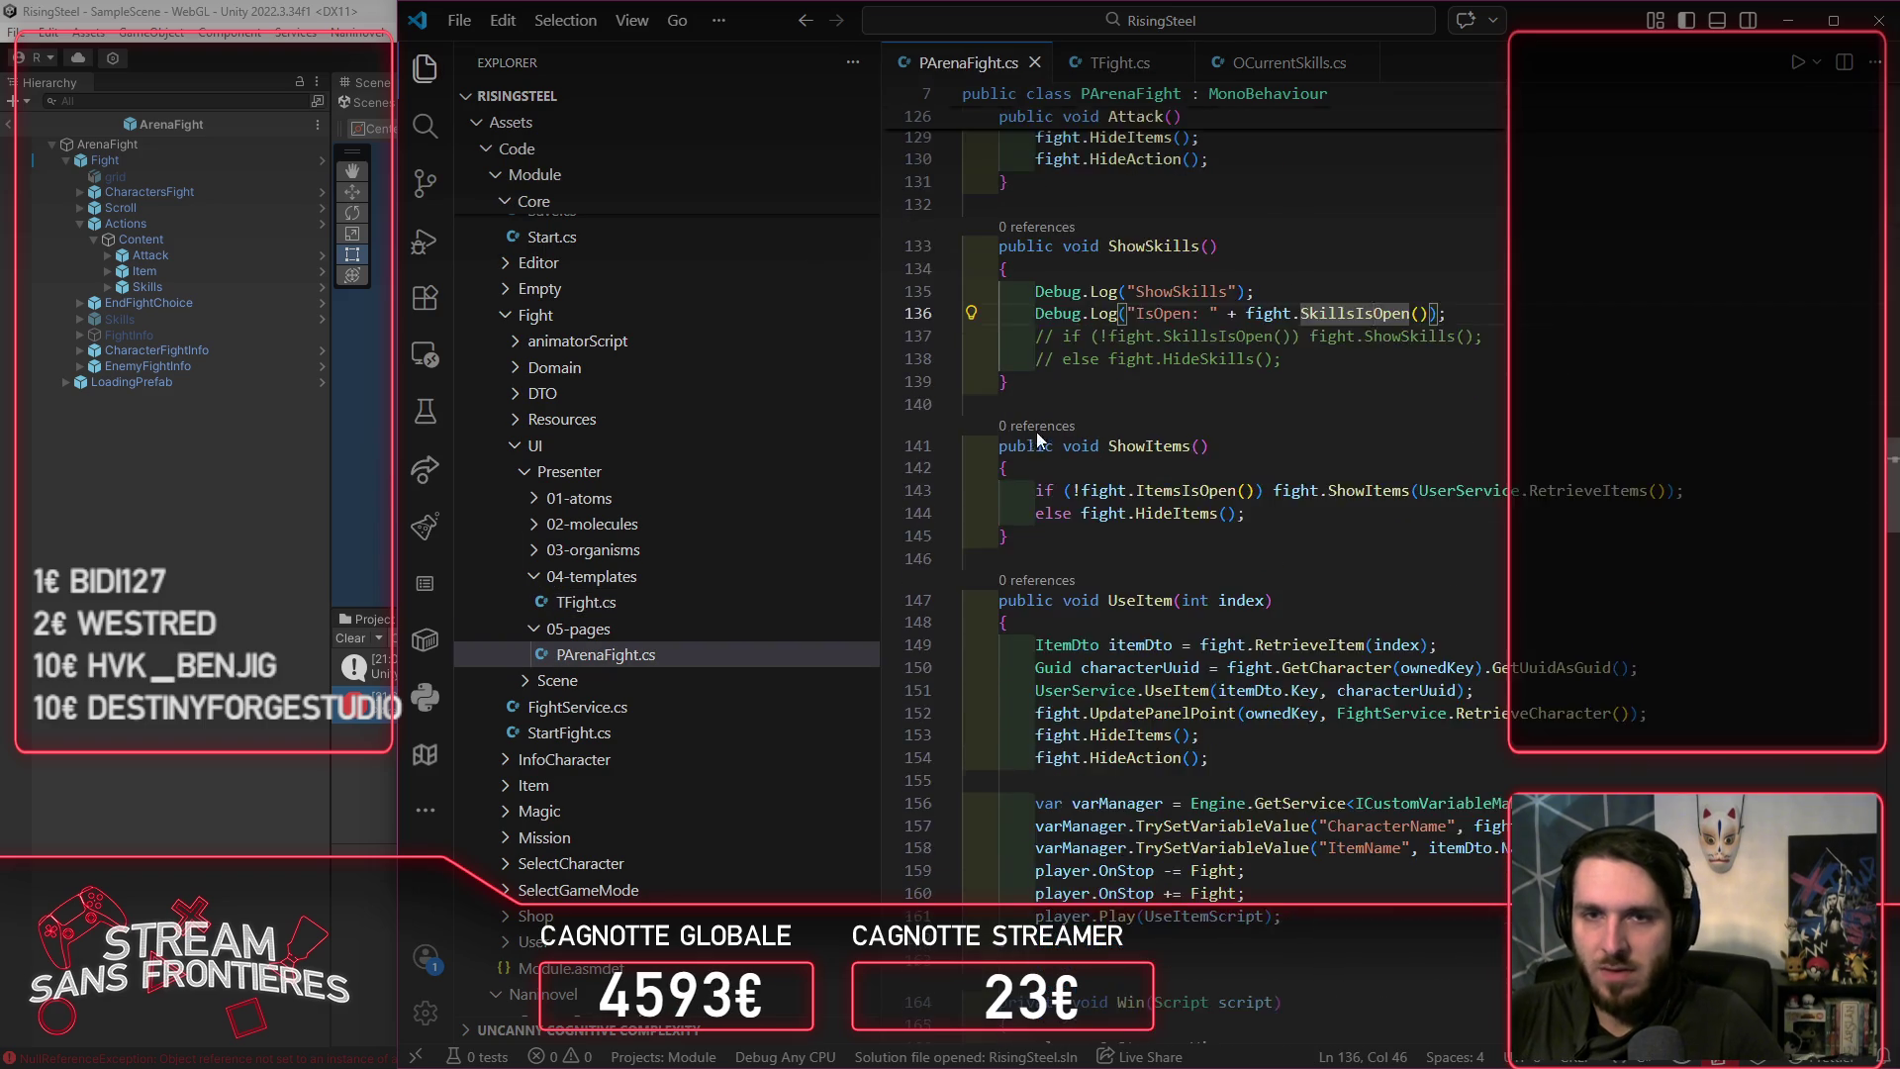
scroll(1027, 439, "up", 2)
key("Right")
key("Right")
key("ctrl+space")
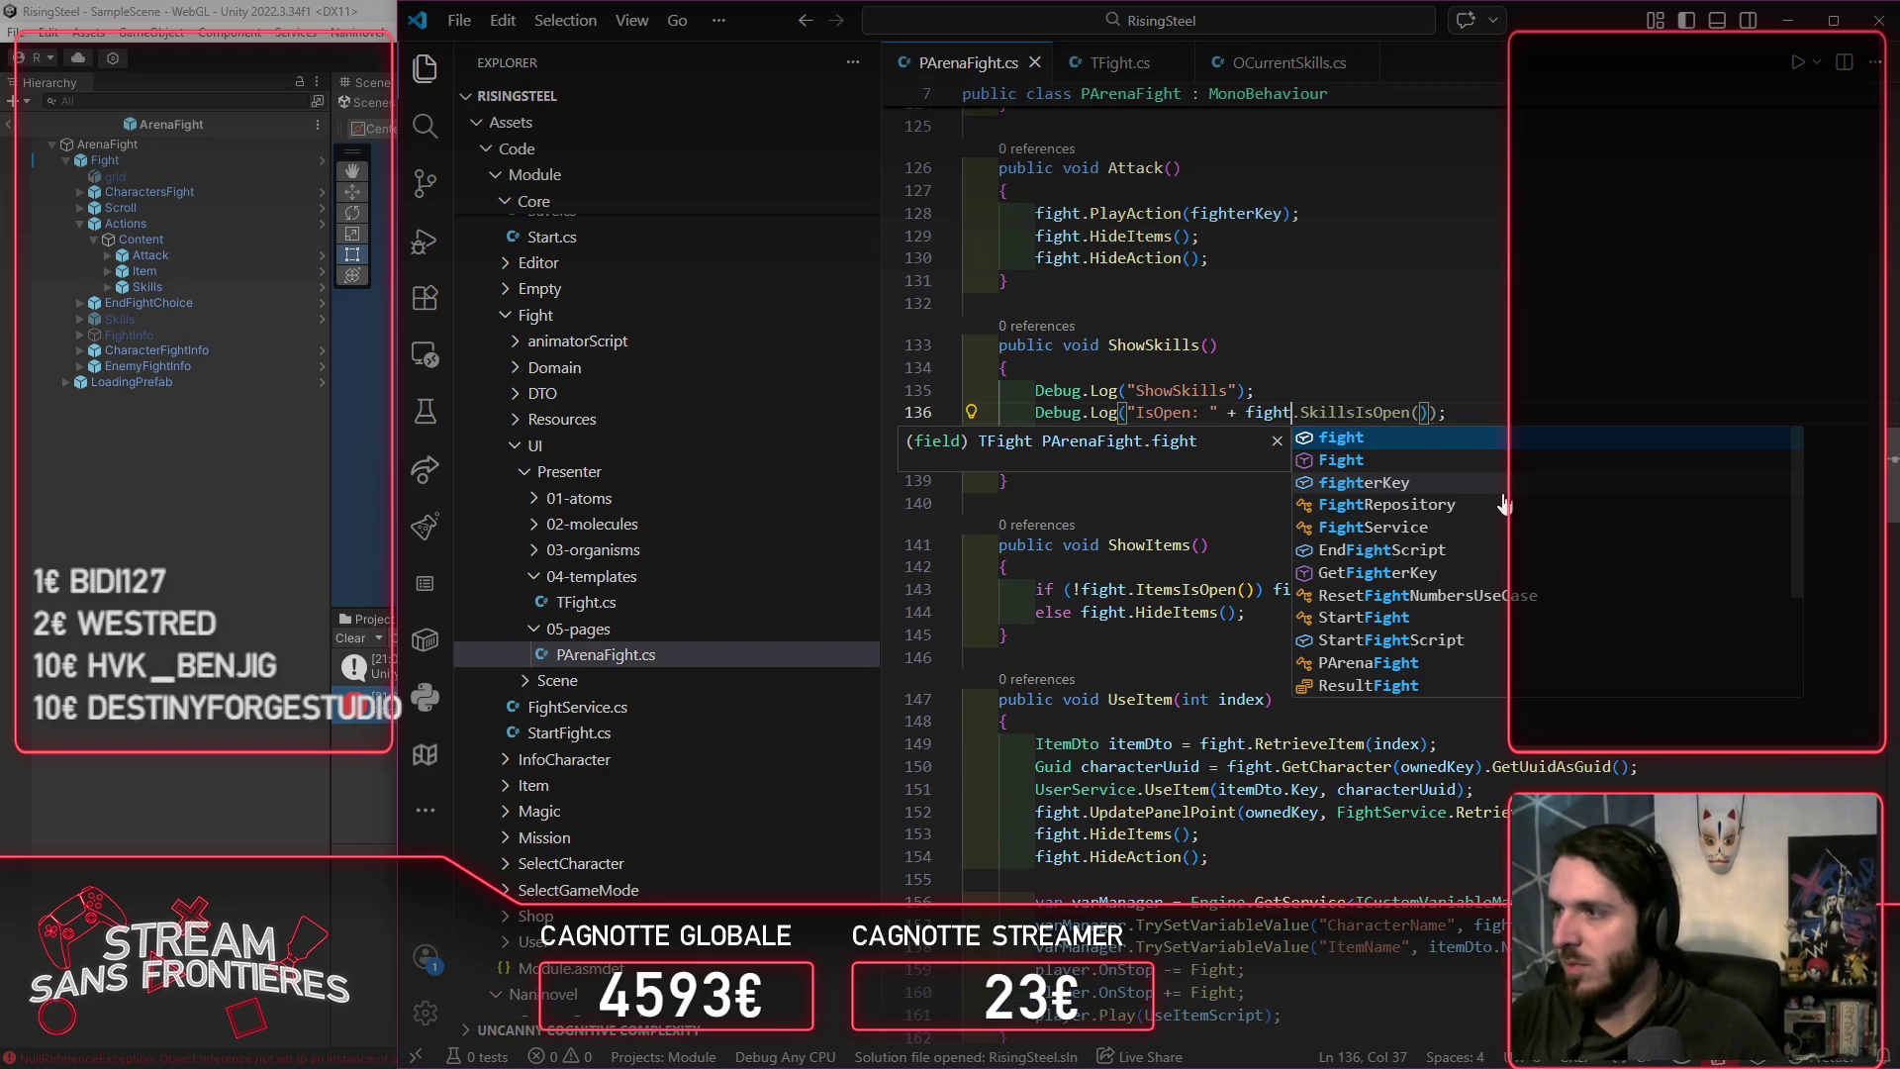
key("BackSpace")
key("BackSpace")
key("BackSpace")
key("ctrl+shift+p")
key("Escape")
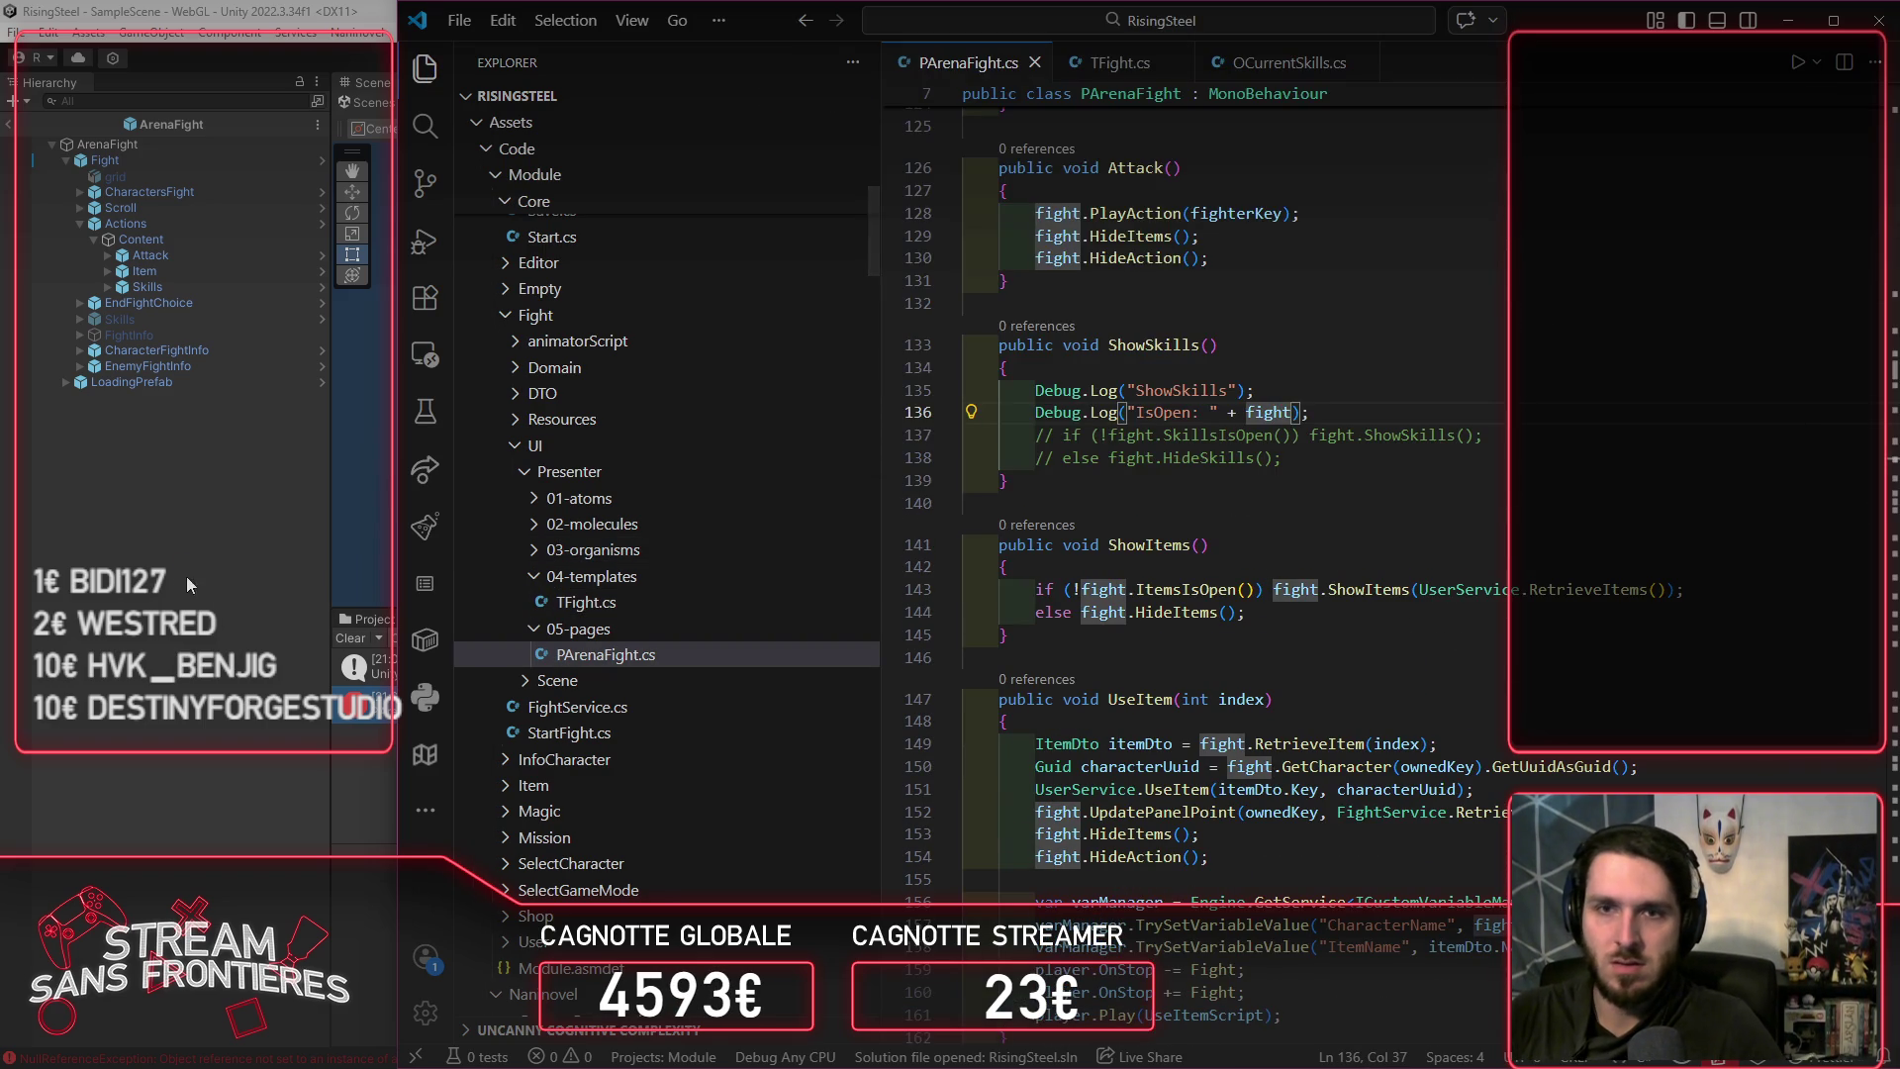
left_click(188, 578)
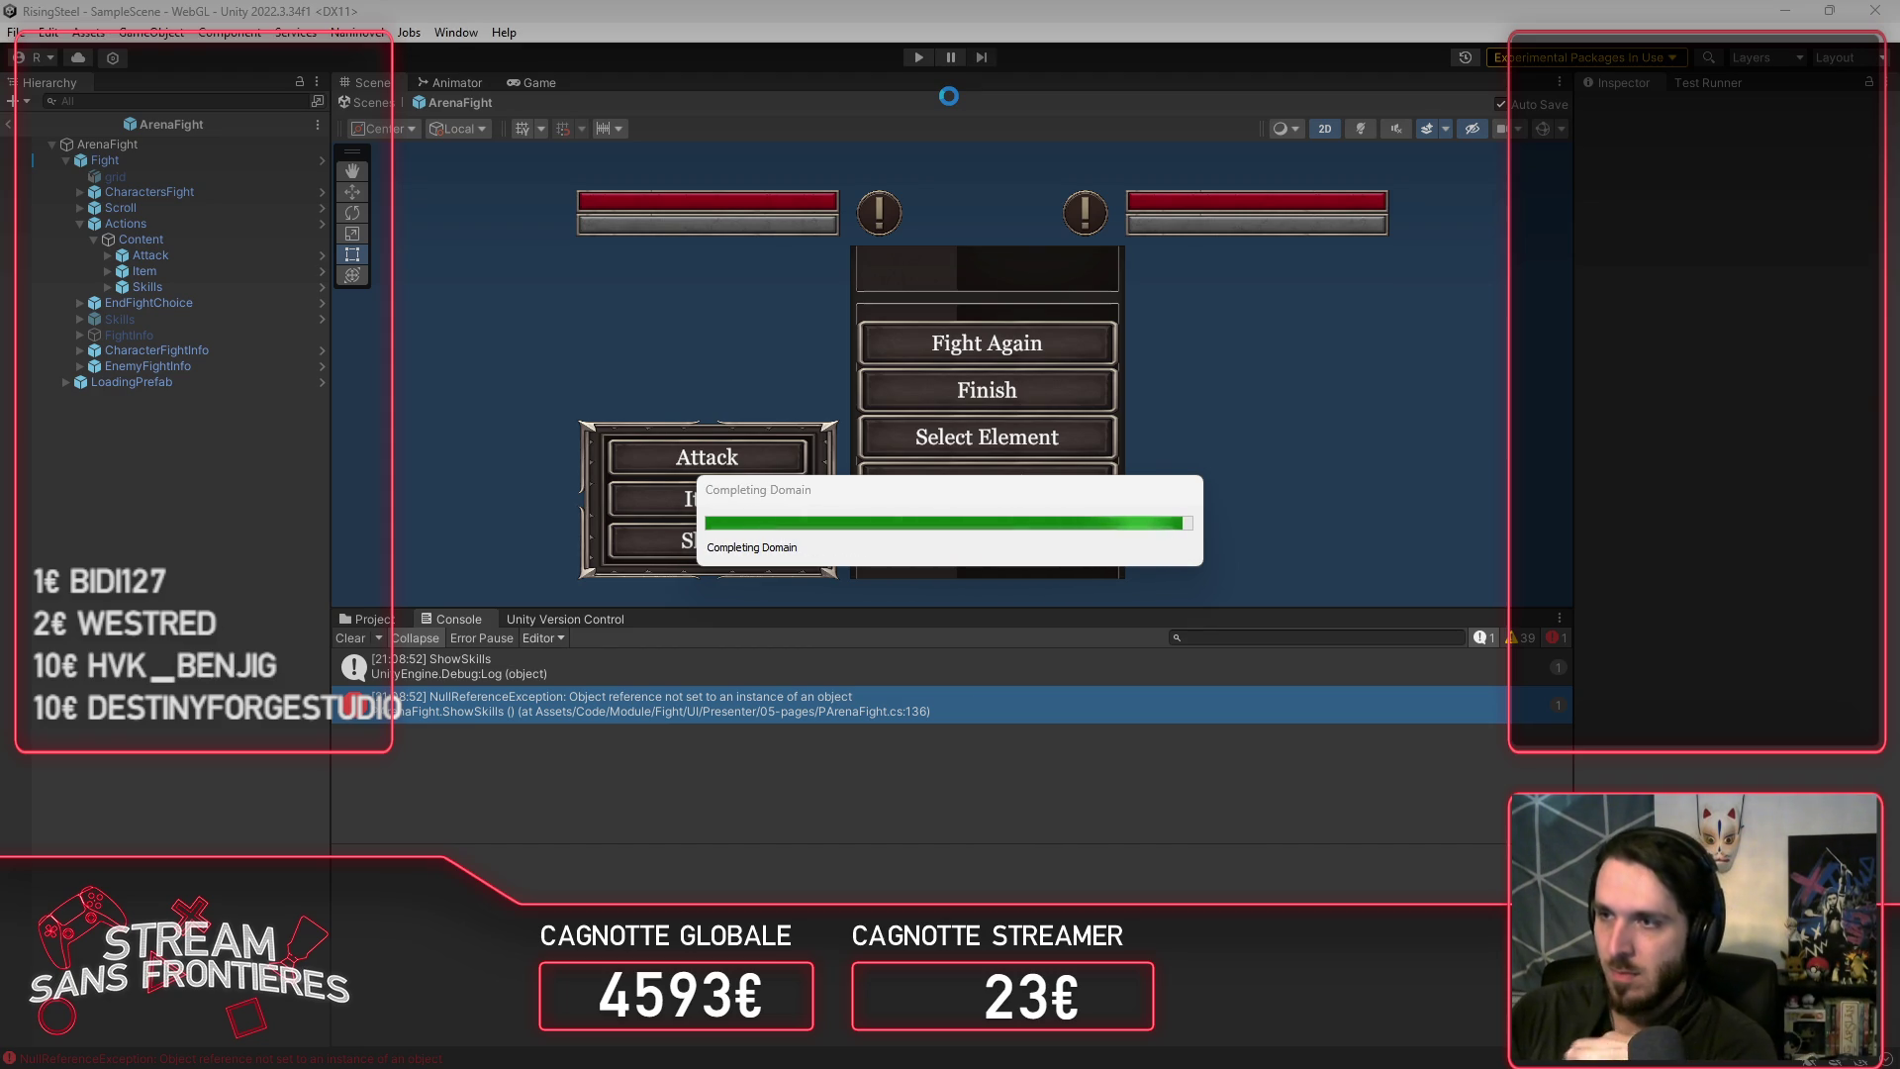
Step: Playtest from a save into an Arena fight and click Skills, logging "IsOpen: Fight (TFight)"
left_click(919, 54)
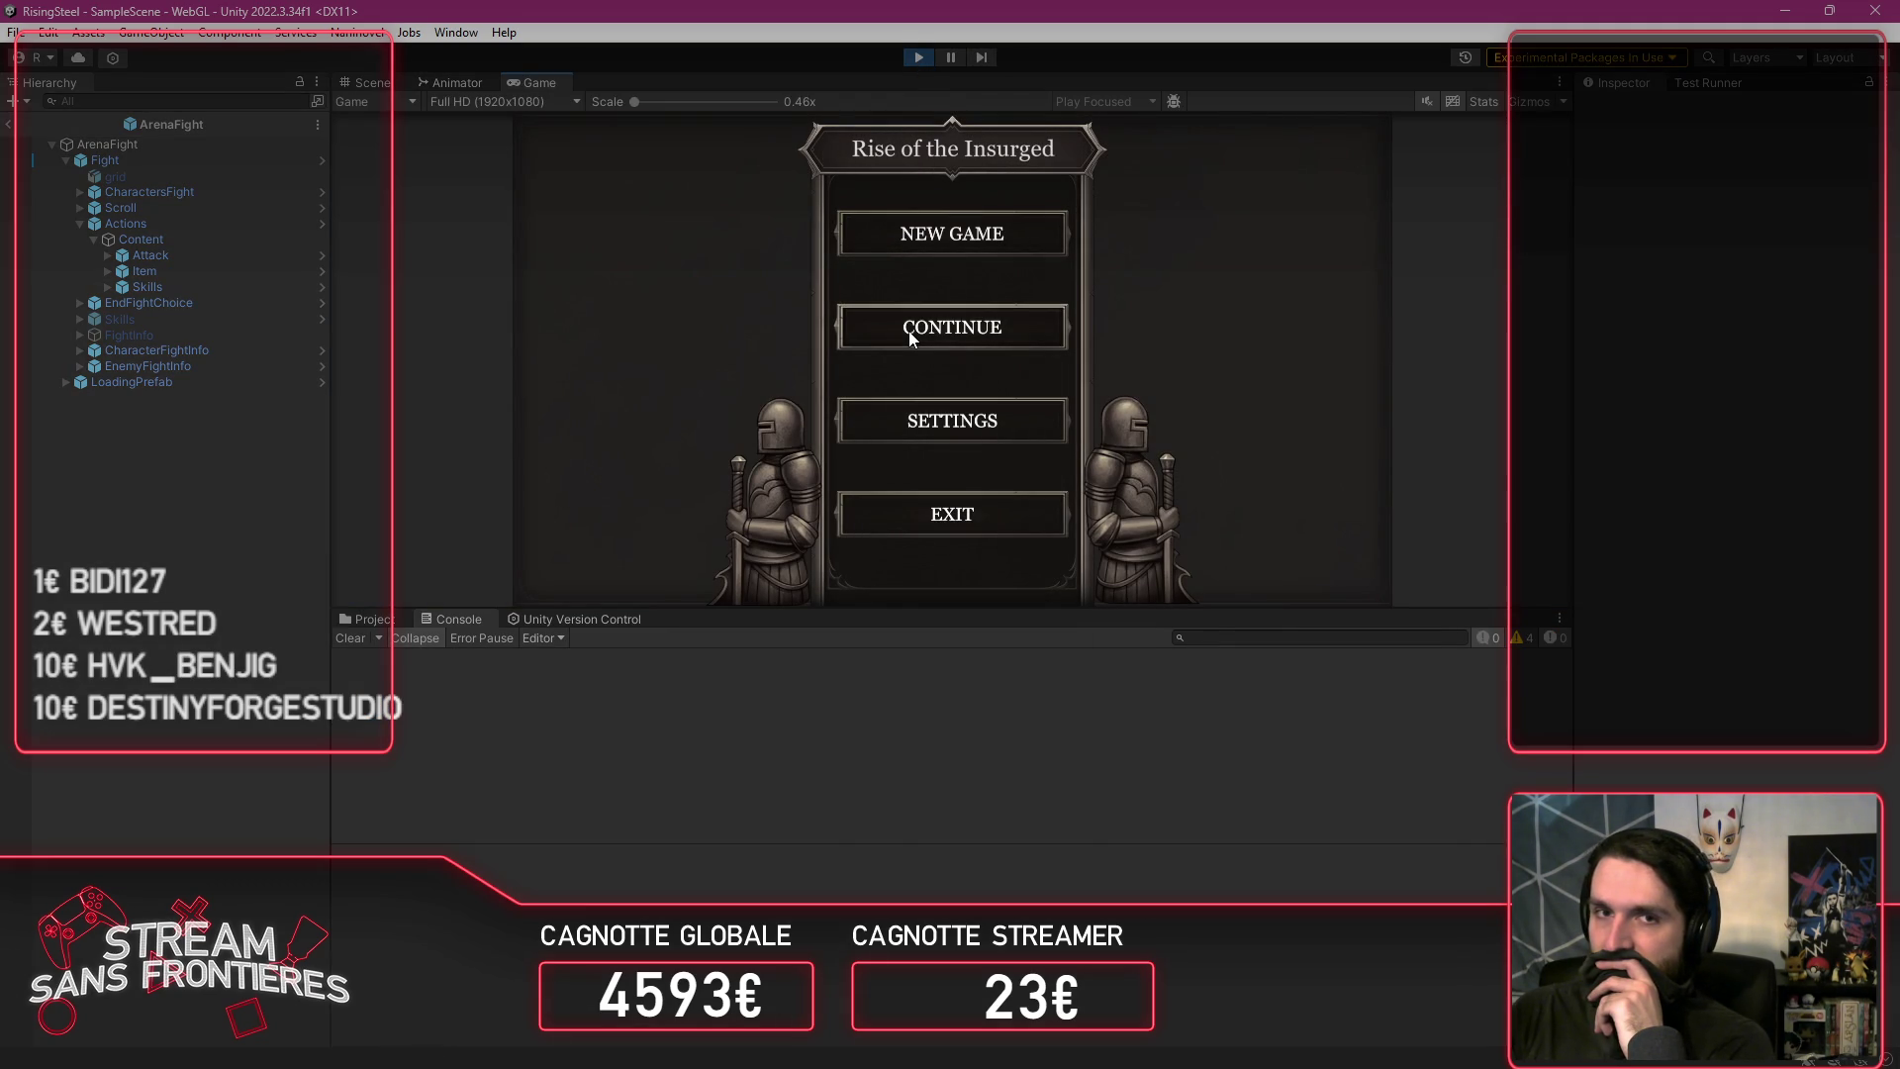
left_click(934, 330)
left_click(1002, 279)
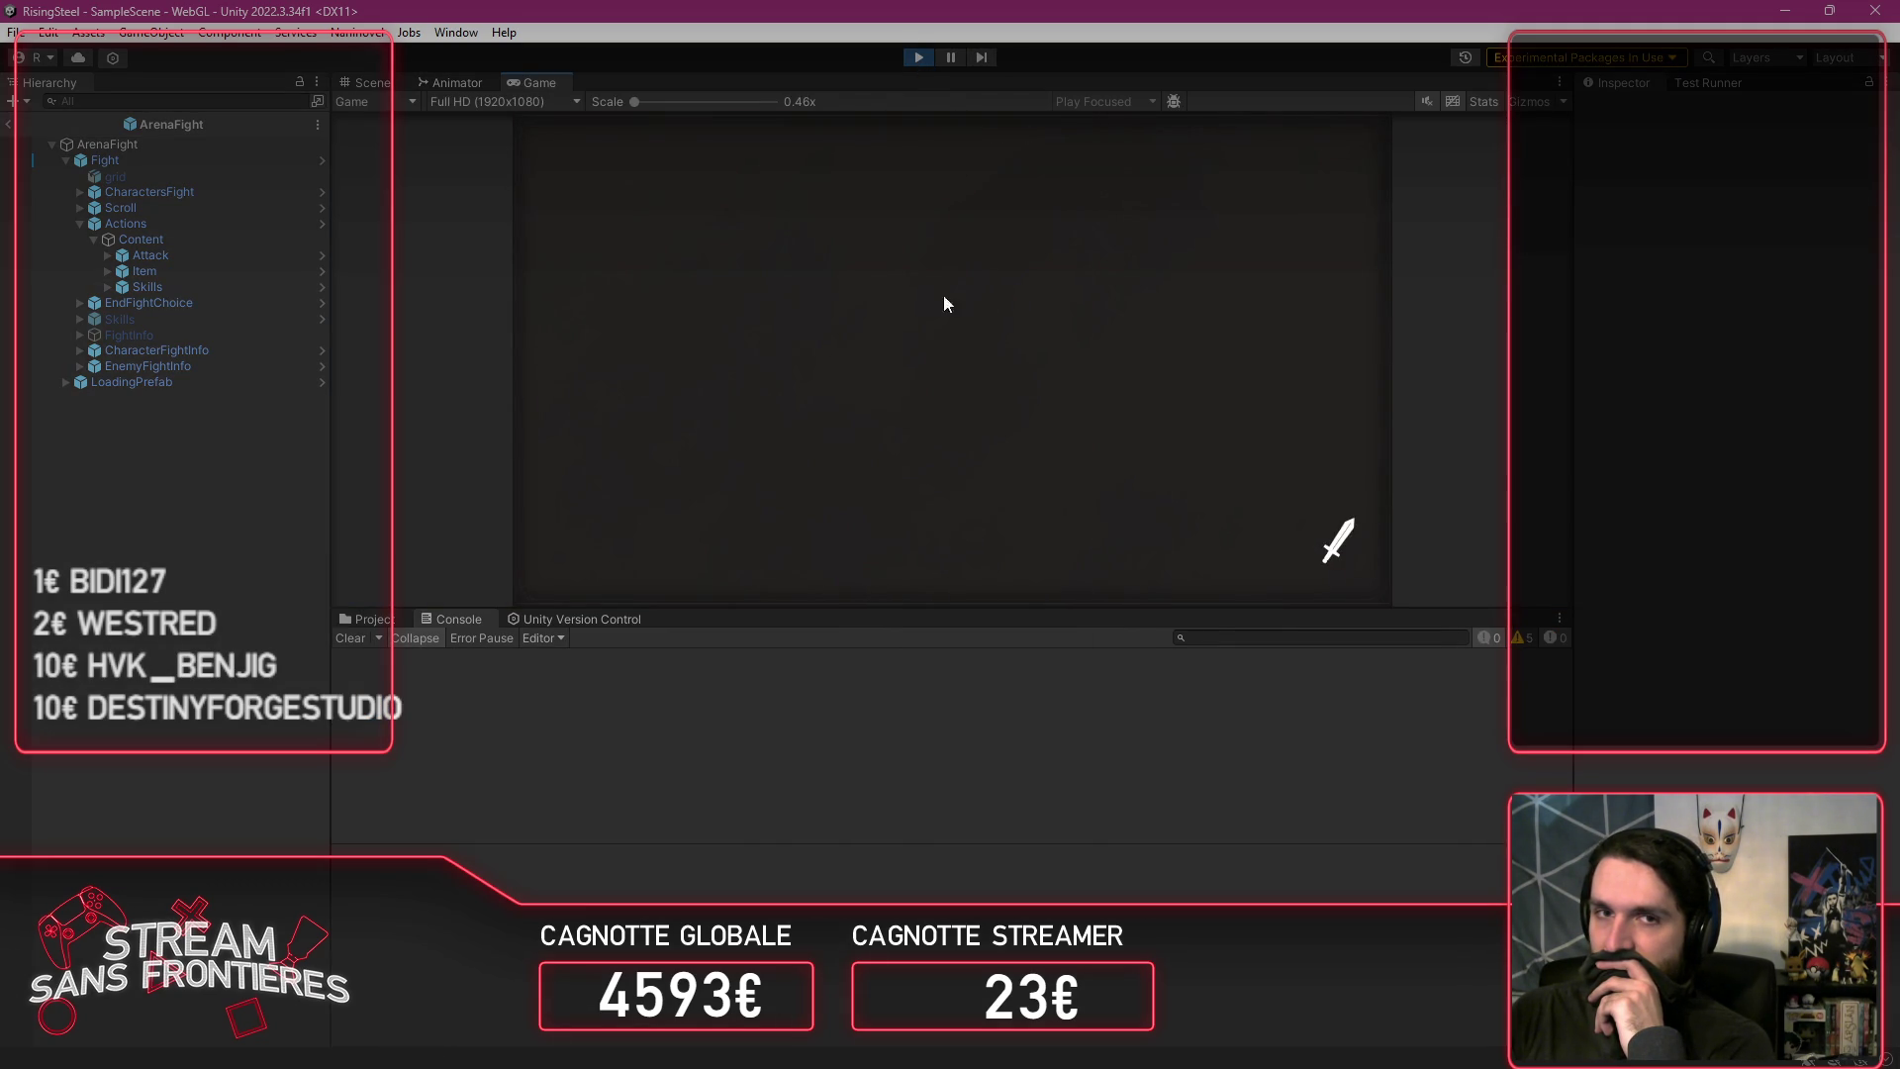
left_click(549, 202)
left_click(552, 299)
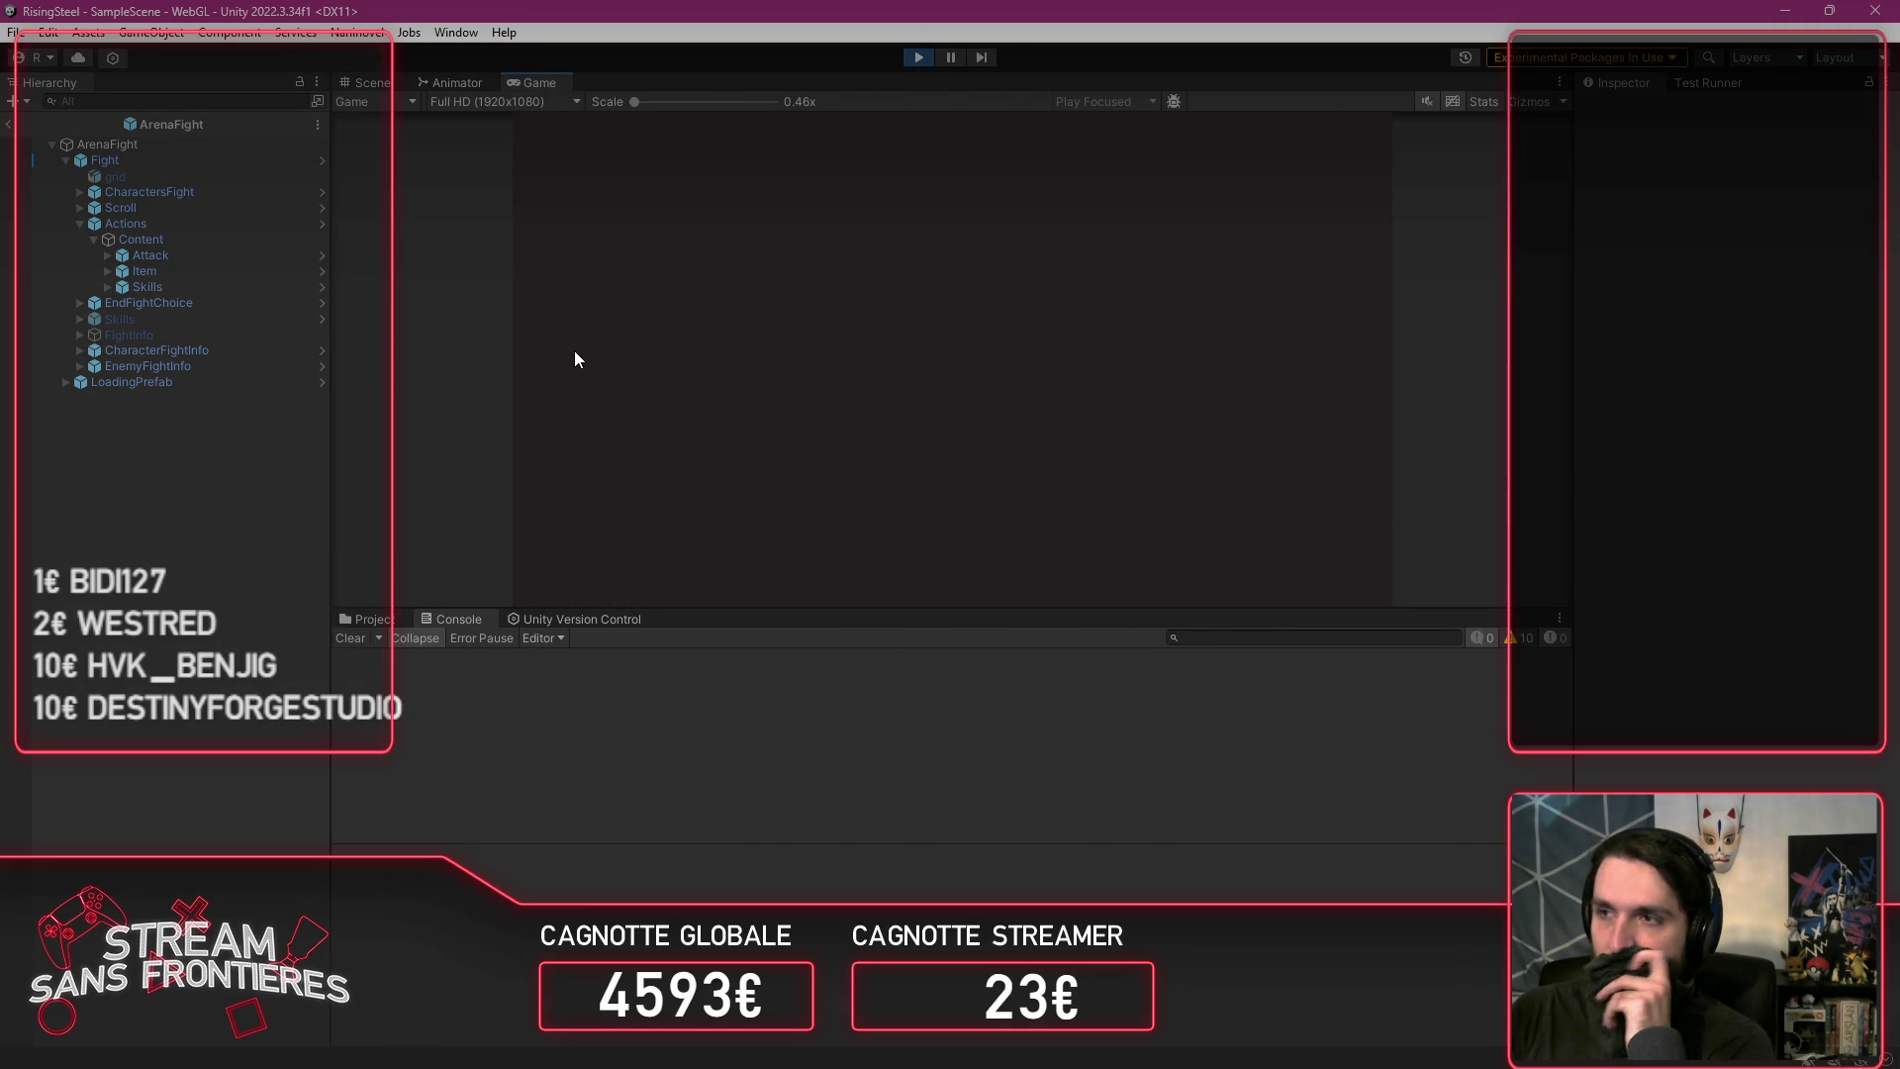
left_click(619, 471)
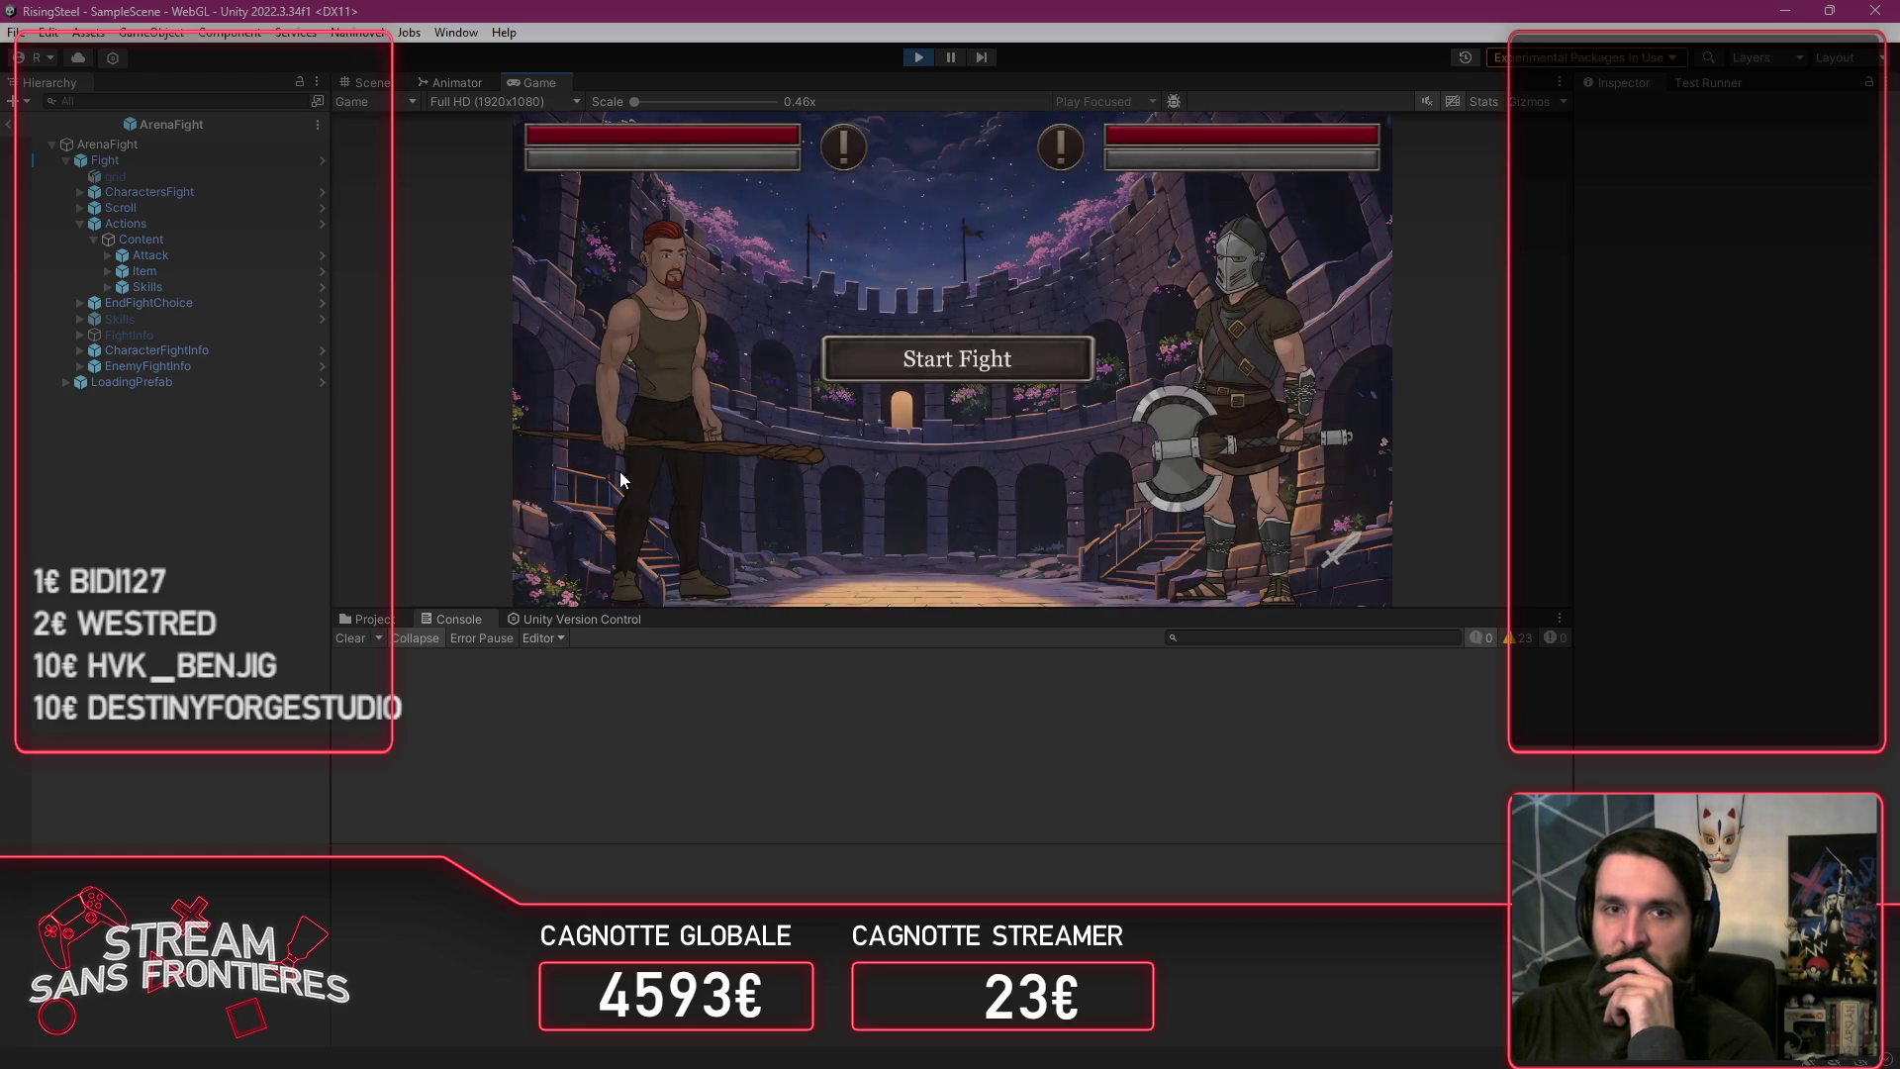
left_click(1000, 358)
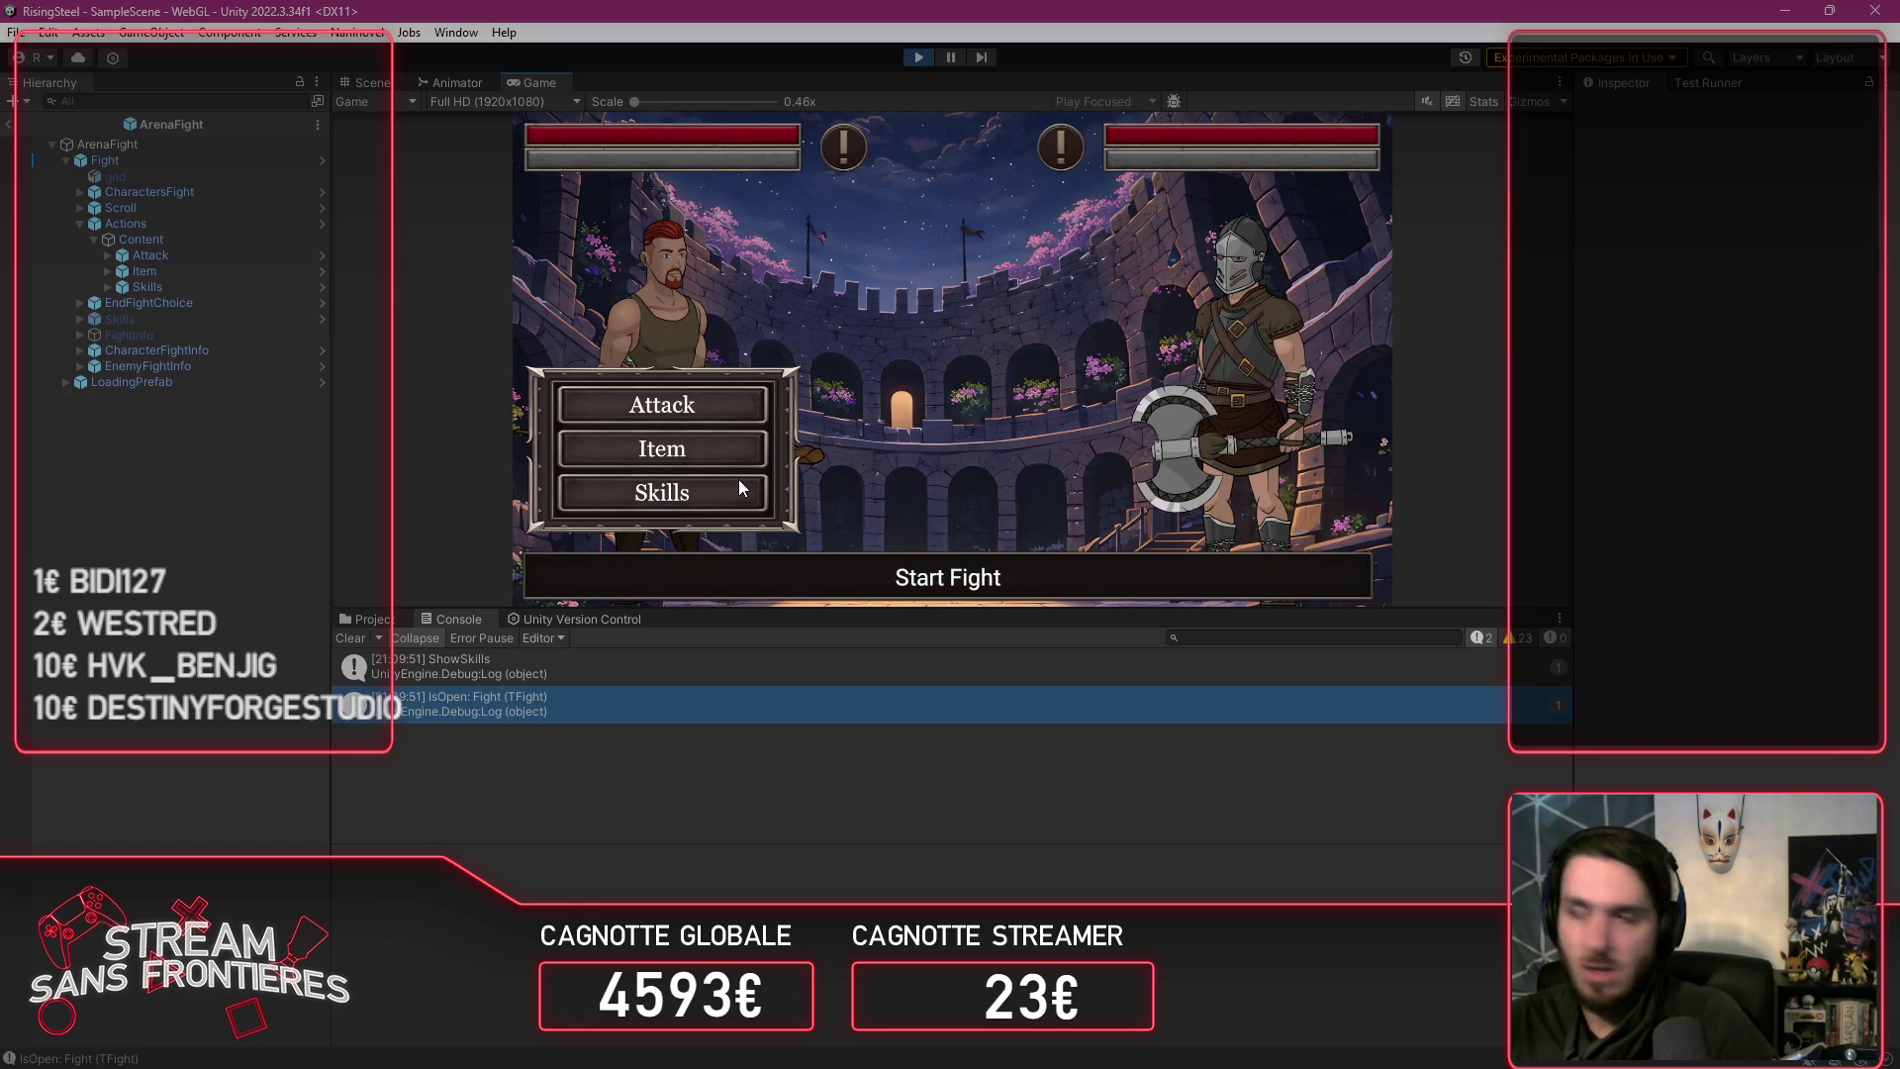
key("alt+Tab")
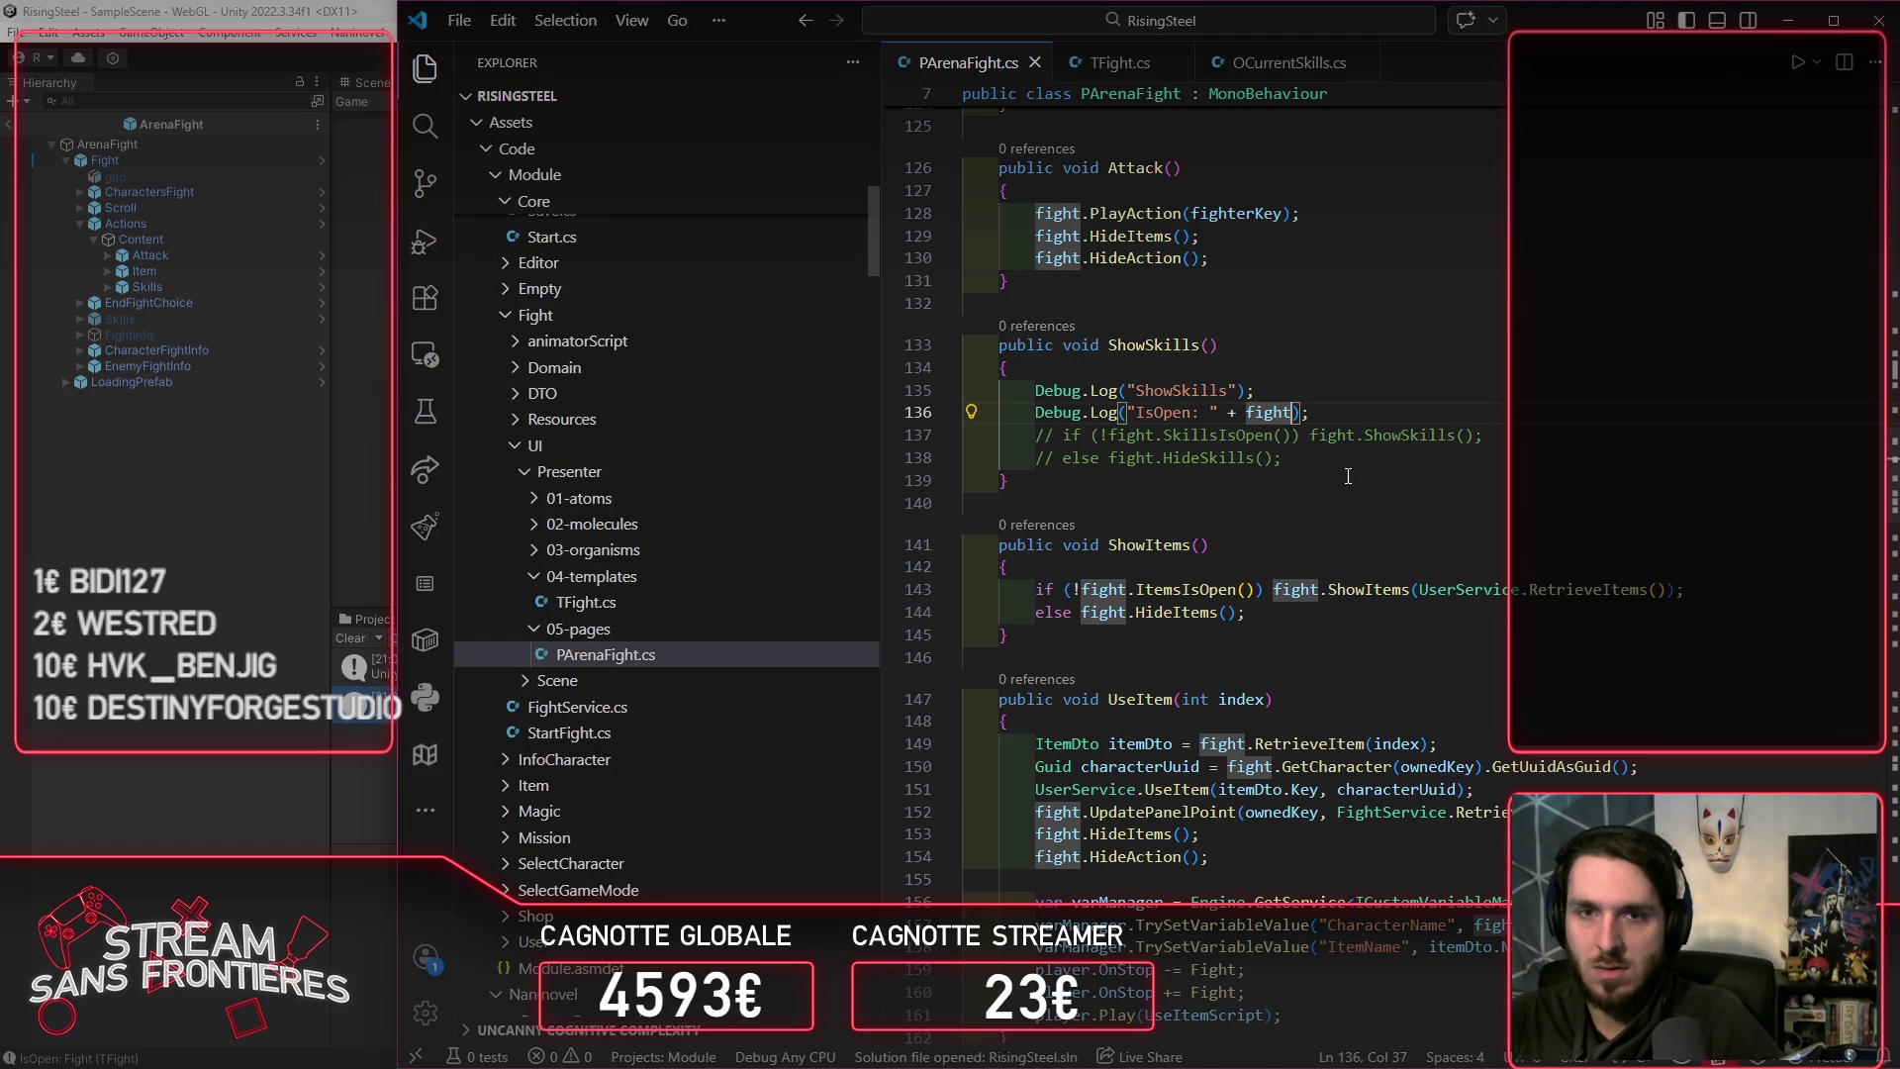
Step: Replace the log on line 136 with a plain fight.SkillsIsOpen(); call
key("ctrl+z")
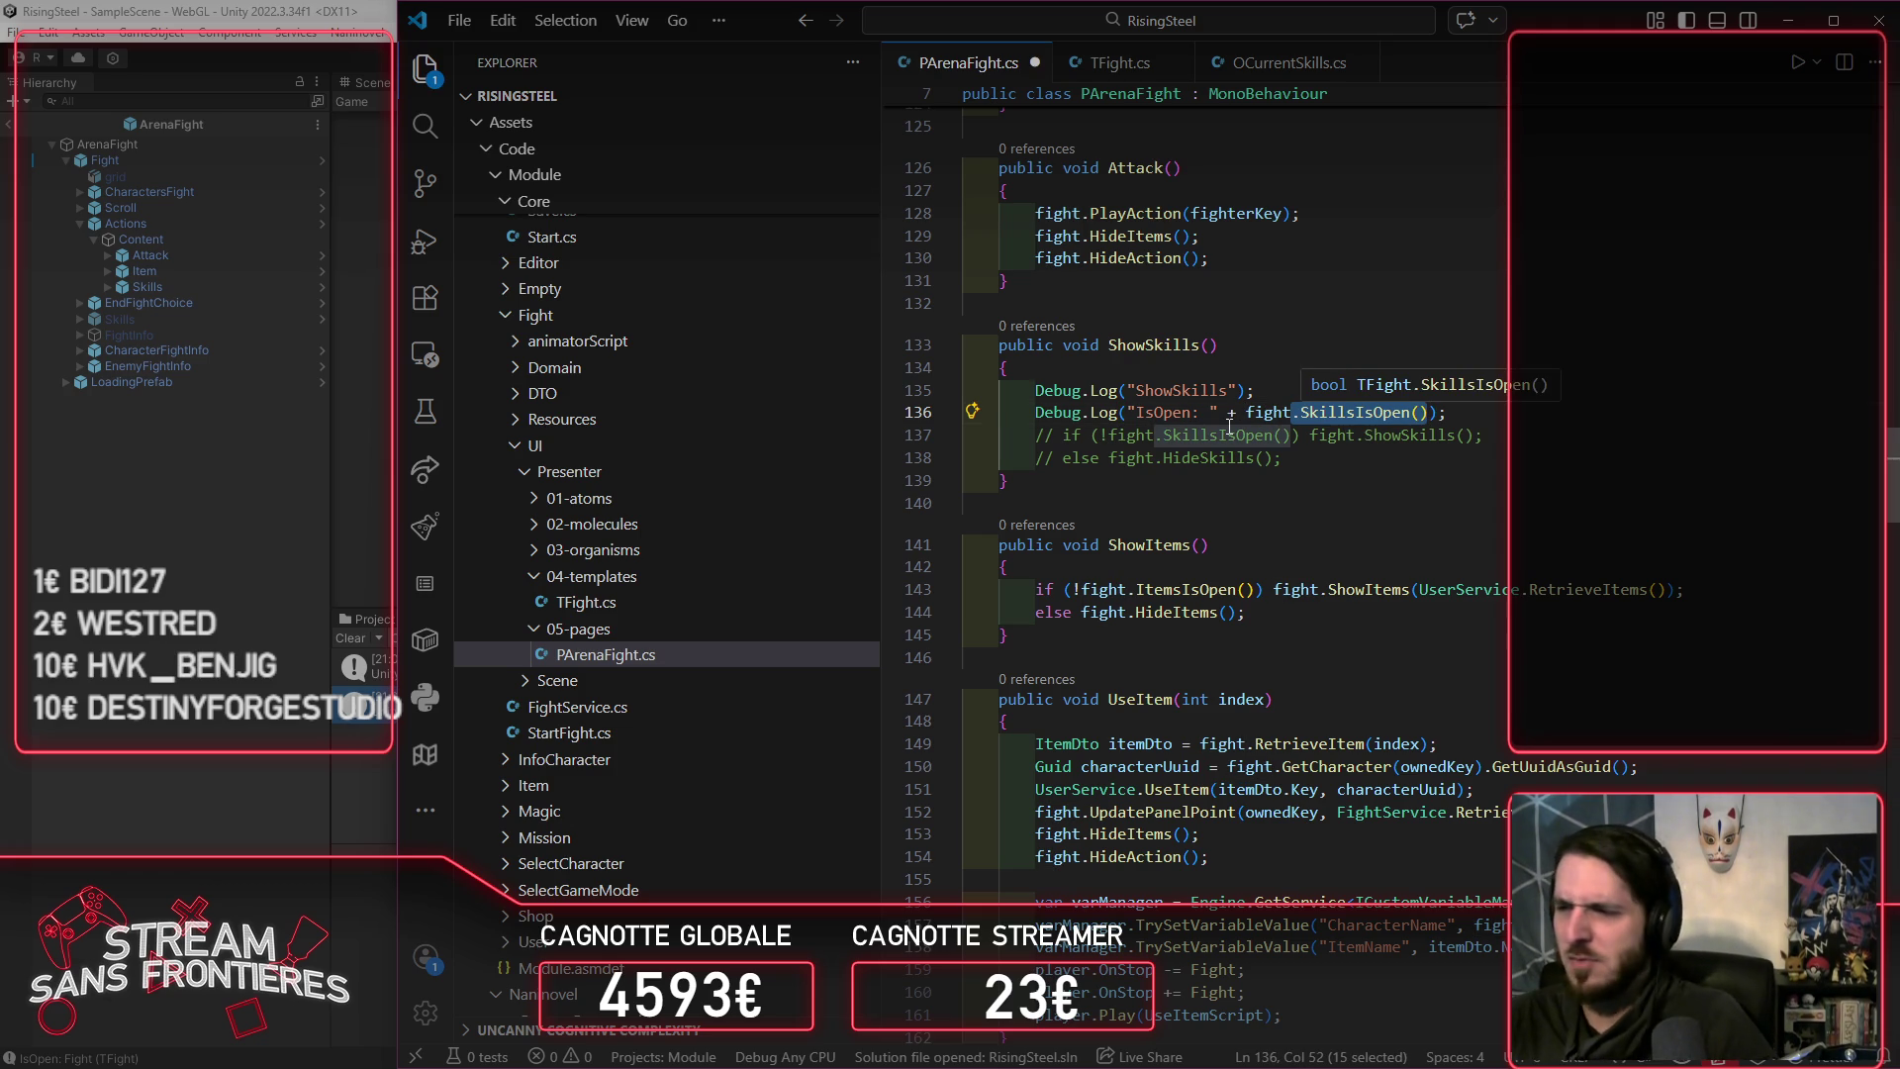
left_click_drag(1246, 413, 1423, 411)
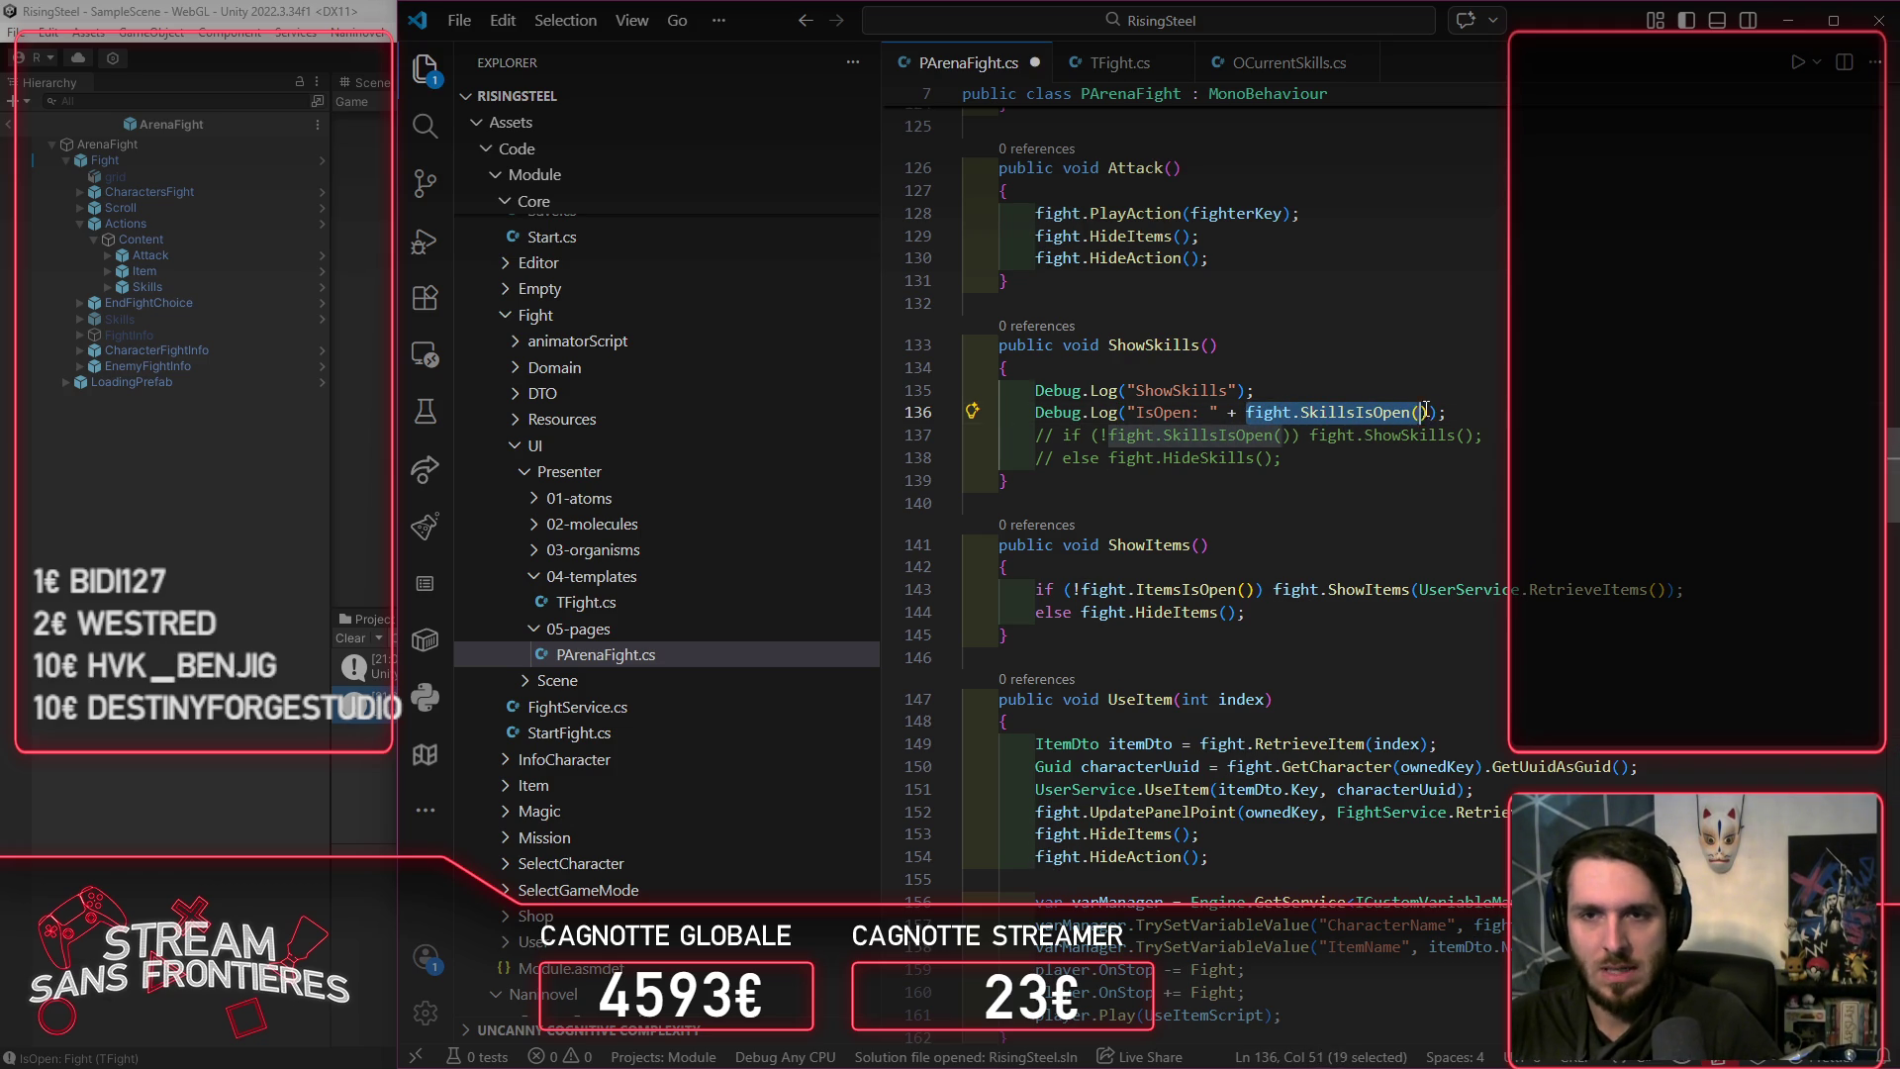
key("ctrl+x")
key("shift+Home")
key("ctrl+v")
Step: In TFight.cs, make SkillsIsOpen return Skills.IsOpen() instead of the debug log and false, and save
left_click(1148, 424, "ctrl")
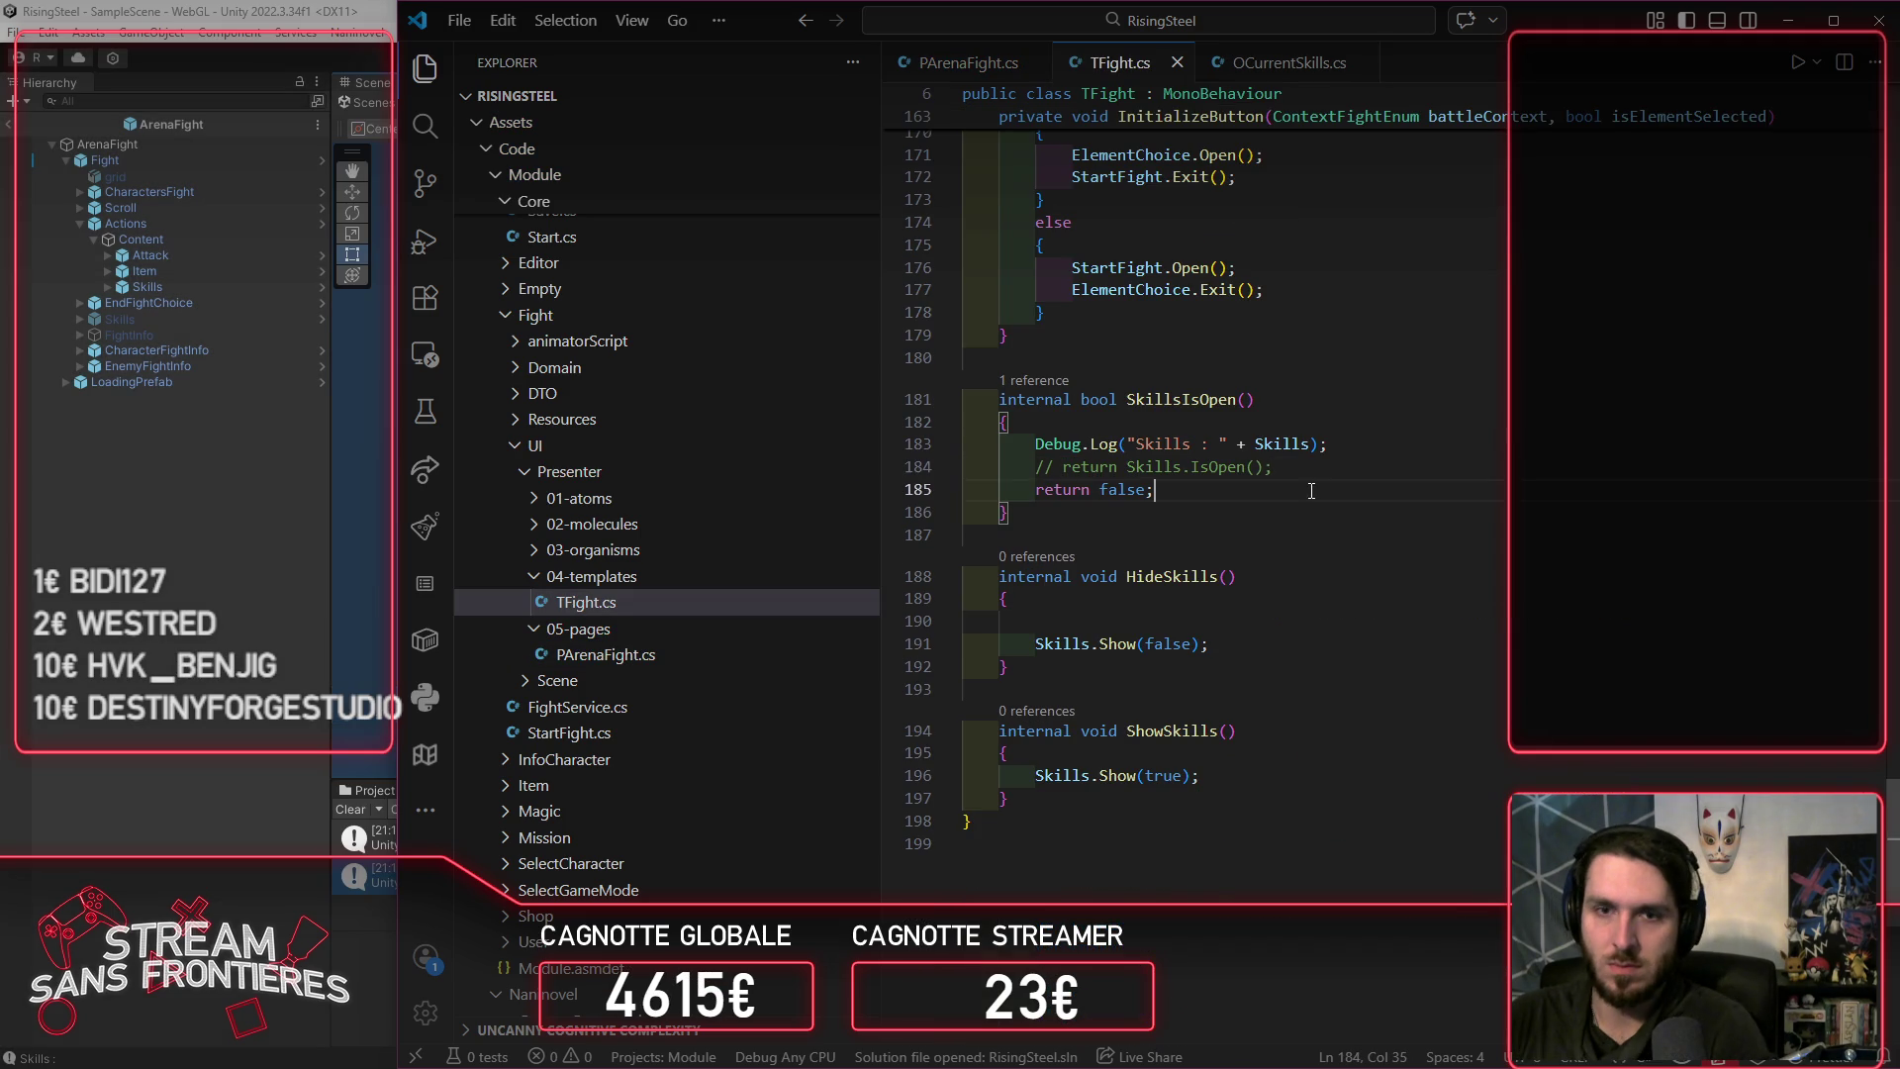
key("ctrl+shift+k")
key("Up")
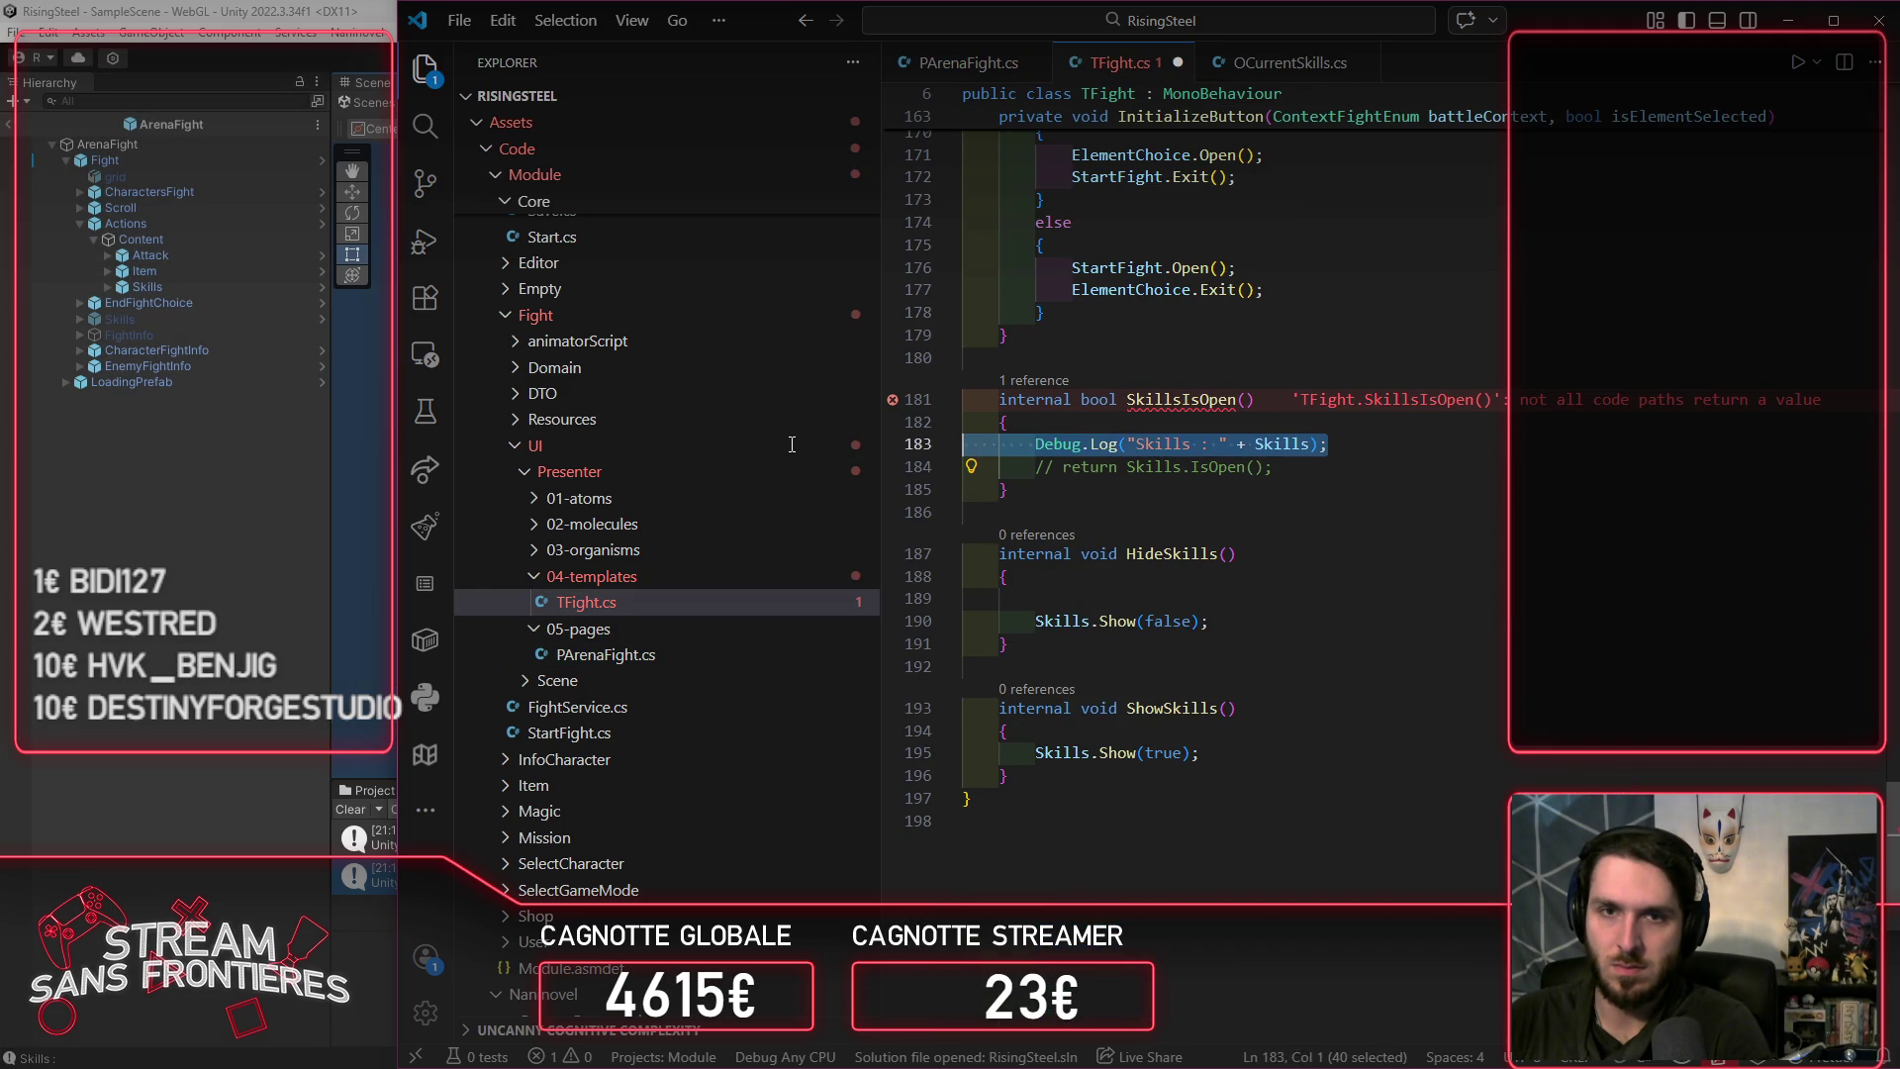
key("ctrl+shift+k")
key("ctrl+slash")
key("ctrl+s")
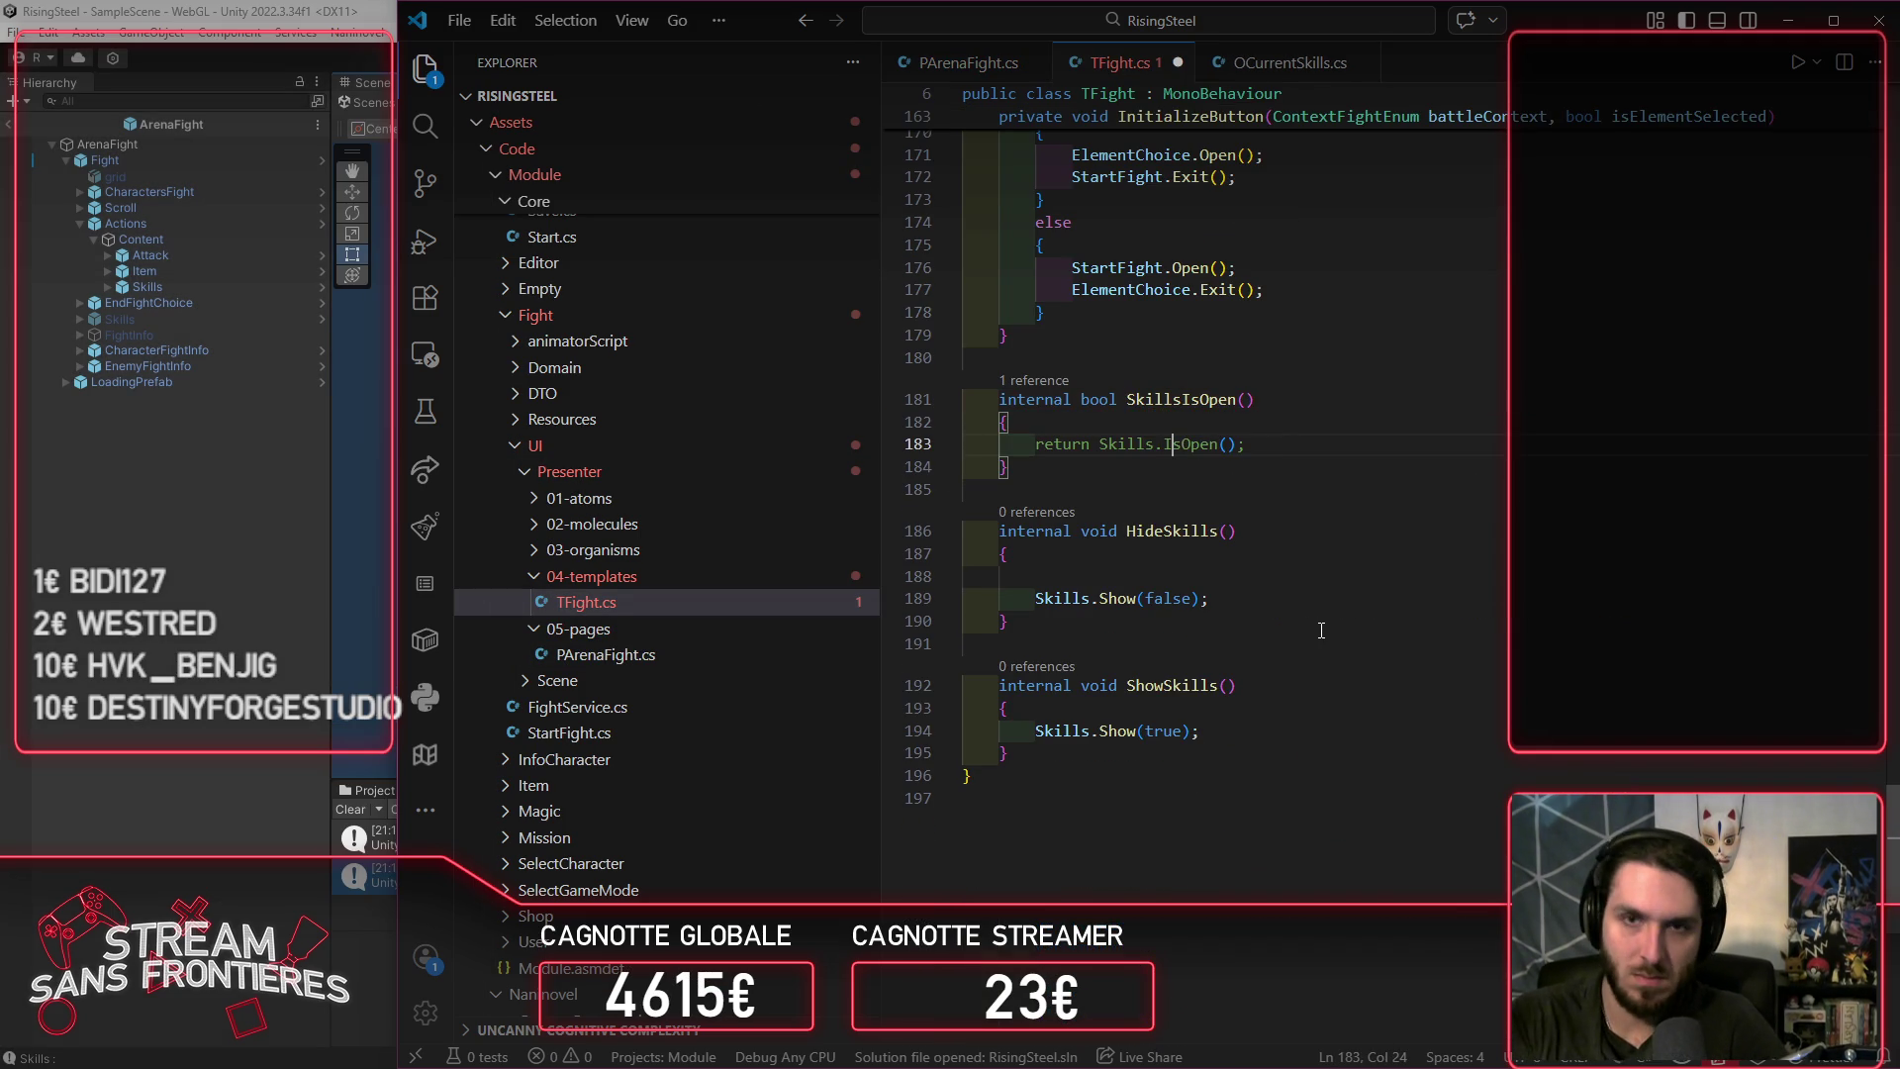
left_click(84, 840)
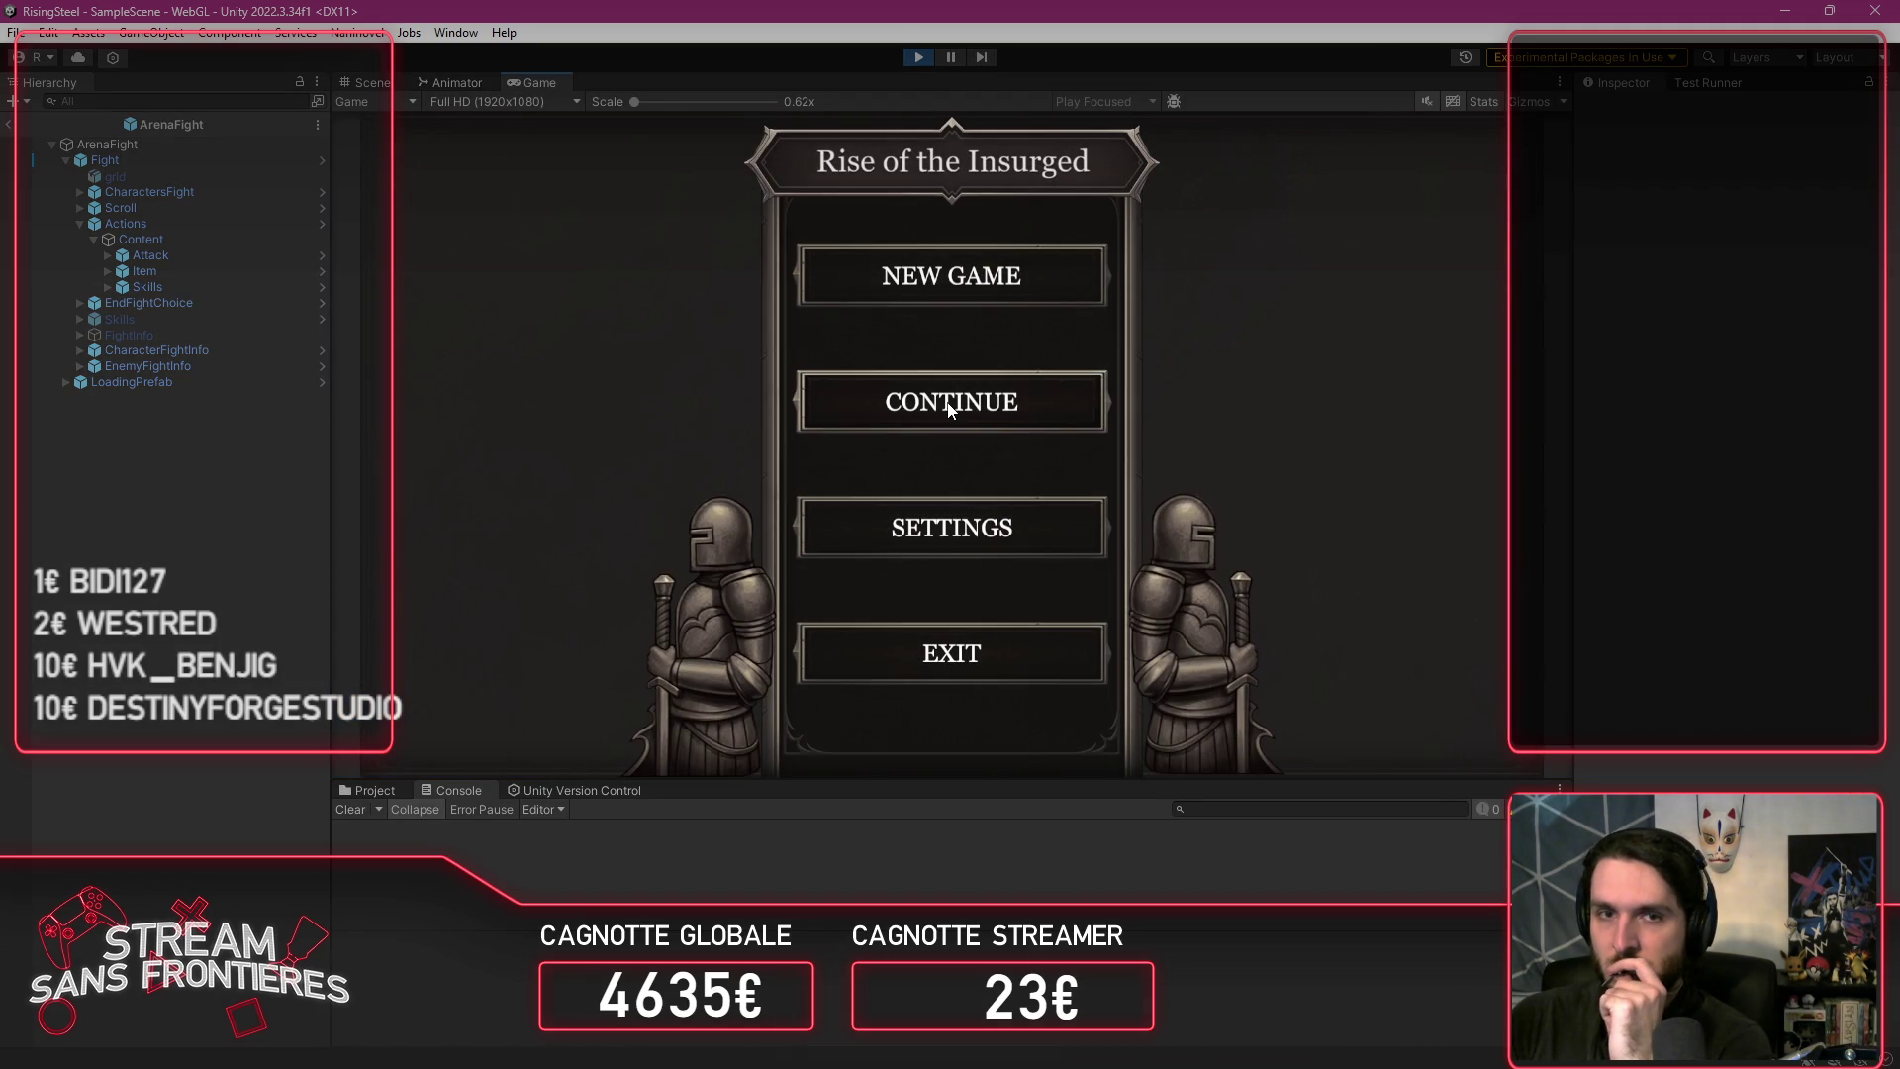
Step: Playtest from the saved game and choose the Arena fight mode
left_click(948, 409)
left_click(1002, 359)
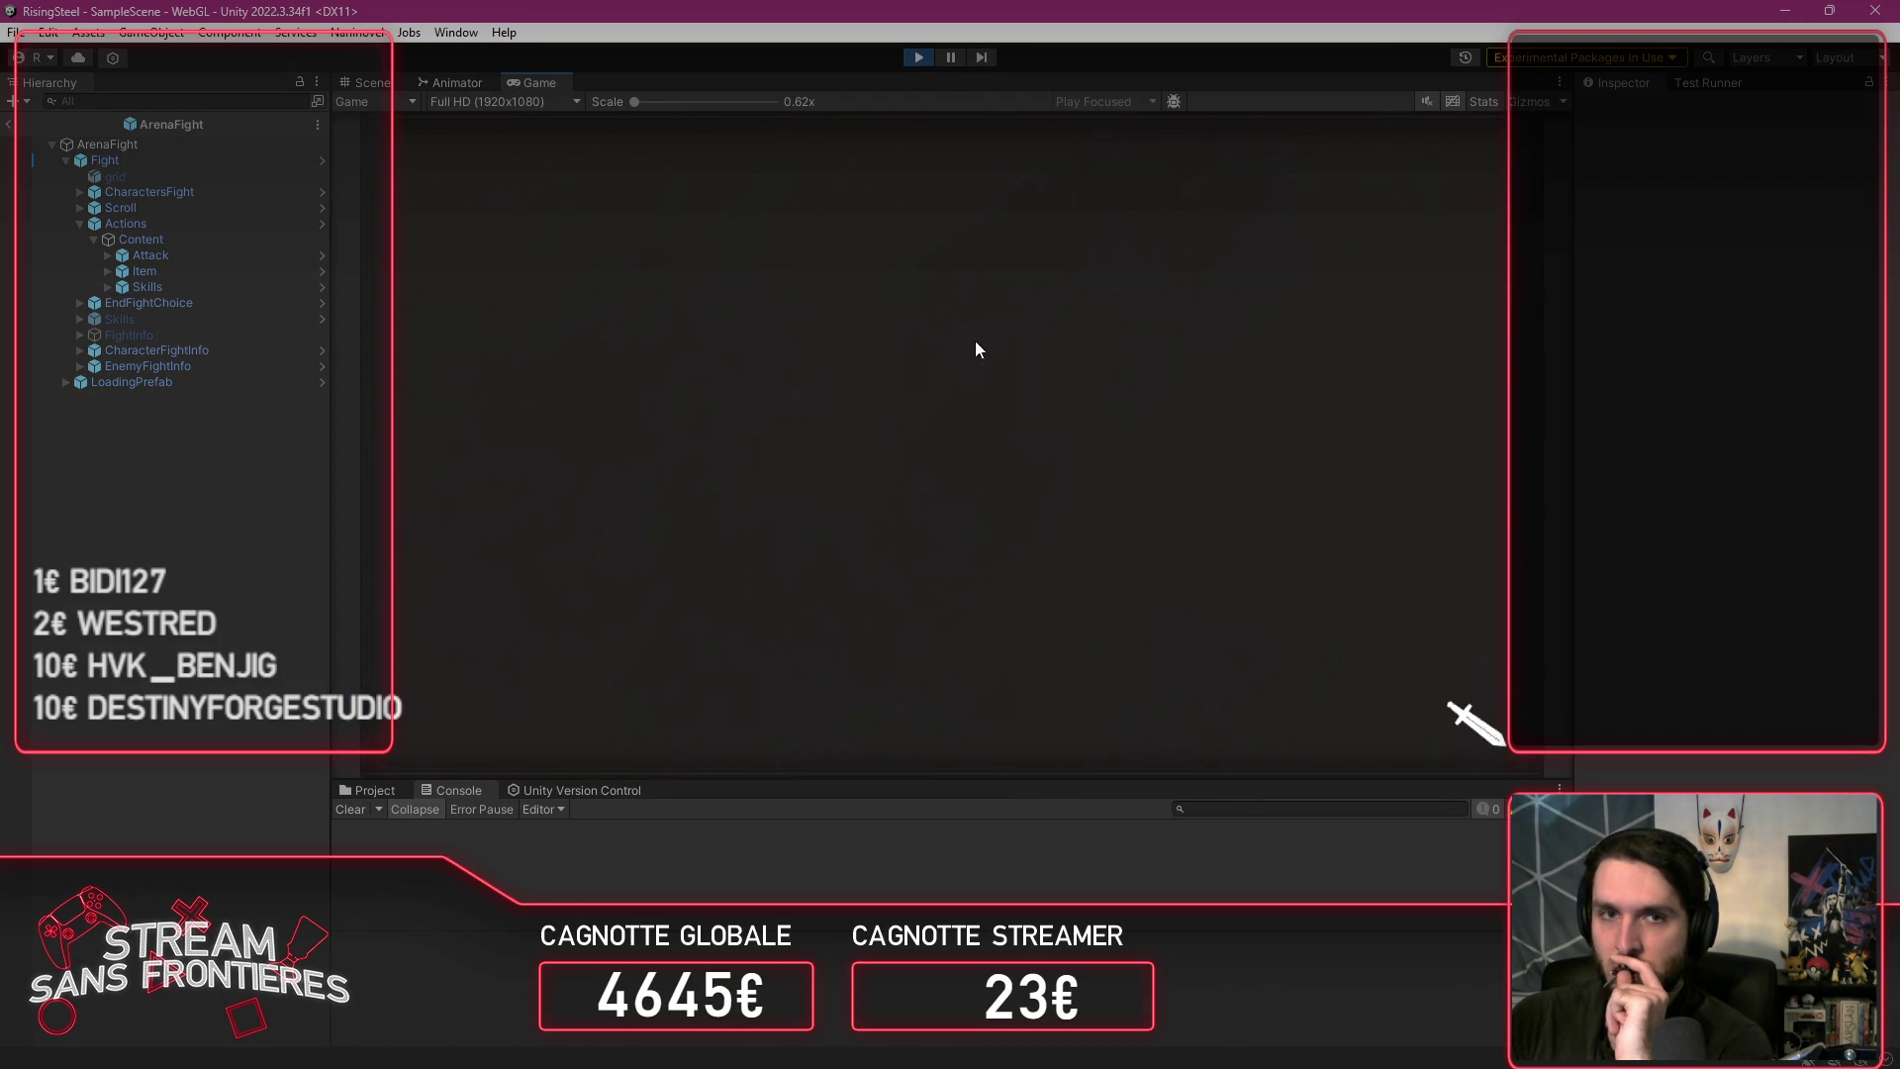
left_click(490, 227)
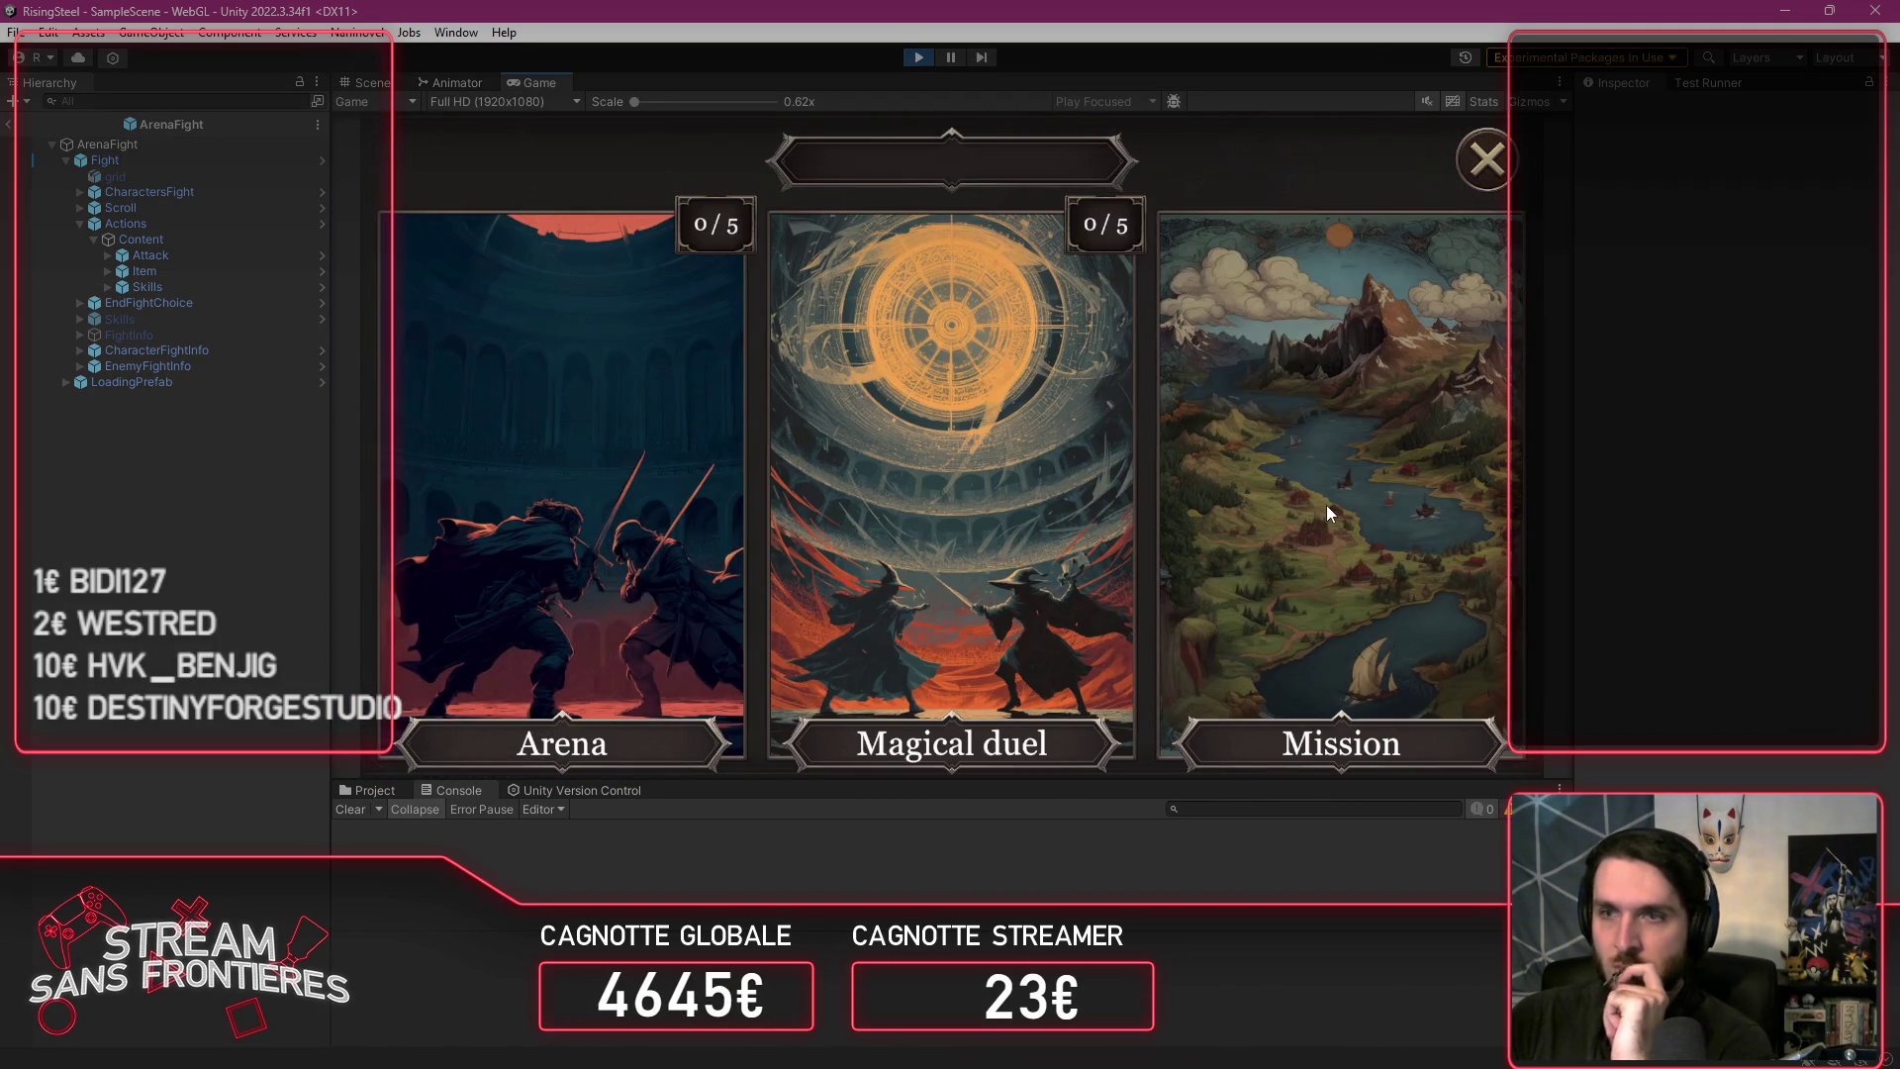
left_click(1328, 505)
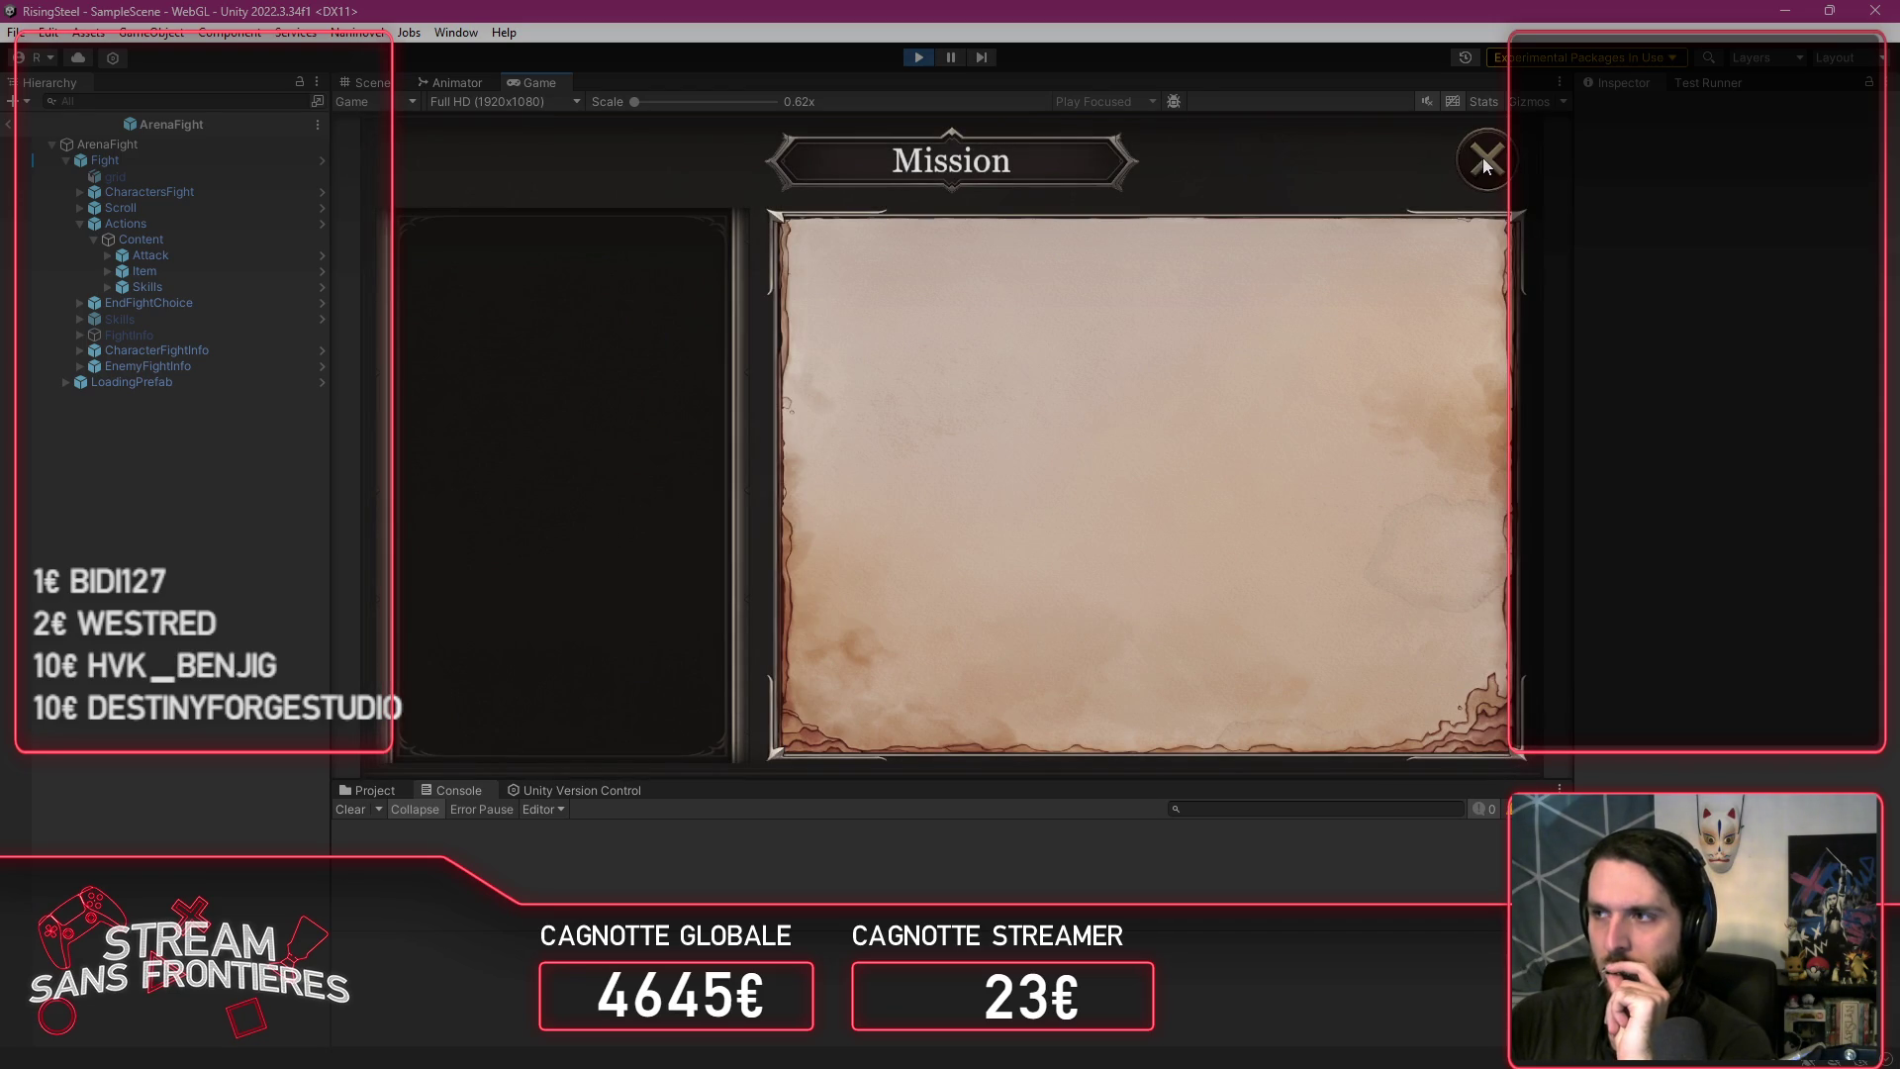
key("Escape")
left_click(704, 332)
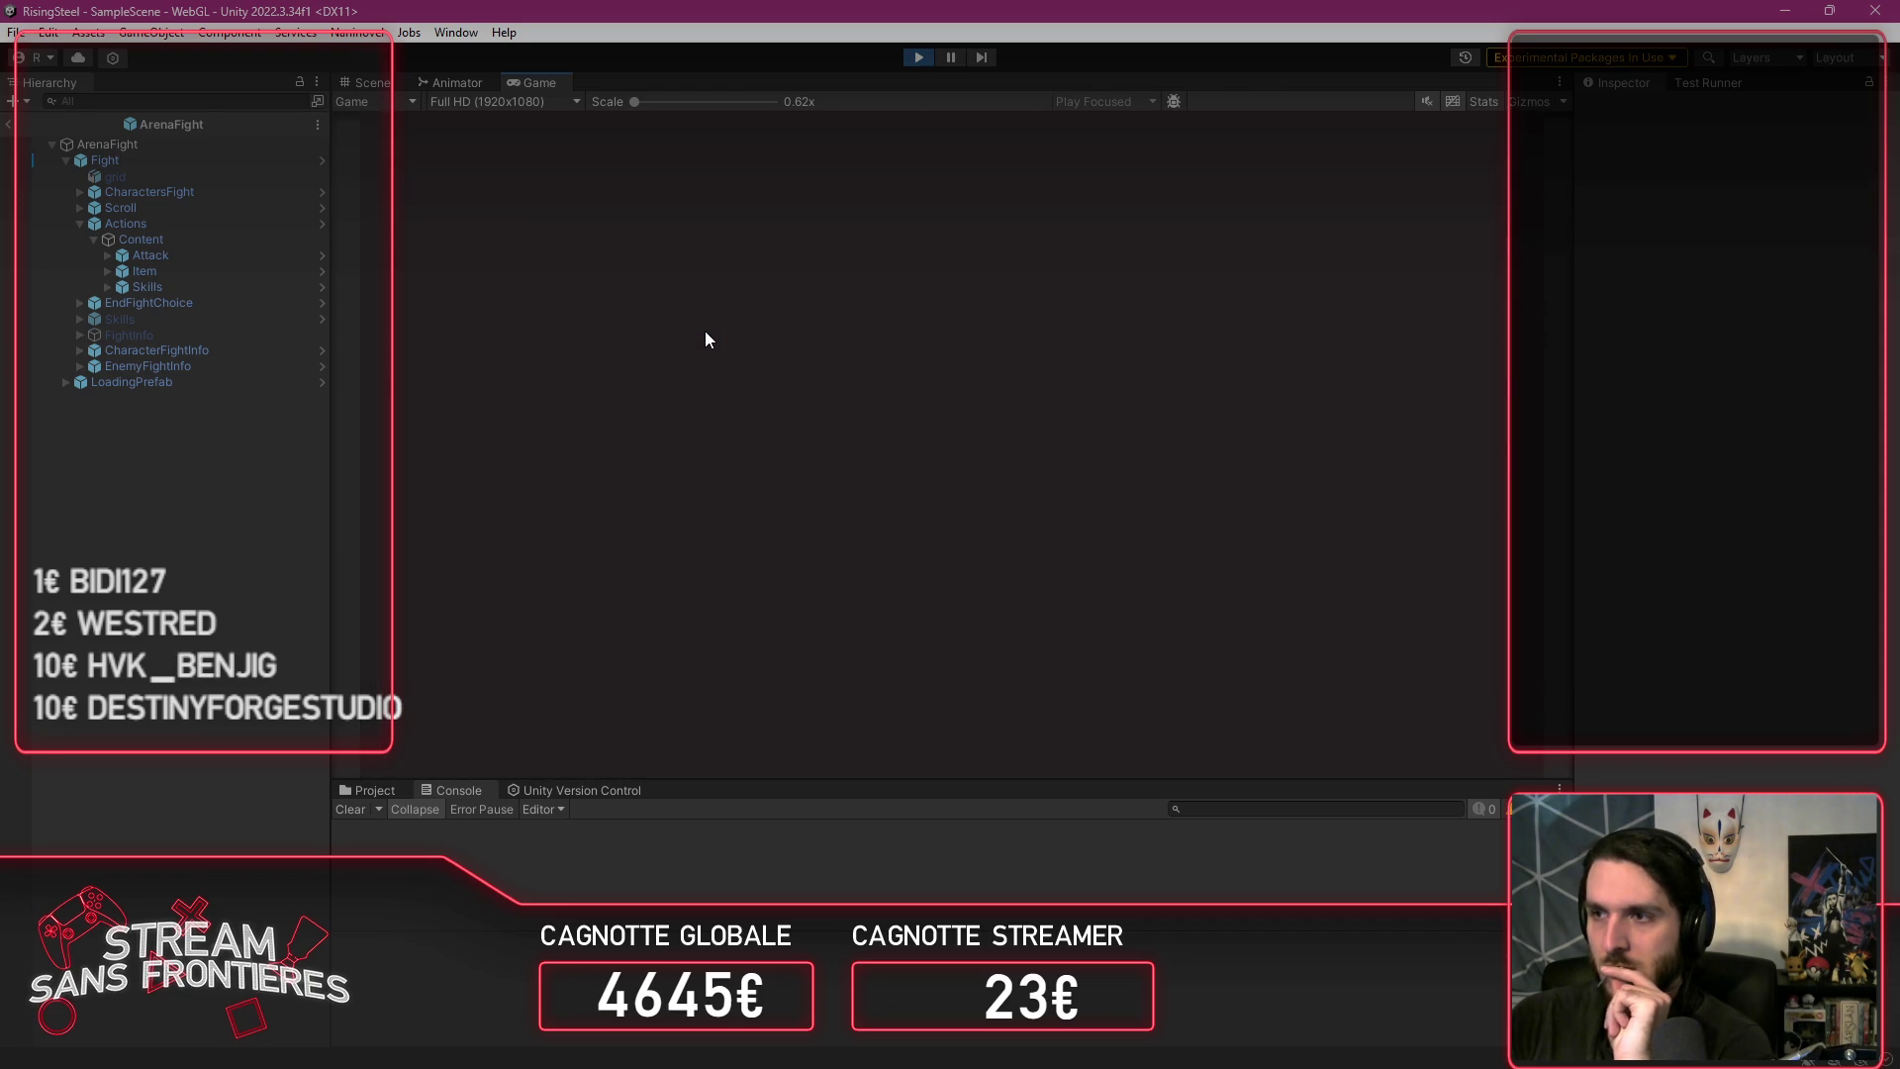
Step: Start the fight, click Skills without error, and open the ShowSkills log entry's source
left_click(1088, 455)
left_click(611, 645)
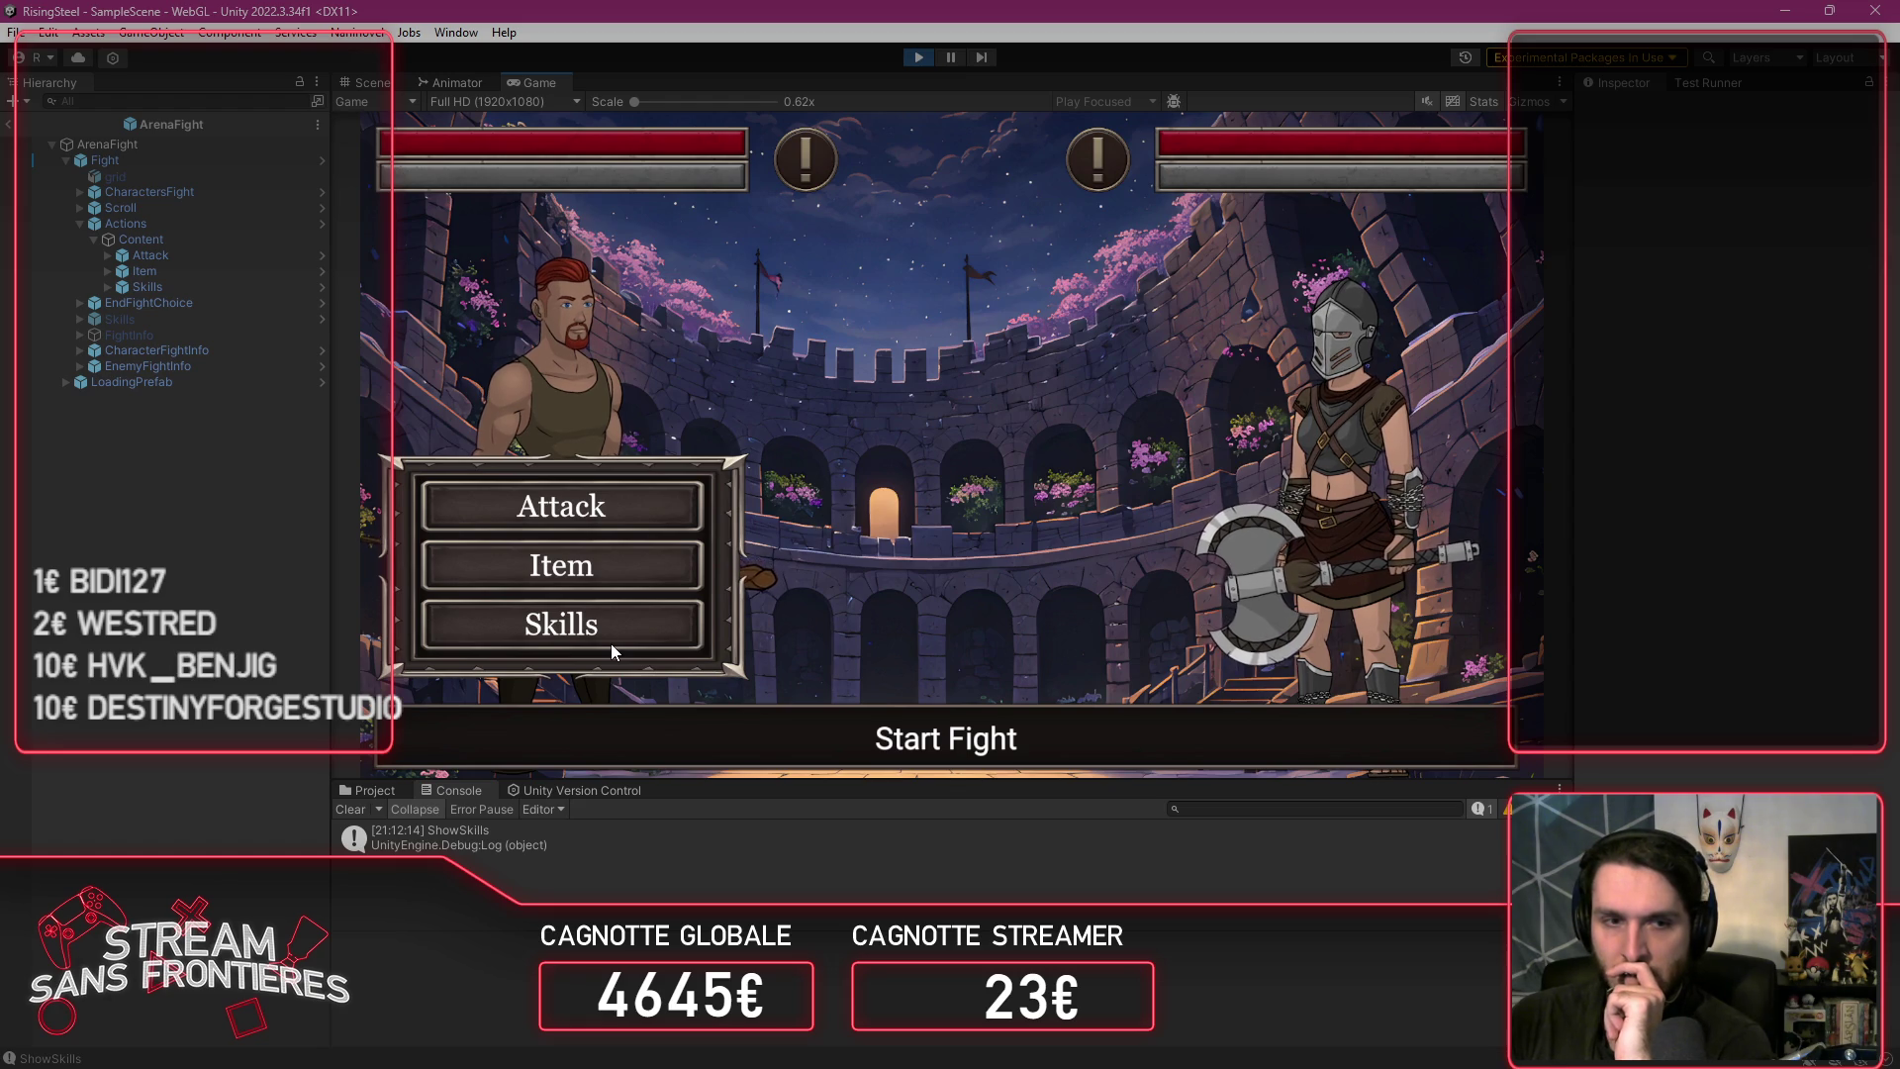
left_click(578, 840)
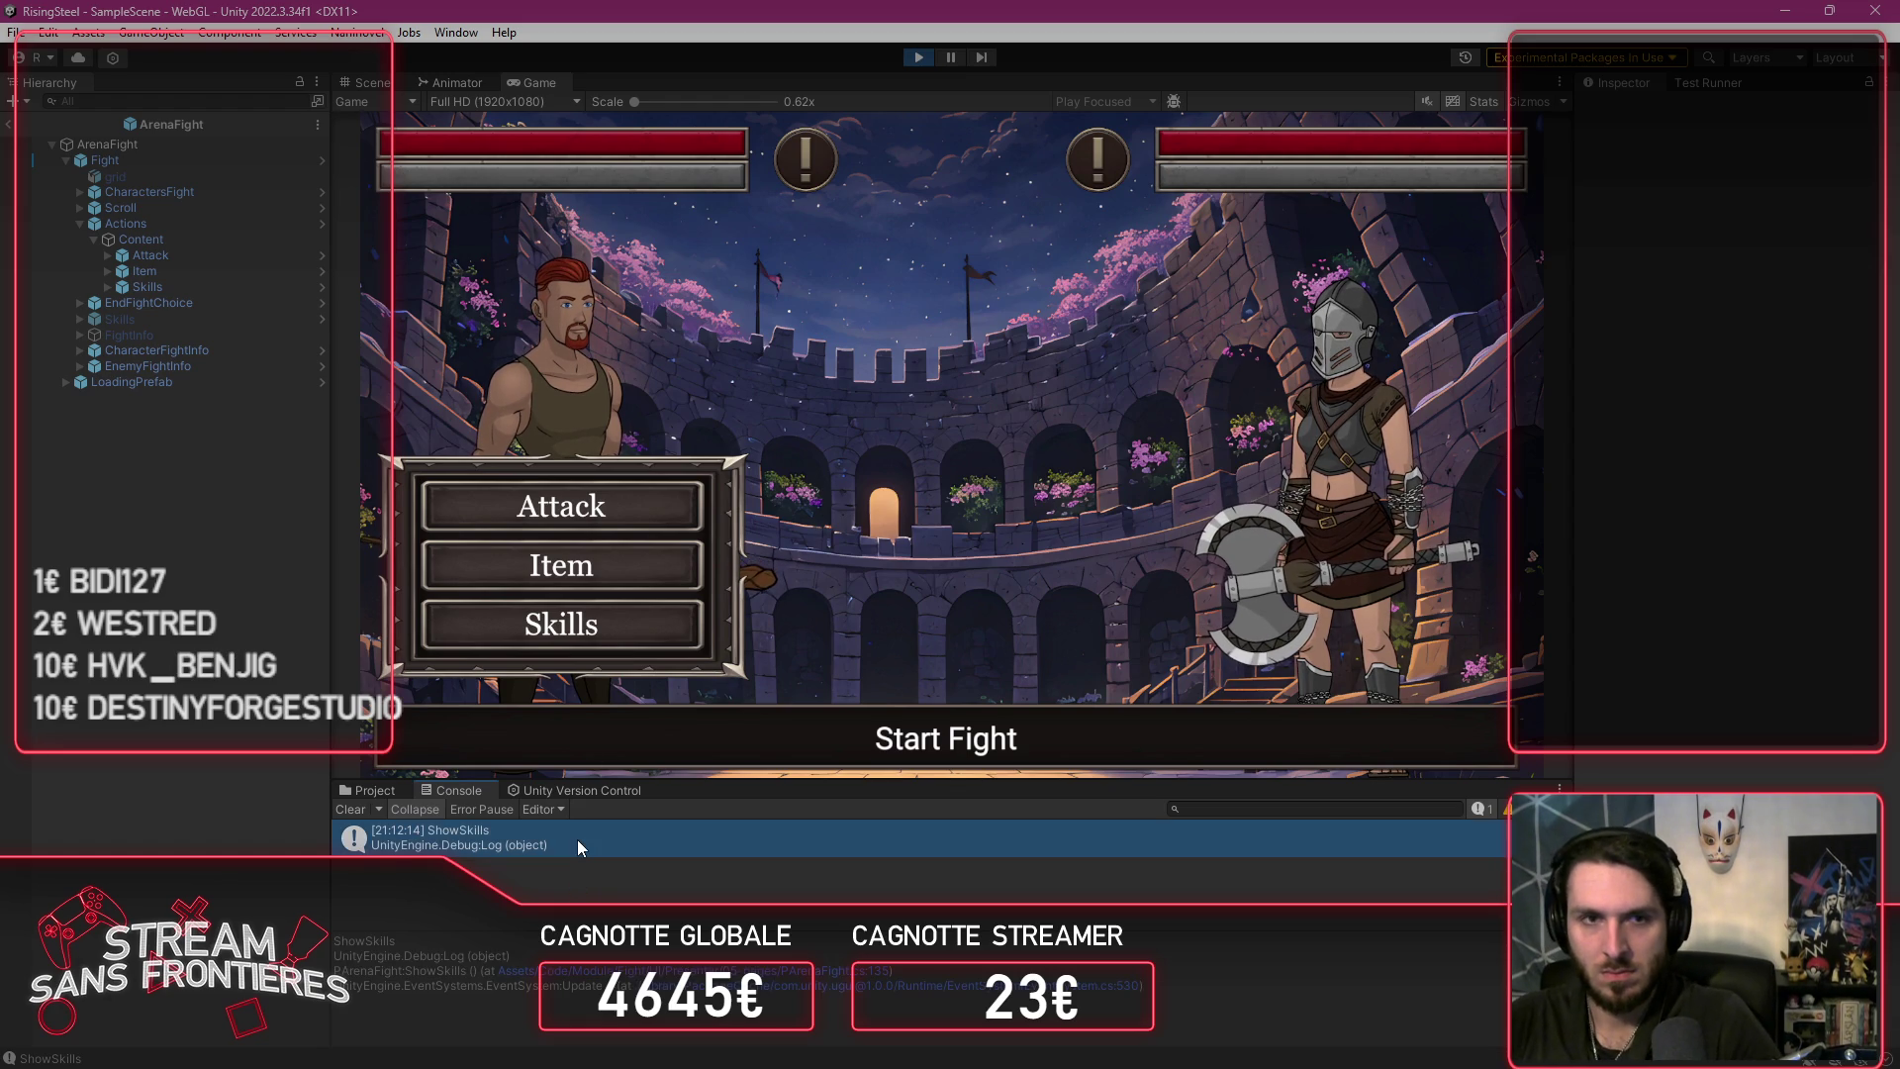
double_click(578, 839)
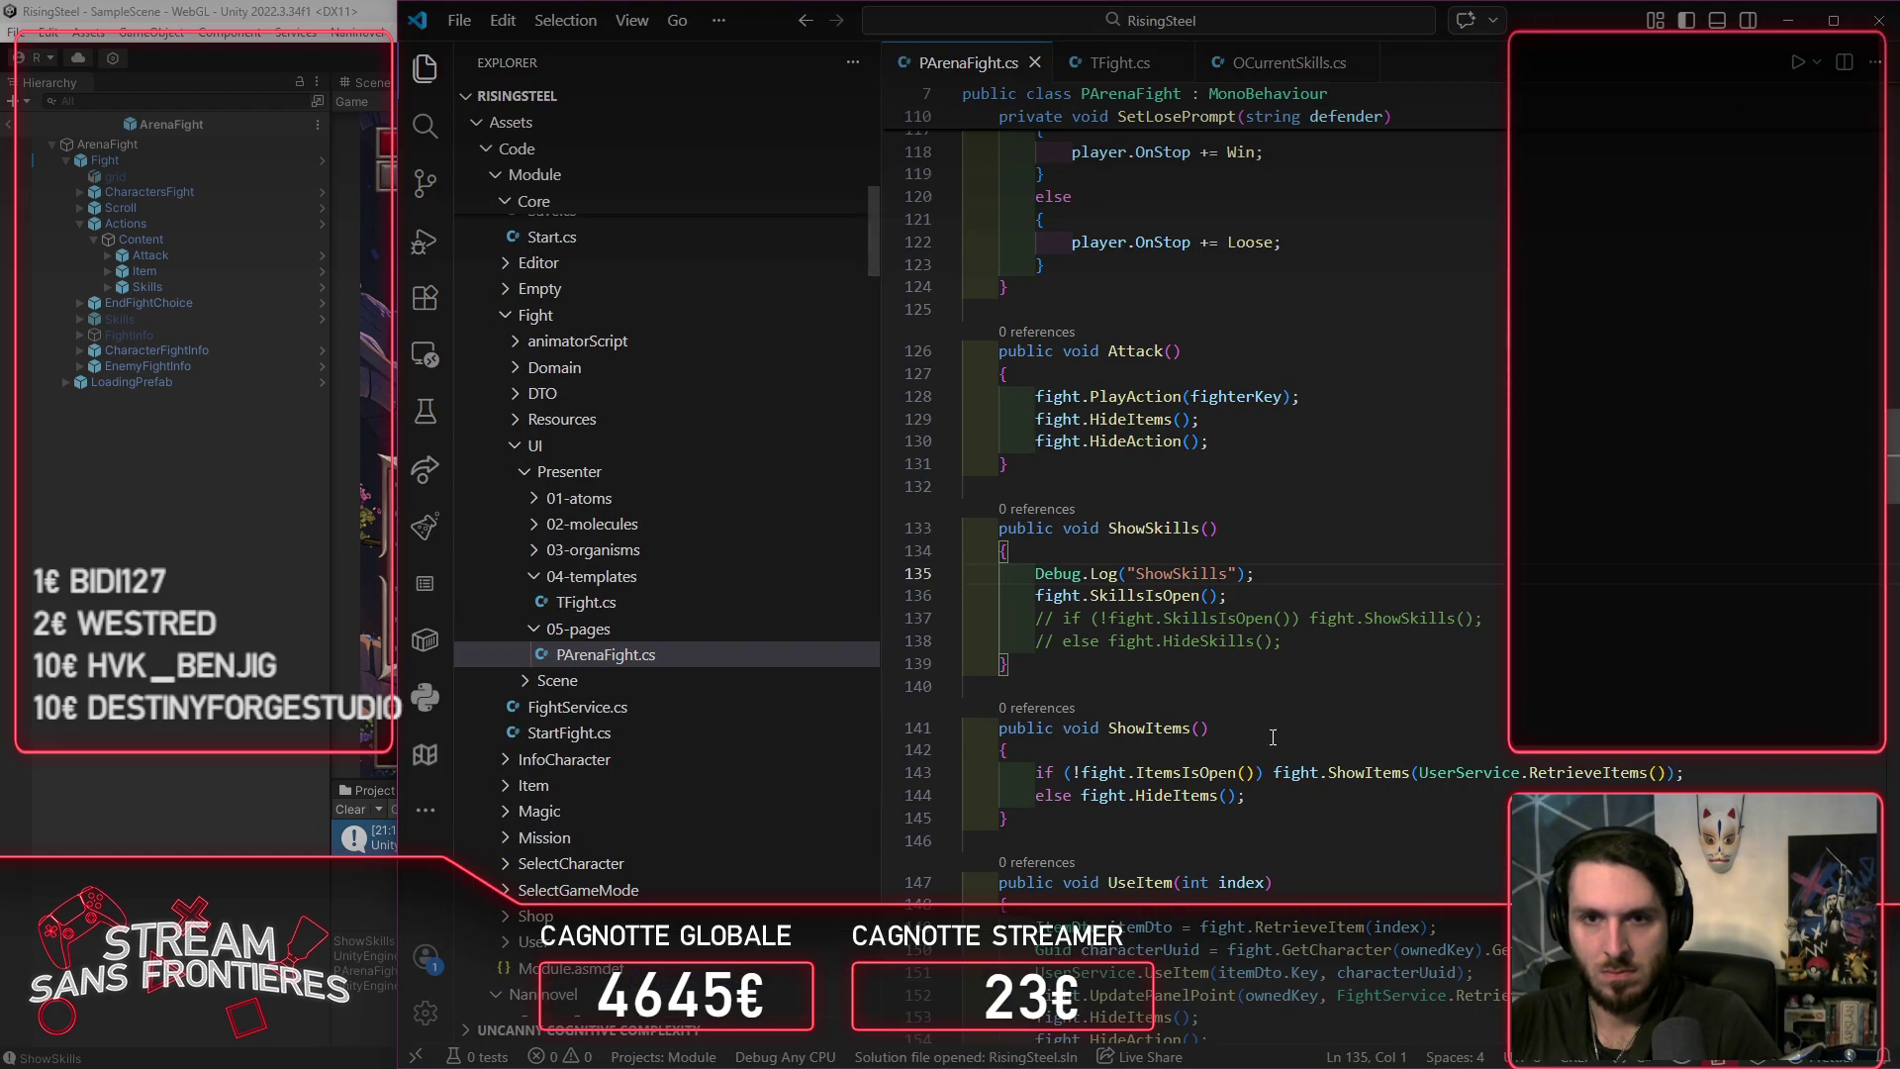
Step: Delete ShowSkills' Debug.Log and SkillsIsOpen lines and uncomment the open/hide skills toggle
left_click(1294, 584)
left_click_drag(1306, 599, 965, 574)
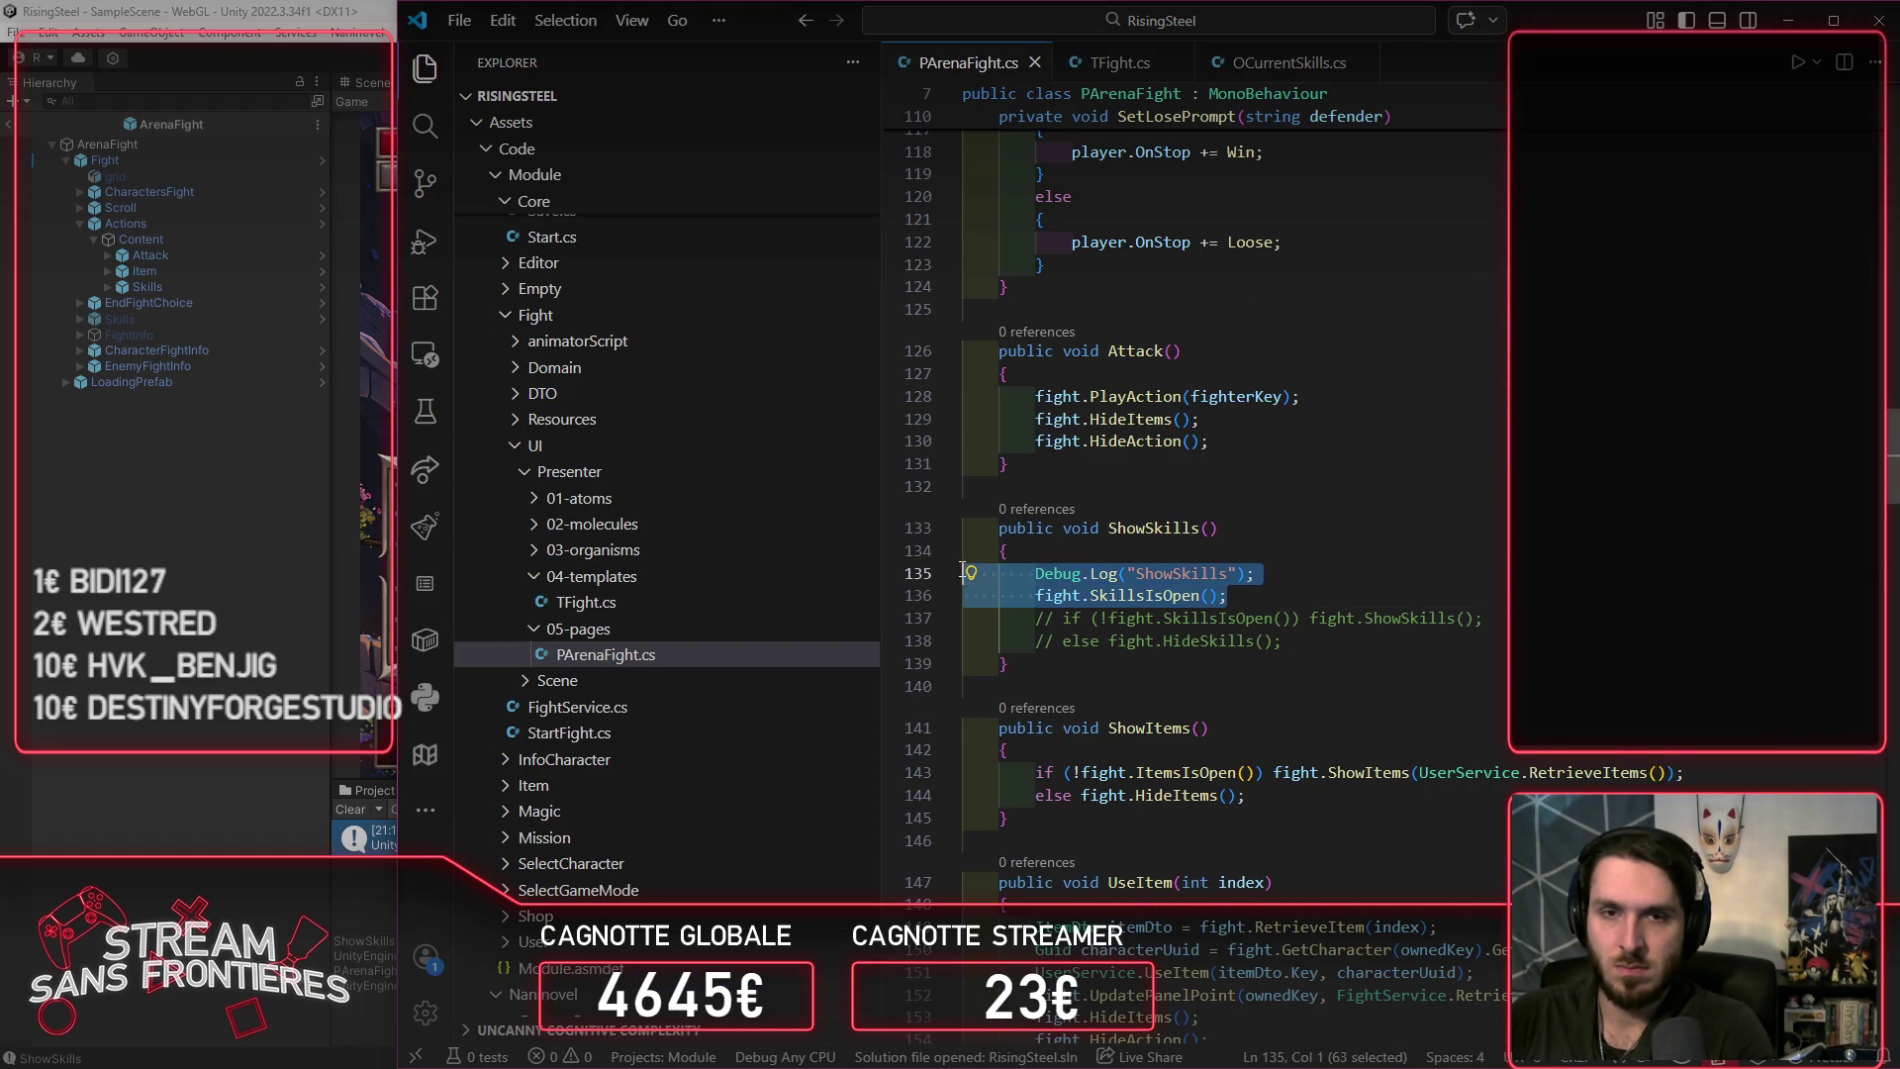
key("Delete")
left_click_drag(1287, 596, 1331, 575)
key("ctrl+slash")
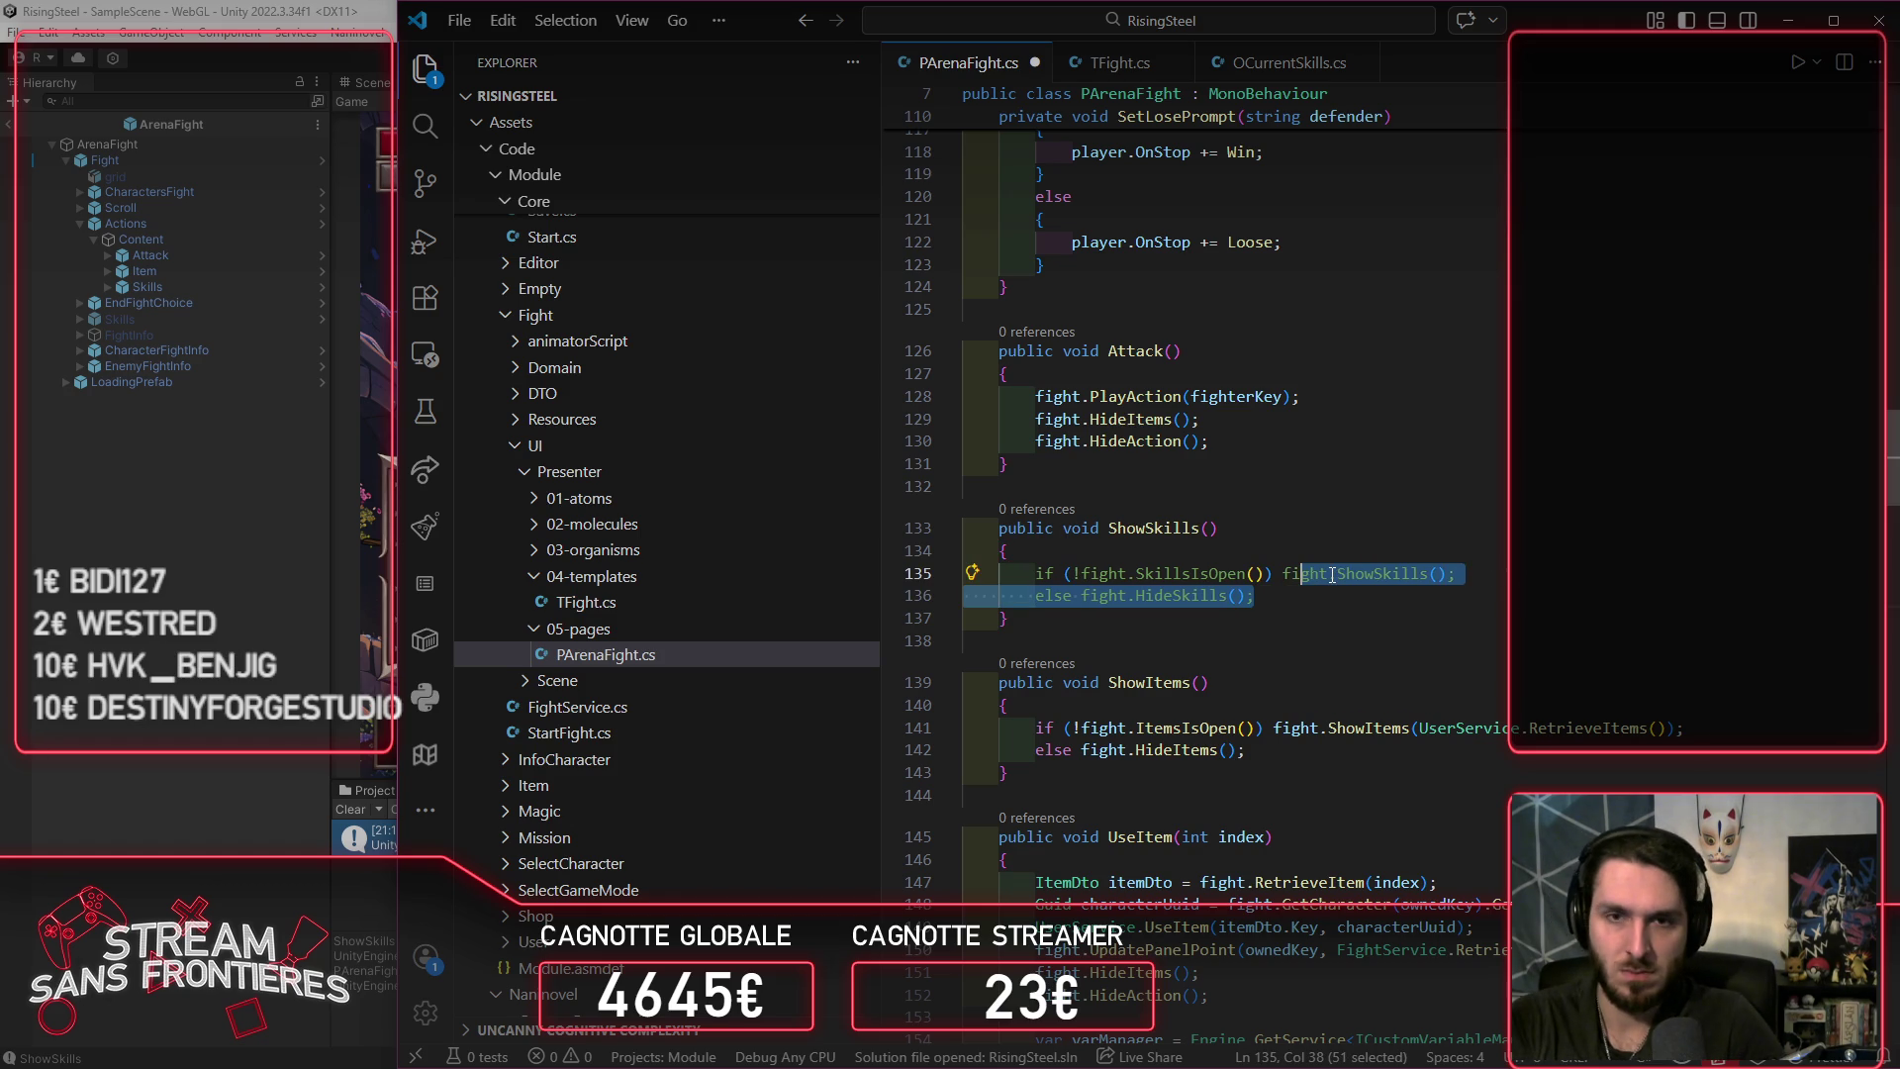
left_click(220, 678)
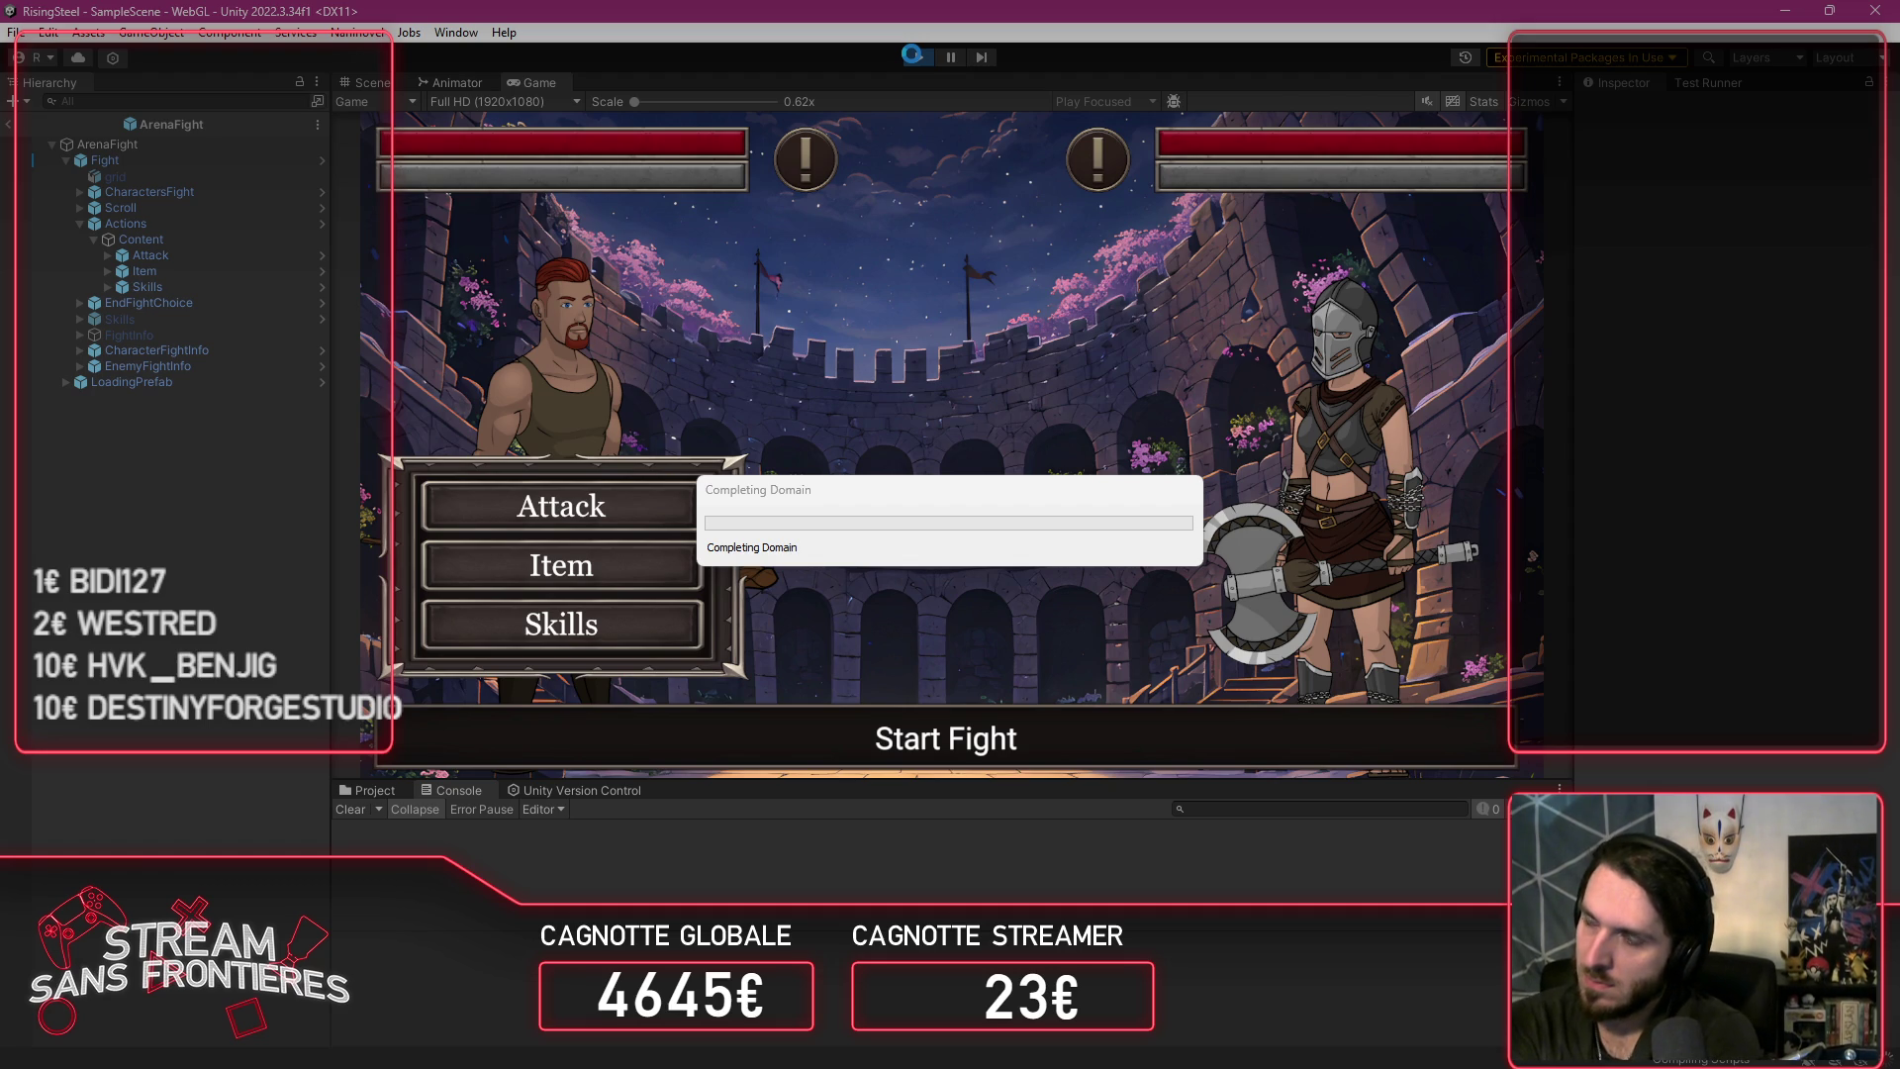
Step: Restart play mode with a cleared Console and a wider Hierarchy and Inspector
left_click(915, 57)
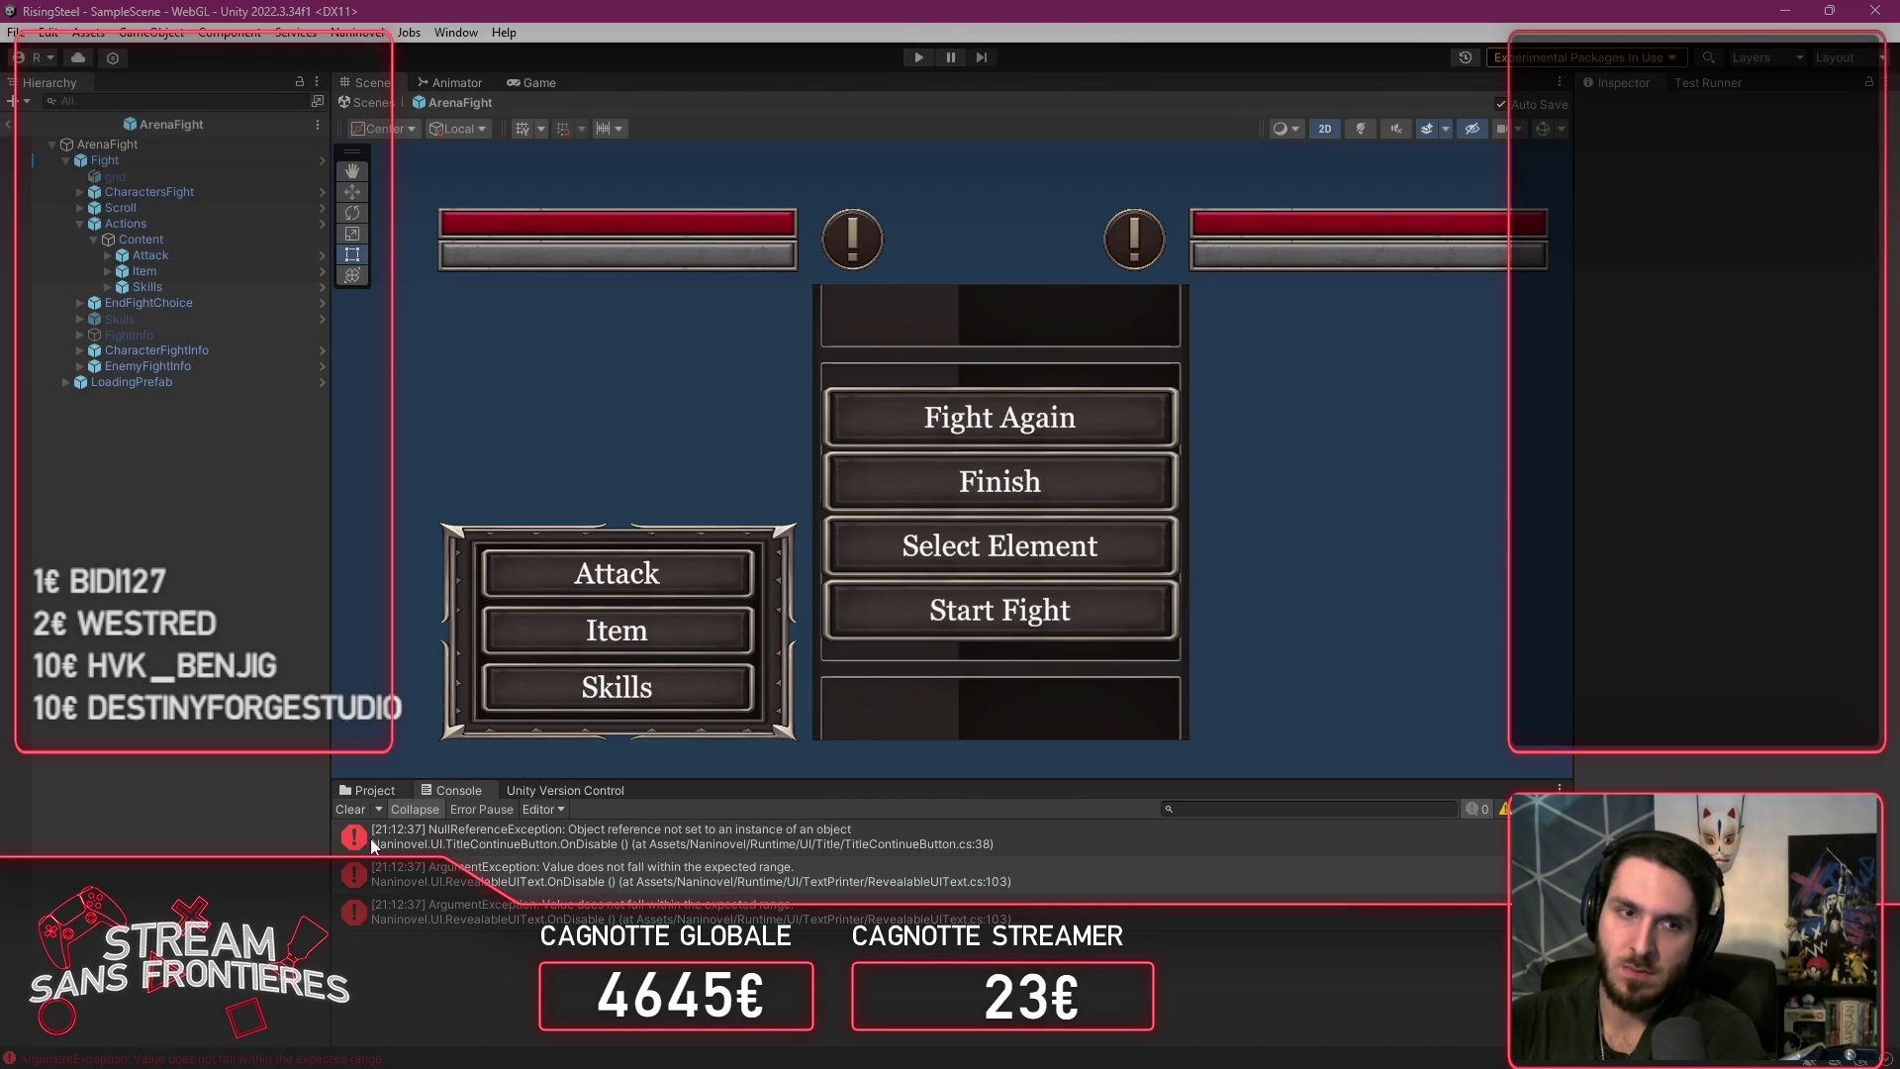
left_click(348, 809)
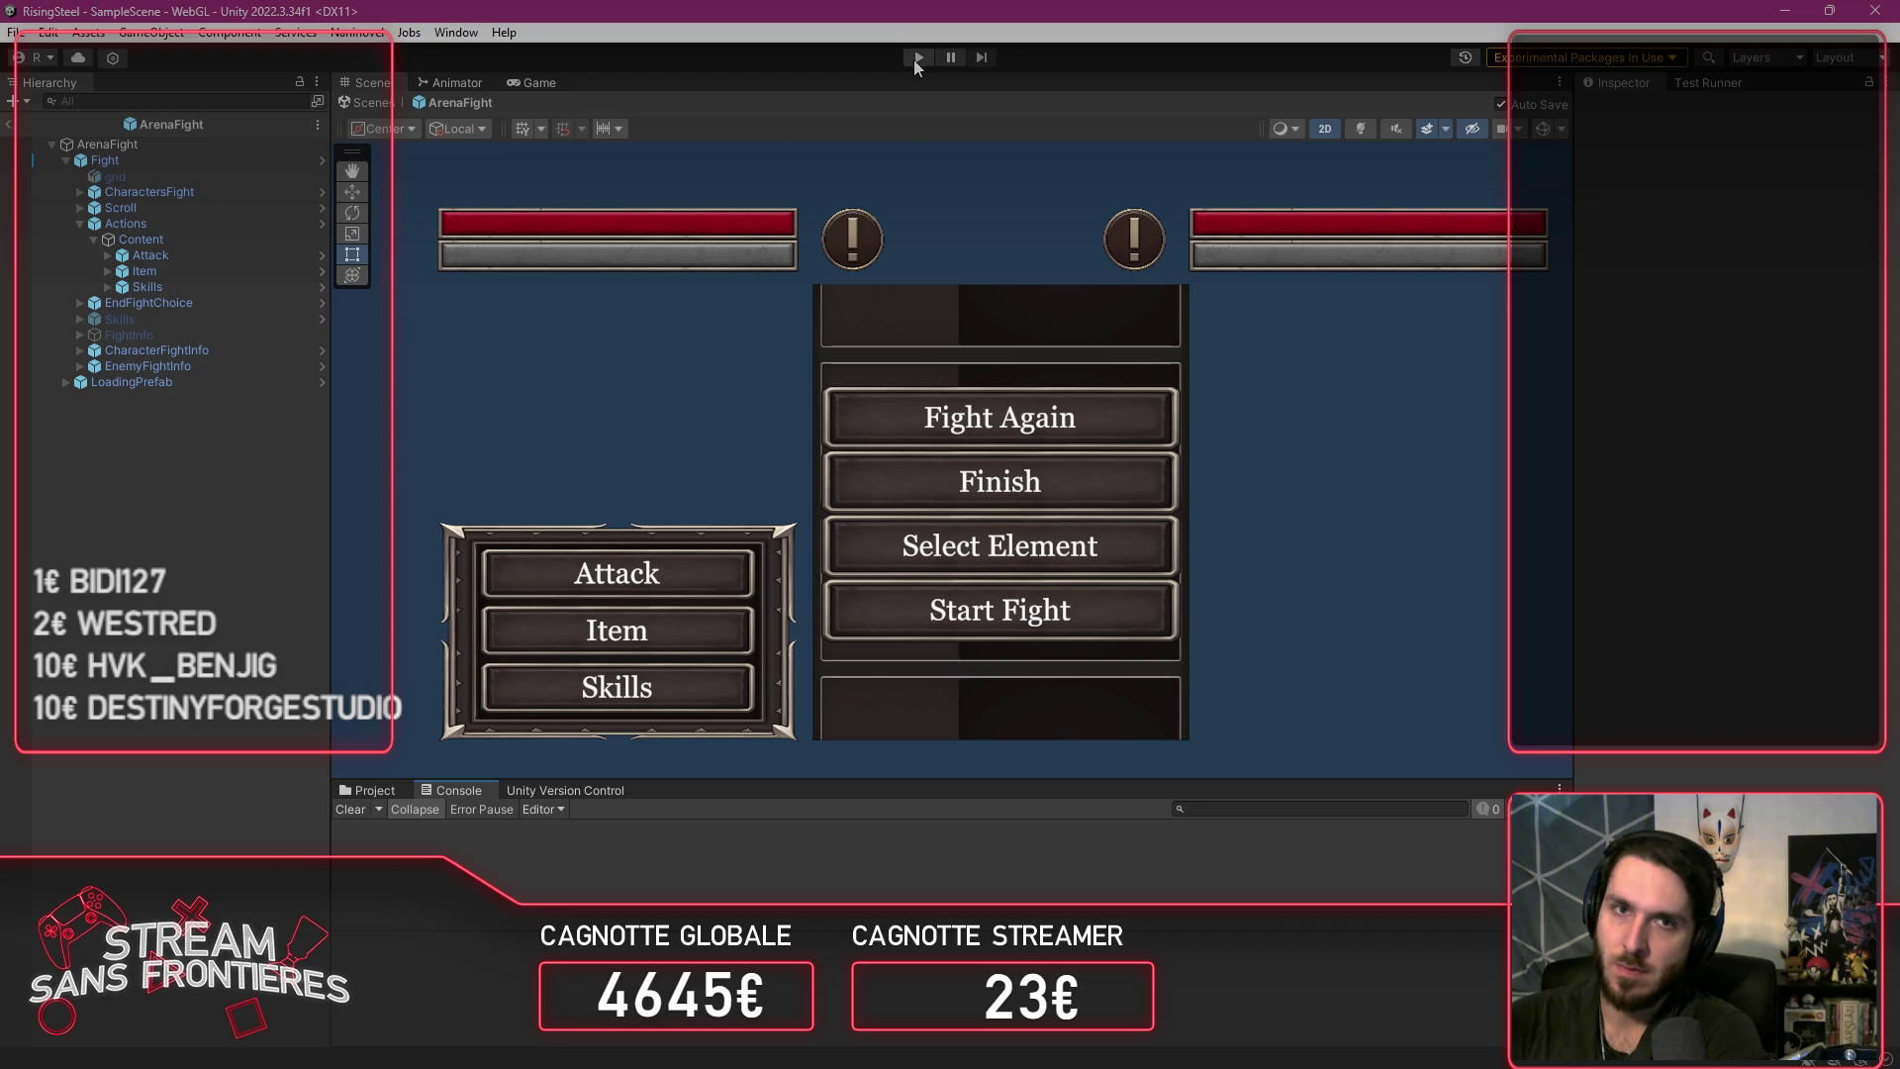
left_click(917, 57)
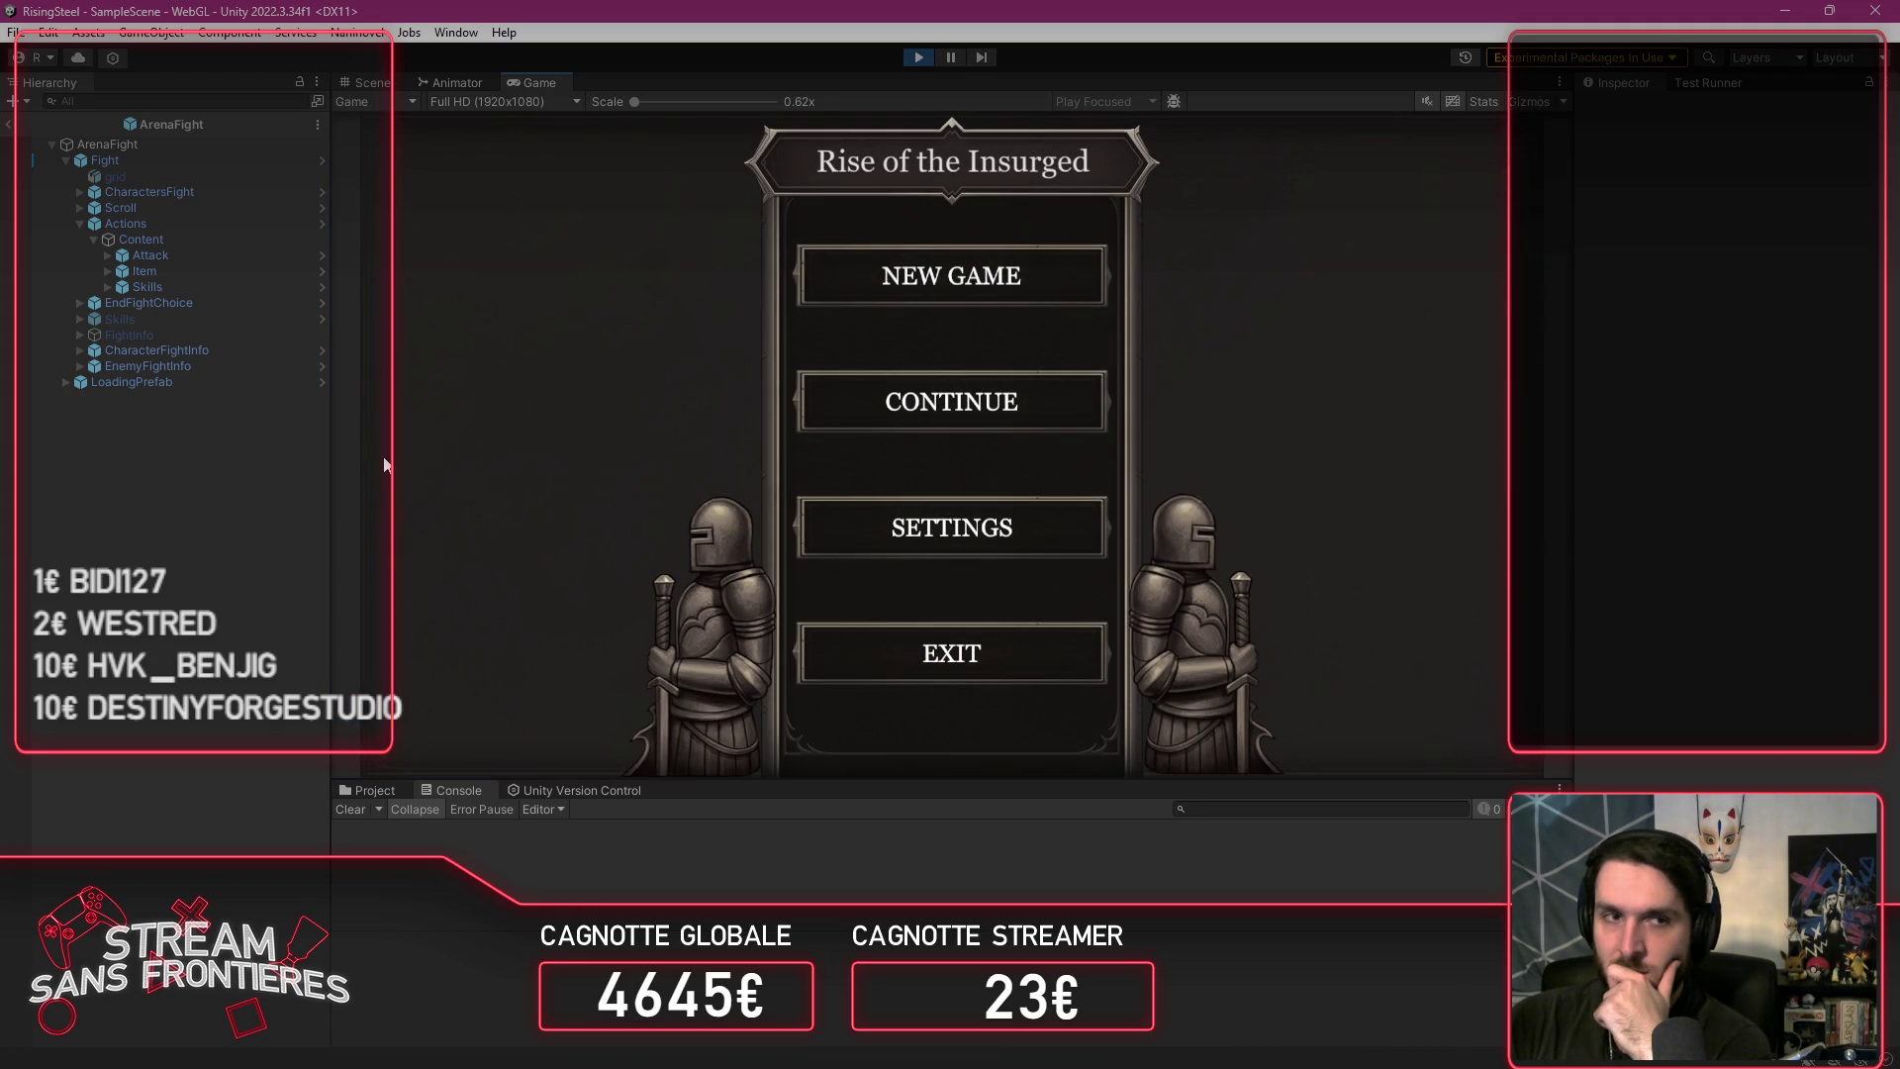
left_click_drag(329, 466, 389, 471)
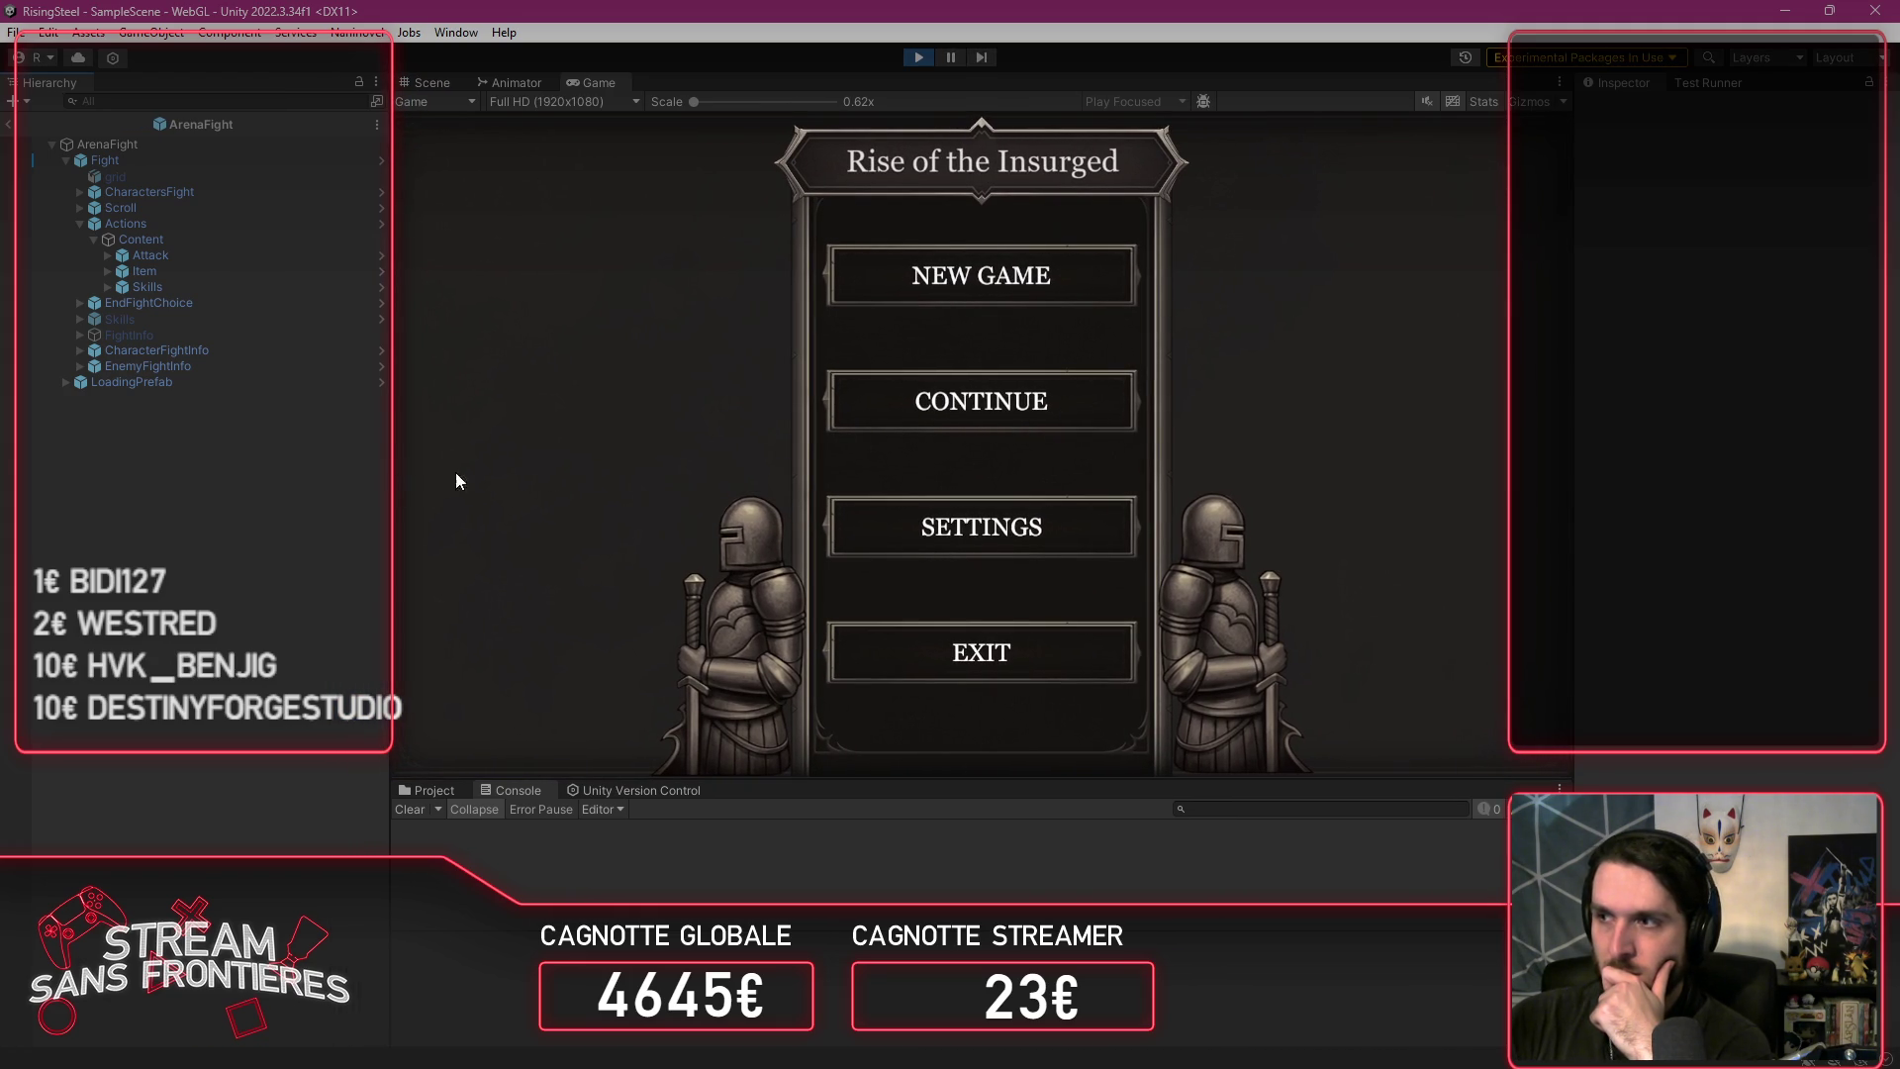
mouse_move(1577, 442)
left_mouse_down()
mouse_move(1494, 438)
mouse_move(1508, 447)
left_mouse_up()
Step: Load save 3, enter the Arena fight, and open then close the three-slot Skills panel
left_click(974, 403)
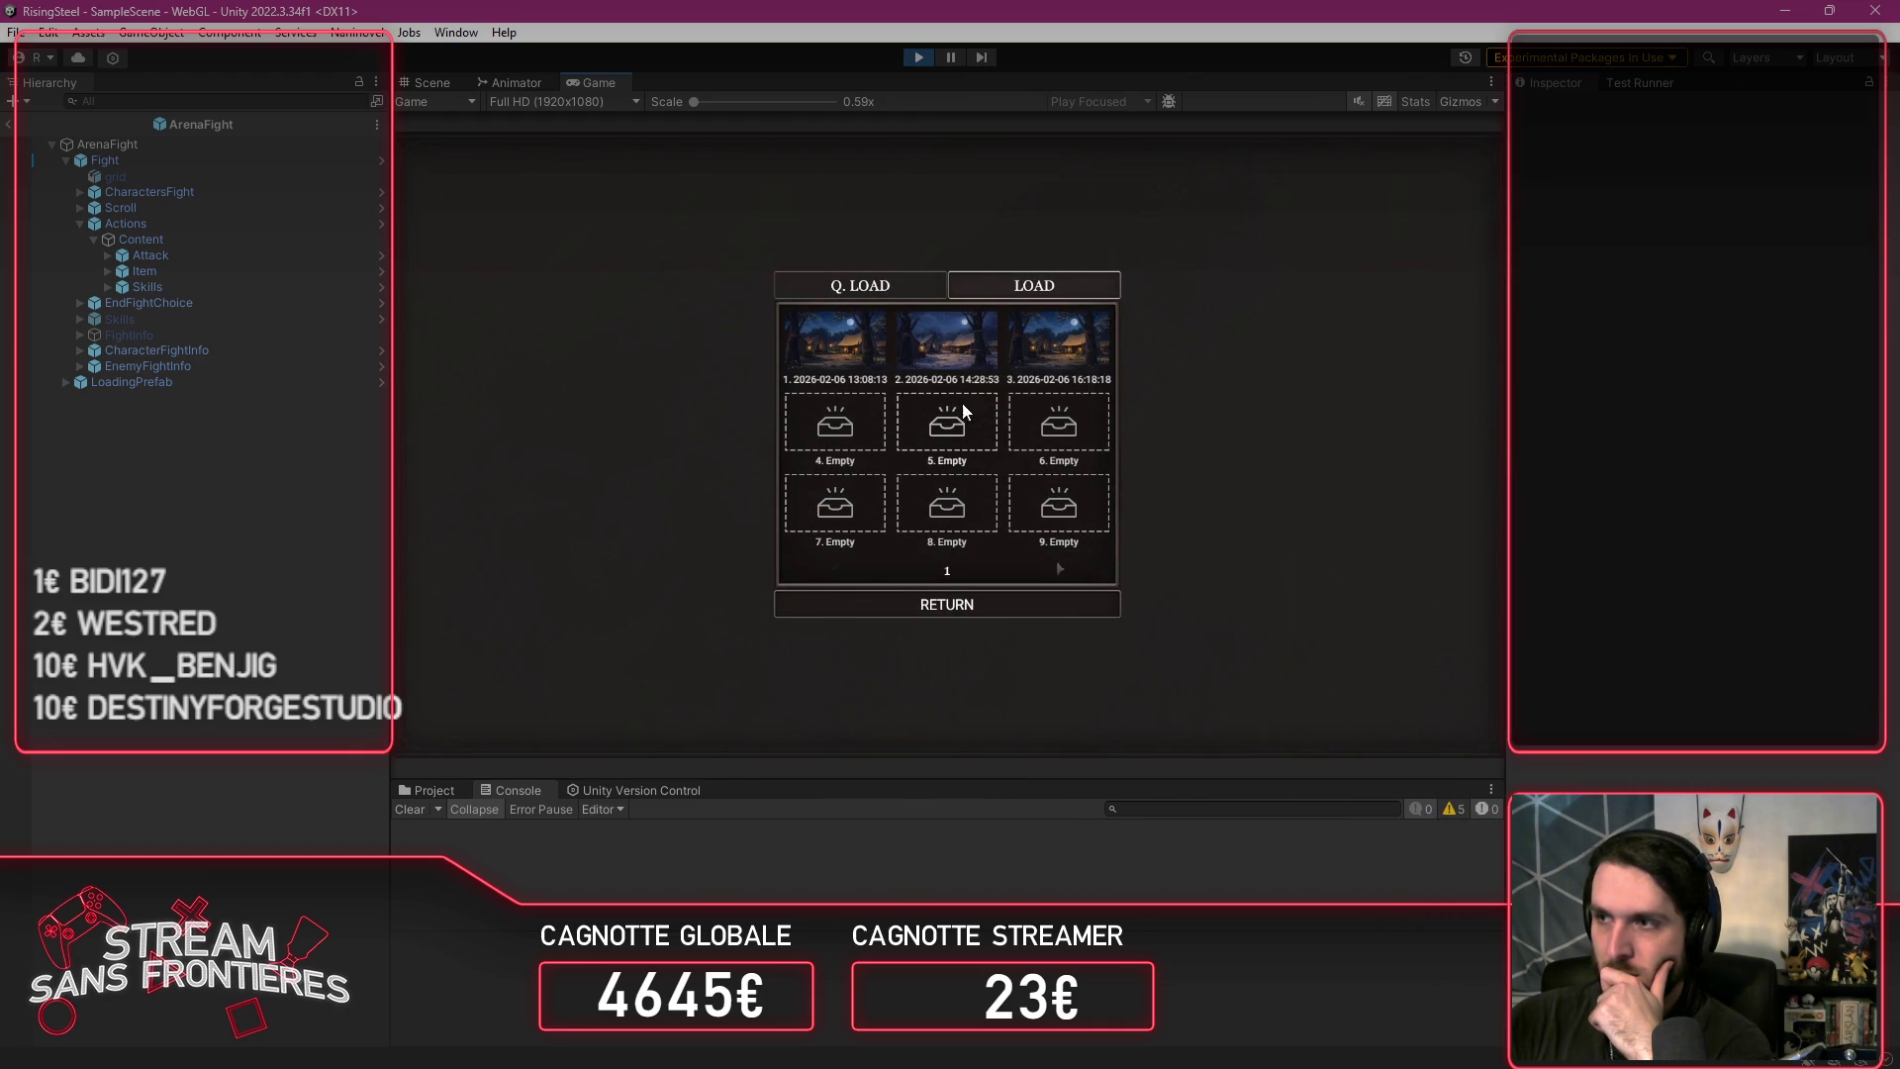
left_click(1047, 349)
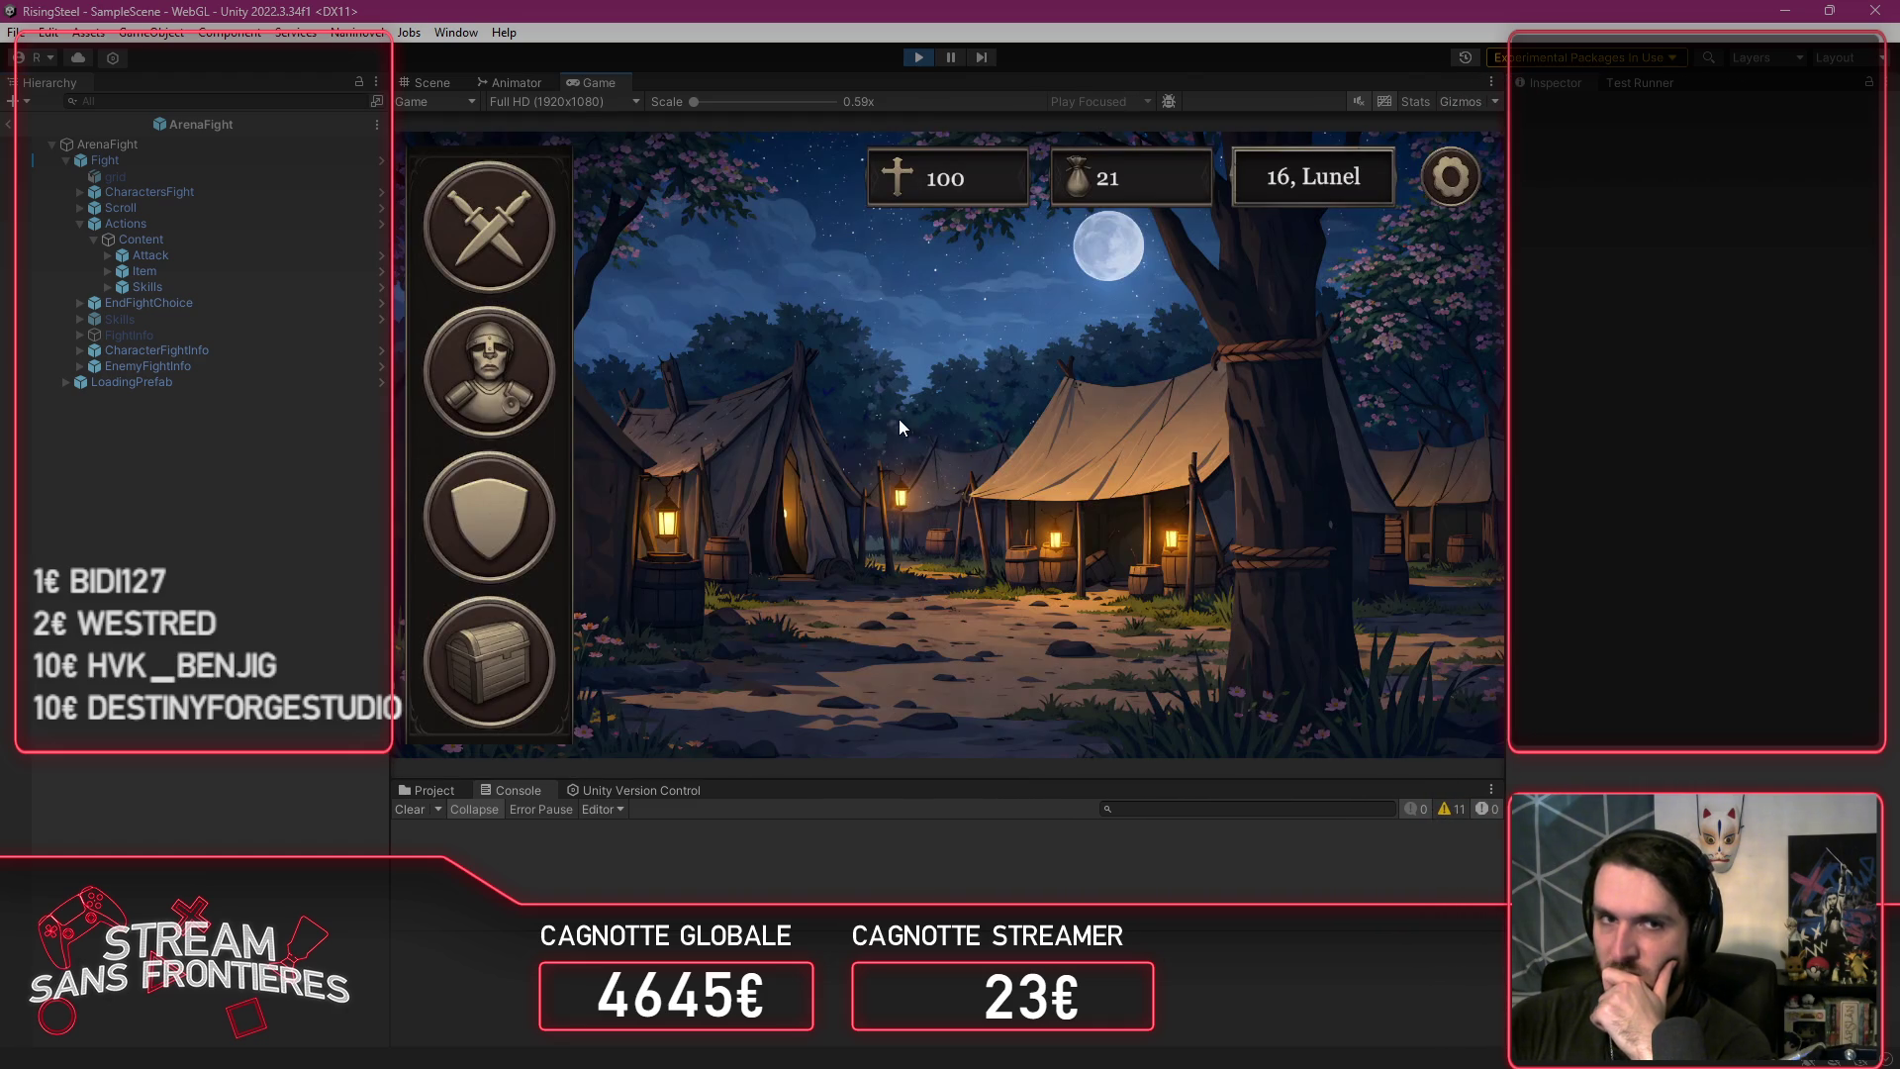
left_click(475, 248)
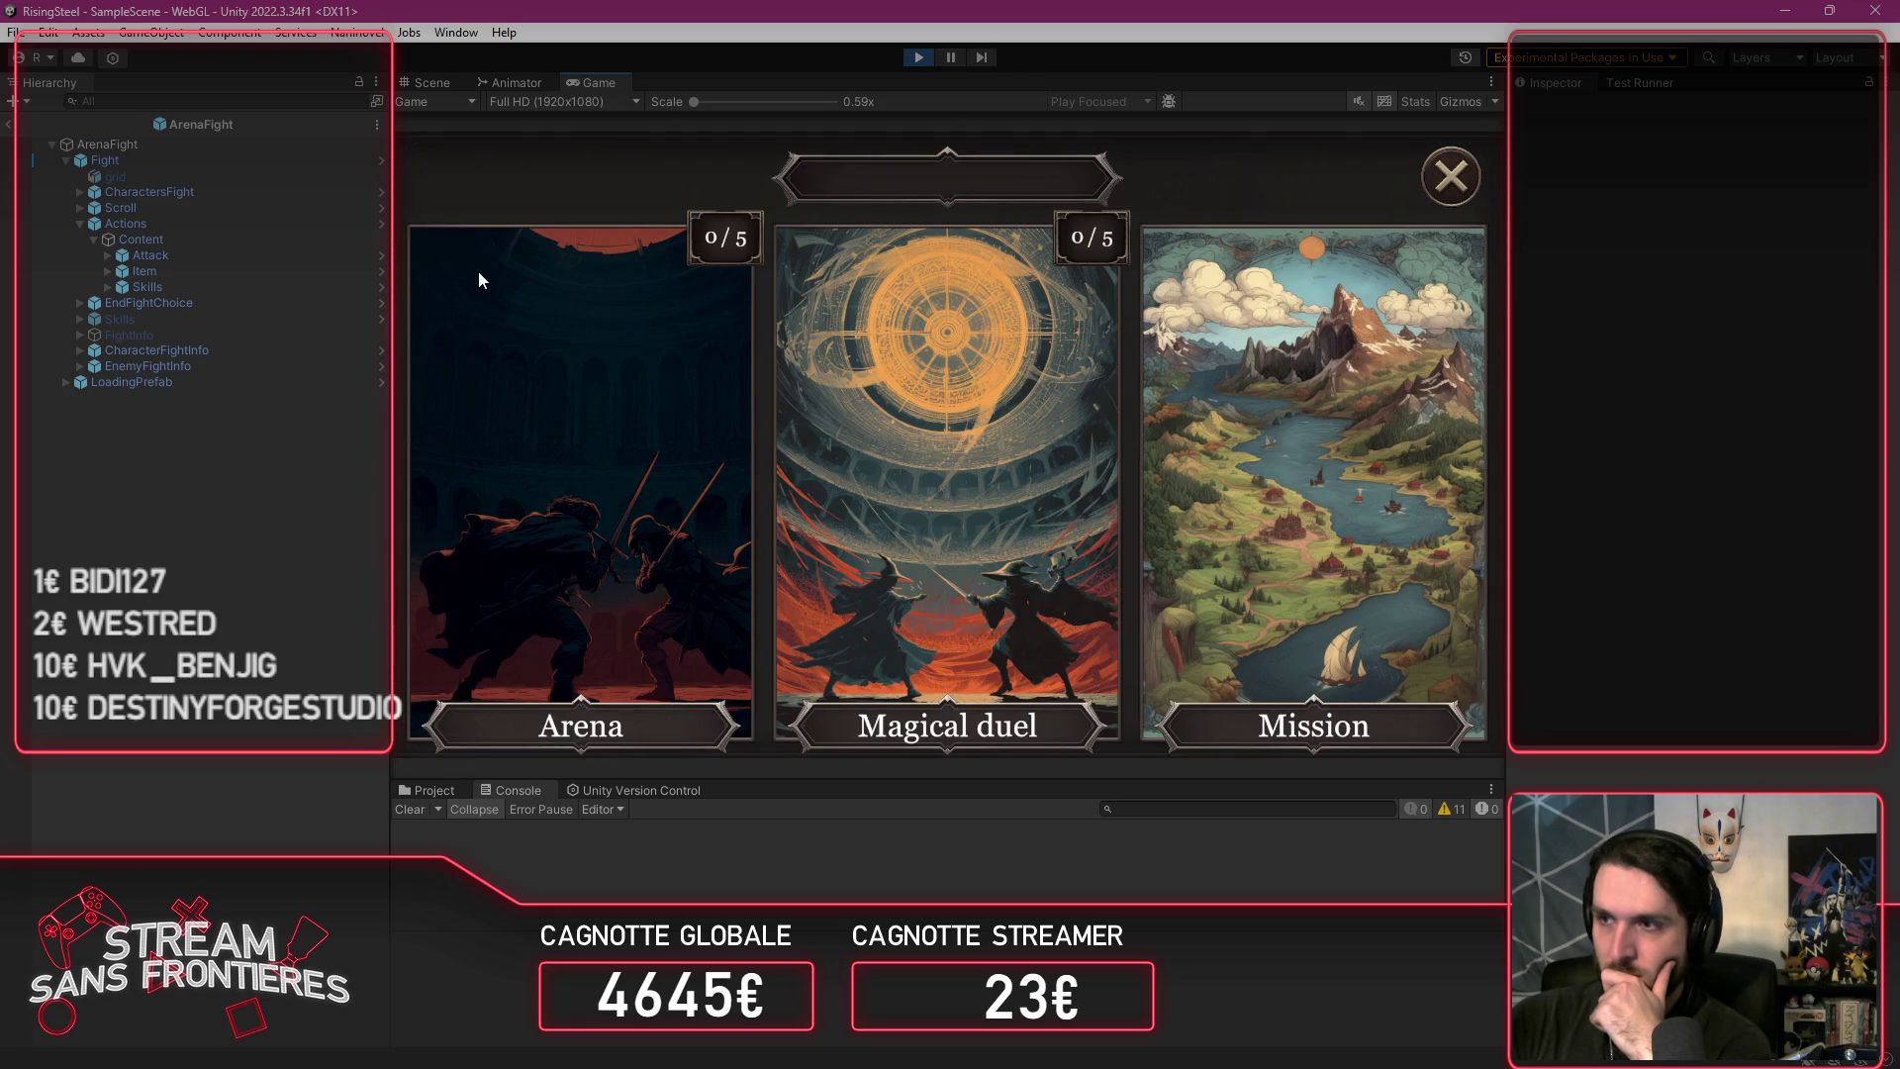
left_click(557, 430)
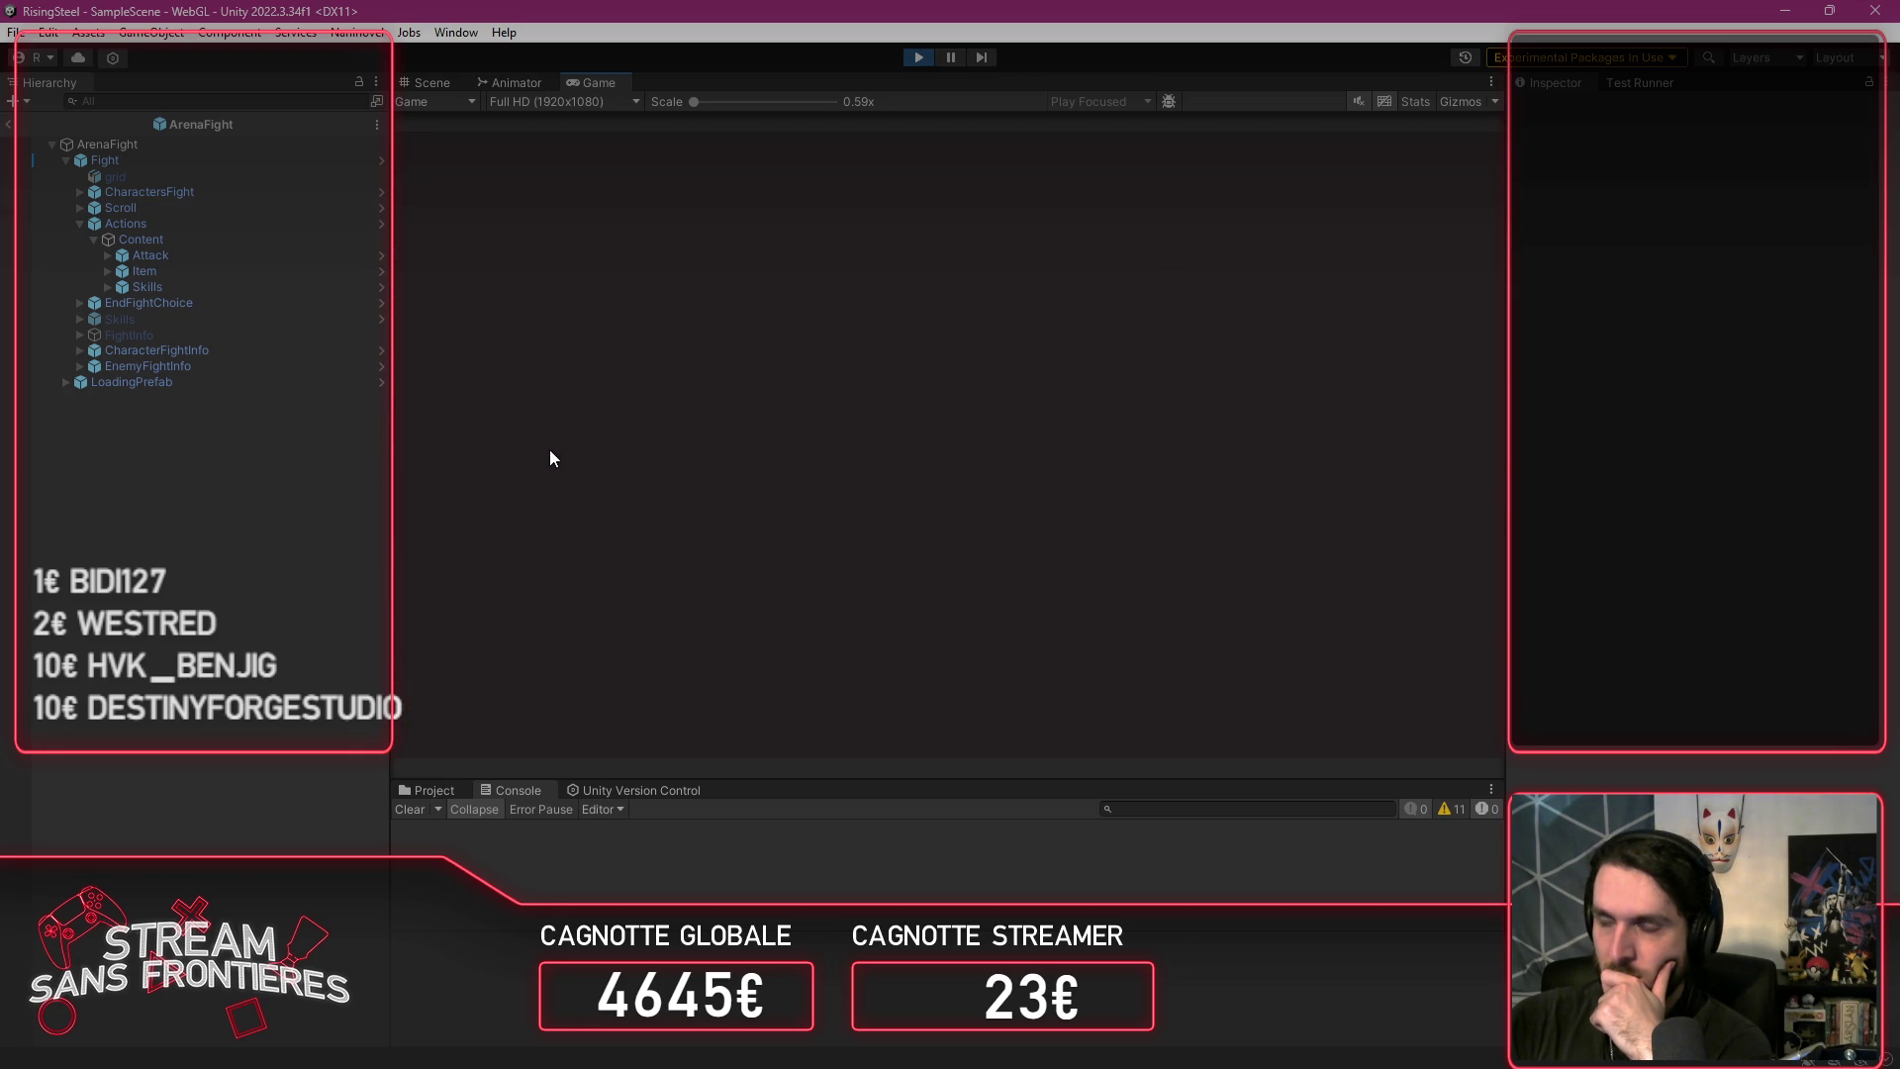
left_click(574, 560)
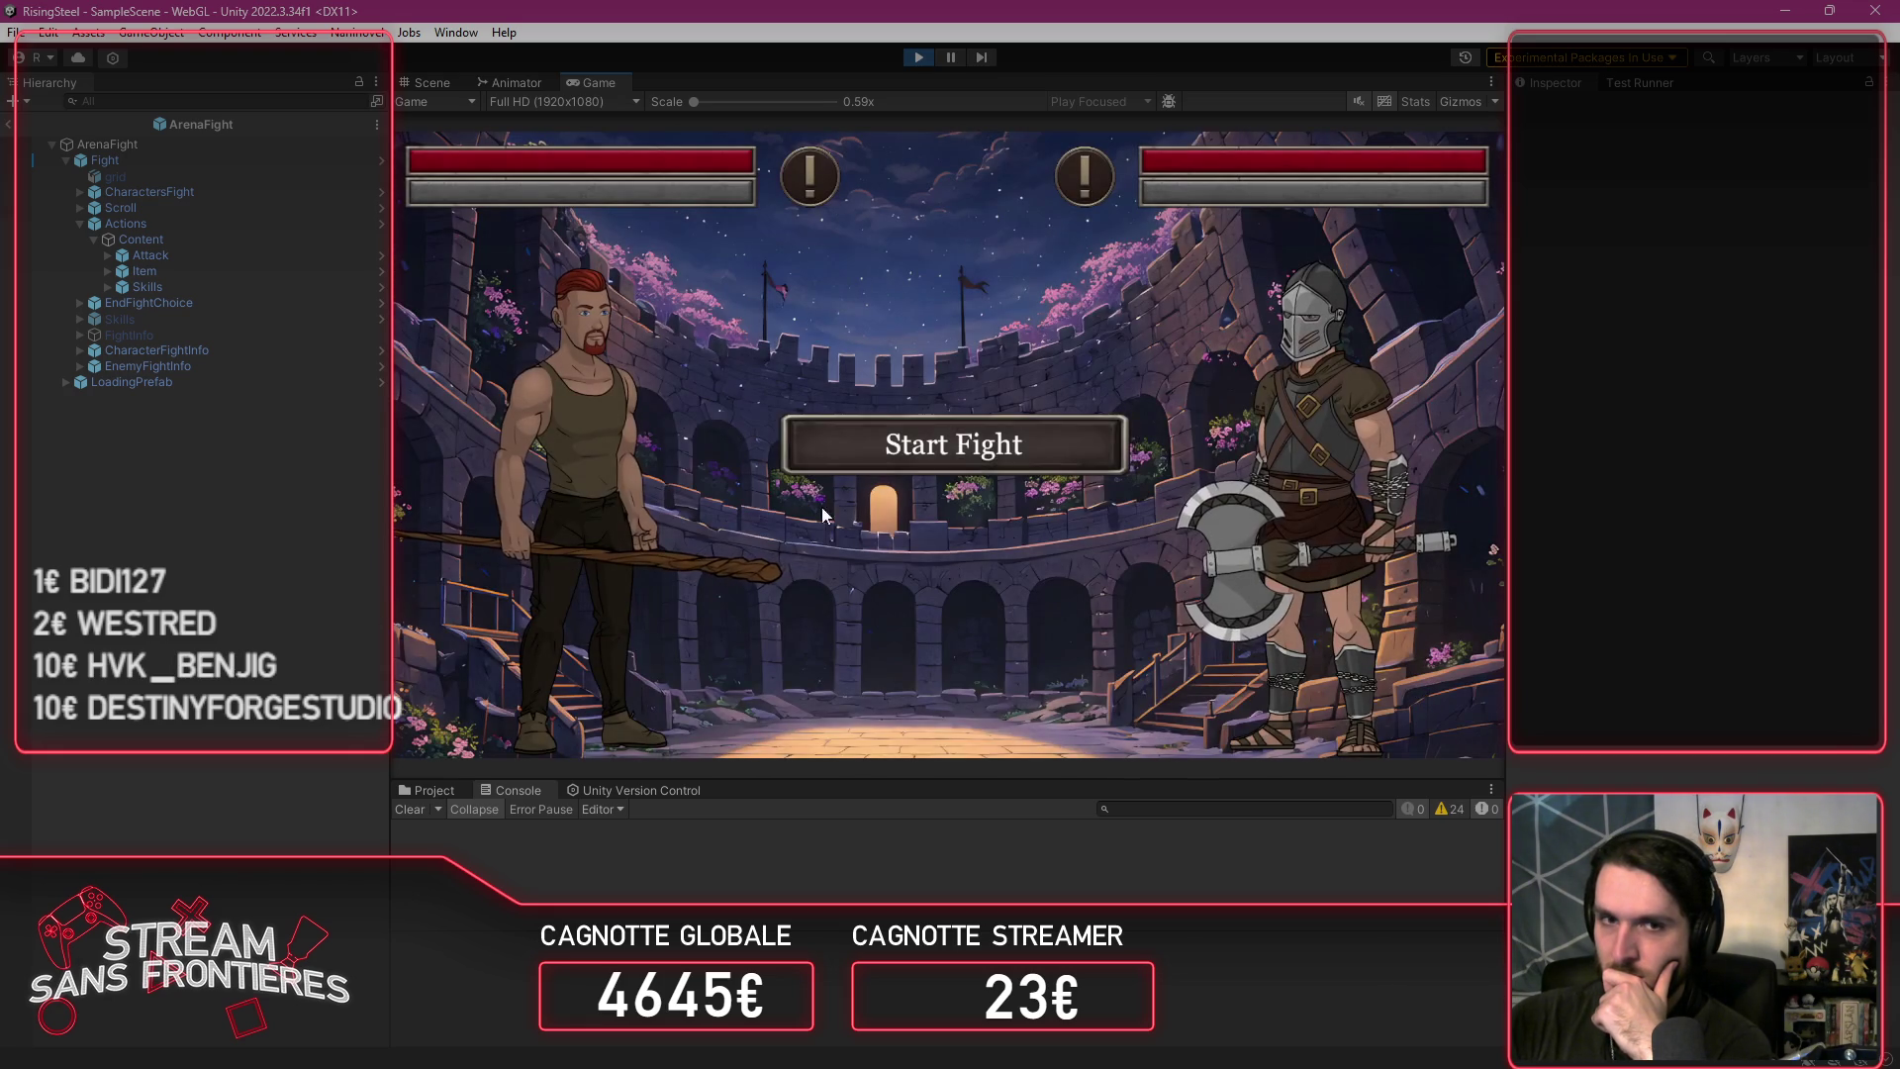
left_click(584, 631)
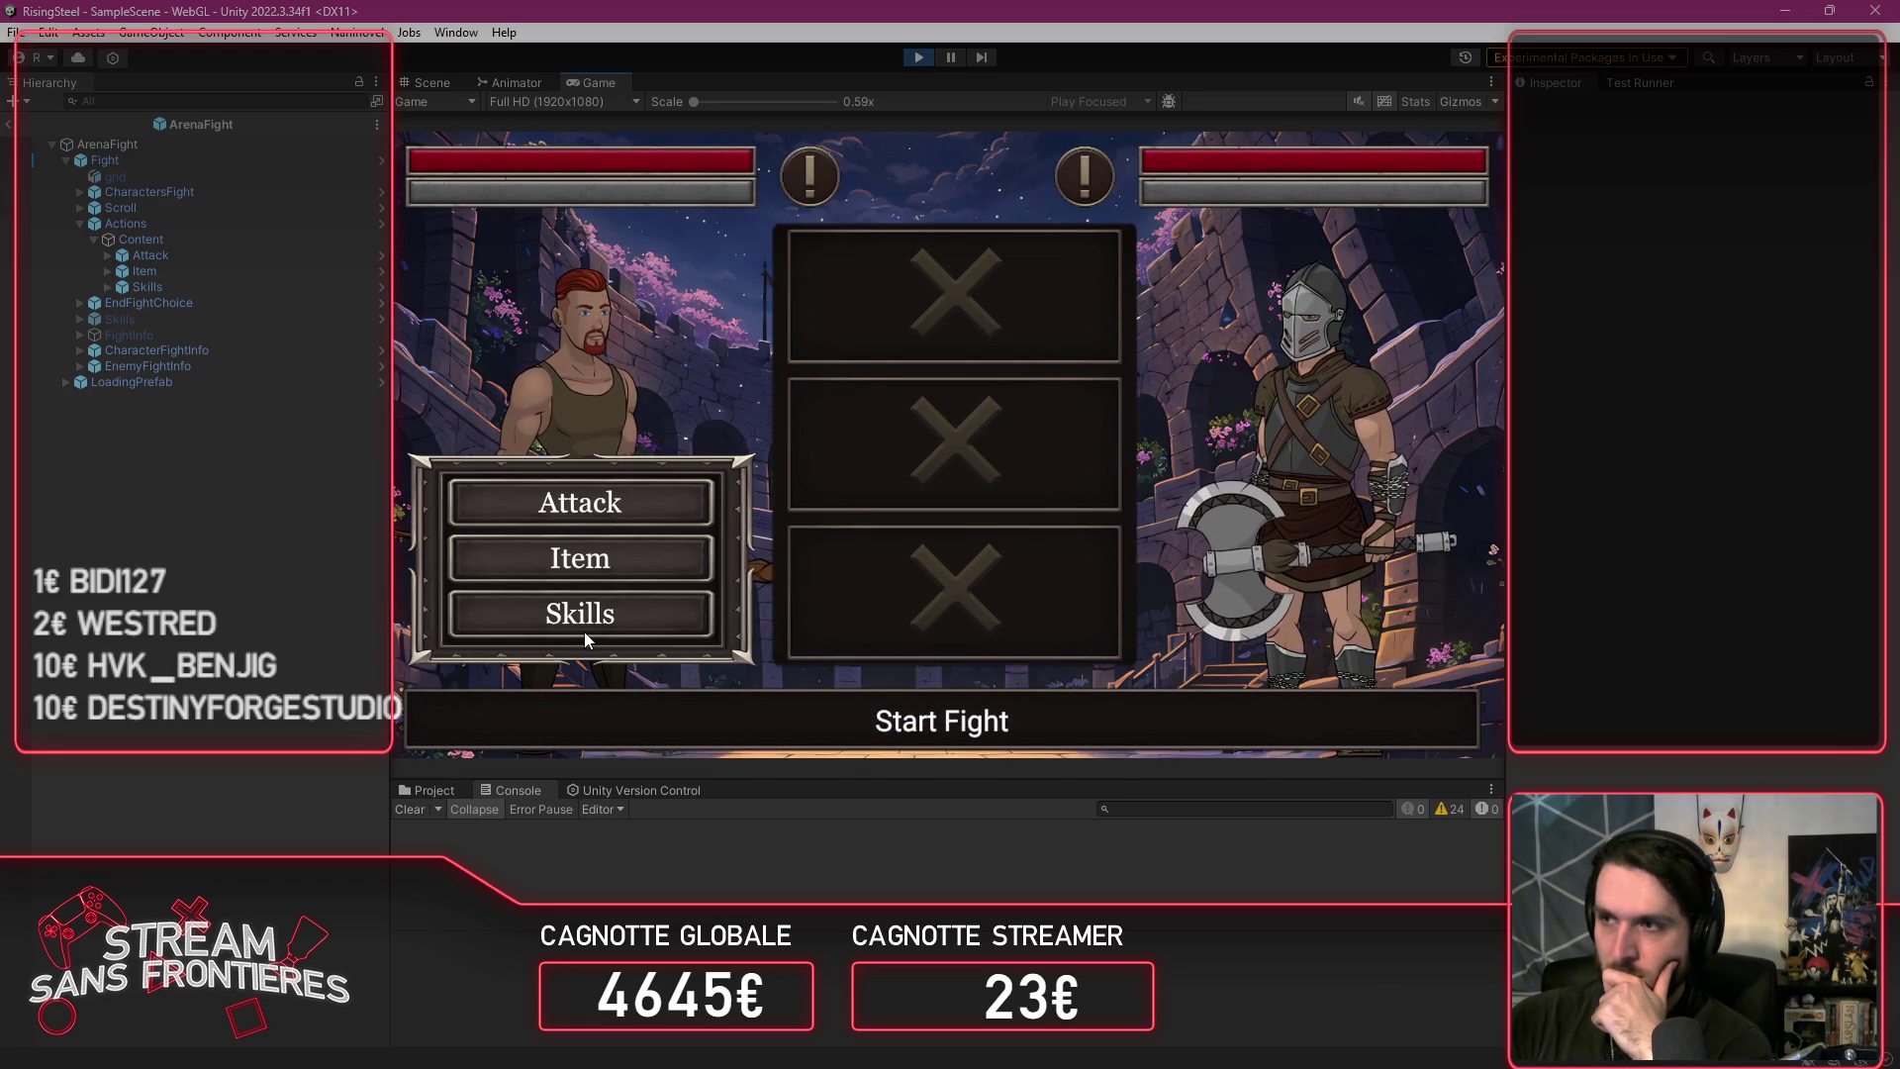
left_click(574, 612)
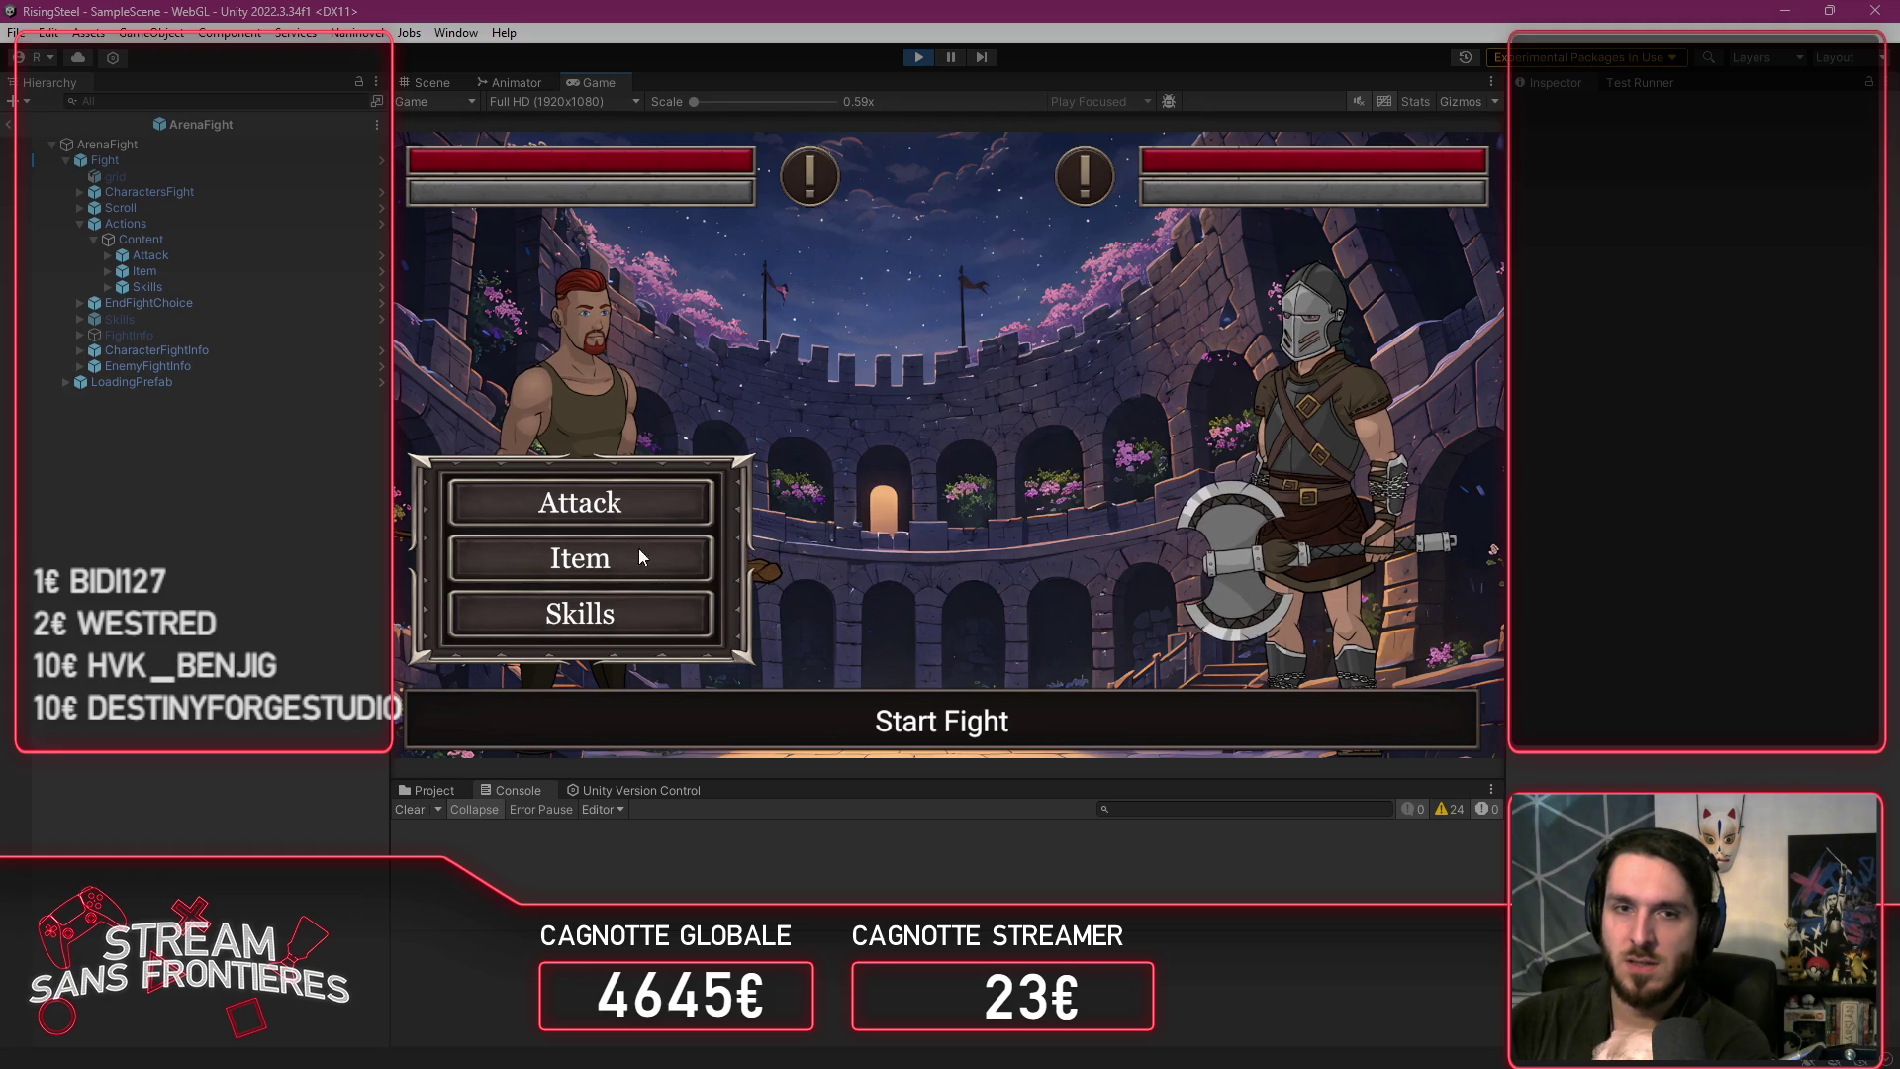
Step: Stop the game and jump to the ShowSkills definition in TFight
left_click(924, 63)
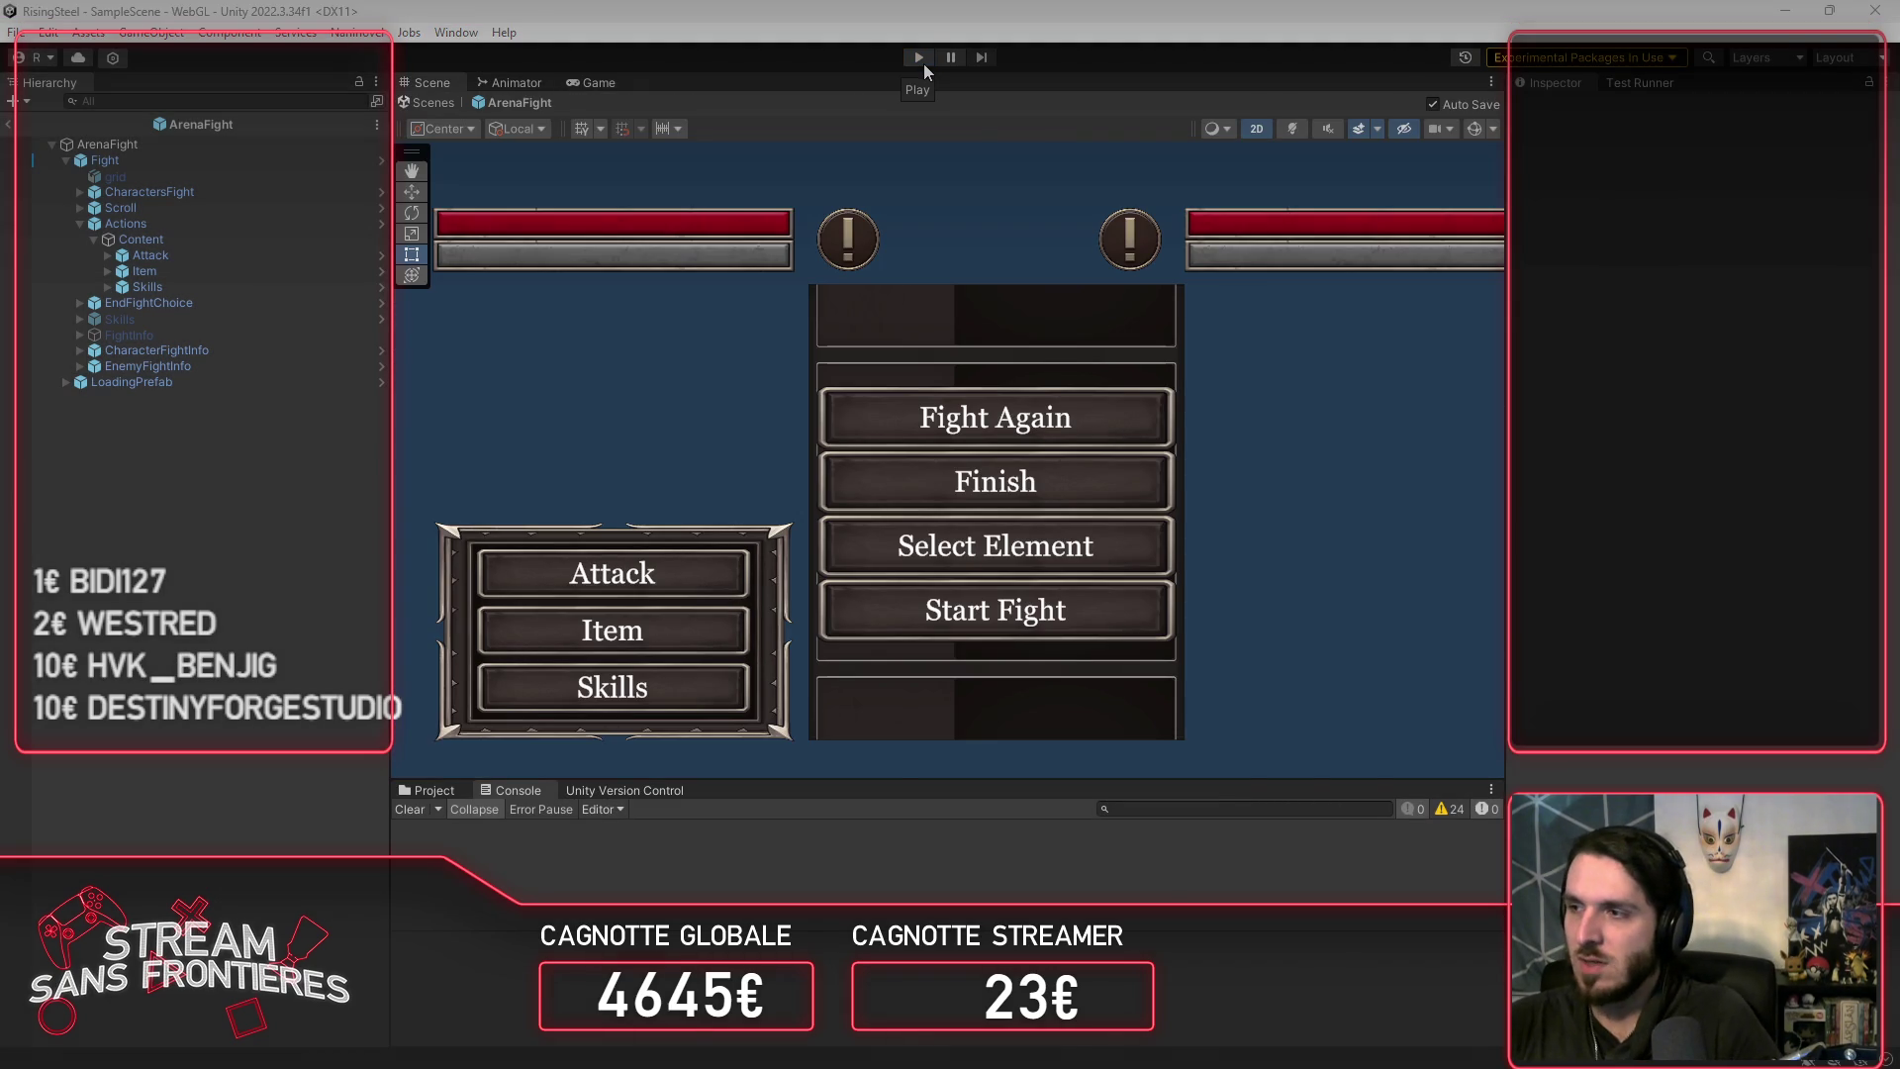
key("alt+Tab")
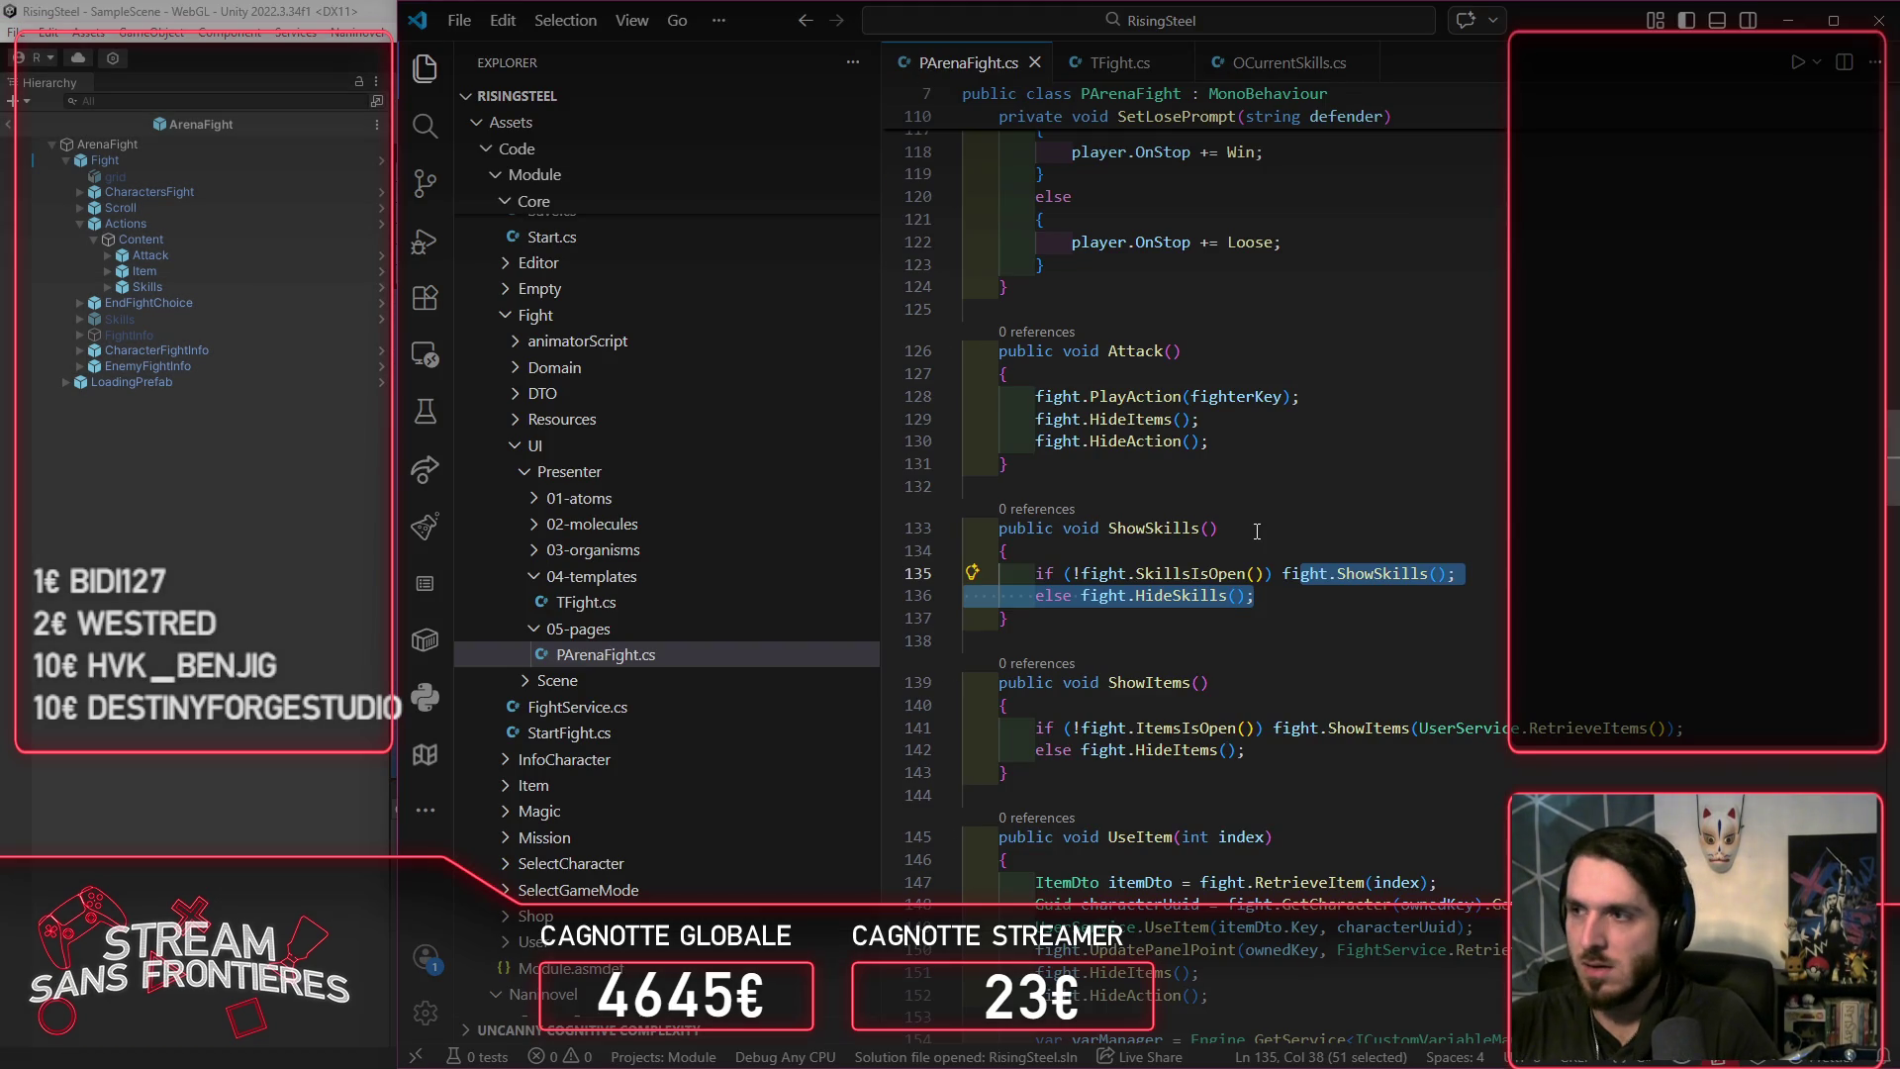
left_click(1305, 573)
left_click(1381, 574, "ctrl")
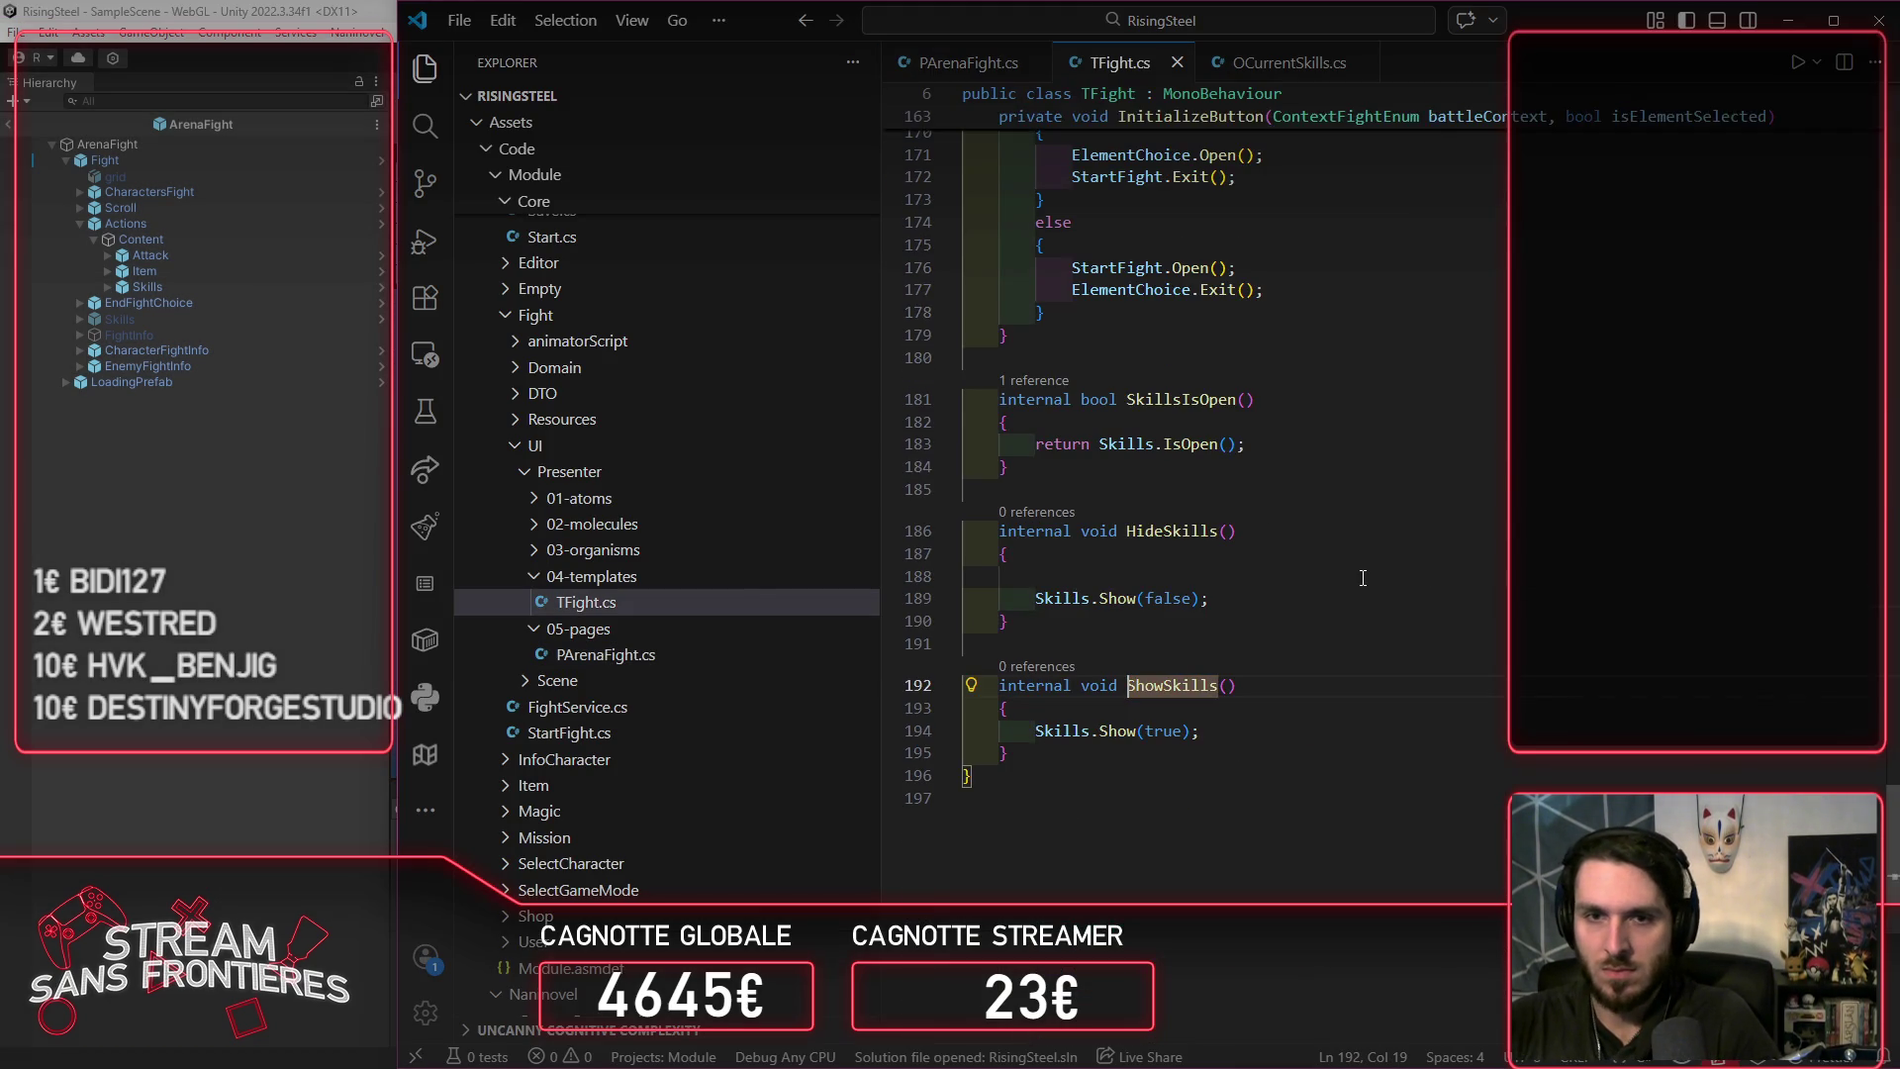
Step: Add Skills.Initialize(owned.Skills, owned.NumberOfUnlockSkills); to TFight's Initialize and check OCurrentSkills.Initialize
scroll(1351, 591, "up", 20)
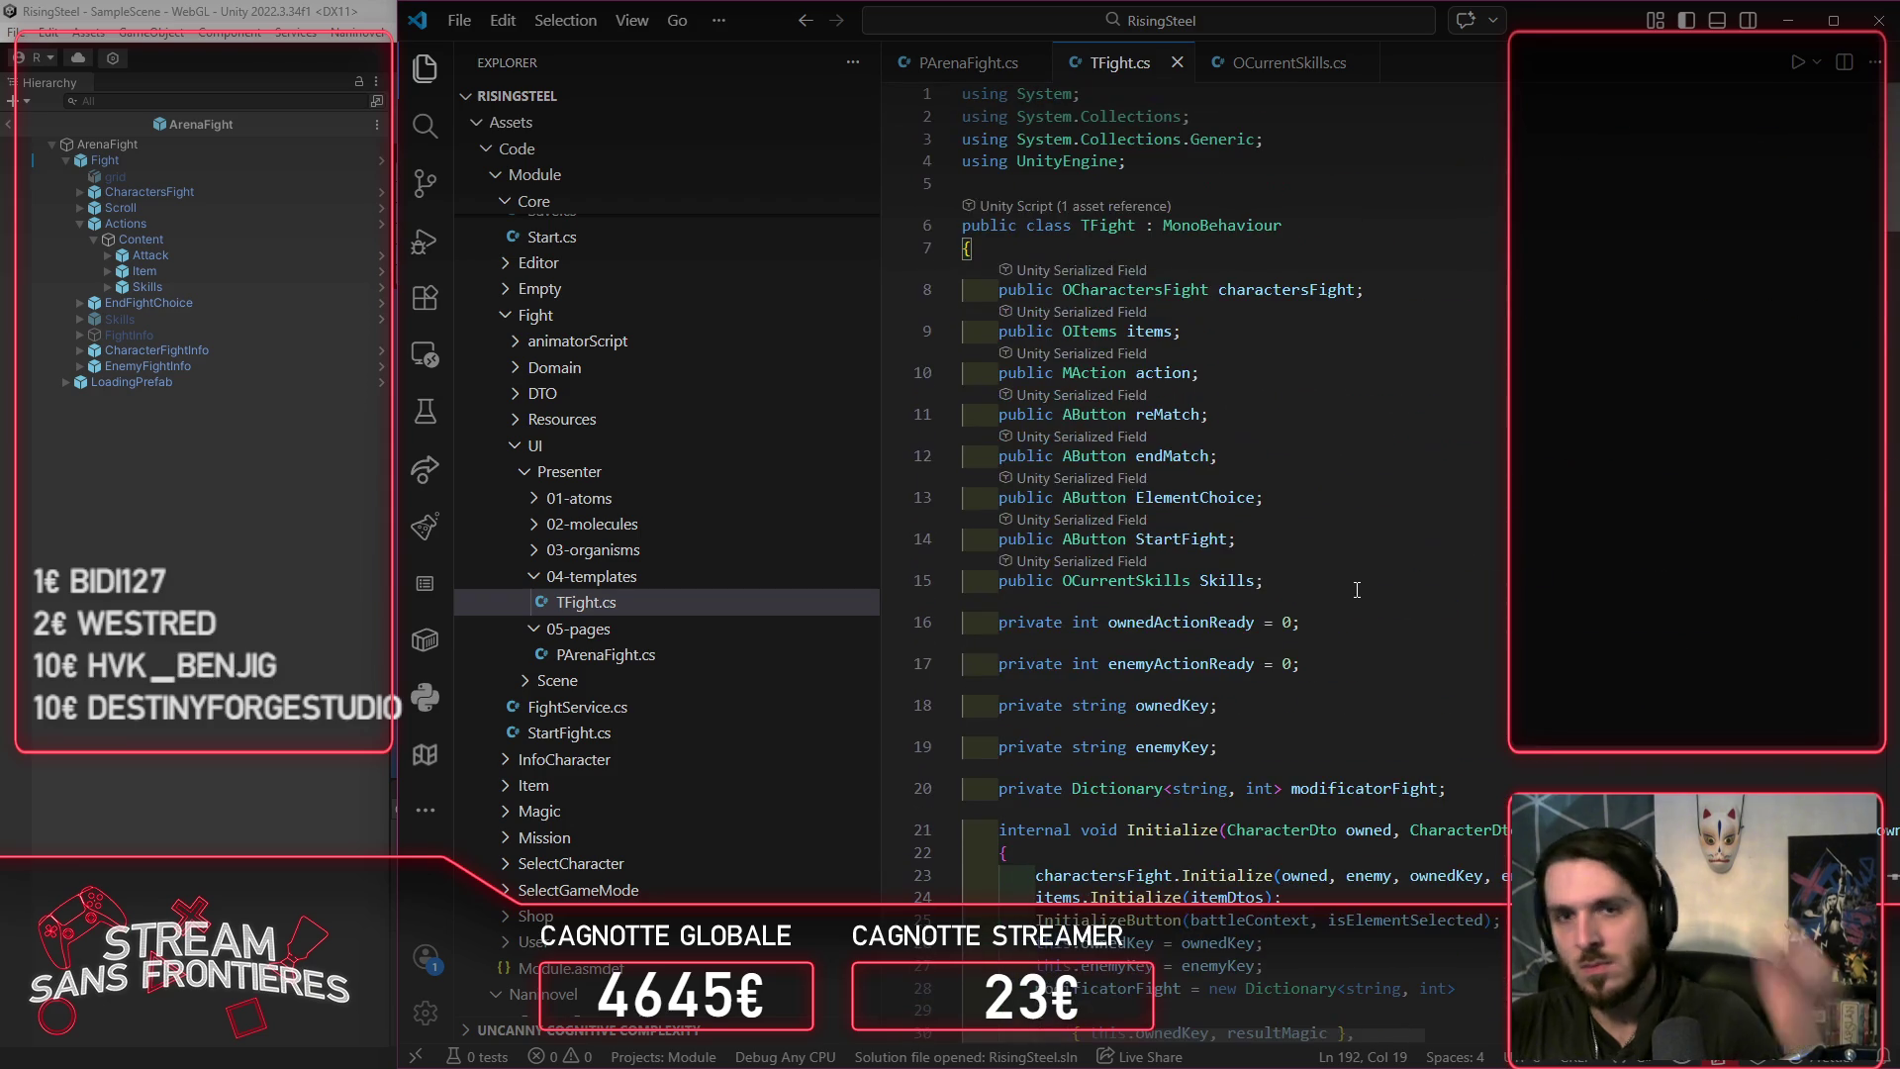
double_click(1227, 581)
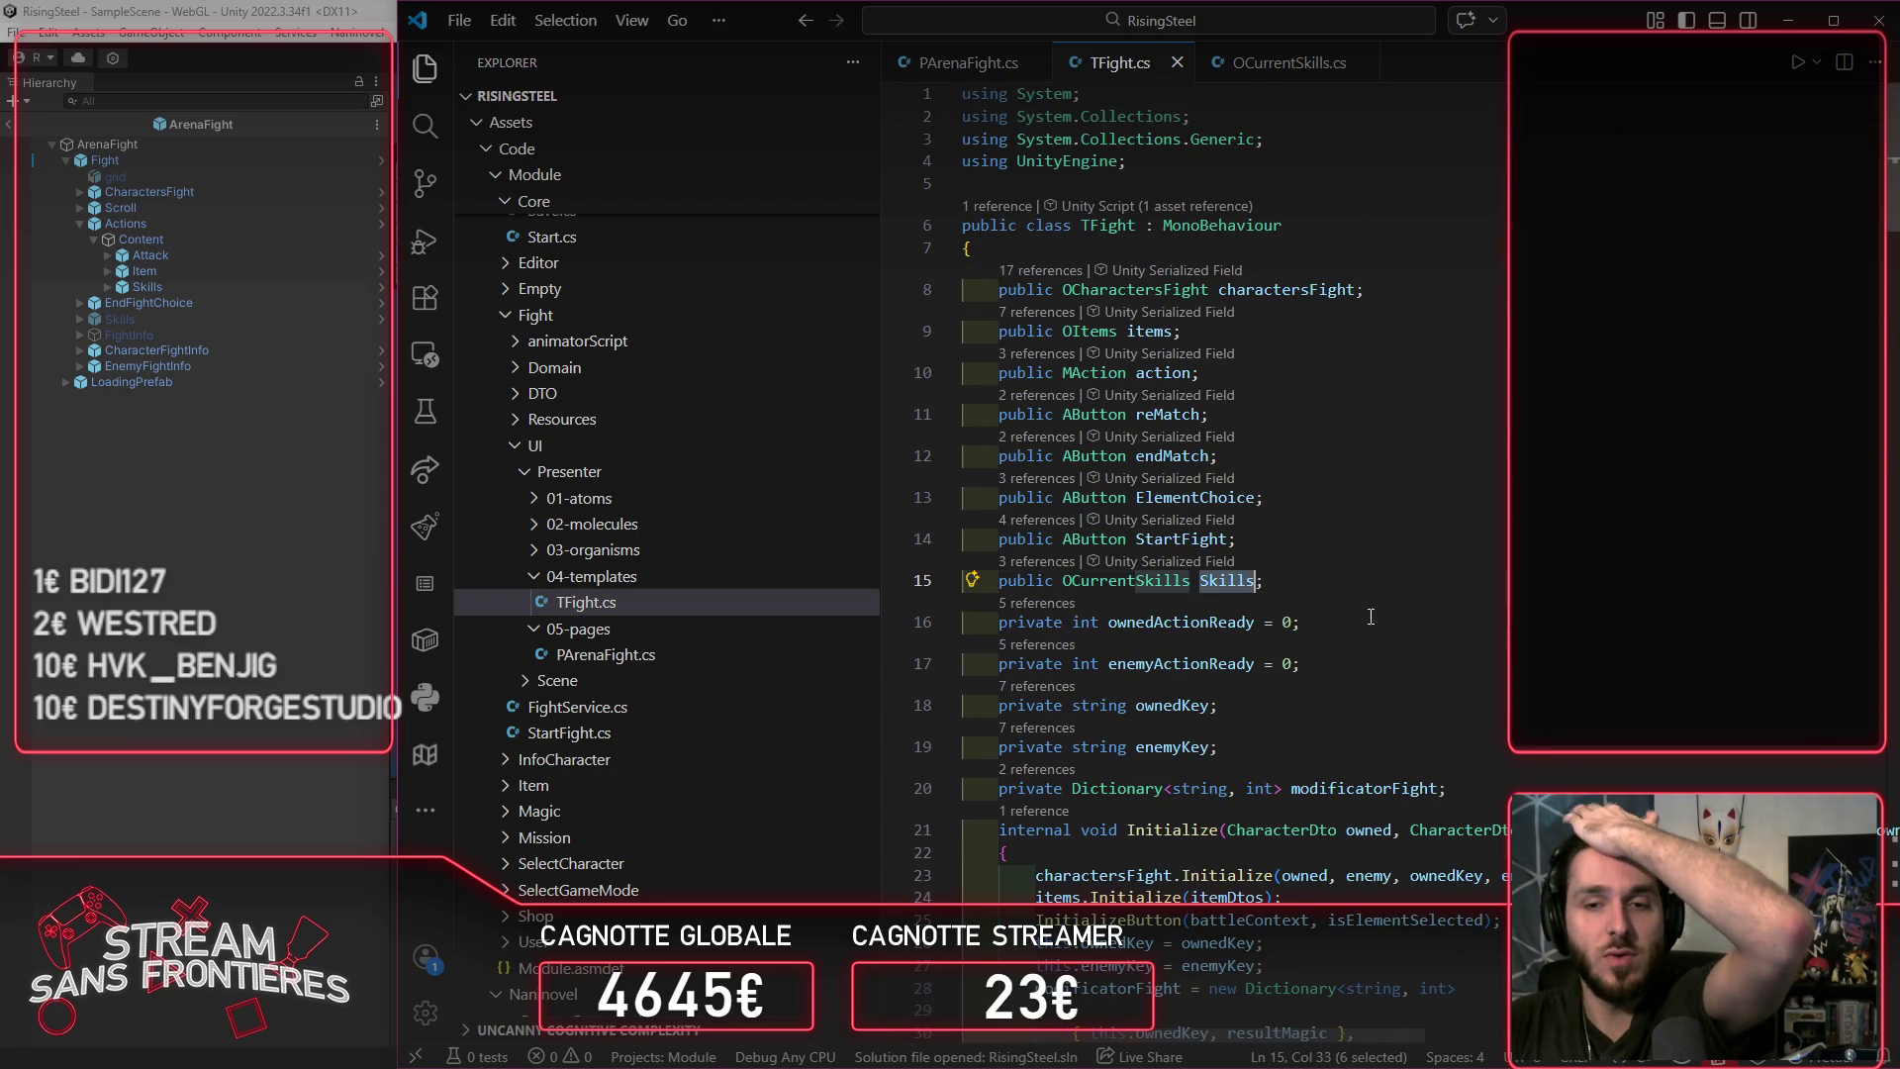
scroll(1533, 653, "down", 3)
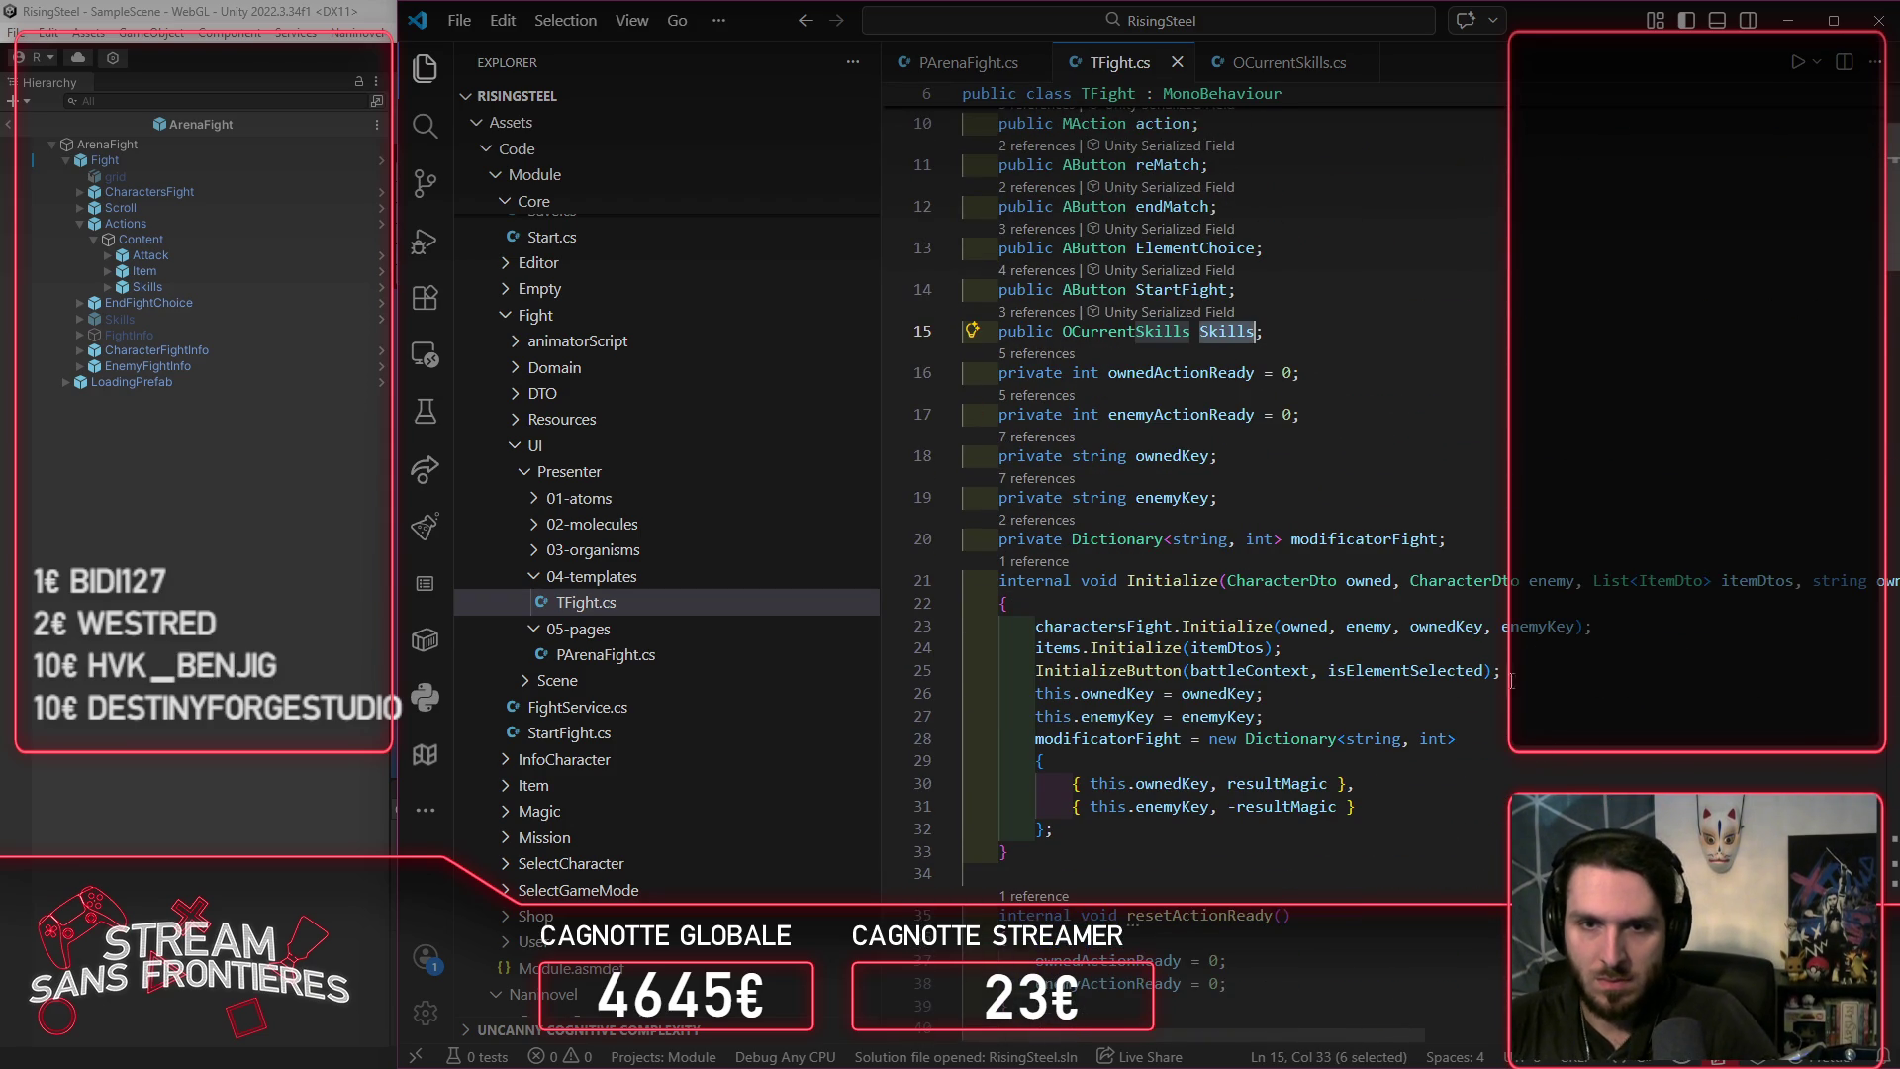
left_click(1492, 727)
key("Return")
type("Skills.Initialize(owned.Skills, owned.NumberOfUnlockSkills);")
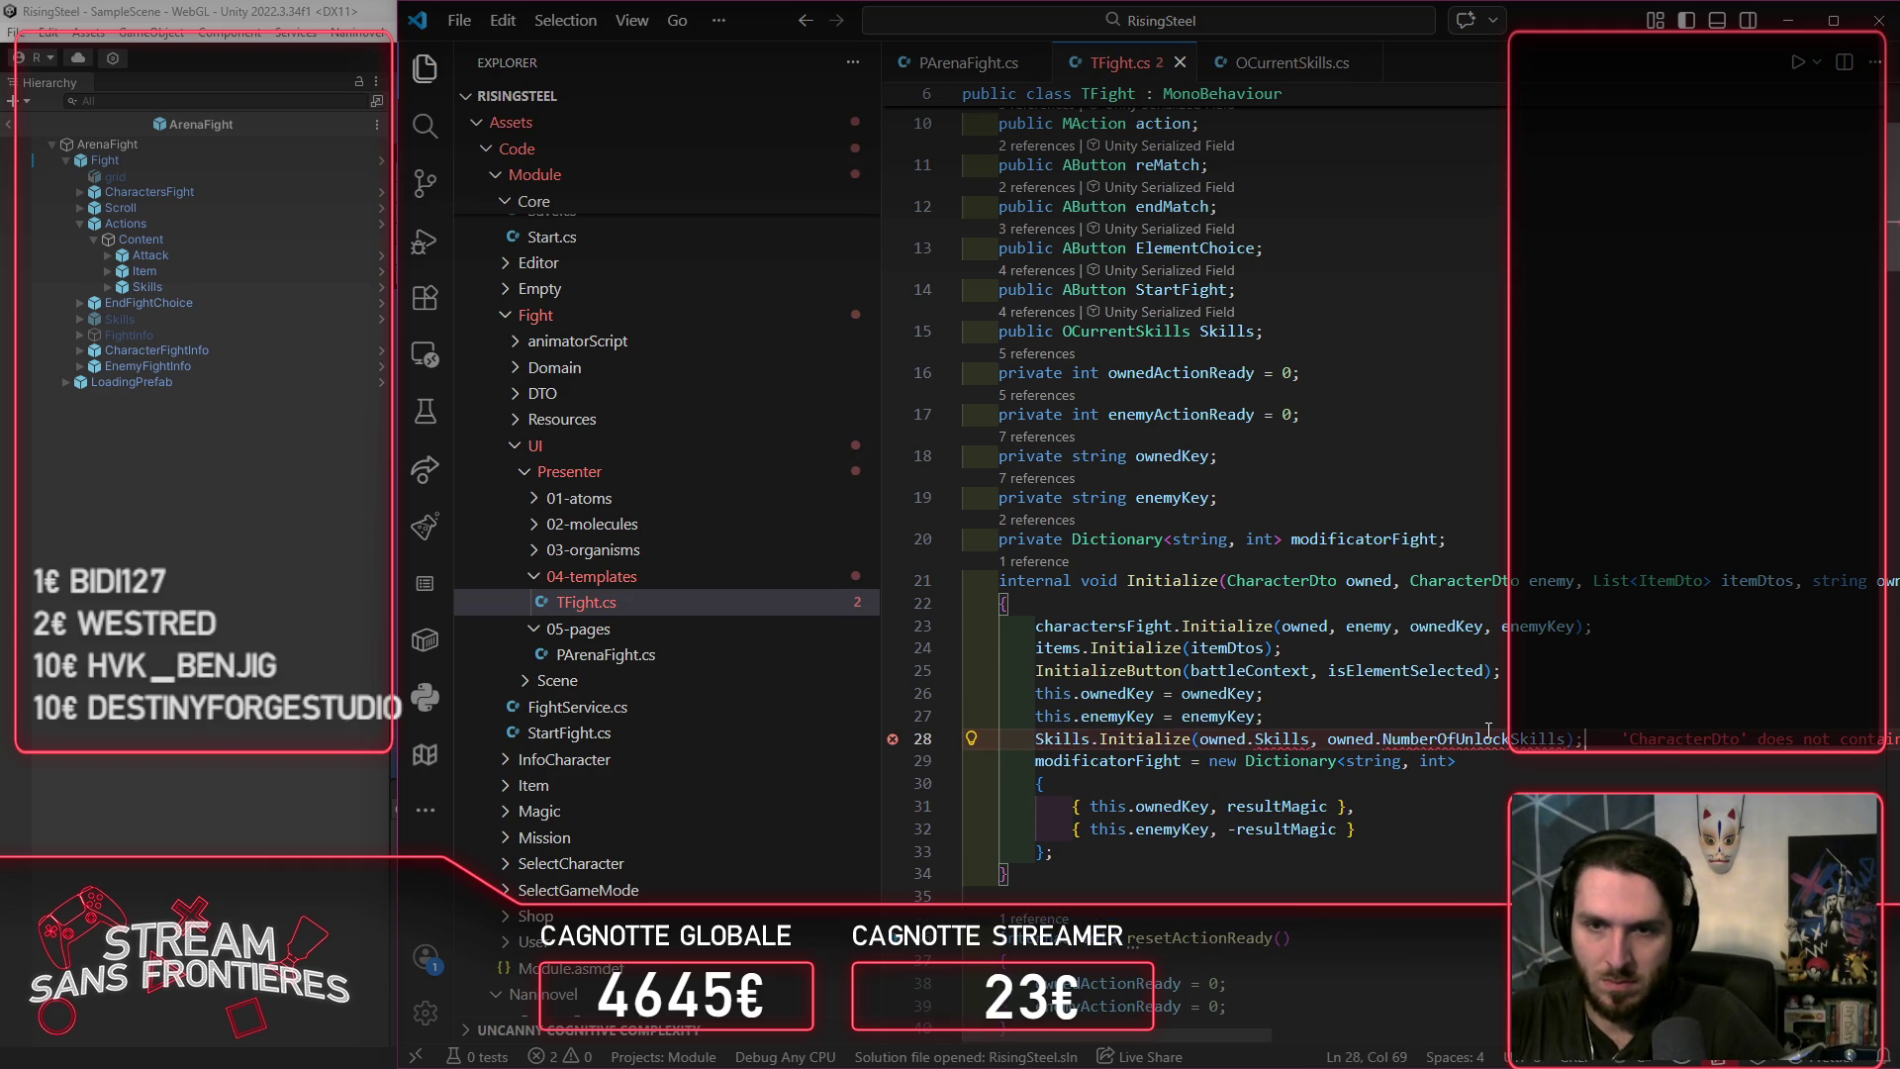
left_click(1148, 738, "ctrl")
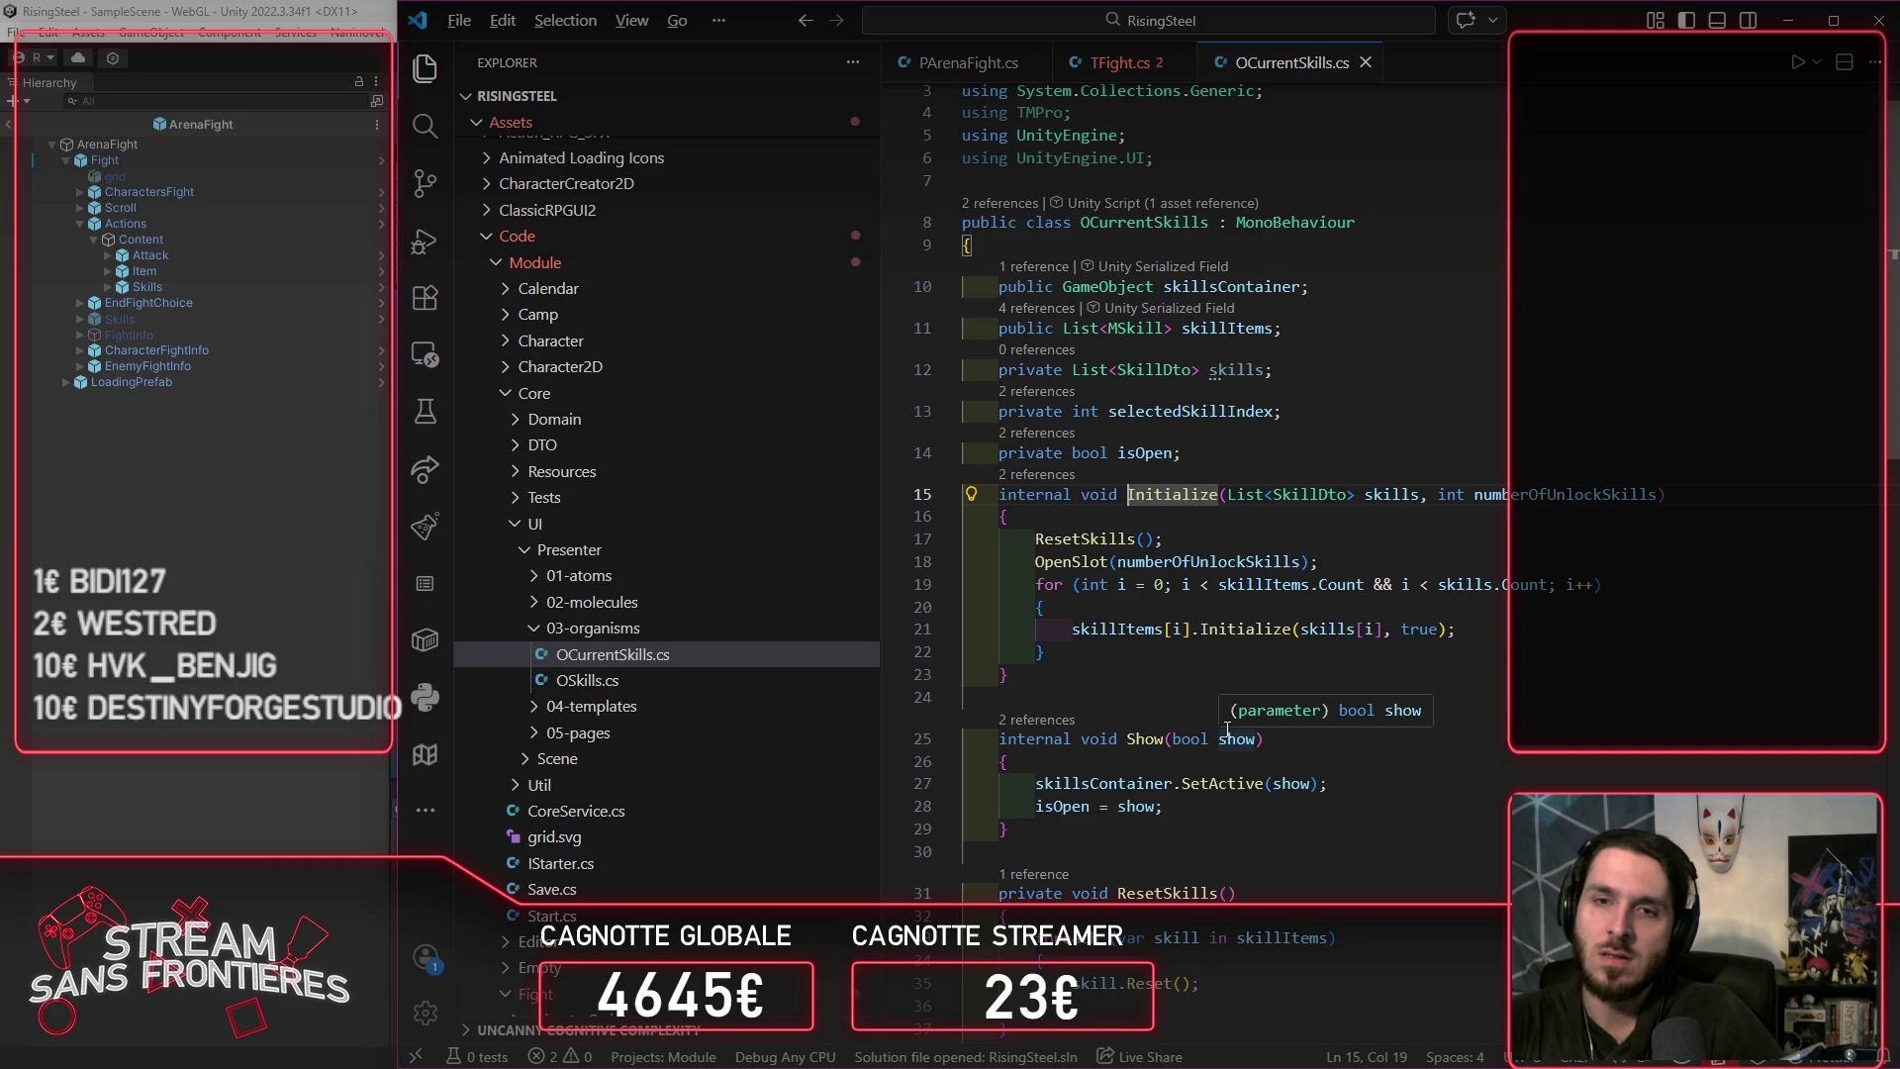
key("alt+Left")
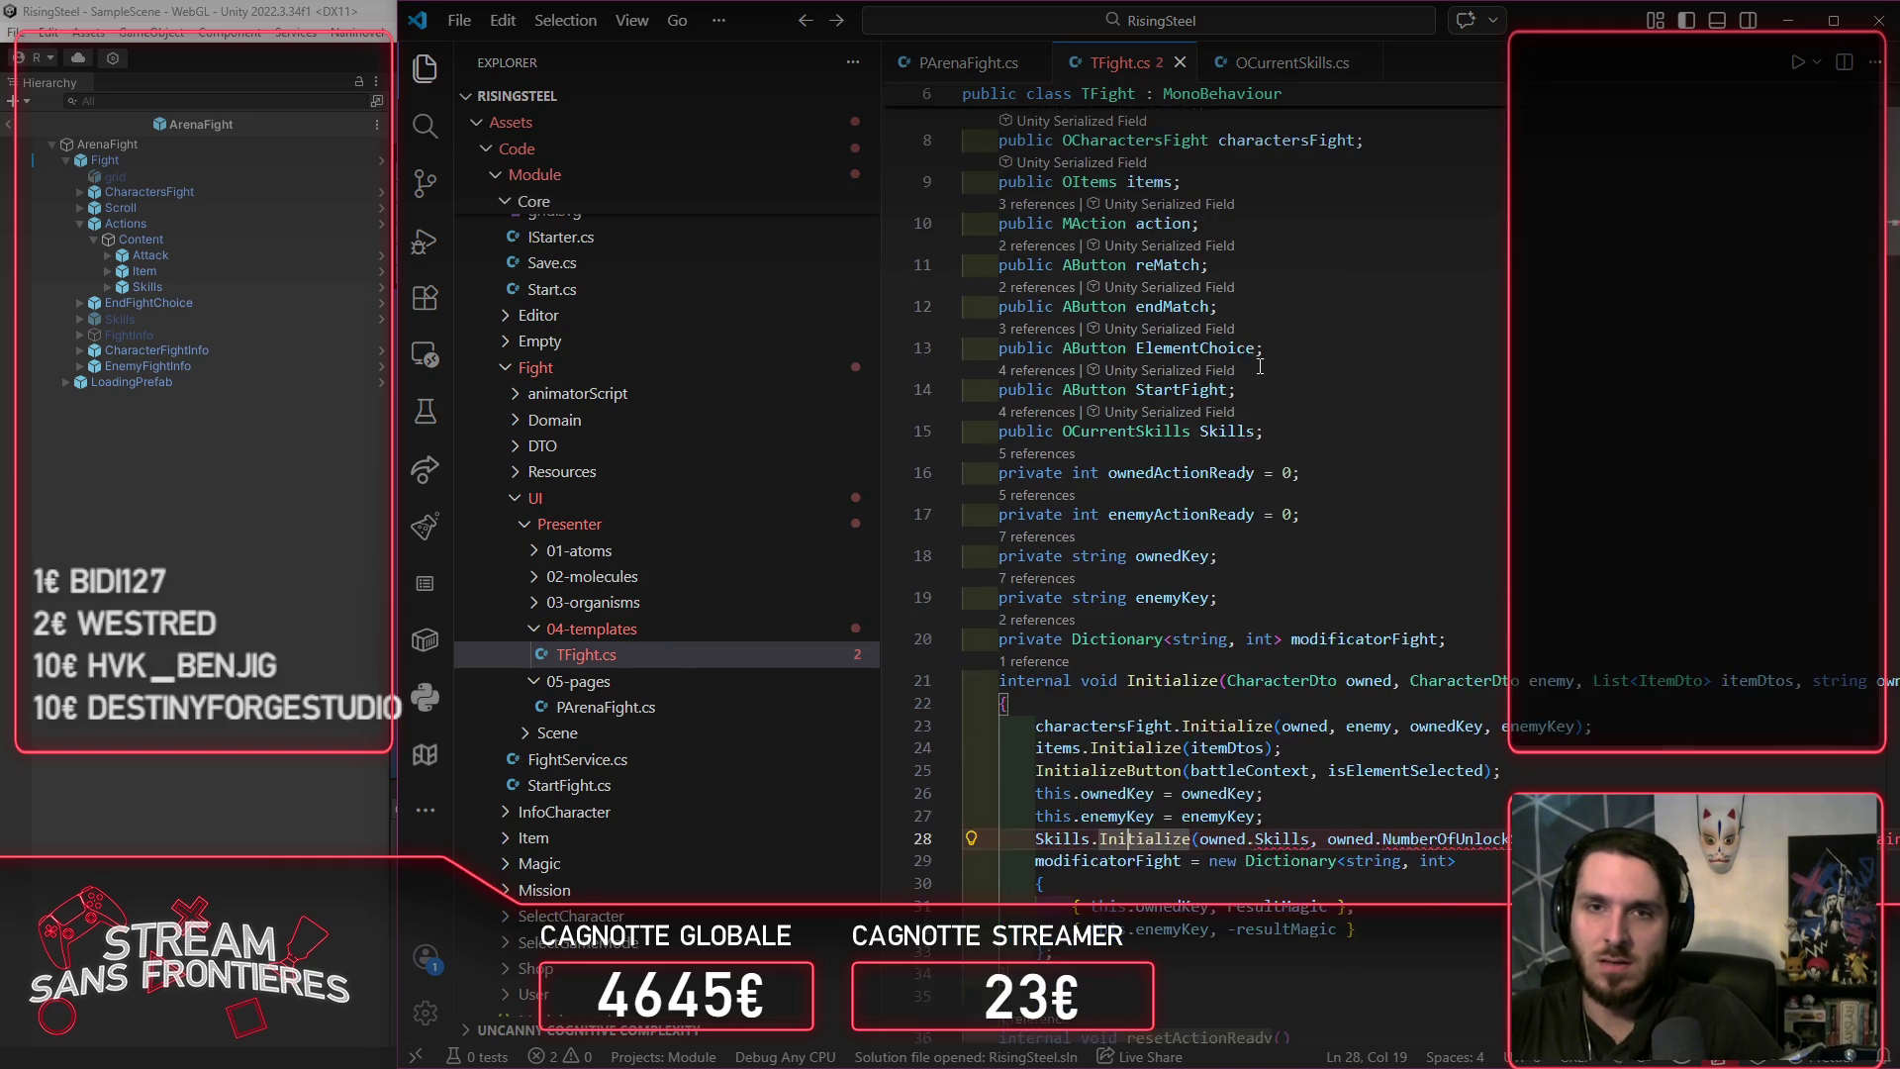
Step: Inspect the unresolved owned.Skills error and open the CharacterDto class definition
scroll(1328, 595, "down", 2)
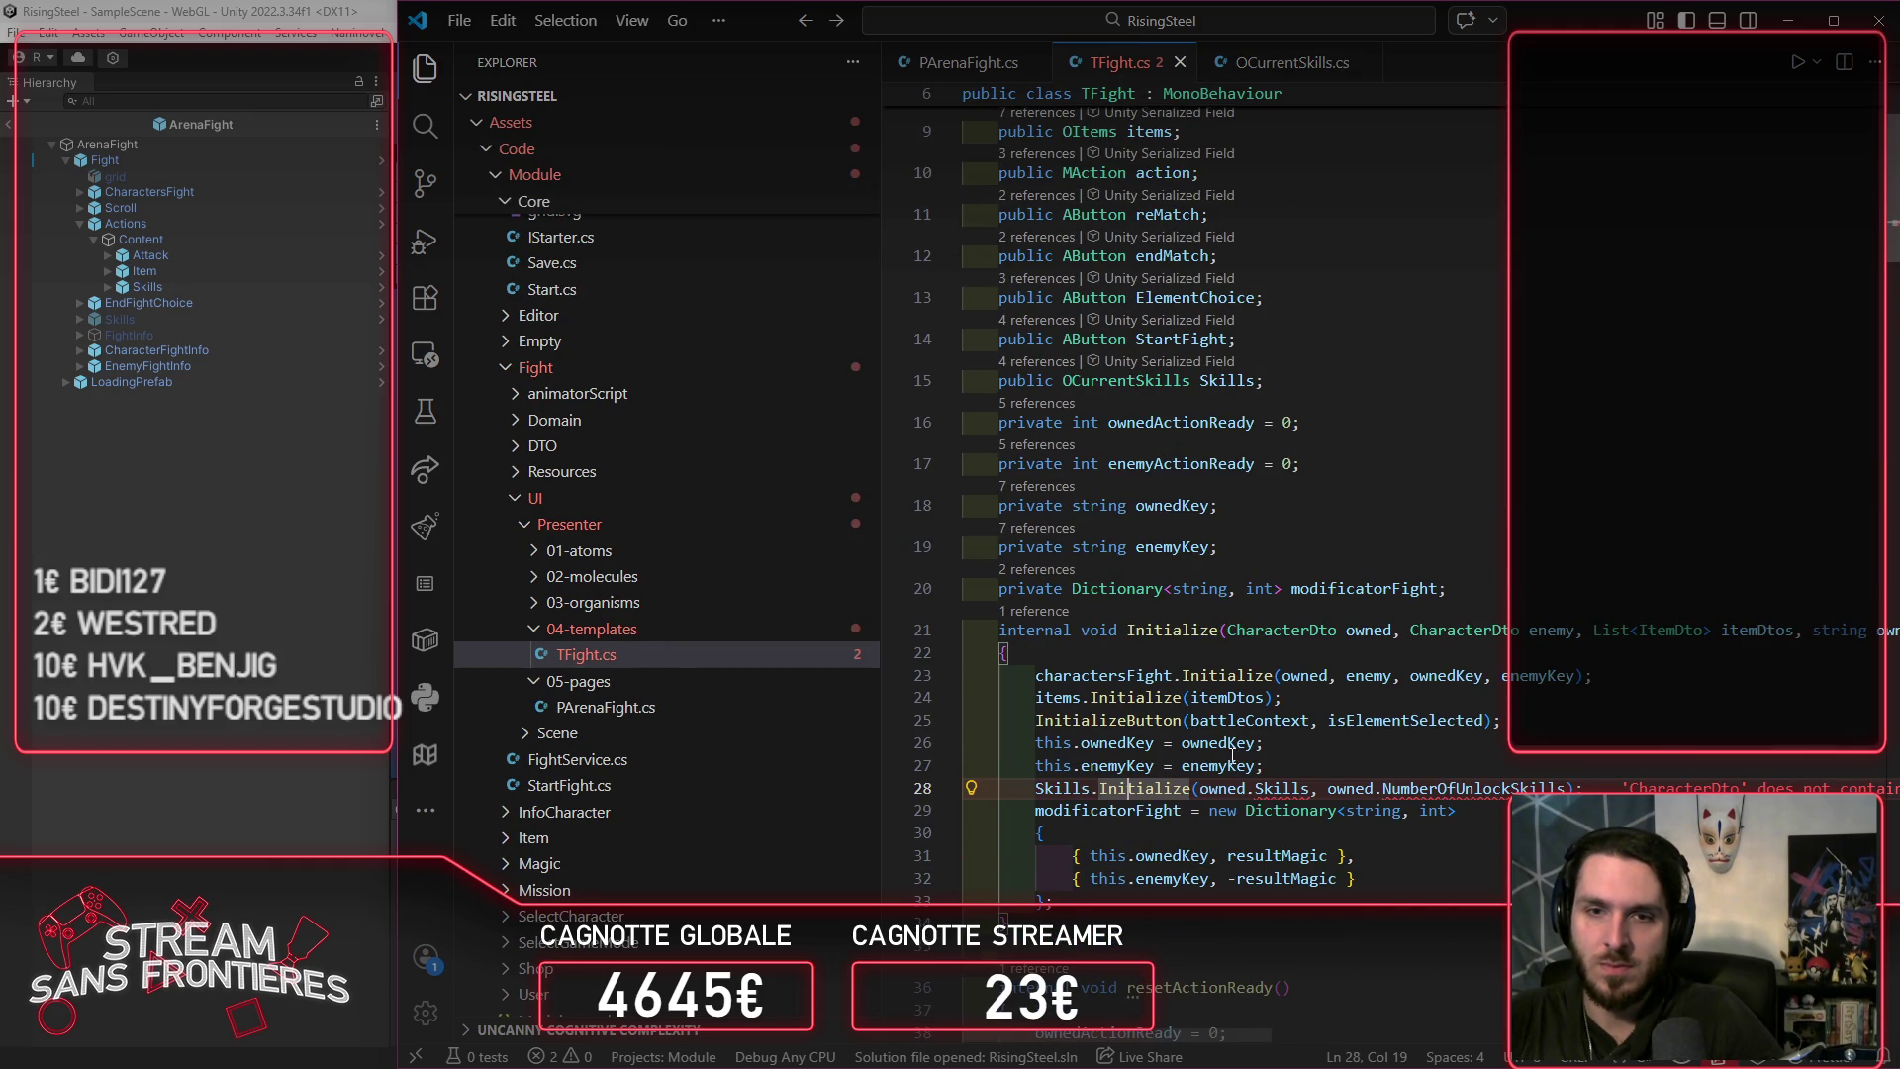
scroll(1257, 742, "up", 3)
scroll(1592, 494, "down", 3)
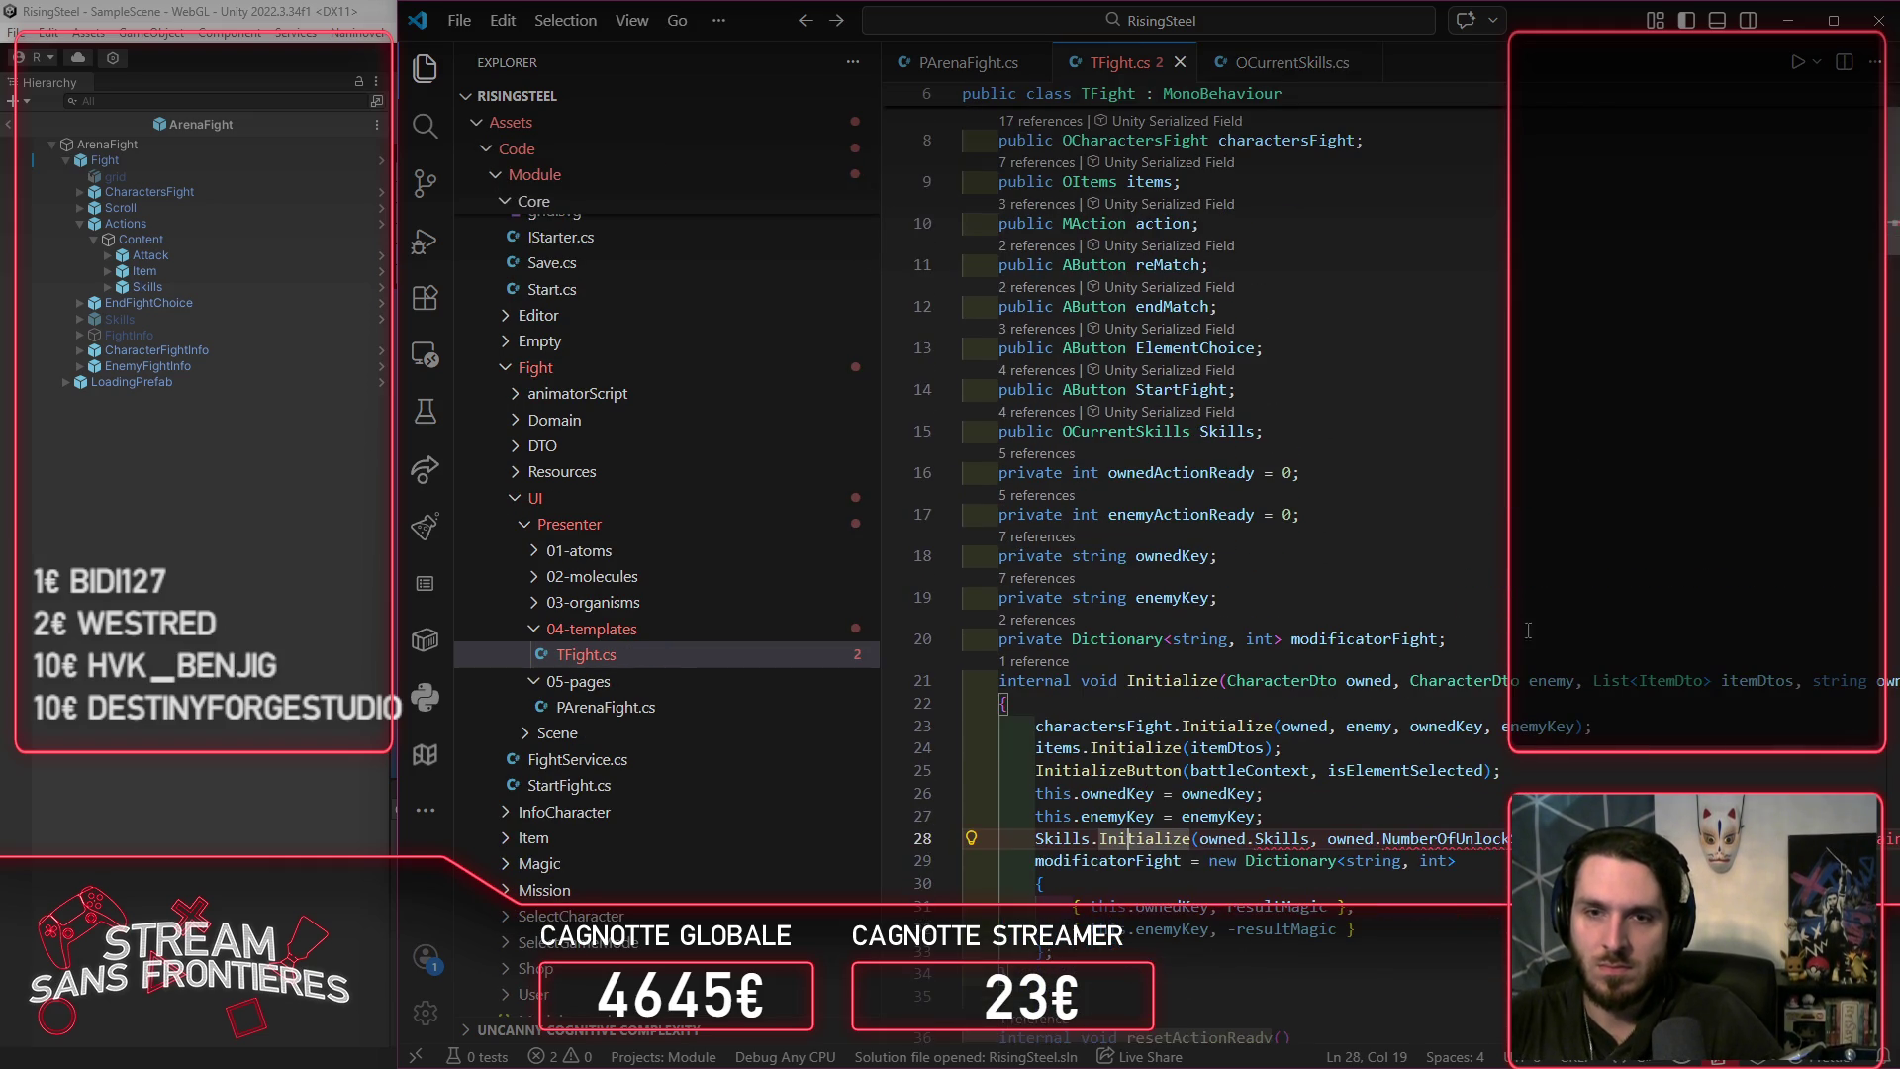
left_click(1304, 840)
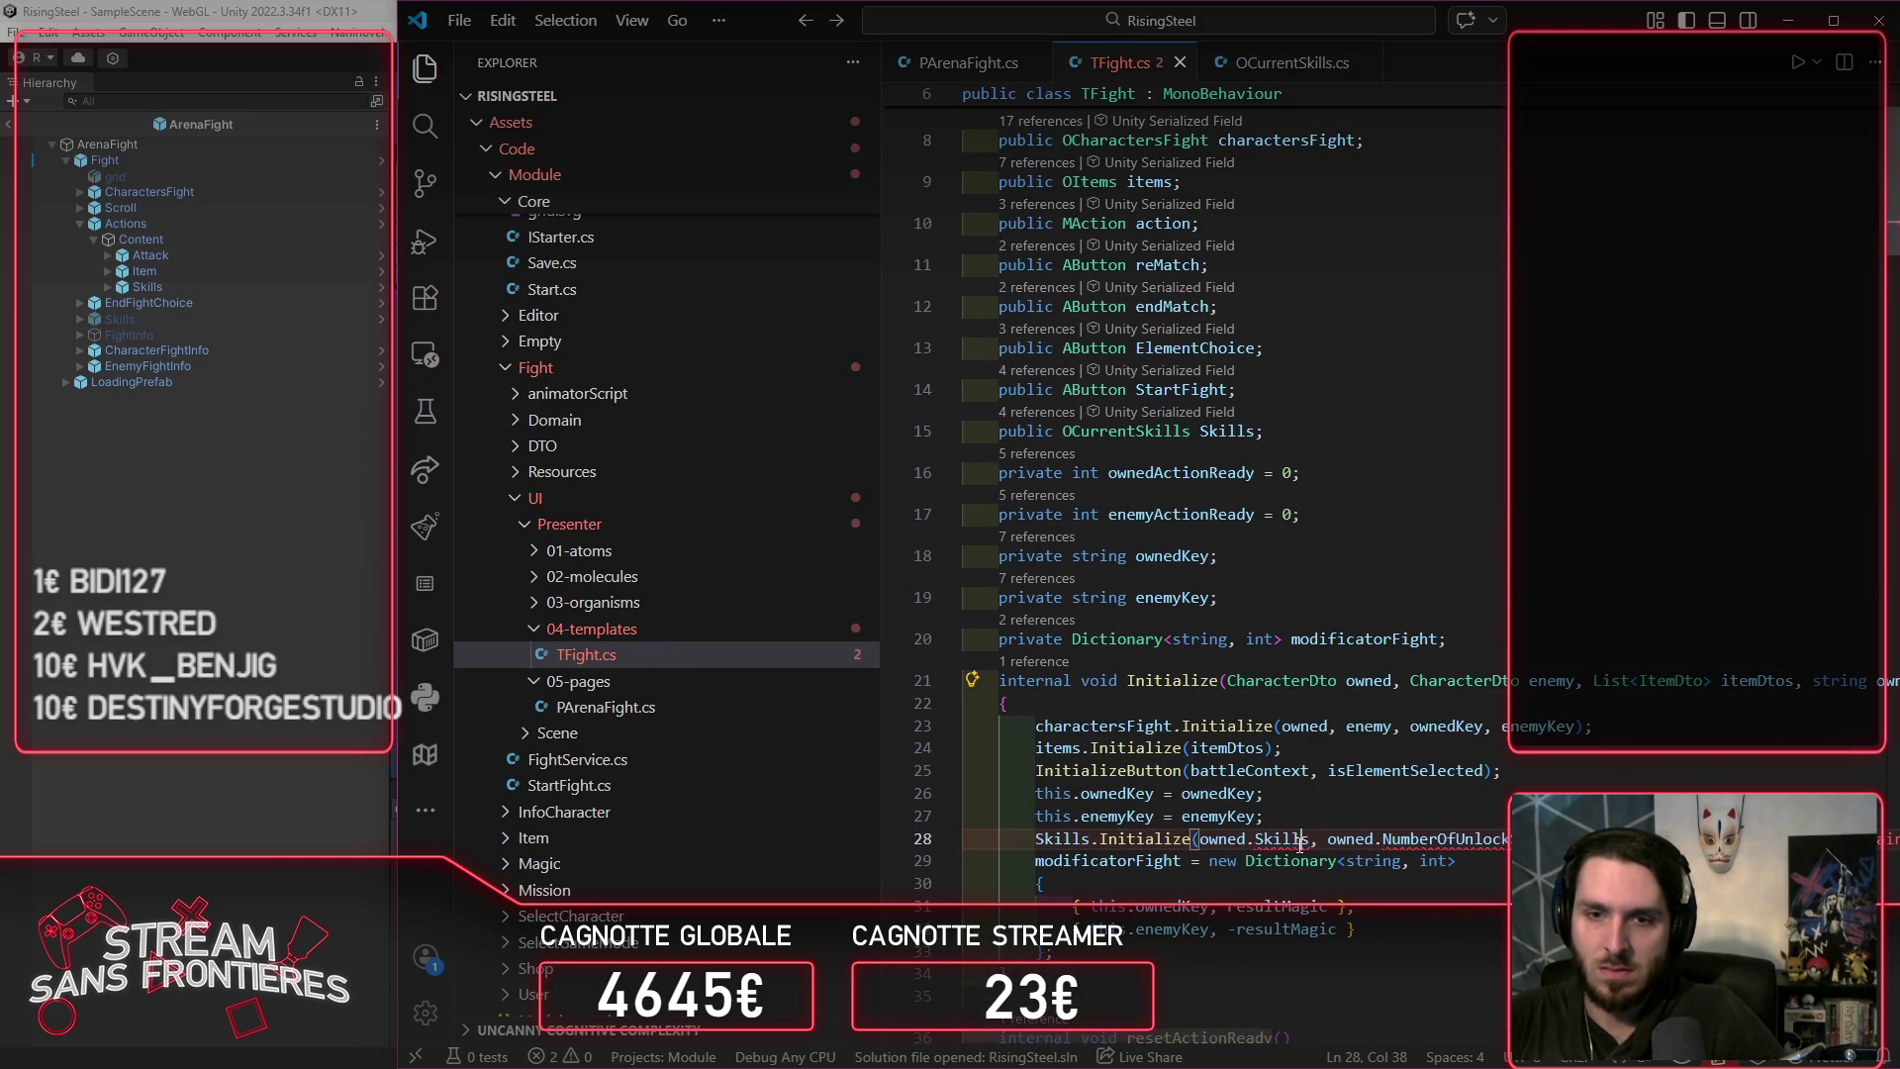
left_click(1300, 685, "ctrl")
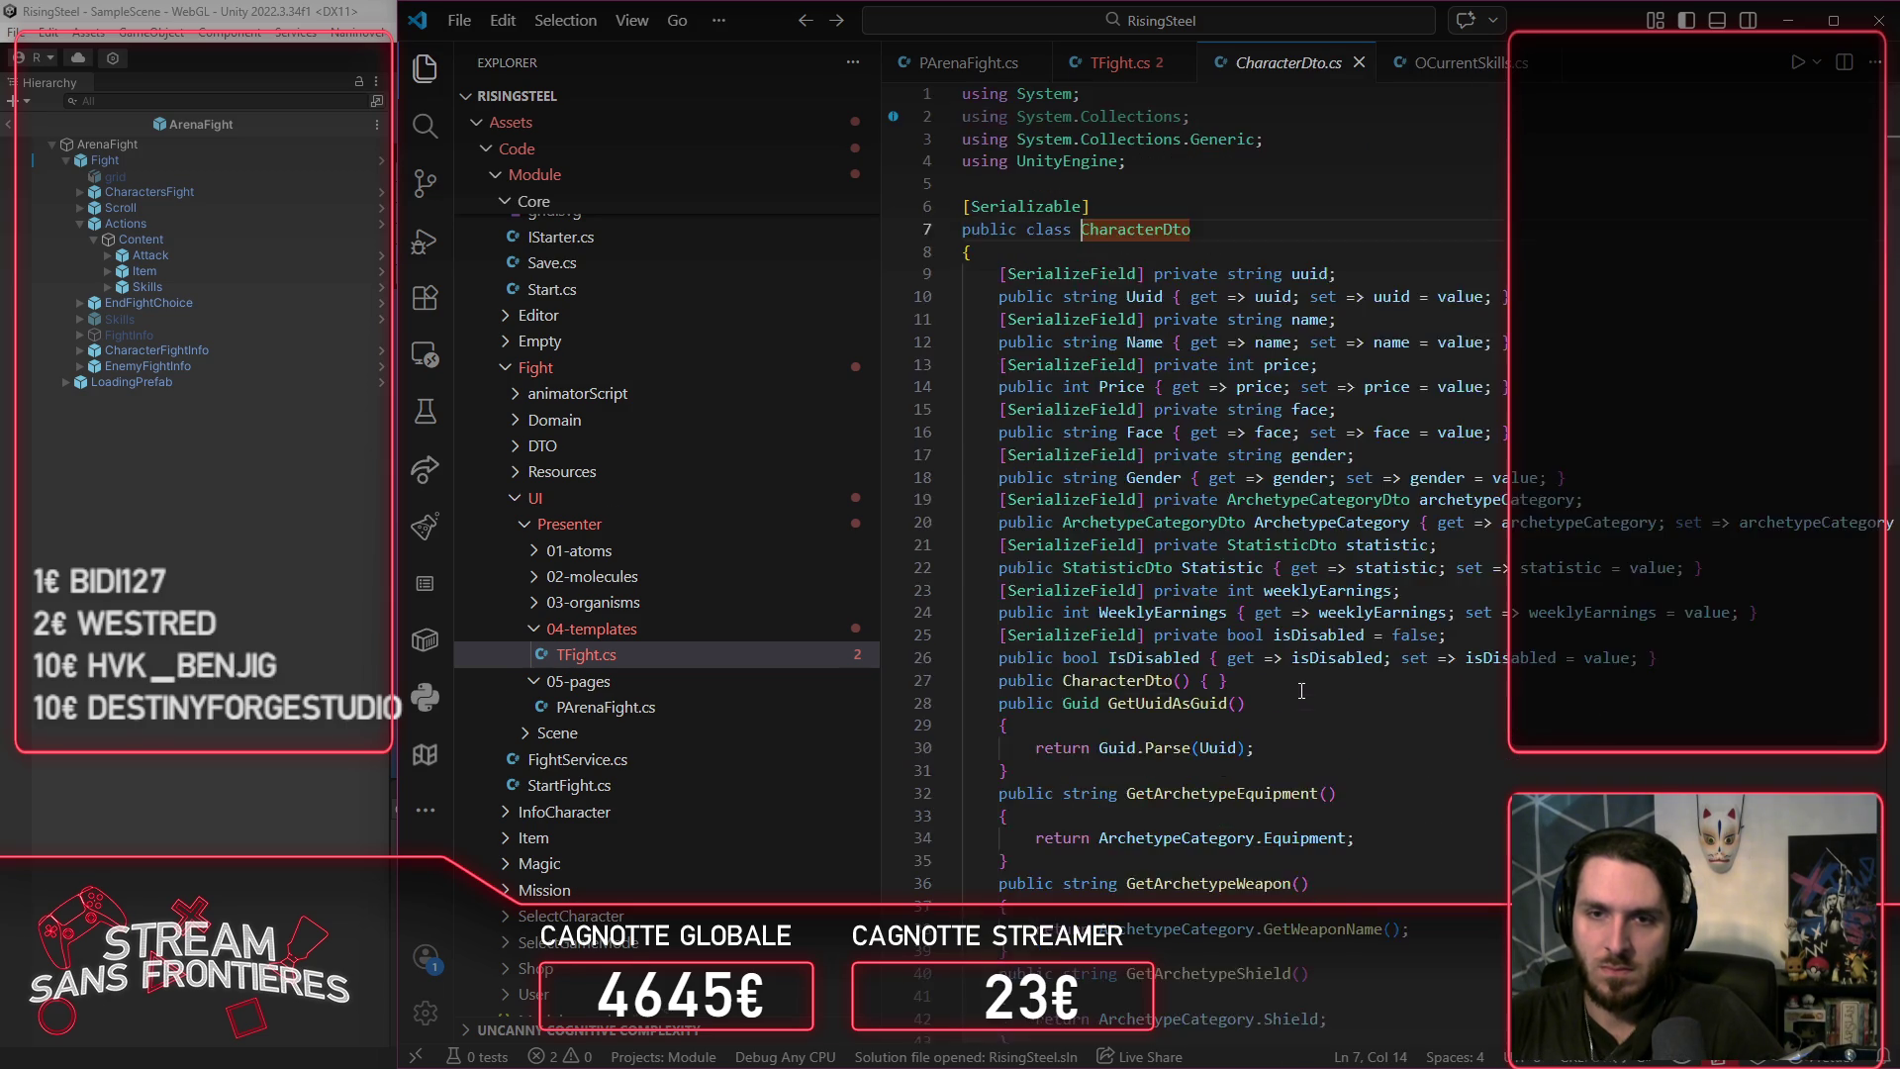
Step: Replace owned.Skills with owned.GetCurrentSkills() in TFight's Skills.Initialize call on line 28
scroll(1370, 705, "down", 10)
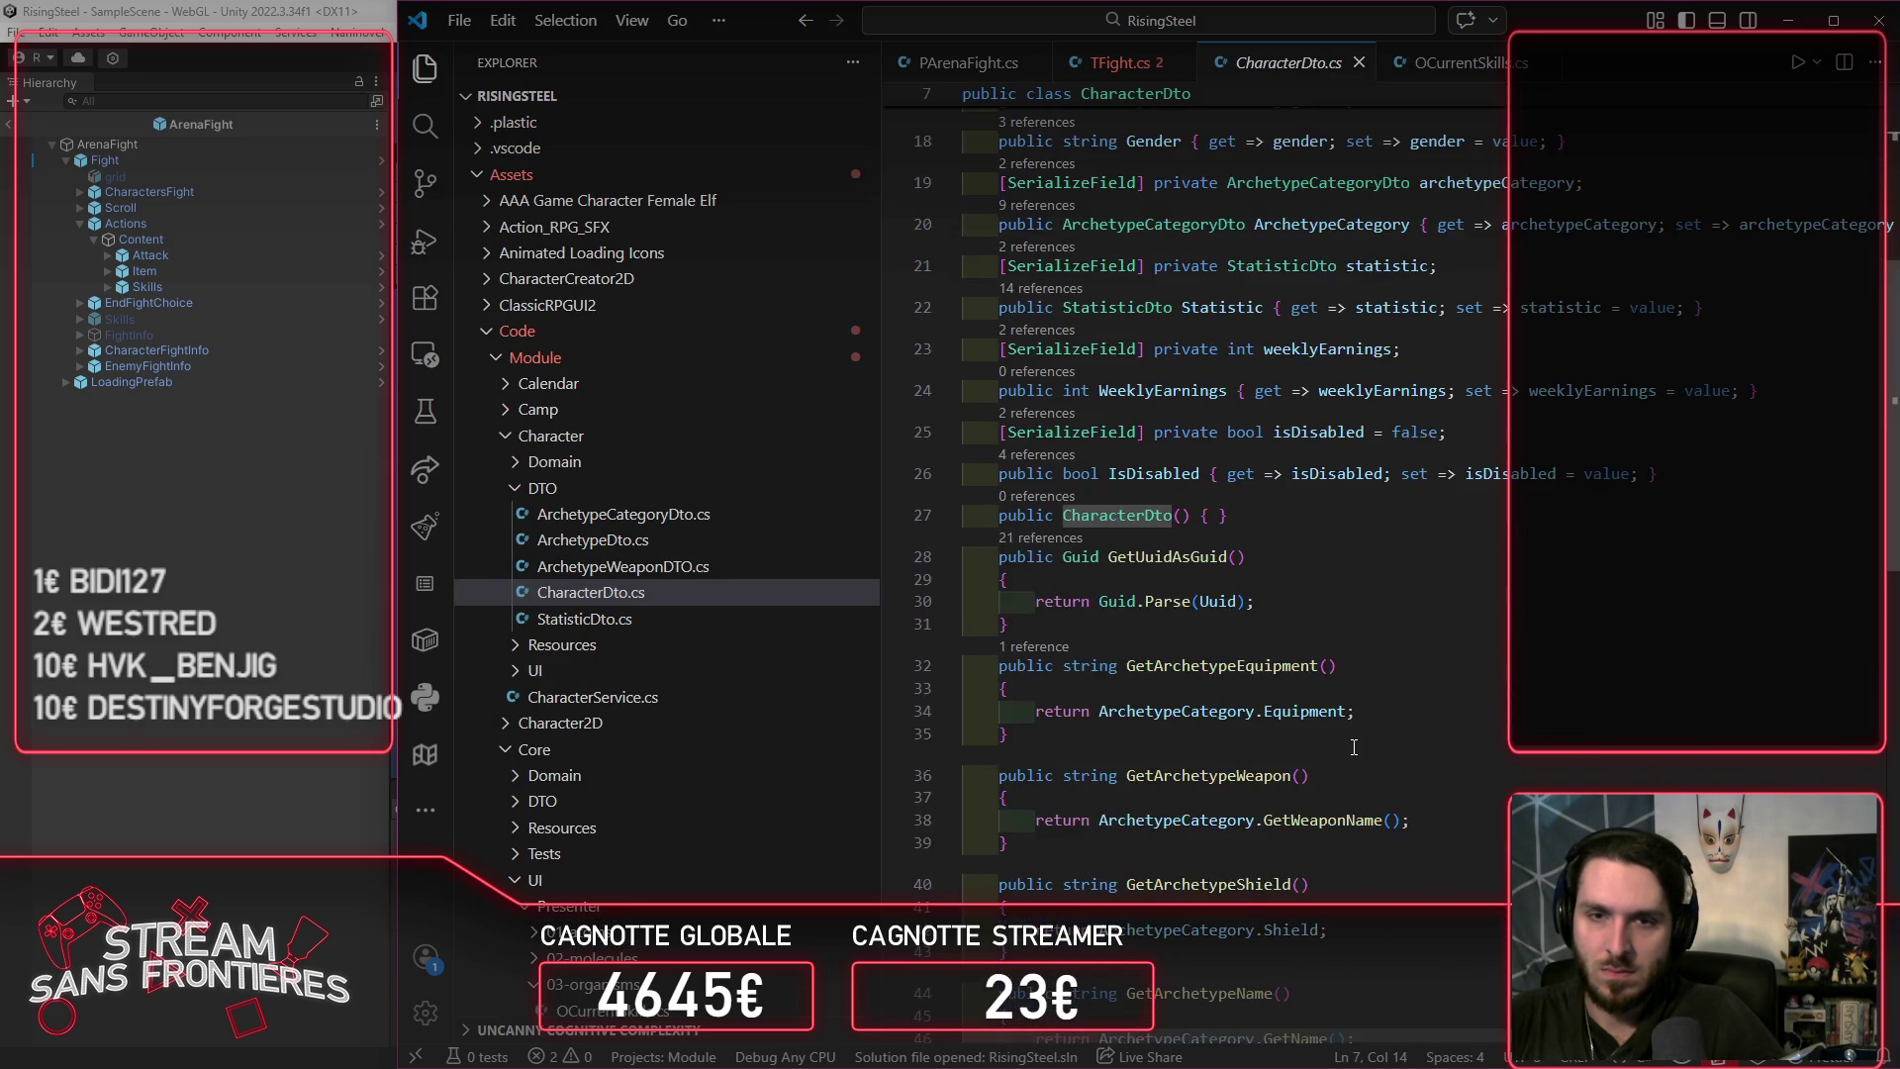
scroll(1370, 705, "down", 10)
scroll(1370, 705, "up", 3)
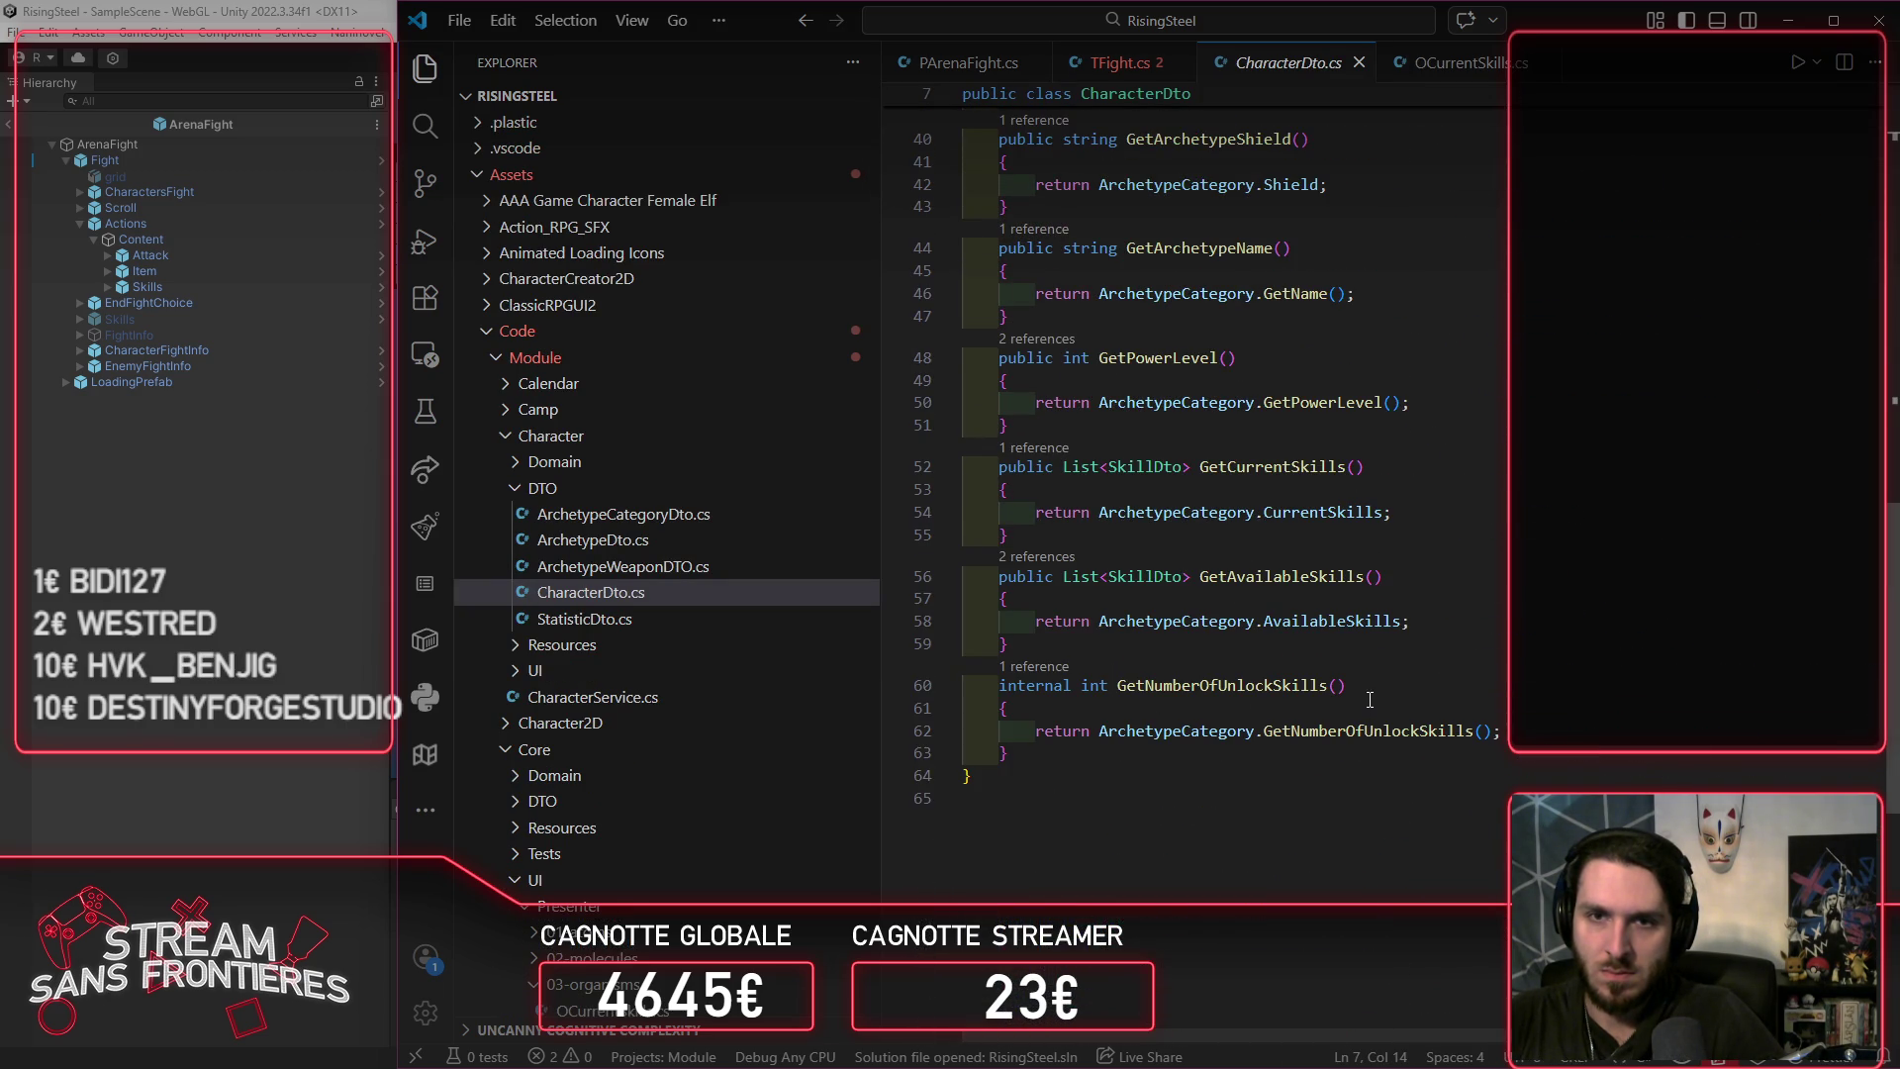
left_click(1381, 461)
double_click(1210, 461)
key("ctrl+c")
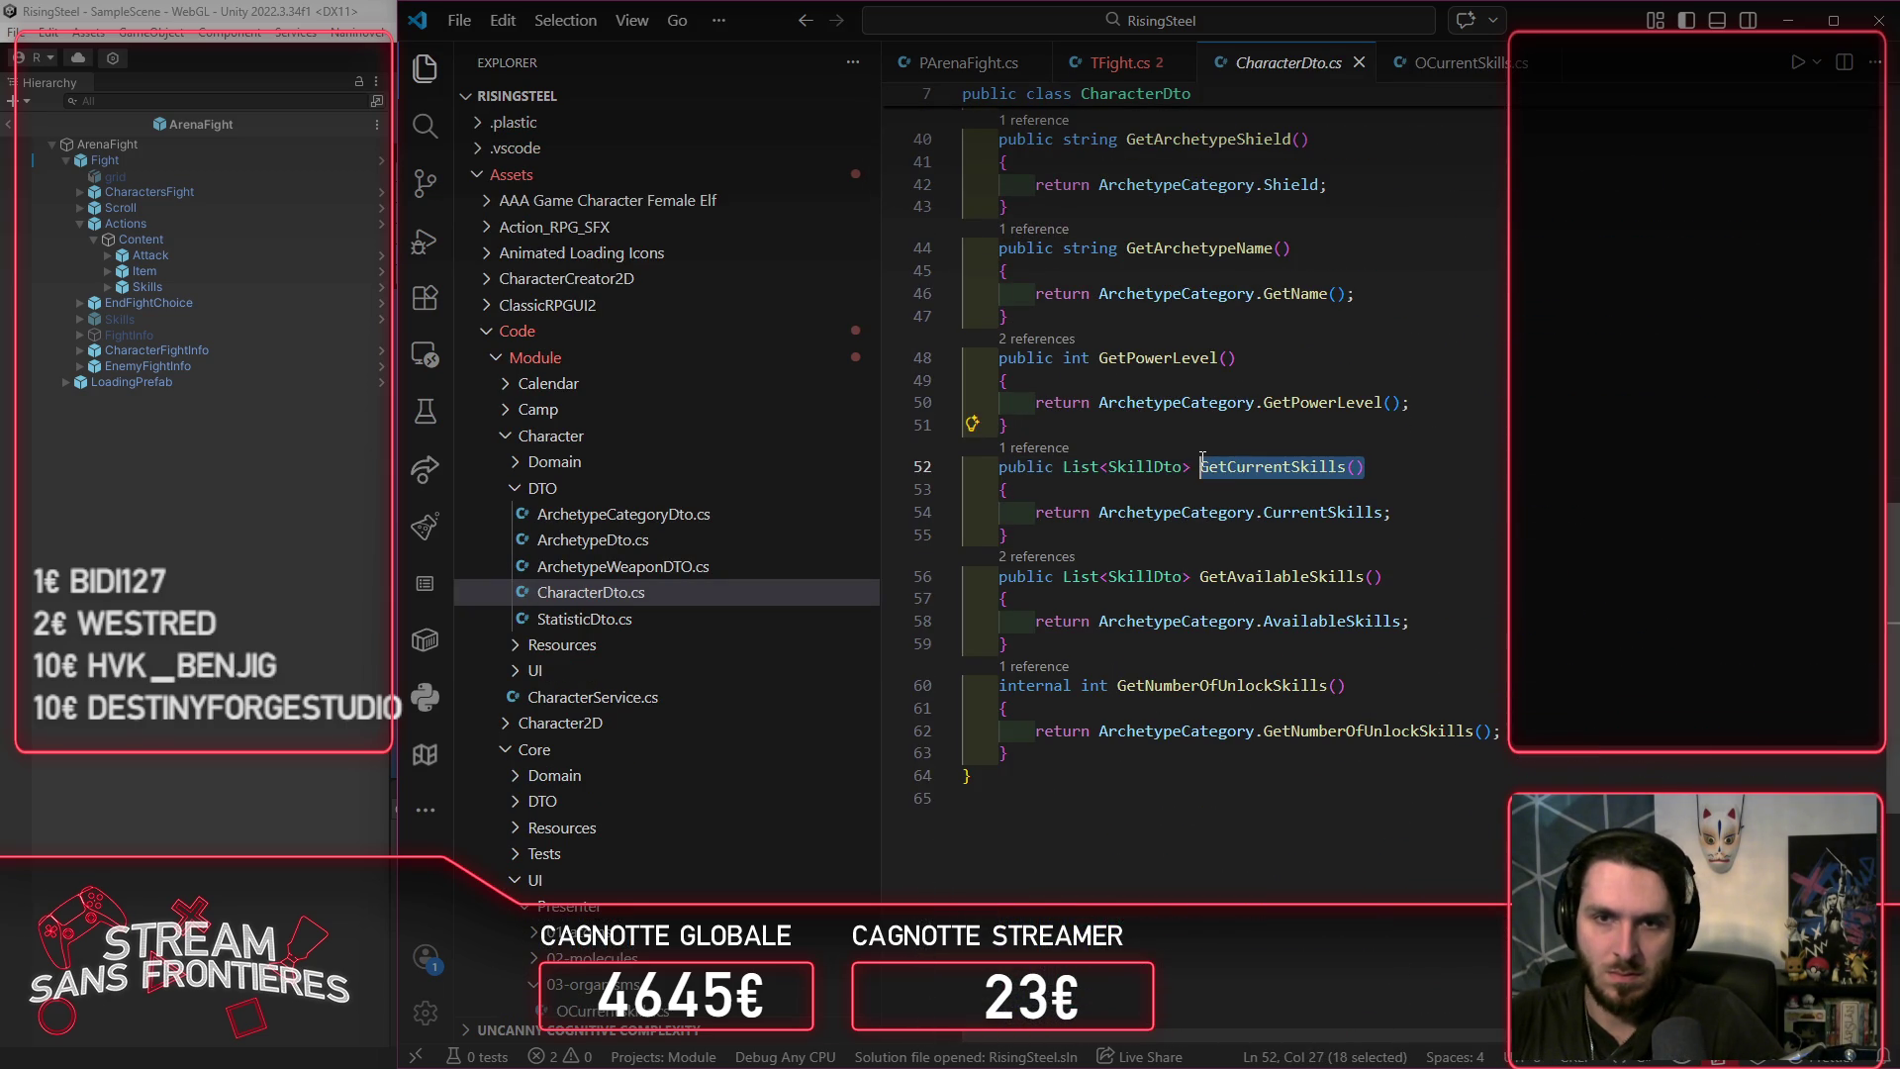
left_click(1118, 62)
left_click(1301, 681)
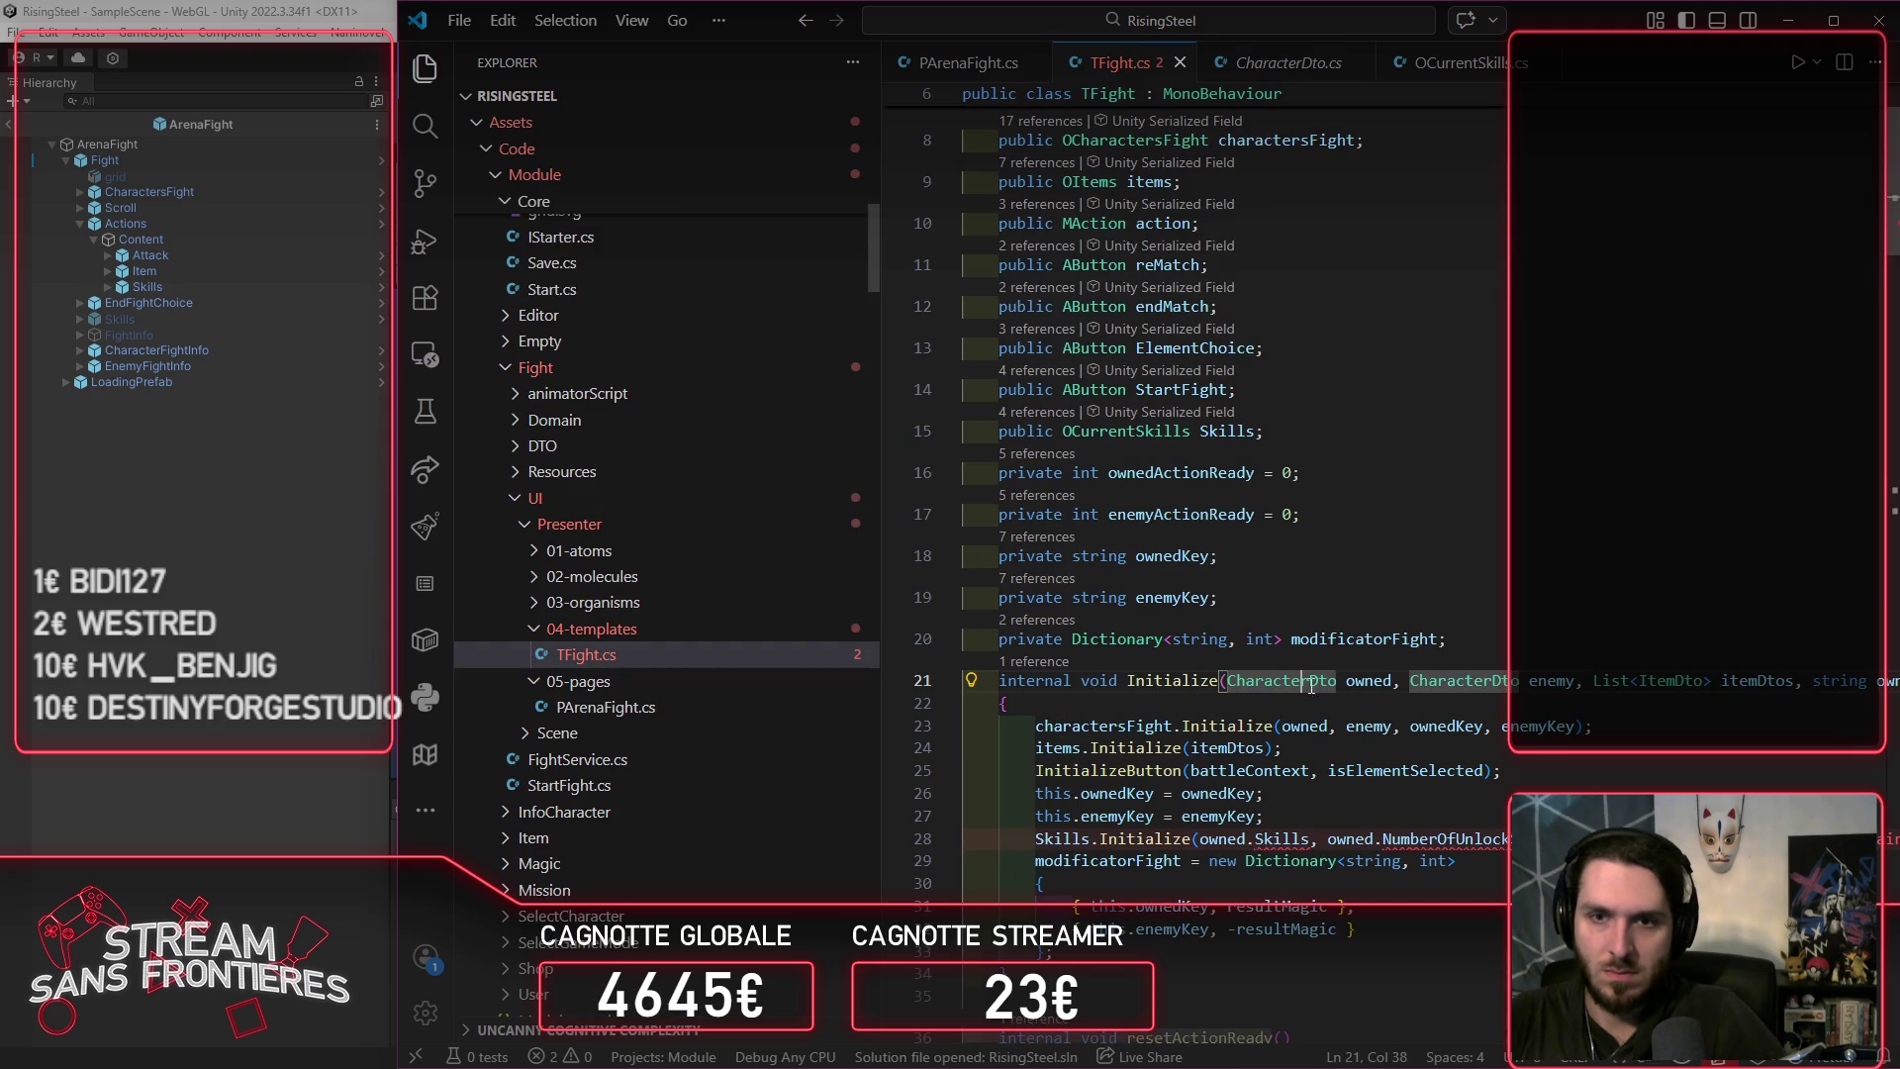
double_click(1283, 839)
key("ctrl+v")
type("()")
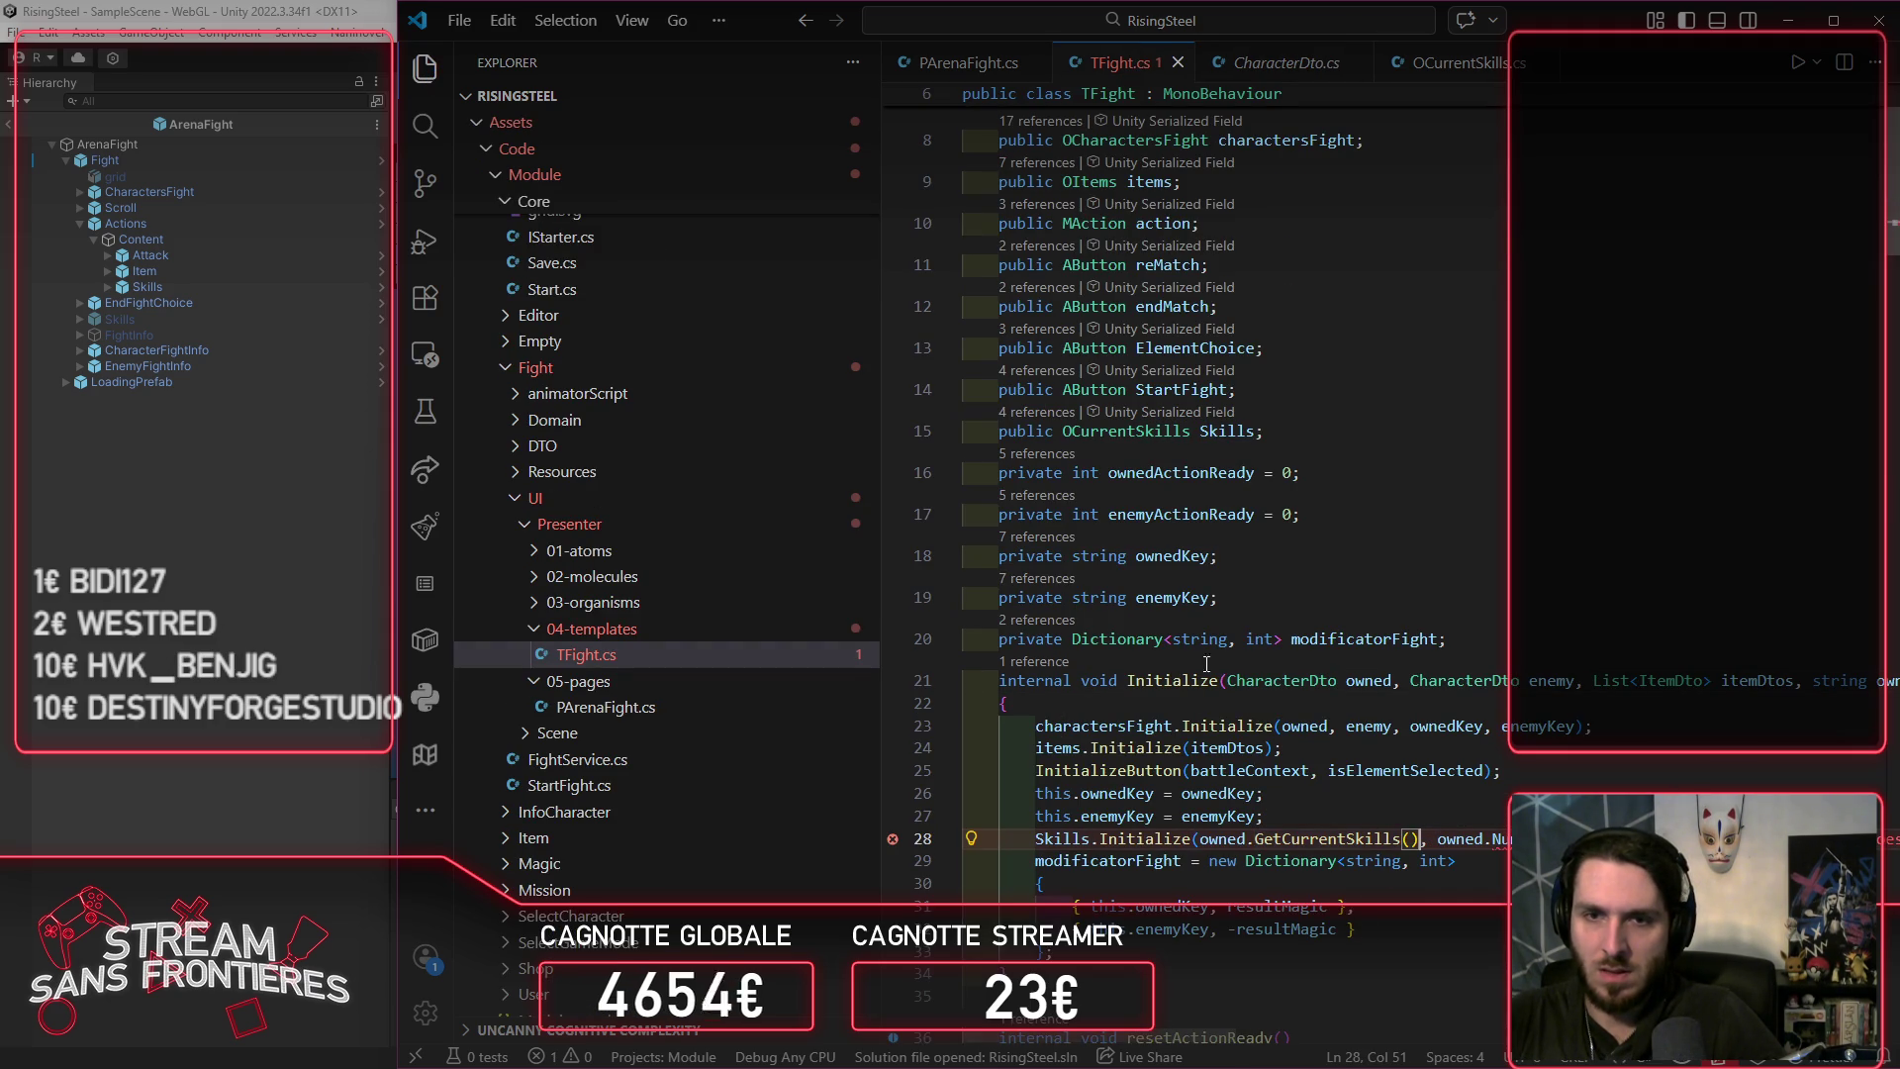
Step: Replace the unlock-count property with owned.GetNumberOfUnlockSkills() on line 28, then let Unity recompile
left_click(1282, 681, "ctrl")
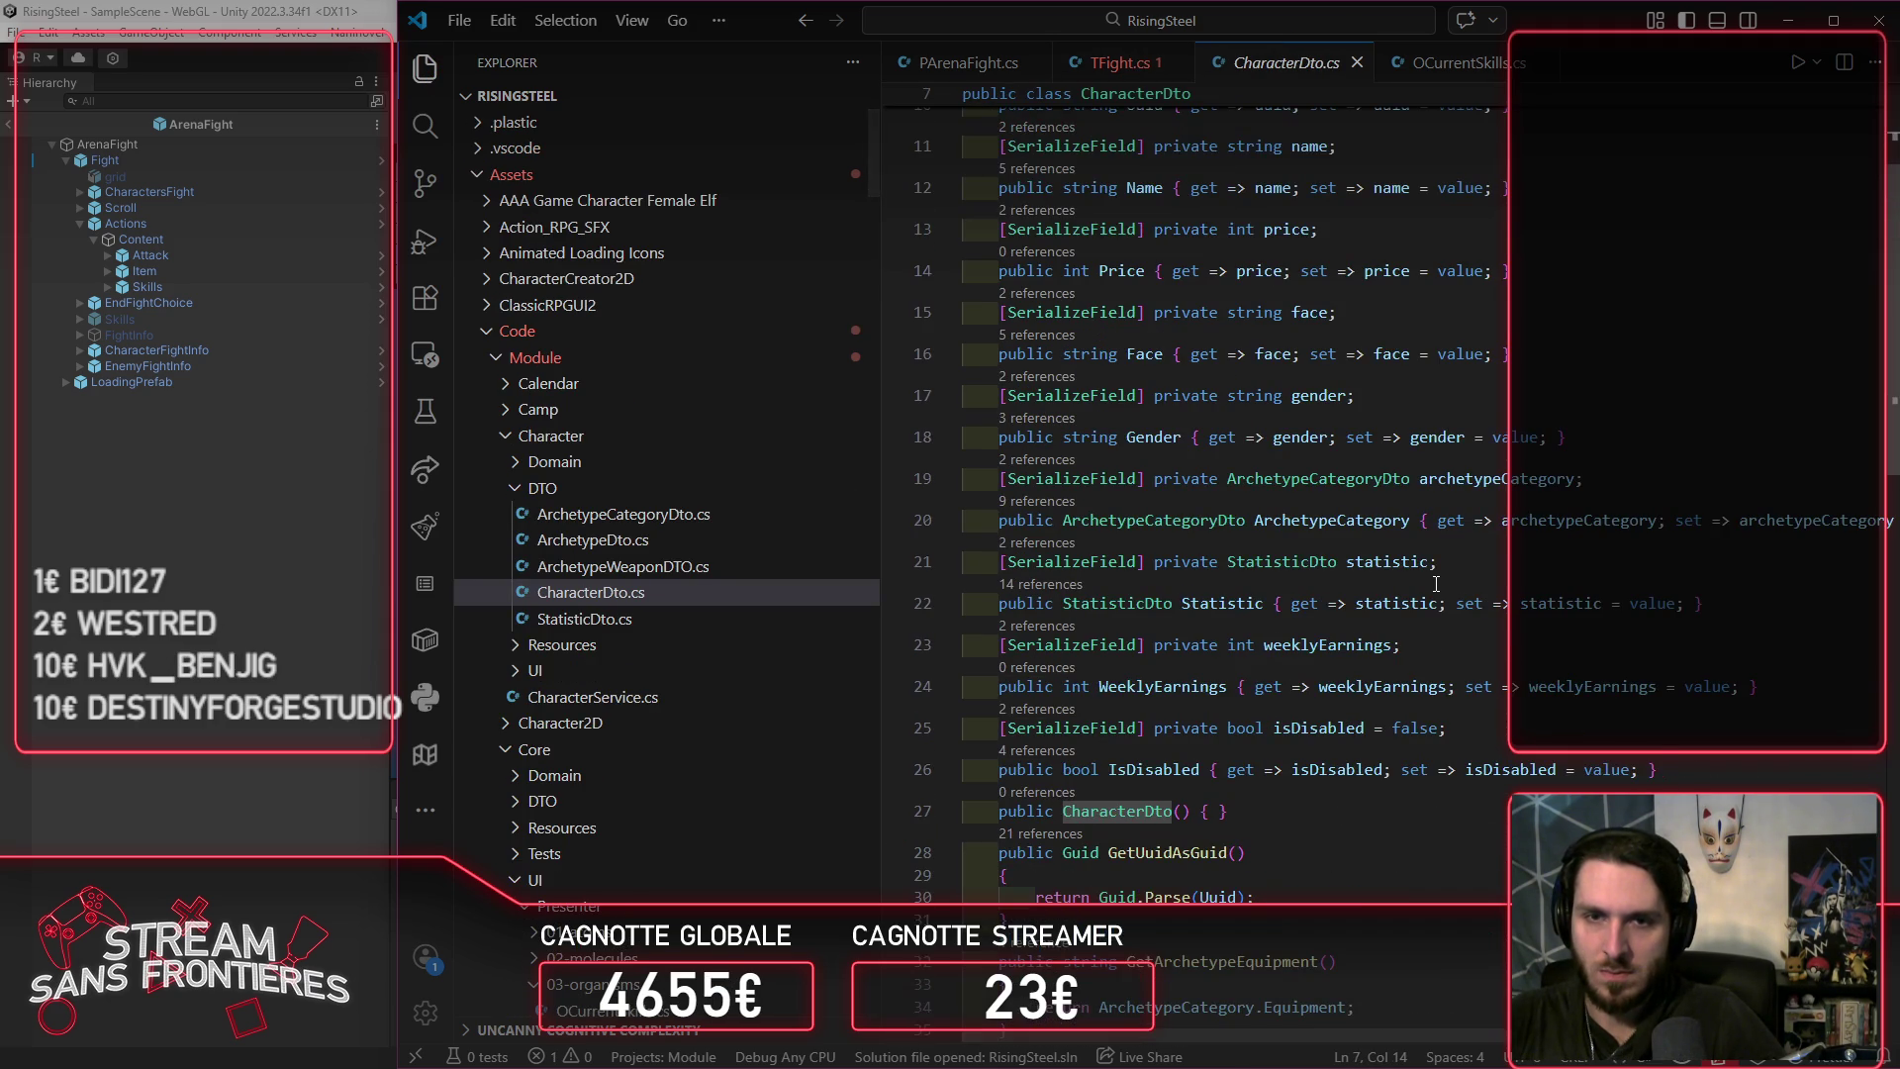
scroll(1436, 584, "down", 10)
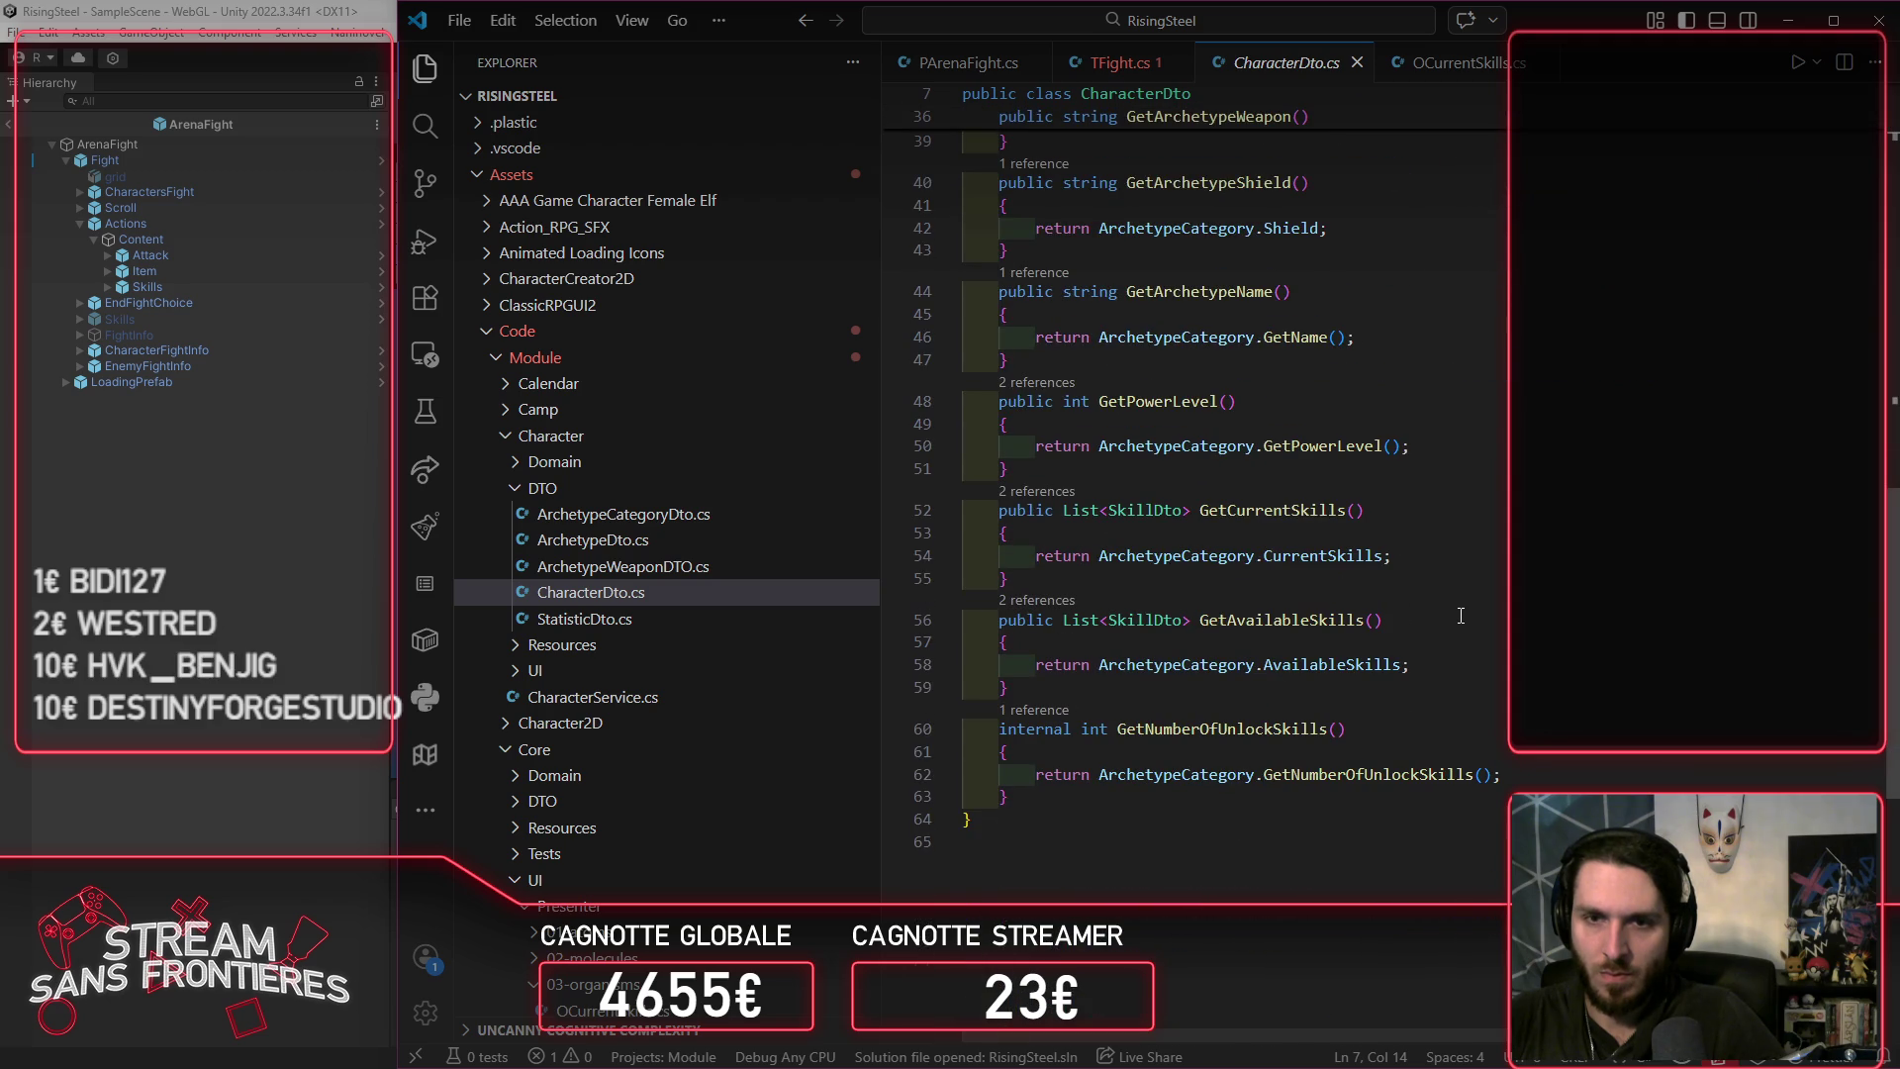
scroll(1496, 656, "up", 2)
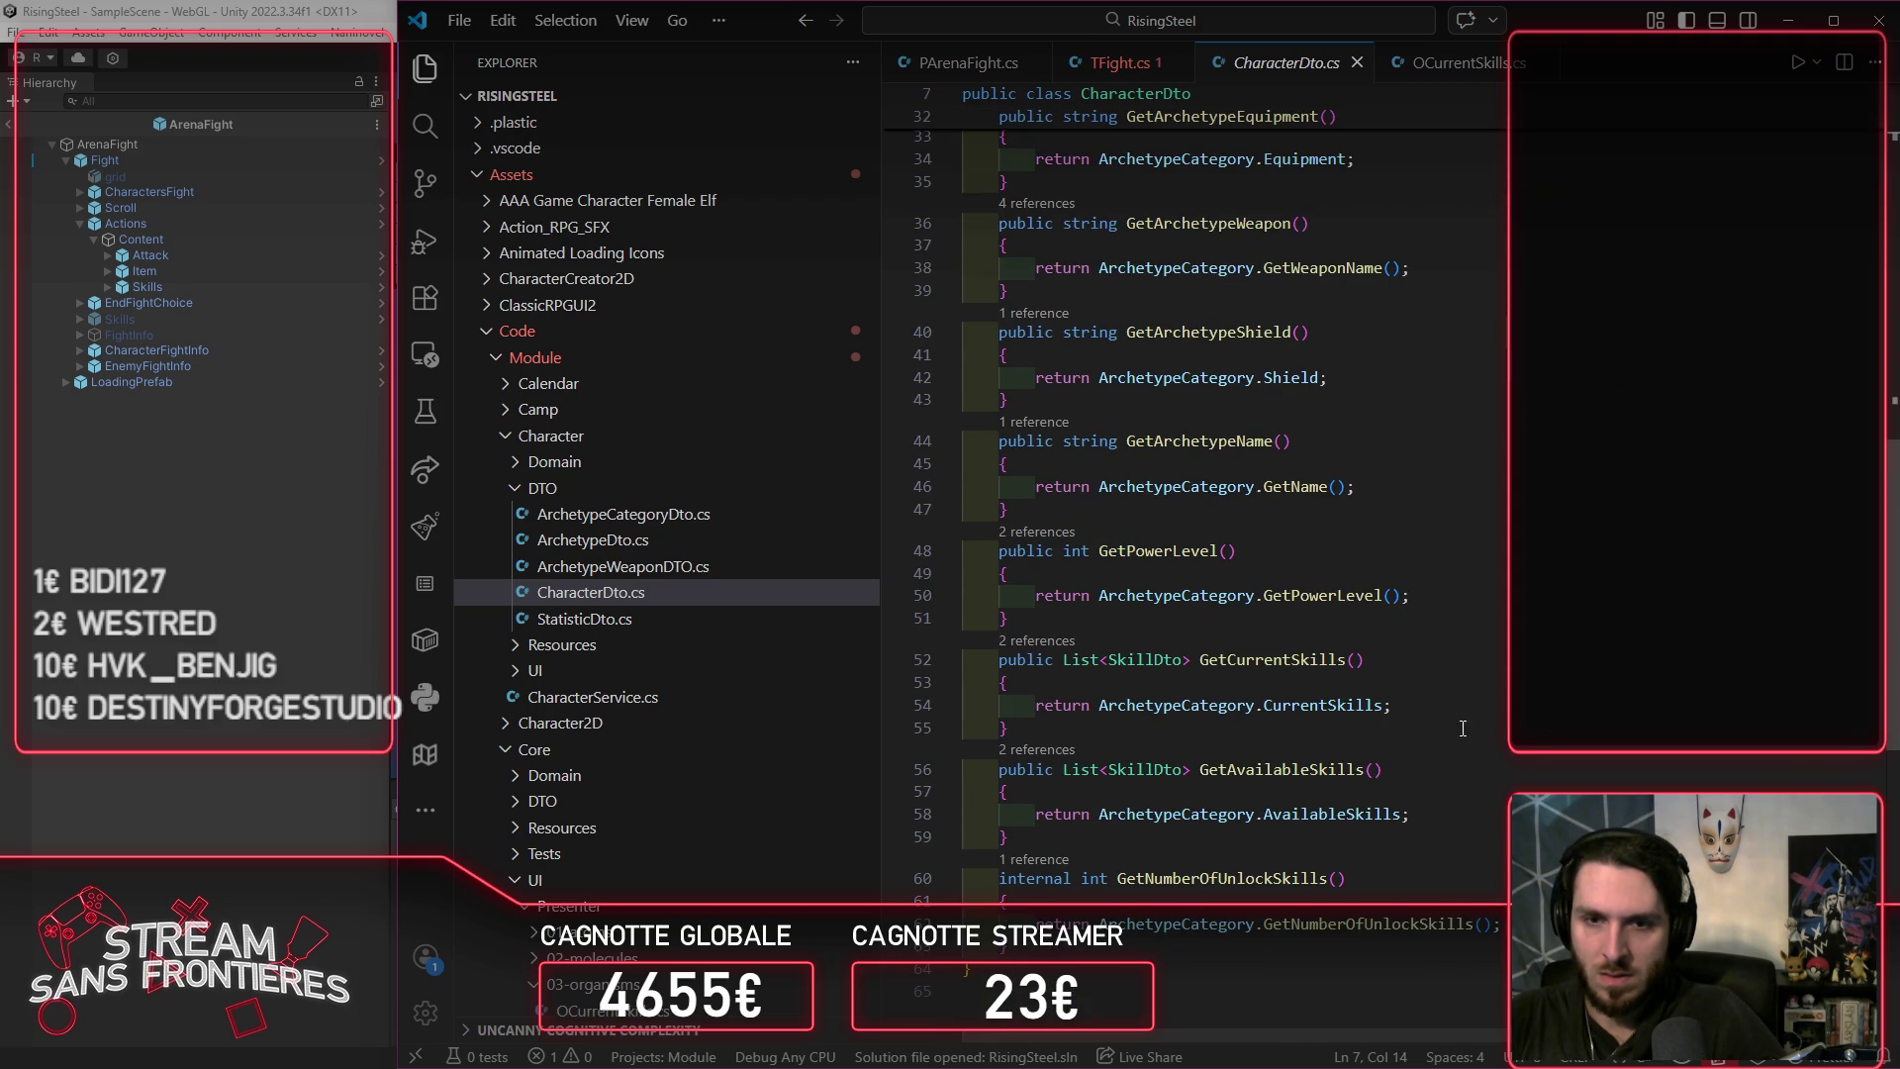
left_click(1378, 889)
left_click(1119, 62)
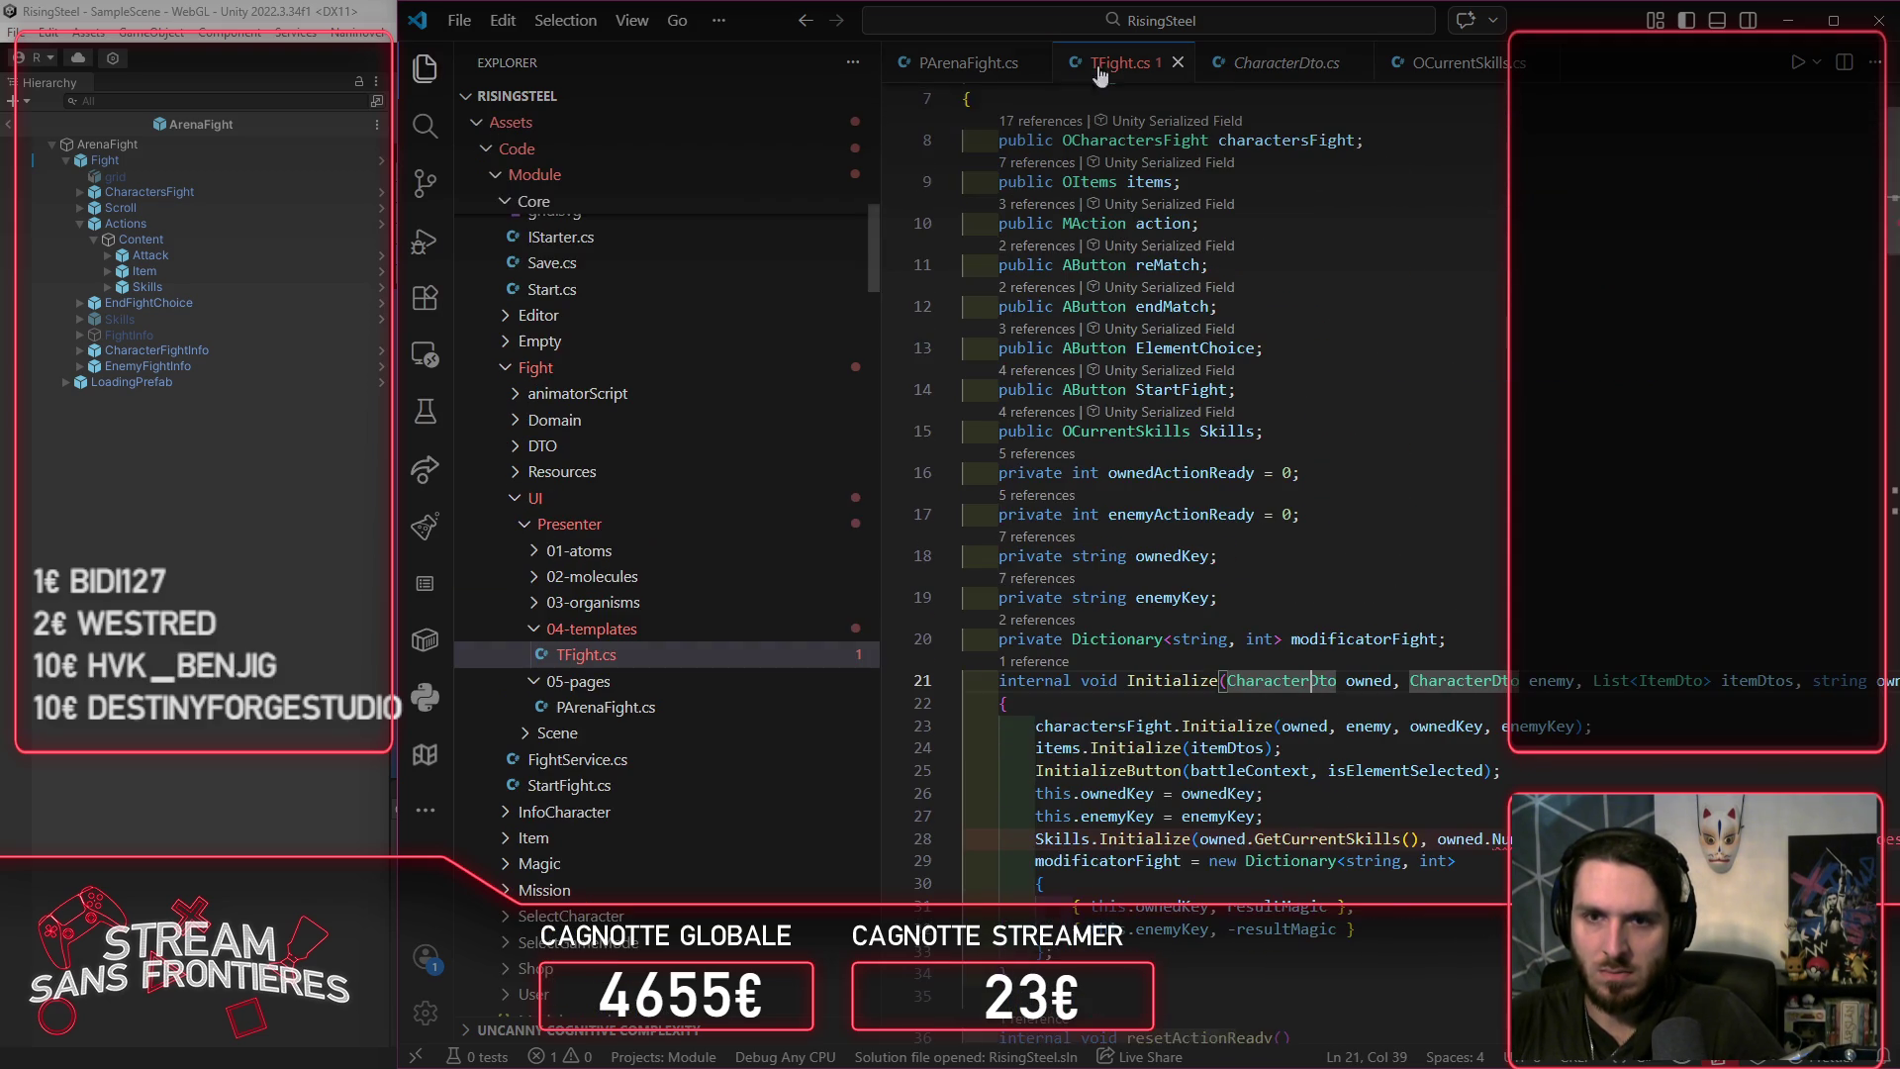
left_click(1336, 69)
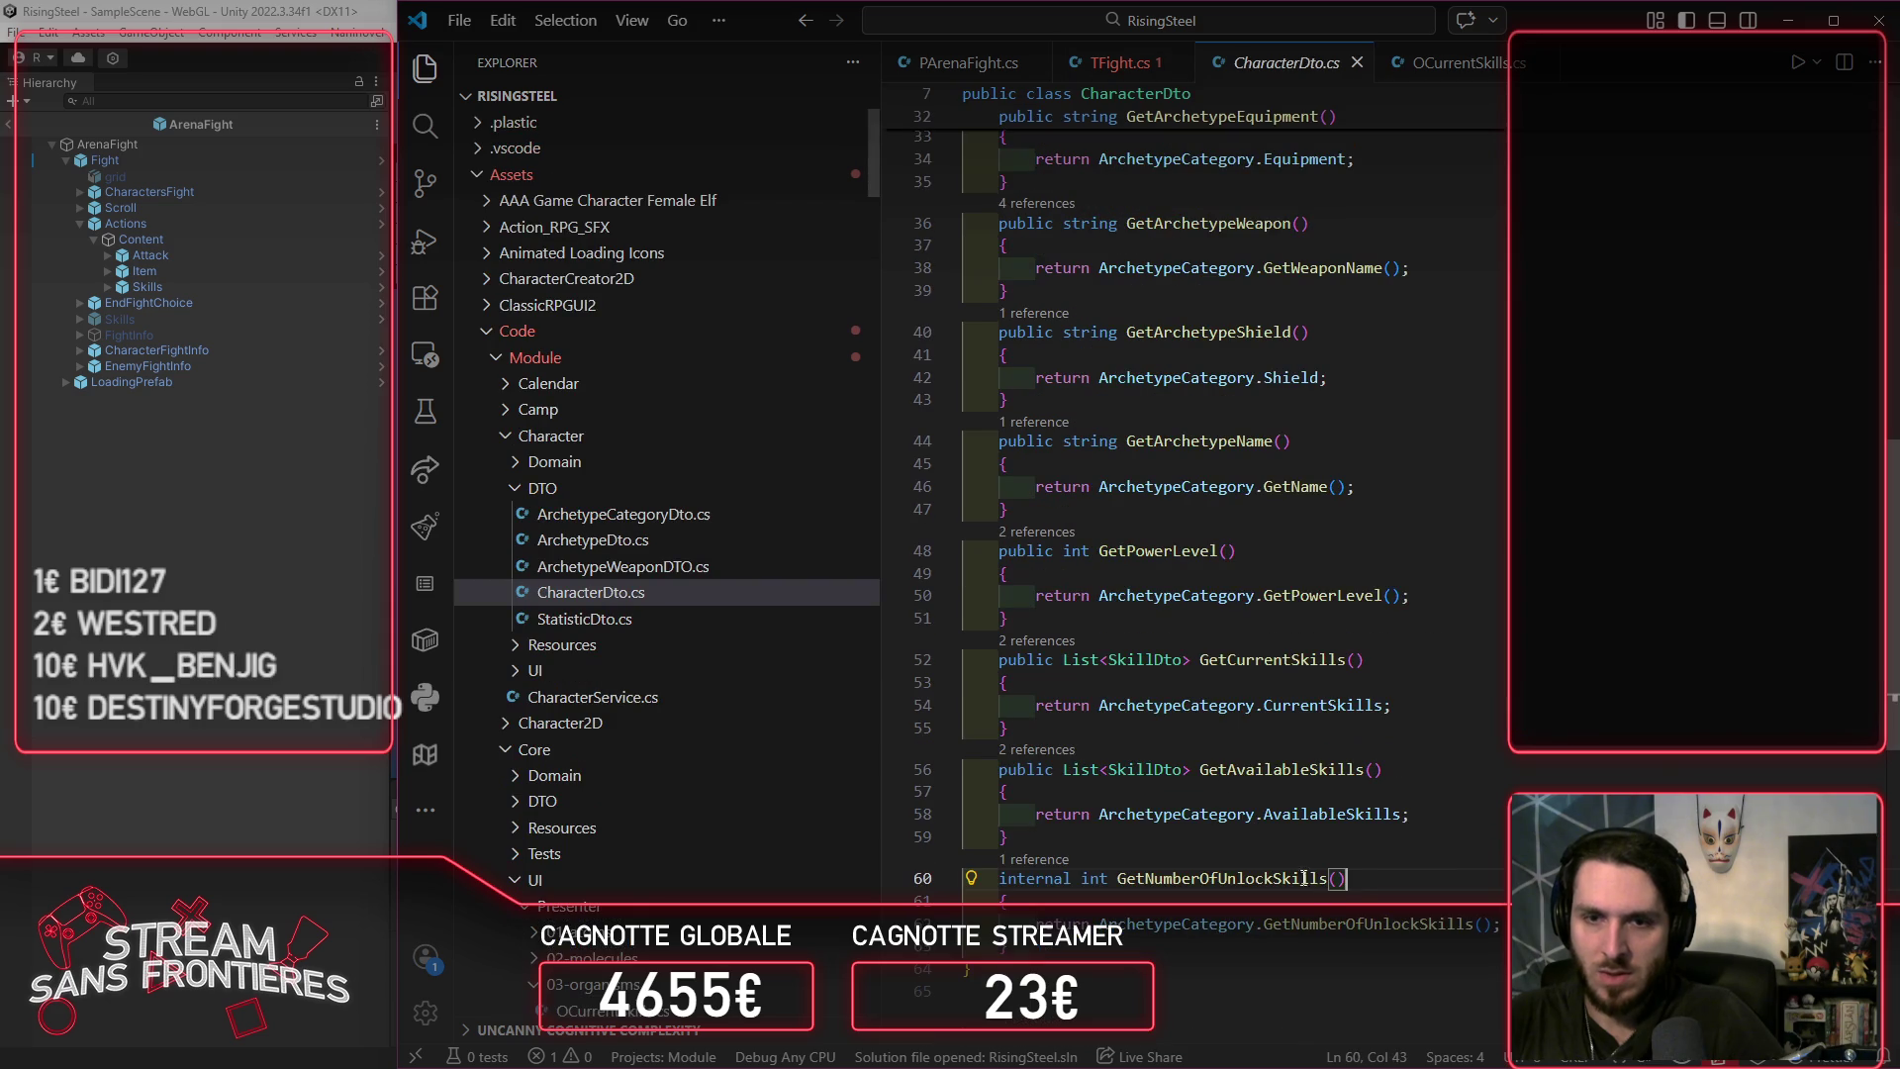
left_click_drag(1348, 879, 1145, 881)
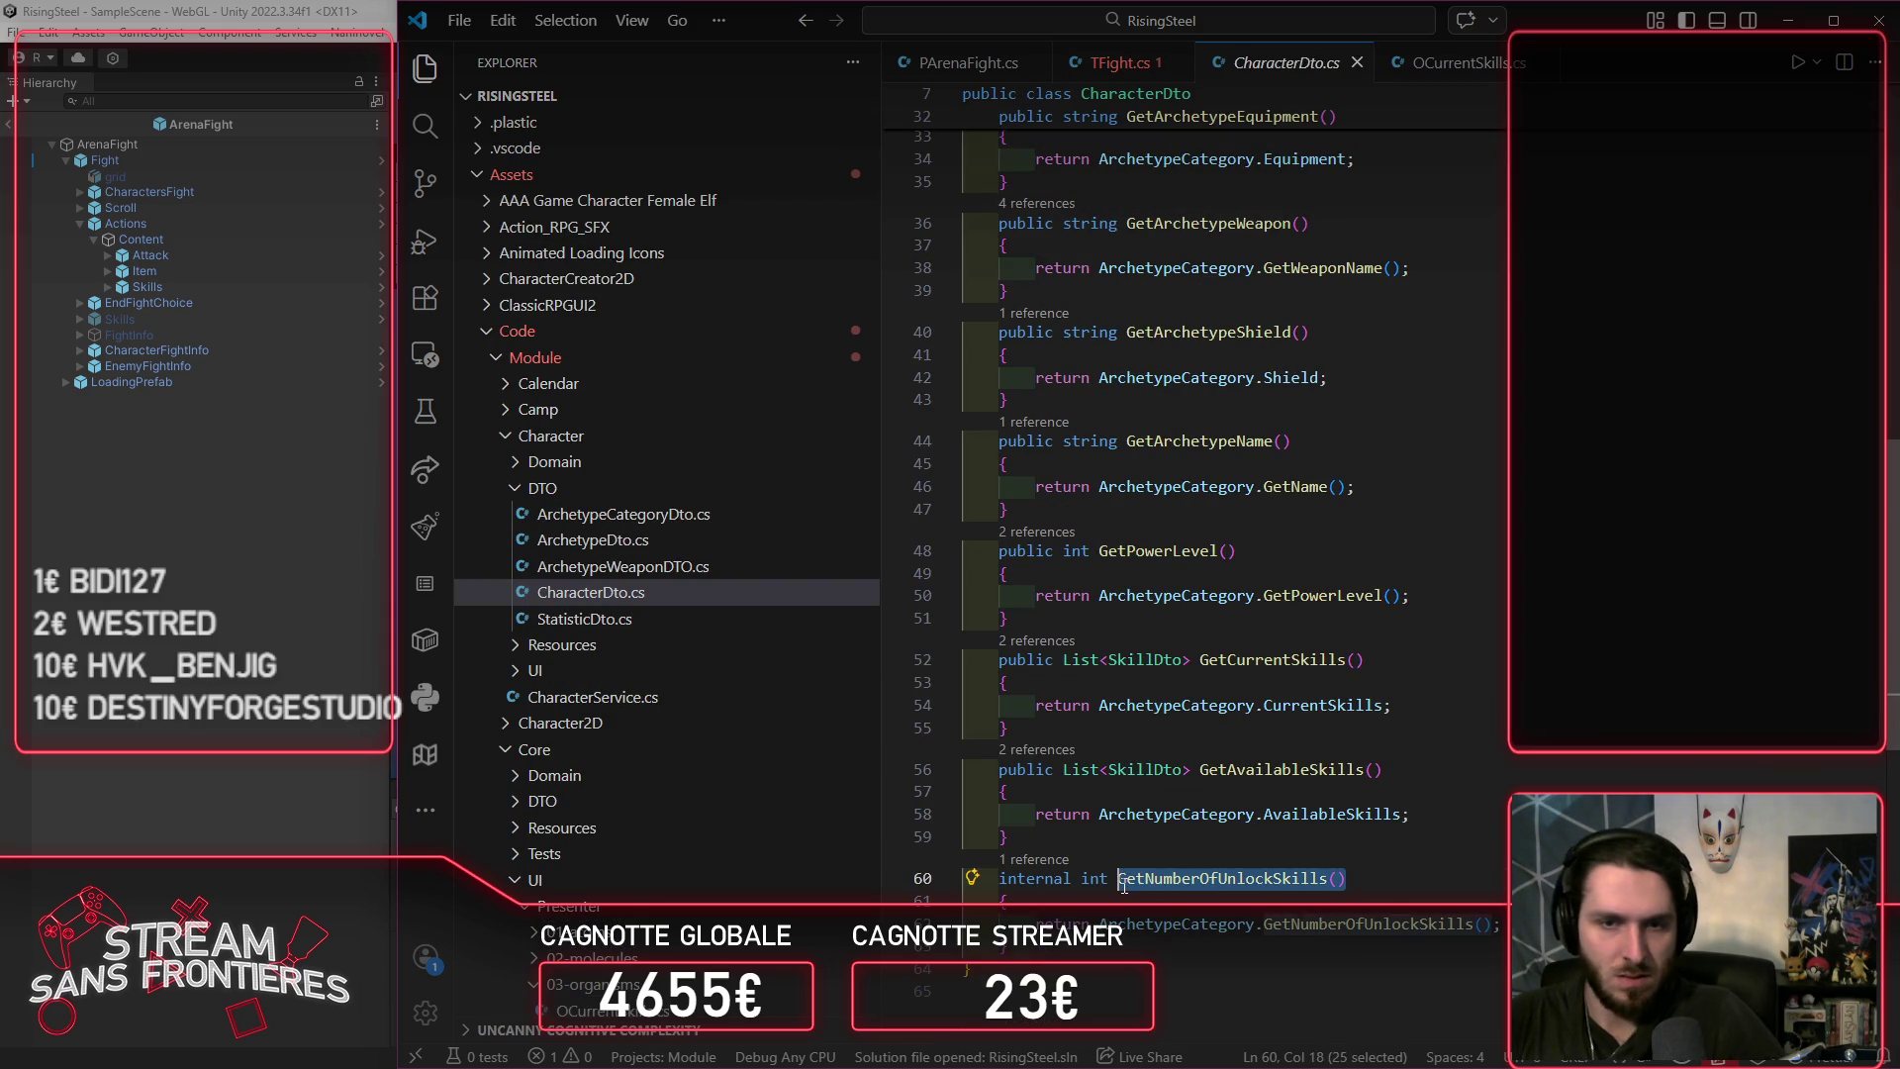
left_click(1118, 62)
double_click(1499, 838)
key("ctrl+v")
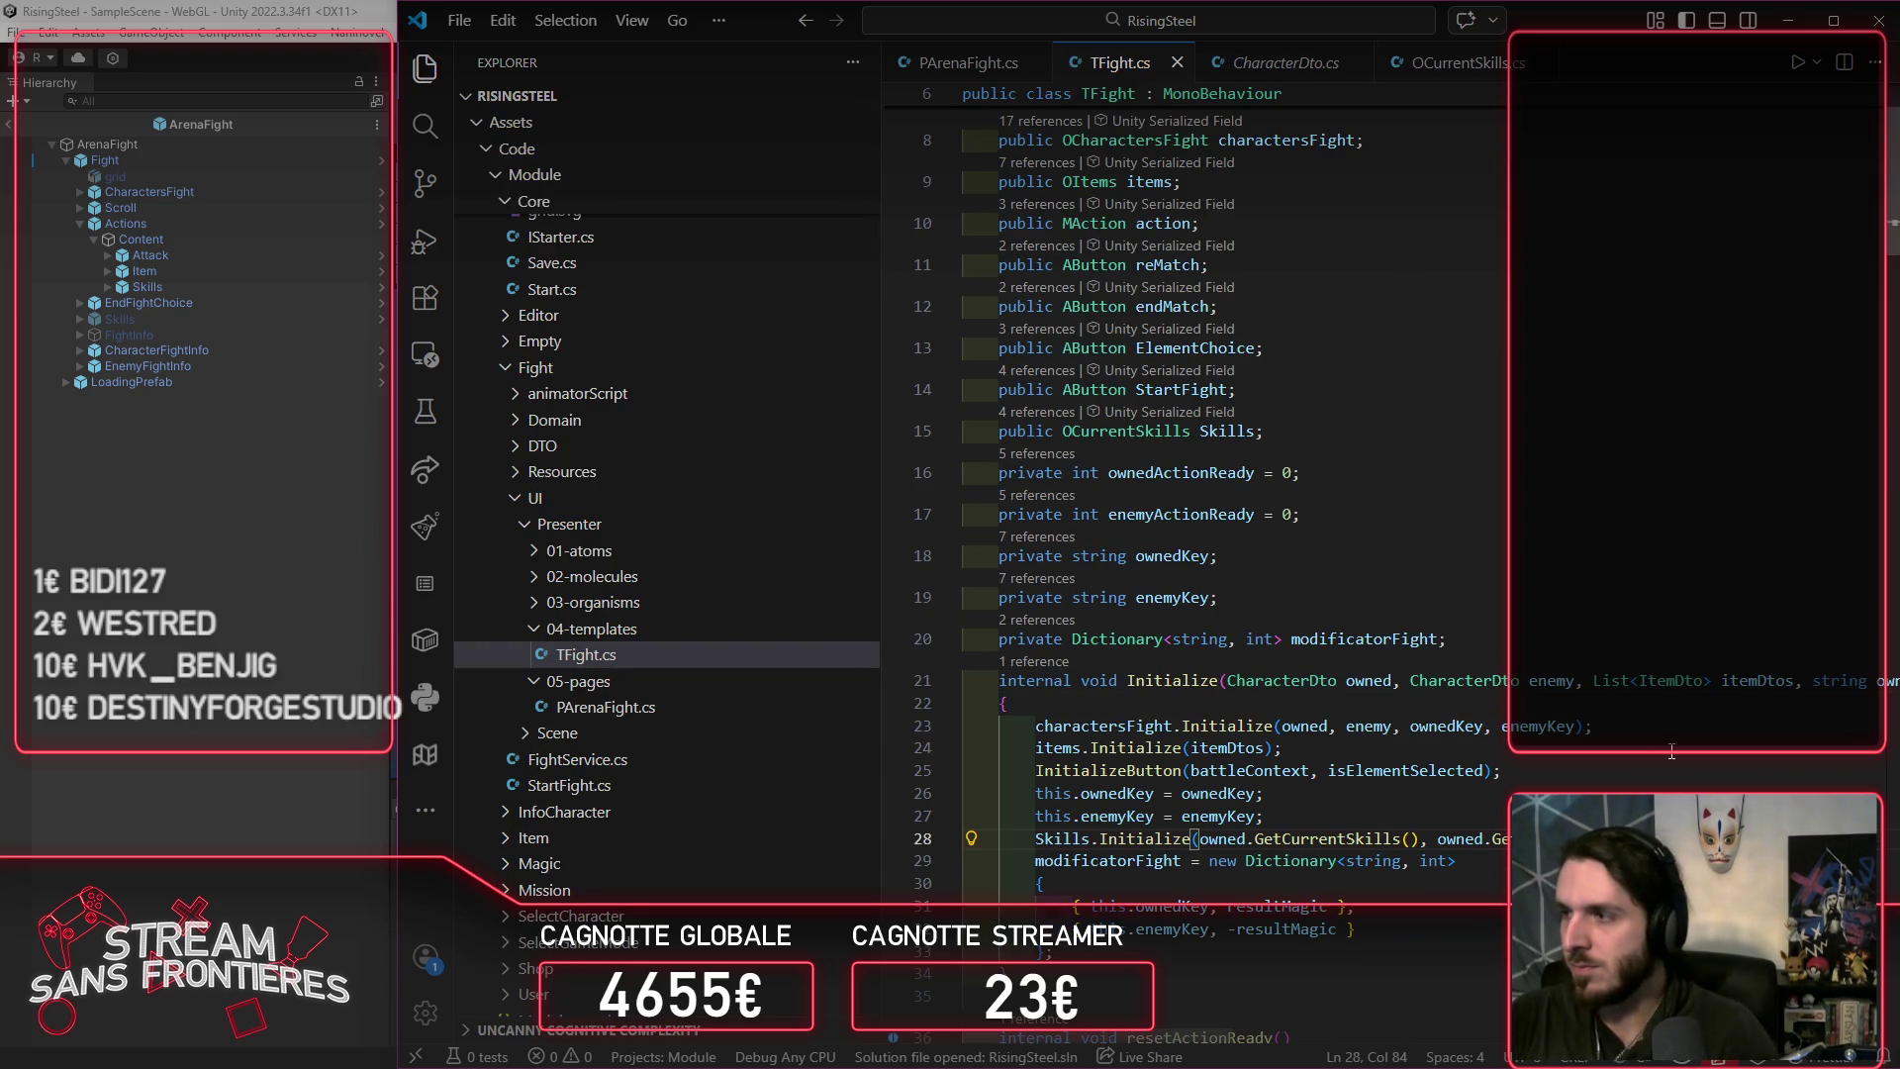
key("Up")
key("Up")
key("Up")
left_click(175, 722)
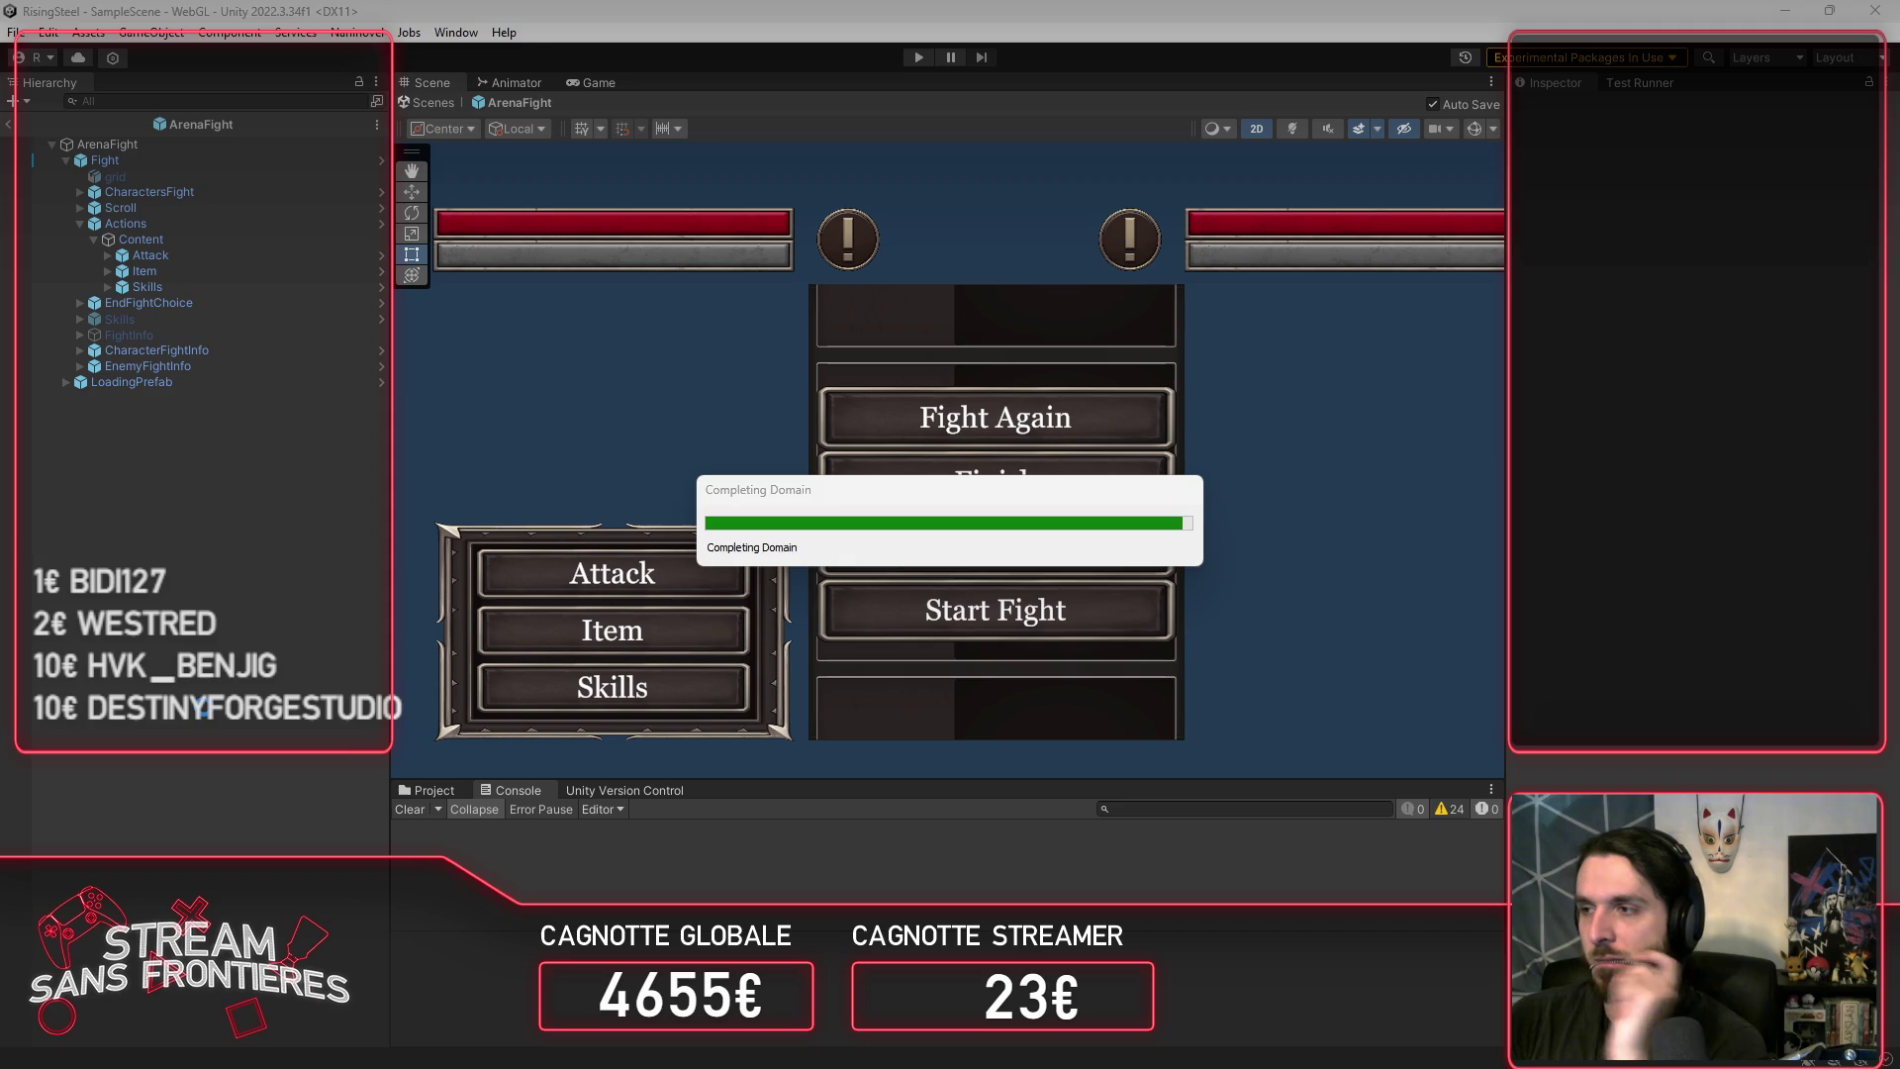
Step: Enter play mode once recompiling finishes, reaching the Rise of the Insurged title menu
left_click(917, 57)
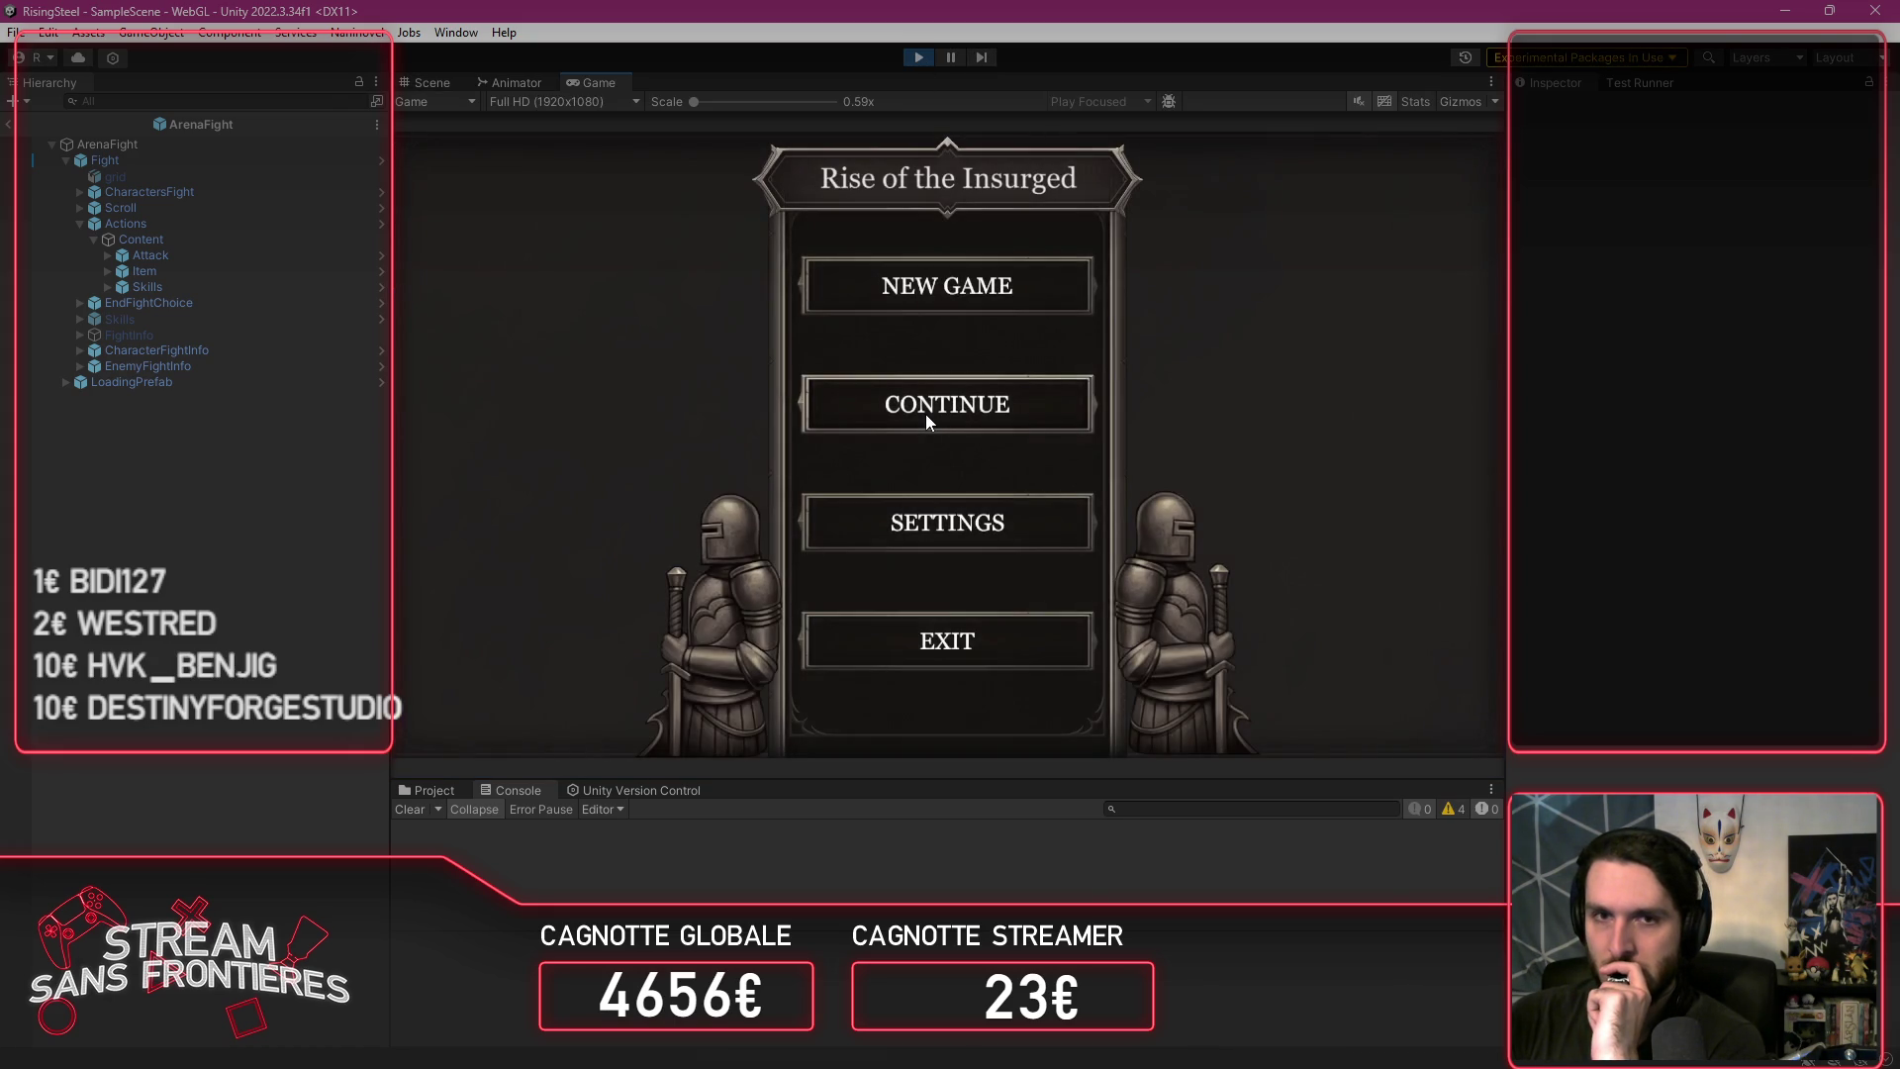
Step: Continue and load the saved game, then bring up the recruit's character details from the roster
left_click(925, 414)
left_click(1055, 344)
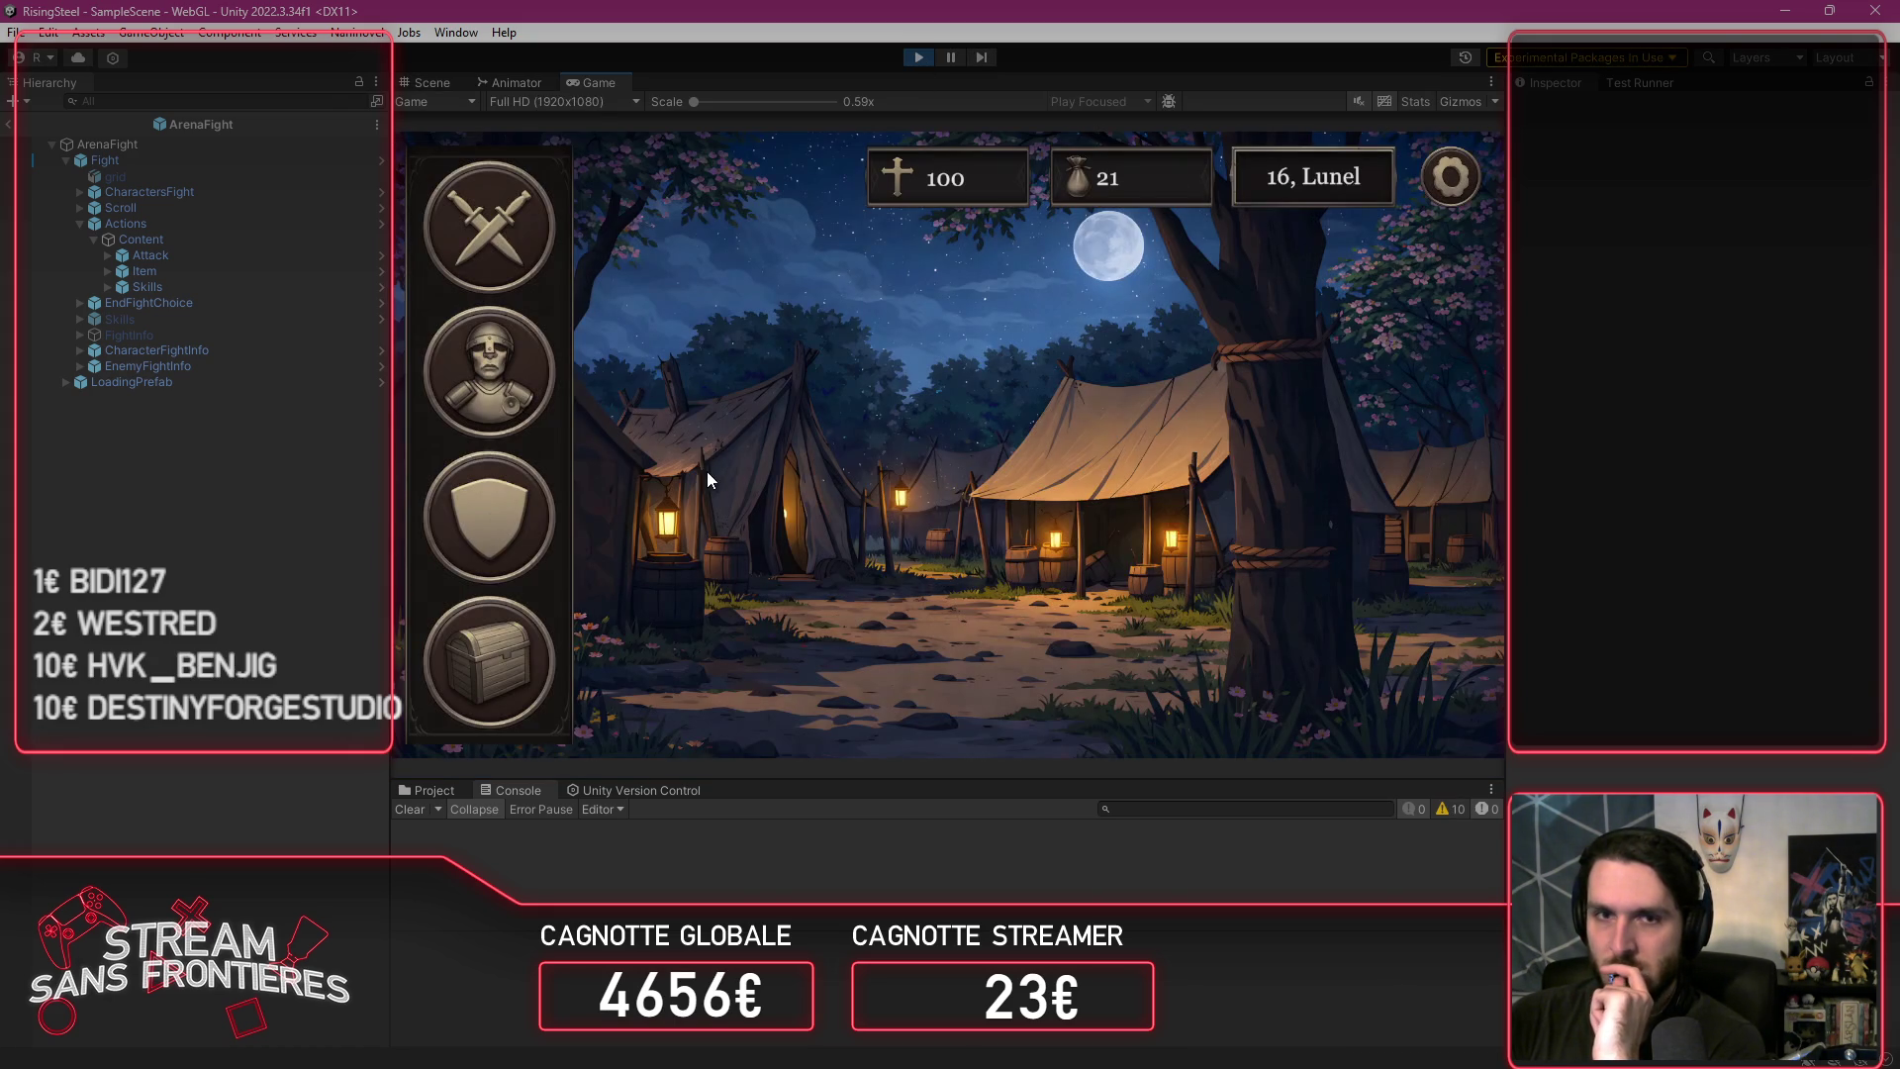
left_click(508, 550)
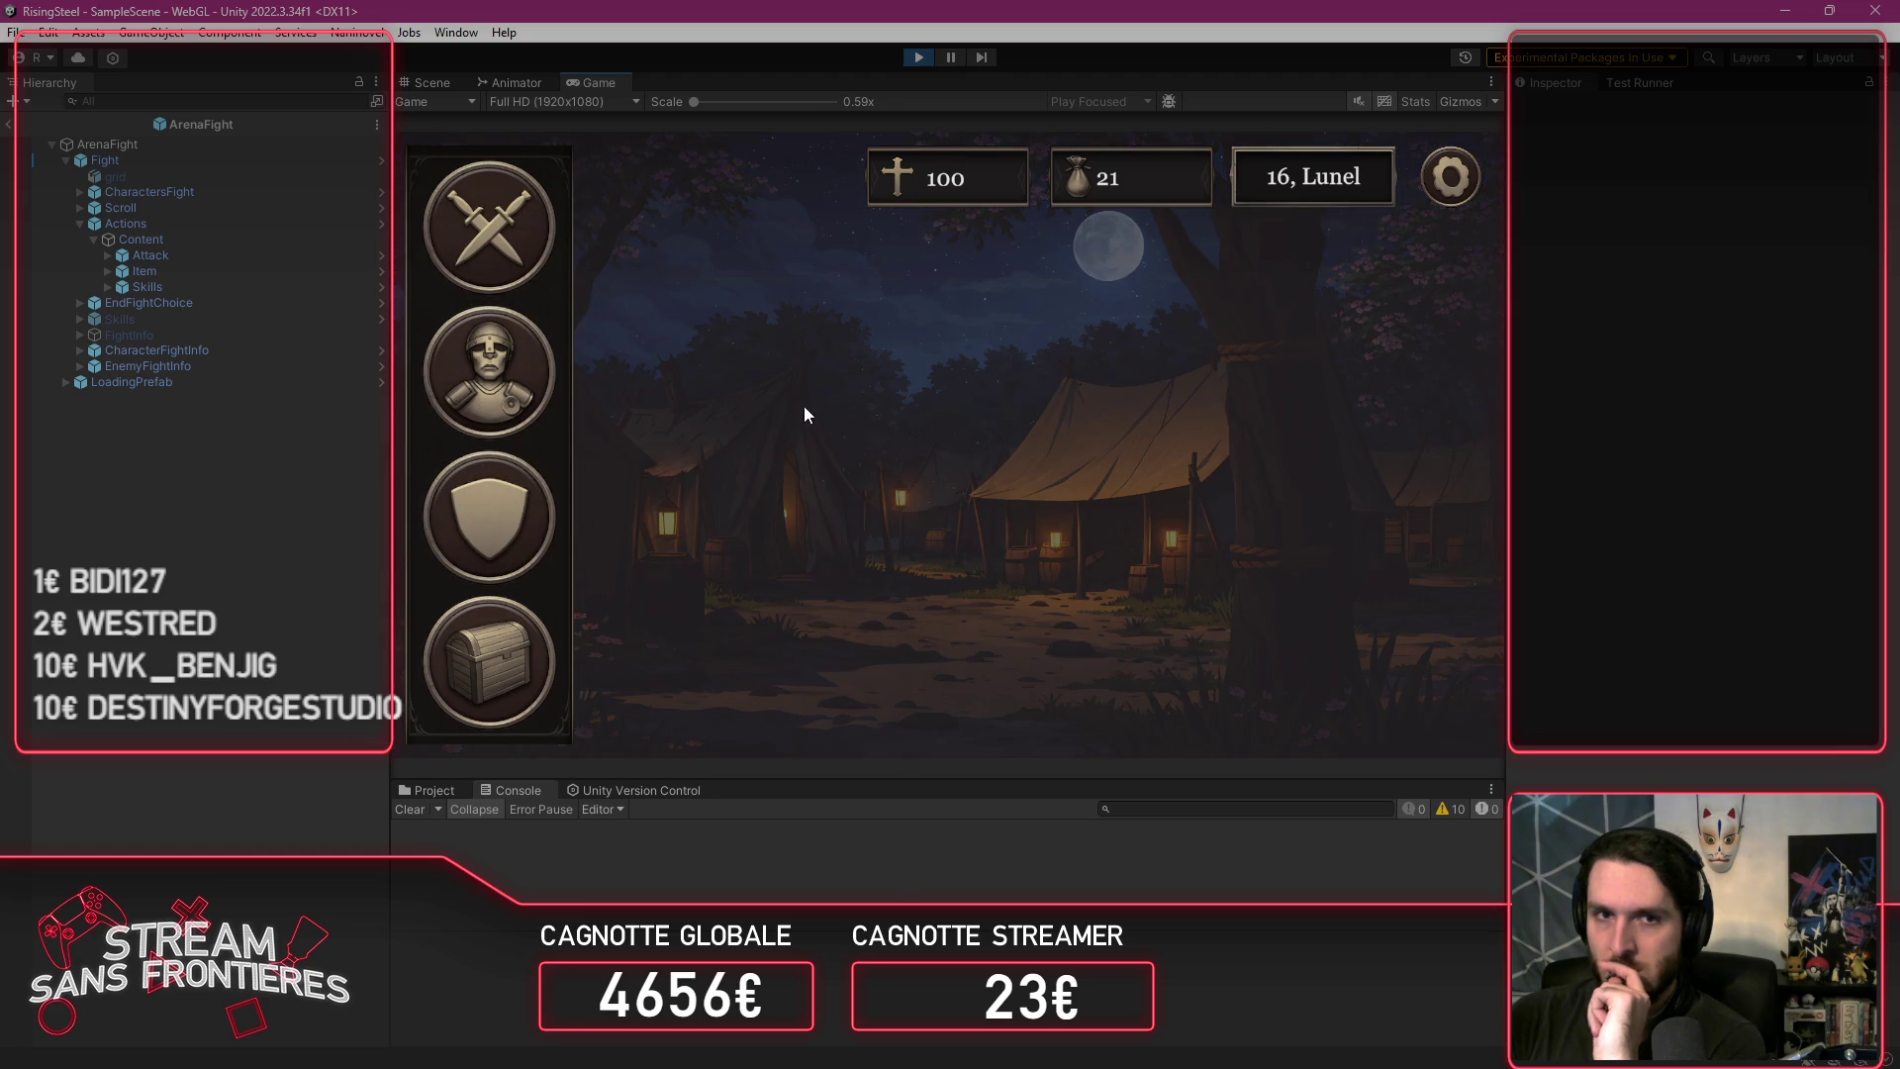
left_click(558, 329)
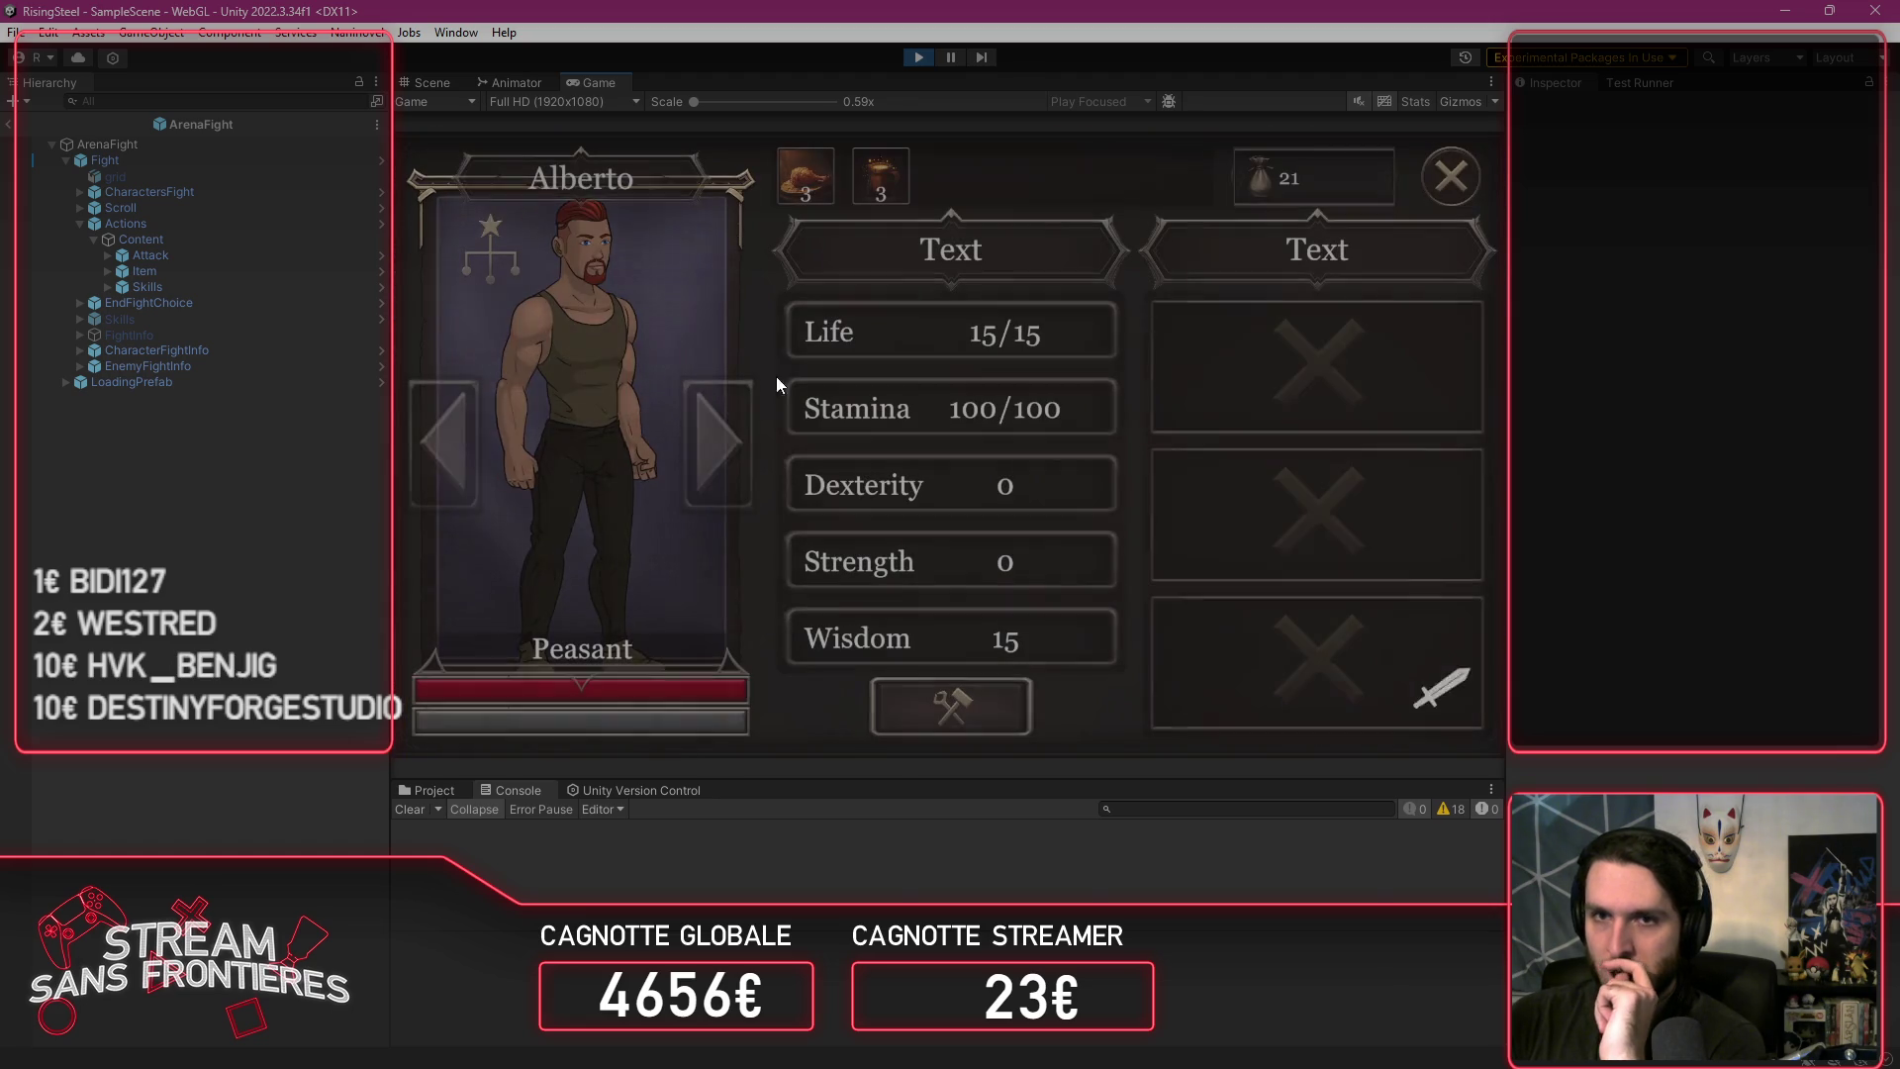
Step: Promote the recruit to the Aspirant class, leaving stat points unchanged
left_click(495, 275)
left_click(1100, 198)
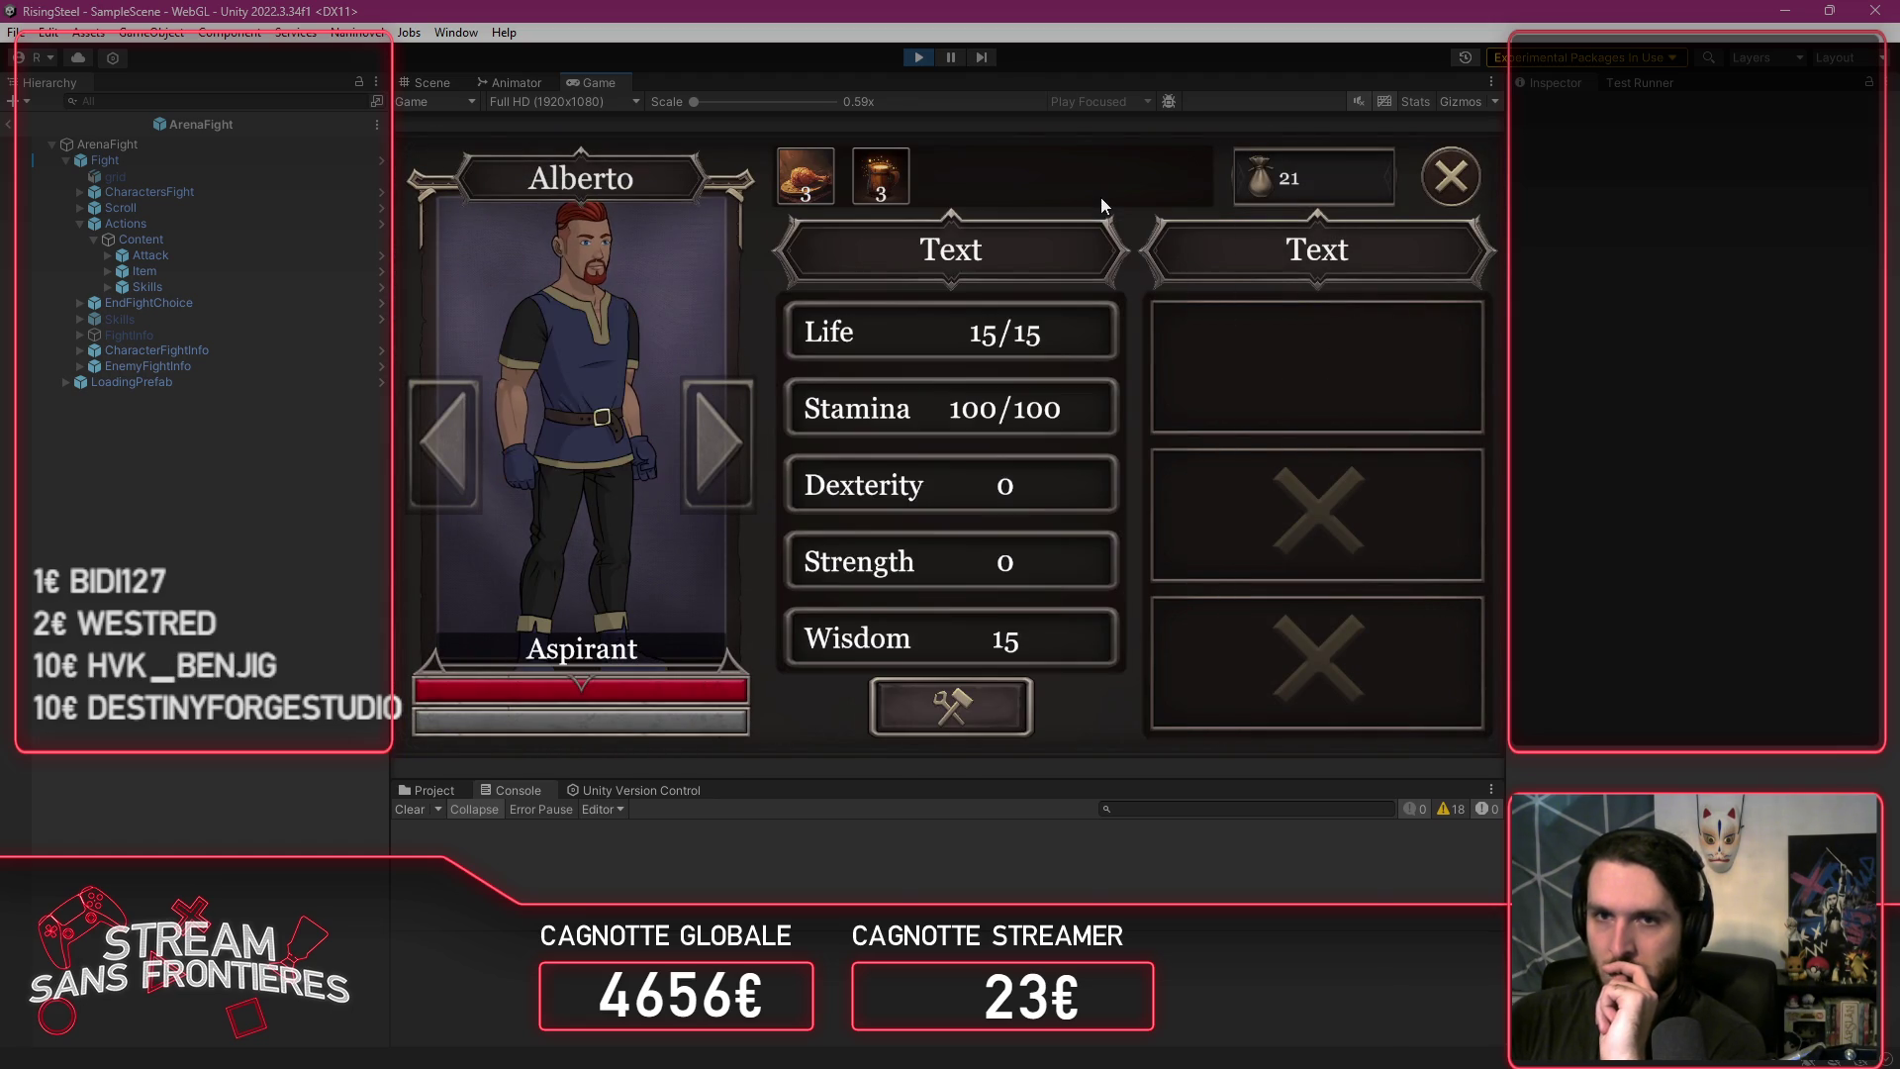
left_click(991, 698)
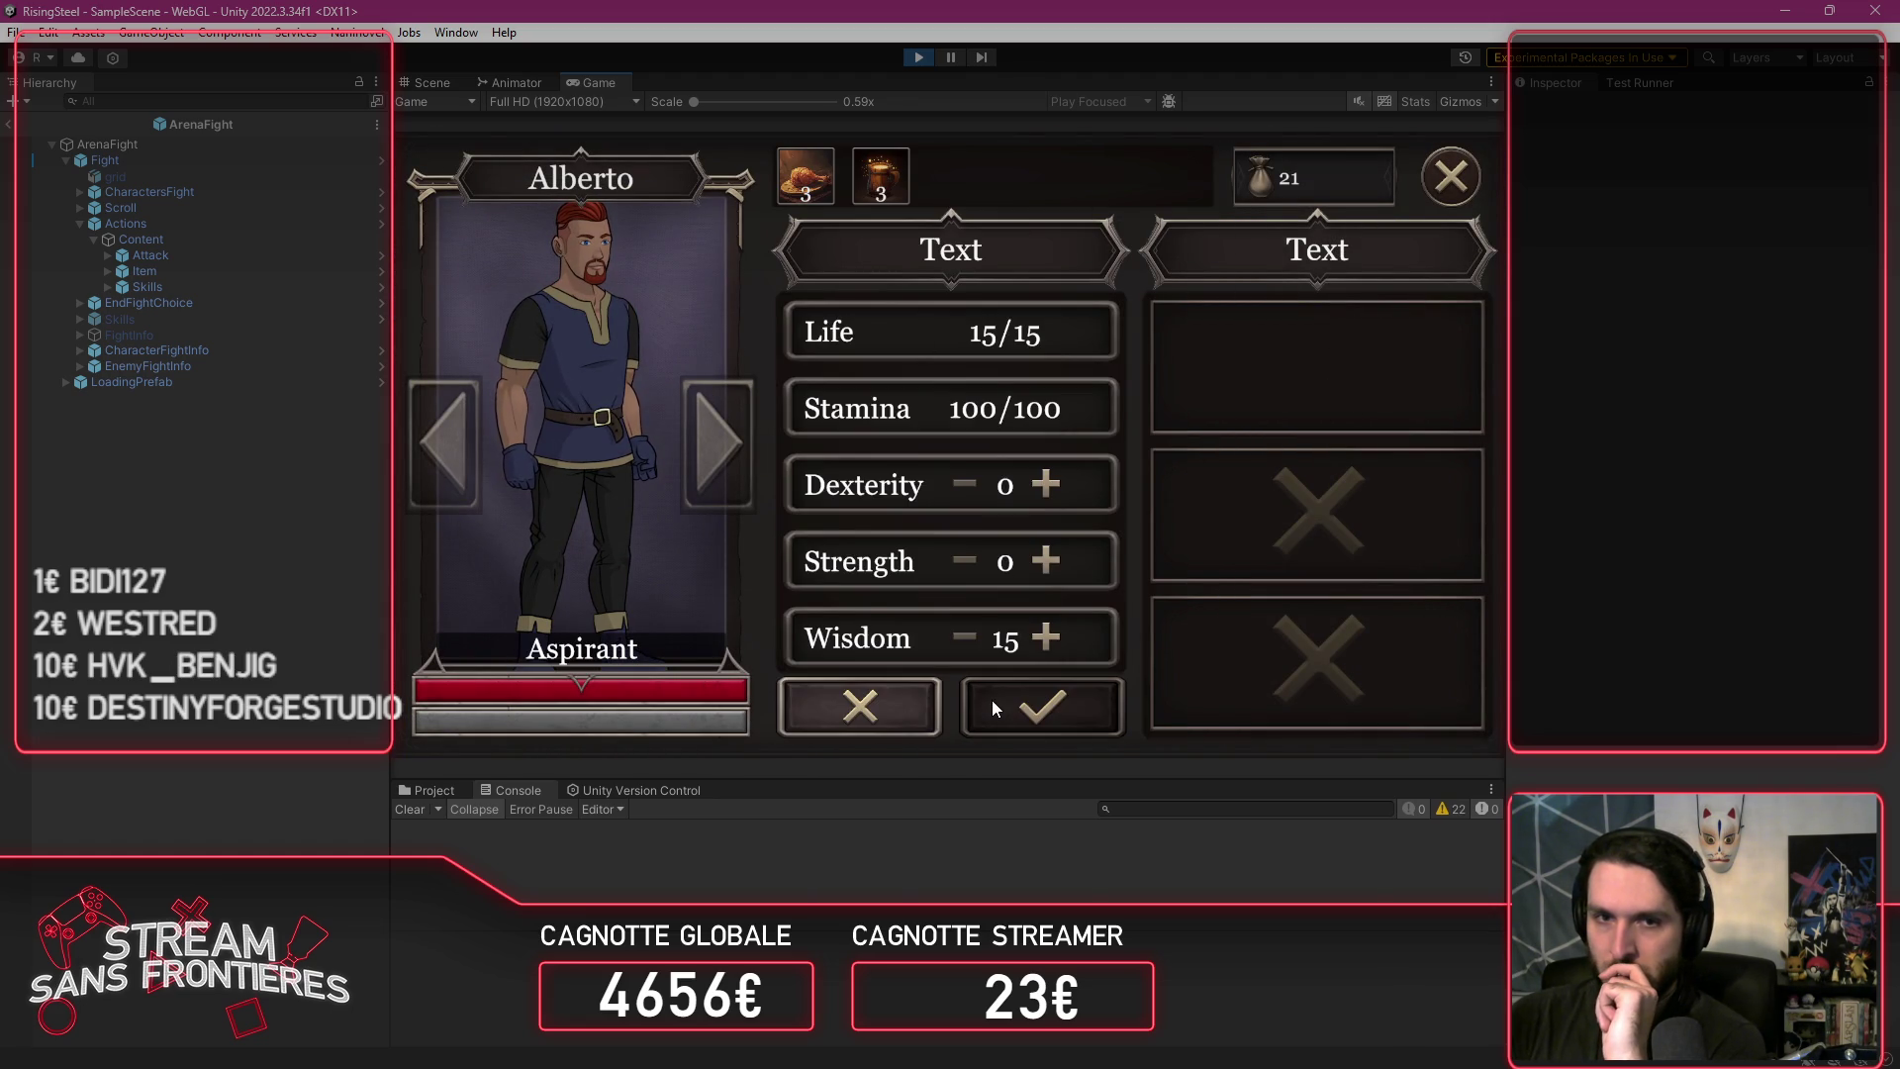
left_click(917, 699)
Step: Craft Burn into the first magic skill slot and close back to camp
left_click(1420, 365)
left_click(1299, 427)
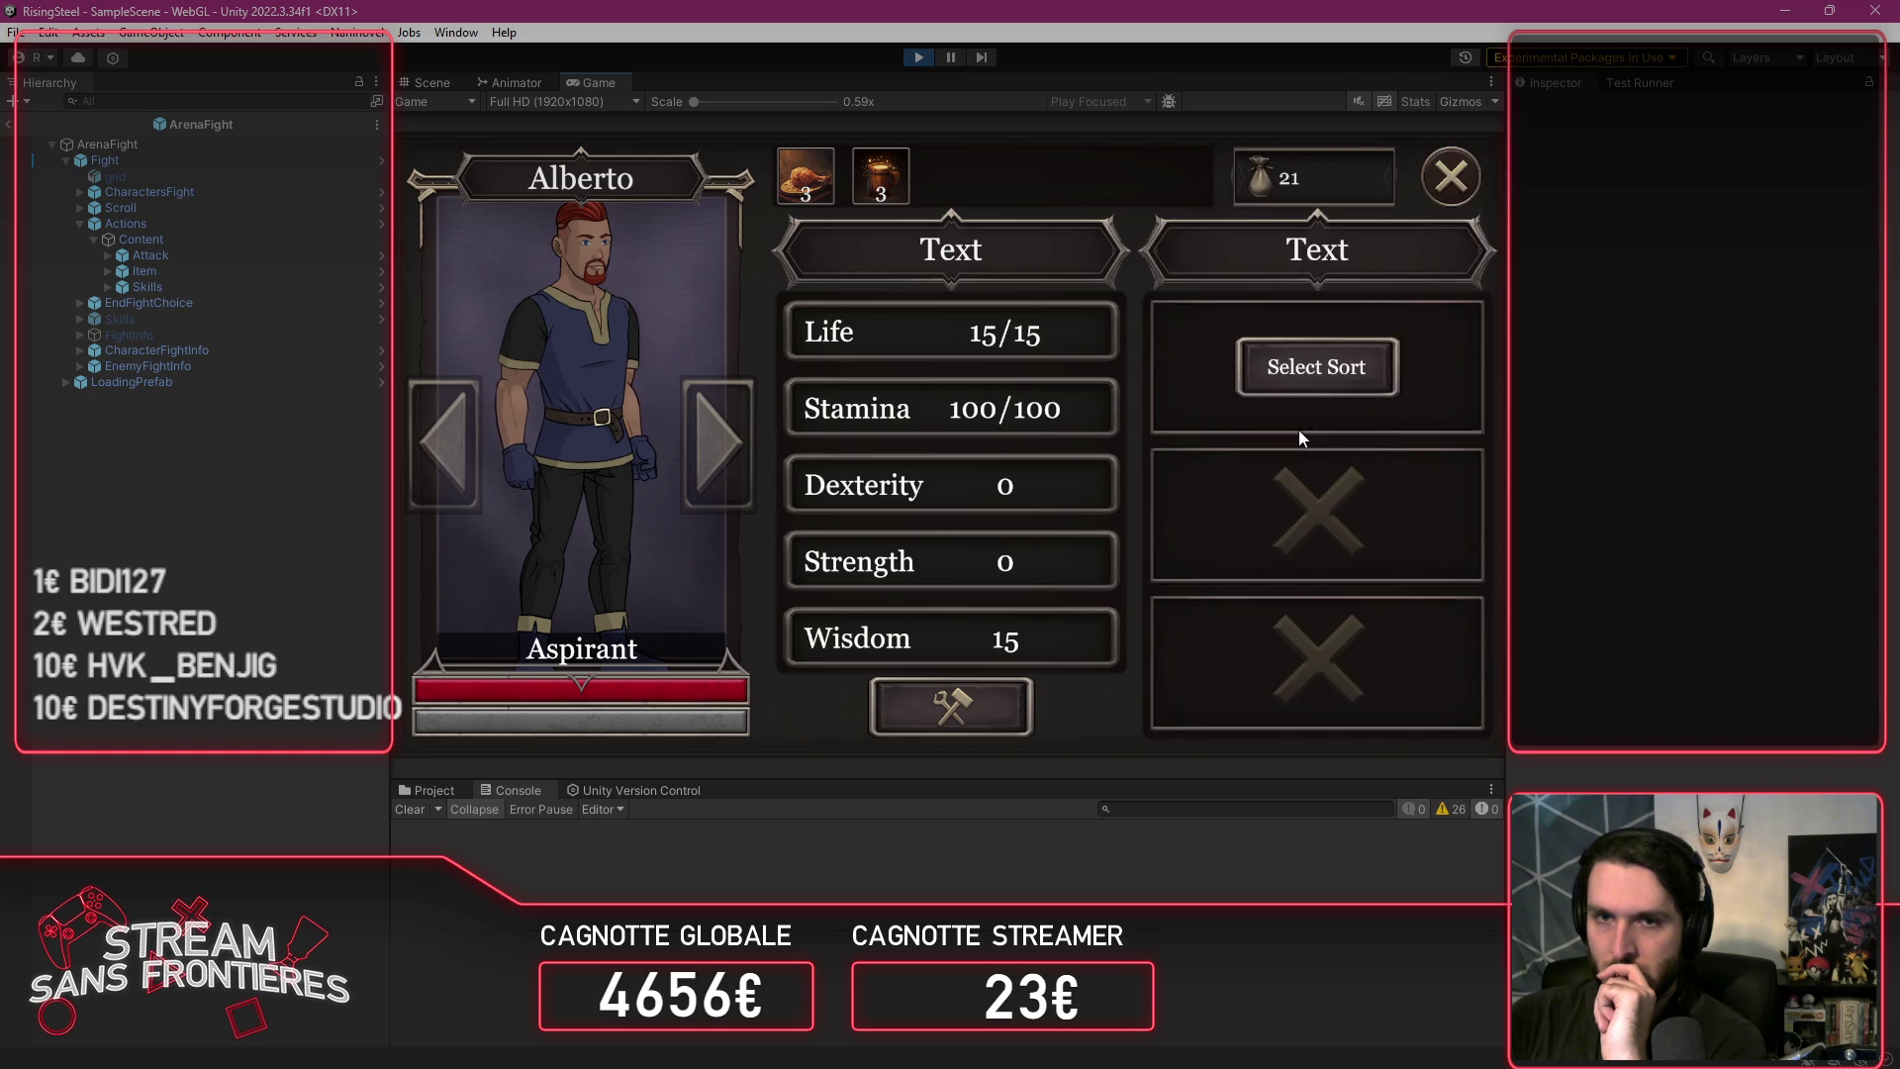
left_click(1331, 366)
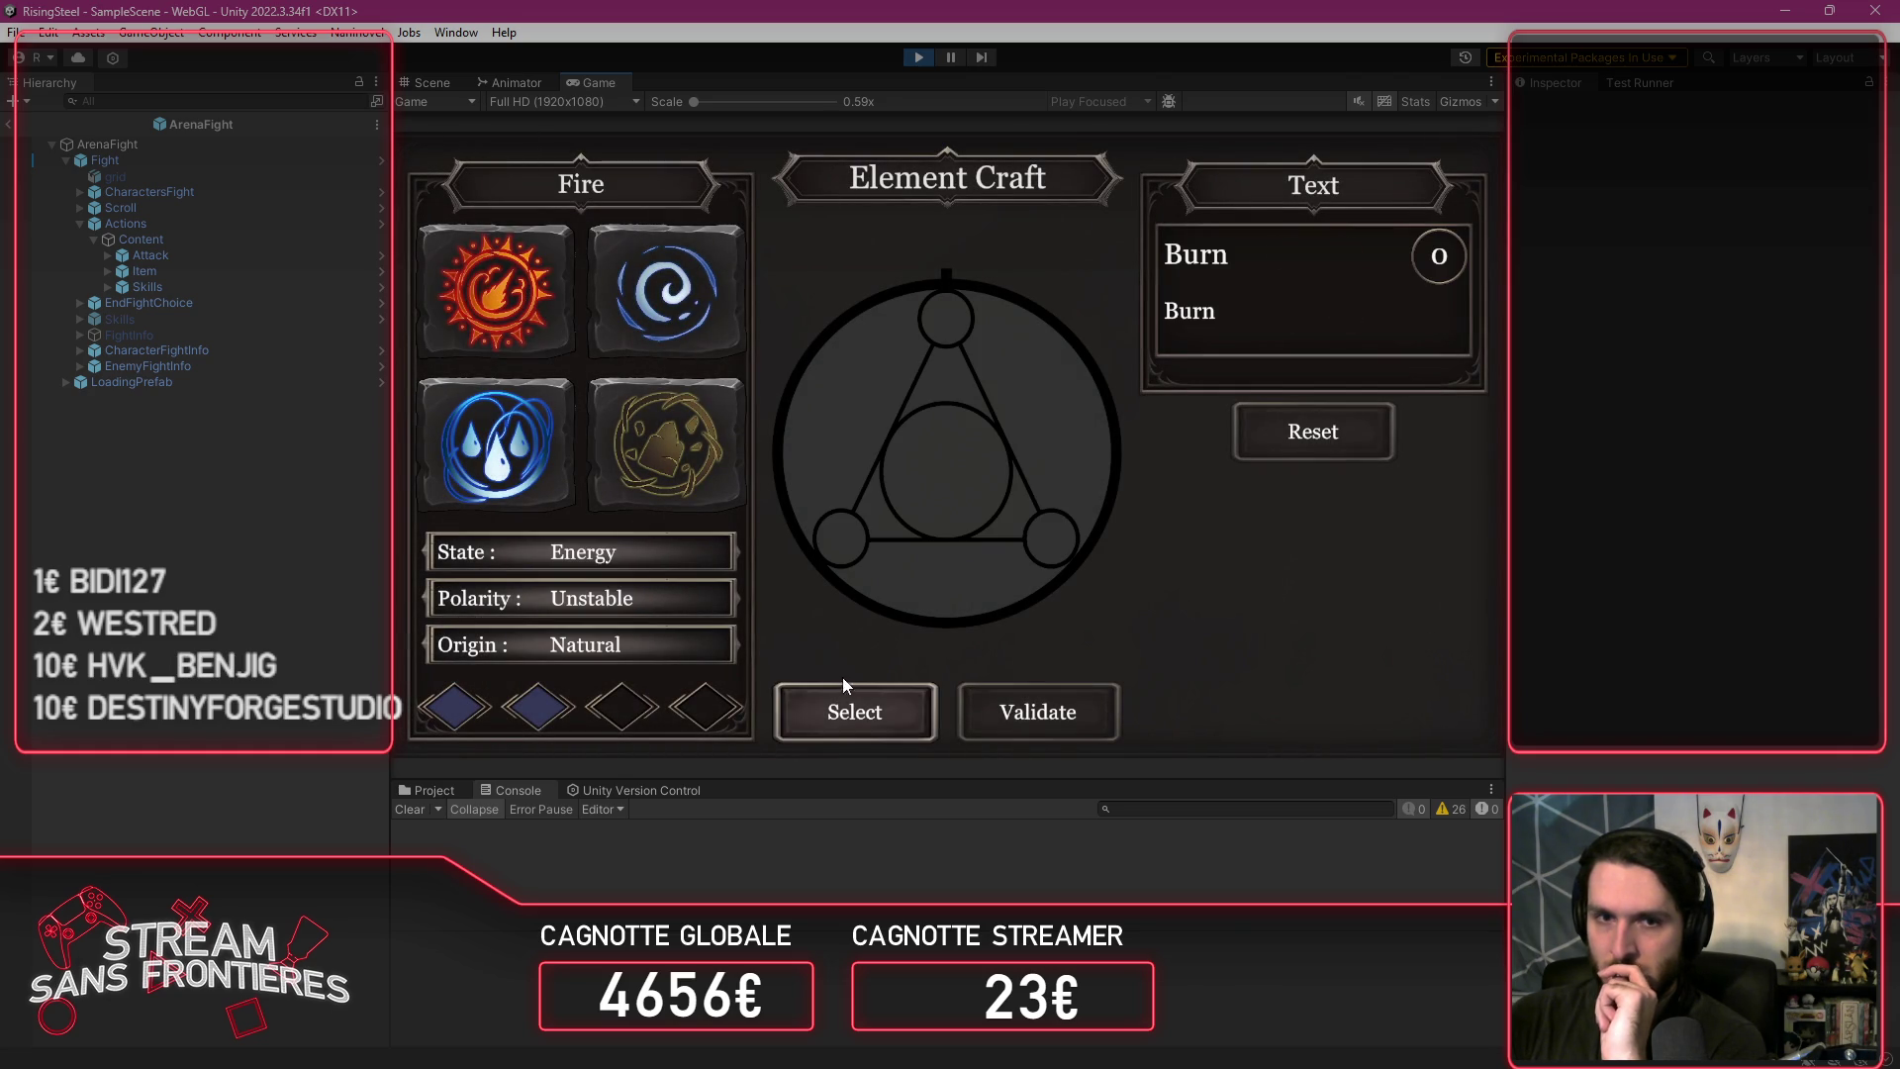
left_click(1083, 706)
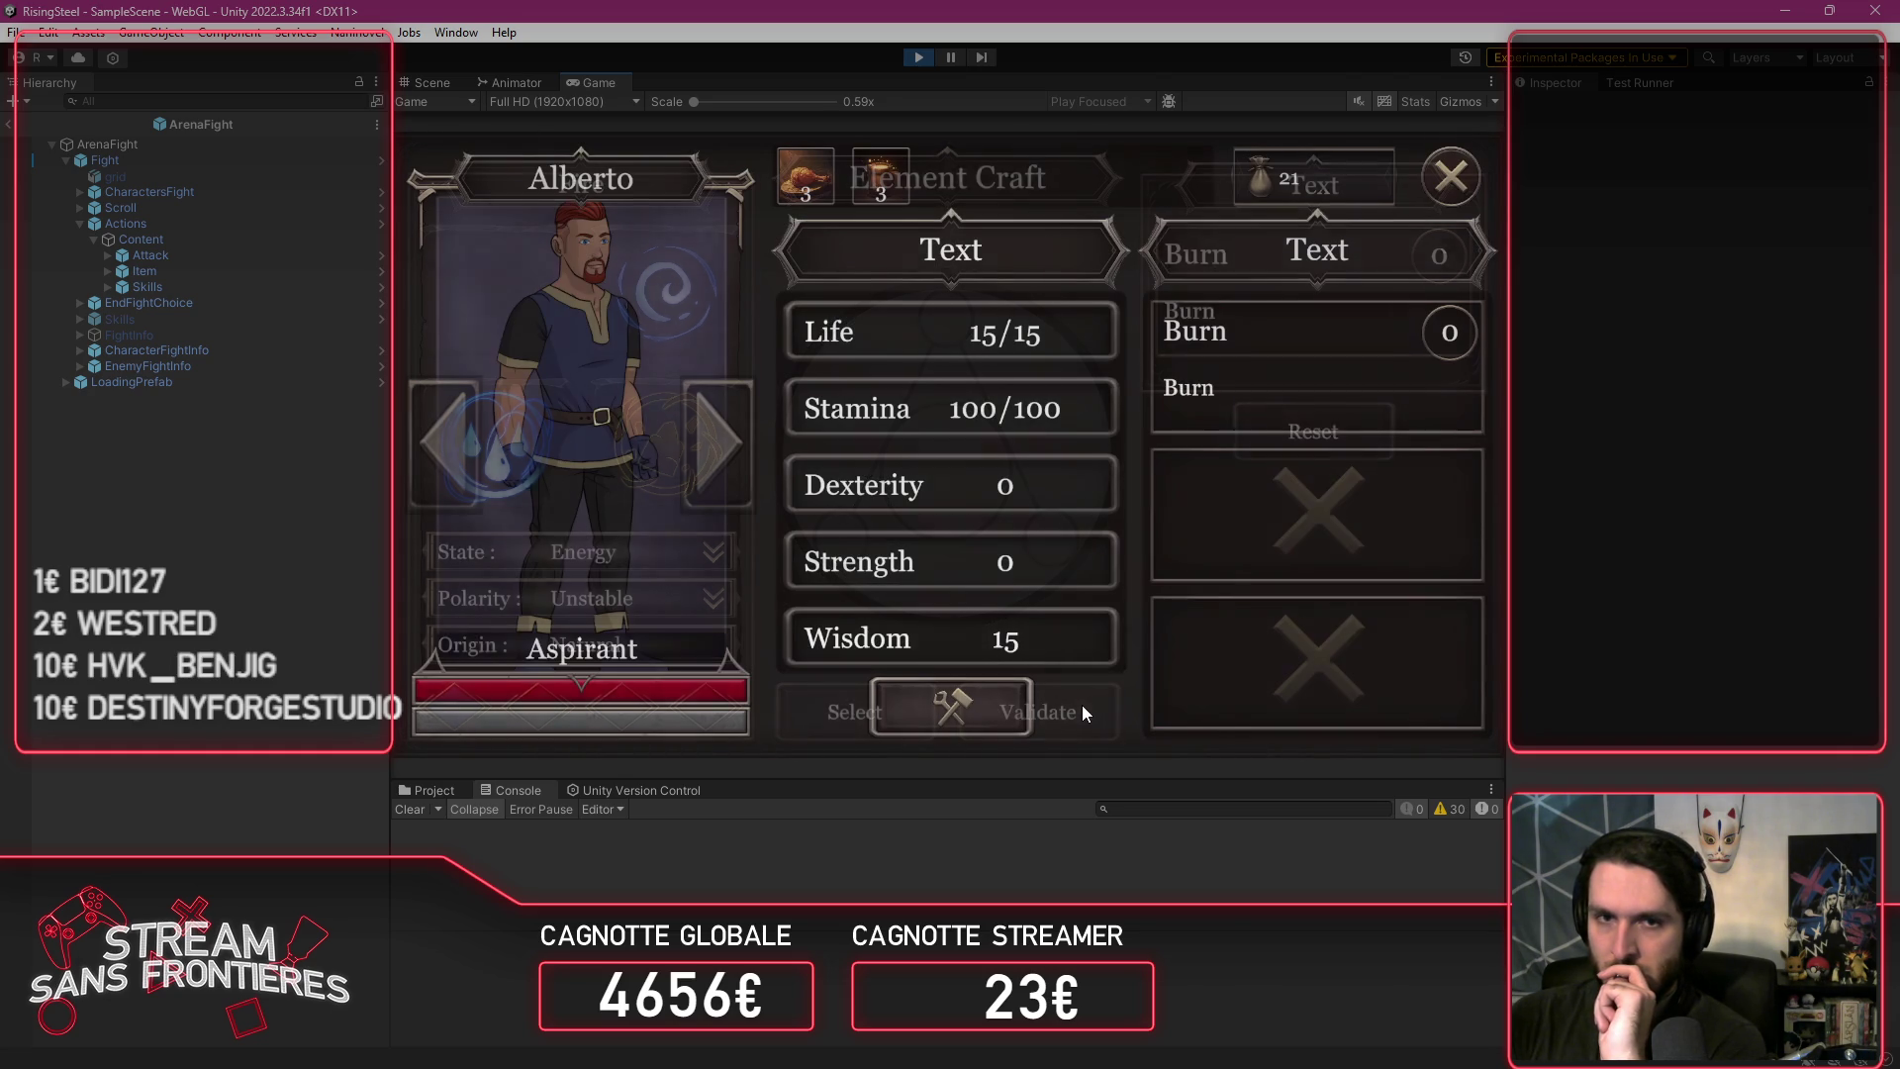
left_click(1451, 176)
left_click(1453, 176)
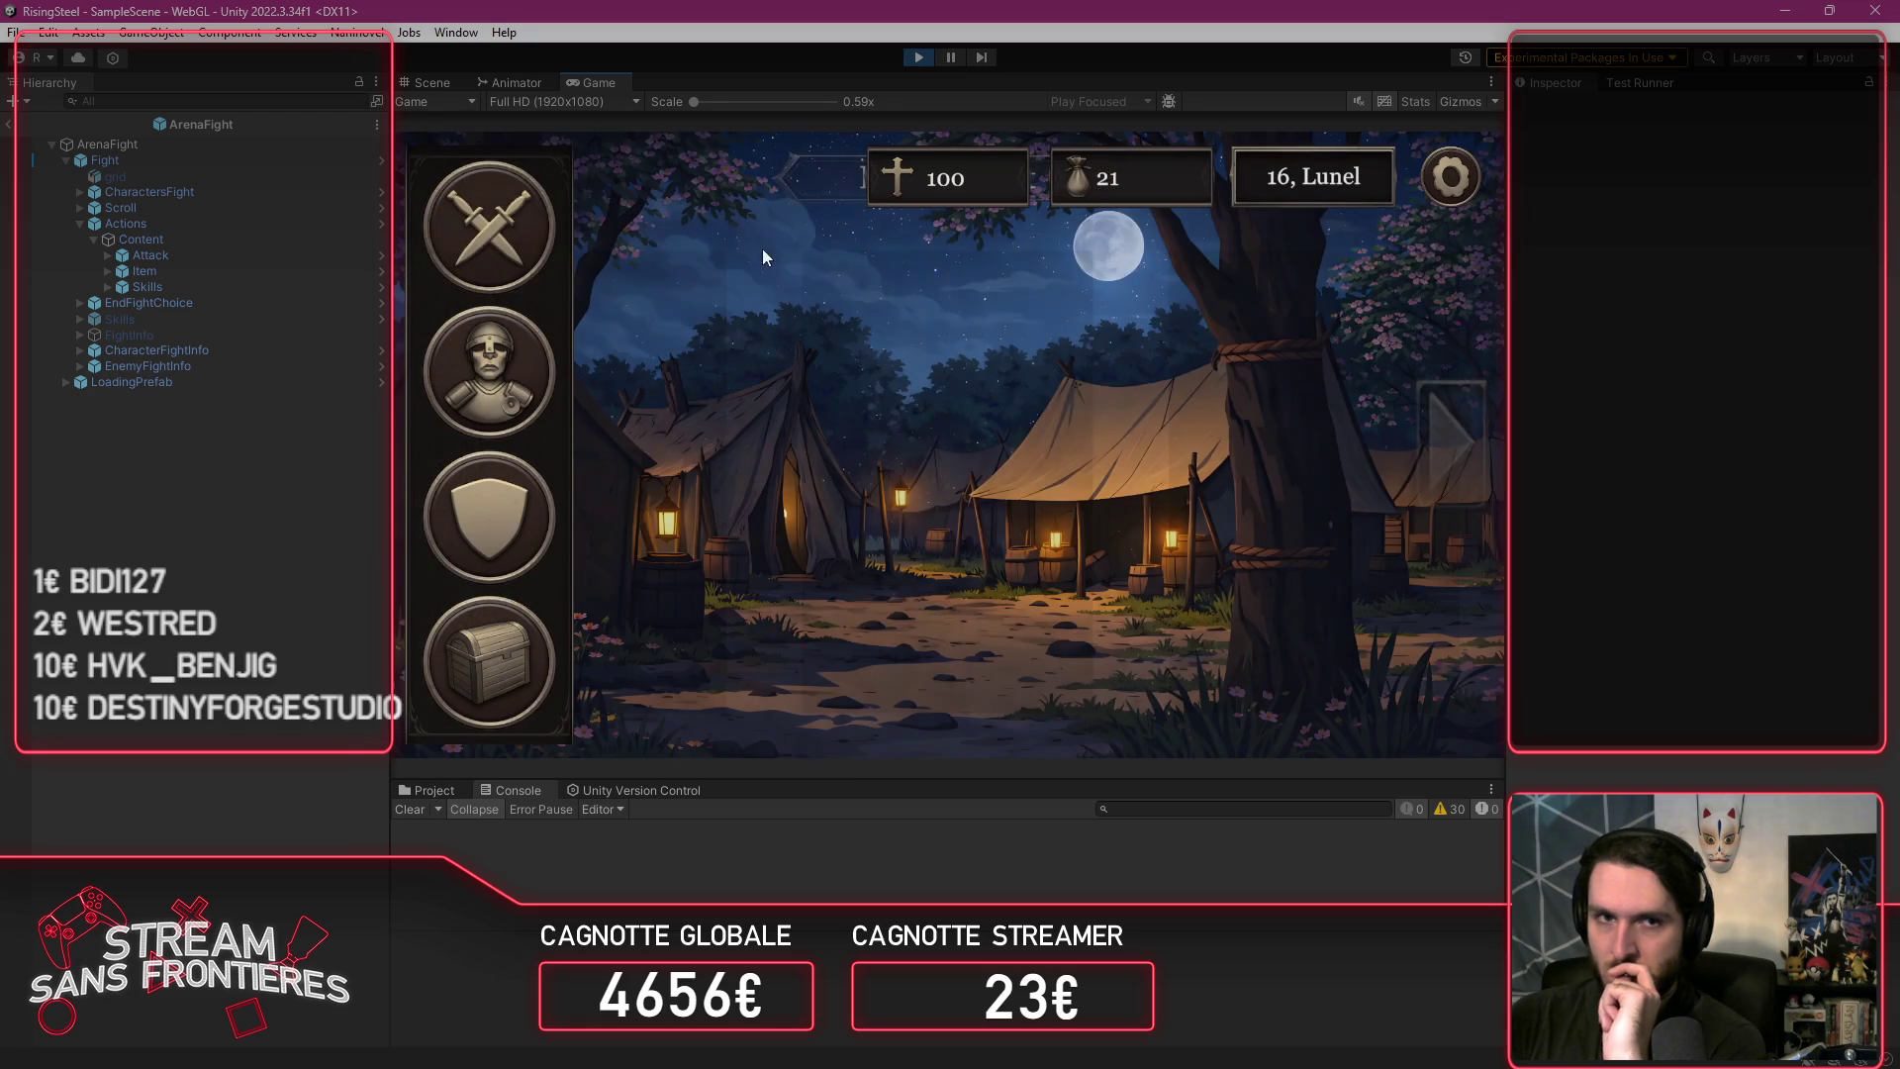
left_click(460, 256)
Step: Start an Arena fight with the fighter and show its Skills panel listing Burn
left_click(687, 396)
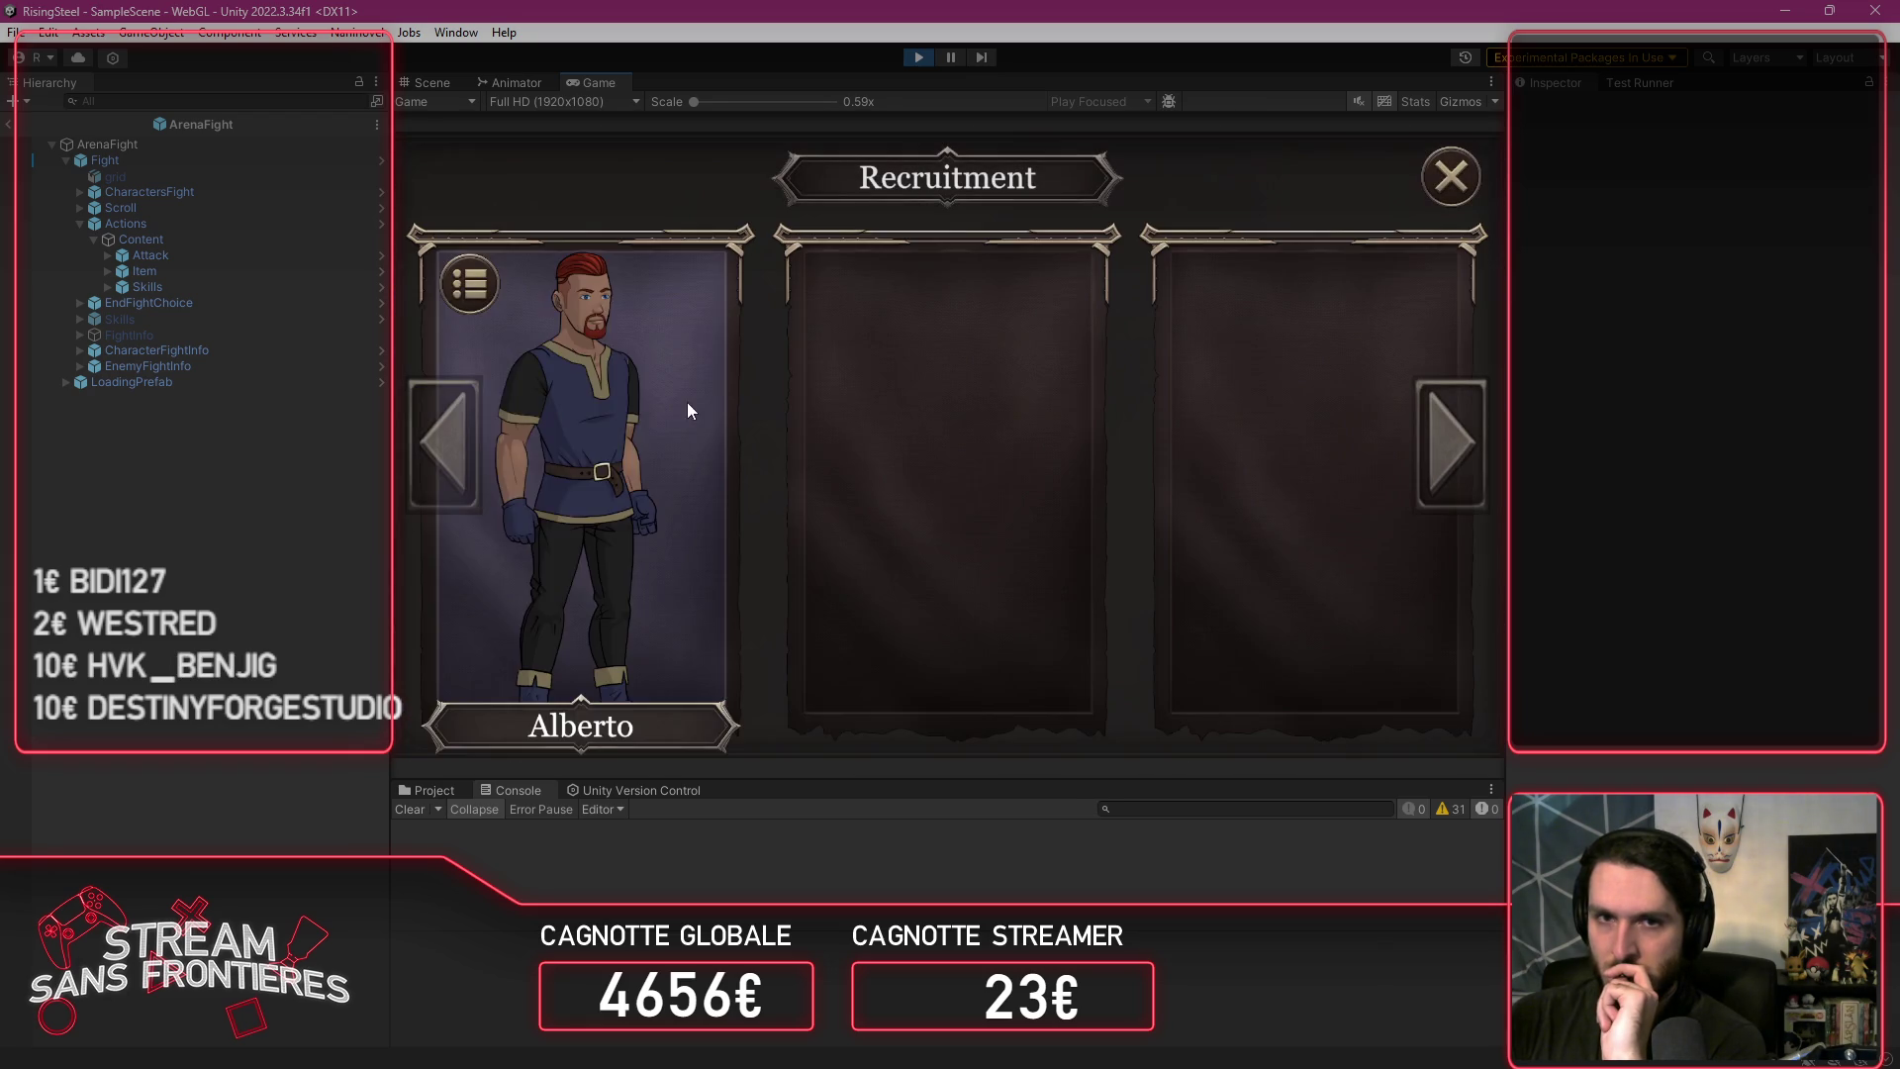
left_click(685, 416)
left_click(877, 437)
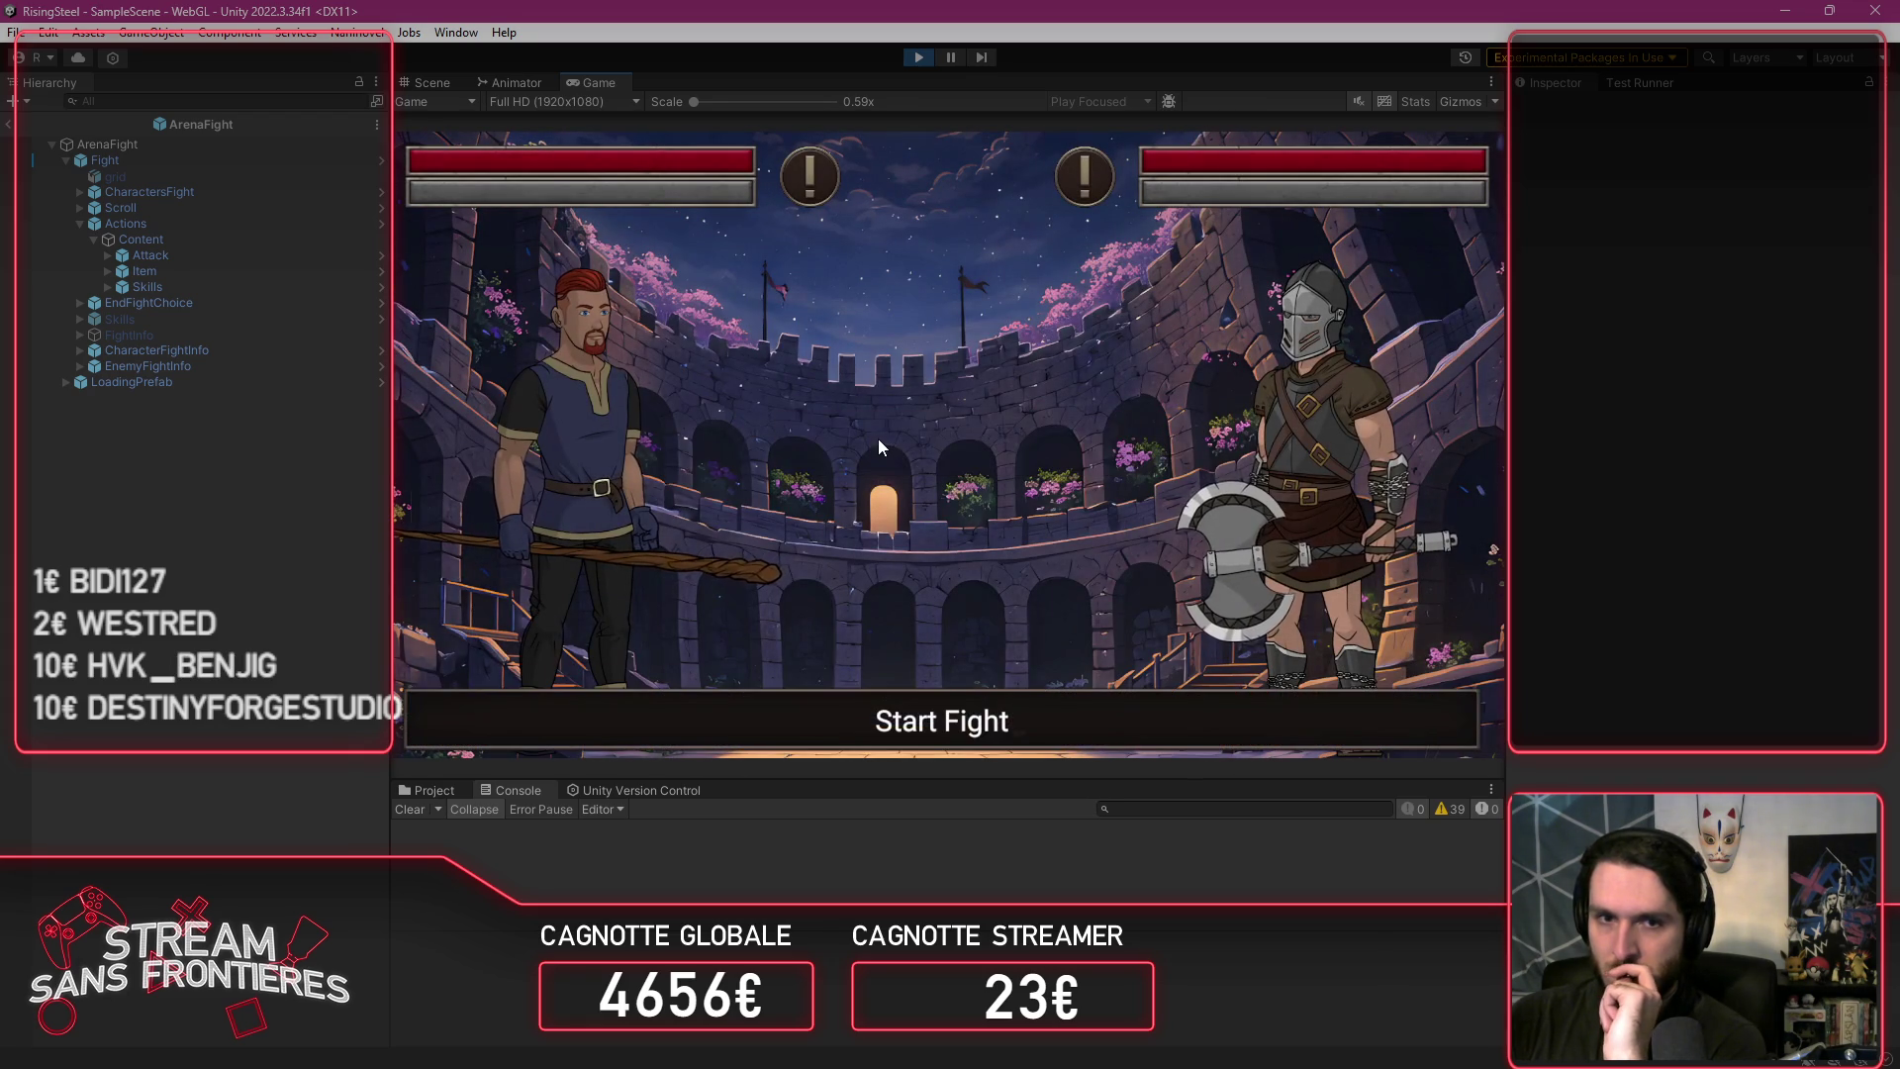
left_click(678, 615)
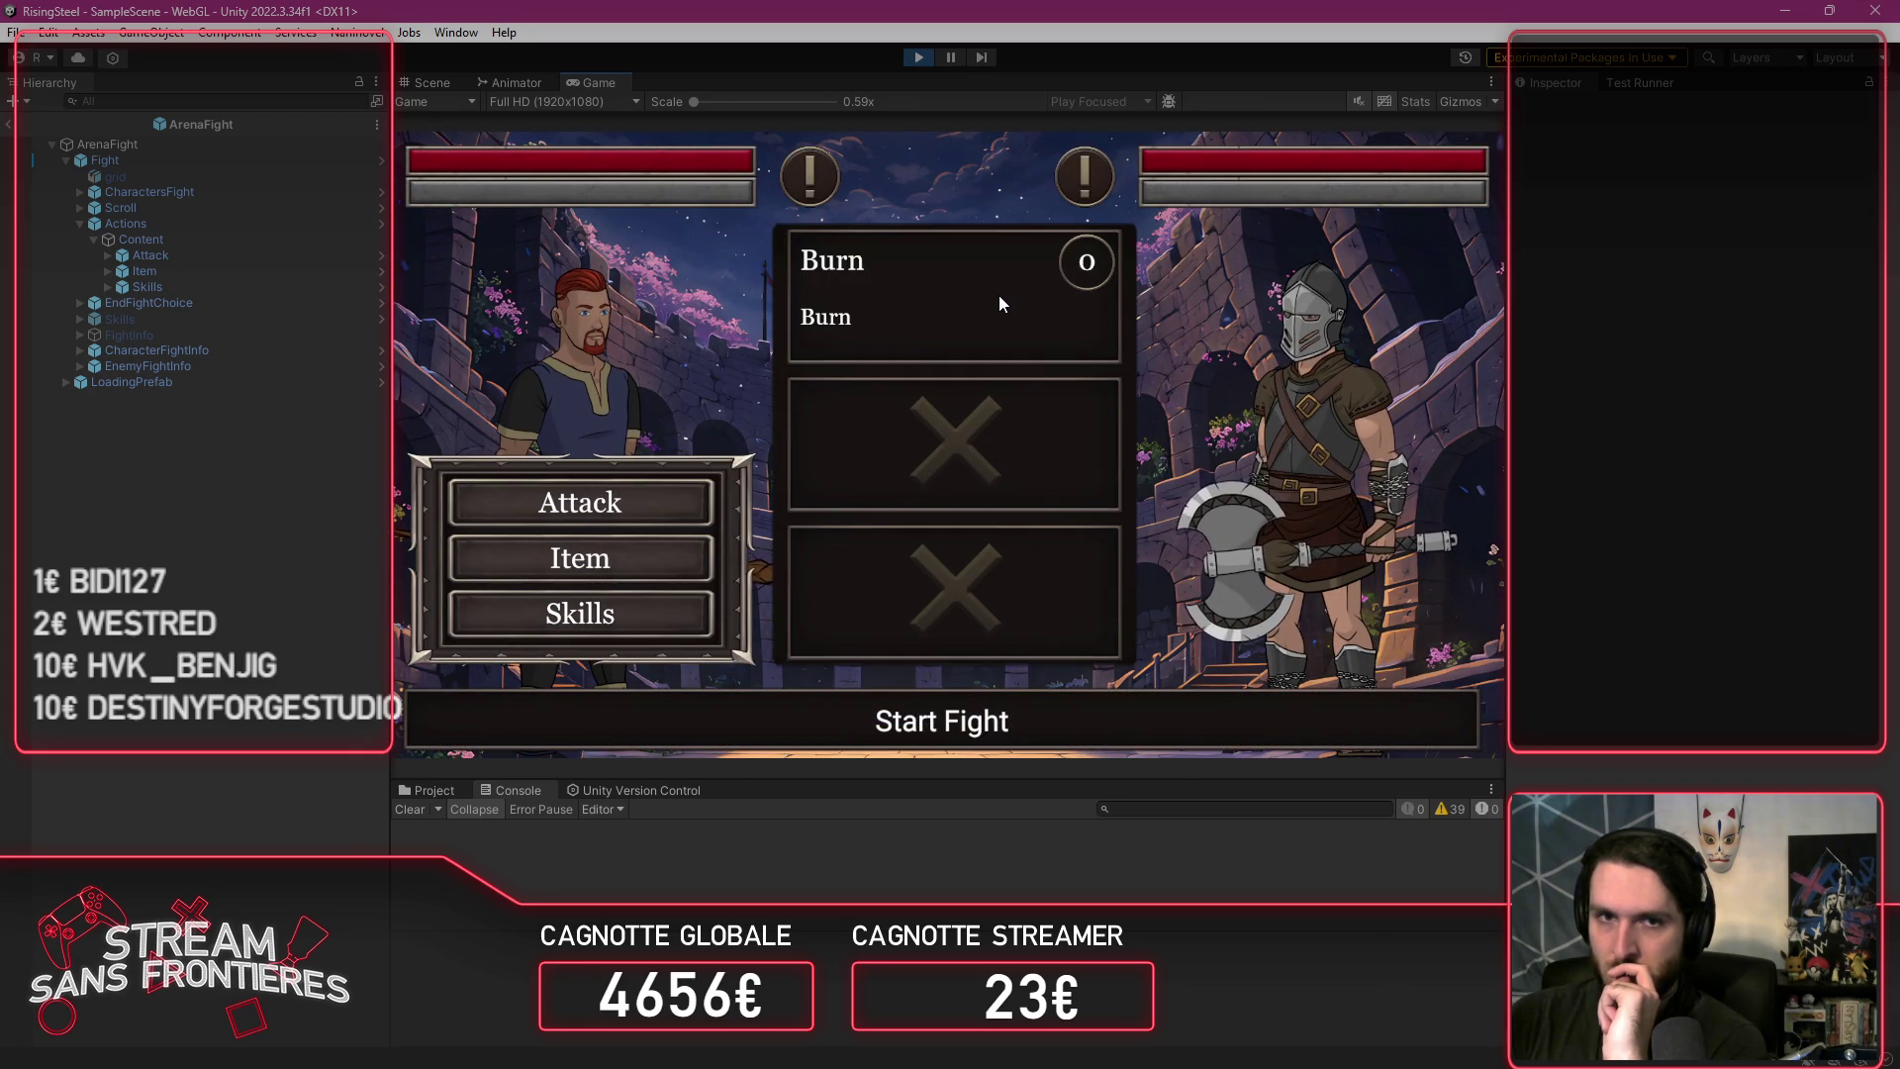
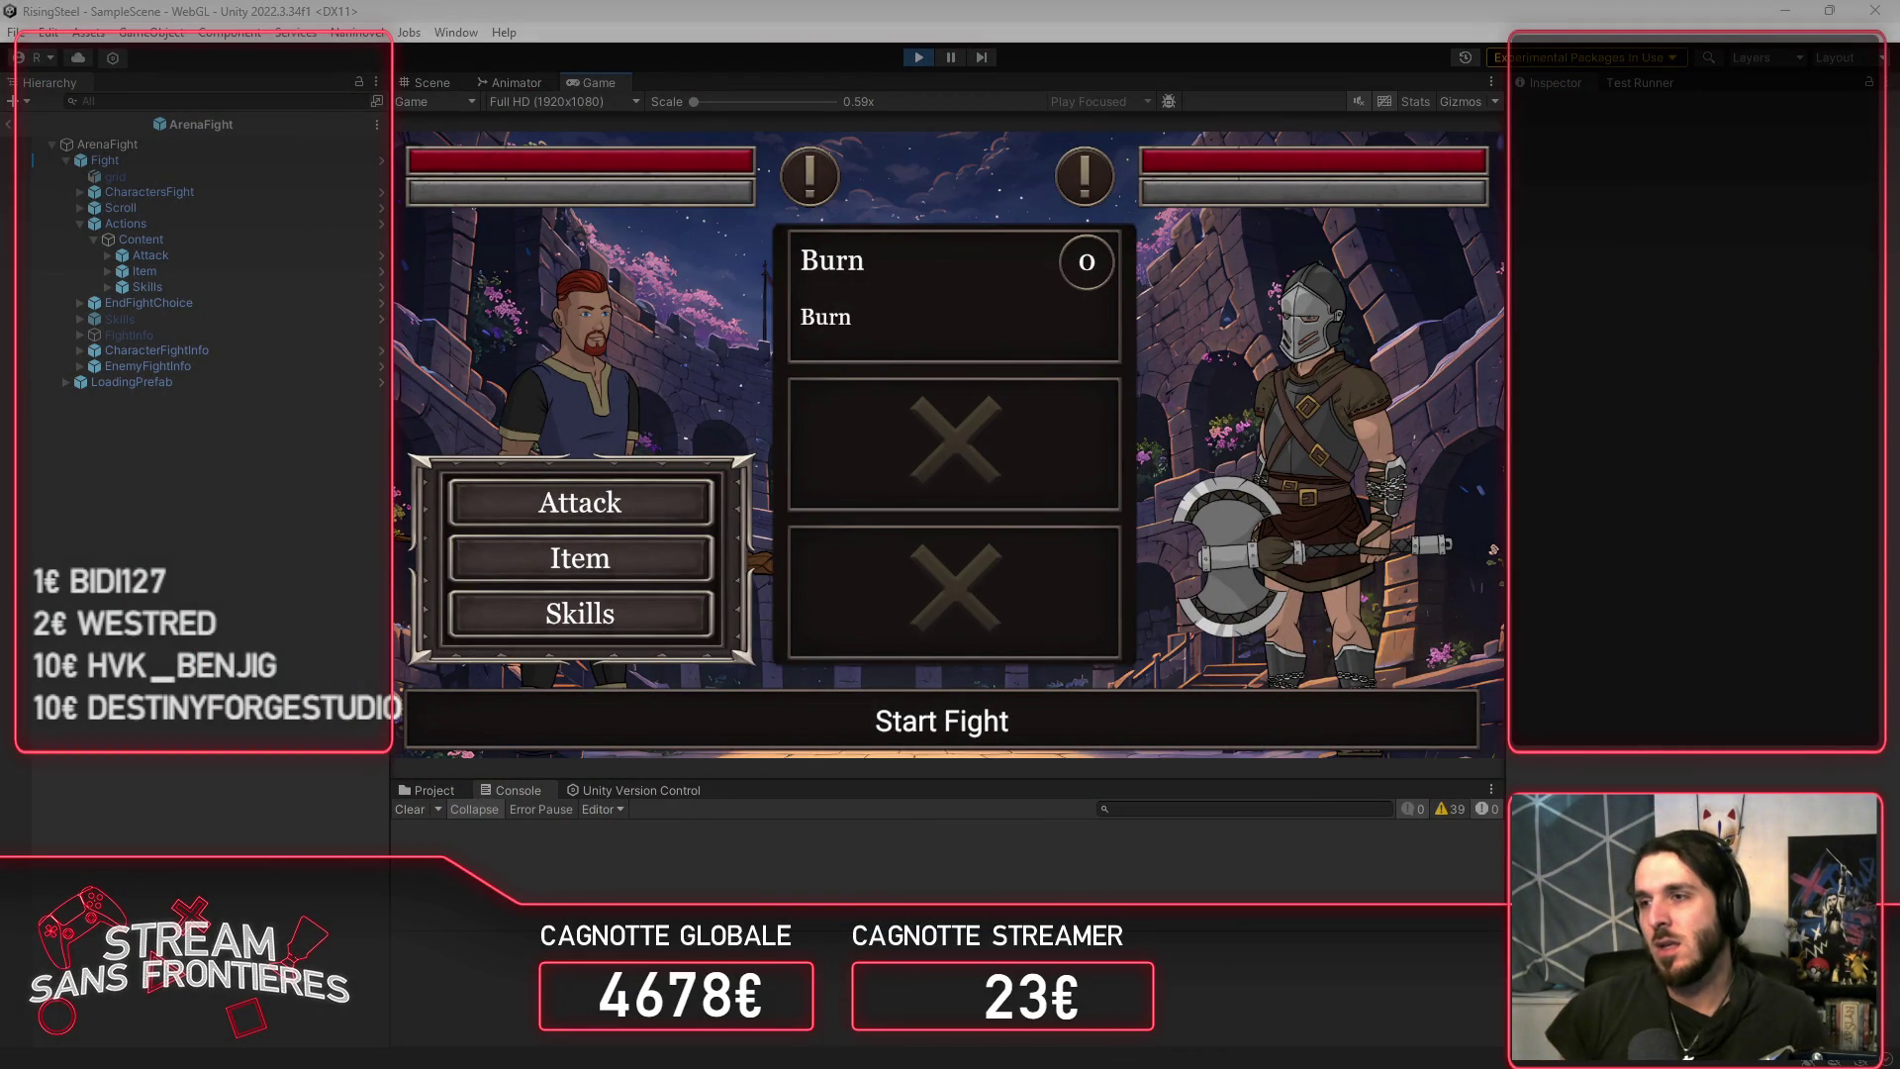
Step: Toggle the Burn skills panel closed and open, attack the enemy, then stop play mode
left_click(677, 613)
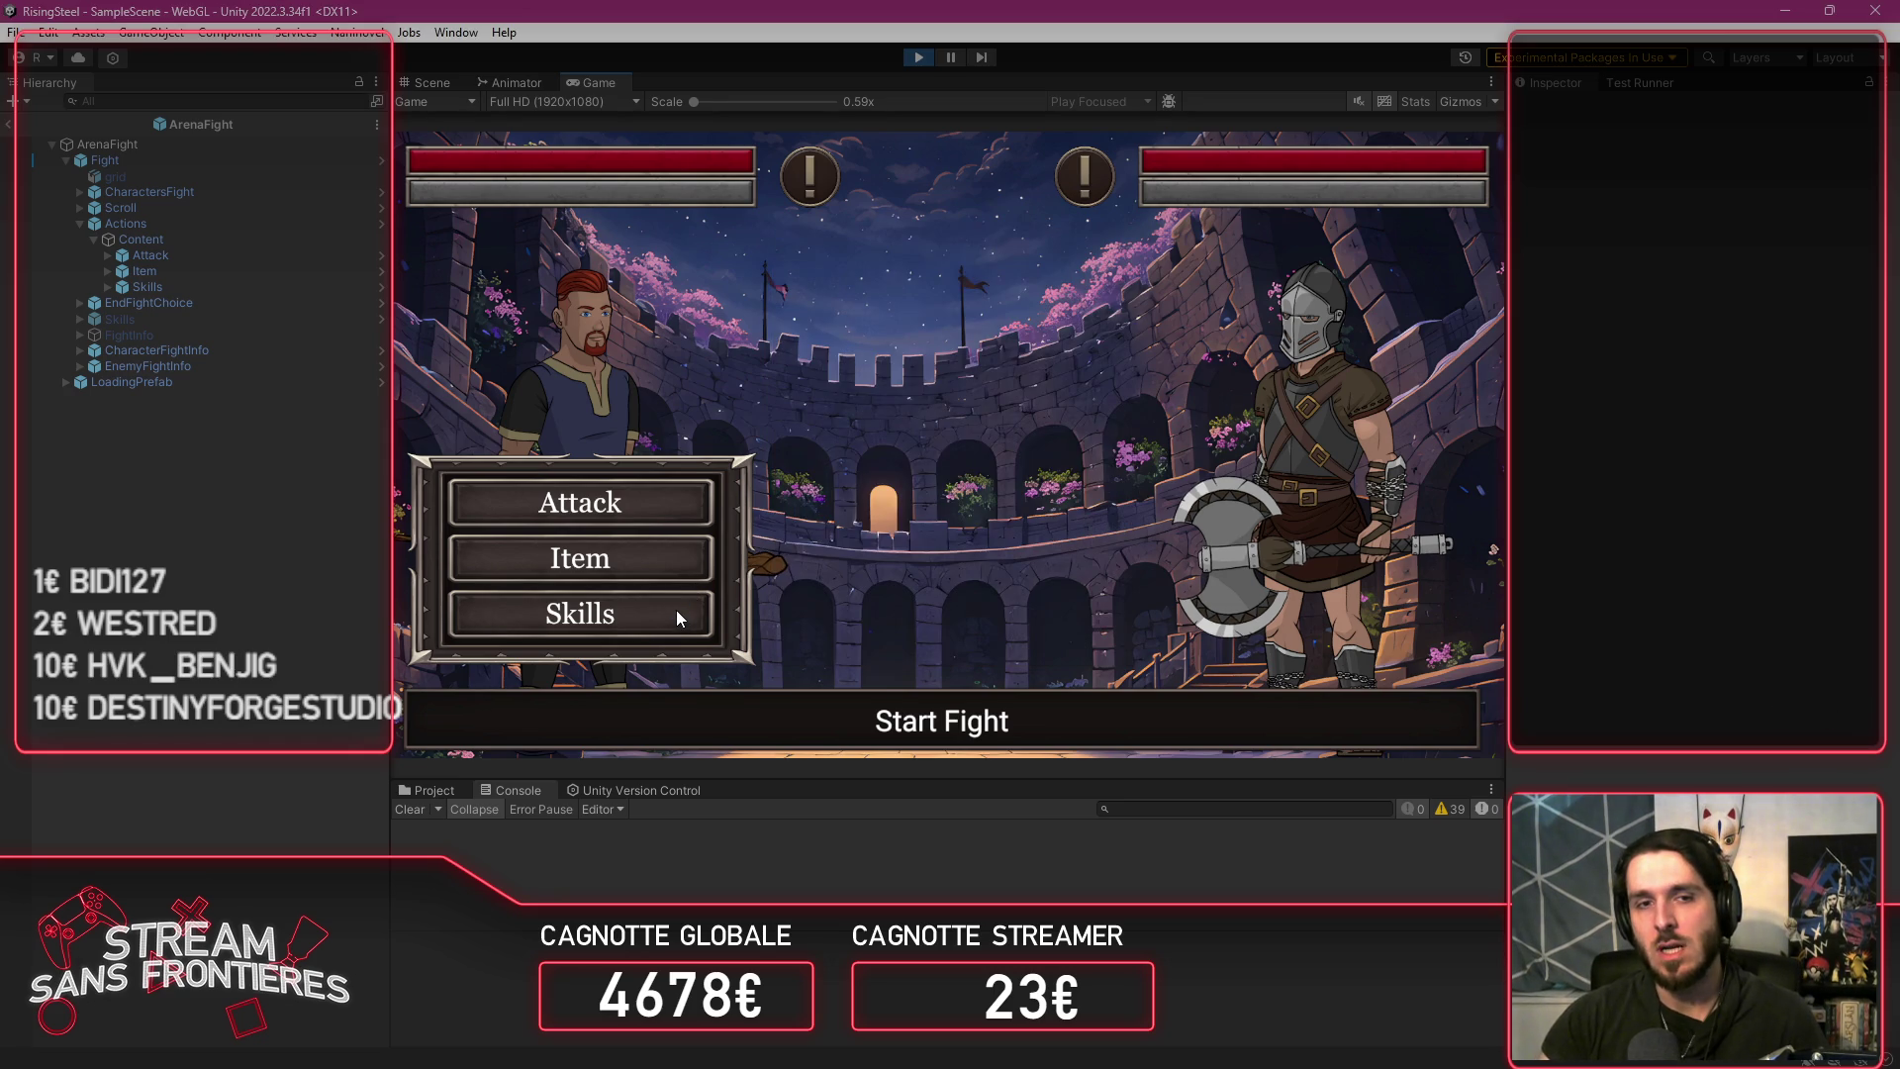
left_click(677, 614)
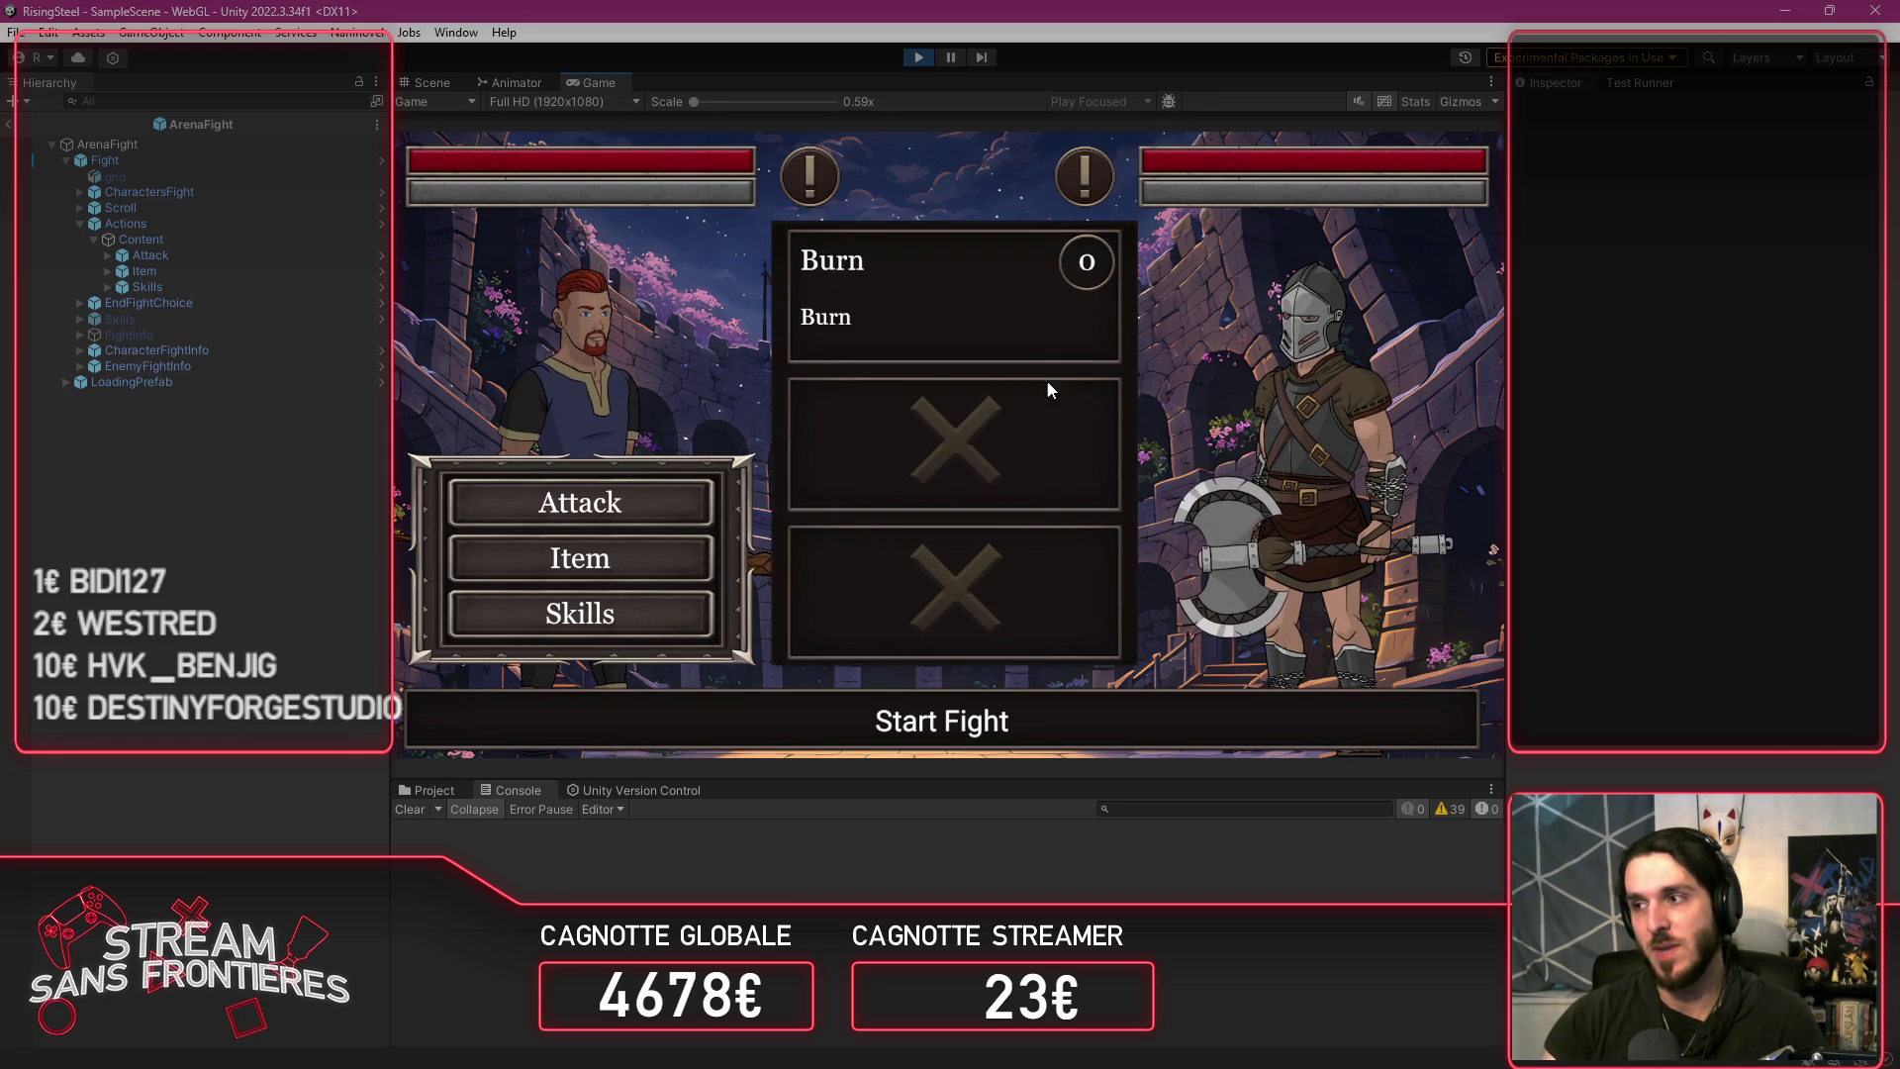
left_click(579, 499)
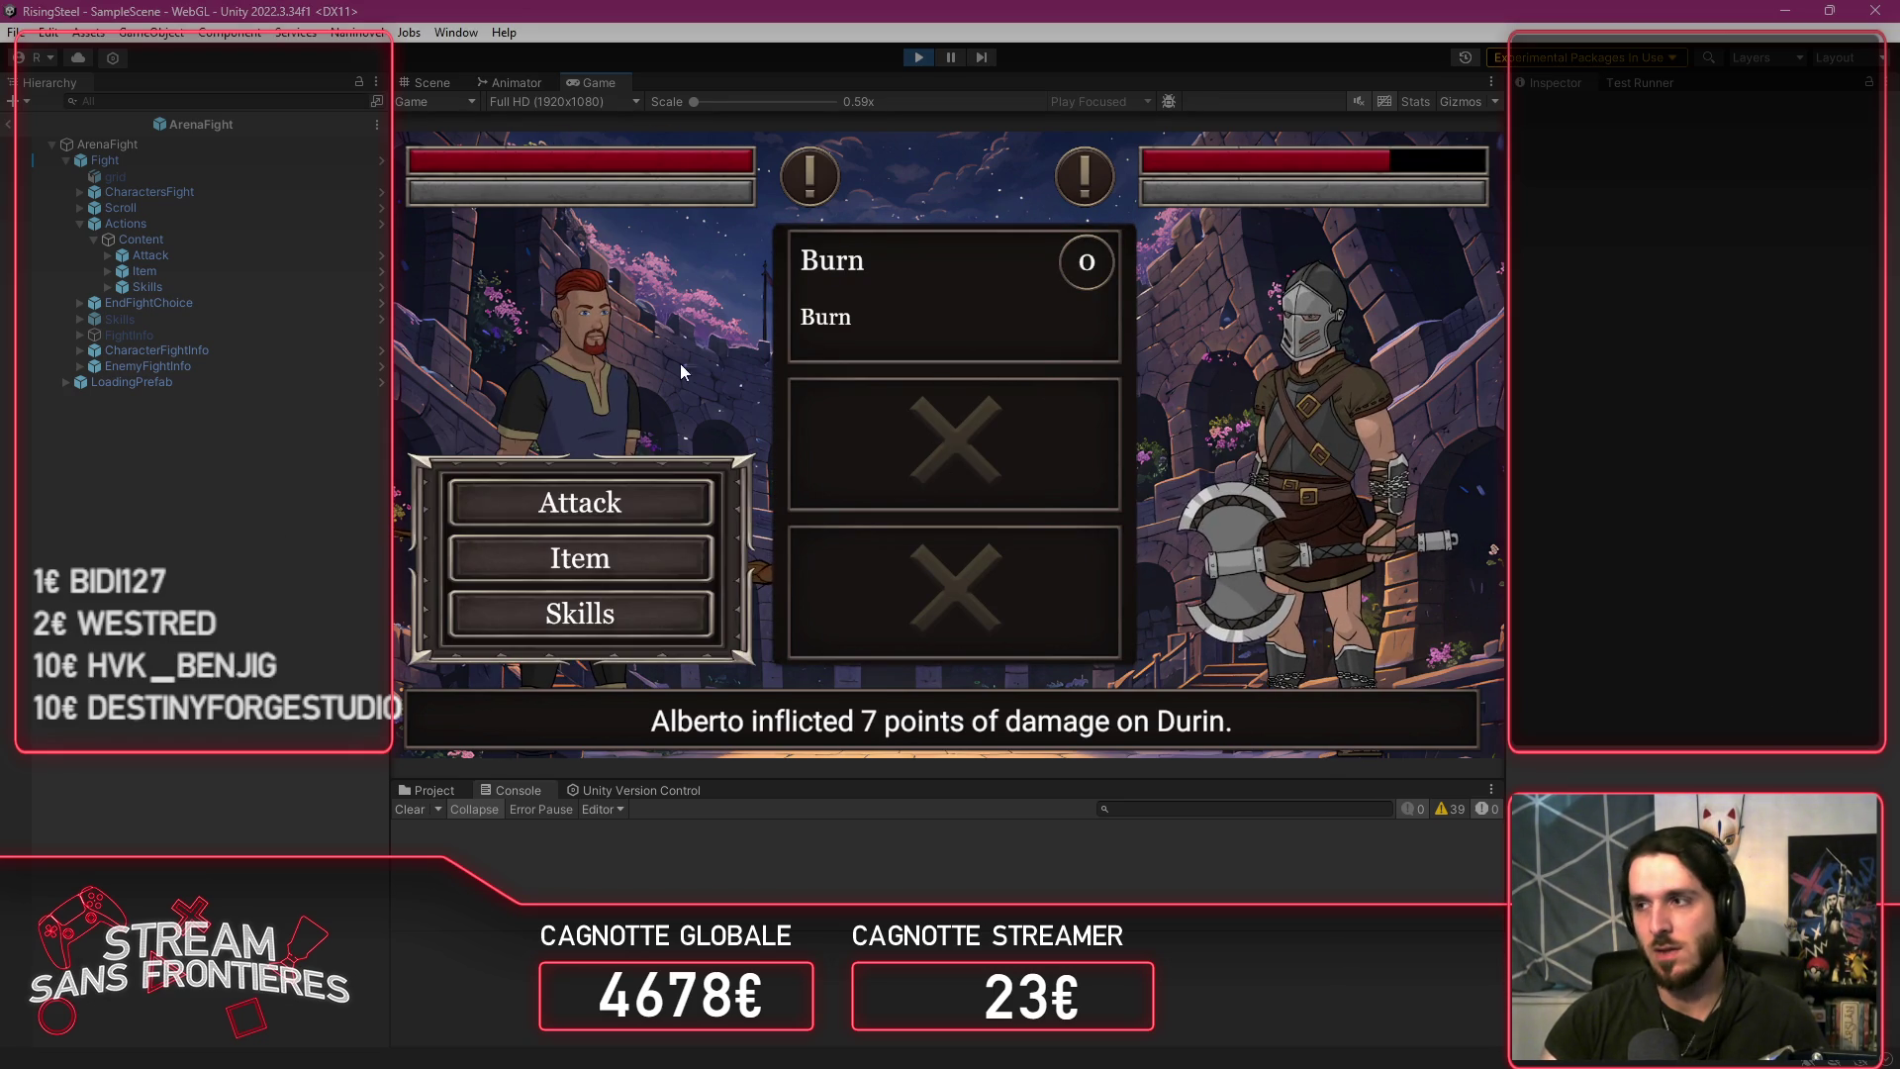
left_click(920, 63)
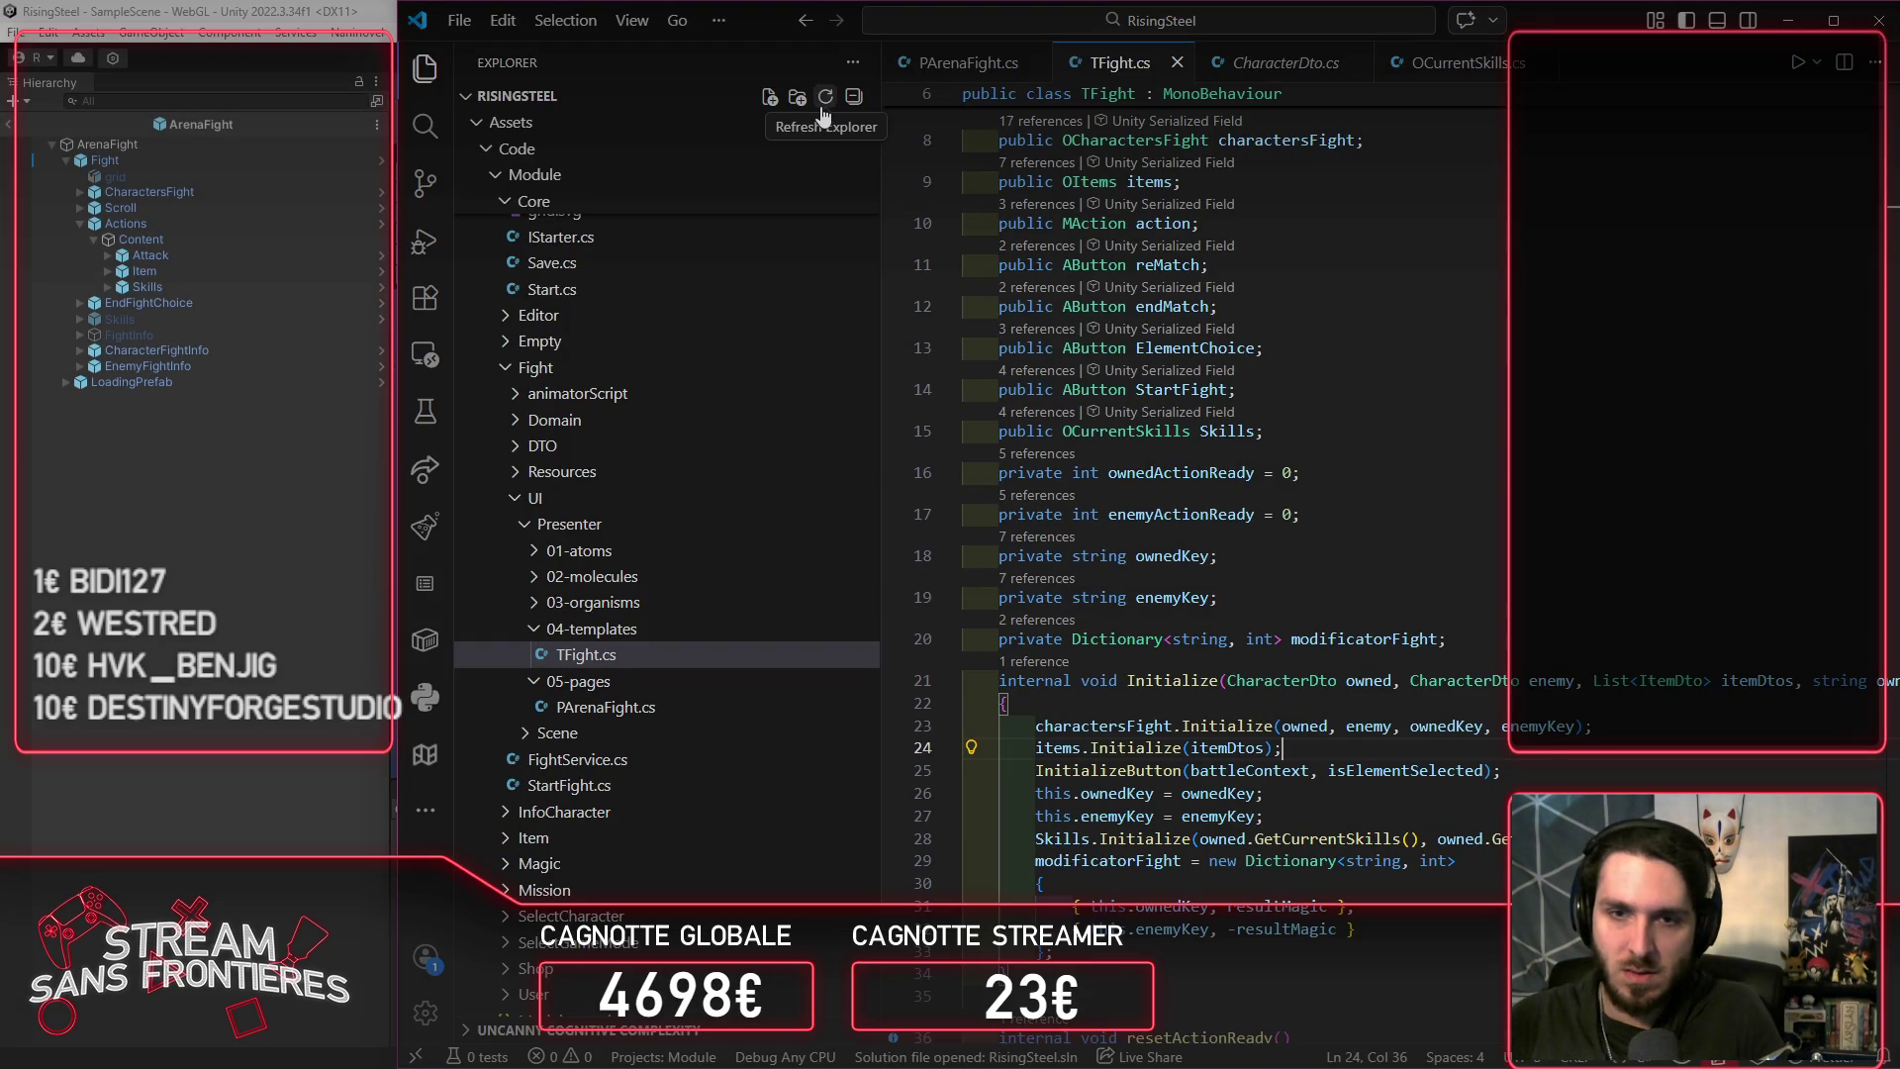
Step: In PArenaFight.cs, select the fight.HideItems() and fight.HideAction() lines in UseItem to copy them
key("ctrl+Tab")
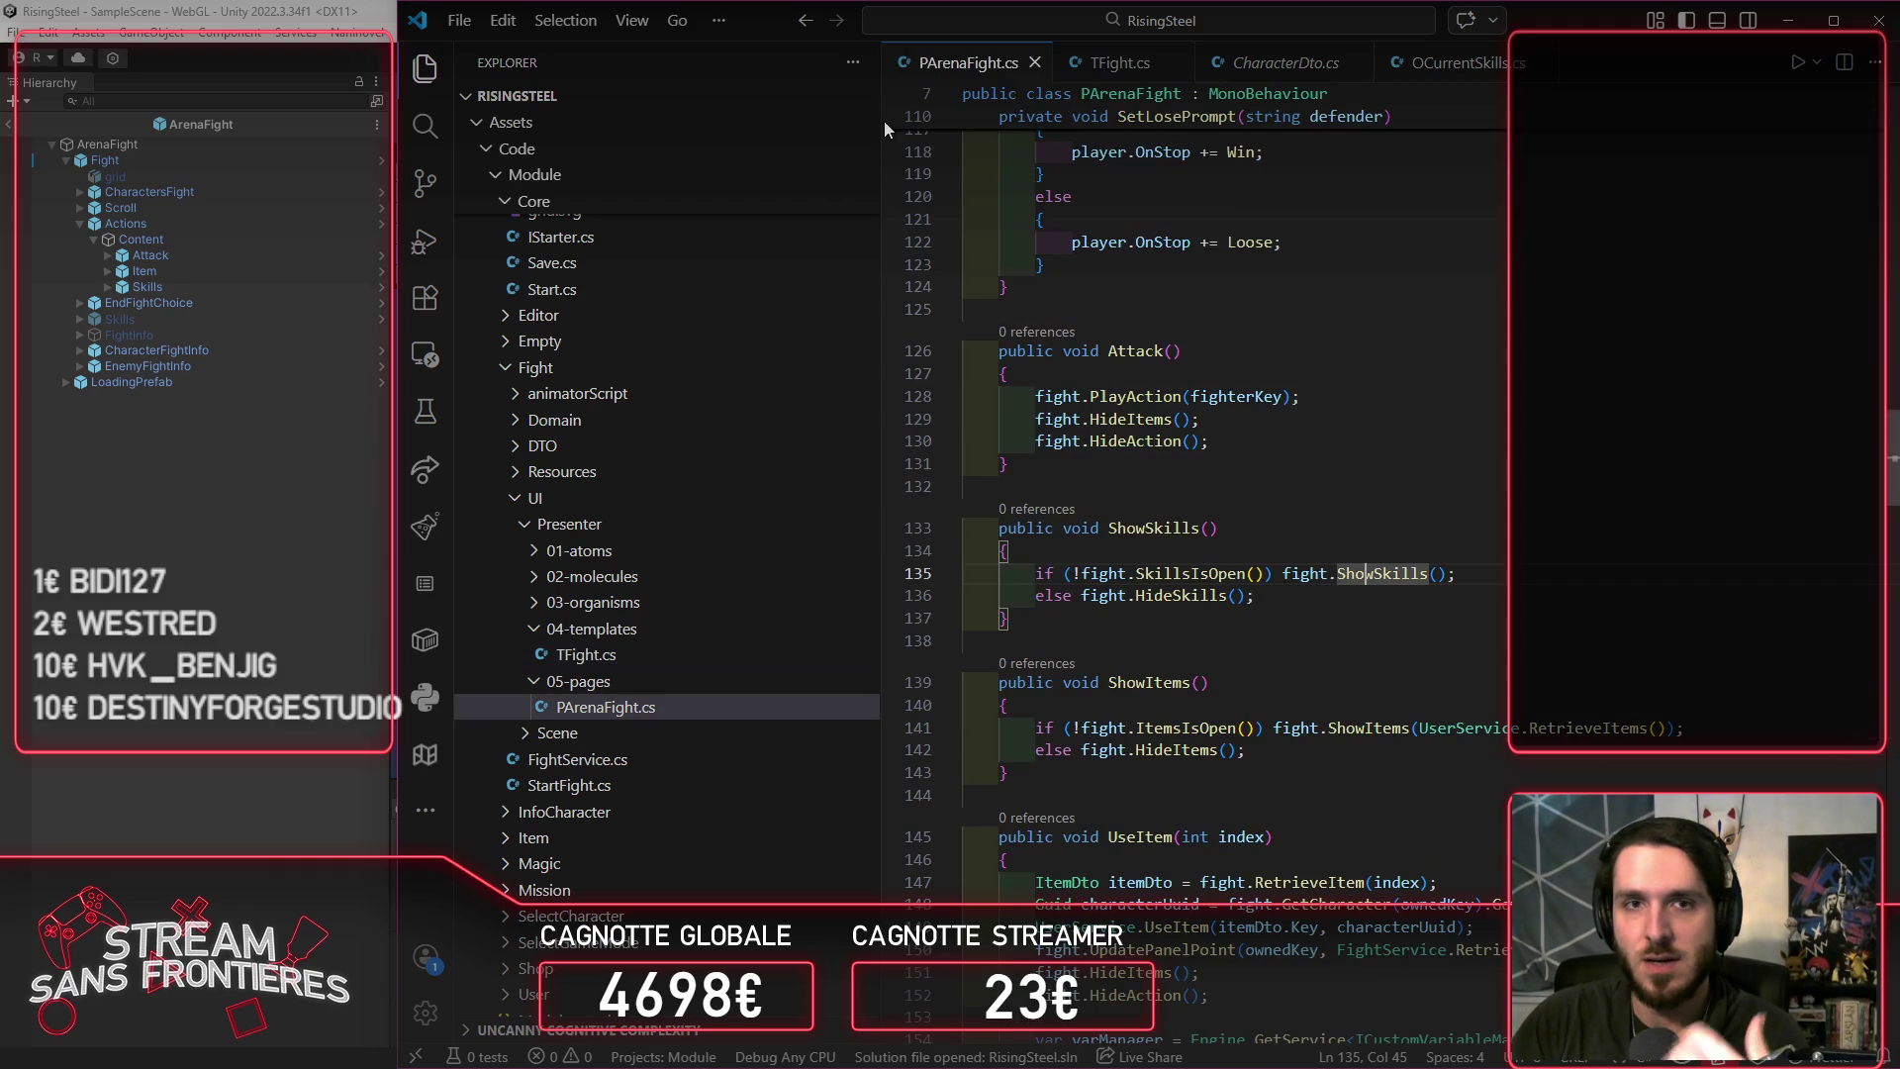
scroll(871, 129, "up", 10)
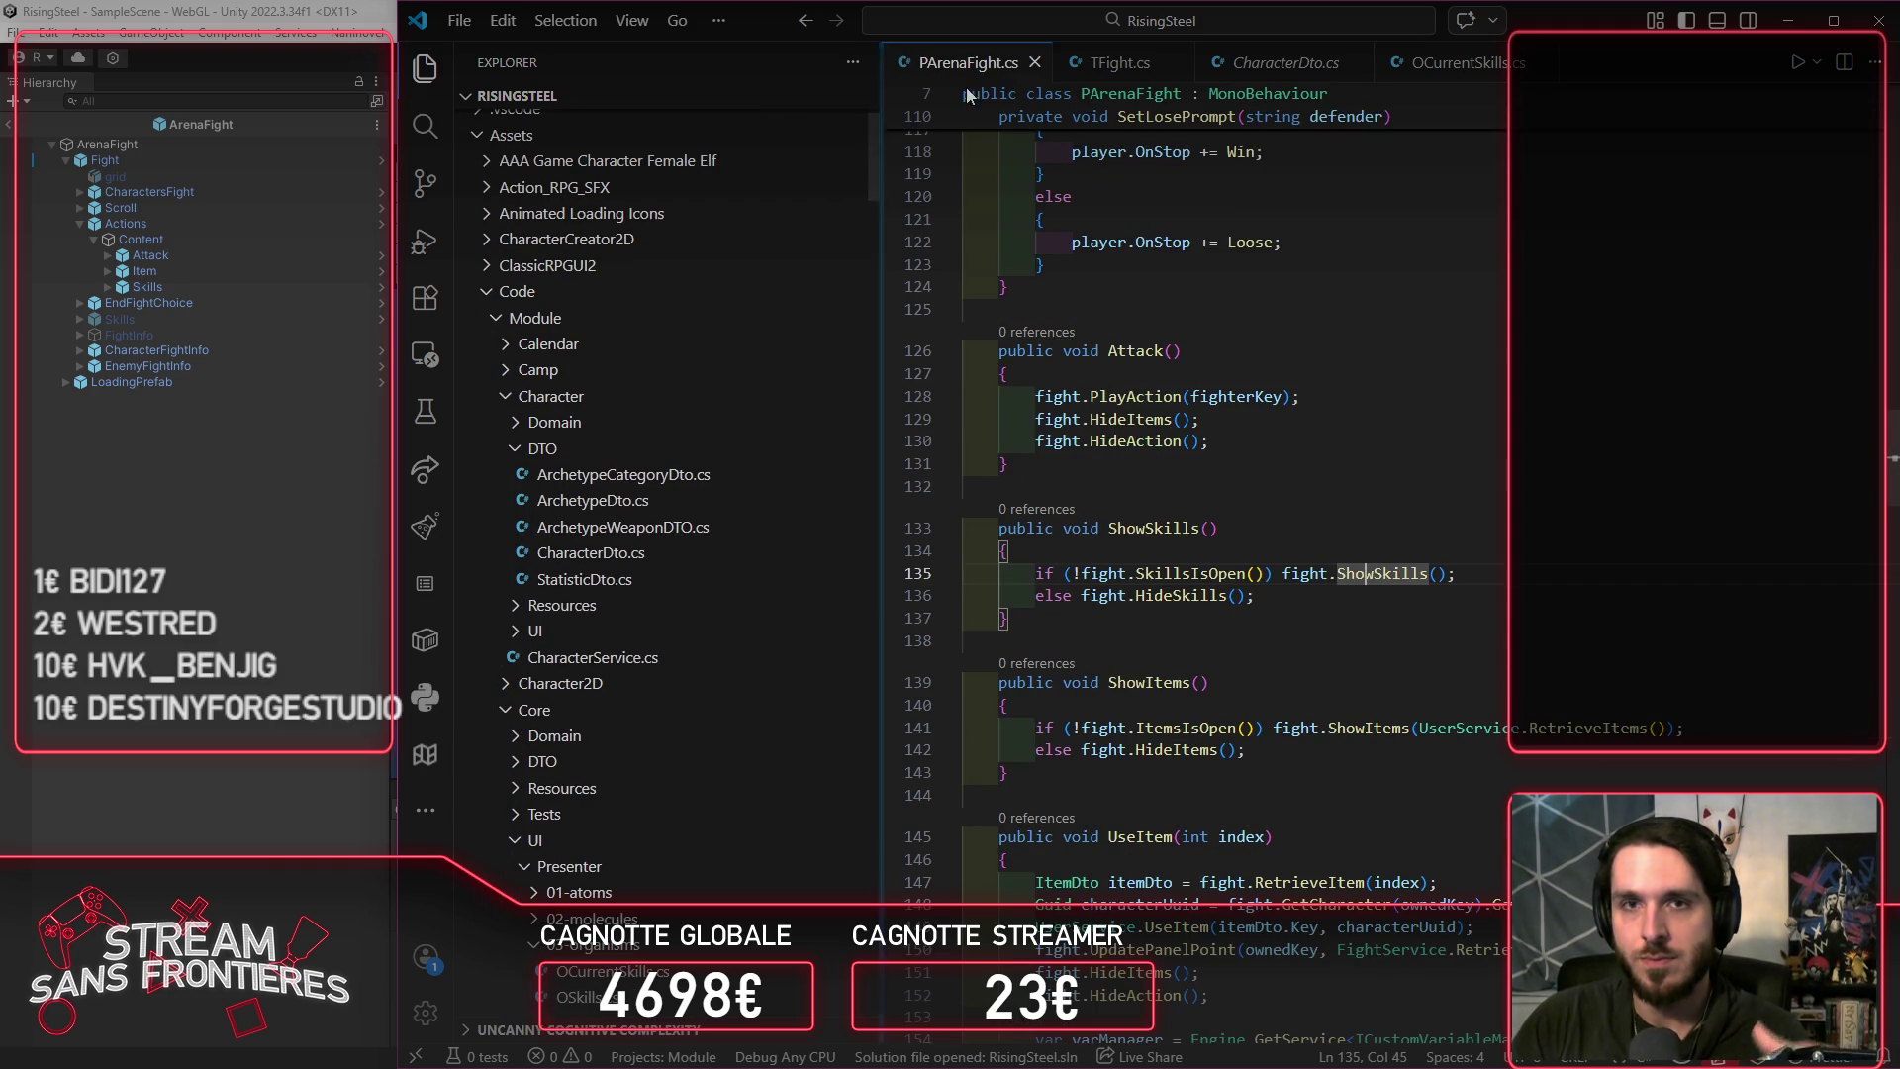
scroll(674, 396, "down", 10)
left_click_drag(881, 163, 693, 163)
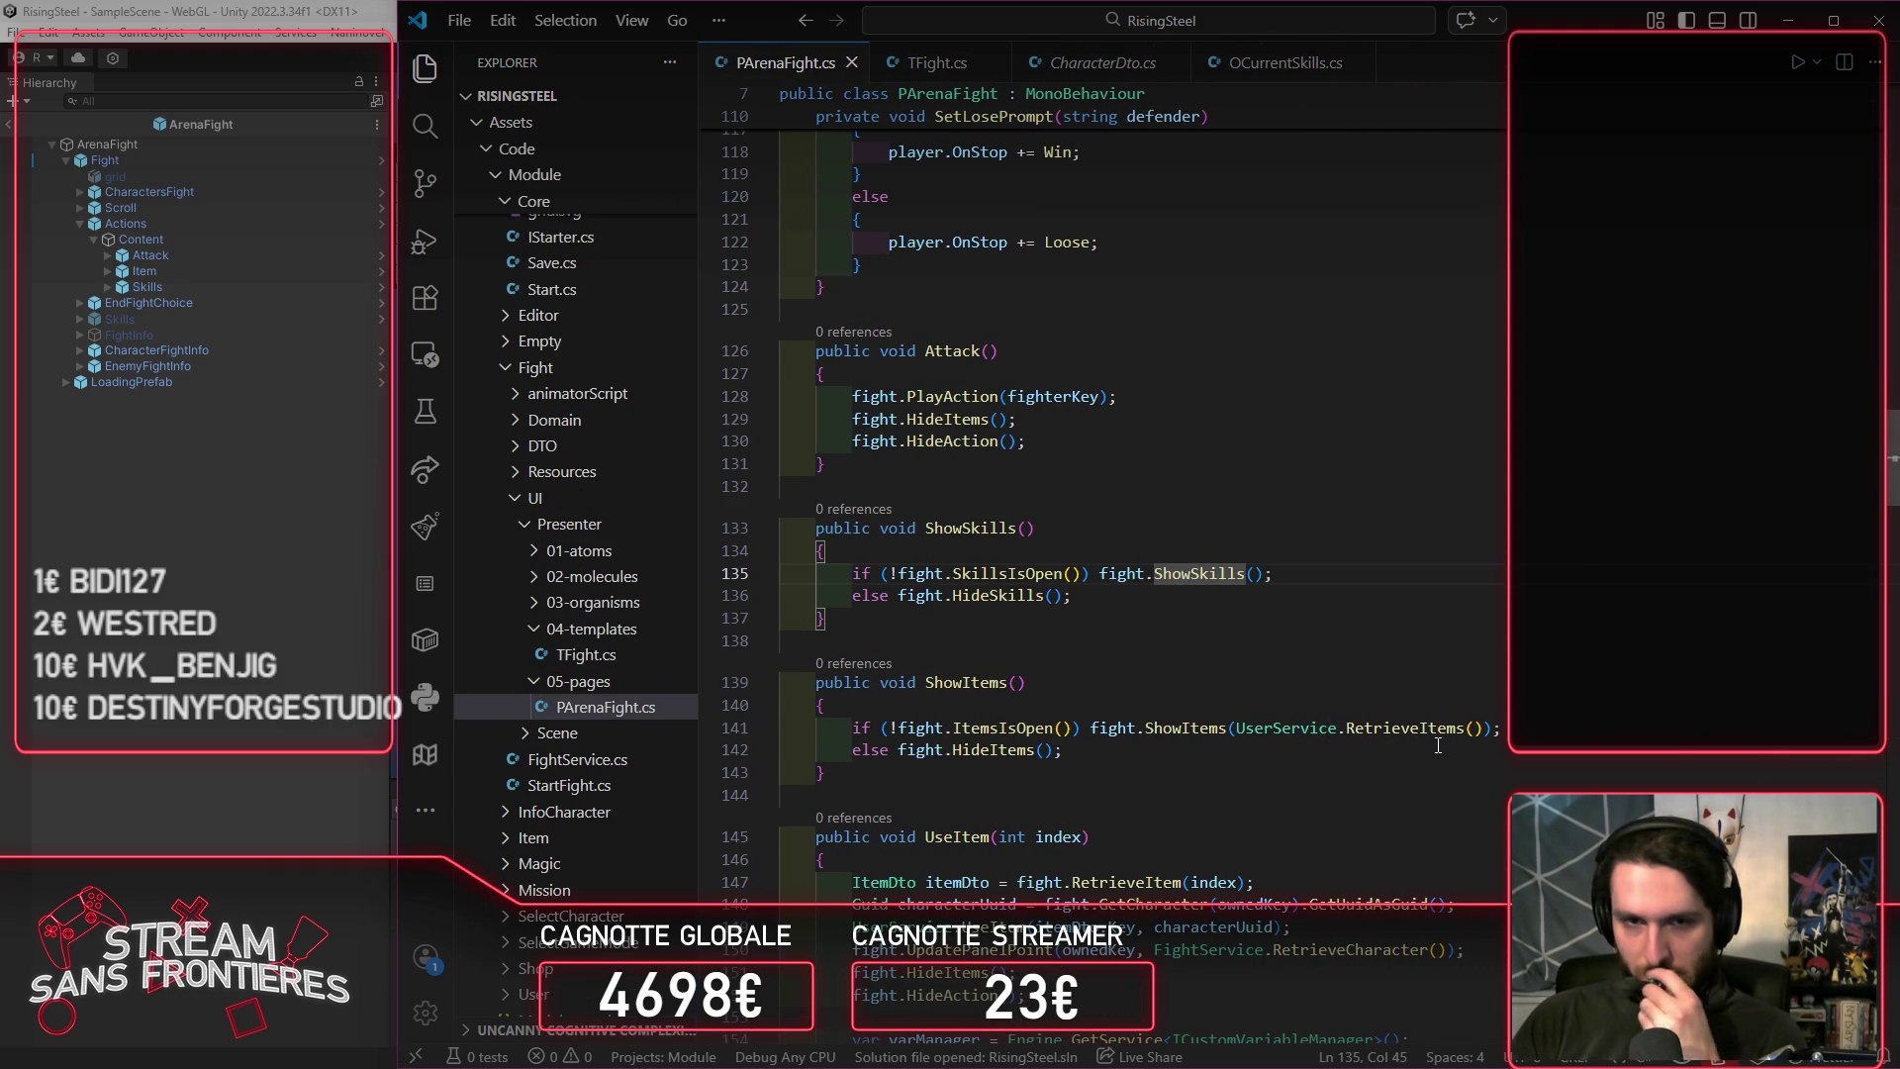
scroll(1327, 713, "down", 5)
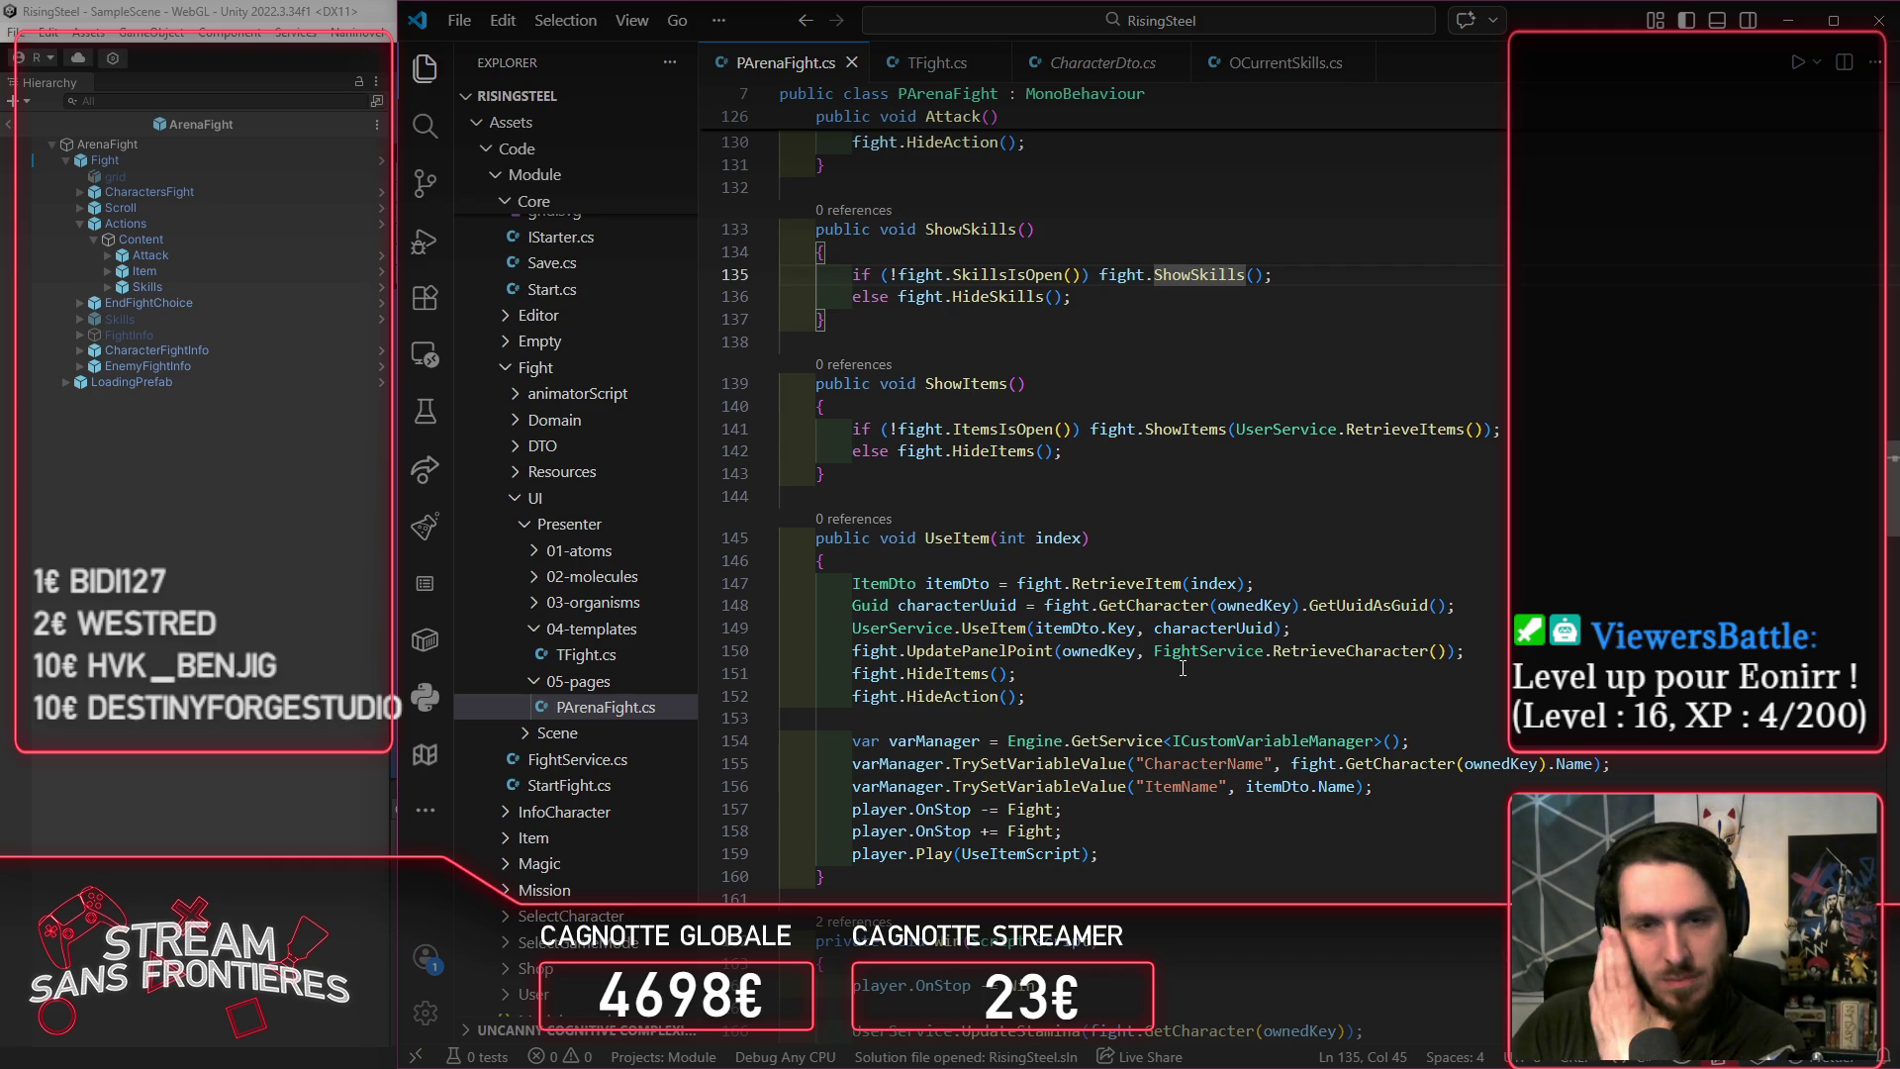
left_click_drag(1033, 672, 856, 682)
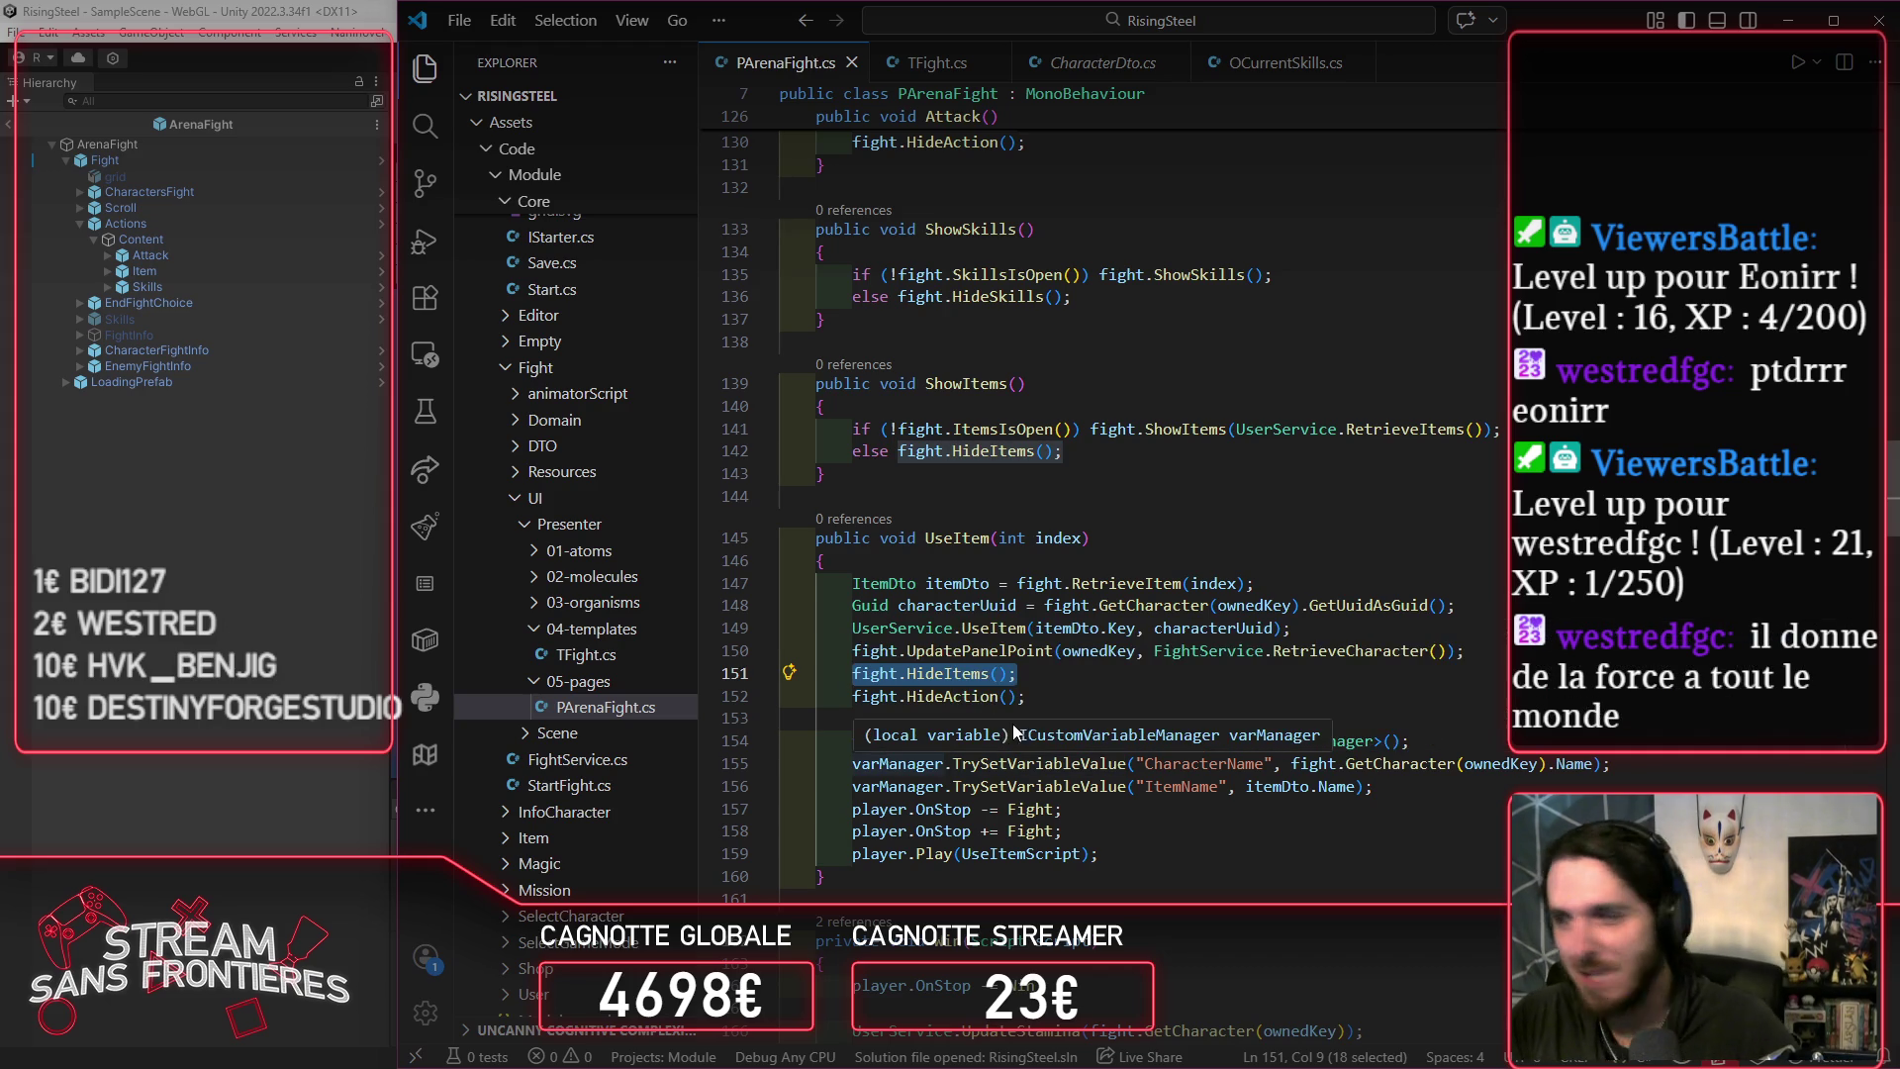
left_click_drag(1028, 697, 851, 674)
key("ctrl+c")
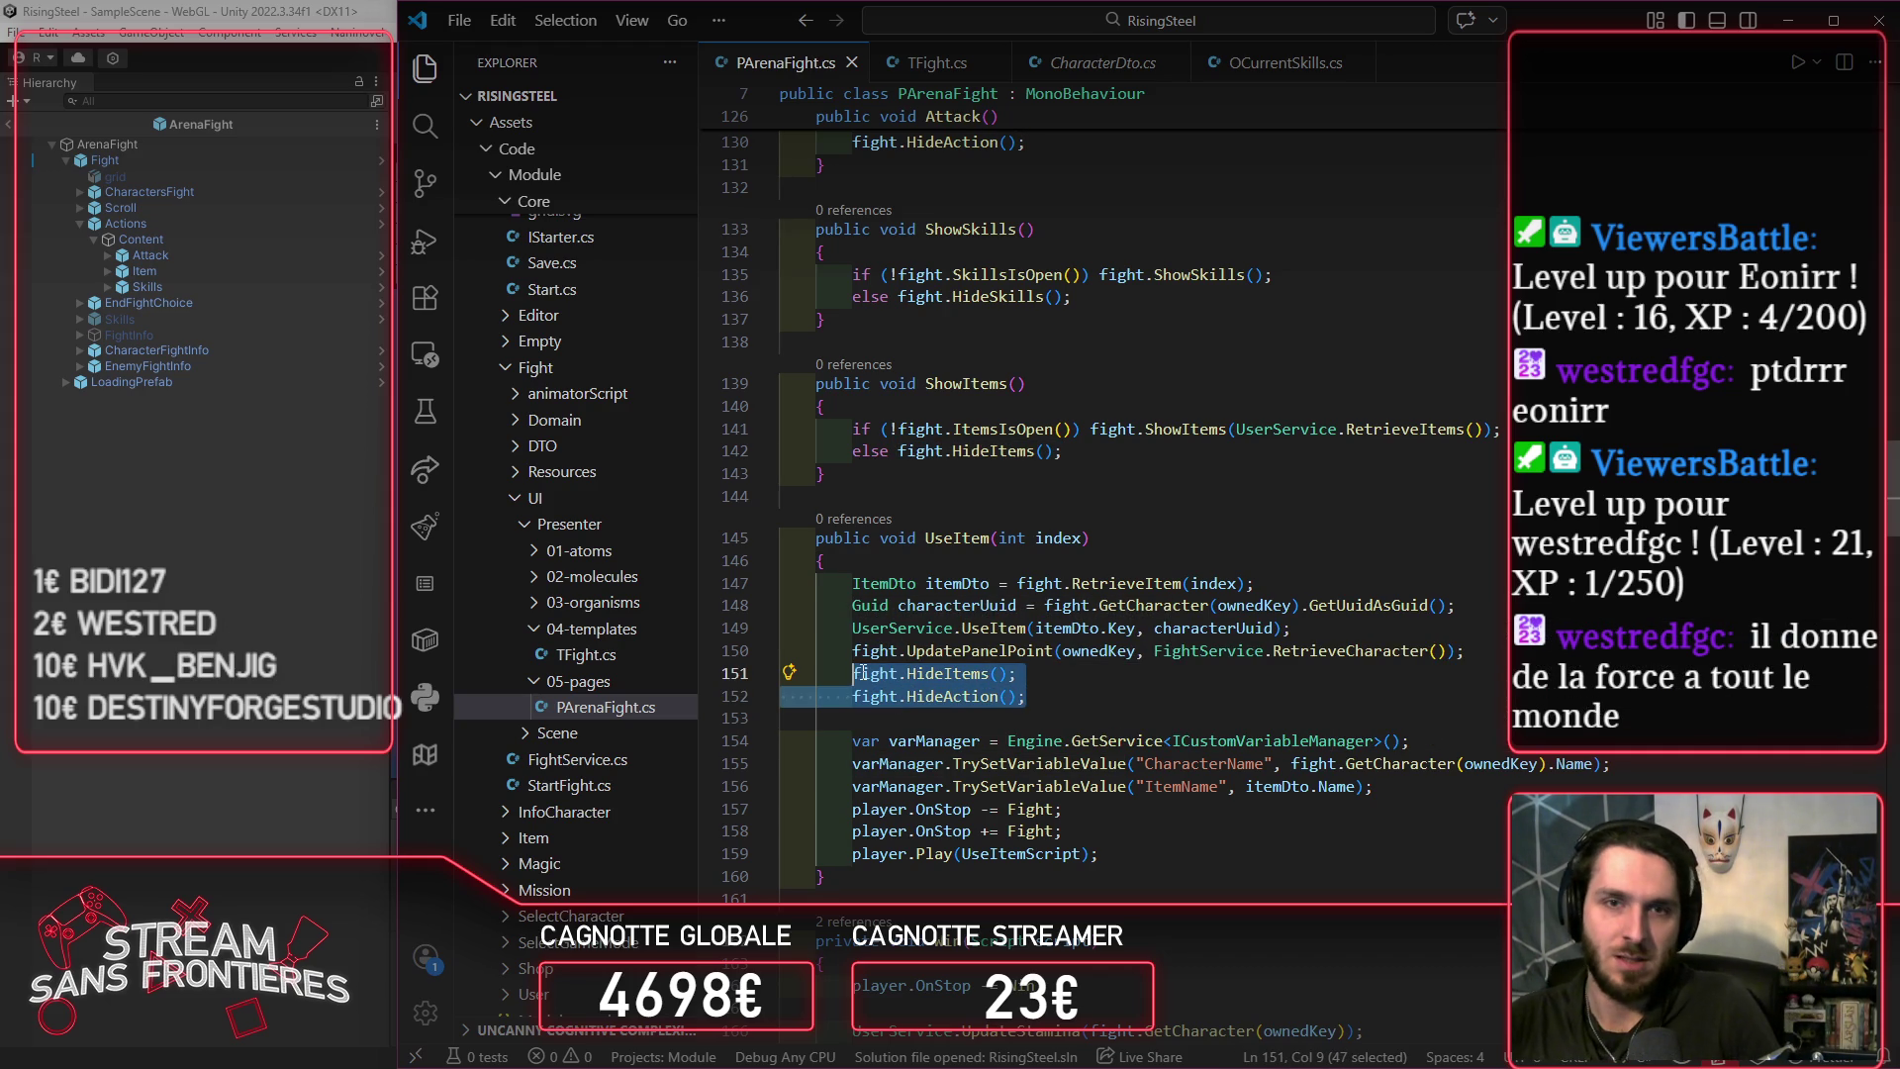
left_click(1133, 303)
scroll(1188, 489, "up", 2)
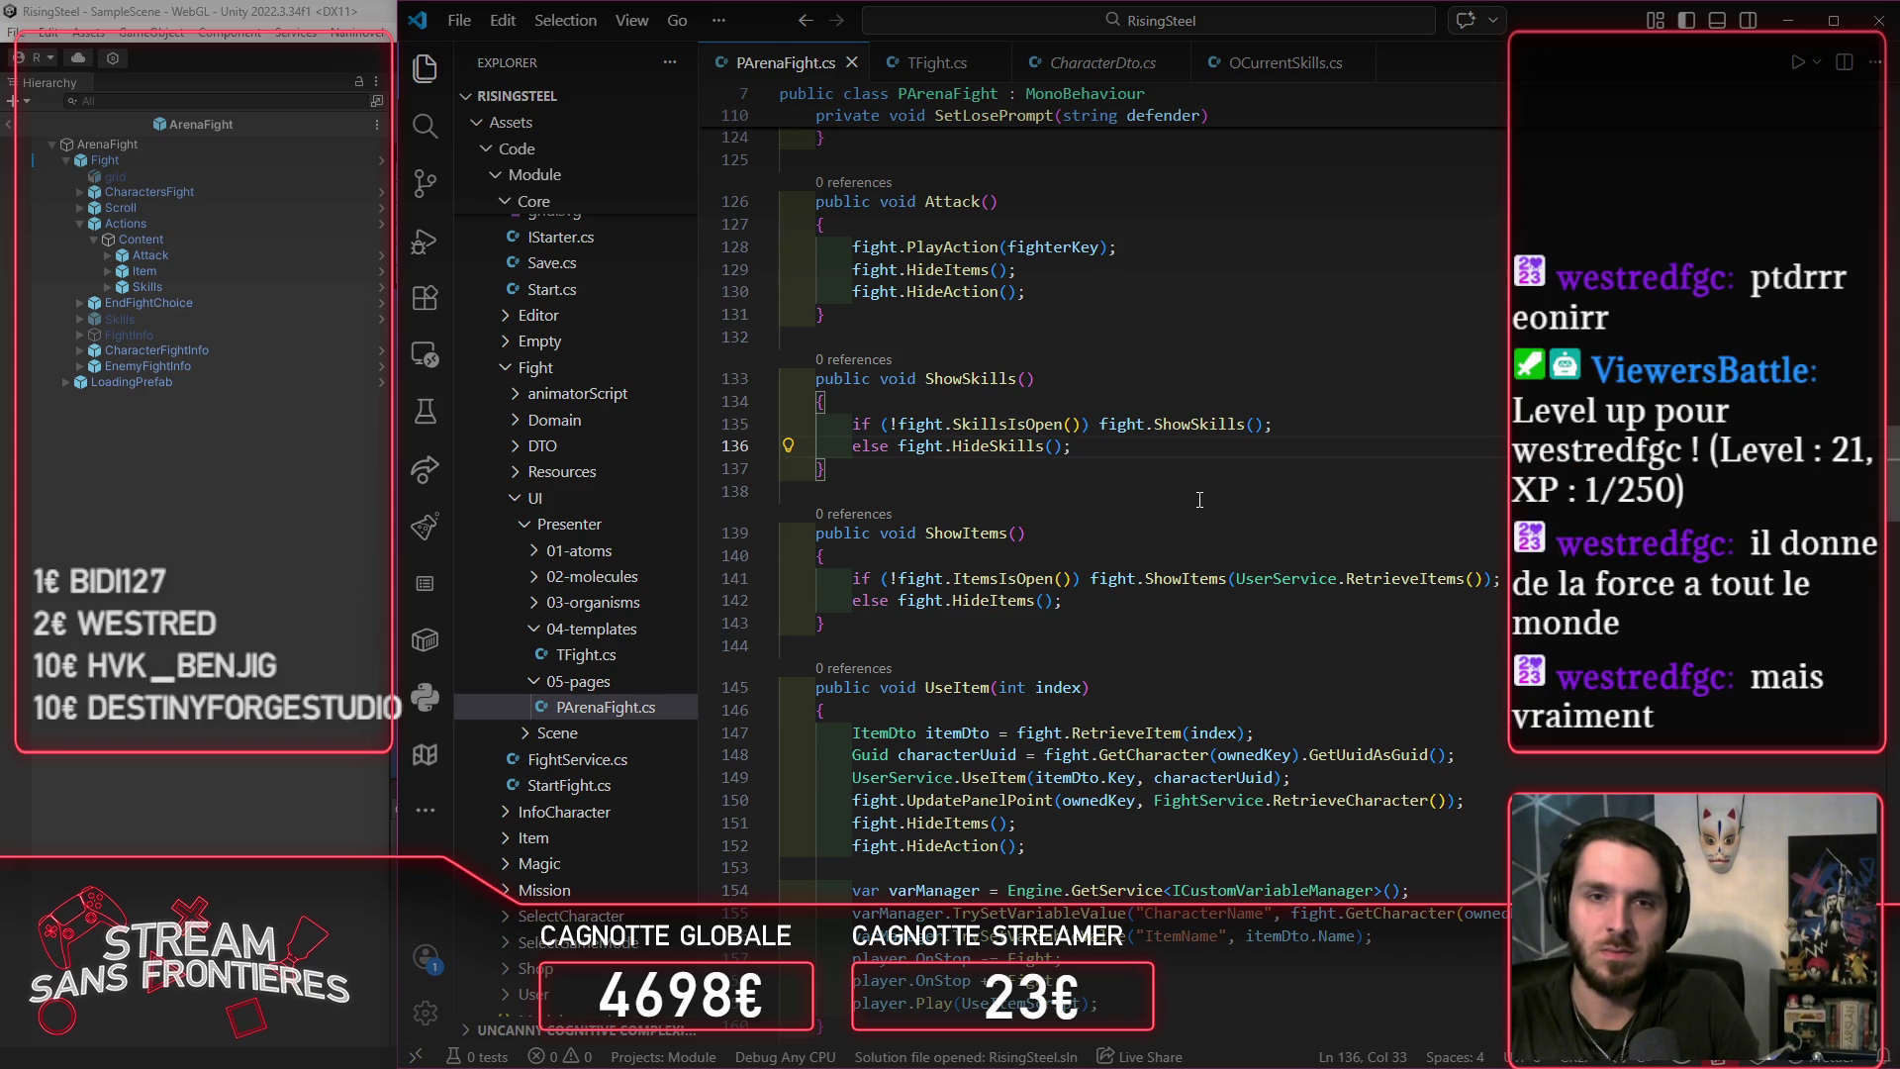
Step: Paste fight.HideItems() at the top of ShowSkills, deleting the extra HideAction line
key("Return")
key("ctrl+v")
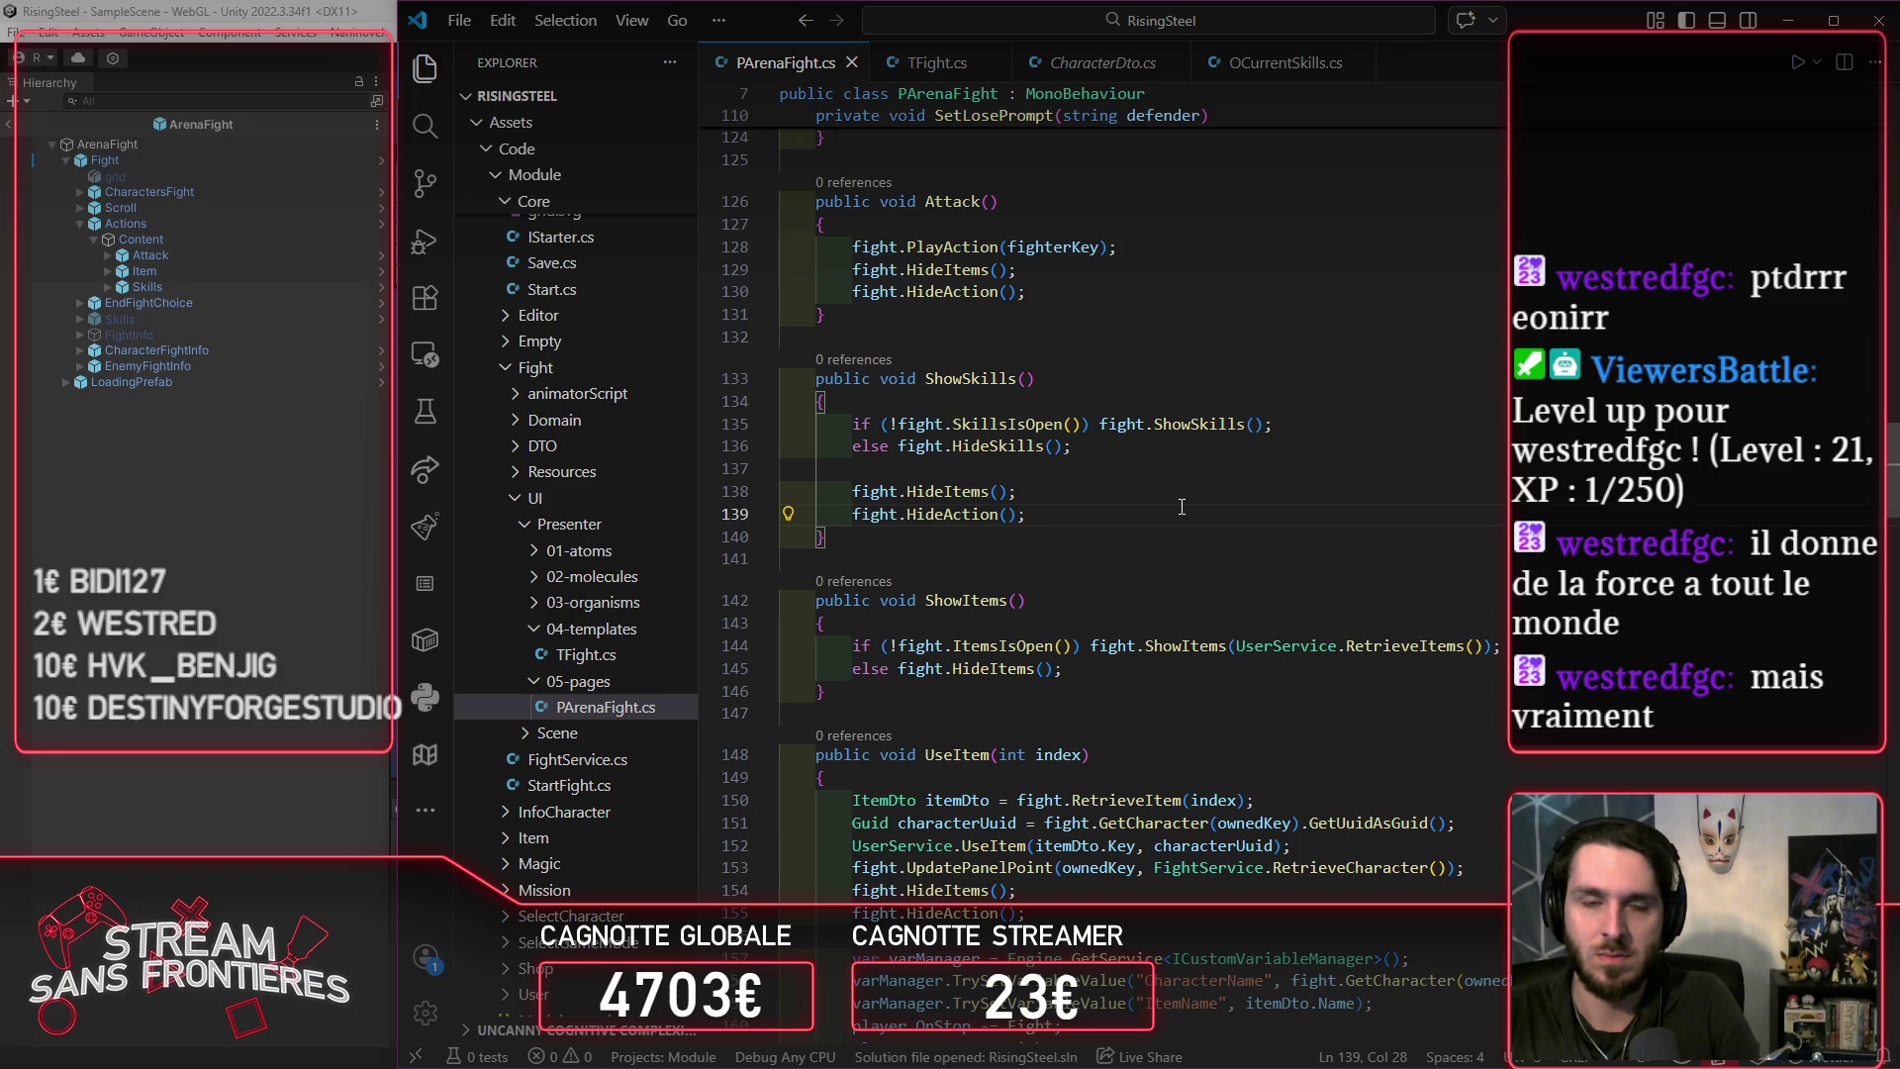
key("ctrl+z")
key("ctrl+z")
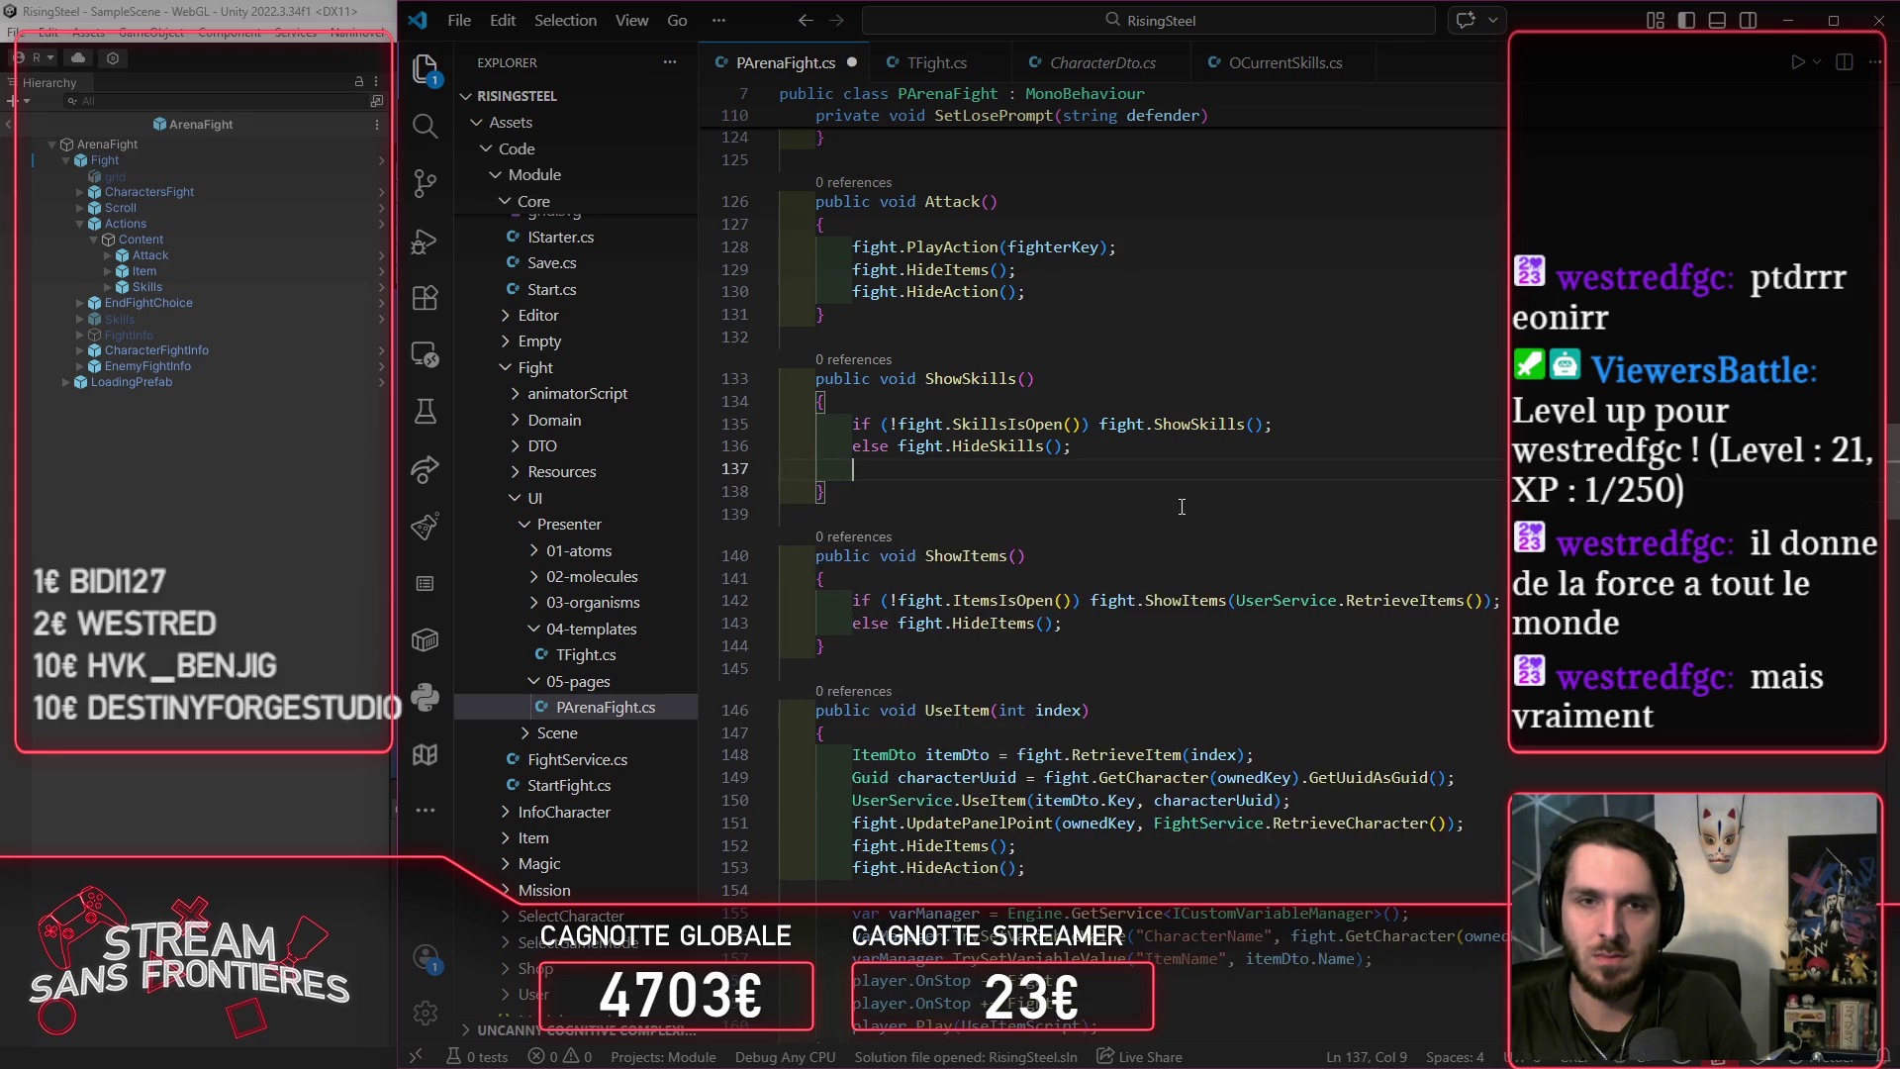
left_click(1092, 409)
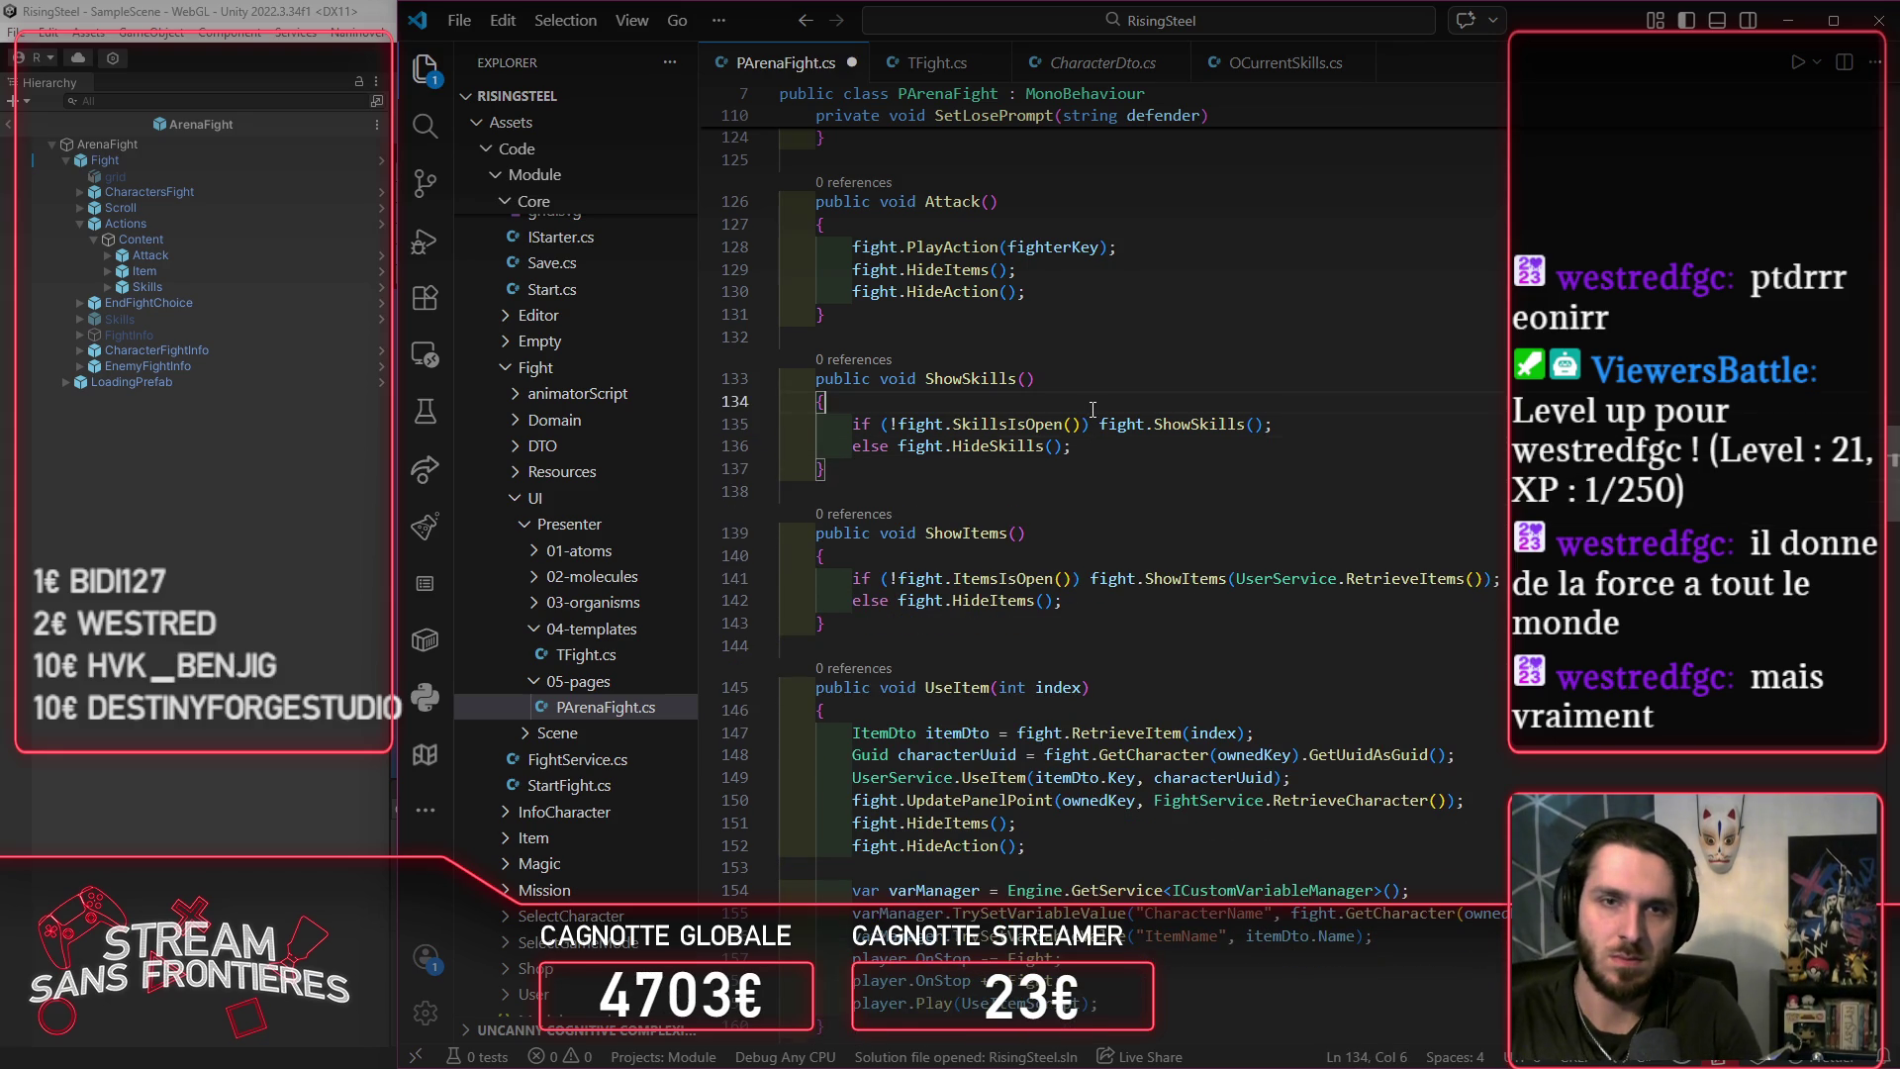
key("Return")
type("fight.HideItems();         fight.HideAction();")
left_click(1070, 432)
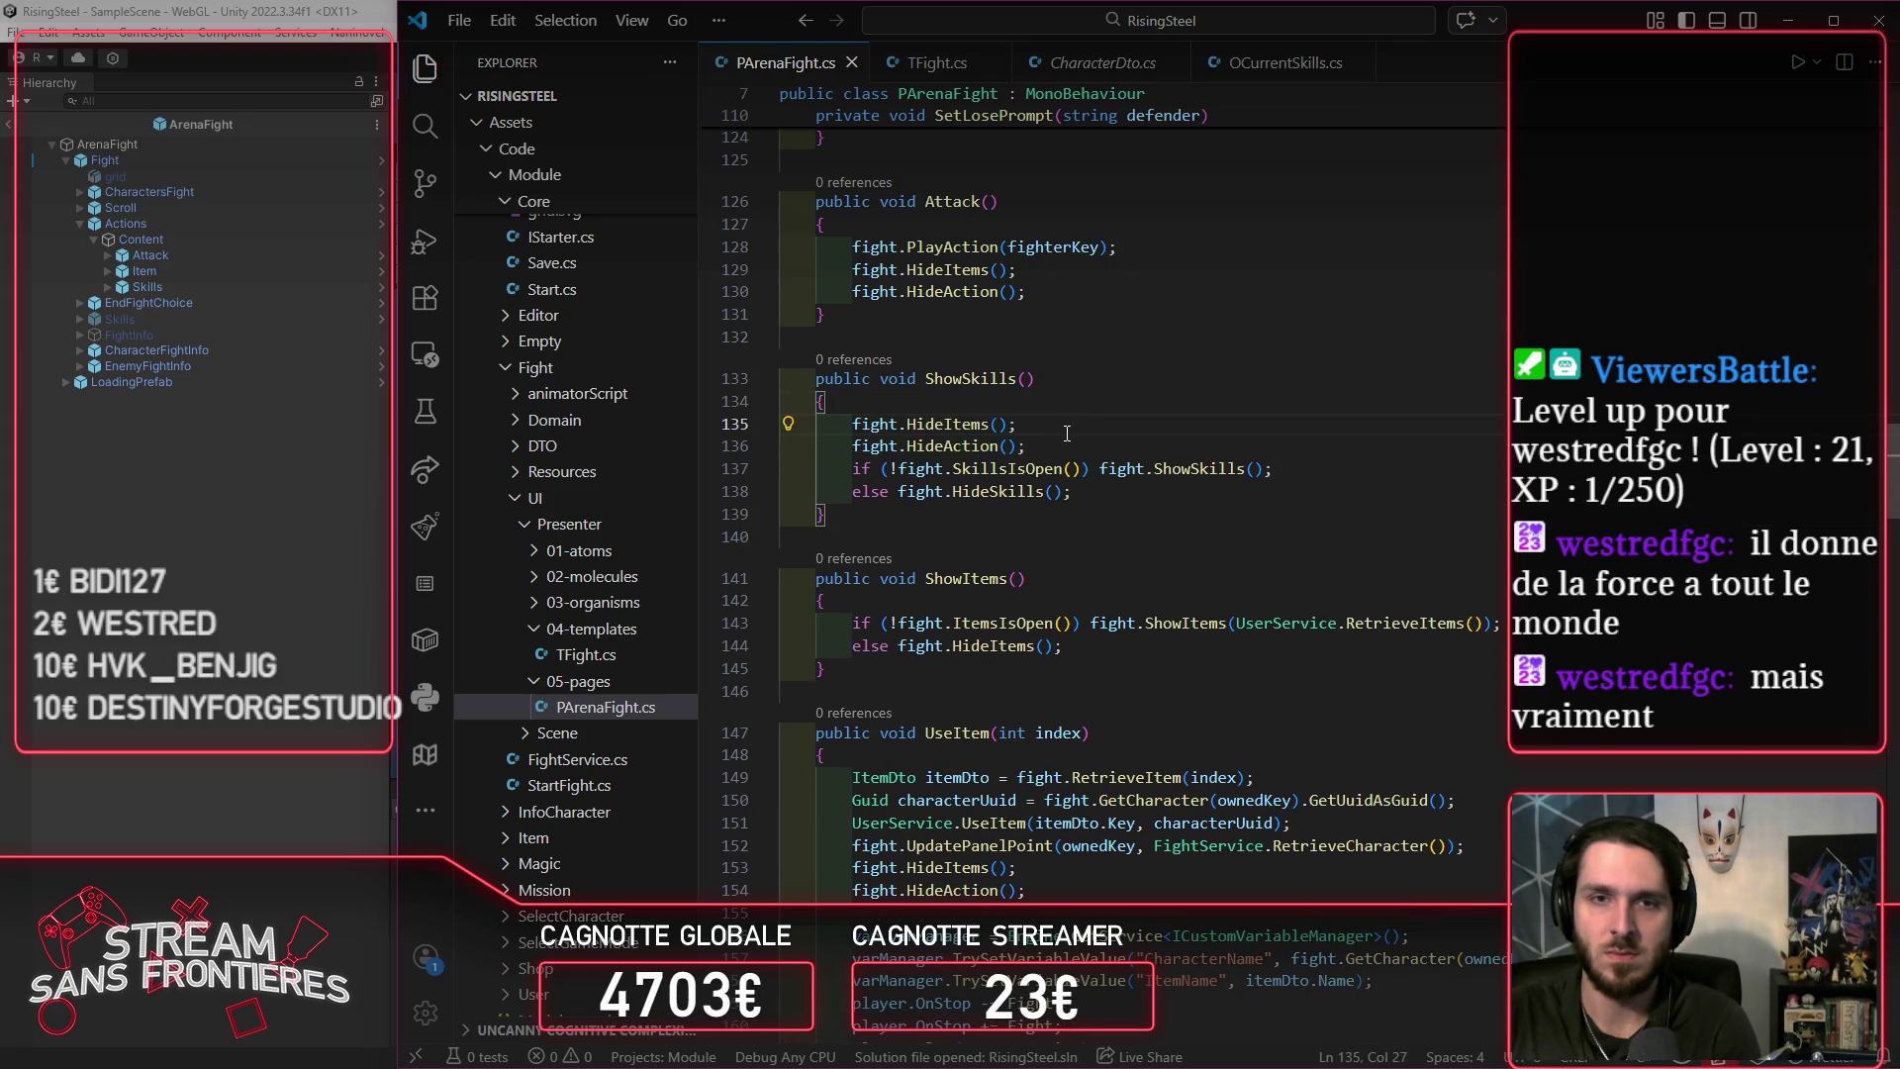
left_click_drag(1039, 445, 656, 448)
key("BackSpace")
key("BackSpace")
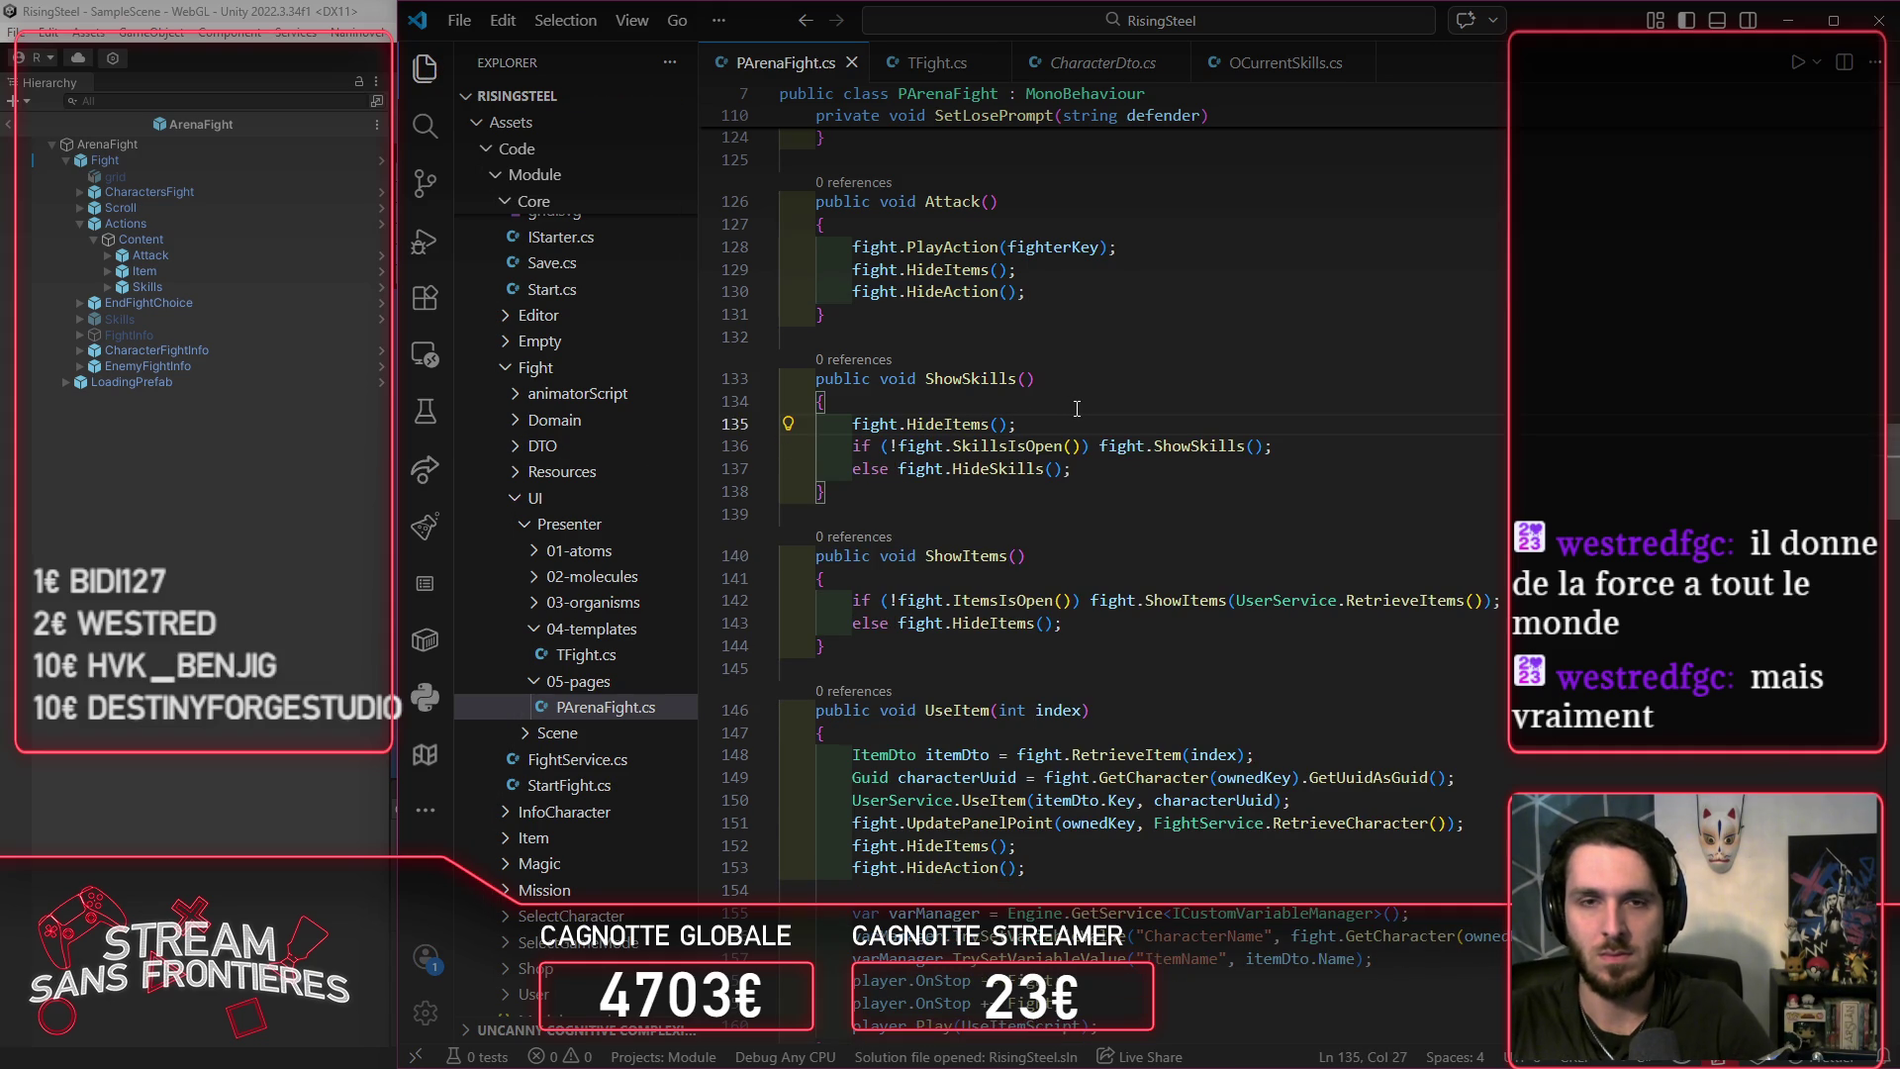
key("ctrl+shift+Left")
key("ctrl+shift+Left")
key("ctrl+shift+Left")
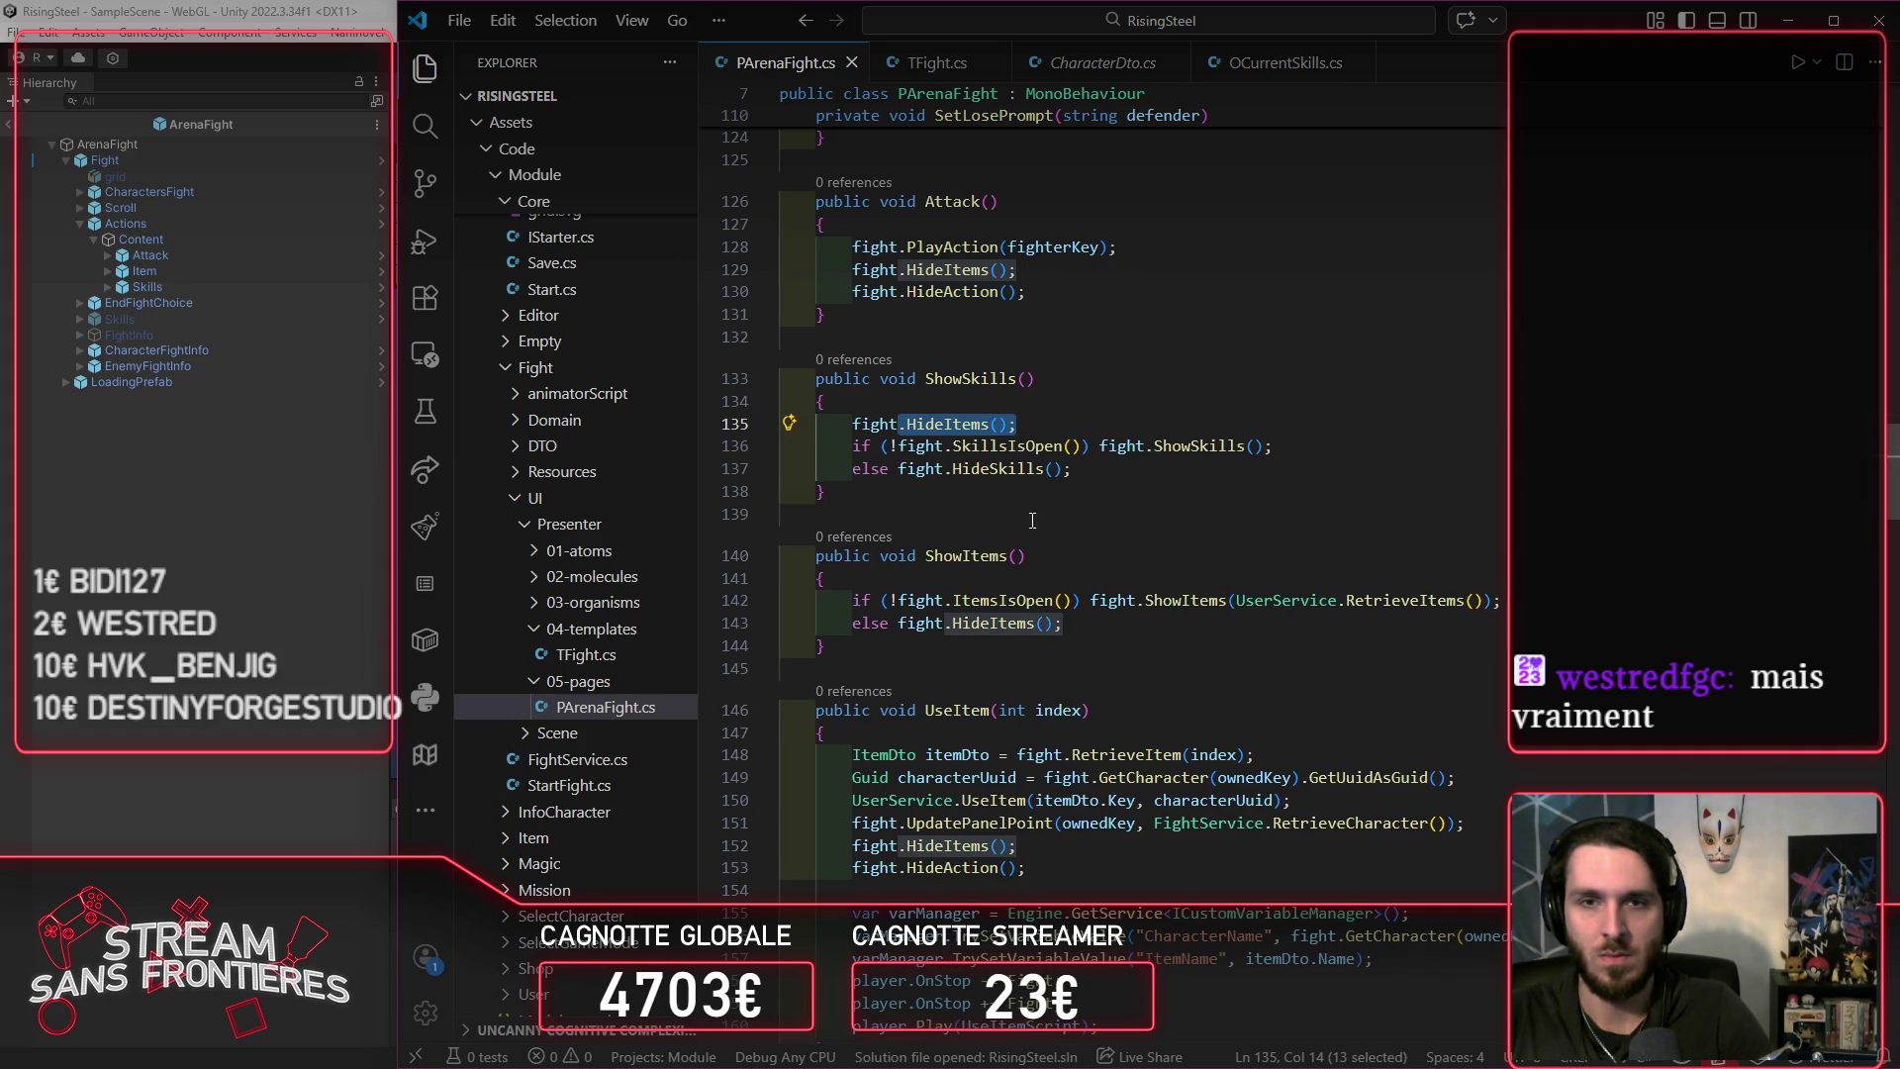
Step: Add fight.HideSkills(); at the top of ShowItems and save the file
left_click(1084, 478)
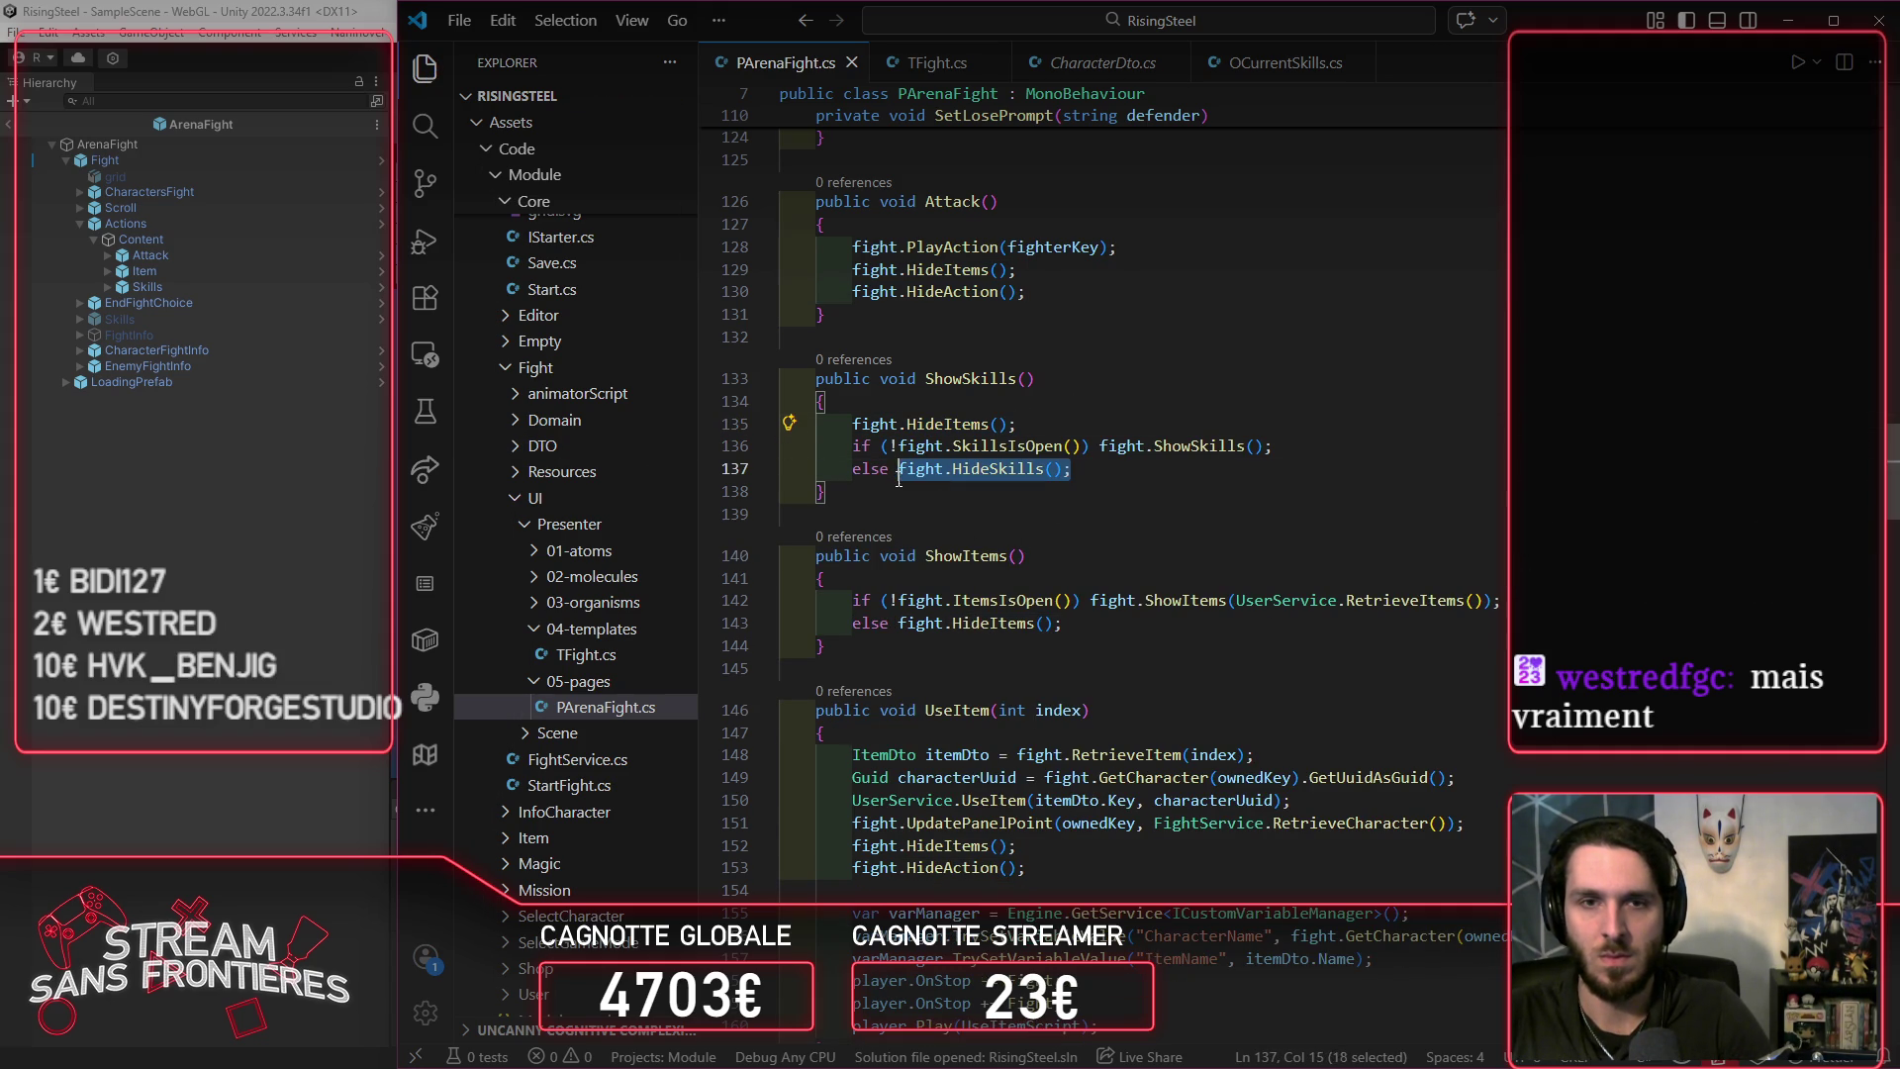
left_click(888, 582)
key("Return")
type("fight.HideSkills();")
key("ctrl+s")
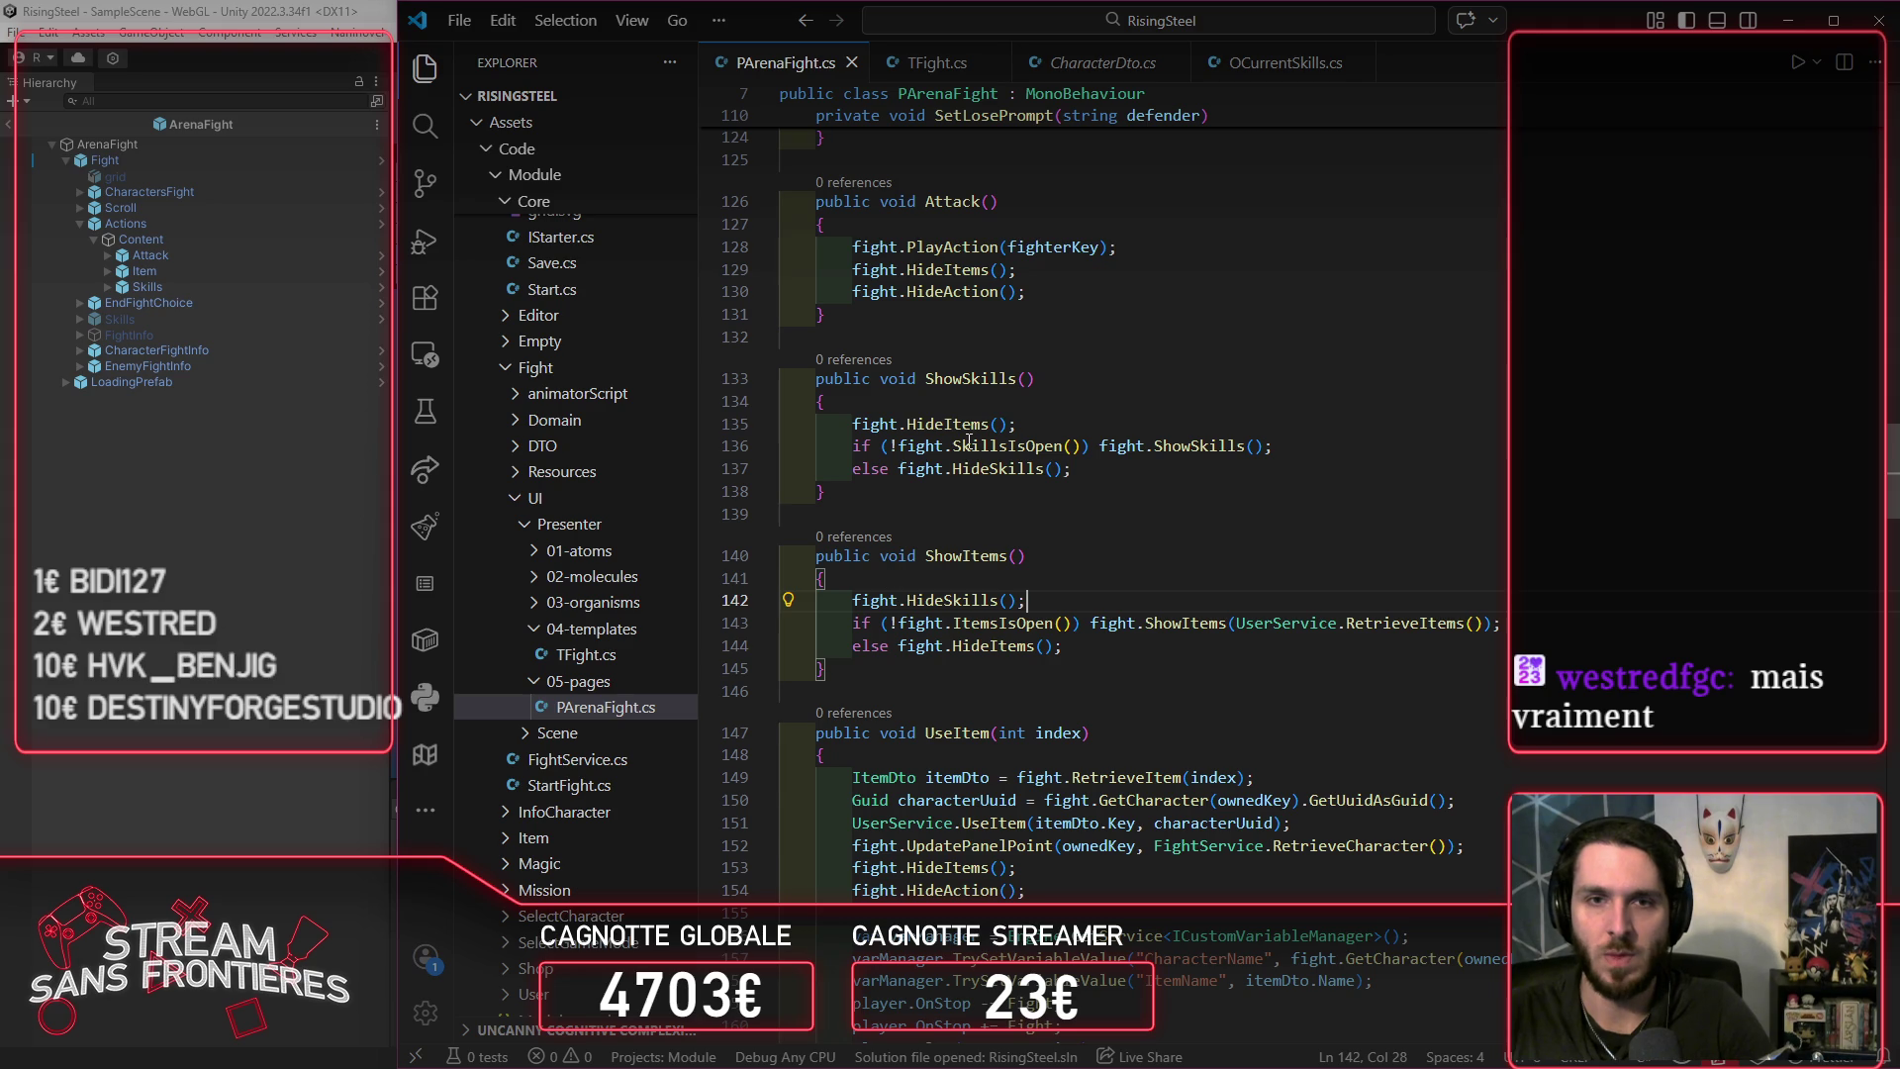
Step: Paste fight.HideSkills() after HideItems in UseItem, save, and return to Unity
left_click_drag(1024, 424, 853, 425)
left_click_drag(1071, 469, 895, 471)
key("ctrl+c")
left_click(1047, 868)
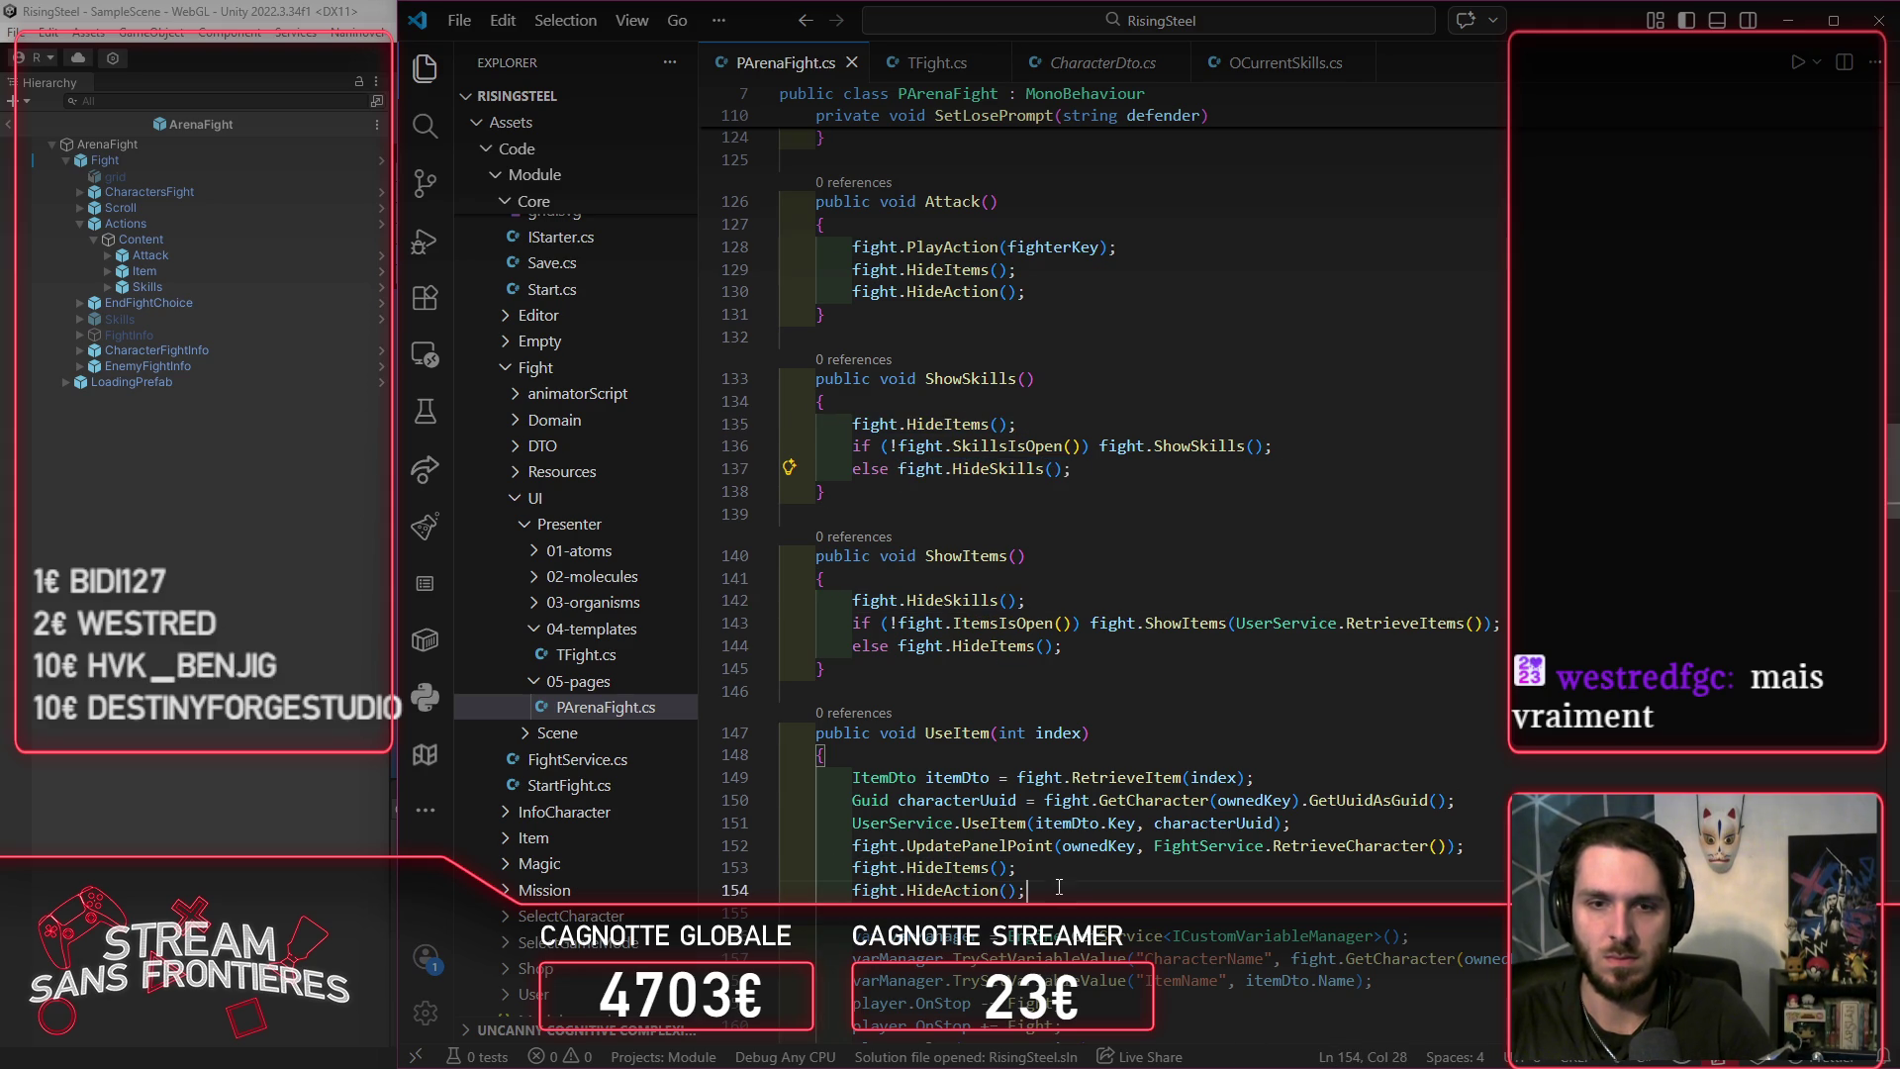
key("Return")
key("ctrl+v")
key("ctrl+s")
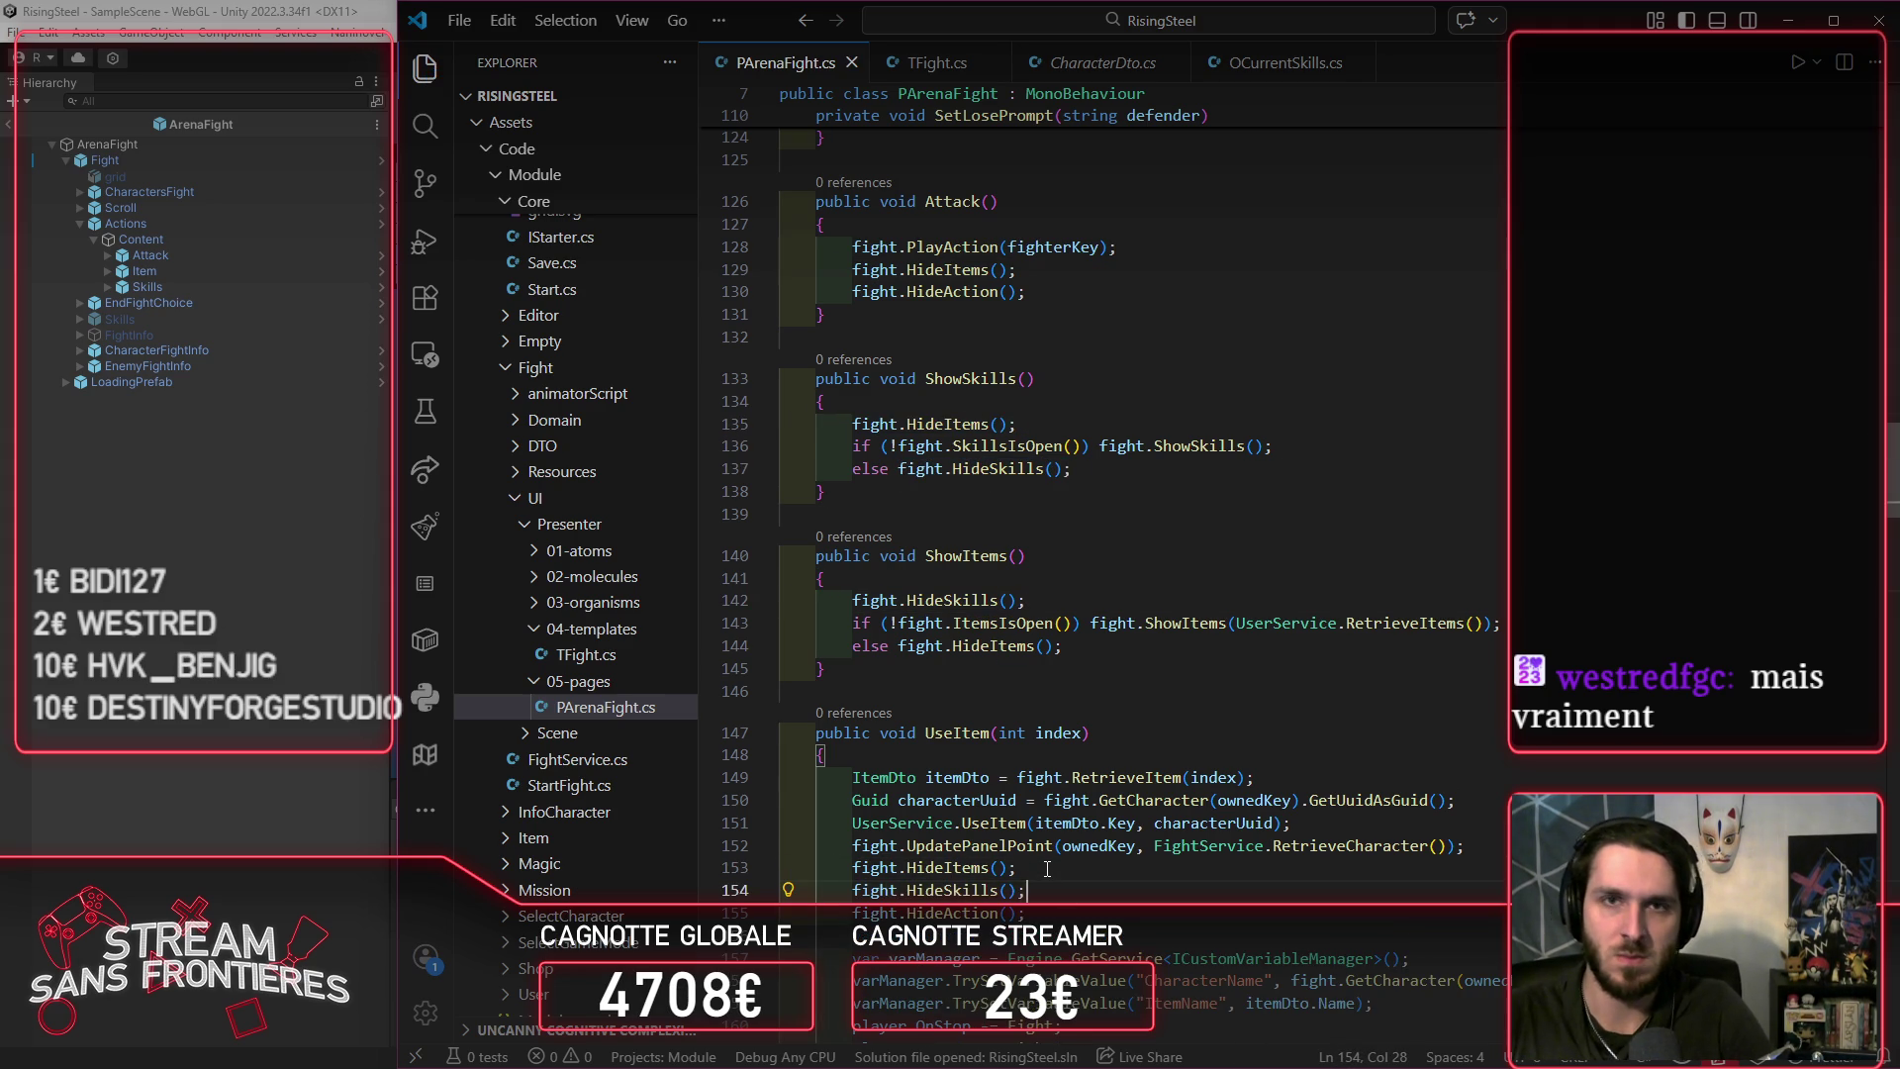
left_click(151, 591)
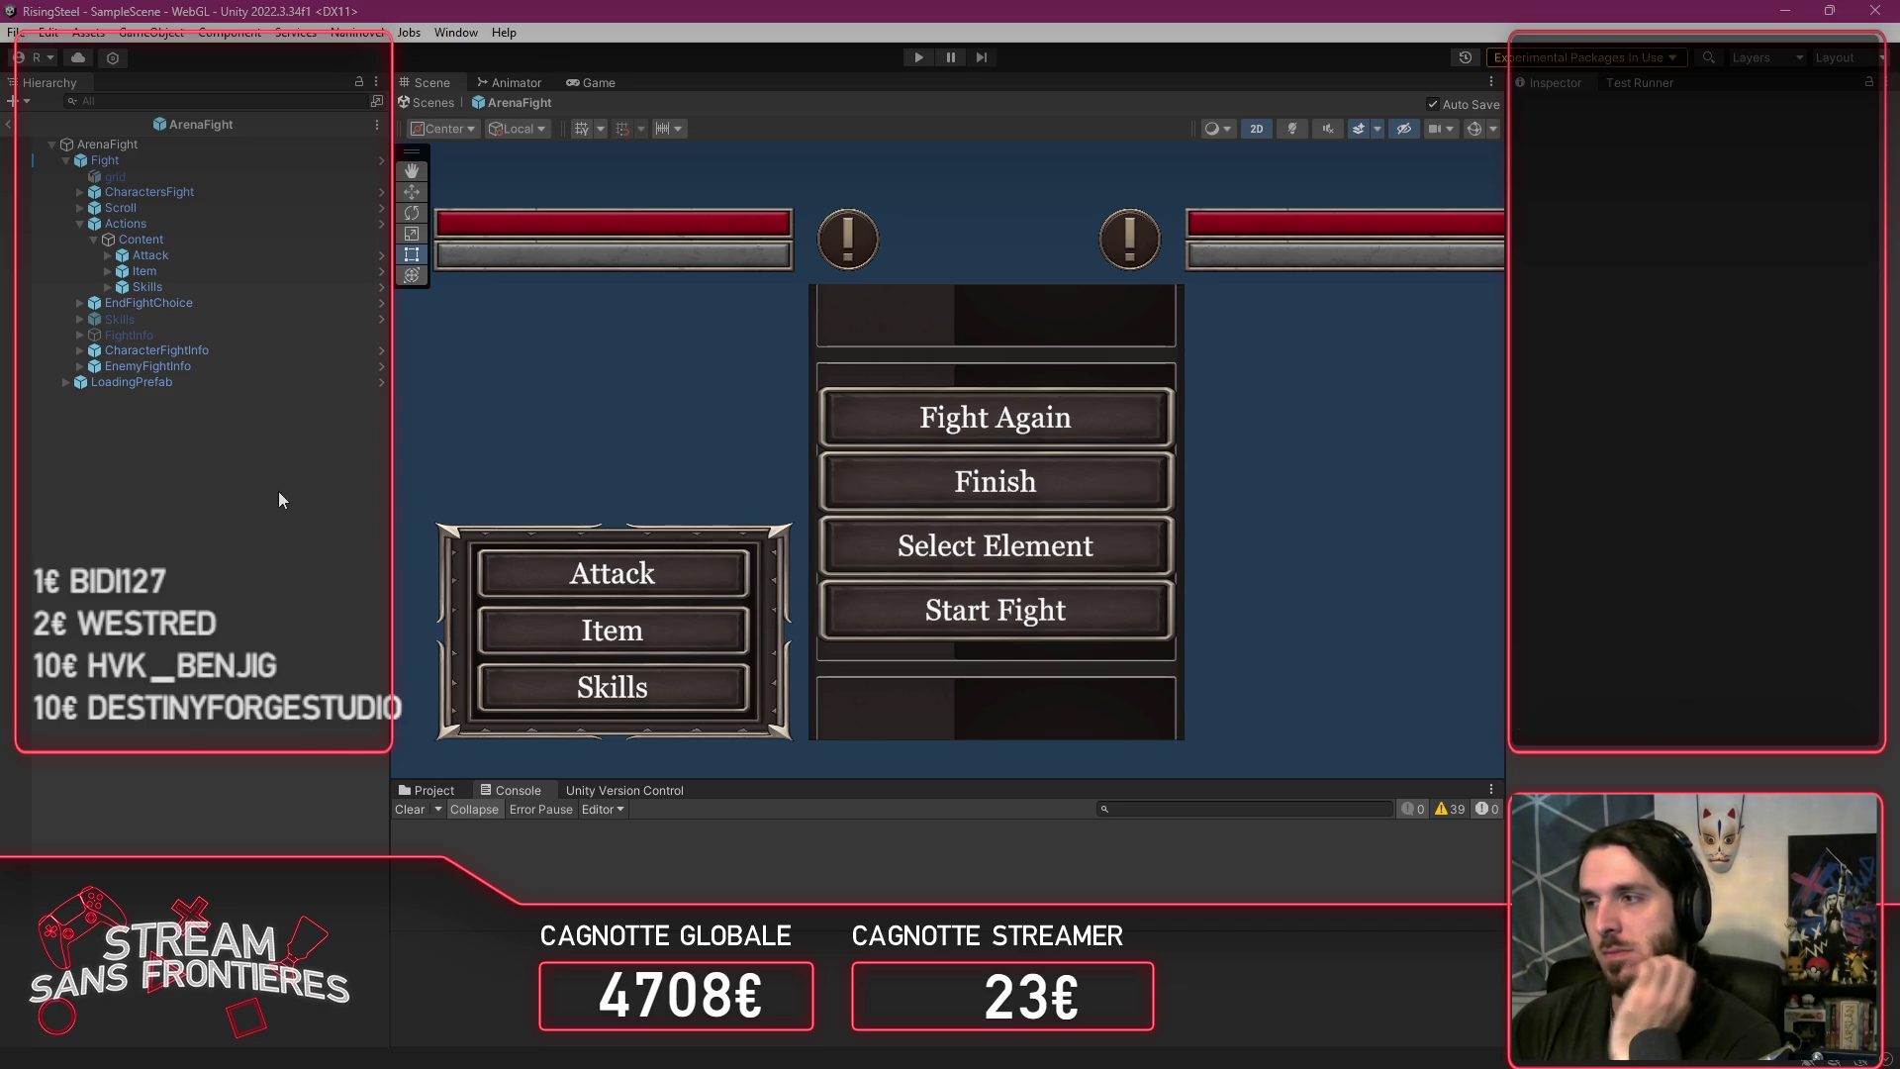
Step: Enter play mode, continue the saved game, and start the Arena fight with the recruit
left_click(919, 57)
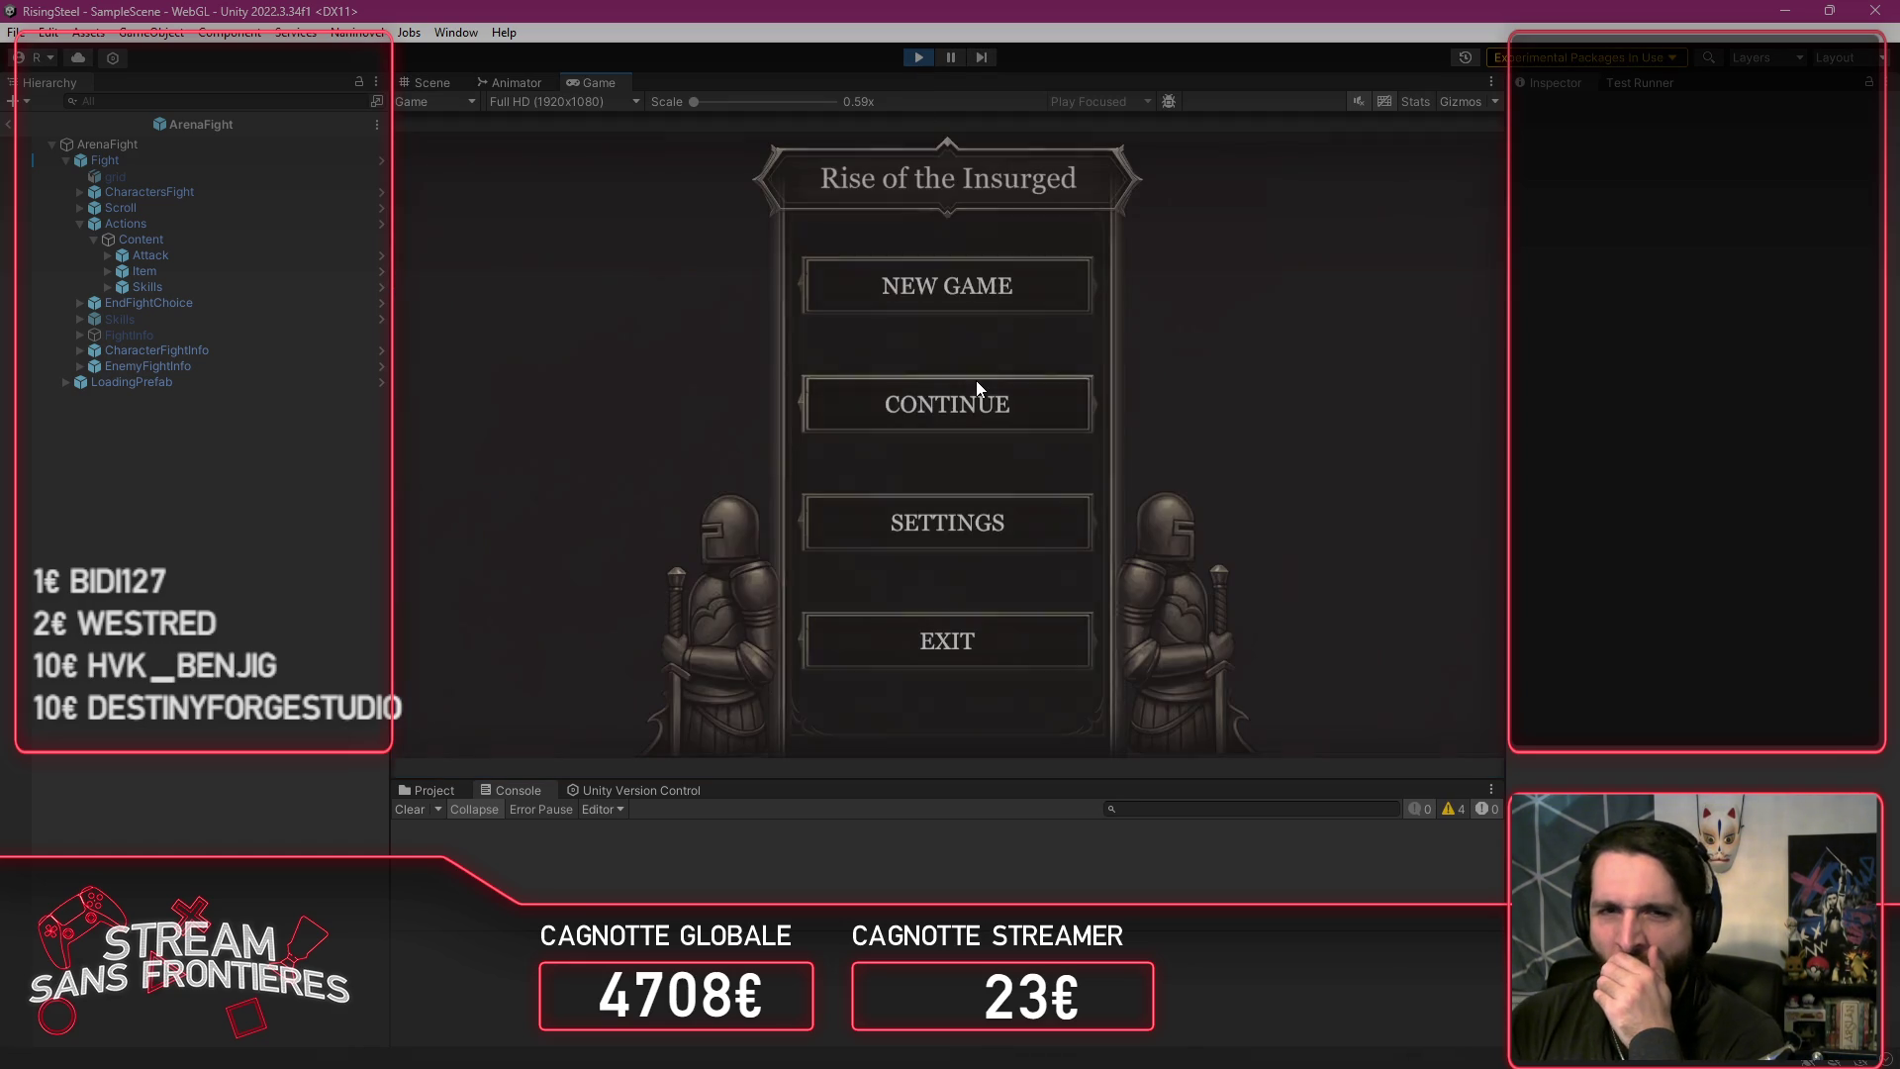
left_click(976, 396)
left_click(977, 406)
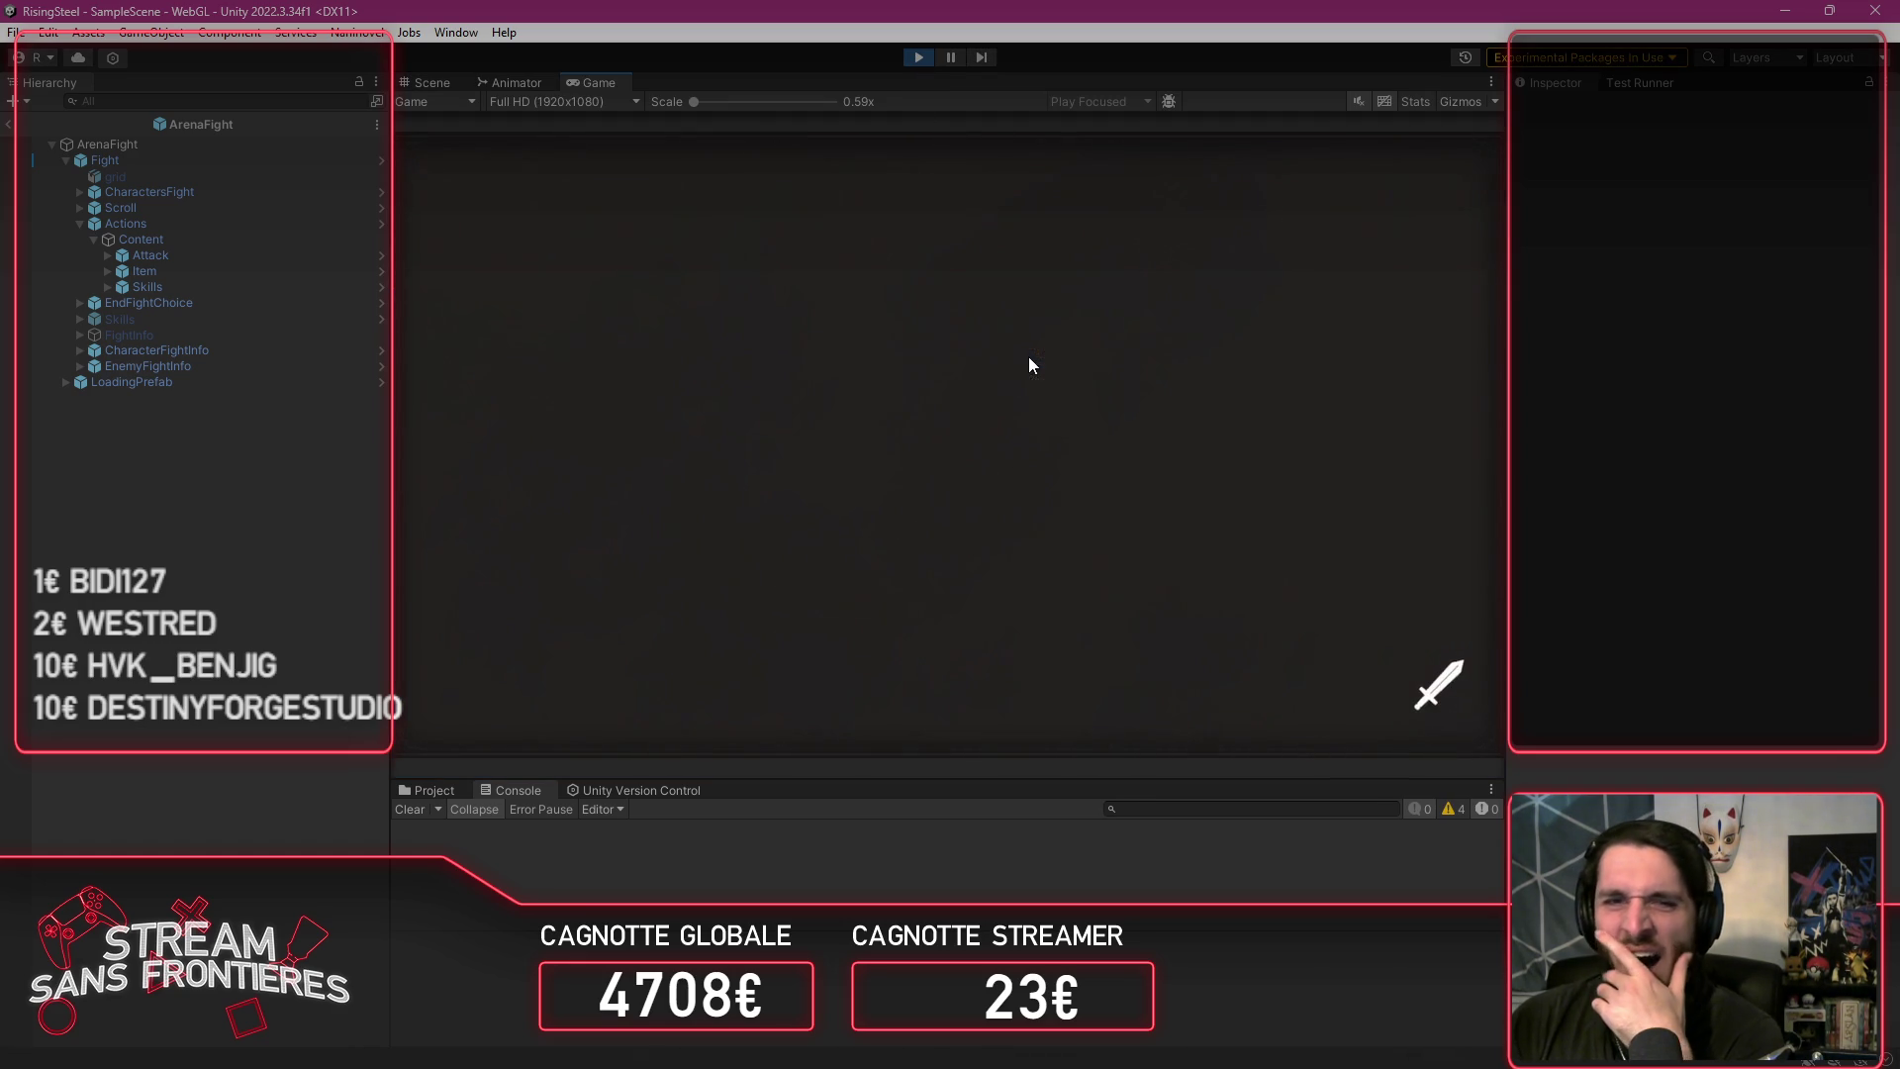
left_click(467, 228)
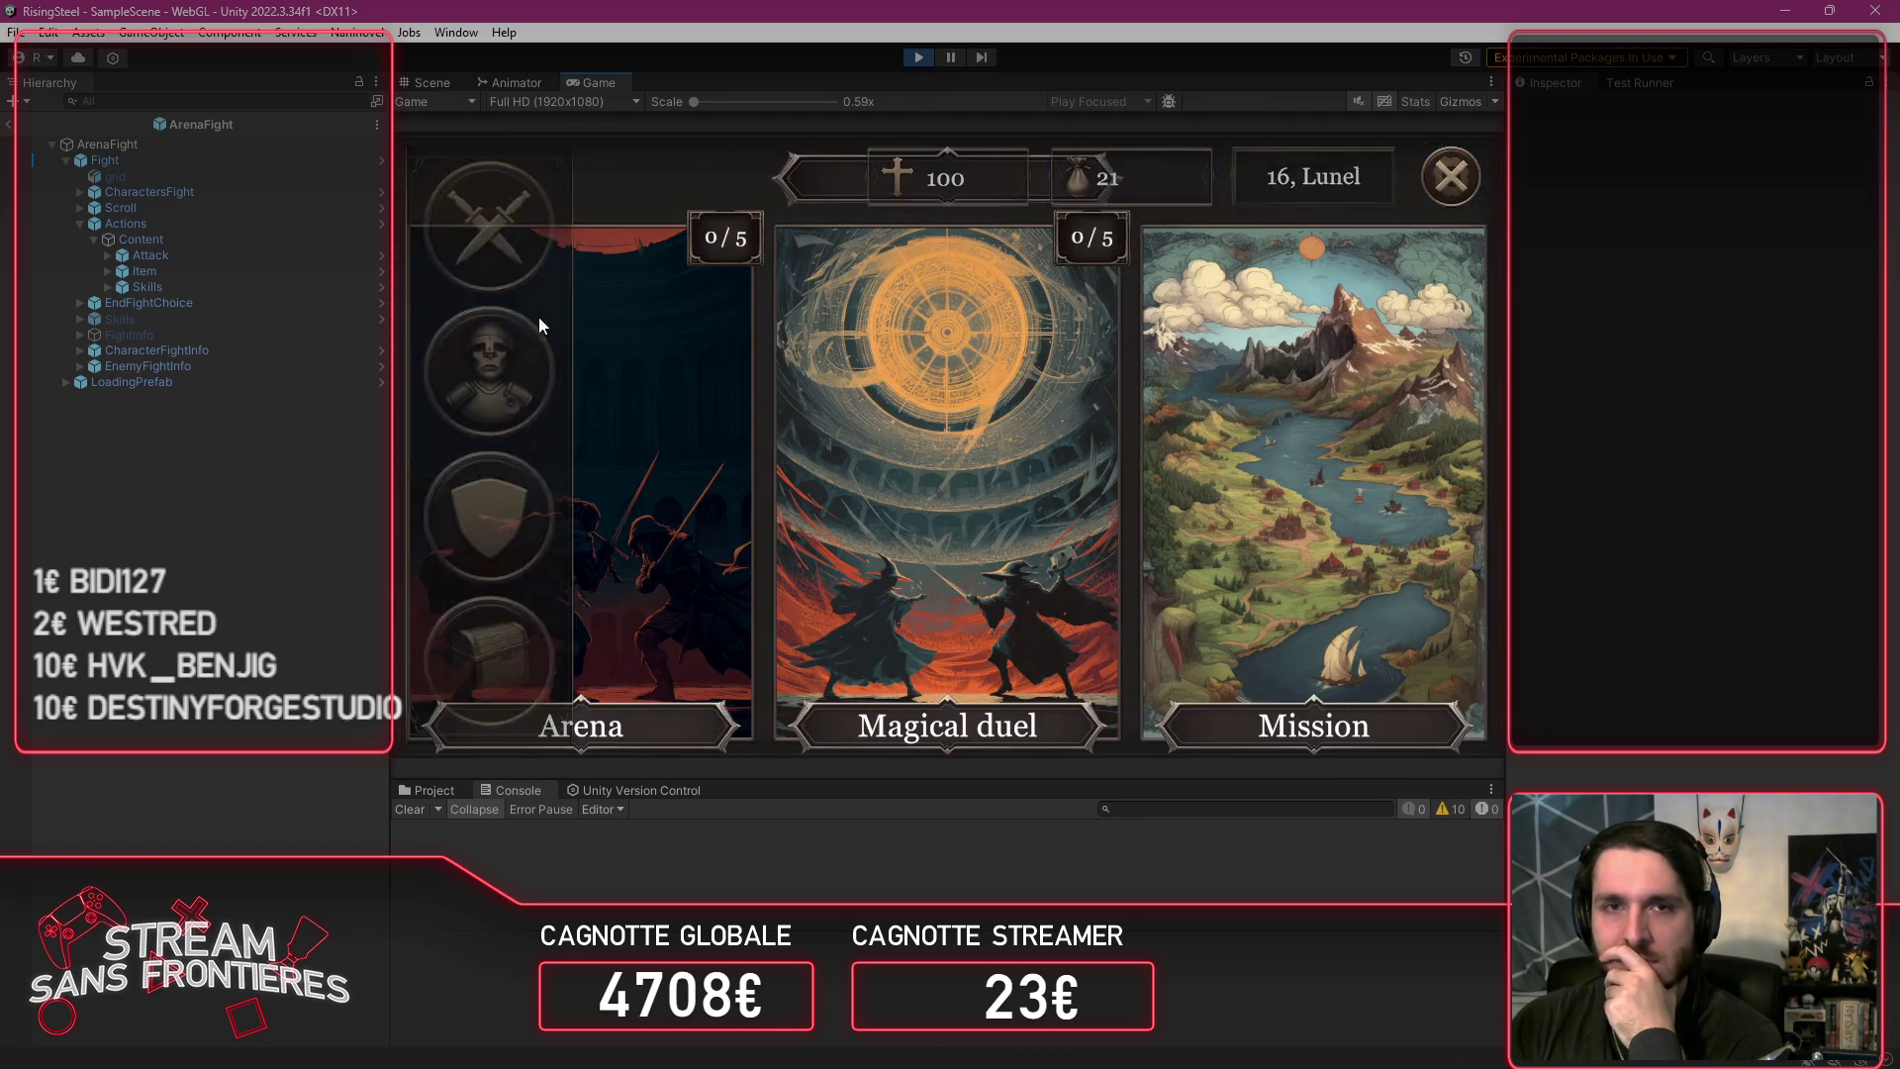
left_click(584, 370)
left_click(590, 400)
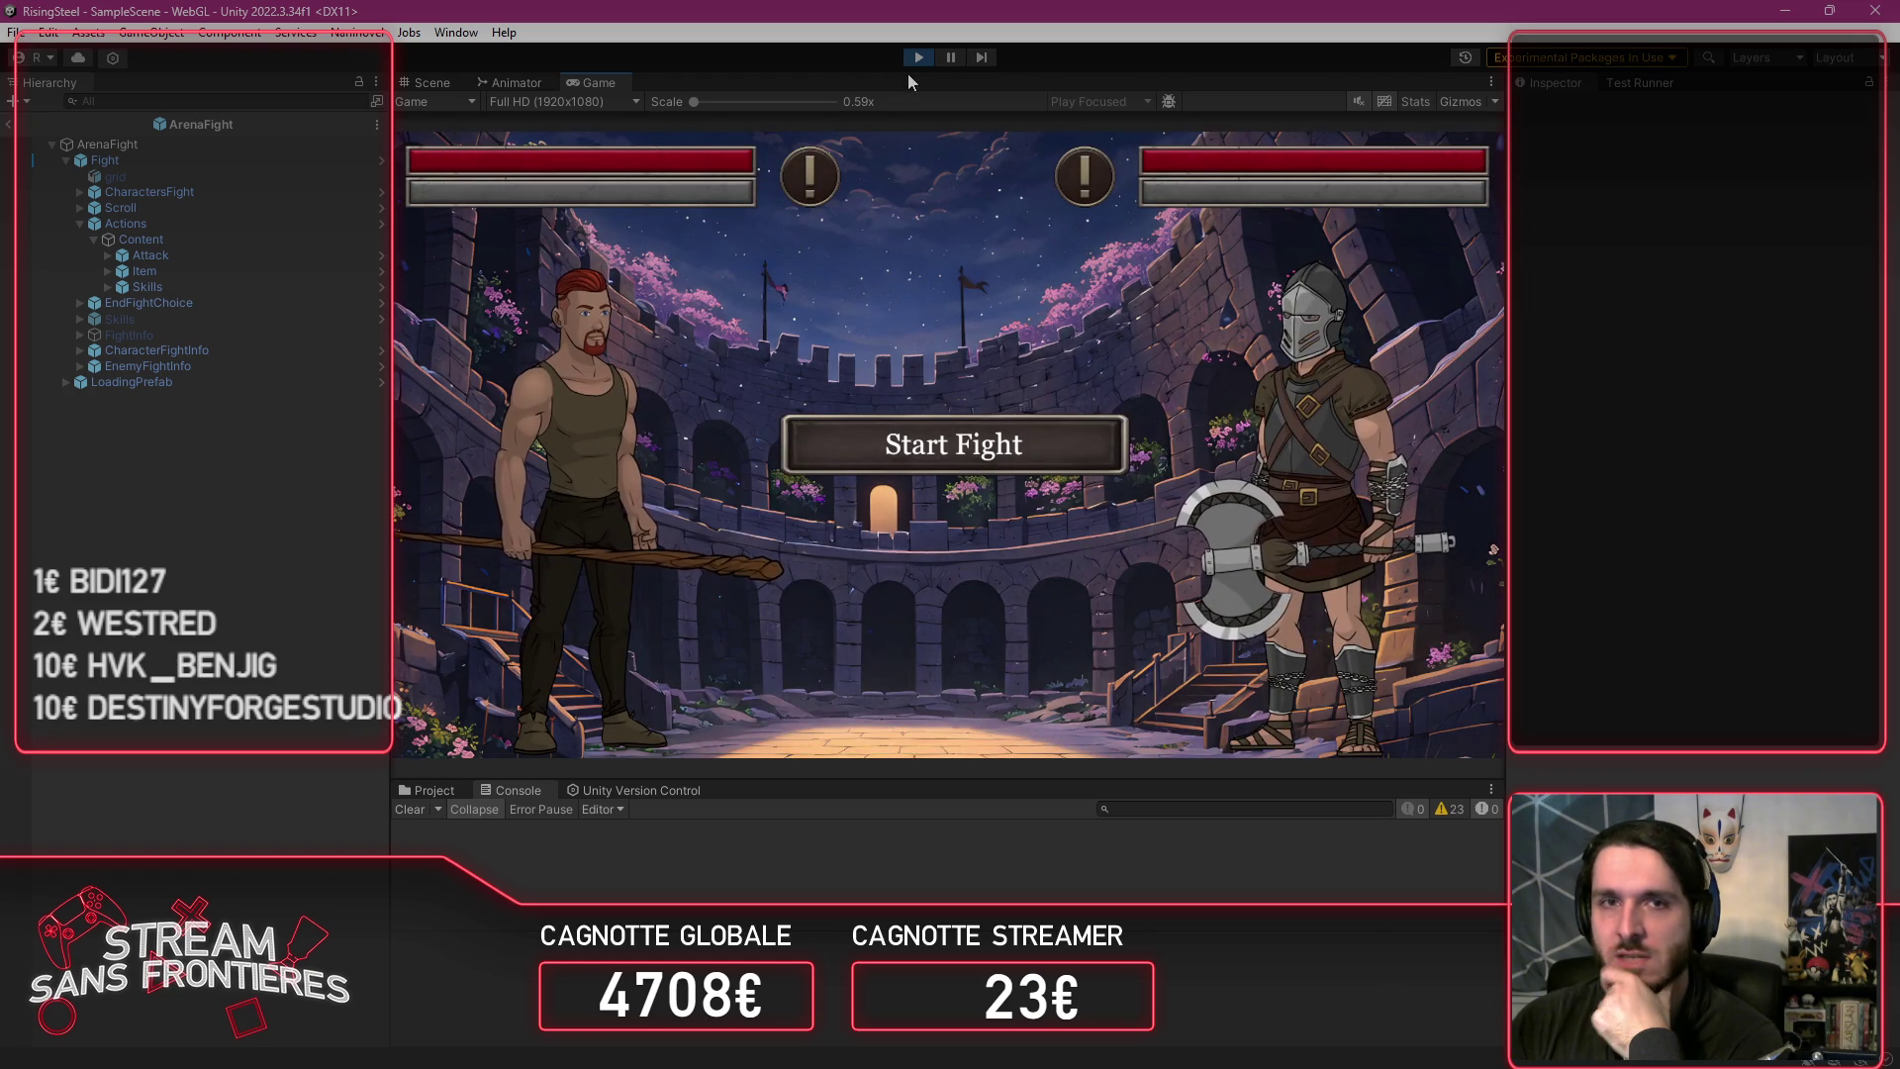
Step: Switch between the Skills, Item and Skills panels, then Attack the opponent
left_click(671, 615)
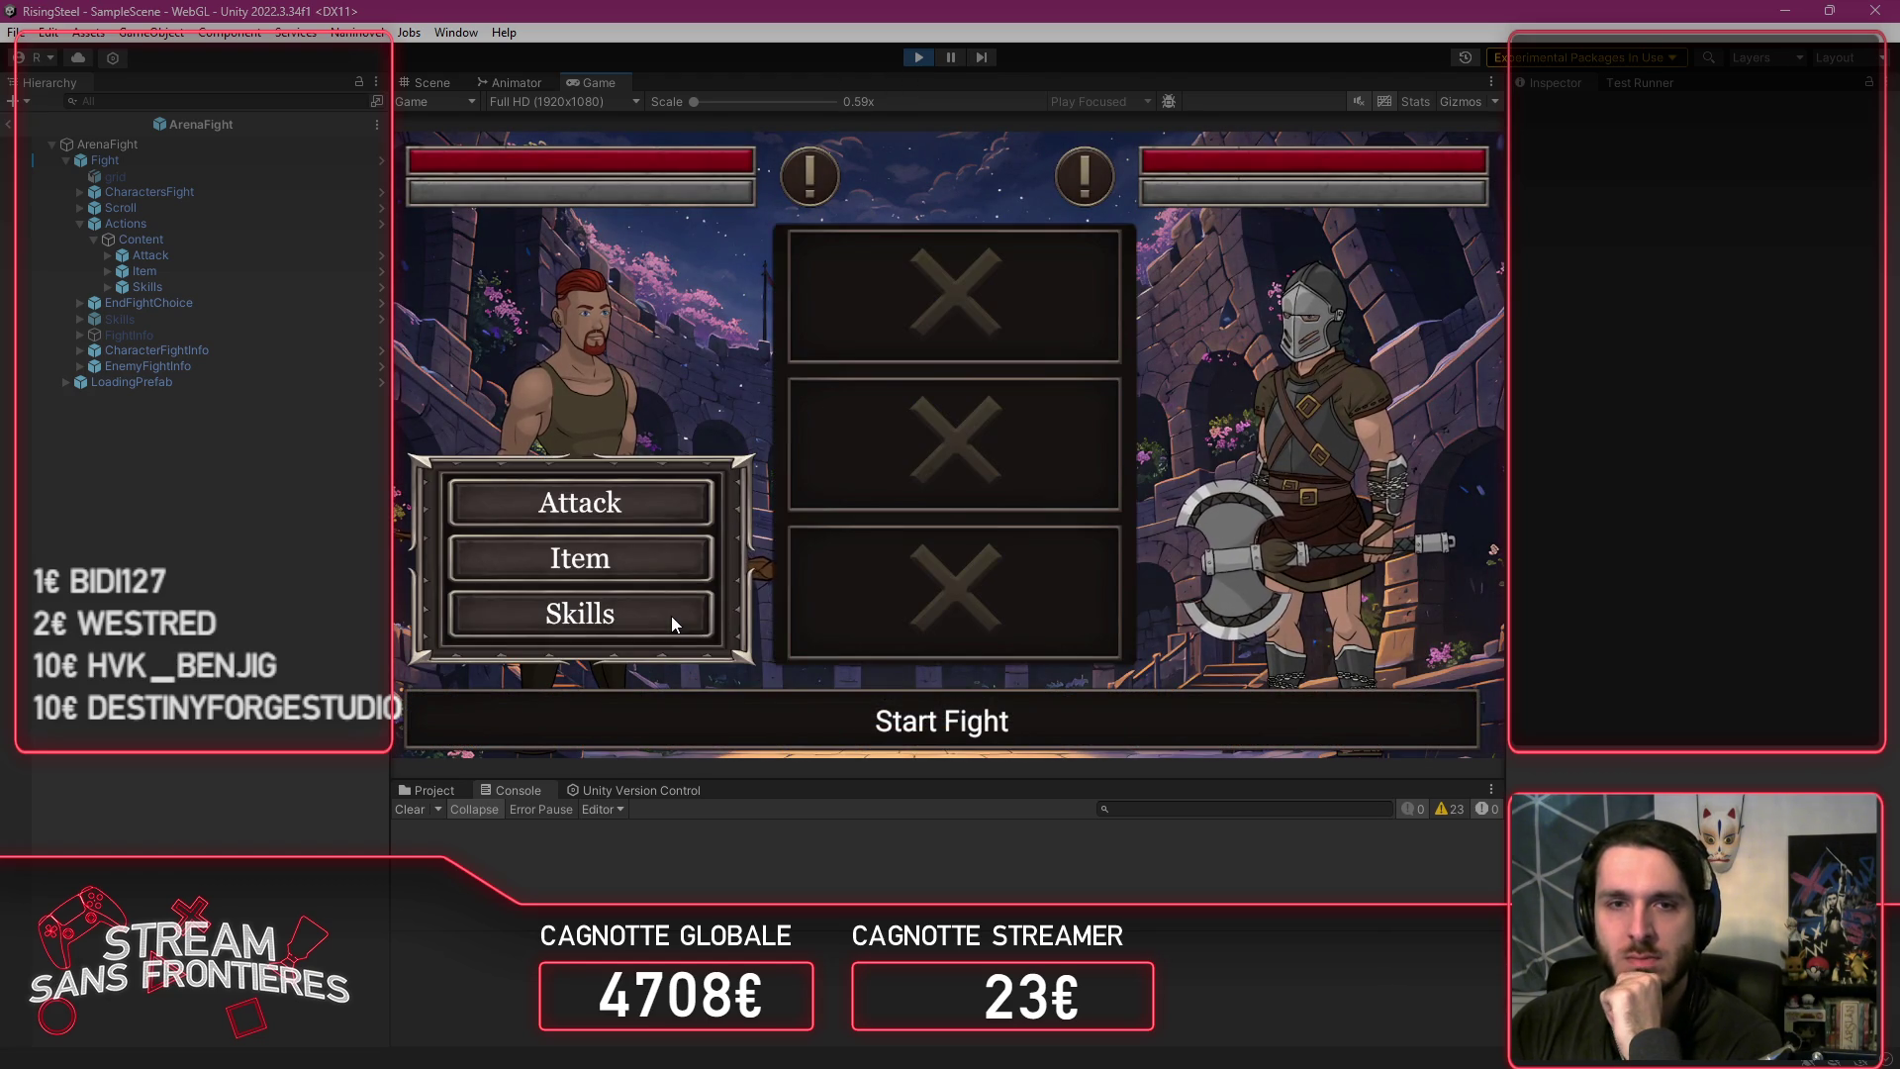
left_click(649, 576)
left_click(646, 602)
left_click(631, 508)
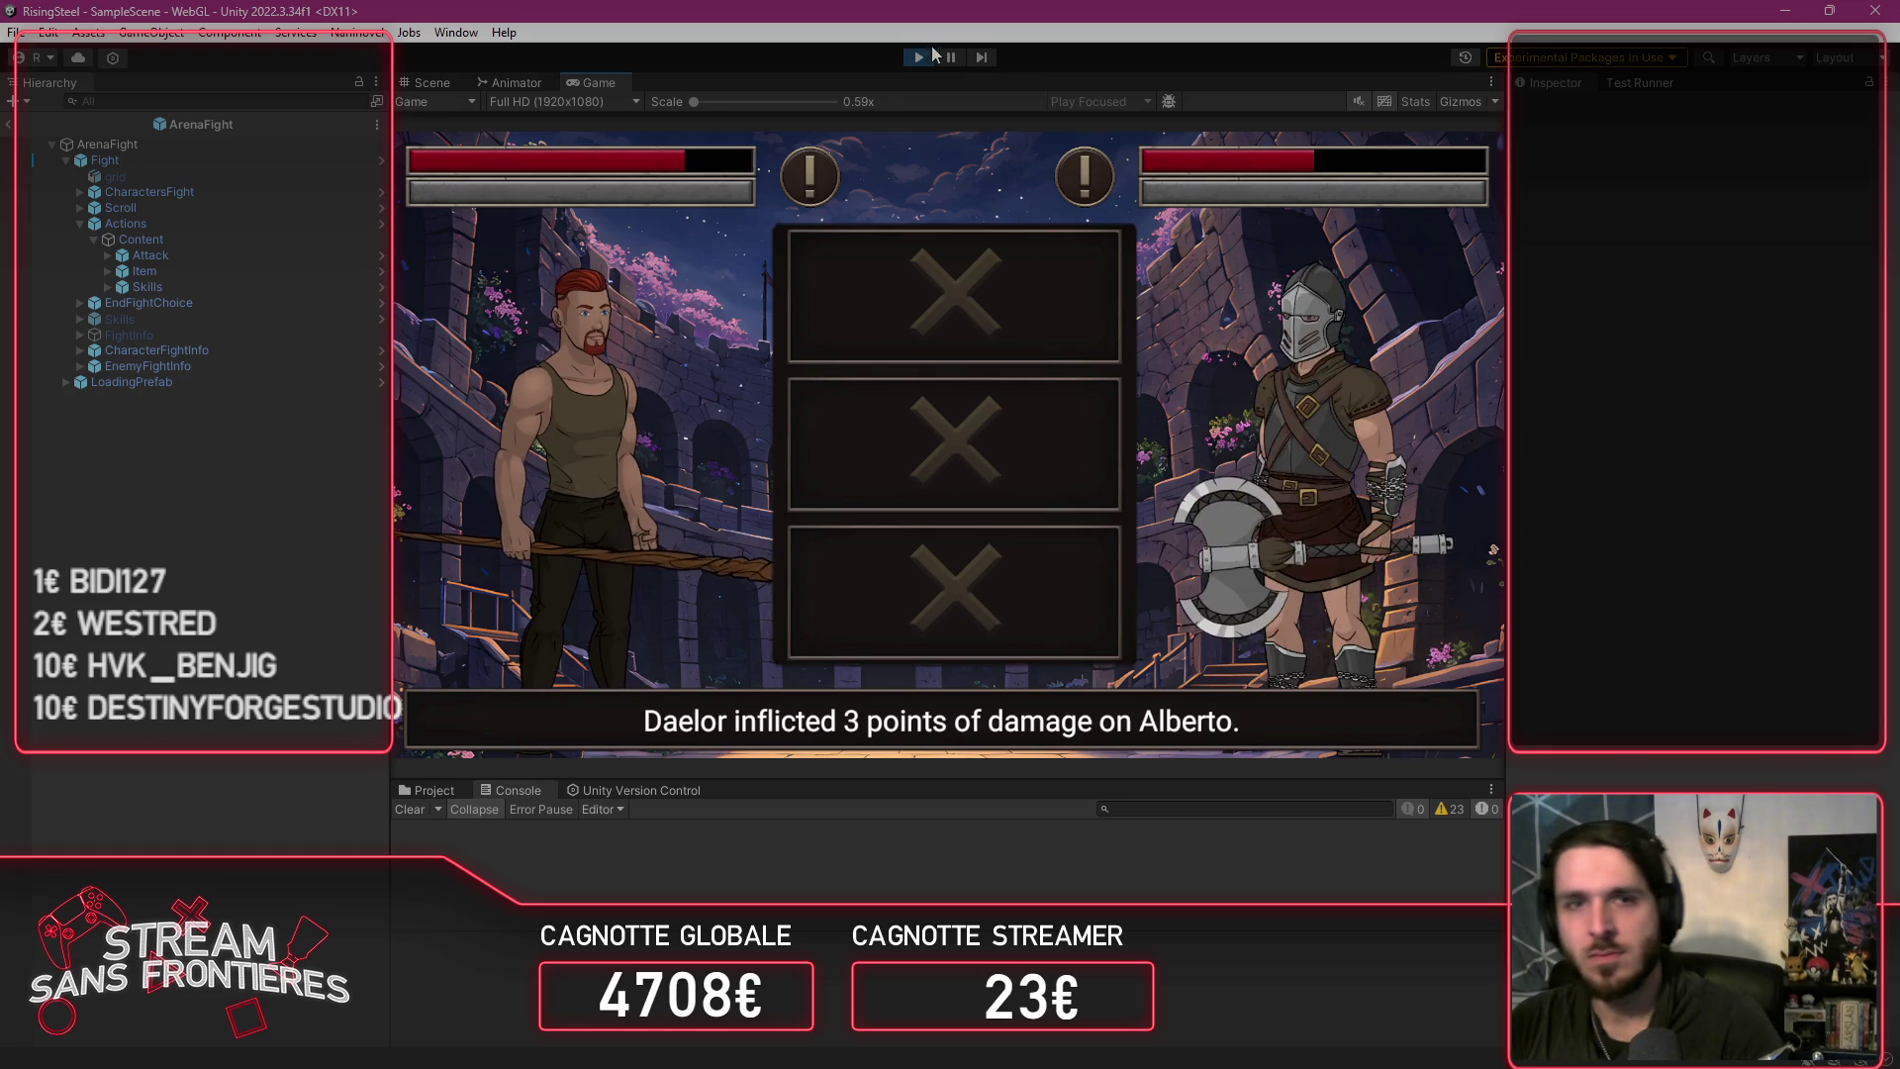
Step: Delete the fight.HideSkills() call from UseItem in PArenaFight.cs
key("alt+Tab")
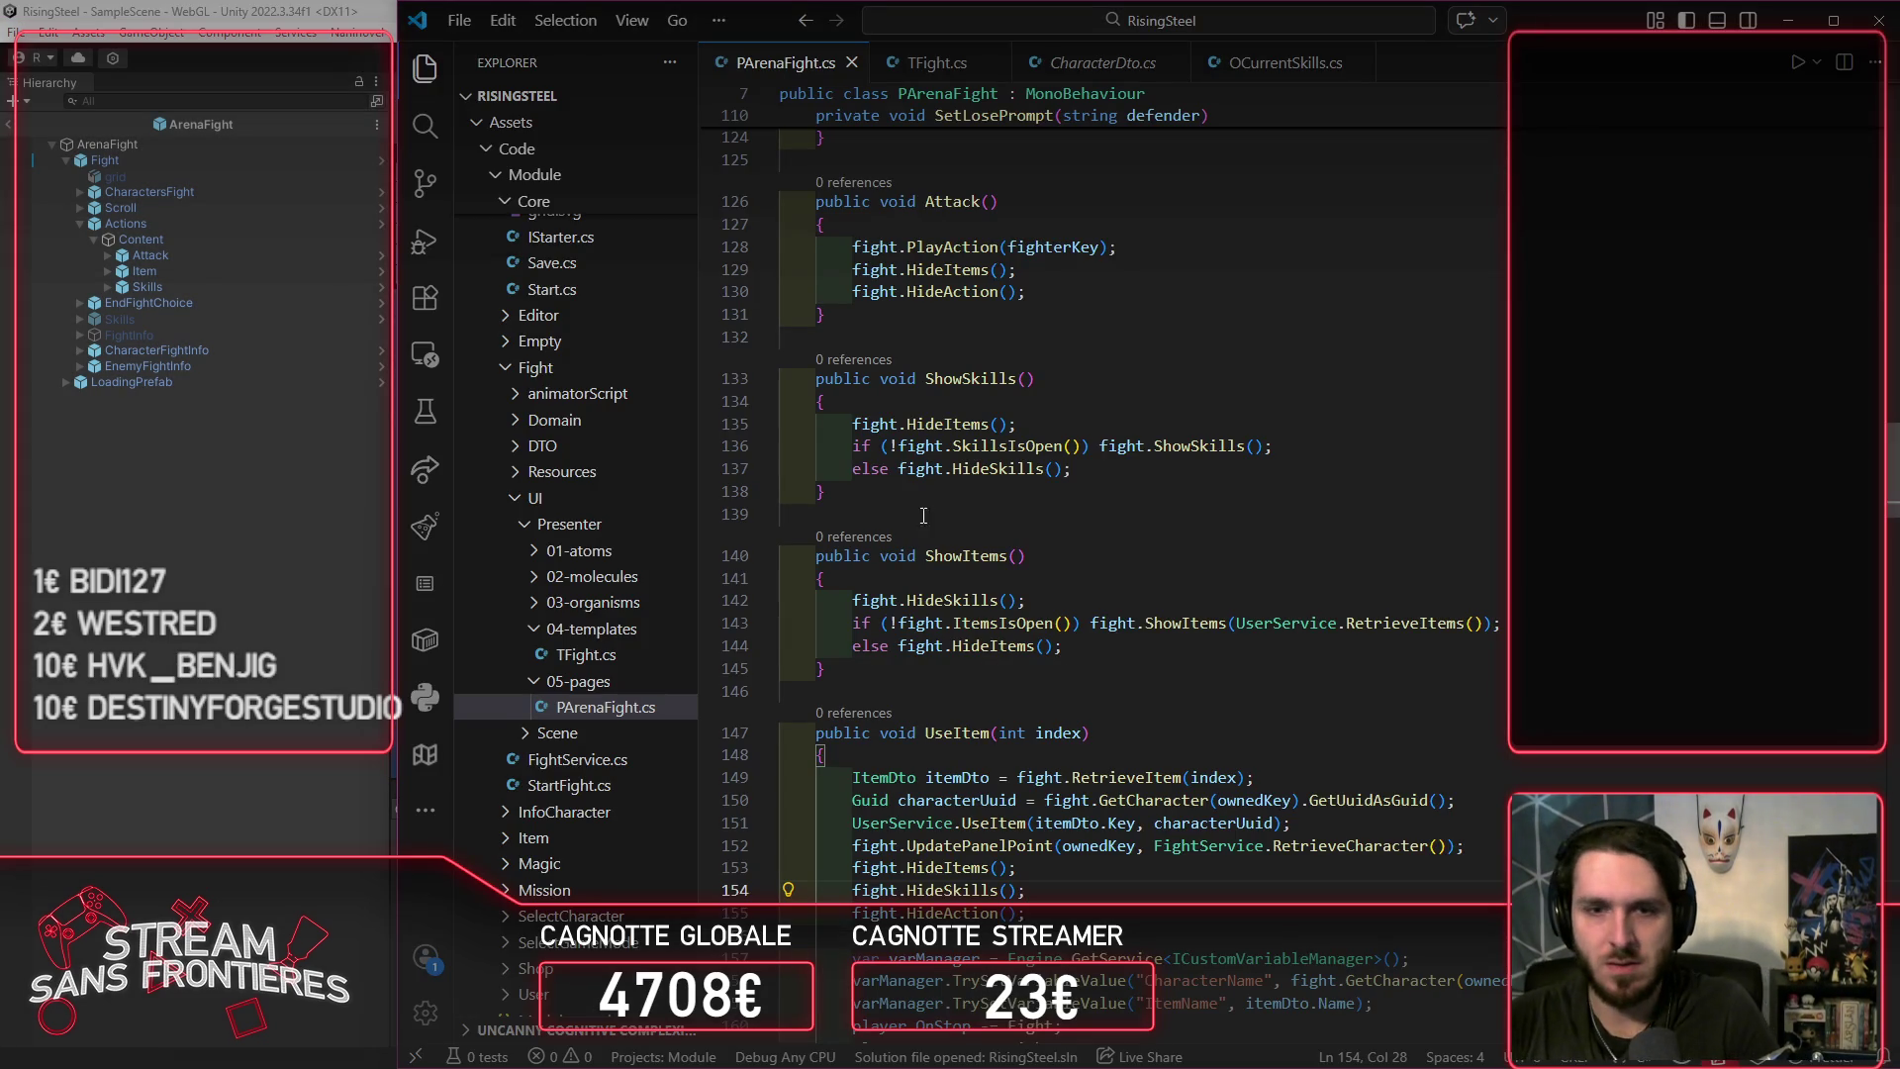
double_click(986, 890)
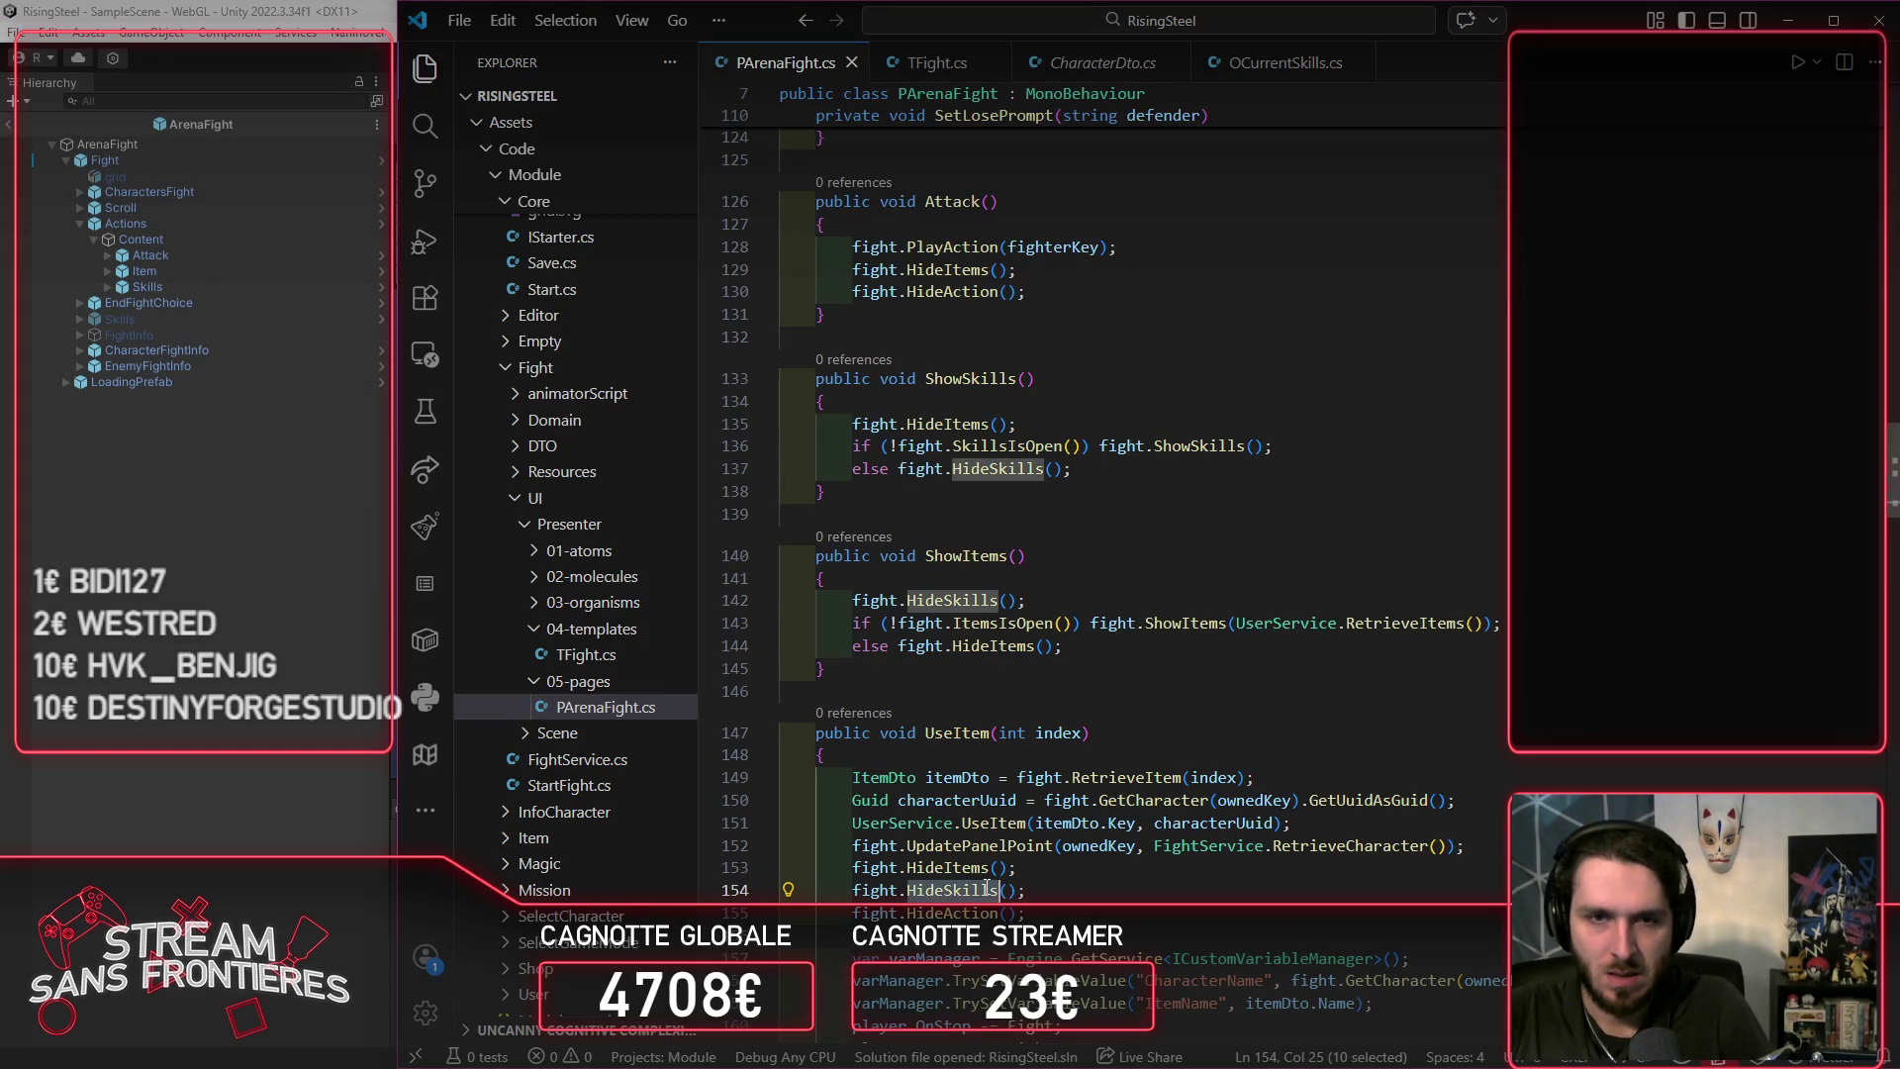
left_click(987, 890, "ctrl")
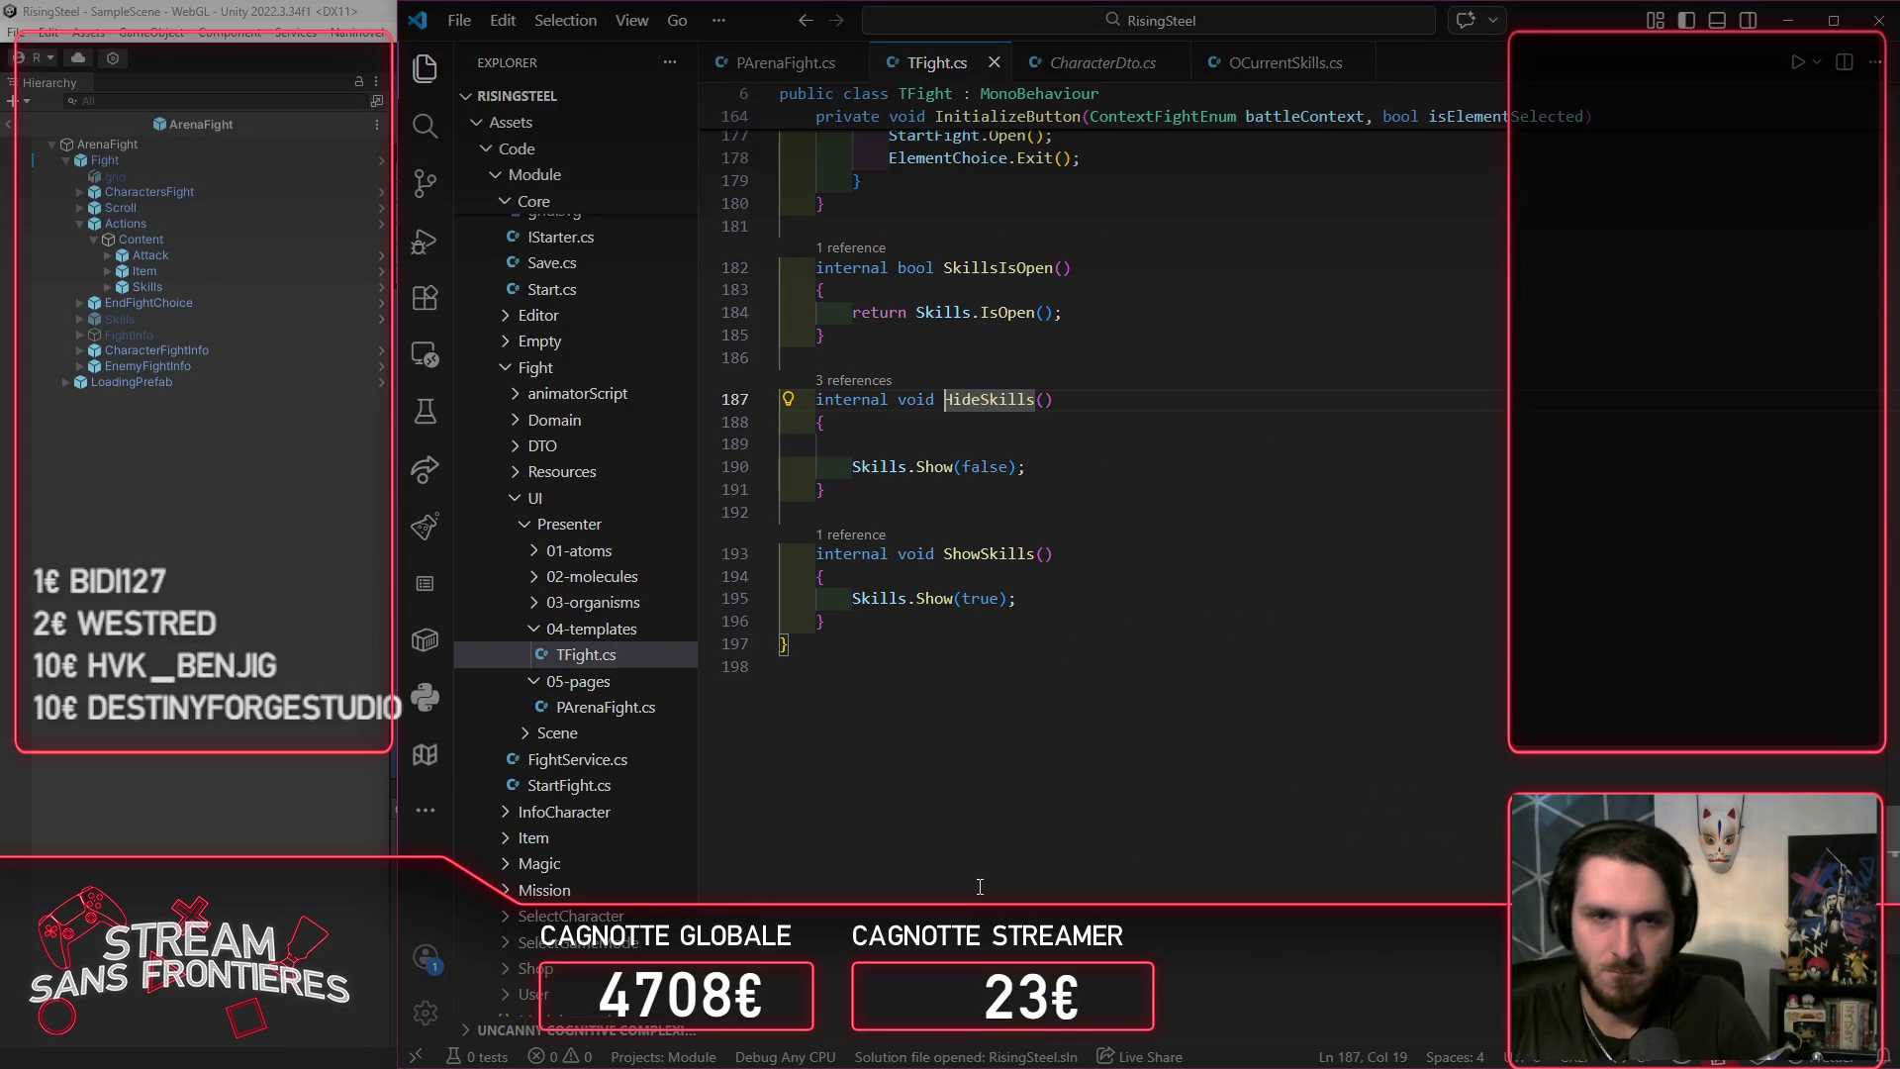
key("alt+Left")
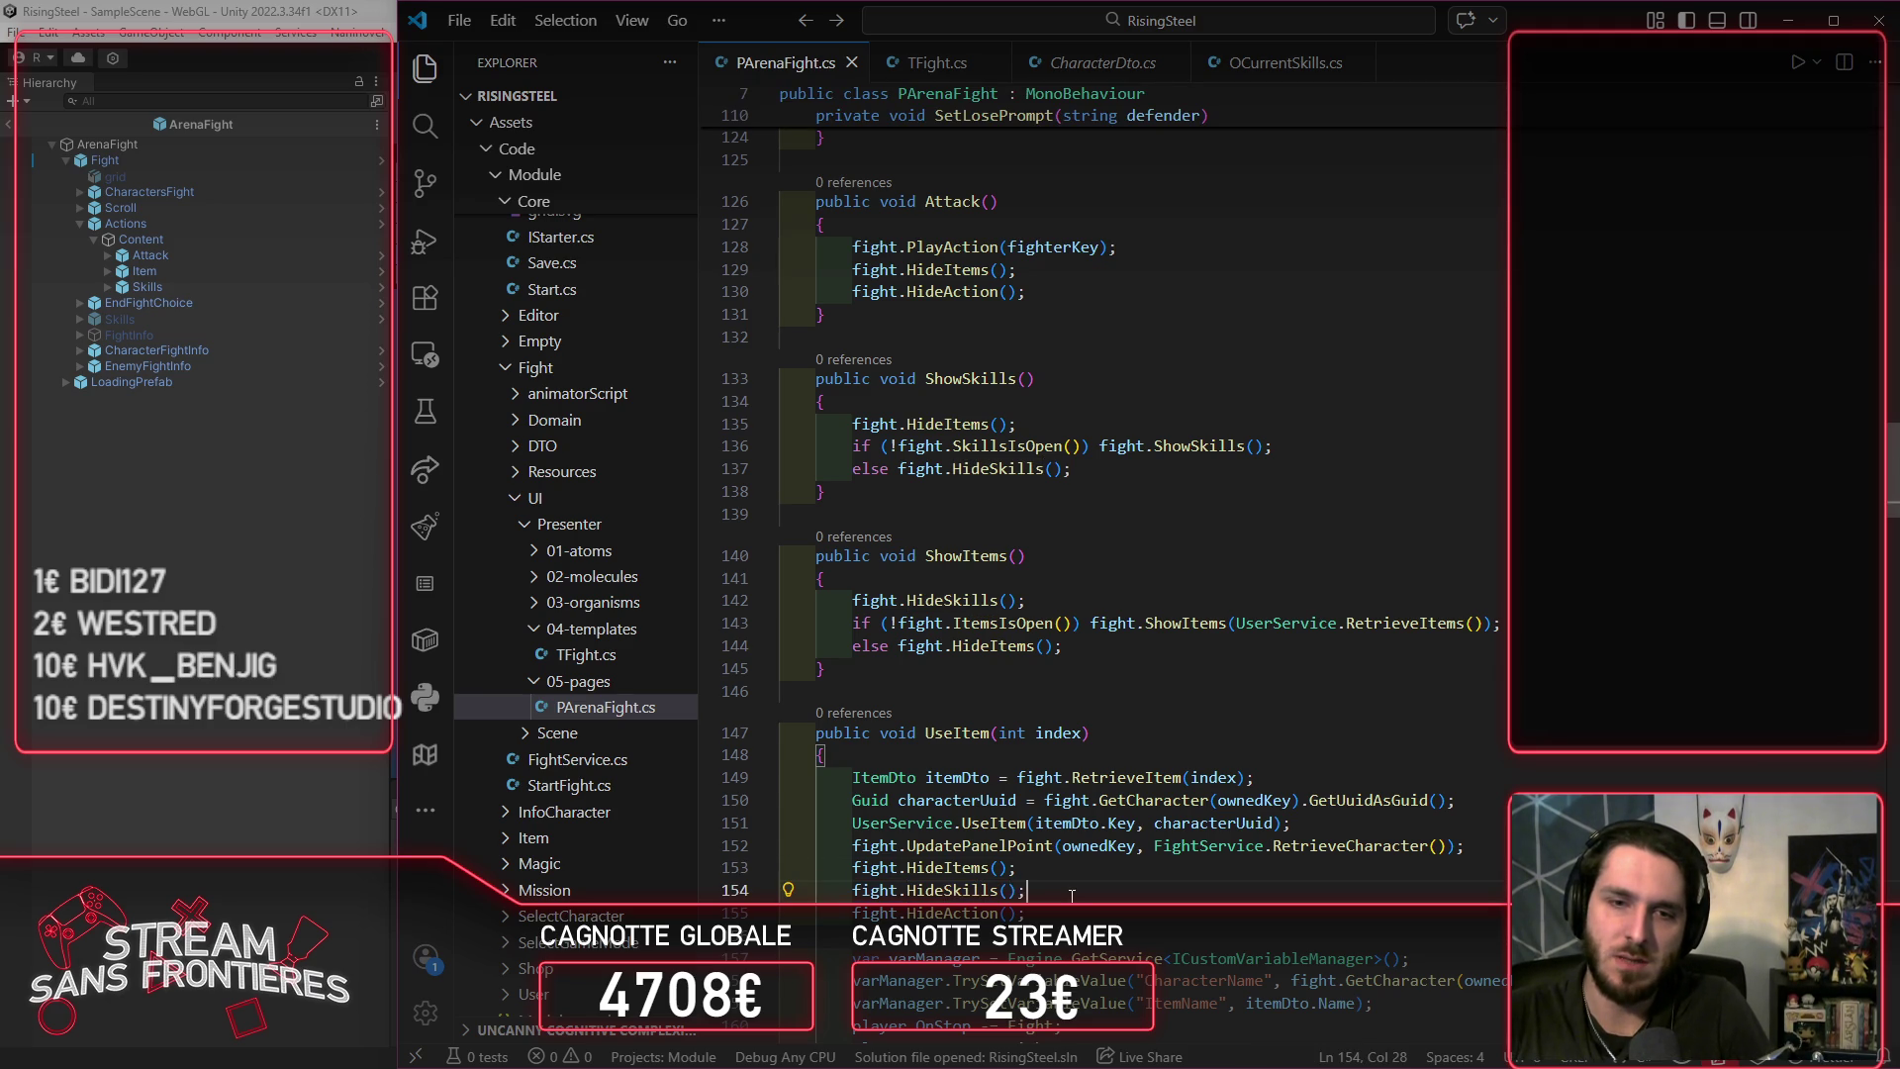
left_click_drag(1029, 890, 860, 889)
key("BackSpace")
key("BackSpace")
key("BackSpace")
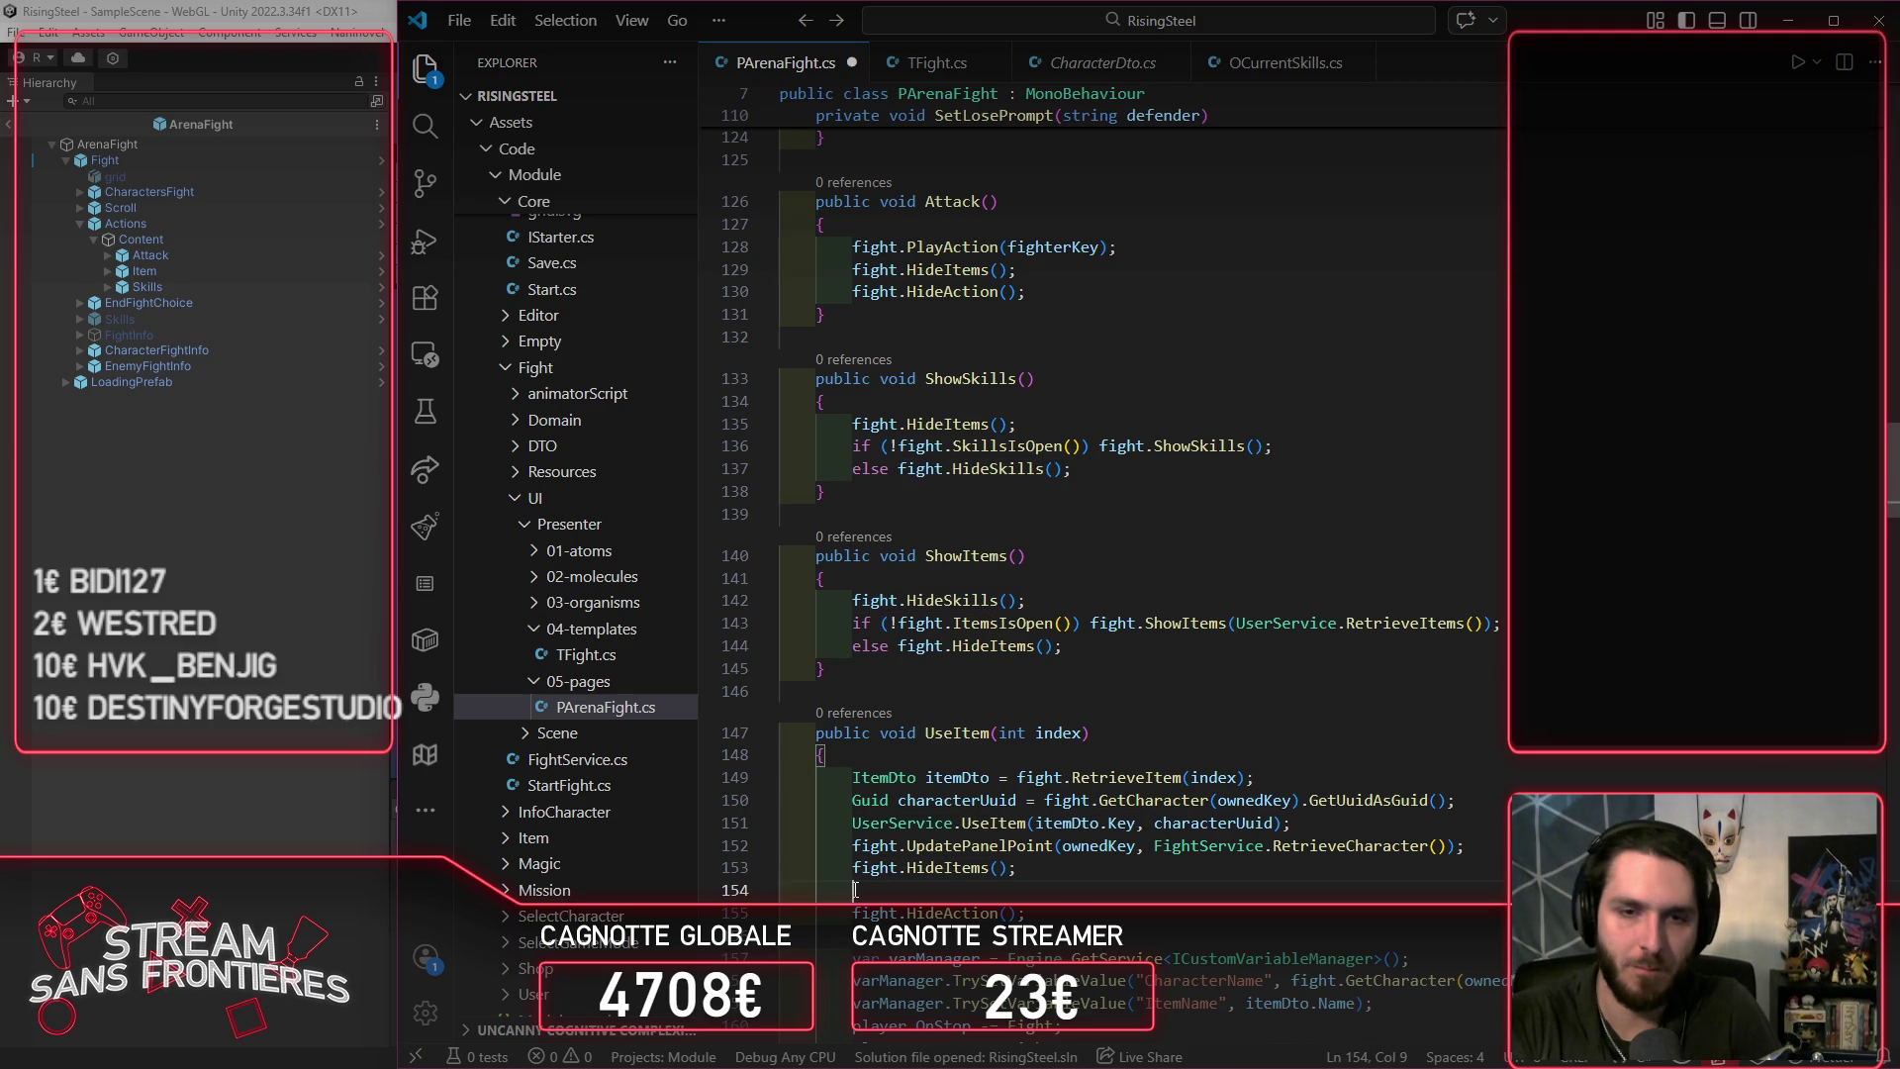
Step: Add fight.HideSkills(); after HideItems in Attack() and return to Unity
scroll(1207, 750, "down", 7)
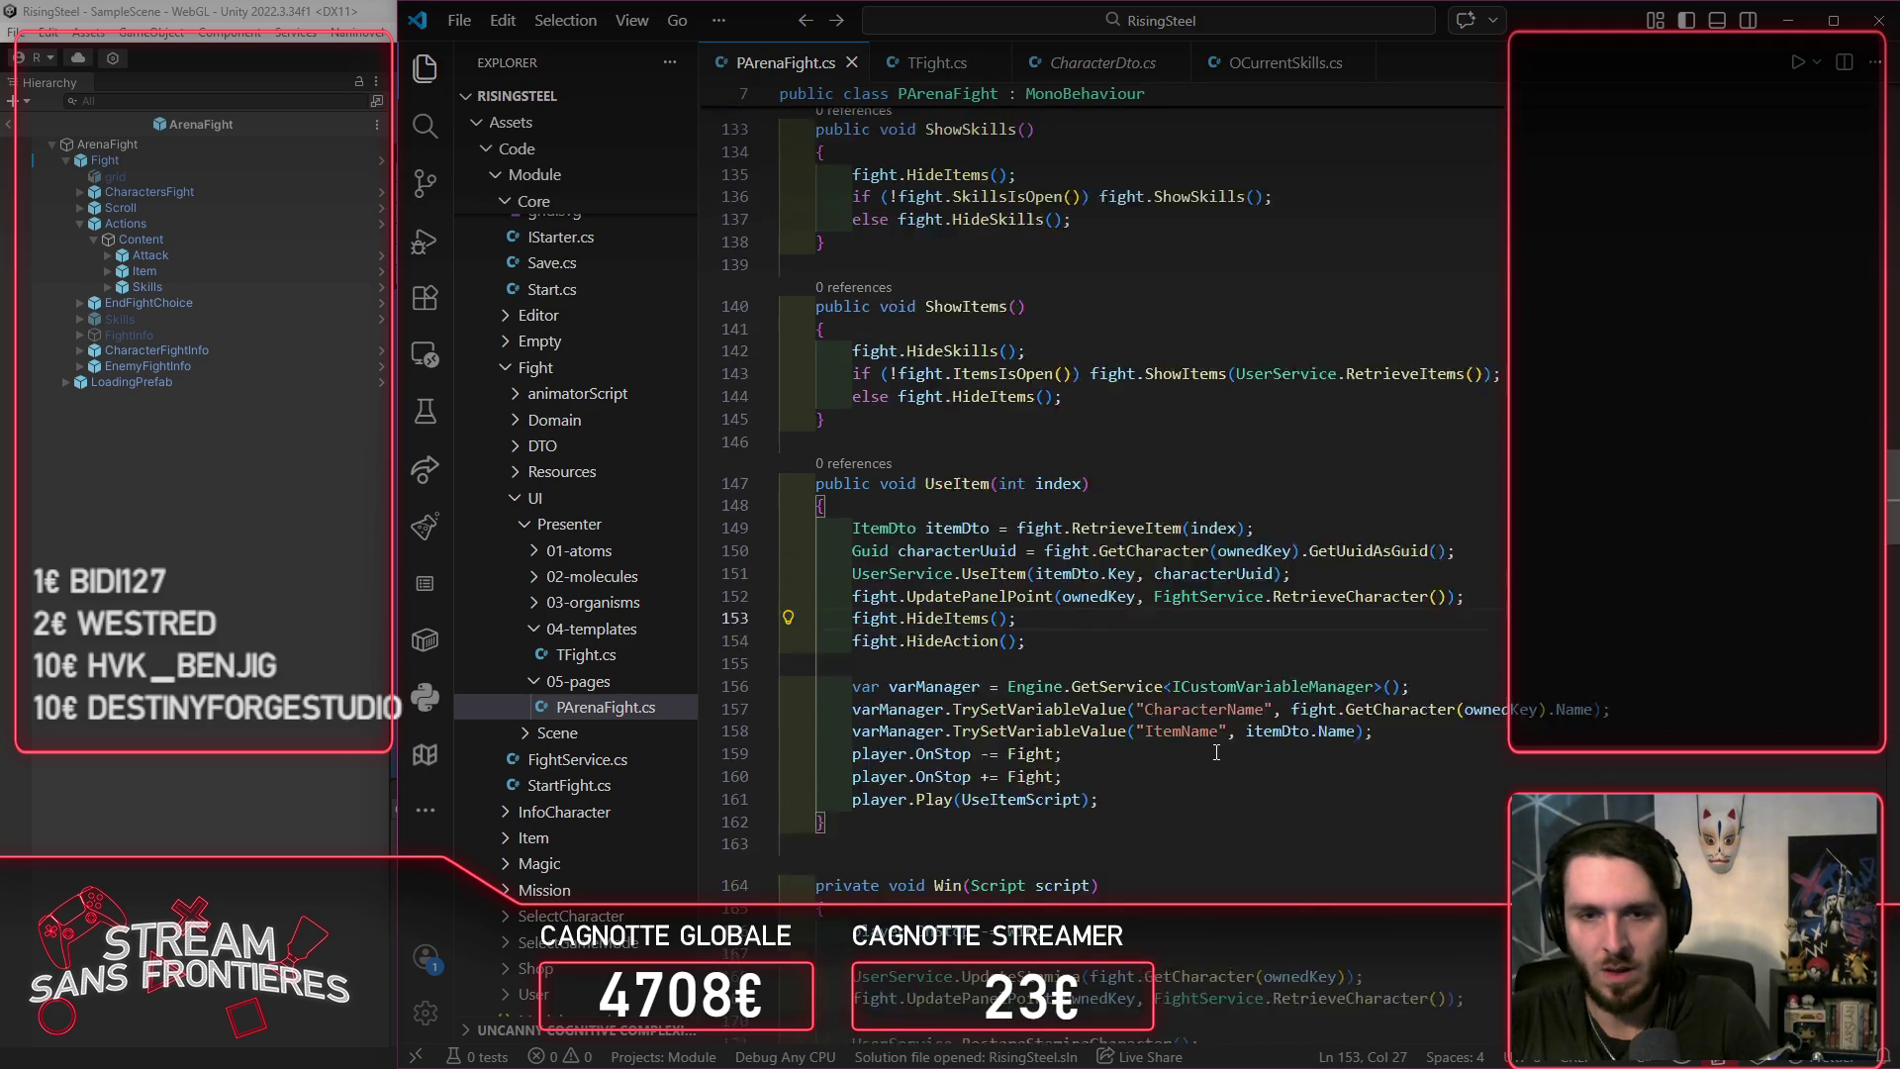
scroll(1205, 750, "up", 2)
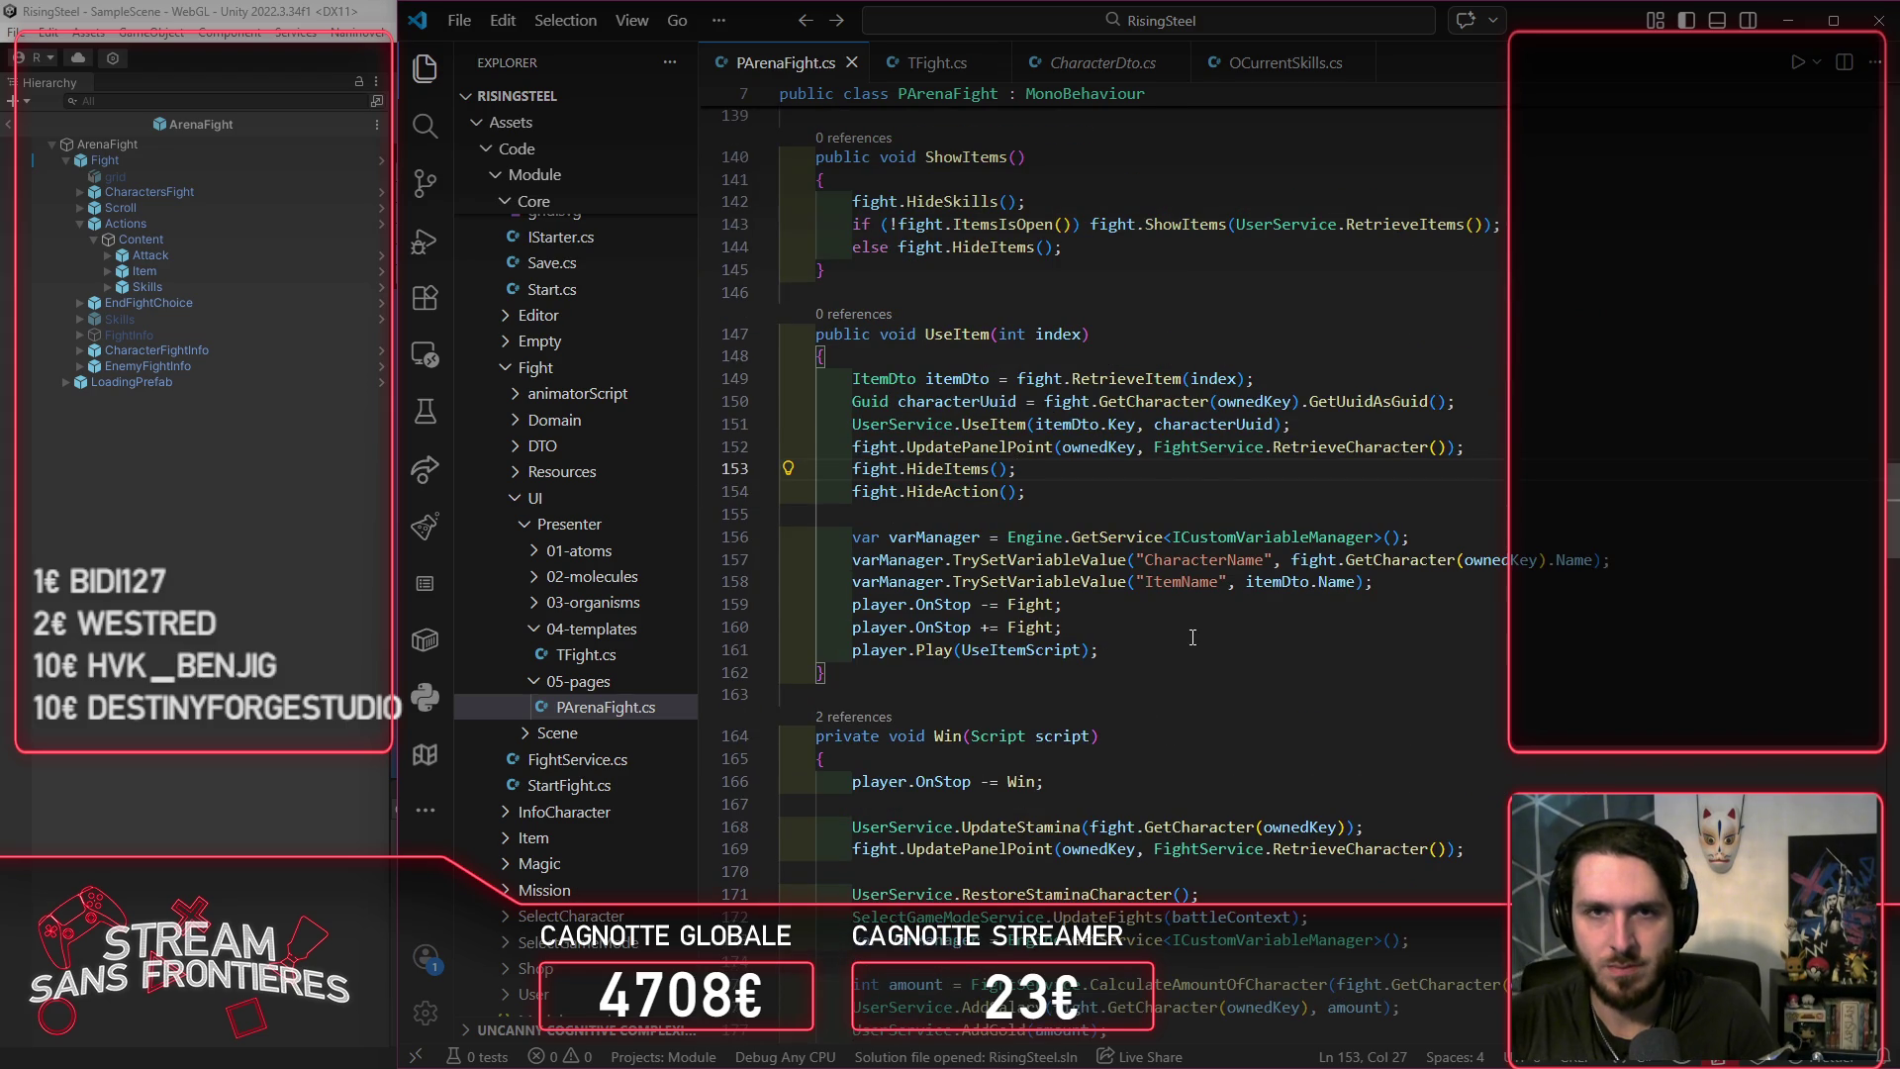
scroll(1150, 712, "down", 11)
scroll(1192, 637, "down", 5)
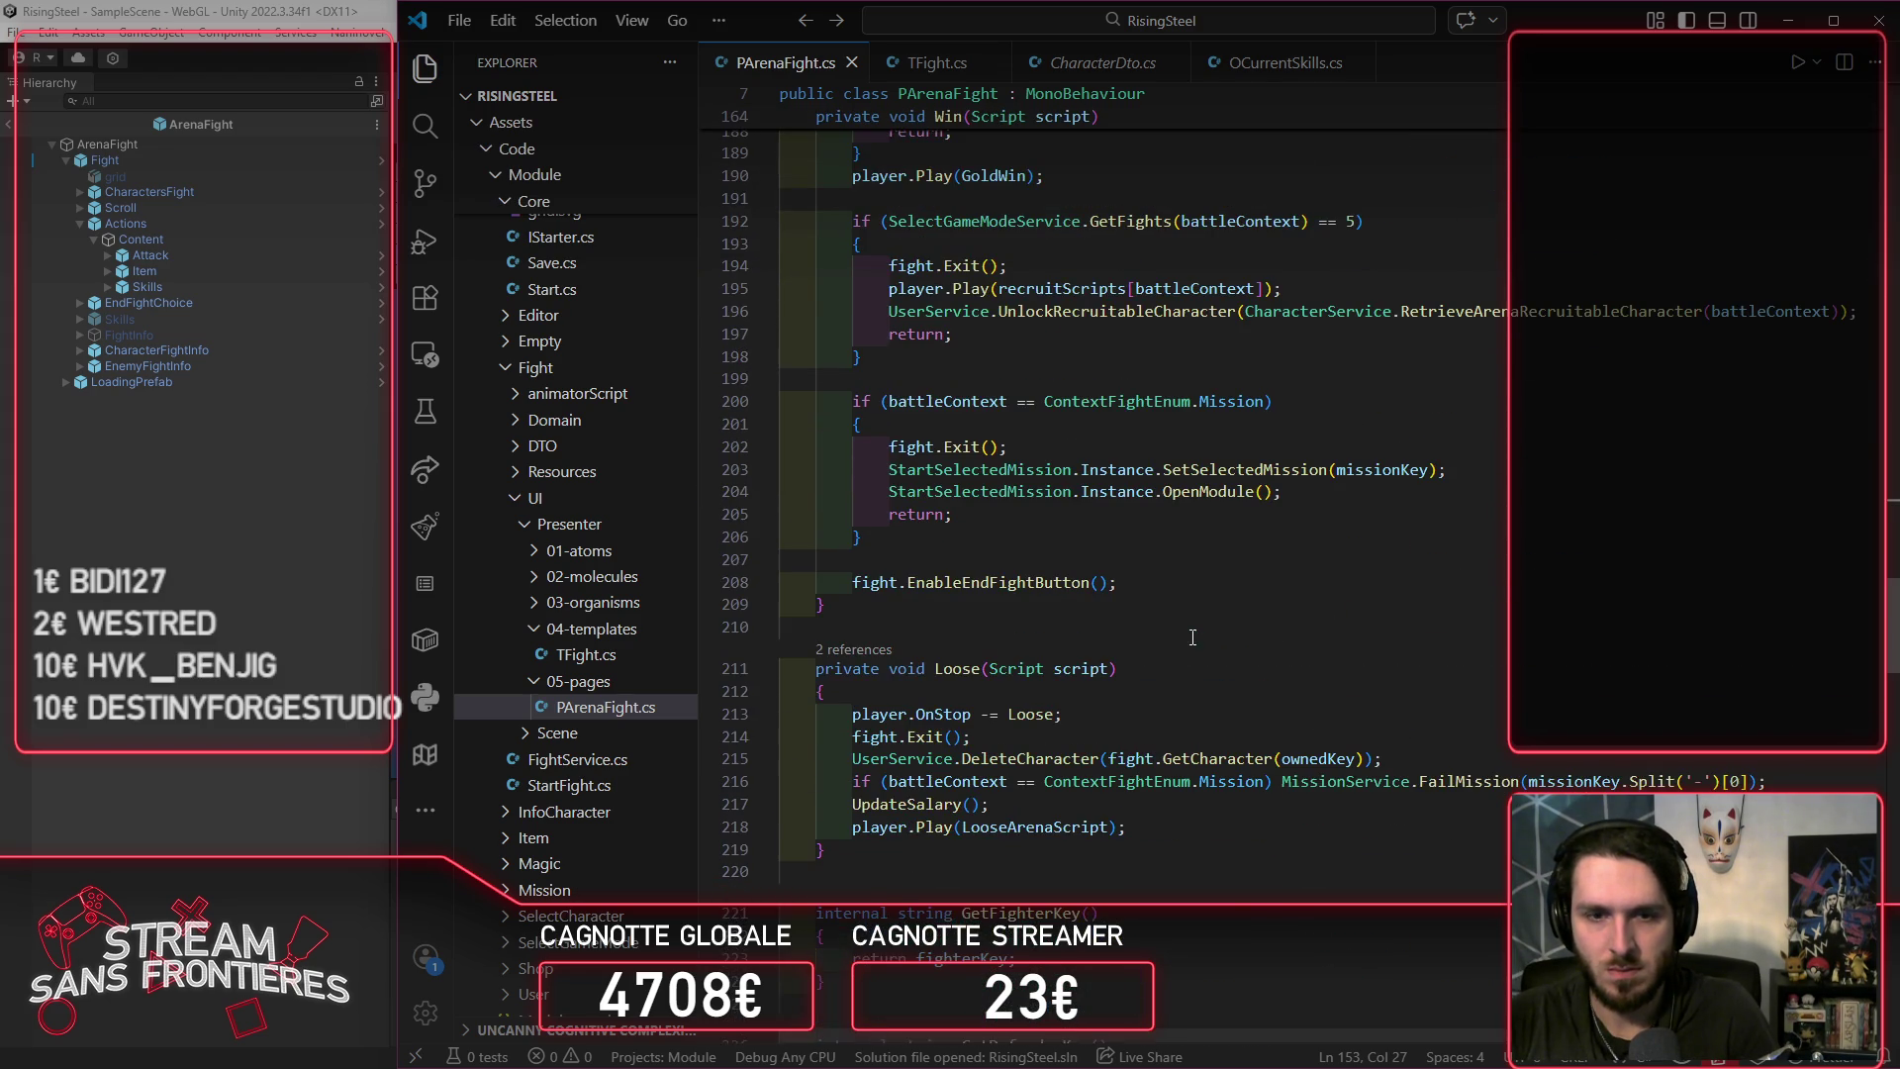
scroll(1192, 637, "up", 20)
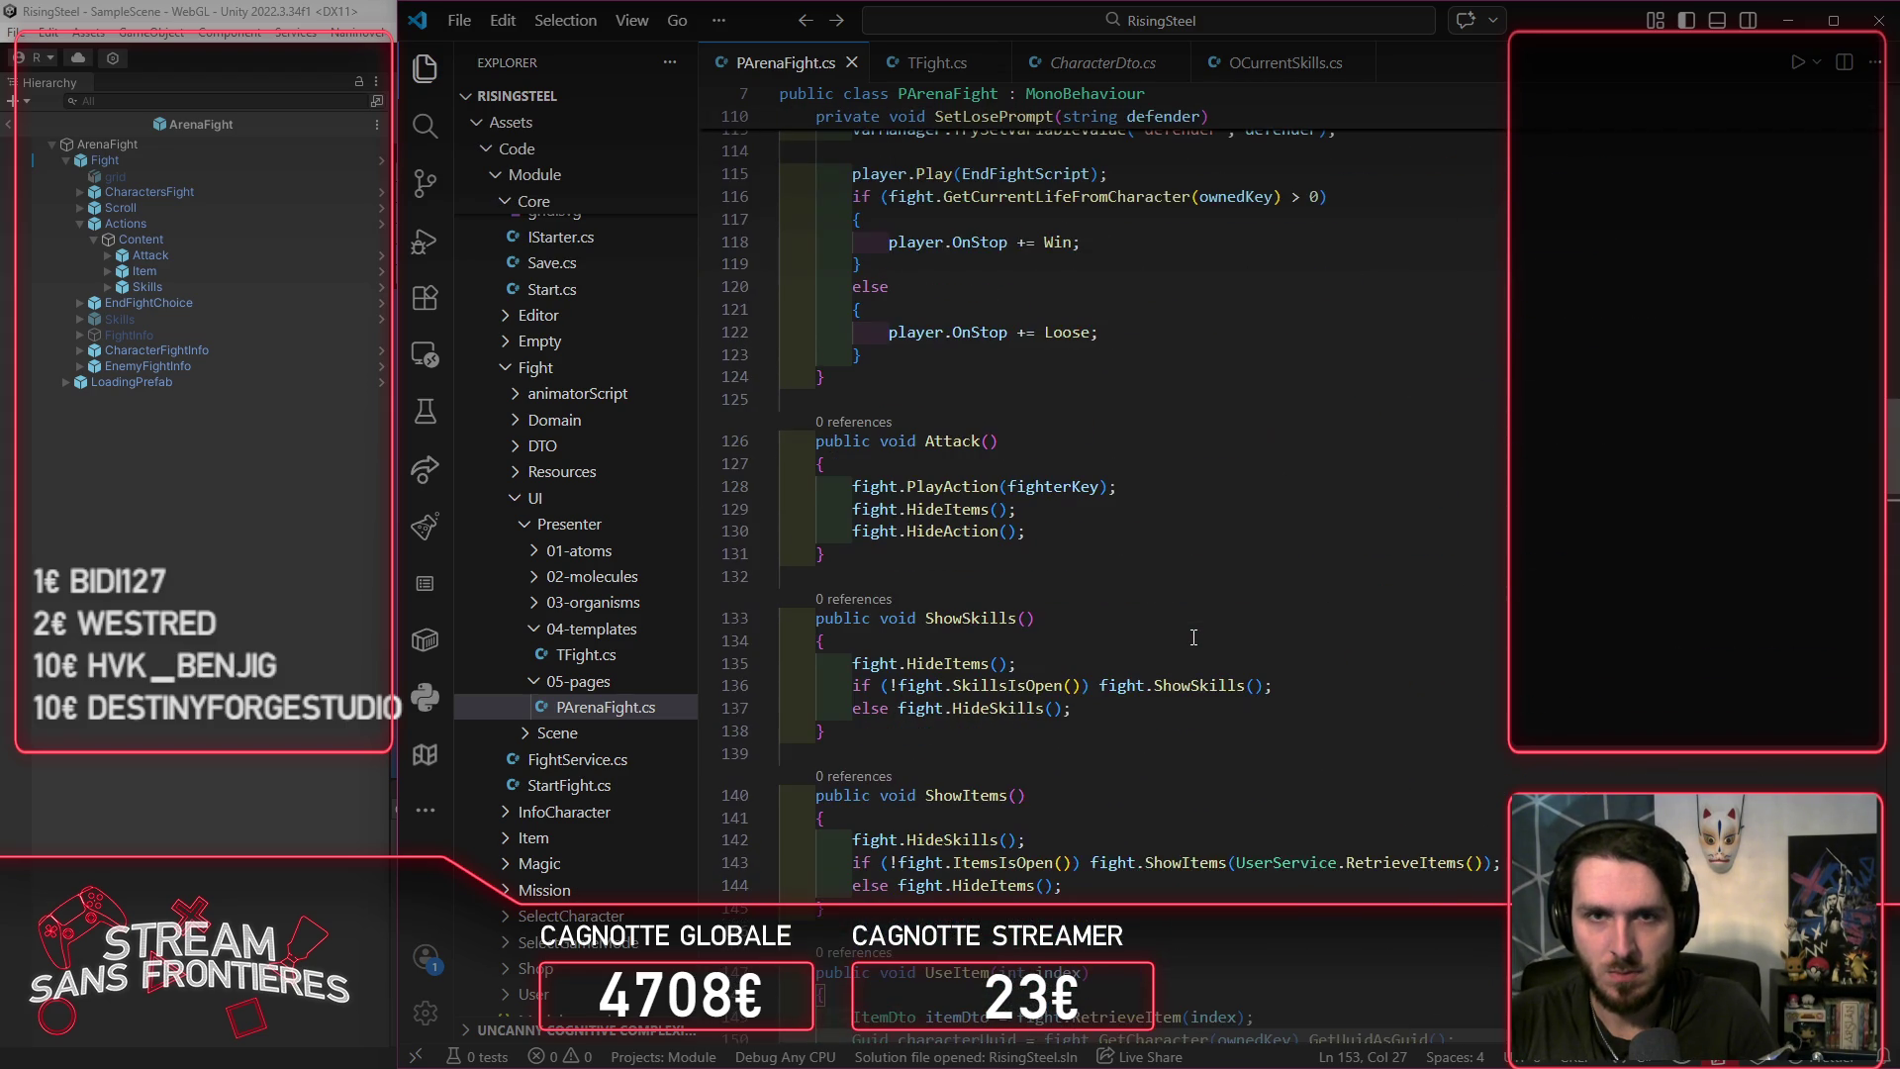
left_click(1085, 519)
key("Return")
type("fight.HideSkills();")
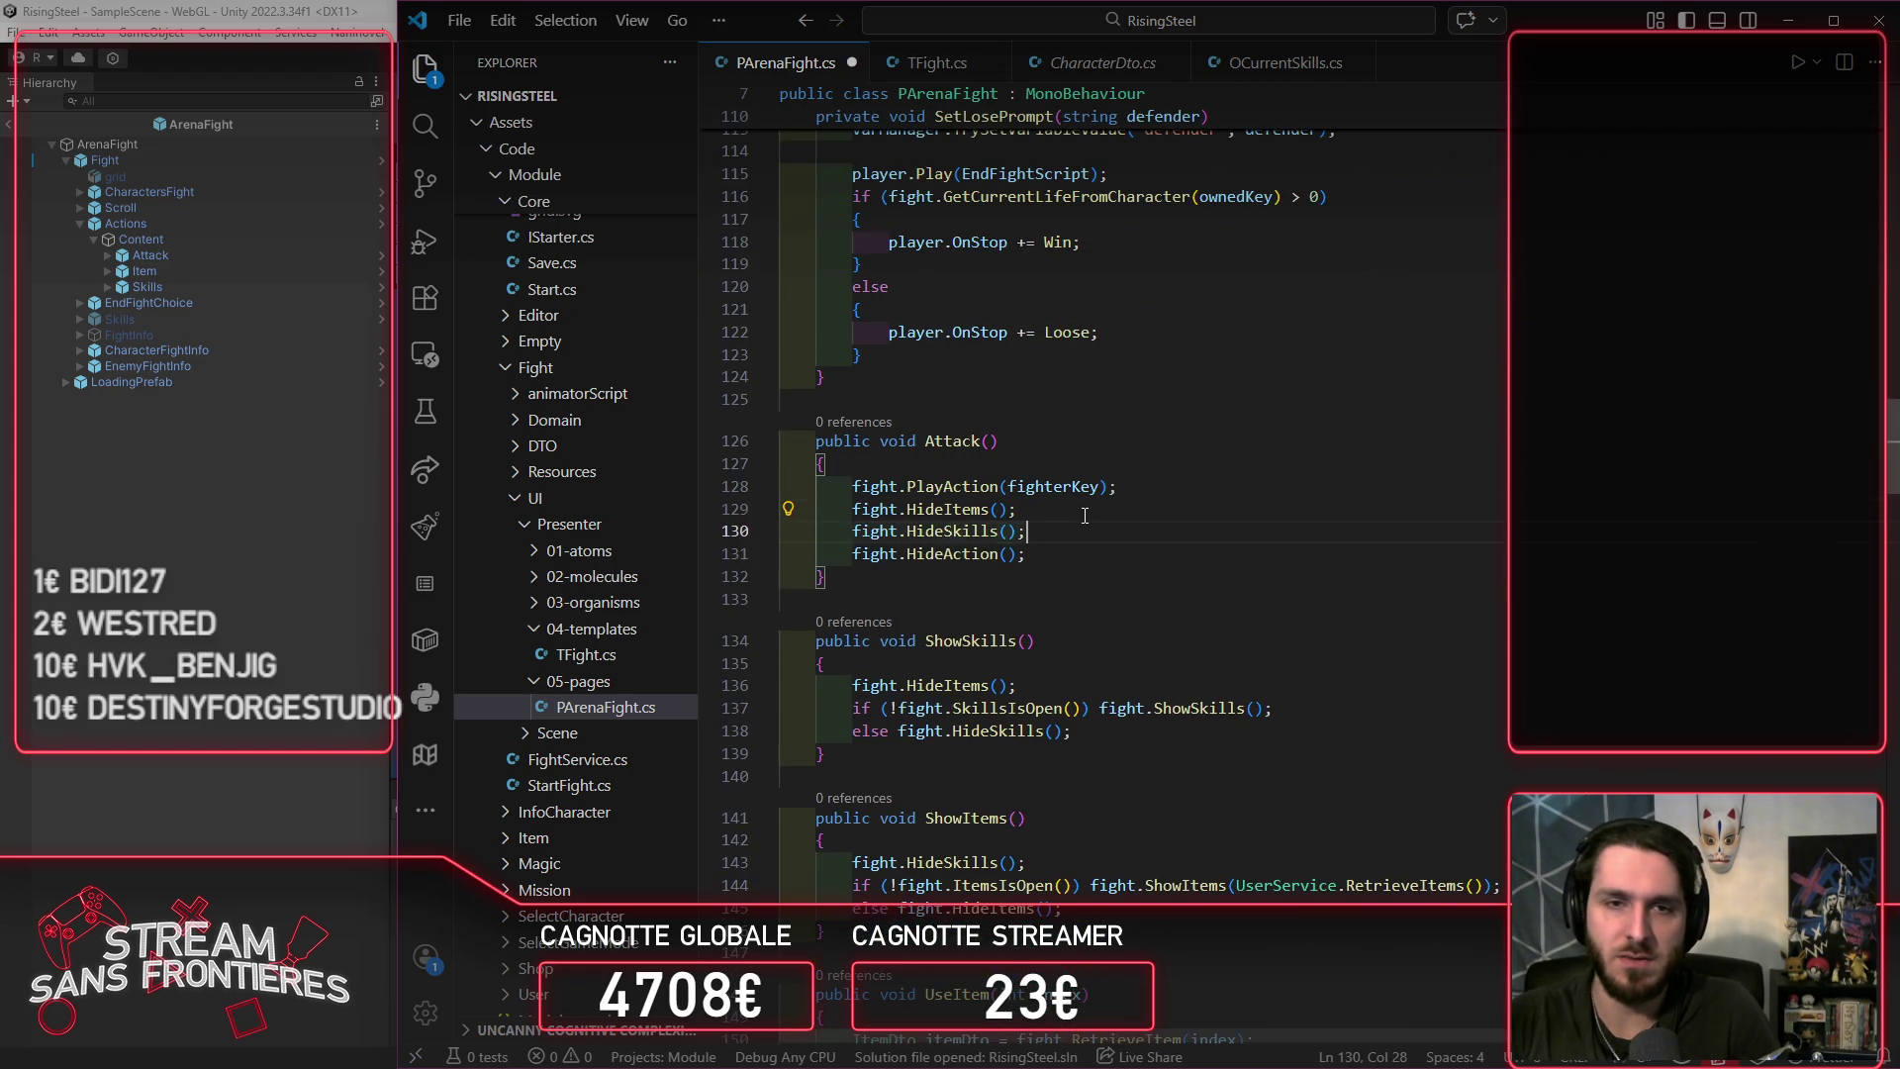
left_click(380, 554)
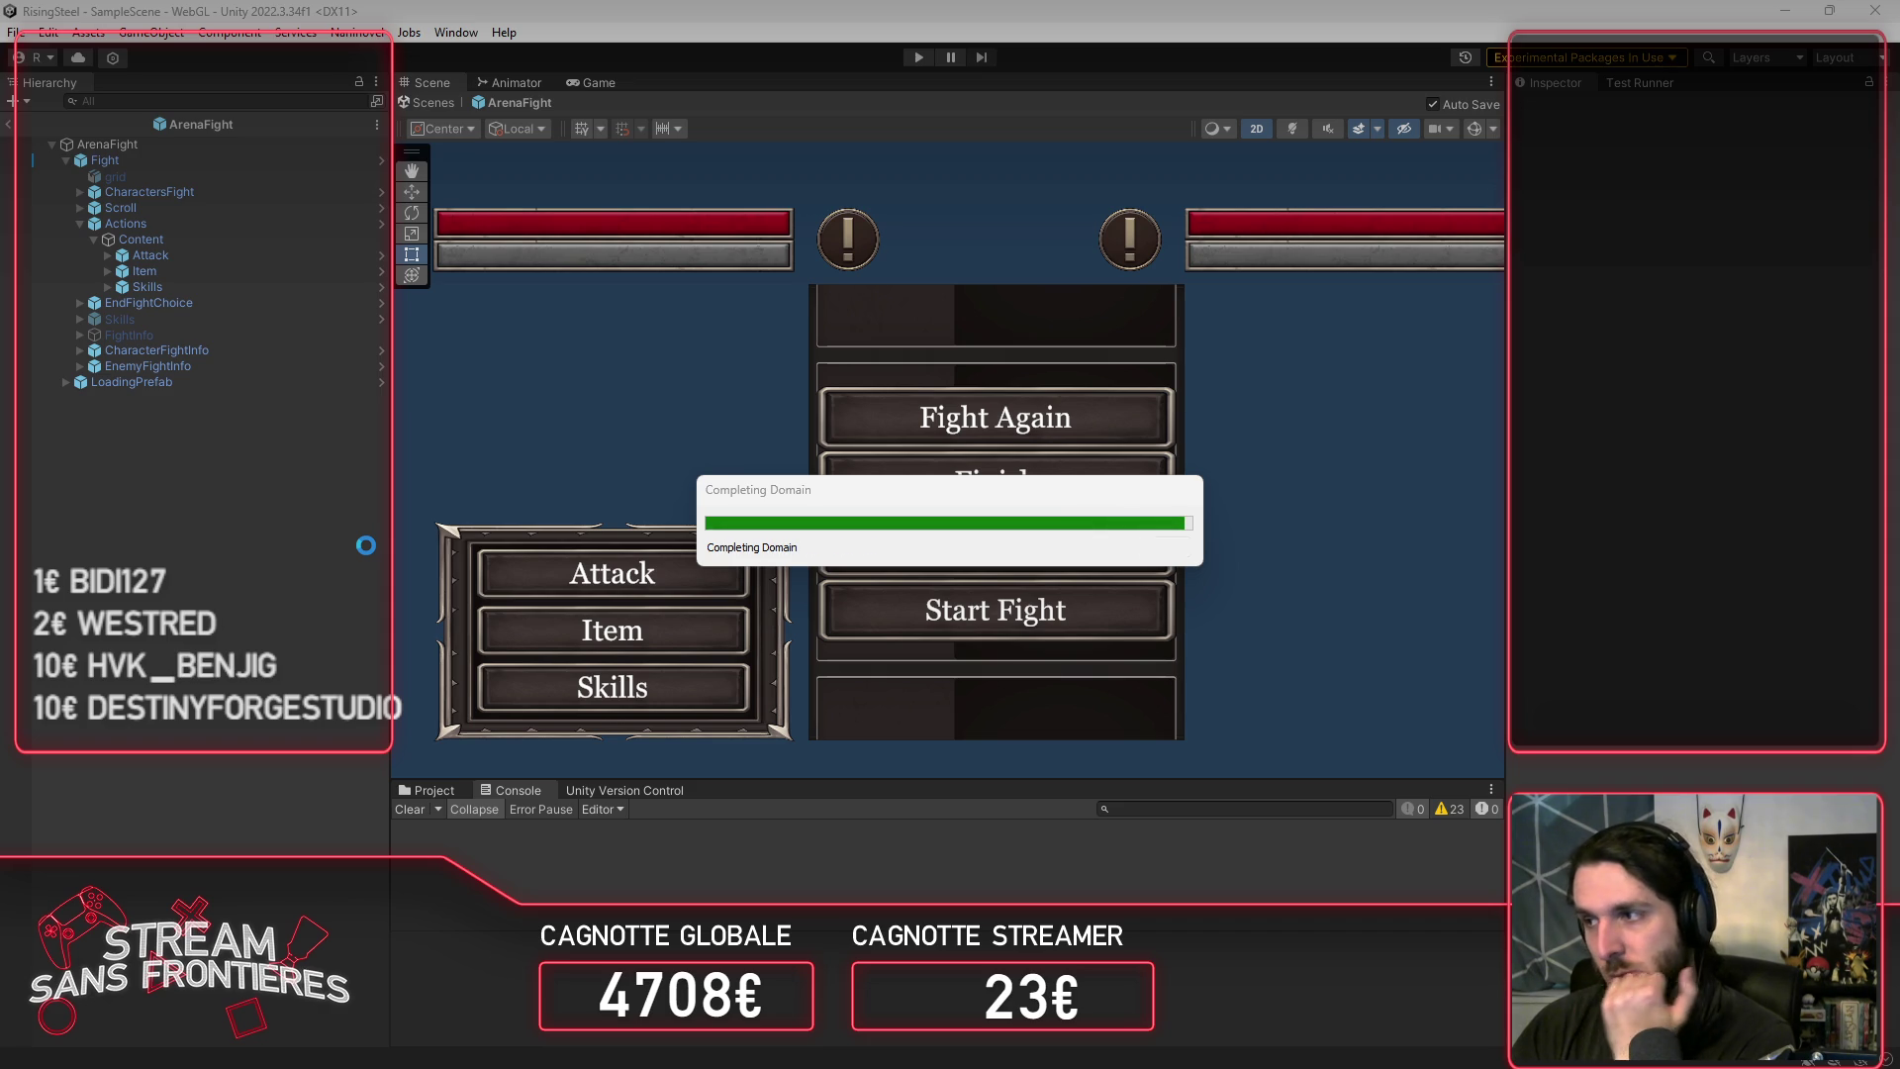
Step: Enter play mode, load save slot 3, and start the Arena fight with Alberto
left_click(910, 62)
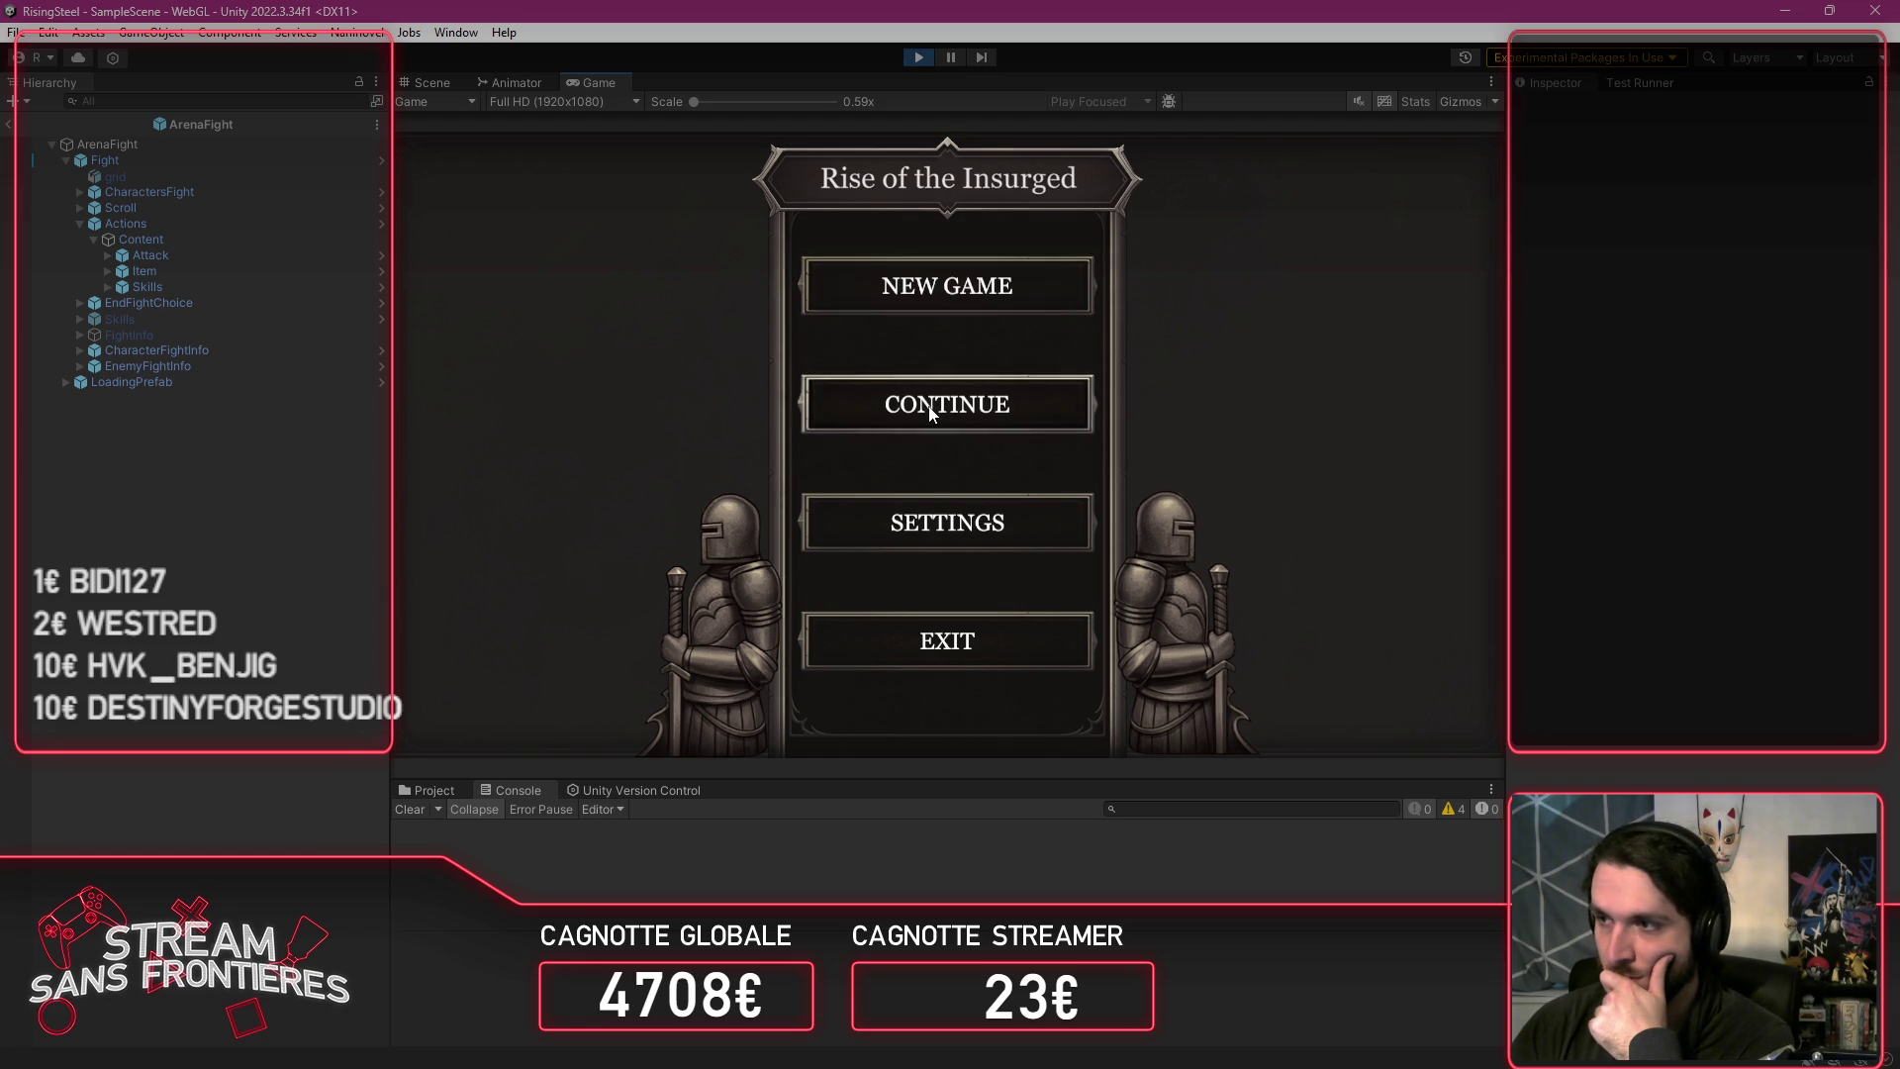
left_click(945, 411)
left_click(1042, 342)
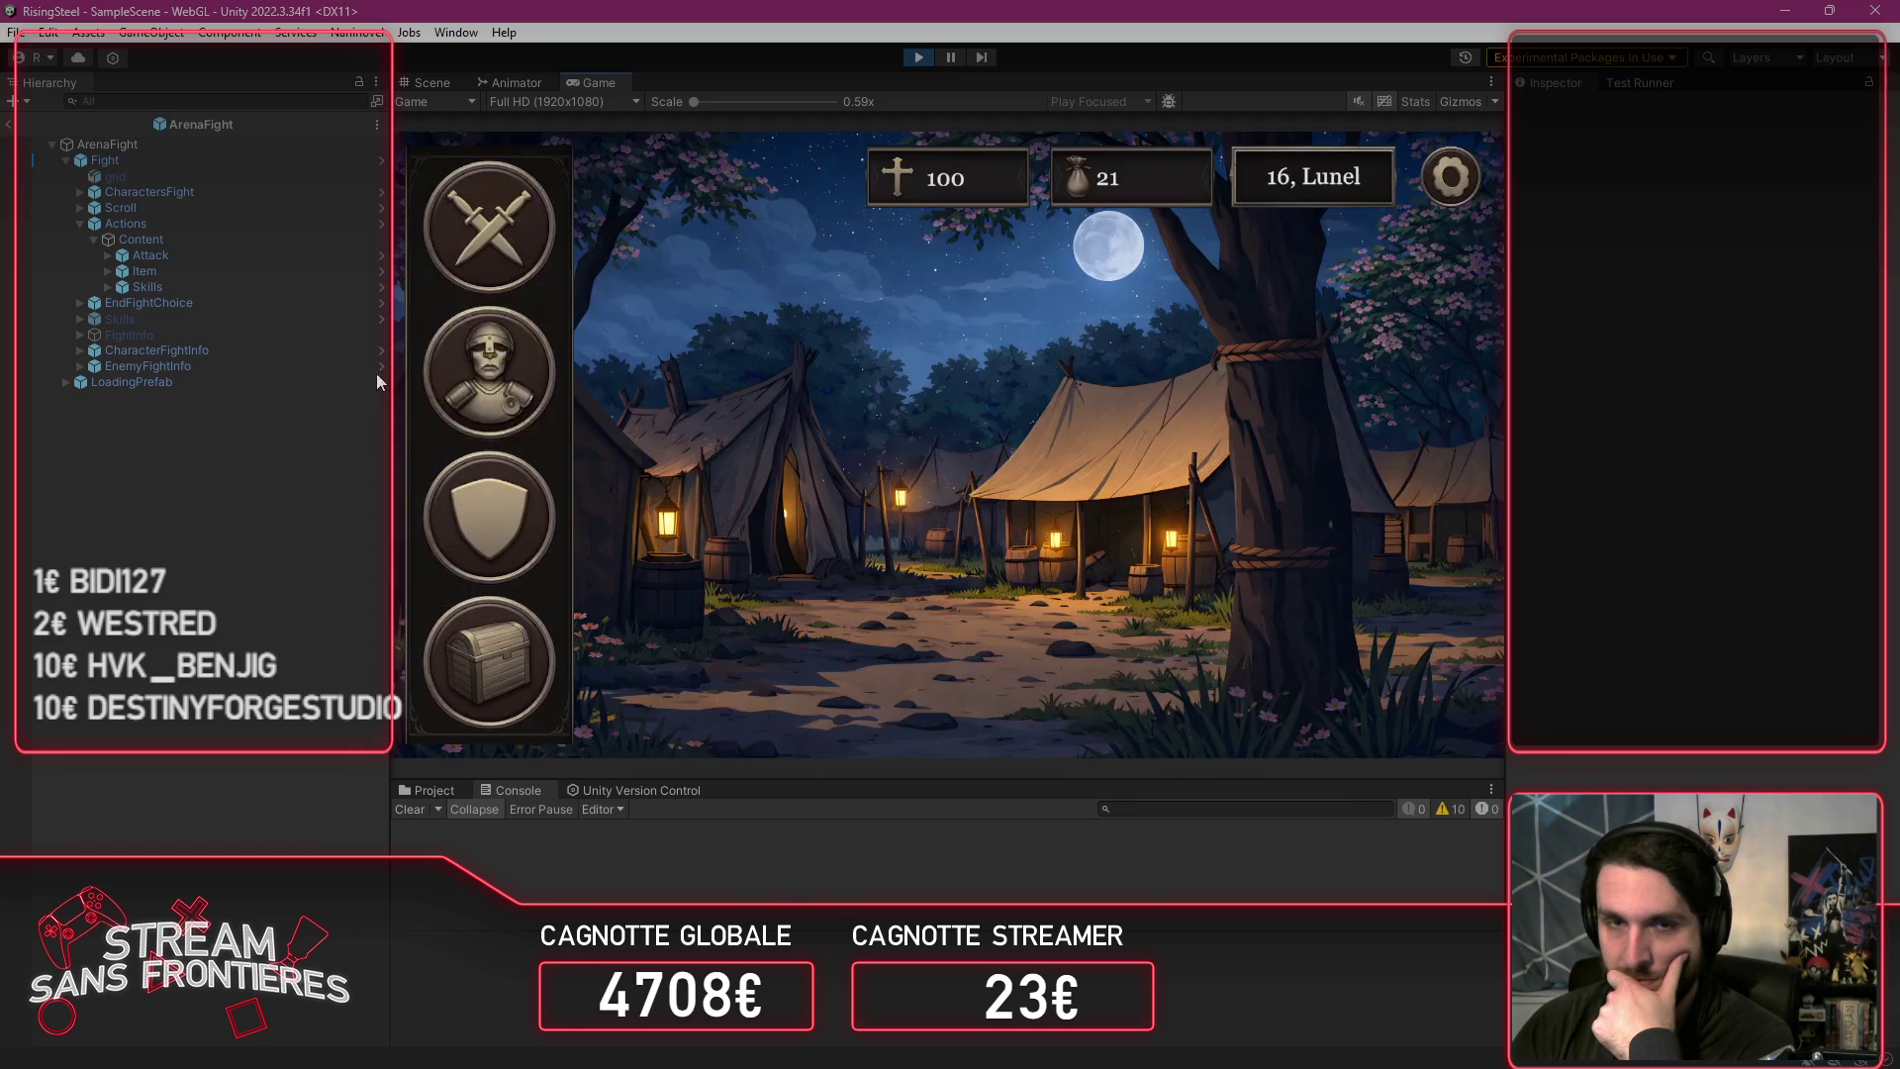
left_click(509, 247)
left_click(515, 402)
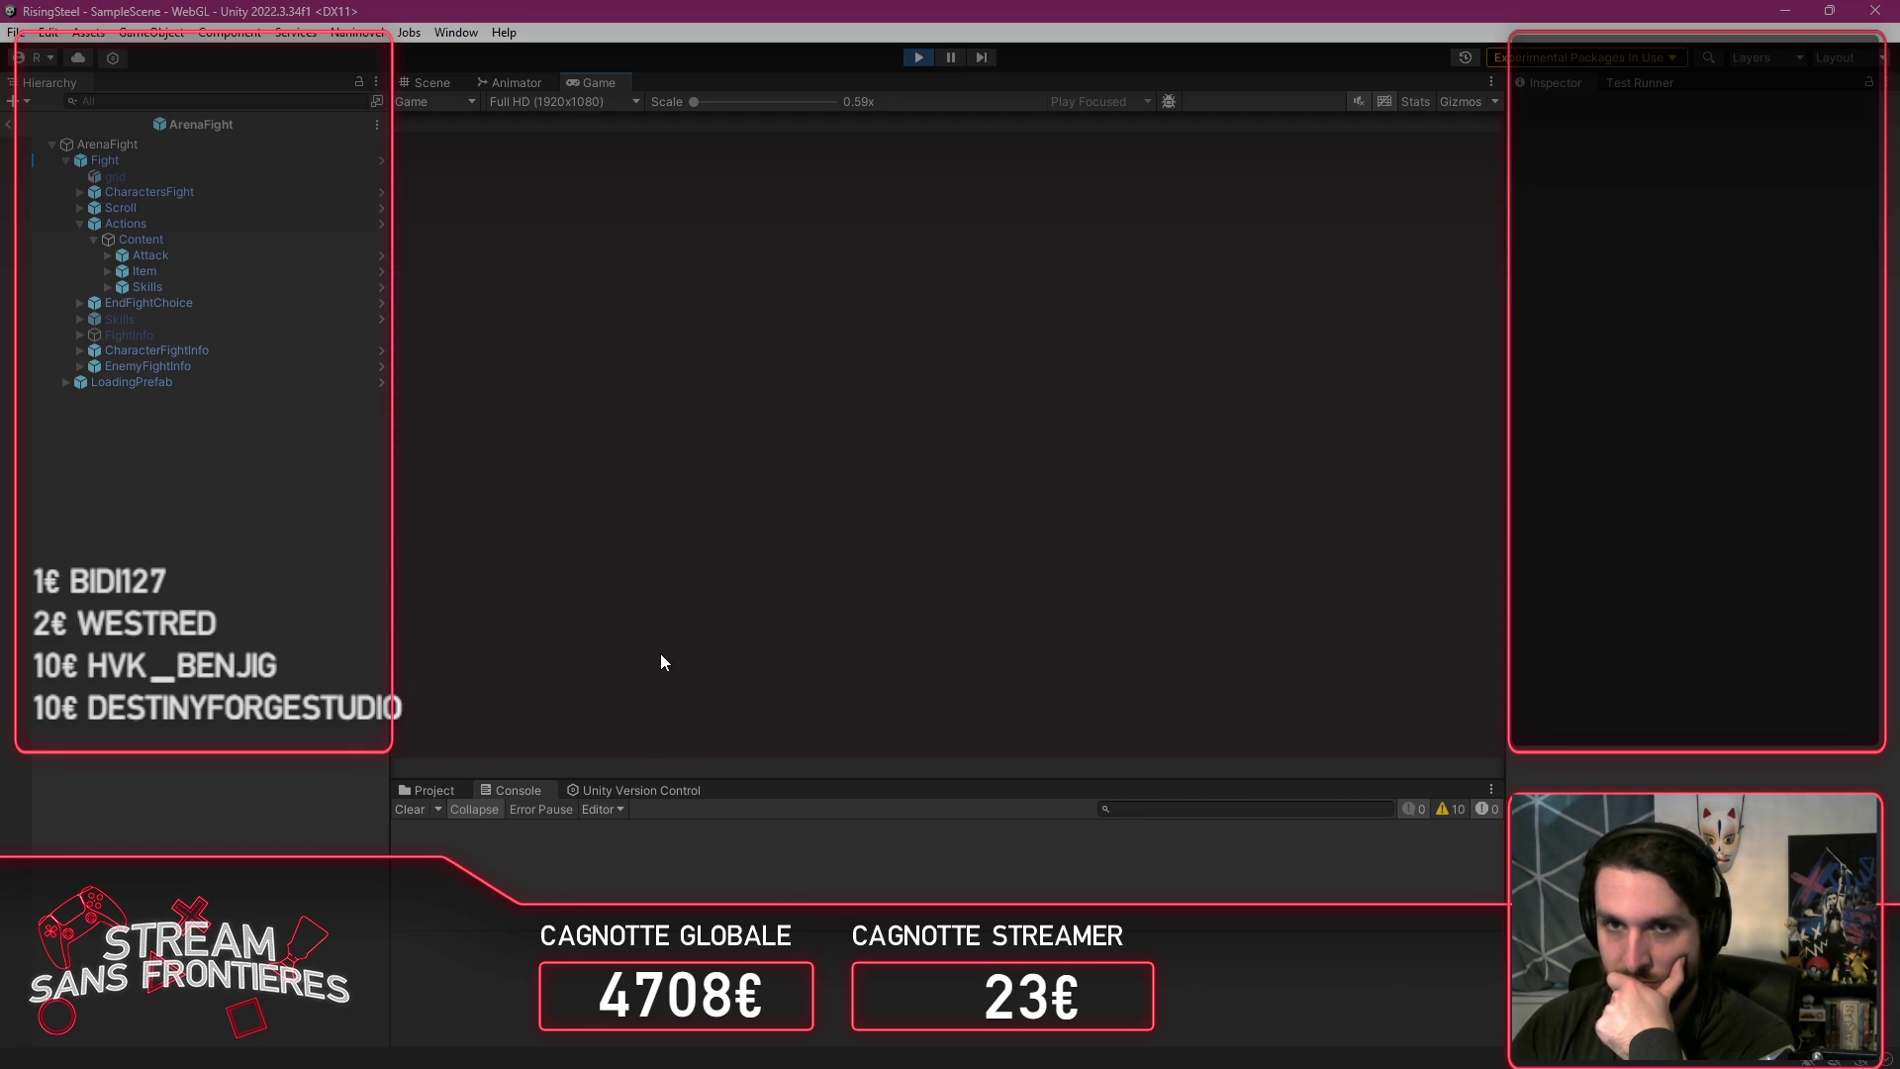
left_click(550, 613)
left_click(926, 467)
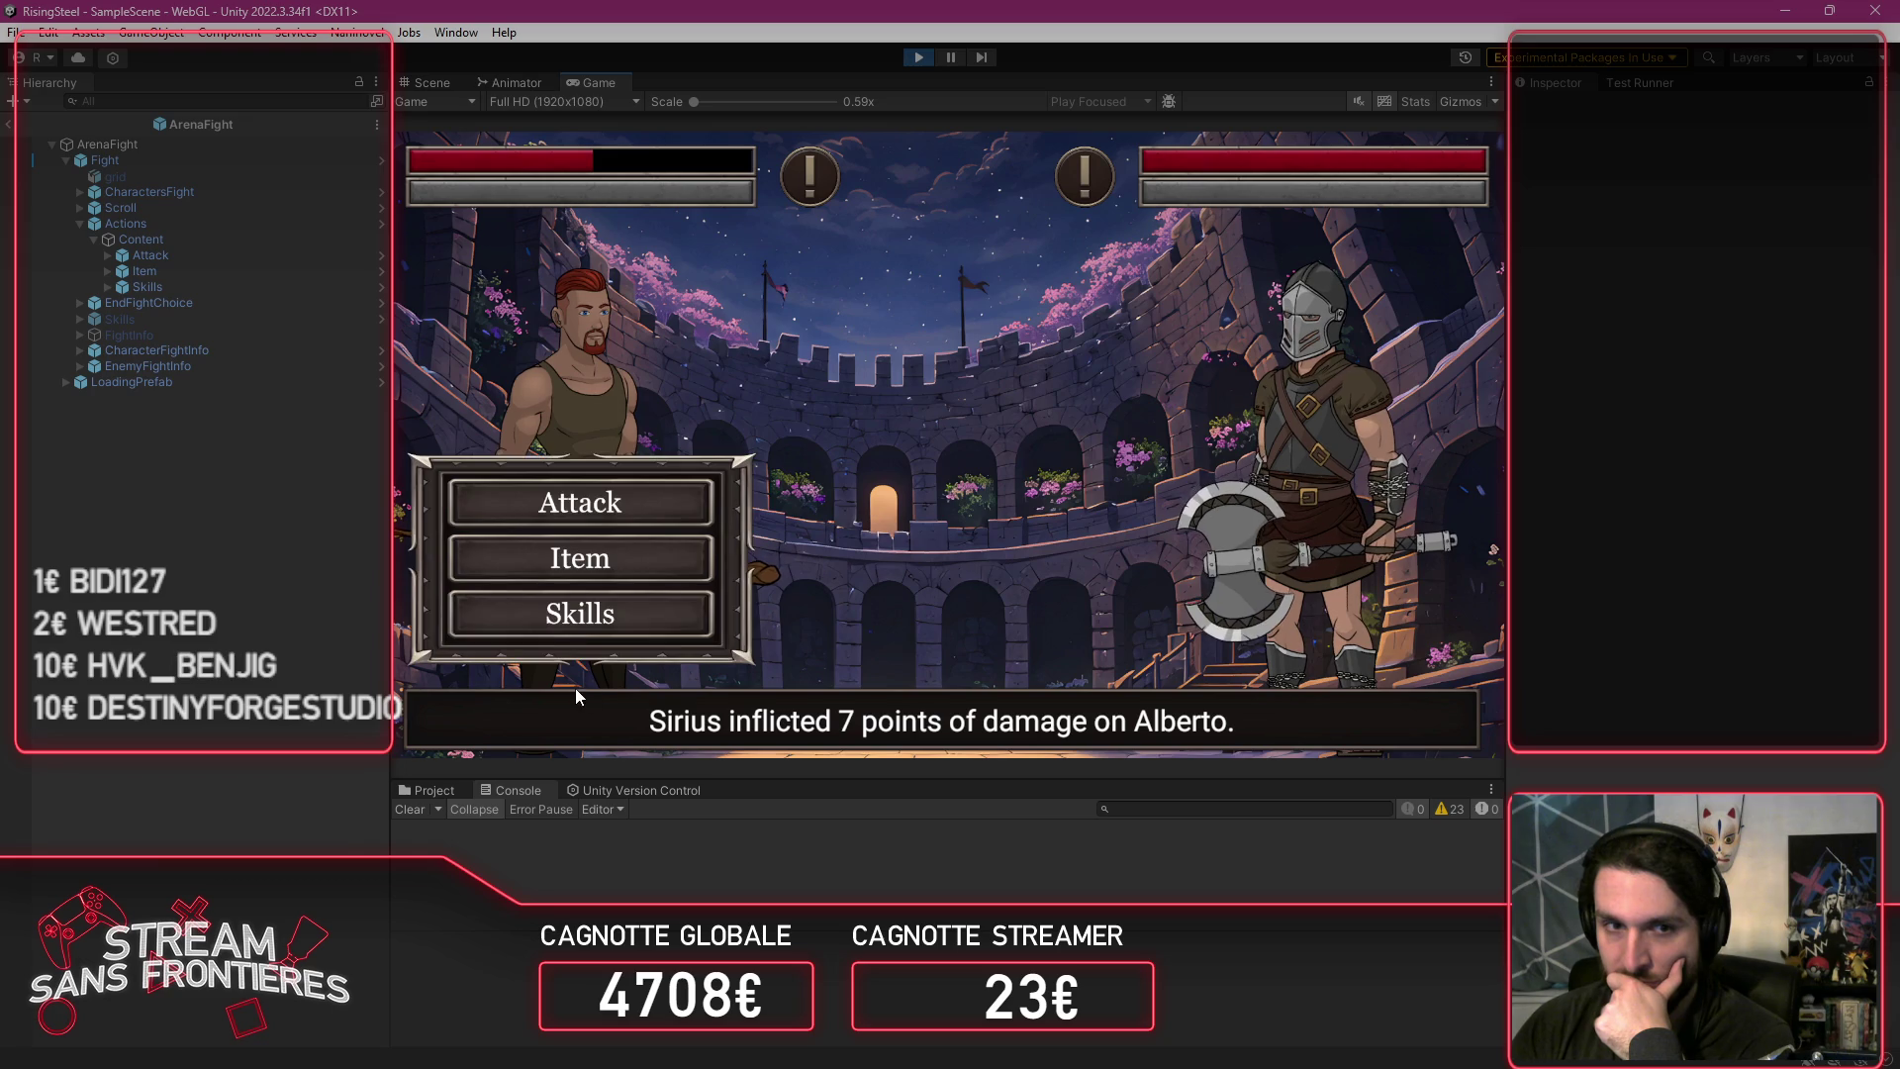
Step: Switch from Skills to Items to Skills, then attack Sirius
left_click(546, 632)
left_click(564, 562)
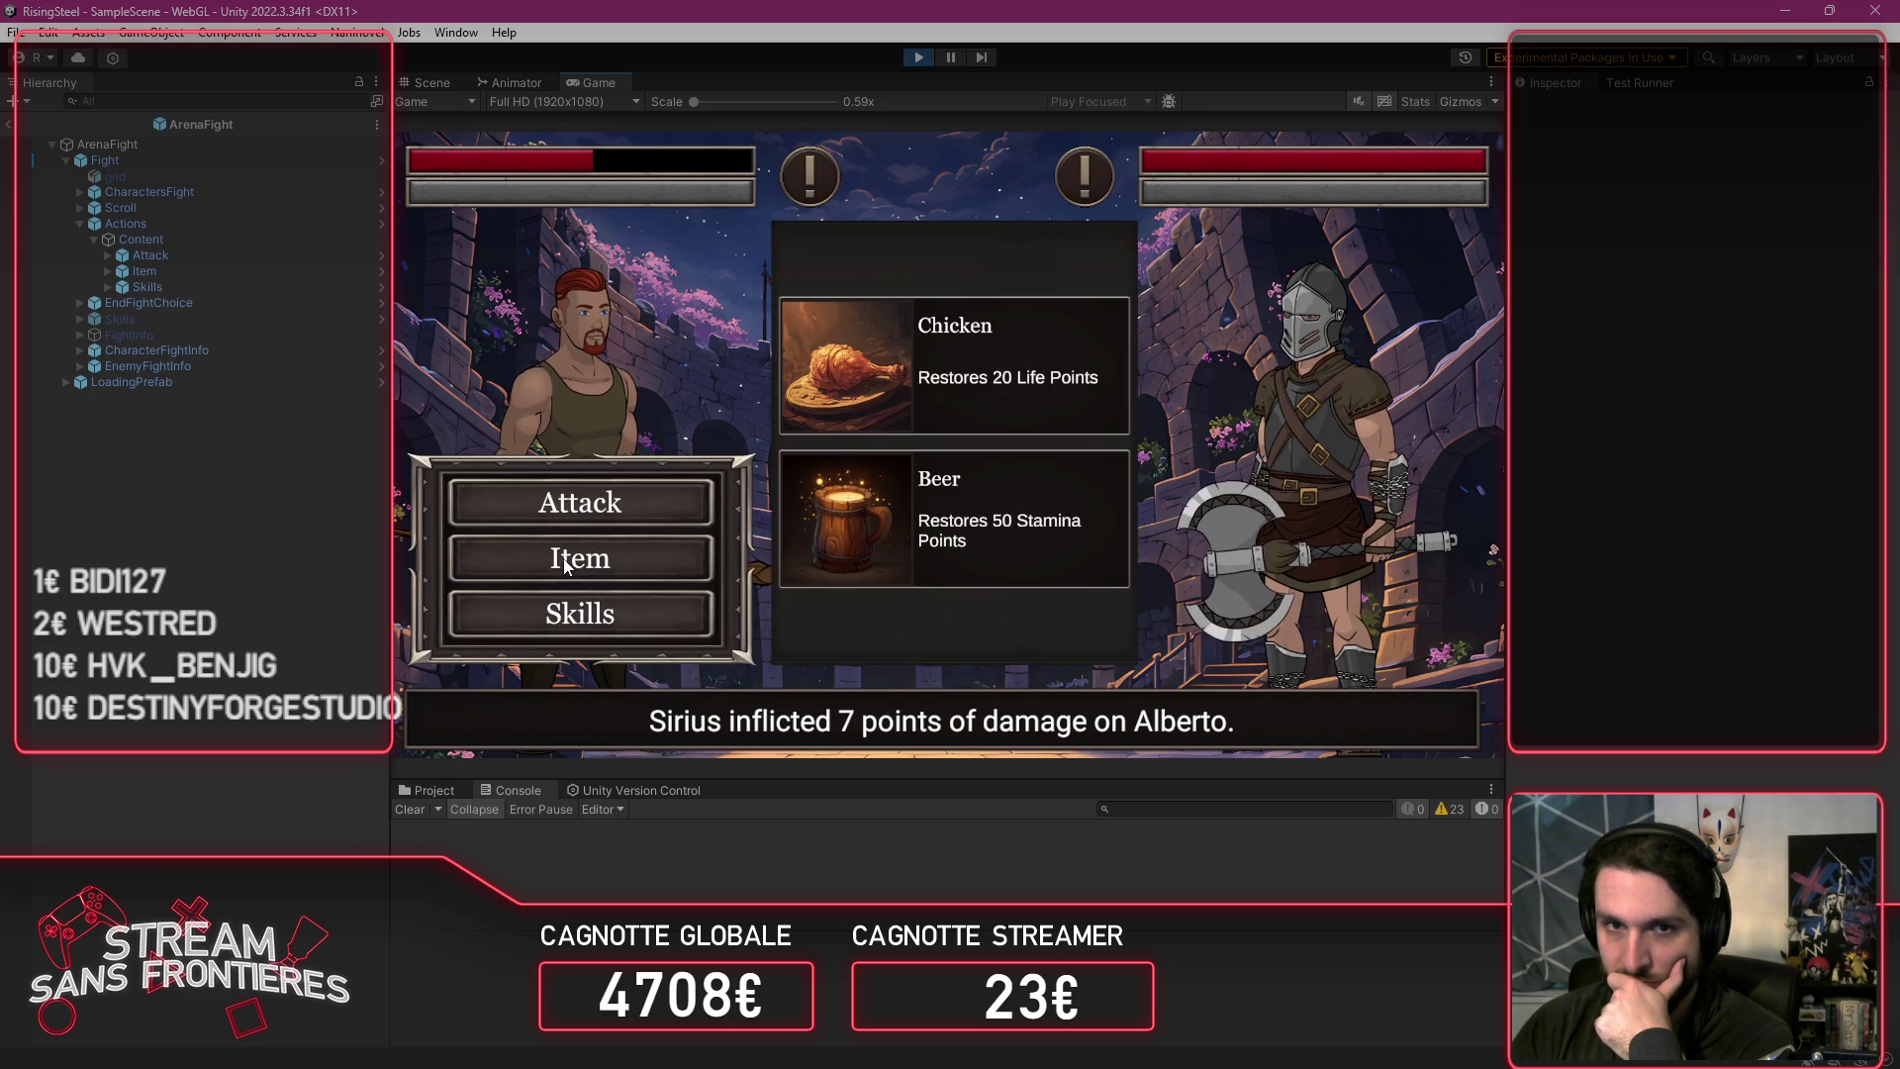
left_click(590, 612)
left_click(606, 491)
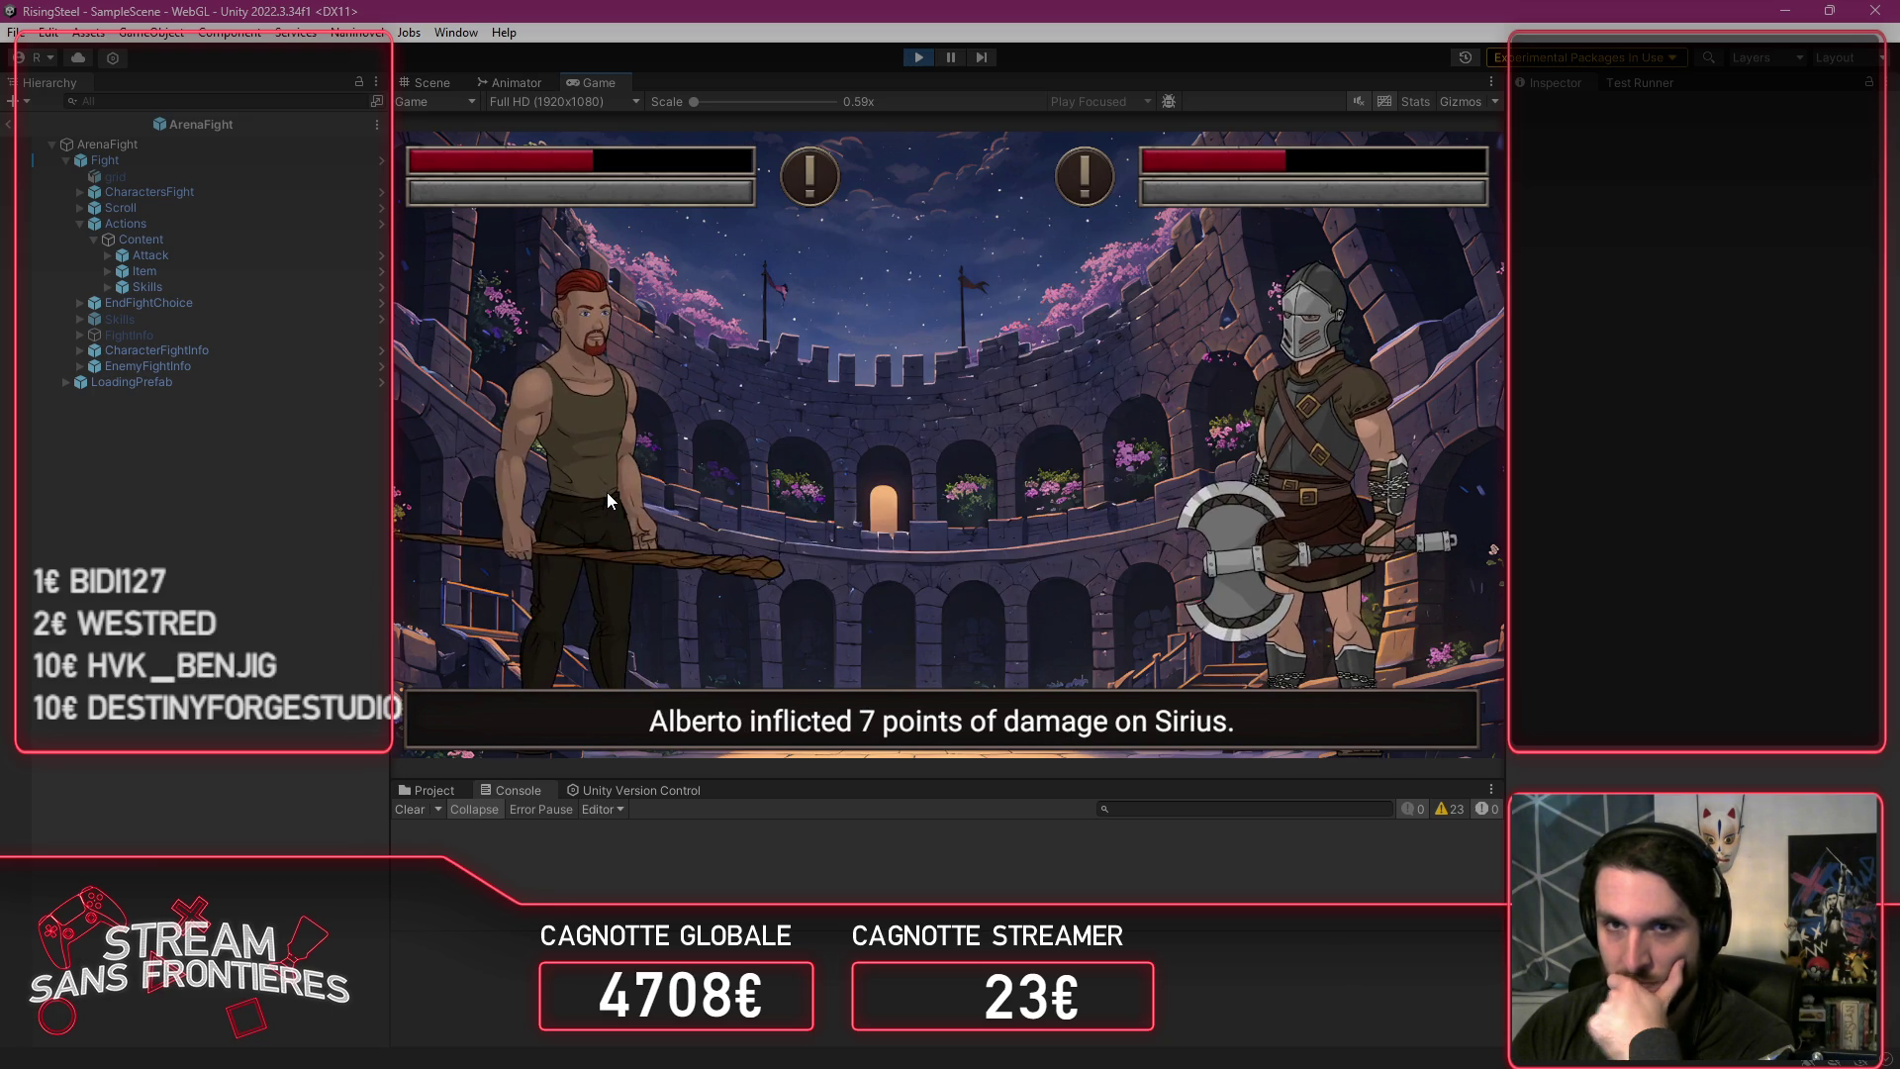
Step: Heal Alberto with the Chicken, defeat Sirius with an attack, and stop play mode
left_click(614, 559)
left_click(859, 365)
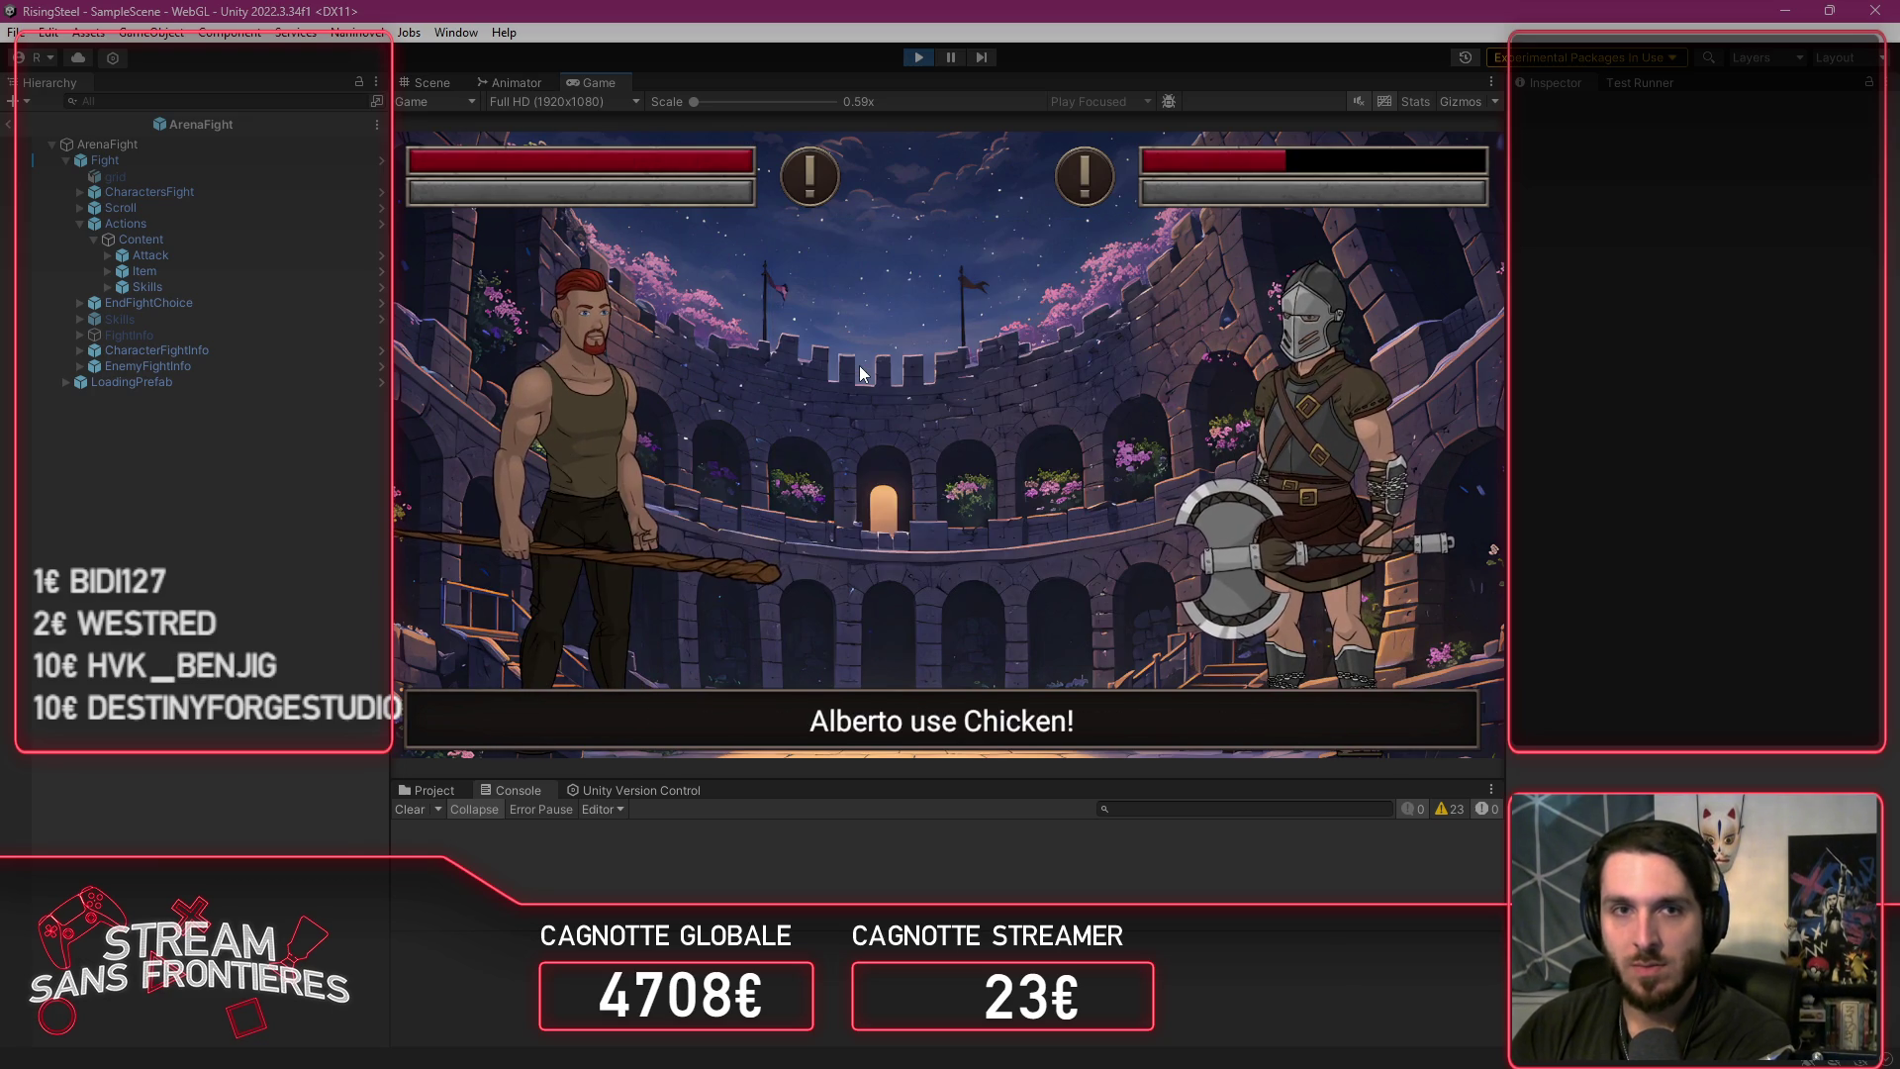
left_click(561, 507)
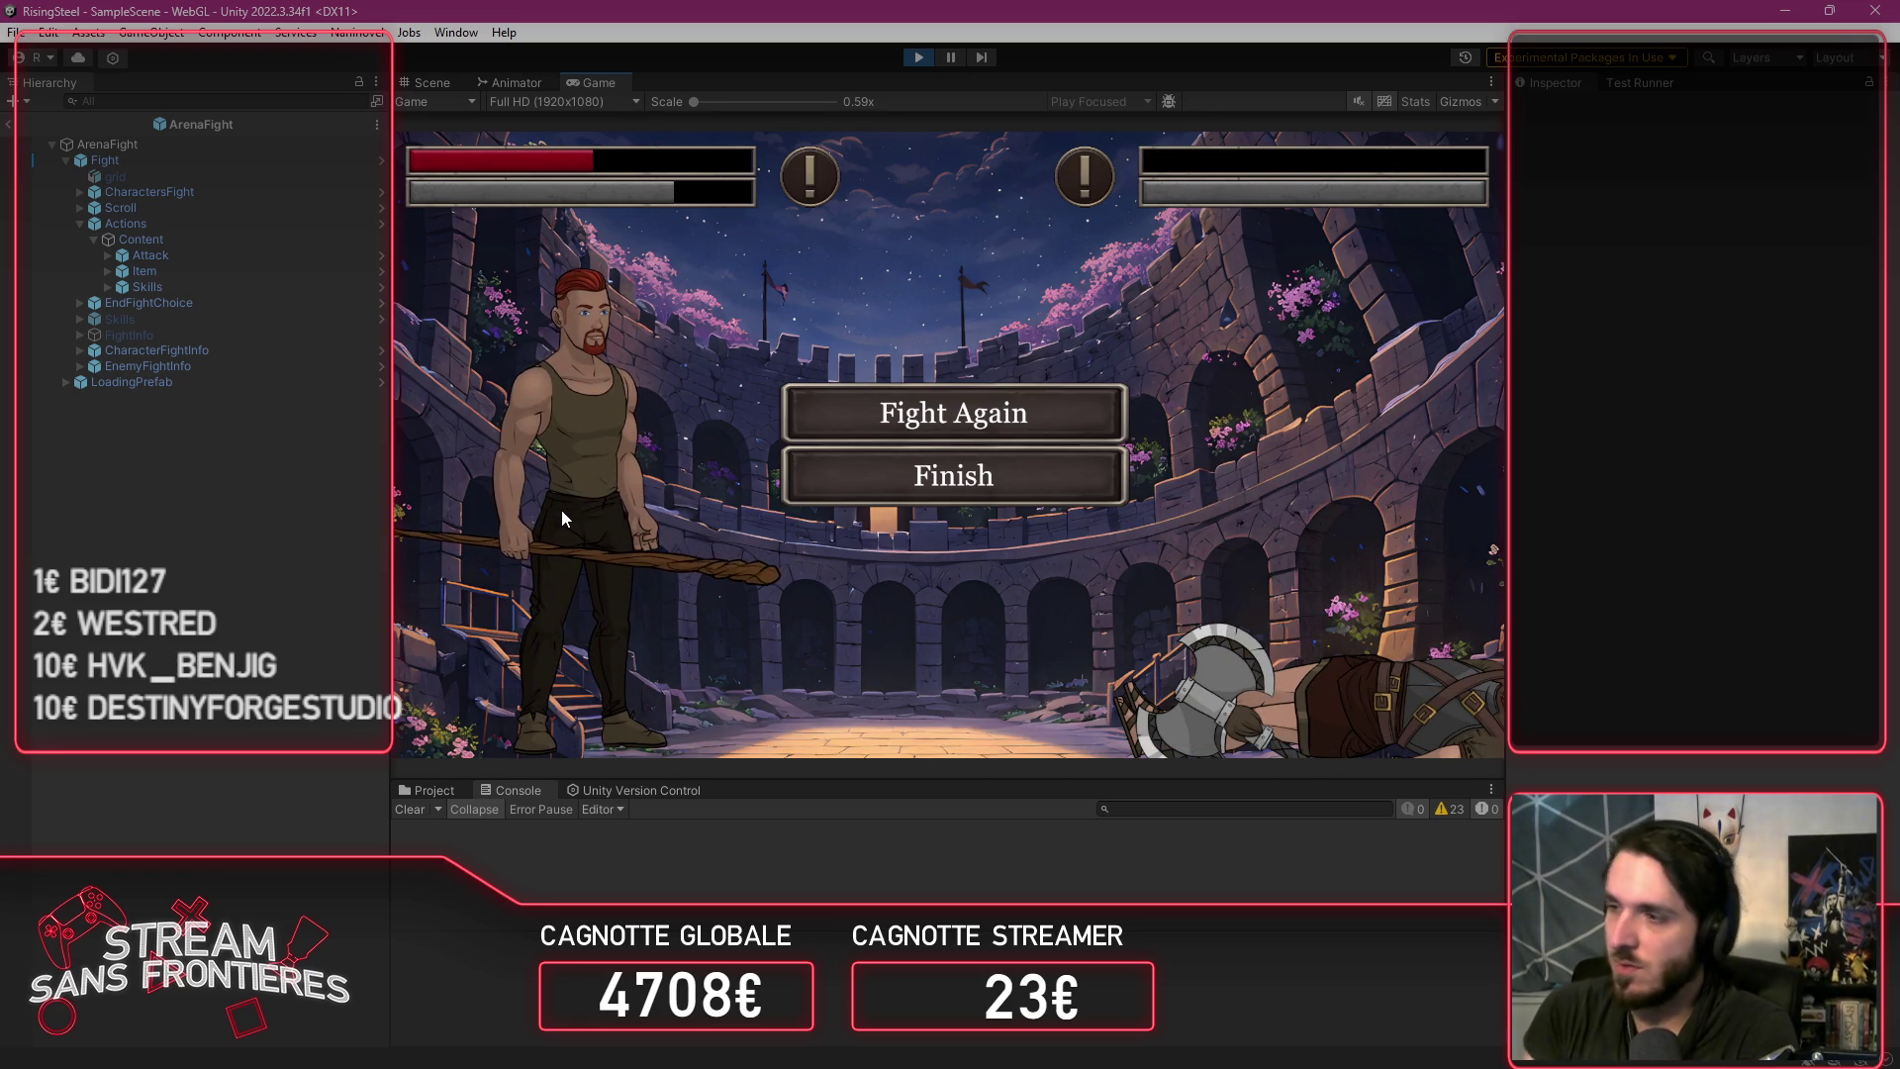
left_click(919, 56)
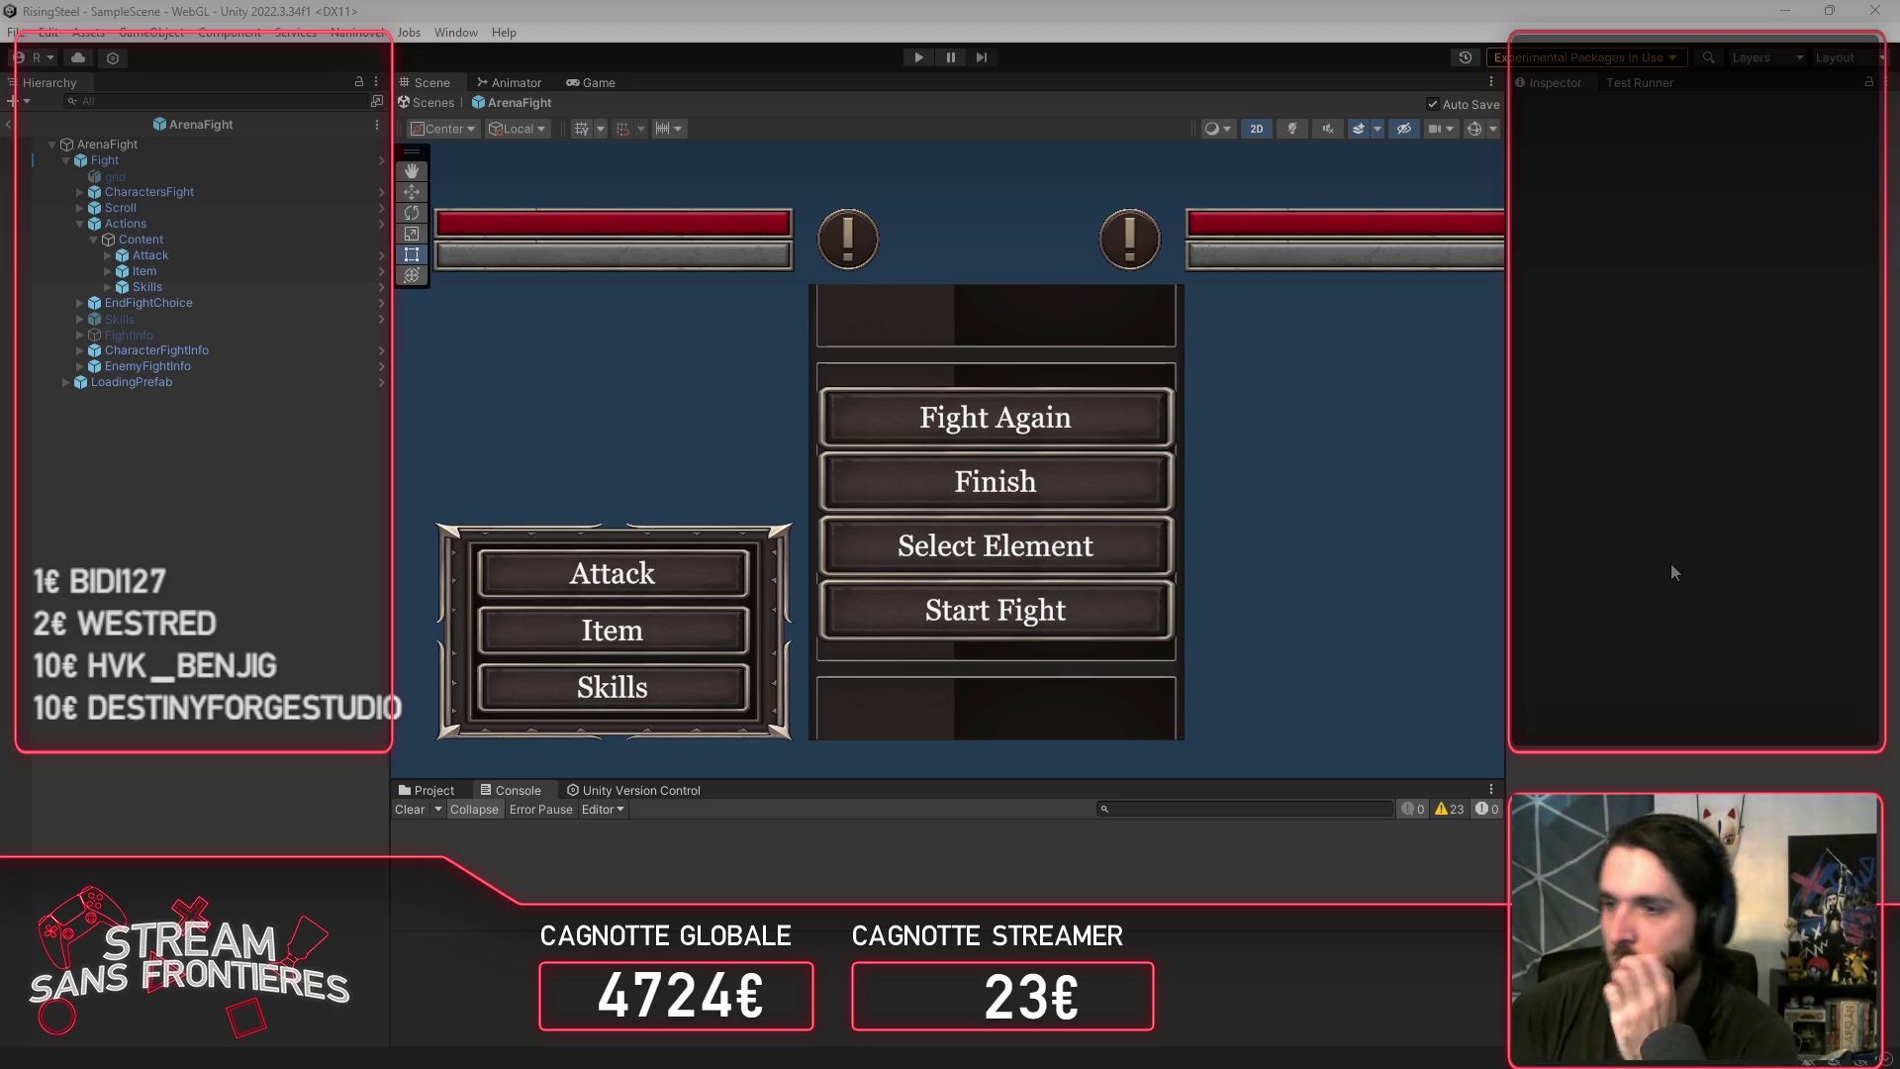
Step: Return from VS Code to Unity and start play mode to reload the ArenaFight scene
left_click(1310, 566)
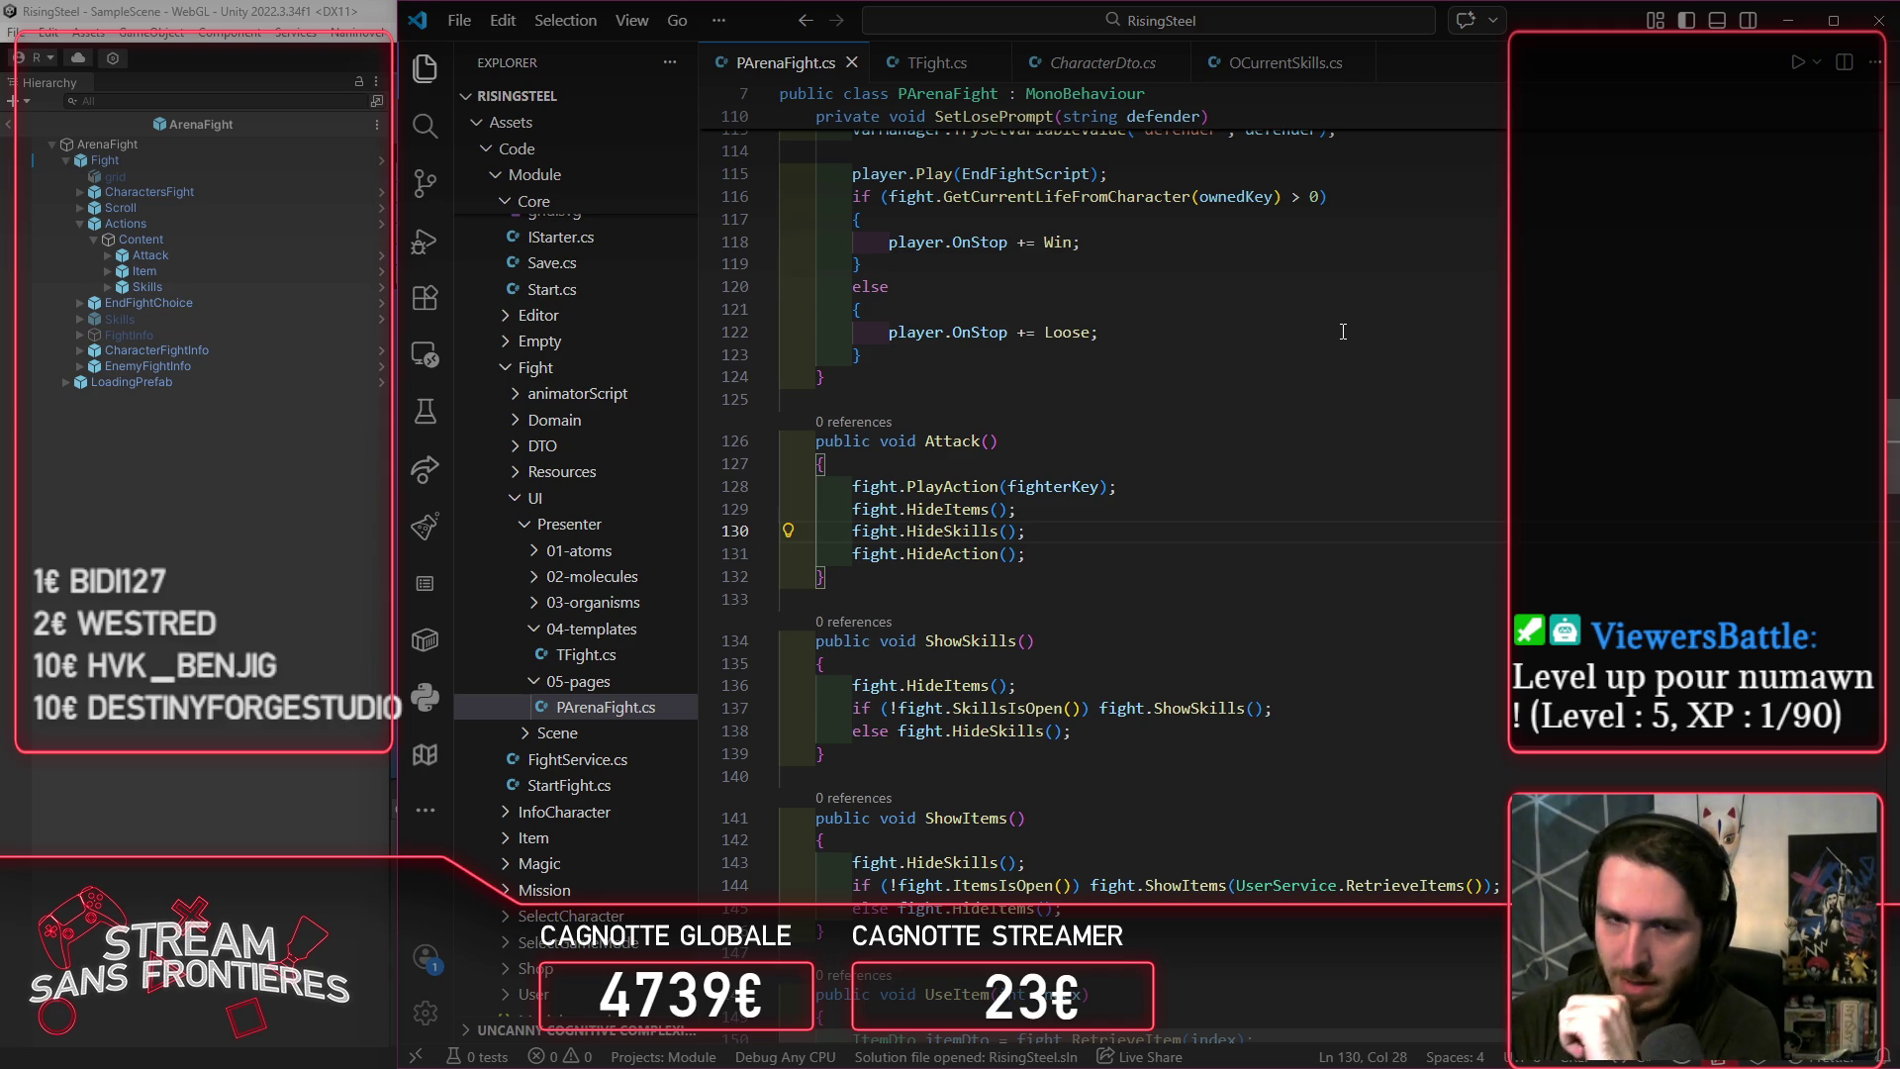
left_click(85, 602)
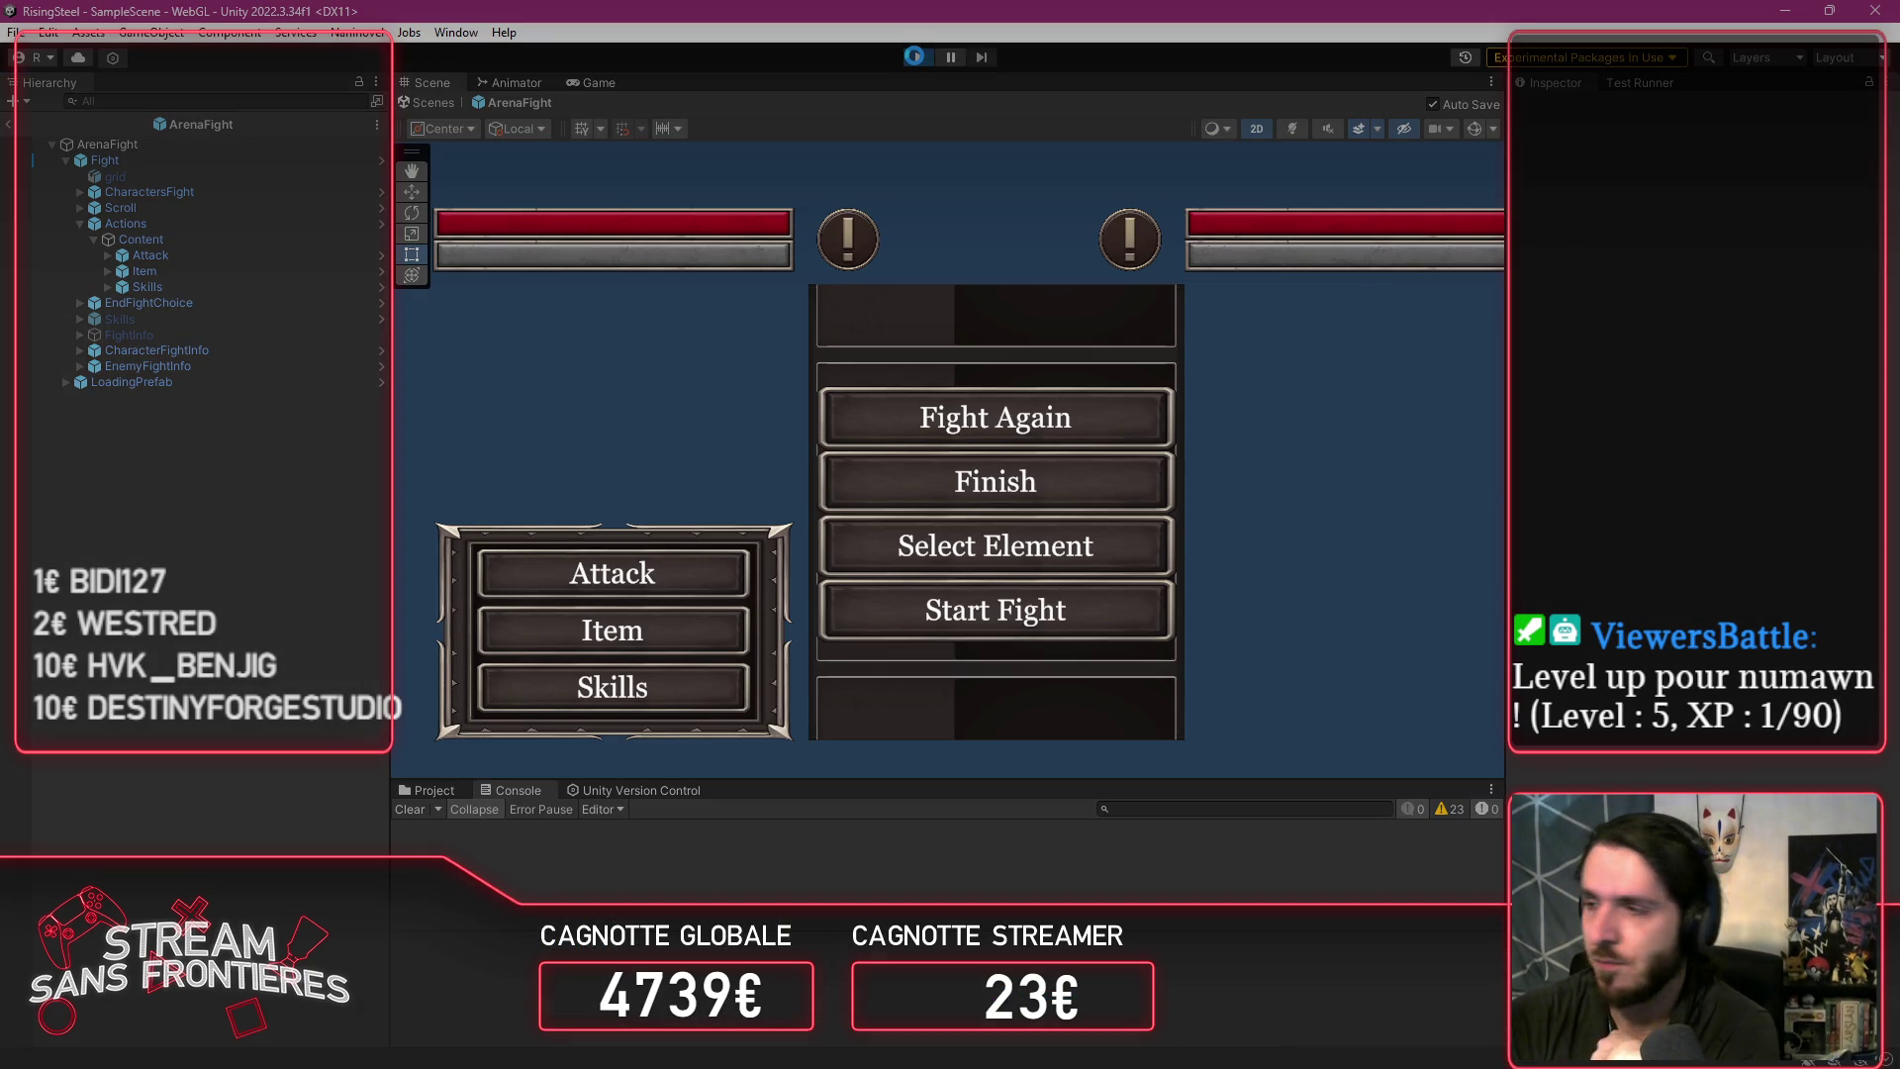
left_click(917, 60)
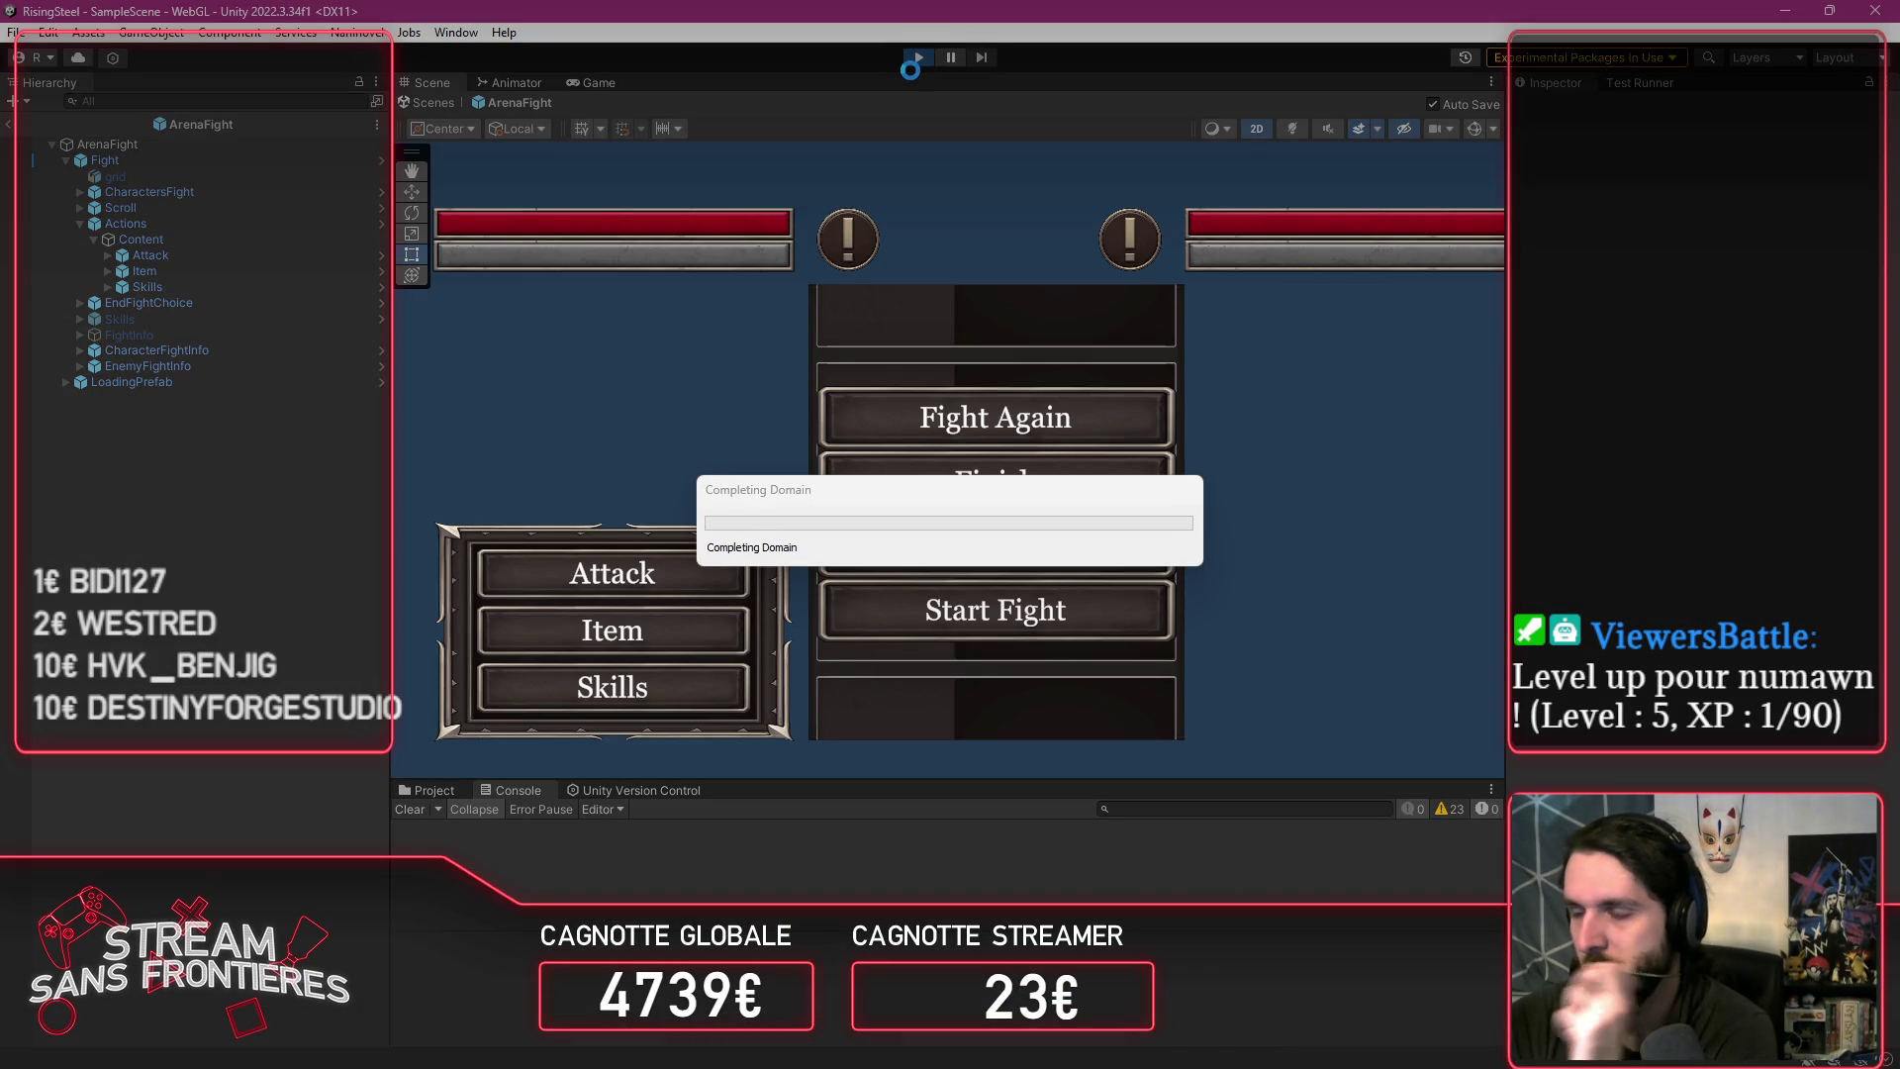